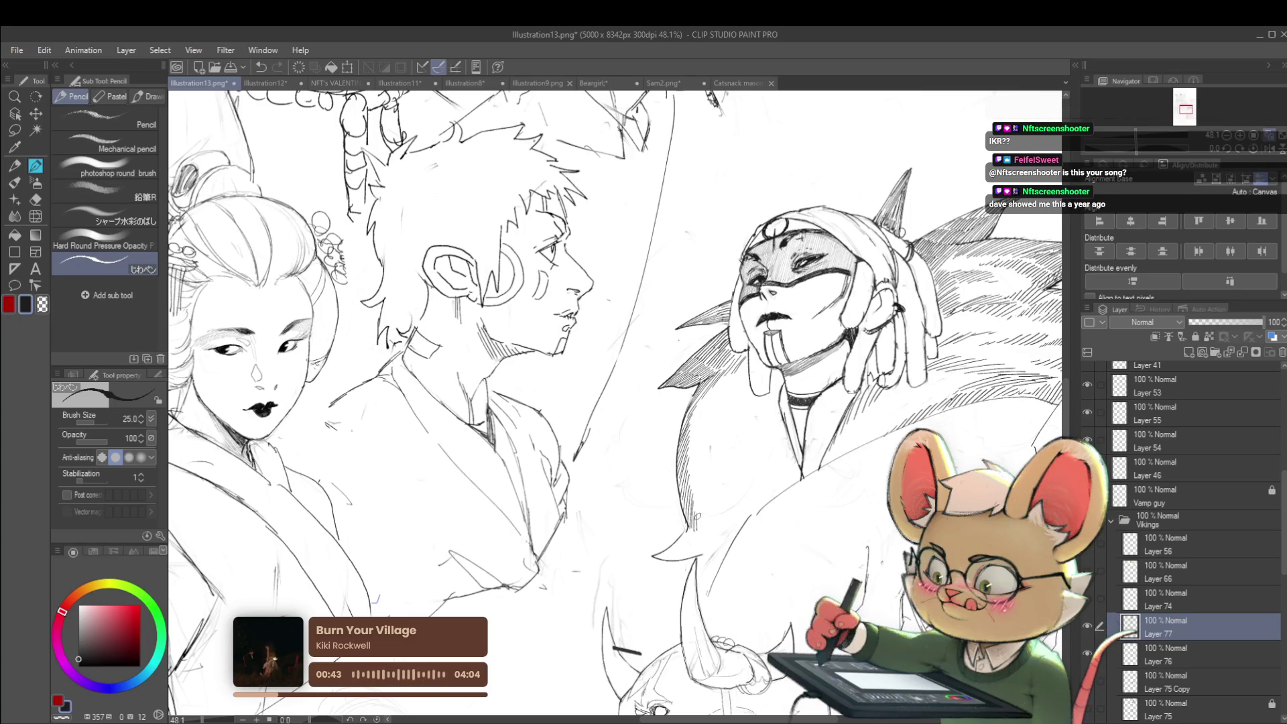
Step: Zoom out and mirror the group sketch horizontally through the Navigator
{"action": "scroll", "coordinate": [725, 489], "scroll_direction": "down", "scroll_amount": 3}
{"action": "scroll", "coordinate": [807, 263], "scroll_direction": "down", "scroll_amount": 2}
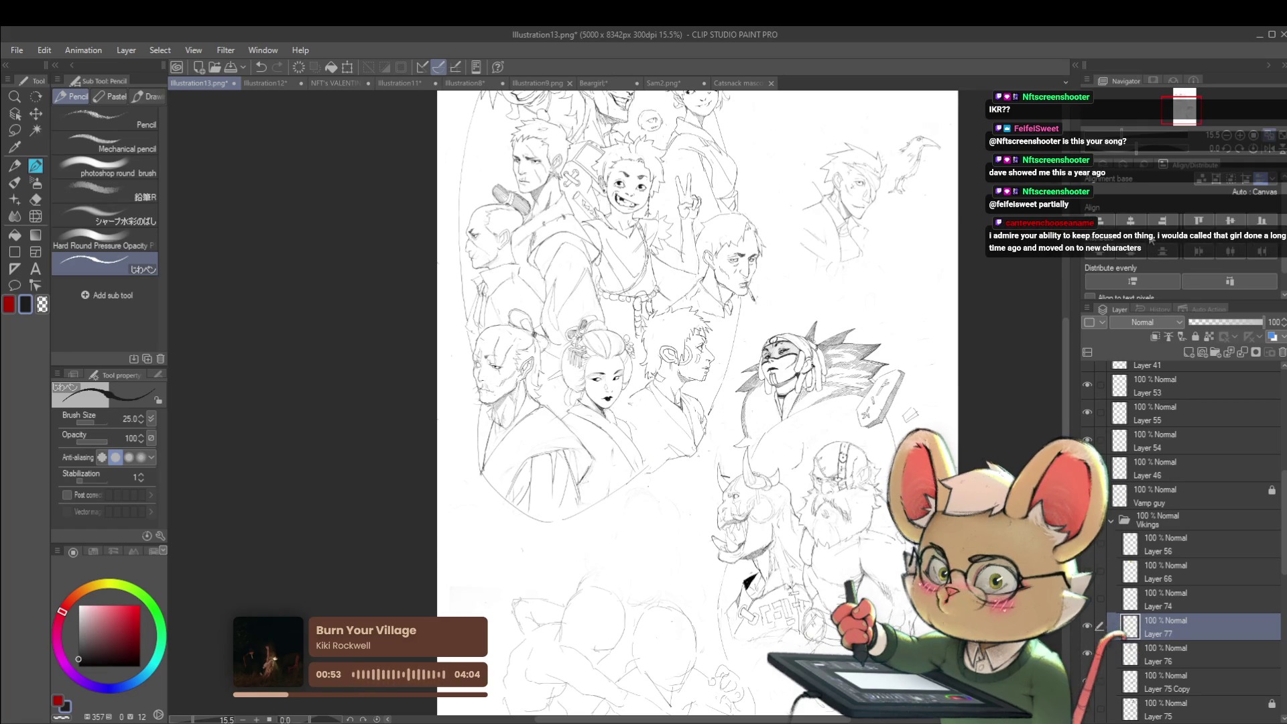
{"action": "left_click", "coordinate": [1257, 151]}
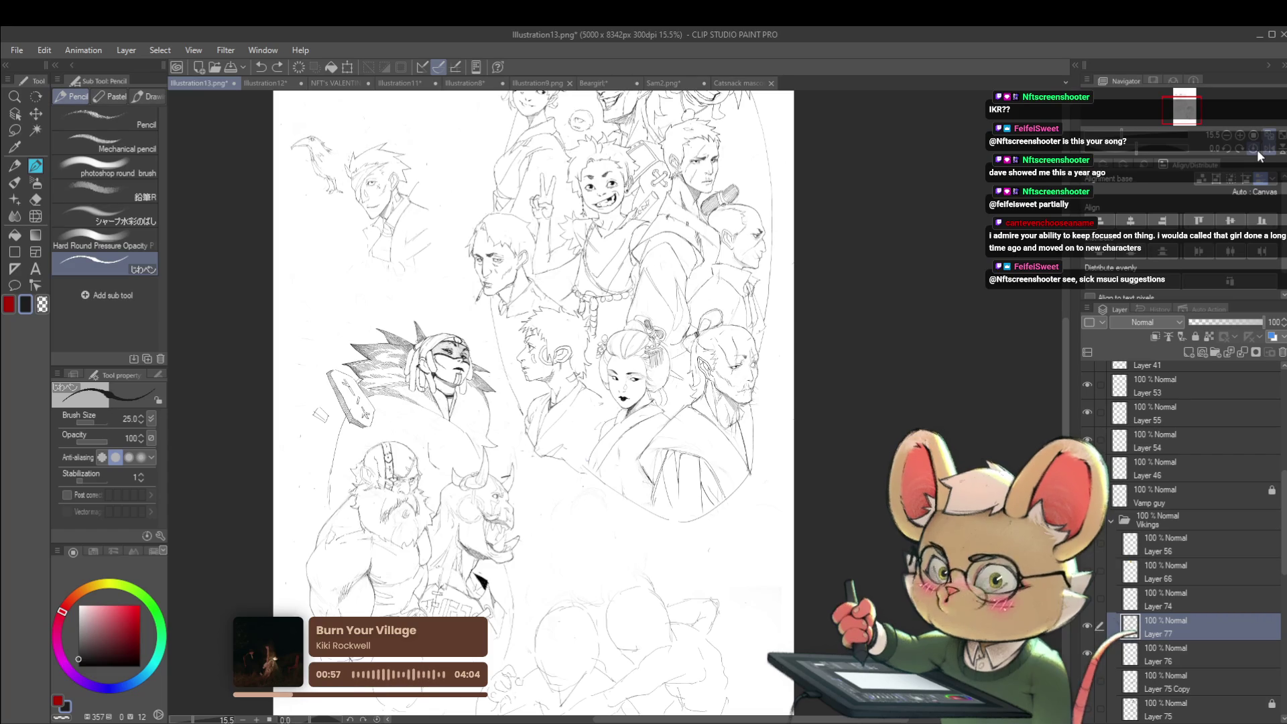
{"action": "scroll", "coordinate": [449, 282], "scroll_direction": "up", "scroll_amount": 3}
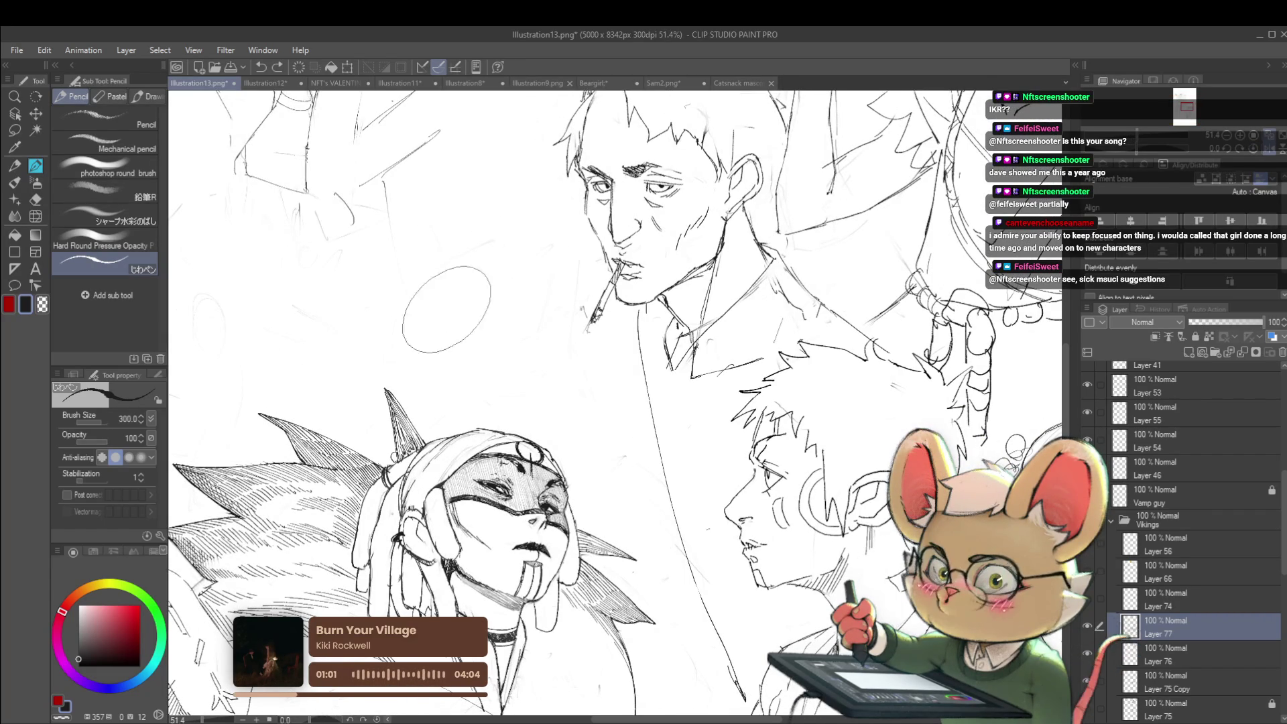
Step: Draw several thick test strokes beside the figures and undo them again
{"action": "left_click_drag", "start_coordinate": [405, 347], "coordinate": [523, 236]}
{"action": "left_click_drag", "start_coordinate": [455, 315], "coordinate": [529, 349]}
{"action": "key", "text": "ctrl+z"}
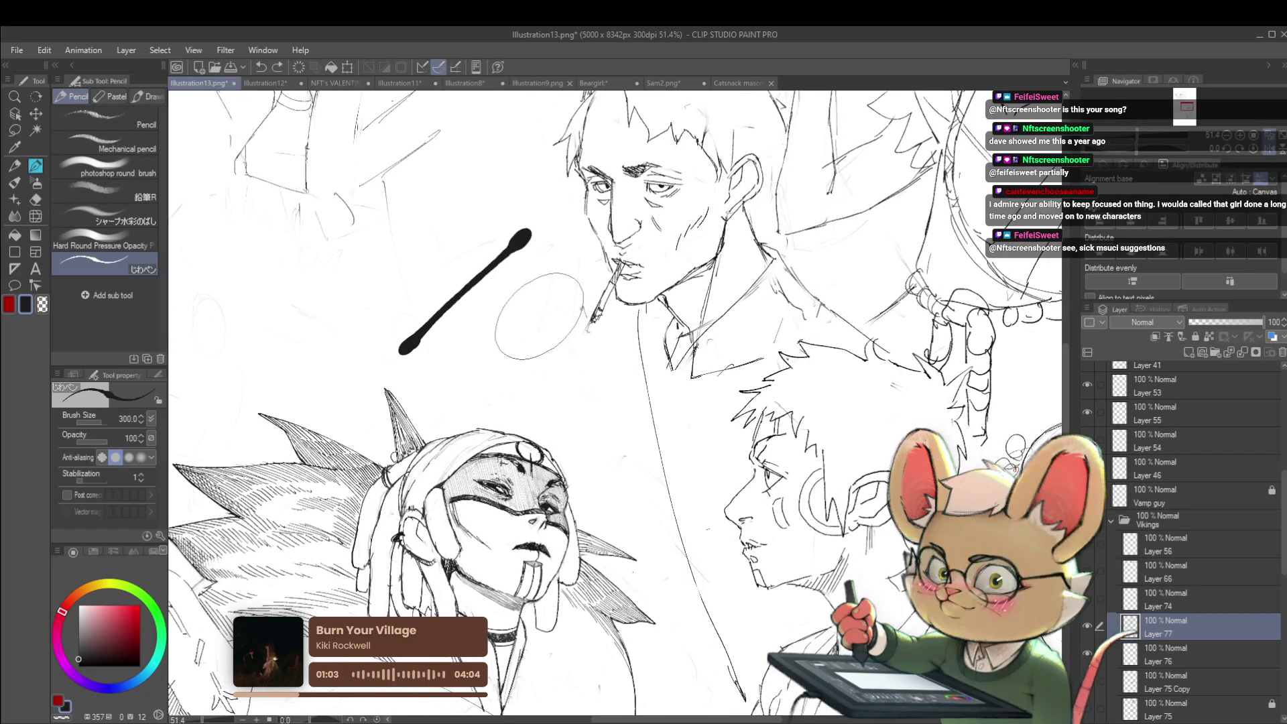
{"action": "key", "text": "ctrl+z"}
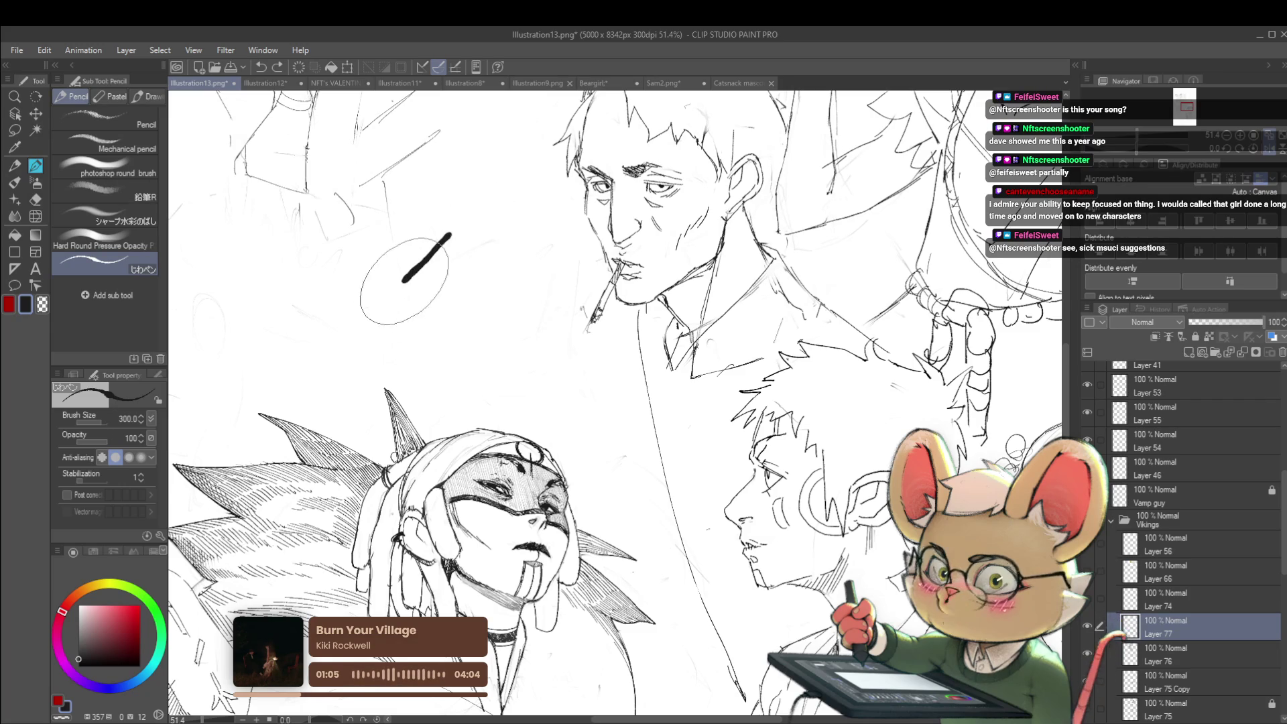
{"action": "left_click_drag", "start_coordinate": [404, 281], "coordinate": [391, 305]}
{"action": "mouse_move", "coordinate": [405, 342]}
{"action": "left_mouse_down"}
{"action": "mouse_move", "coordinate": [460, 336]}
{"action": "mouse_move", "coordinate": [503, 214]}
{"action": "mouse_move", "coordinate": [583, 404]}
{"action": "mouse_move", "coordinate": [463, 362]}
{"action": "mouse_move", "coordinate": [529, 382]}
{"action": "left_mouse_up"}
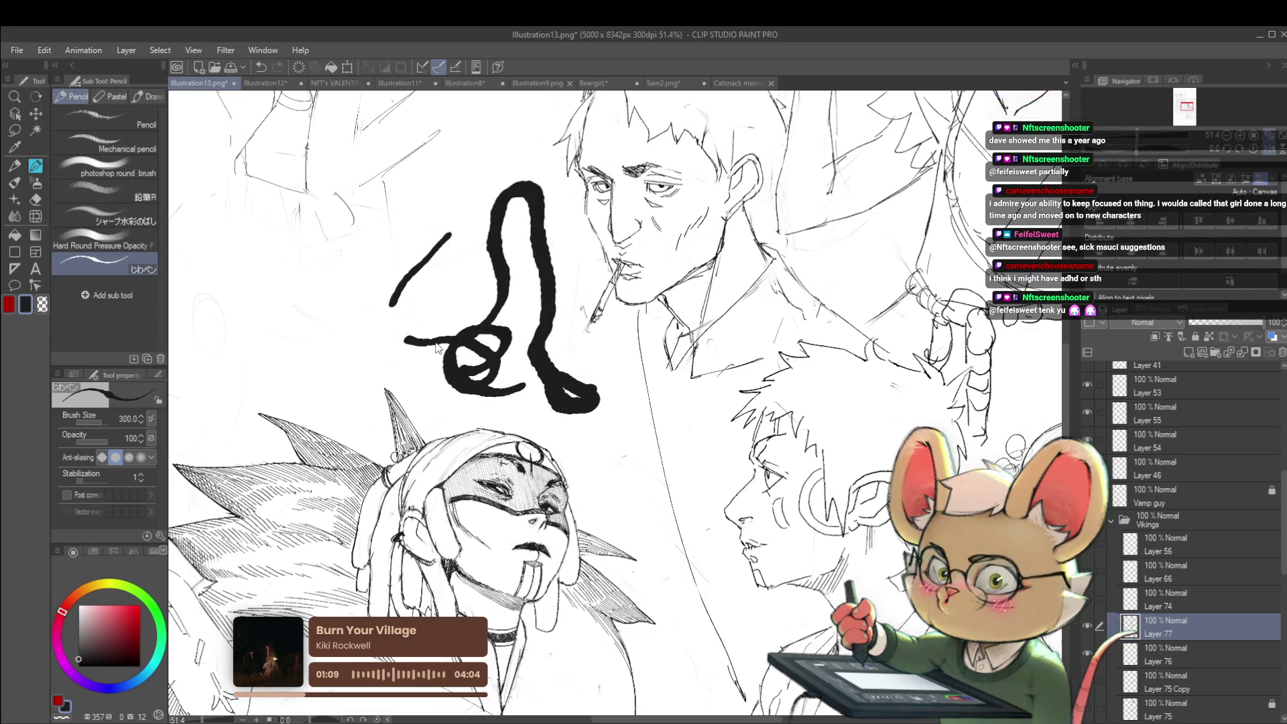
{"action": "key", "text": "ctrl+z"}
{"action": "key", "text": "ctrl+z"}
{"action": "key", "text": "ctrl+z"}
{"action": "key", "text": "ctrl+z"}
Step: Switch to the soft sketcher pen and open the Illustration12 canvas
{"action": "left_click_drag", "start_coordinate": [496, 255], "coordinate": [492, 256]}
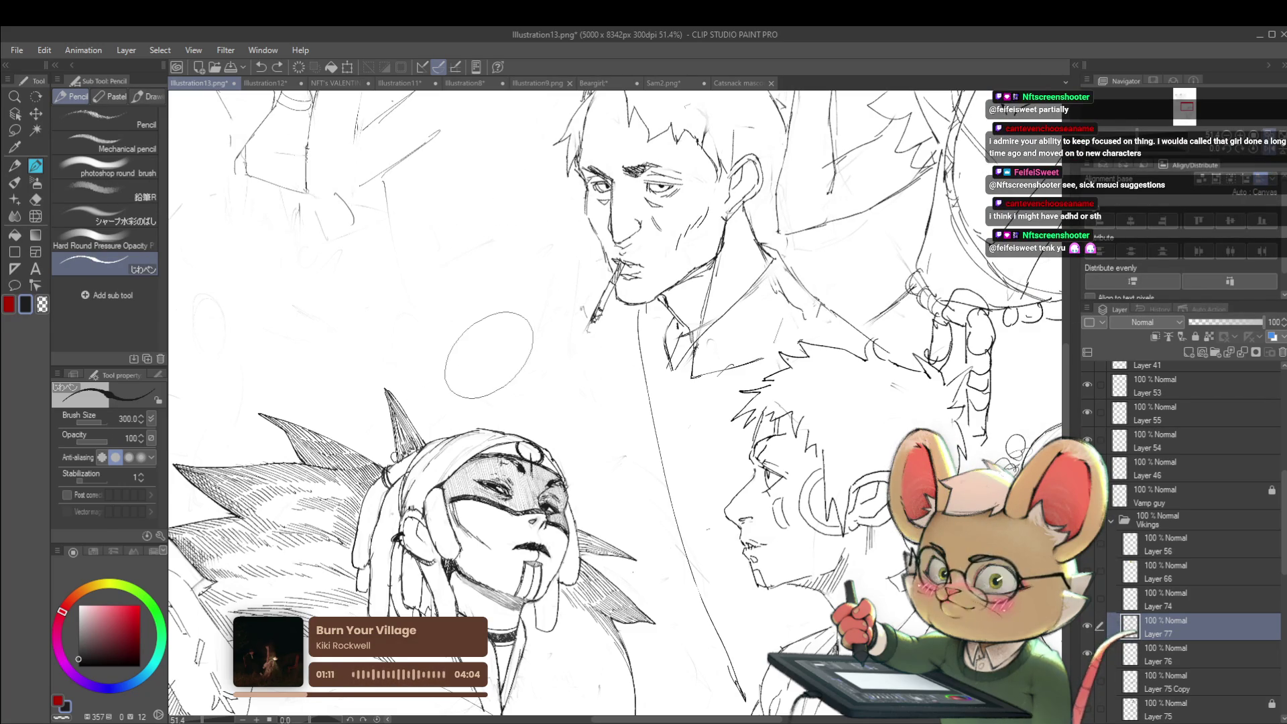
{"action": "key", "text": "p"}
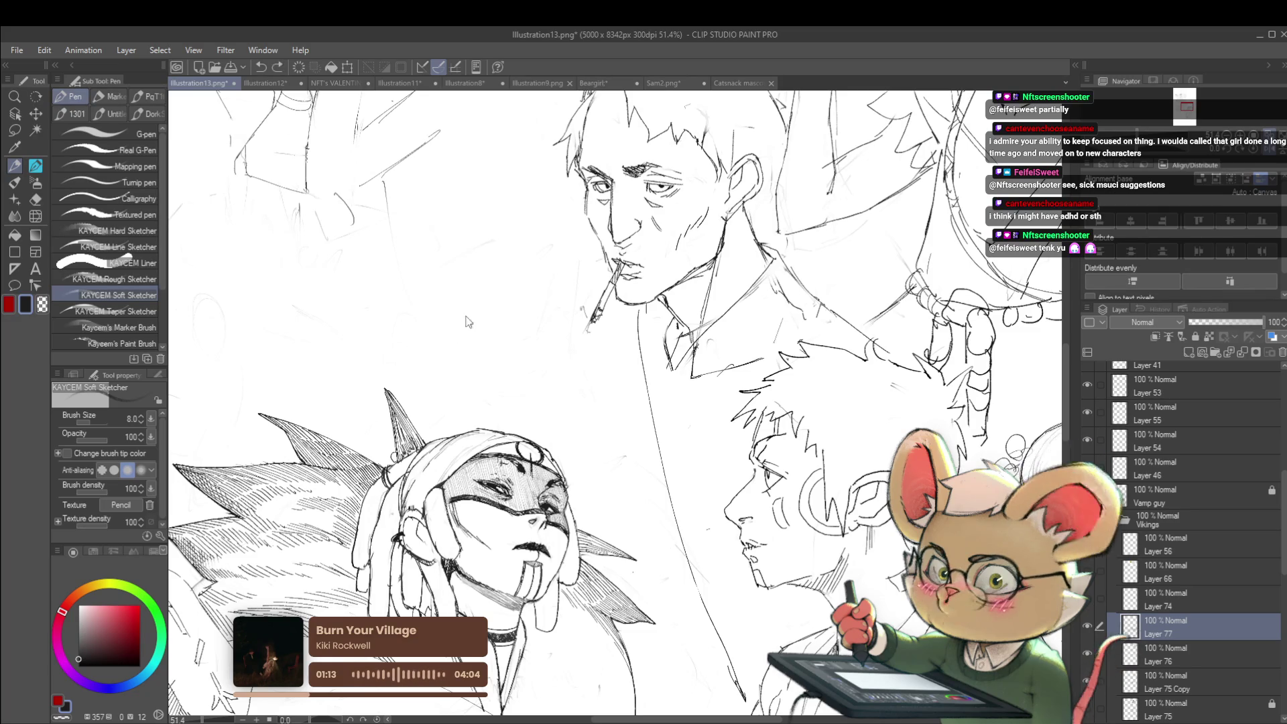
{"action": "left_click", "coordinate": [258, 84]}
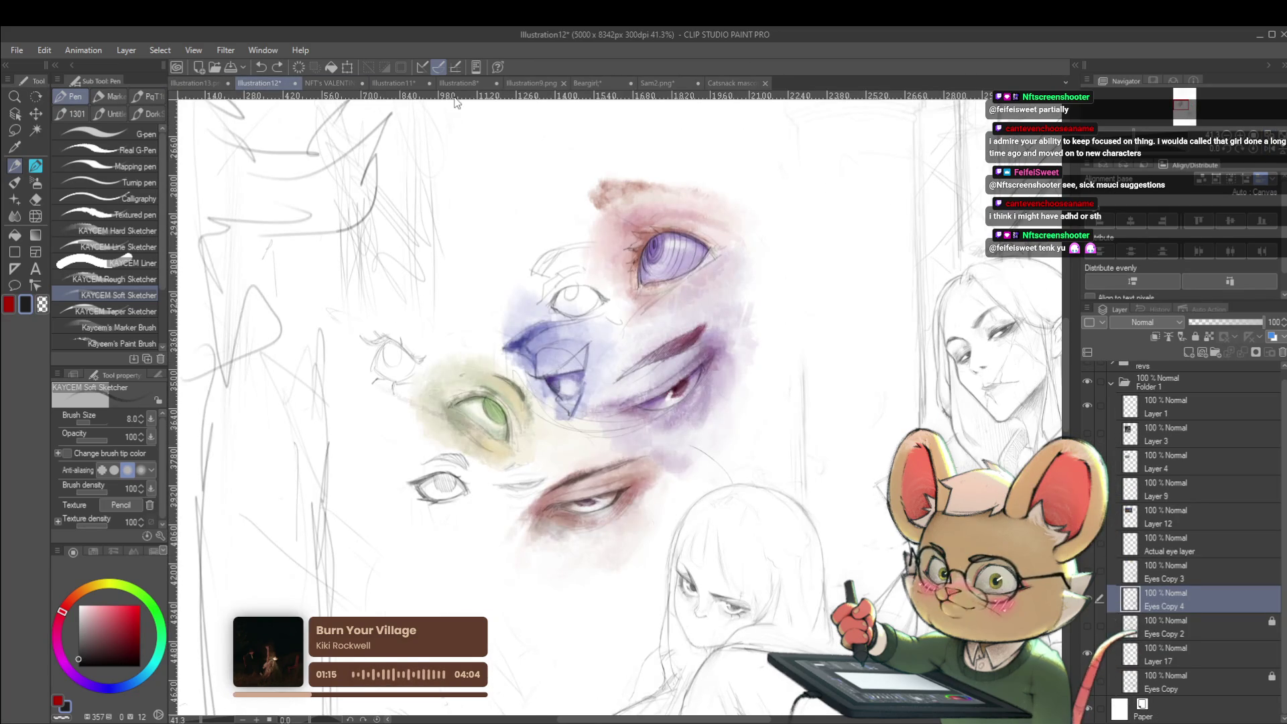
Step: View Illustration8, then open Sam2 and try and undo a scribble beside the raised hand
{"action": "left_click", "coordinate": [469, 81]}
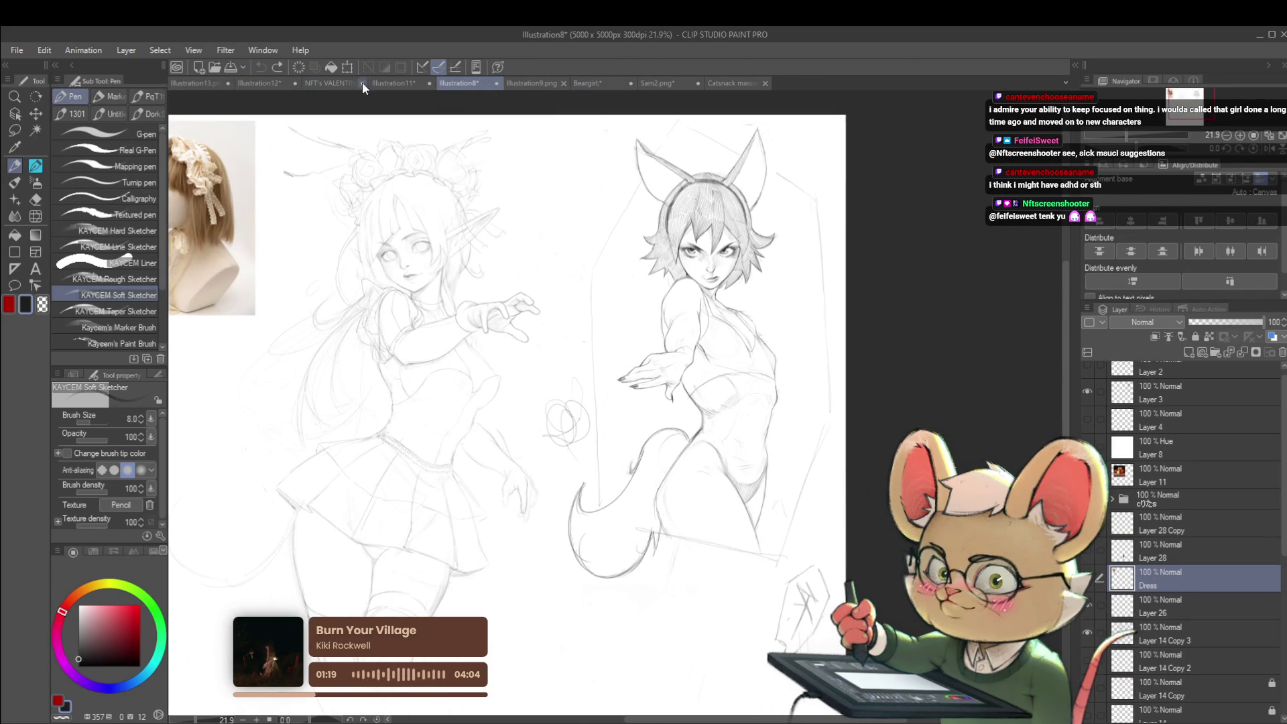
{"action": "left_click", "coordinate": [658, 78]}
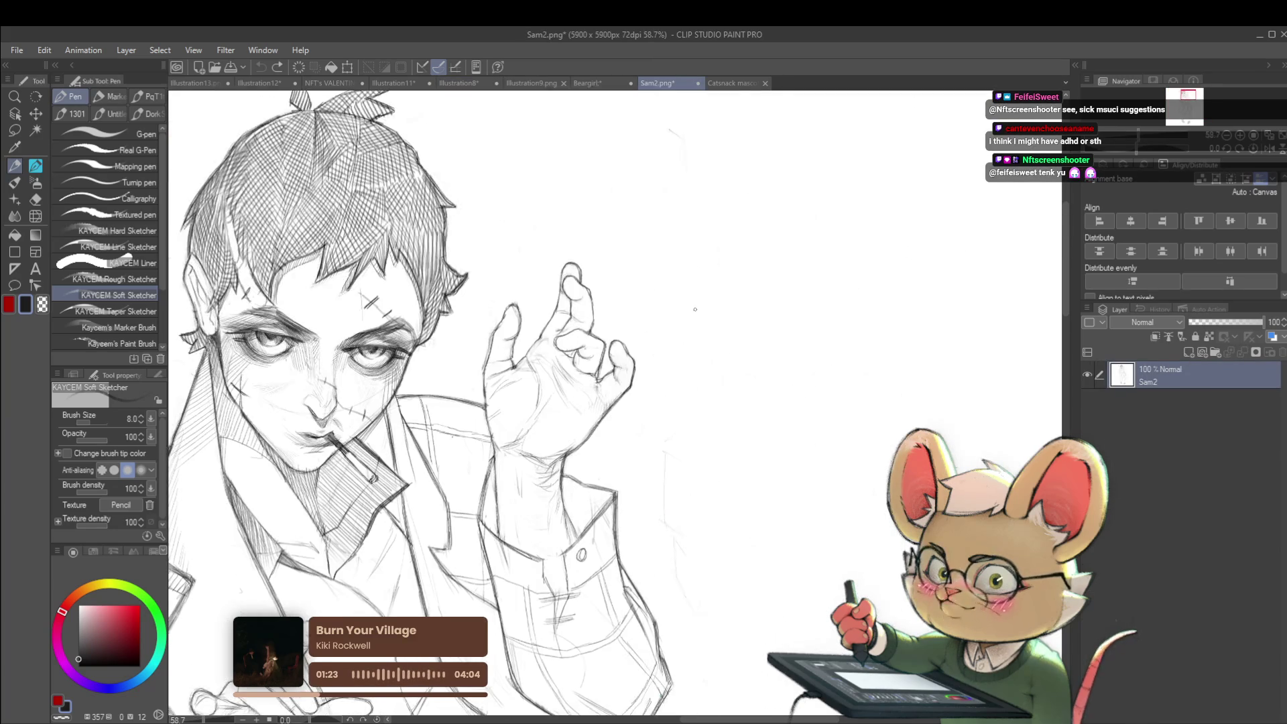
{"action": "mouse_move", "coordinate": [695, 309]}
{"action": "left_mouse_down"}
{"action": "mouse_move", "coordinate": [744, 315]}
{"action": "mouse_move", "coordinate": [751, 429]}
{"action": "mouse_move", "coordinate": [804, 367]}
{"action": "mouse_move", "coordinate": [747, 472]}
{"action": "mouse_move", "coordinate": [788, 444]}
{"action": "left_mouse_up"}
{"action": "key", "text": "ctrl+z"}
Step: Enlarge the brush to size 40, draw a curved test stroke, and go back to Illustration13
{"action": "key", "text": "bracketright"}
{"action": "key", "text": "bracketright"}
{"action": "key", "text": "bracketright"}
{"action": "key", "text": "bracketright"}
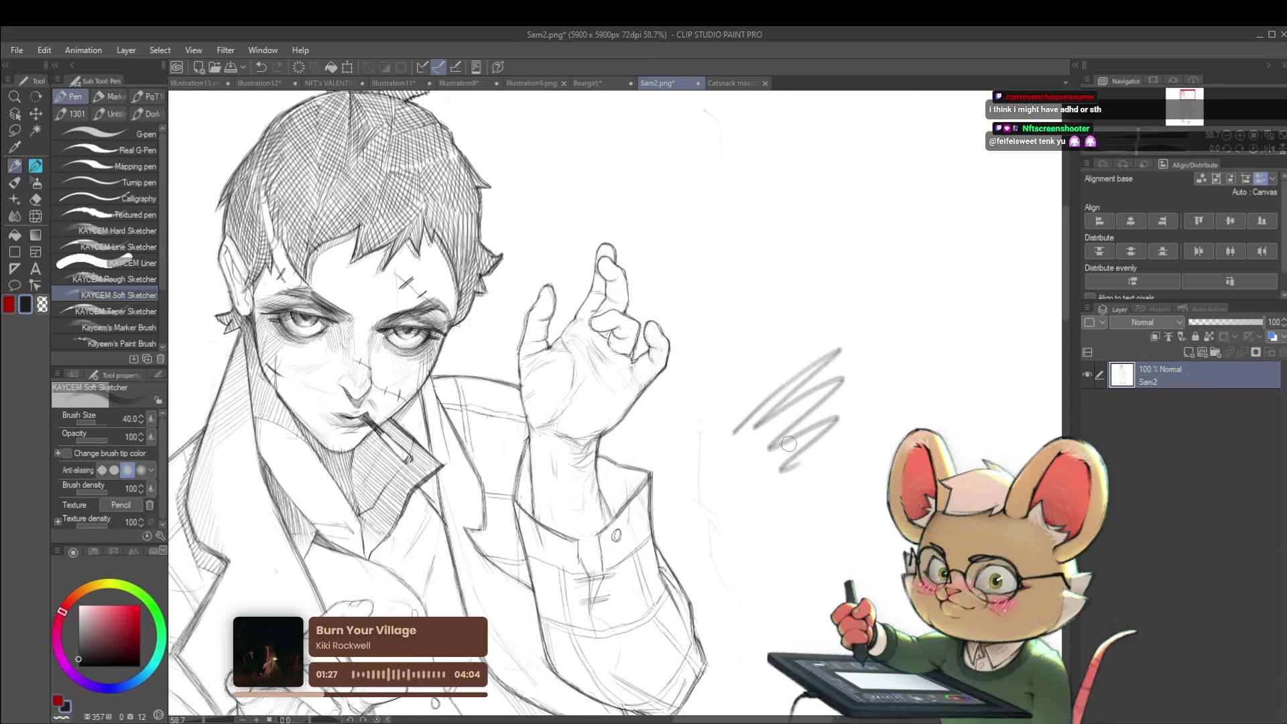
{"action": "mouse_move", "coordinate": [720, 533]}
{"action": "left_mouse_down"}
{"action": "mouse_move", "coordinate": [812, 519]}
{"action": "mouse_move", "coordinate": [868, 575]}
{"action": "left_mouse_up"}
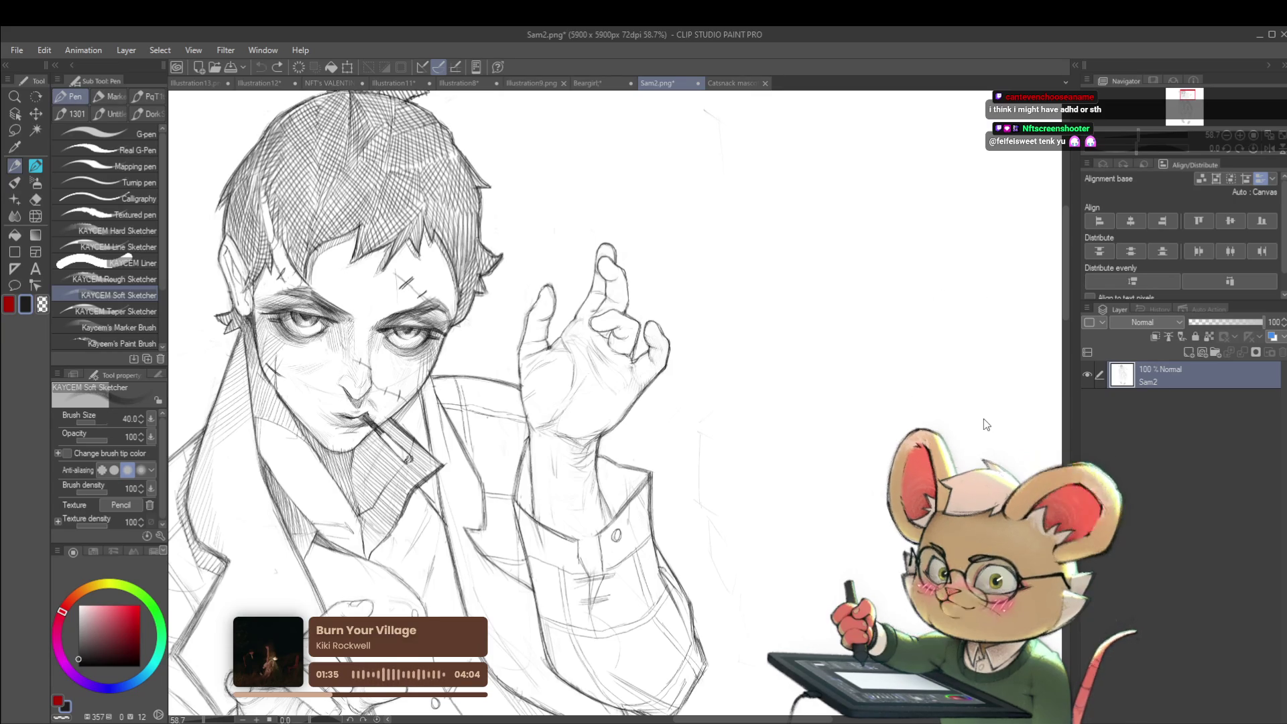
{"action": "left_click", "coordinate": [201, 85]}
Step: Switch back to the pencil brush and fine-tune its size with [ and ]
{"action": "scroll", "coordinate": [753, 320], "scroll_direction": "down", "scroll_amount": 5}
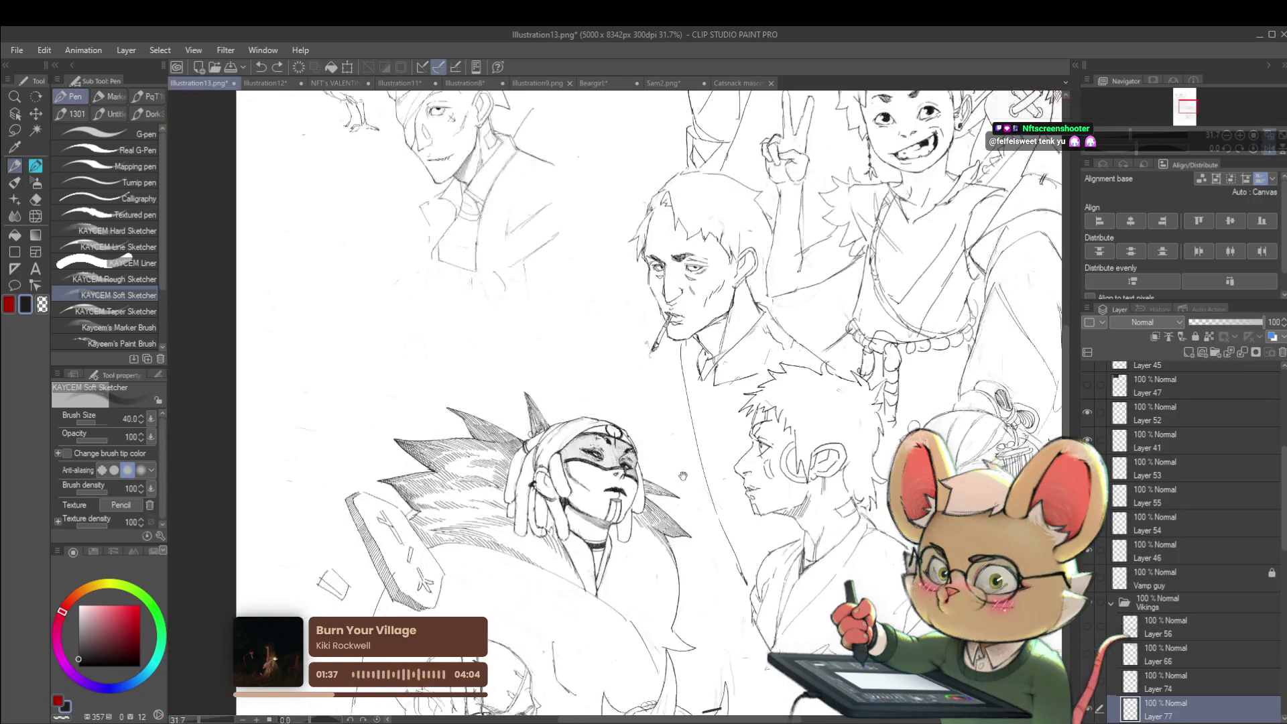
{"action": "scroll", "coordinate": [754, 321], "scroll_direction": "up", "scroll_amount": 2}
{"action": "key", "text": "p"}
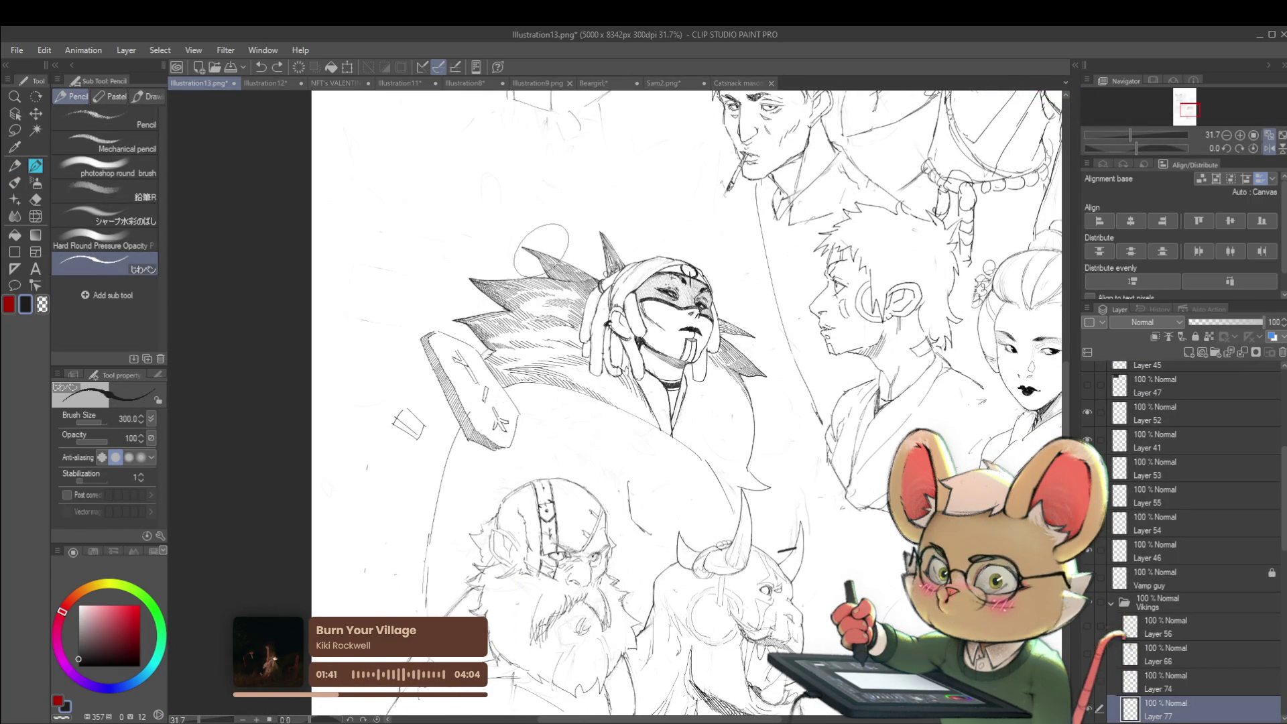
{"action": "key", "text": "bracketleft"}
{"action": "key", "text": "bracketleft"}
{"action": "key", "text": "bracketleft"}
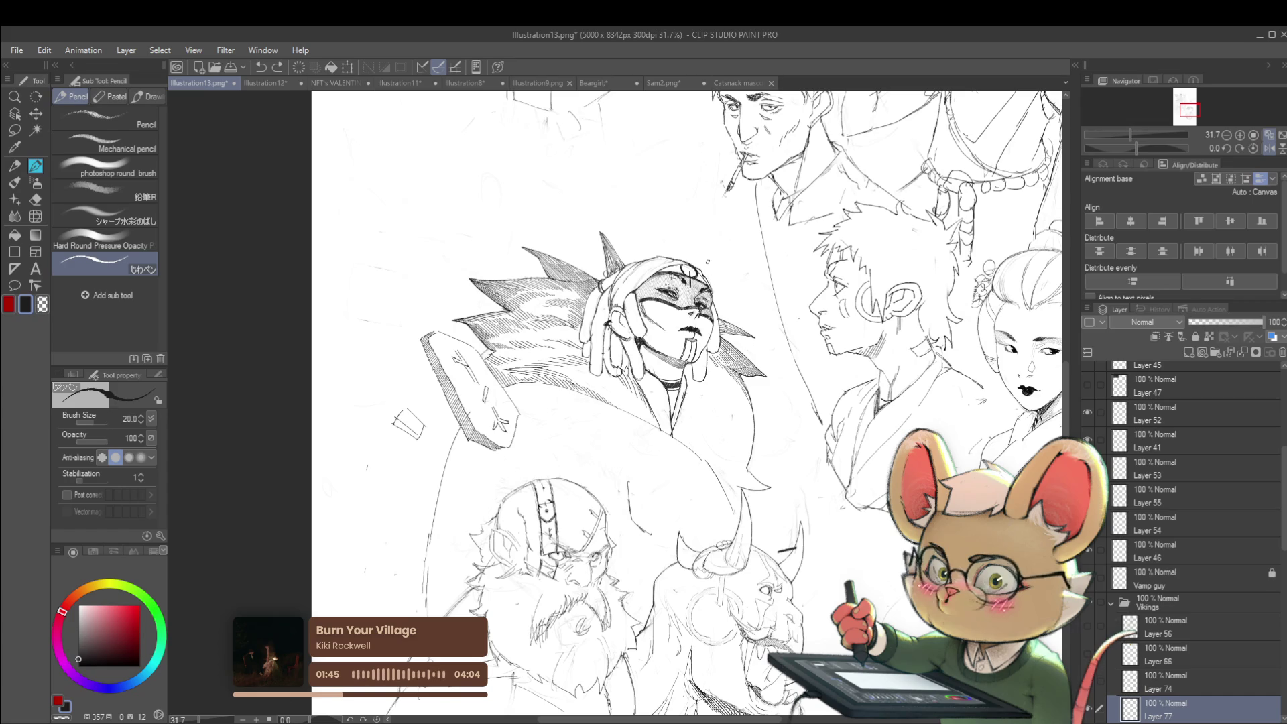
{"action": "key", "text": "bracketright"}
Step: Zoom in, mirror the view, set brush size 20, and pan above the masked figure
{"action": "scroll", "coordinate": [684, 402], "scroll_direction": "up", "scroll_amount": 2}
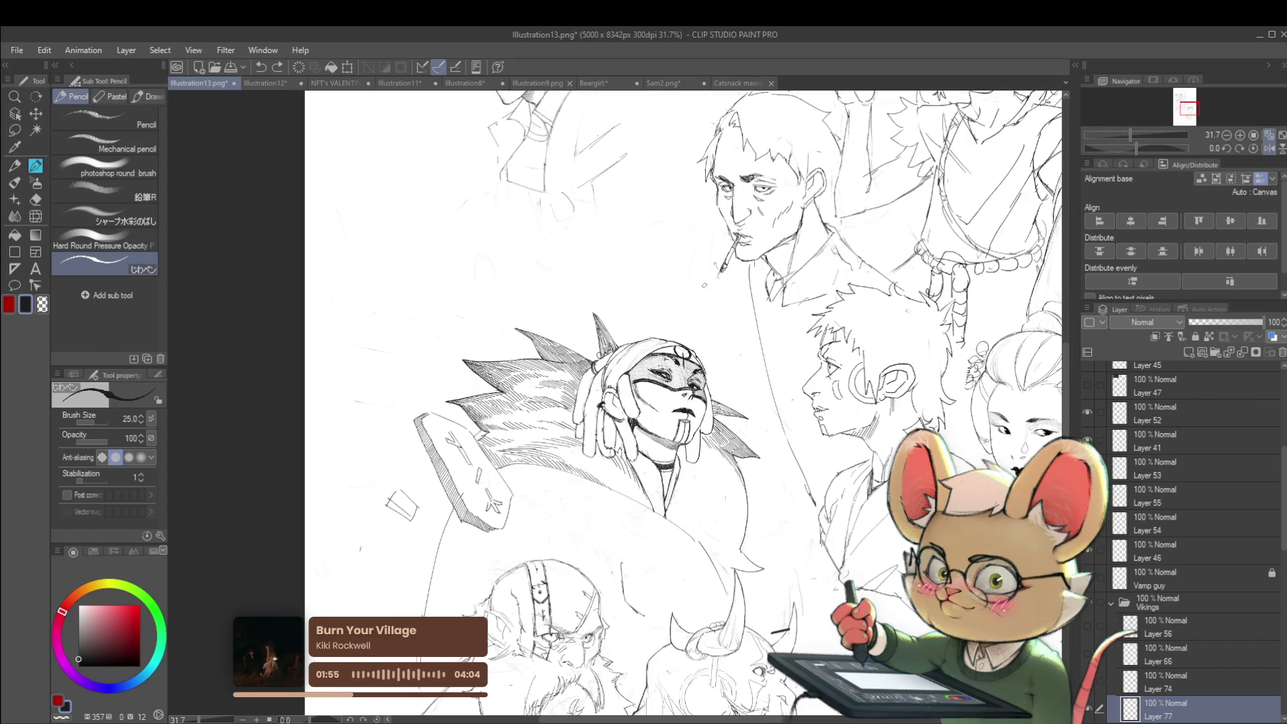
{"action": "scroll", "coordinate": [542, 326], "scroll_direction": "up", "scroll_amount": 5}
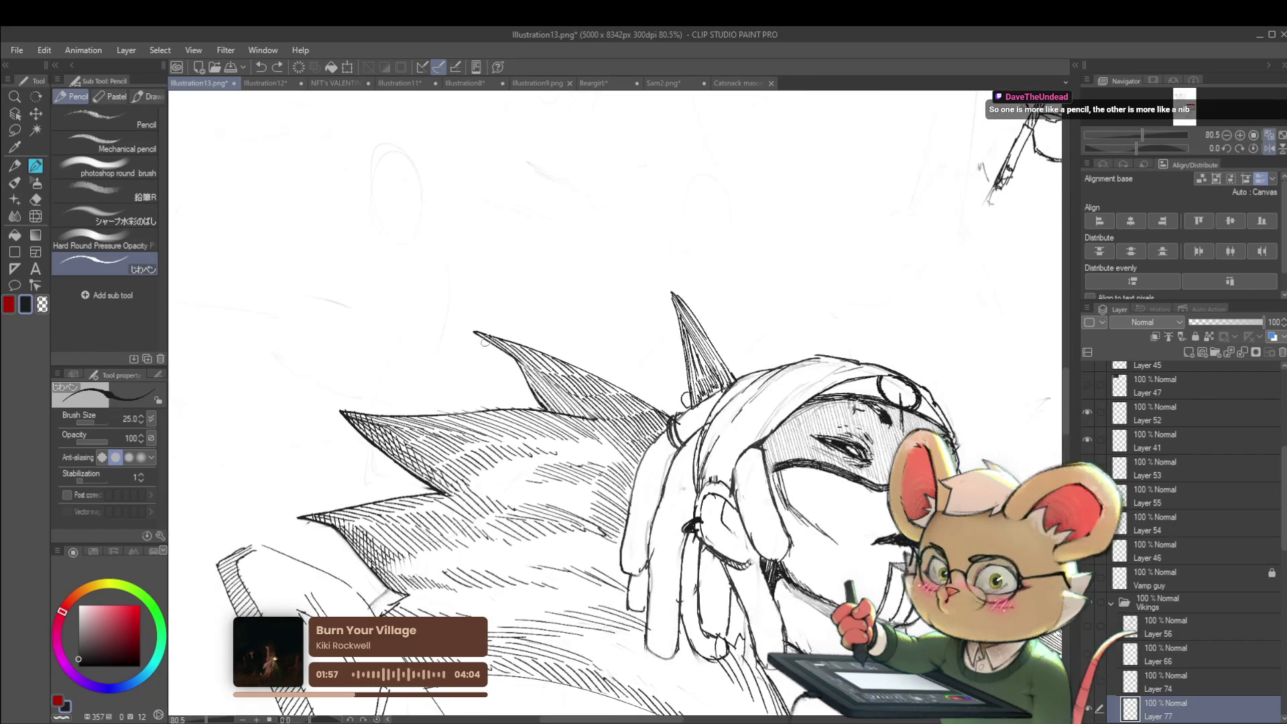
{"action": "left_click", "coordinate": [1269, 148]}
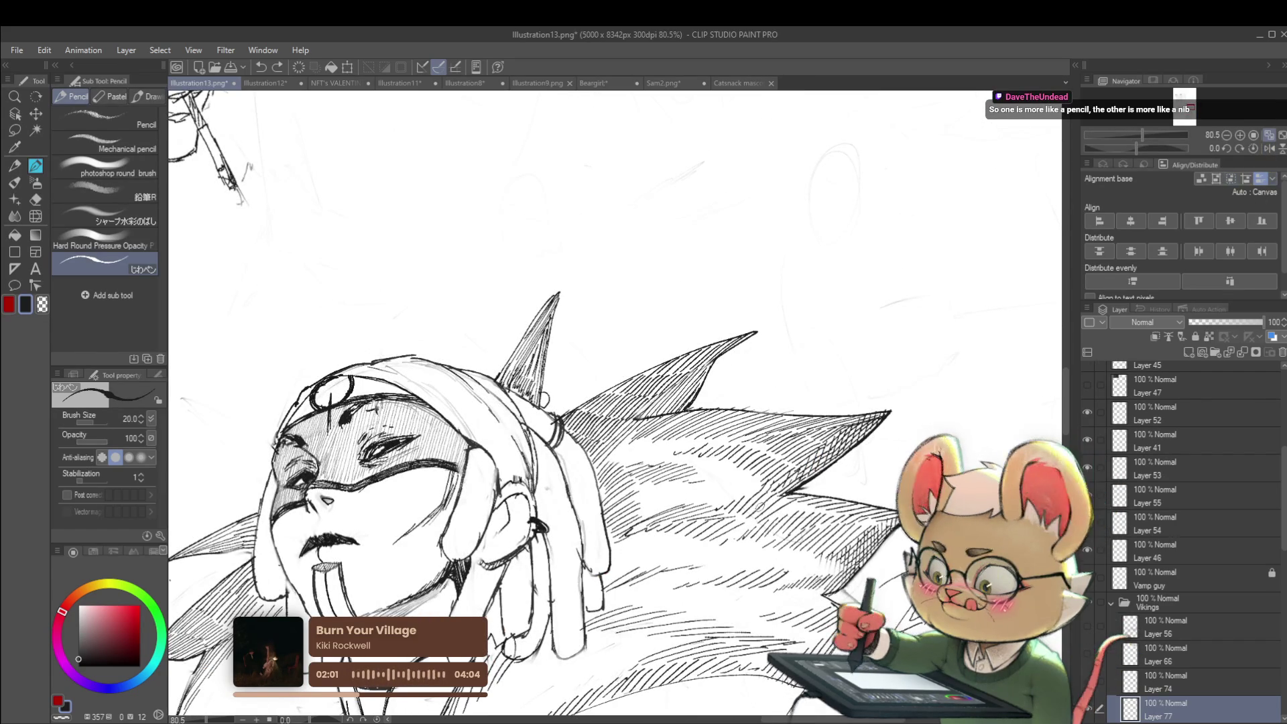
{"action": "key", "text": "bracketleft"}
{"action": "left_click_drag", "start_coordinate": [764, 230], "coordinate": [737, 296]}
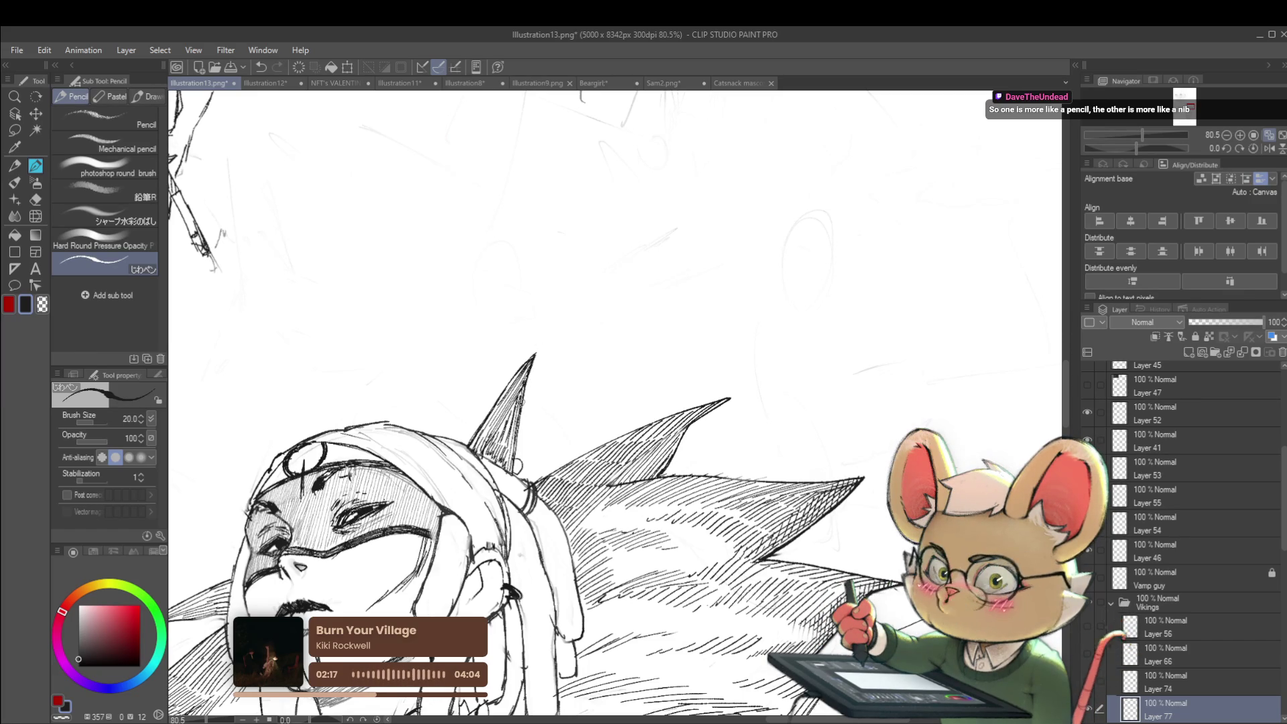
Step: Mirror the view again and zoom in on the masked warrior
{"action": "scroll", "coordinate": [590, 308], "scroll_direction": "down", "scroll_amount": 10}
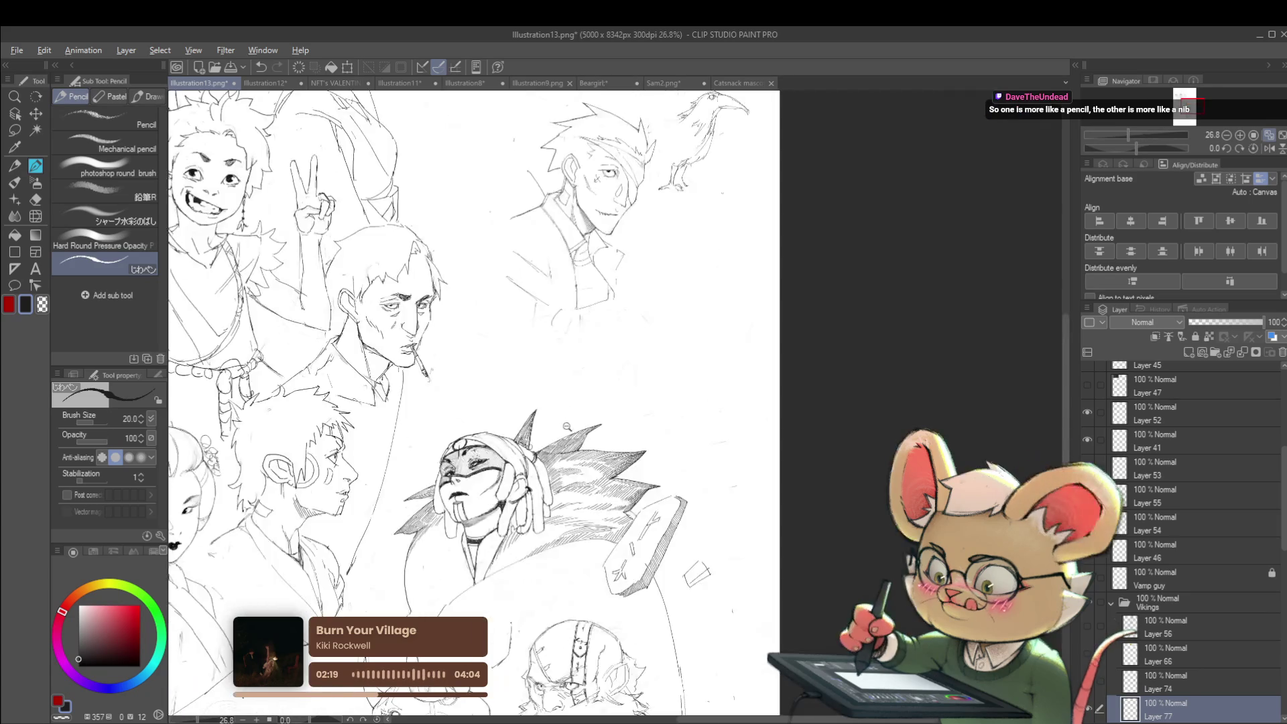
{"action": "left_click", "coordinate": [1268, 148]}
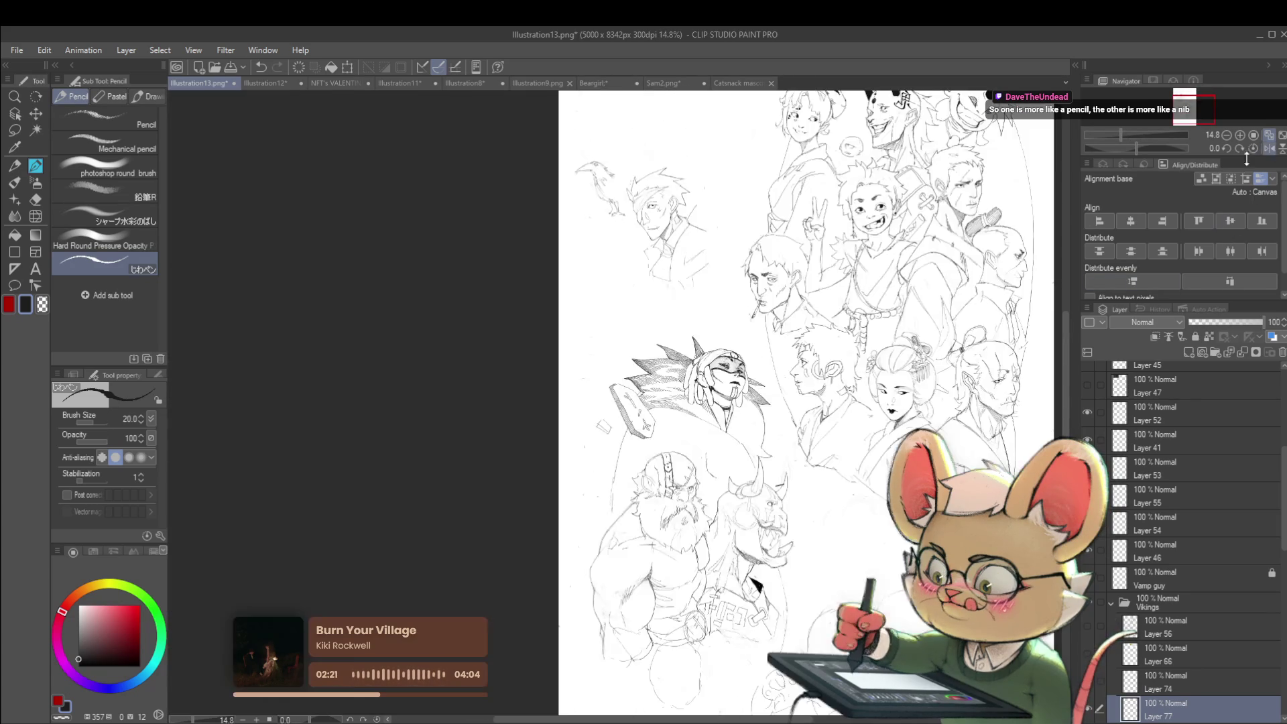
{"action": "scroll", "coordinate": [712, 353], "scroll_direction": "up", "scroll_amount": 7}
{"action": "scroll", "coordinate": [712, 353], "scroll_direction": "up", "scroll_amount": 2}
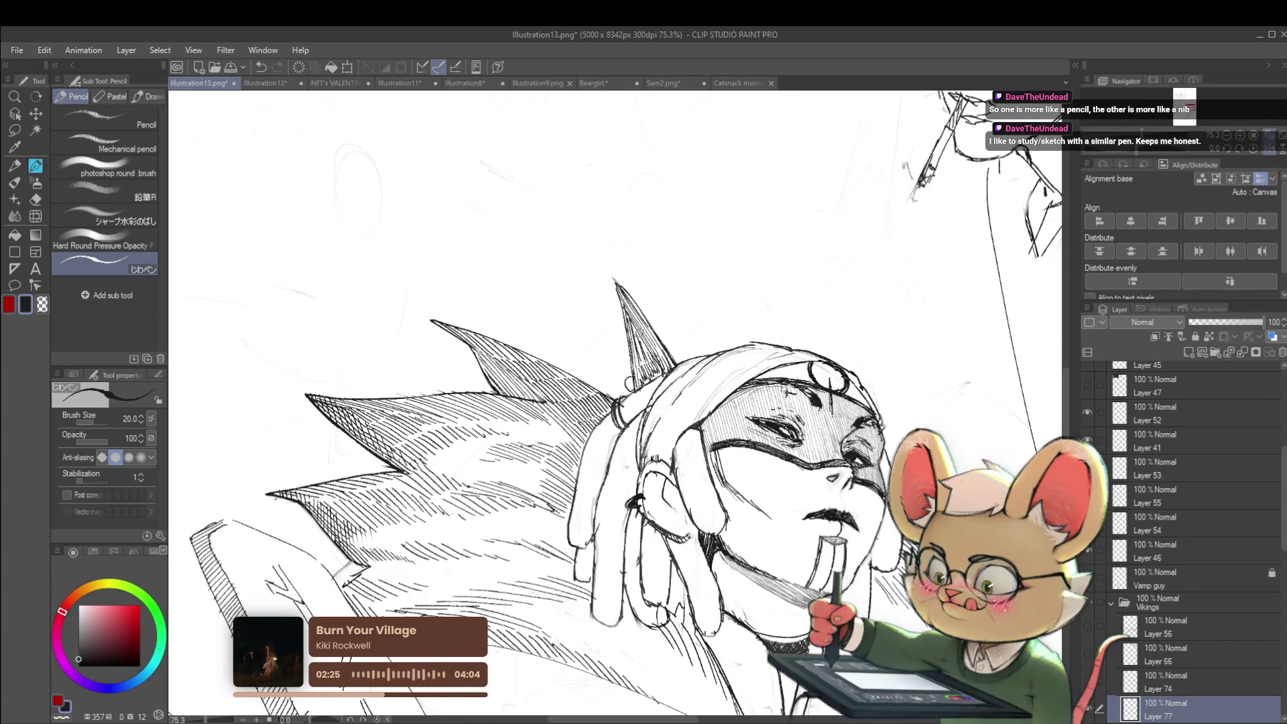
{"action": "scroll", "coordinate": [1195, 573], "scroll_direction": "down", "scroll_amount": 3}
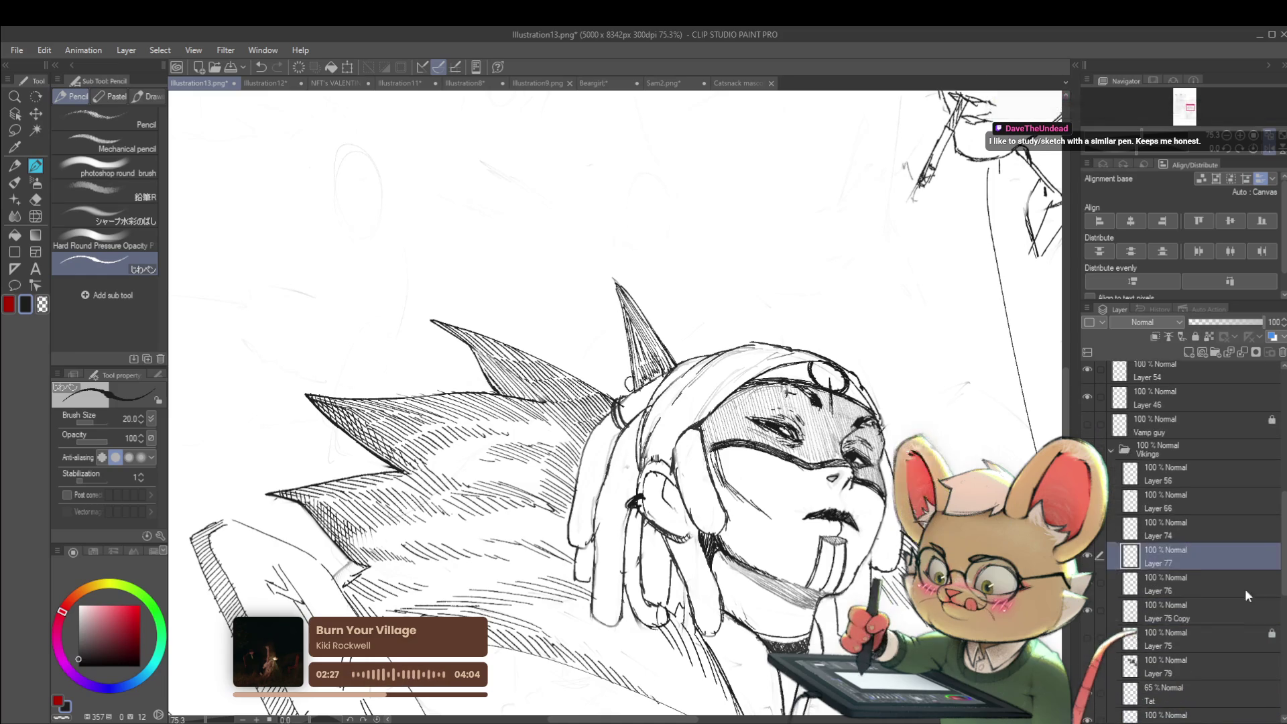
Step: Check Layer 75 Copy, then make Layer 76 the active layer
{"action": "left_click", "coordinate": [1194, 578]}
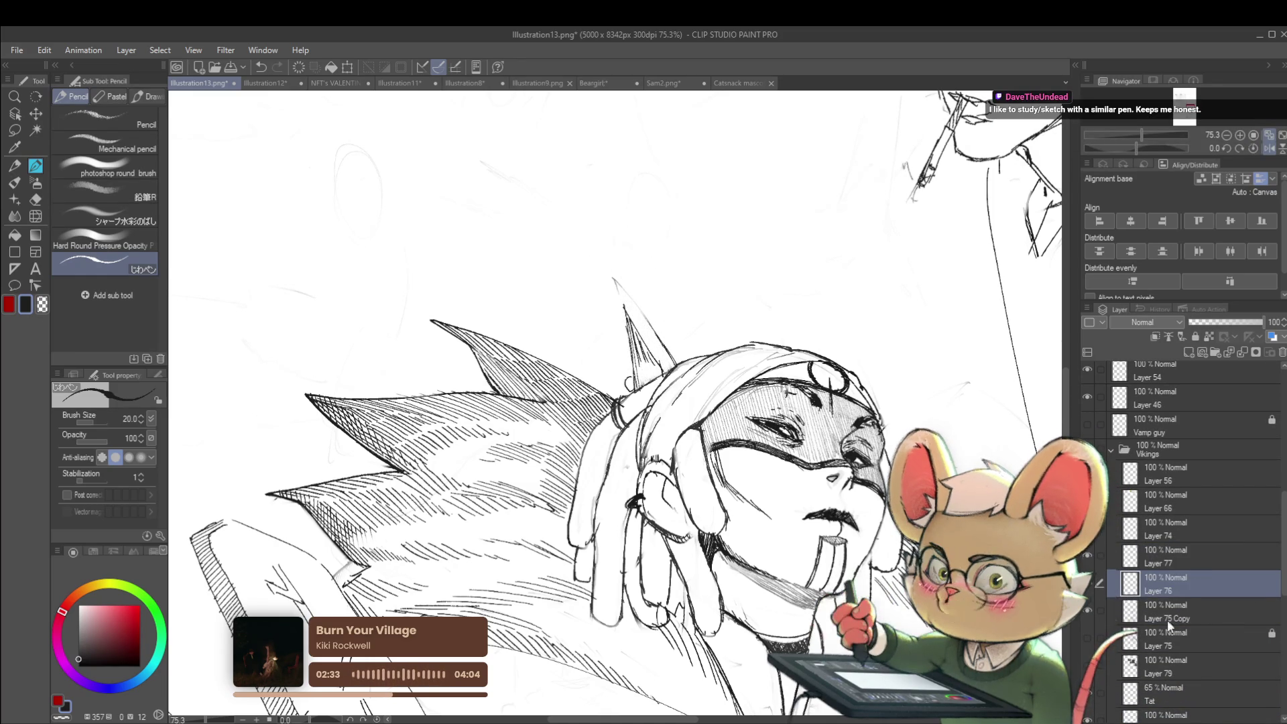
{"action": "key", "text": "alt+bracketleft"}
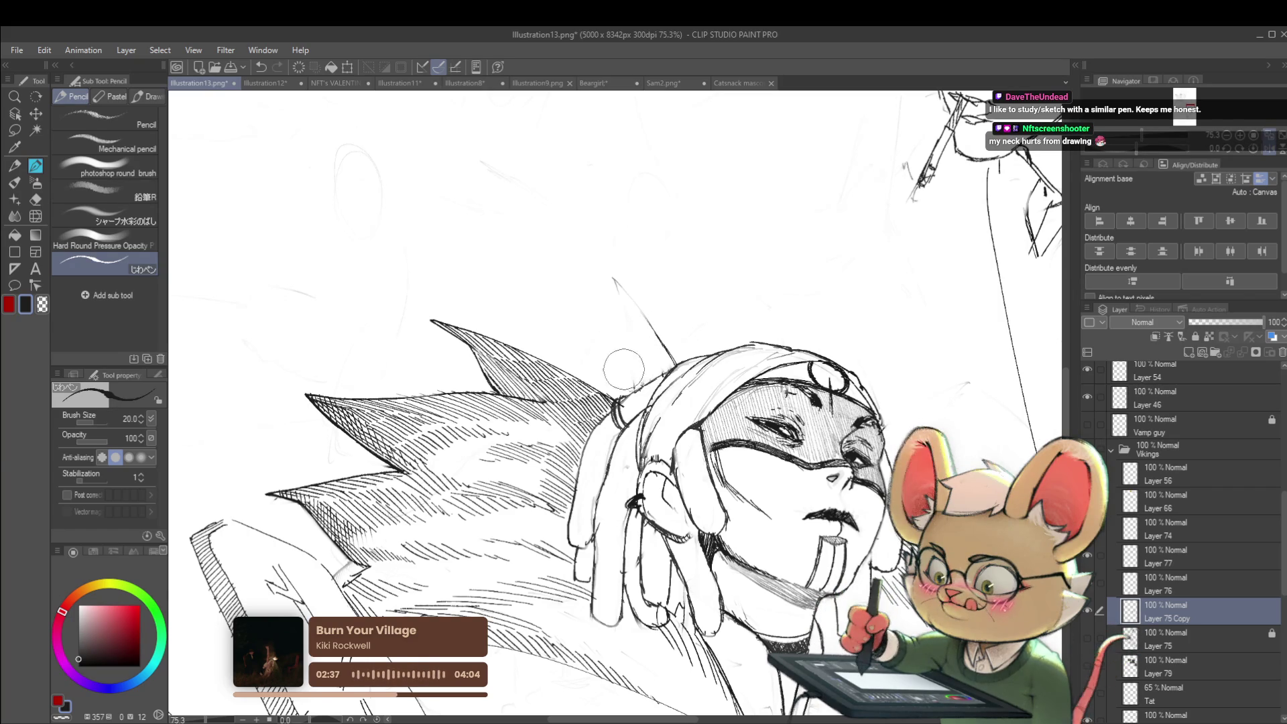
{"action": "left_click", "coordinate": [1169, 587]}
Step: Draw and undo a thin line from the horn tip, then unmirror and zoom in on the face
{"action": "left_click_drag", "start_coordinate": [612, 277], "coordinate": [638, 381]}
{"action": "key", "text": "ctrl+z"}
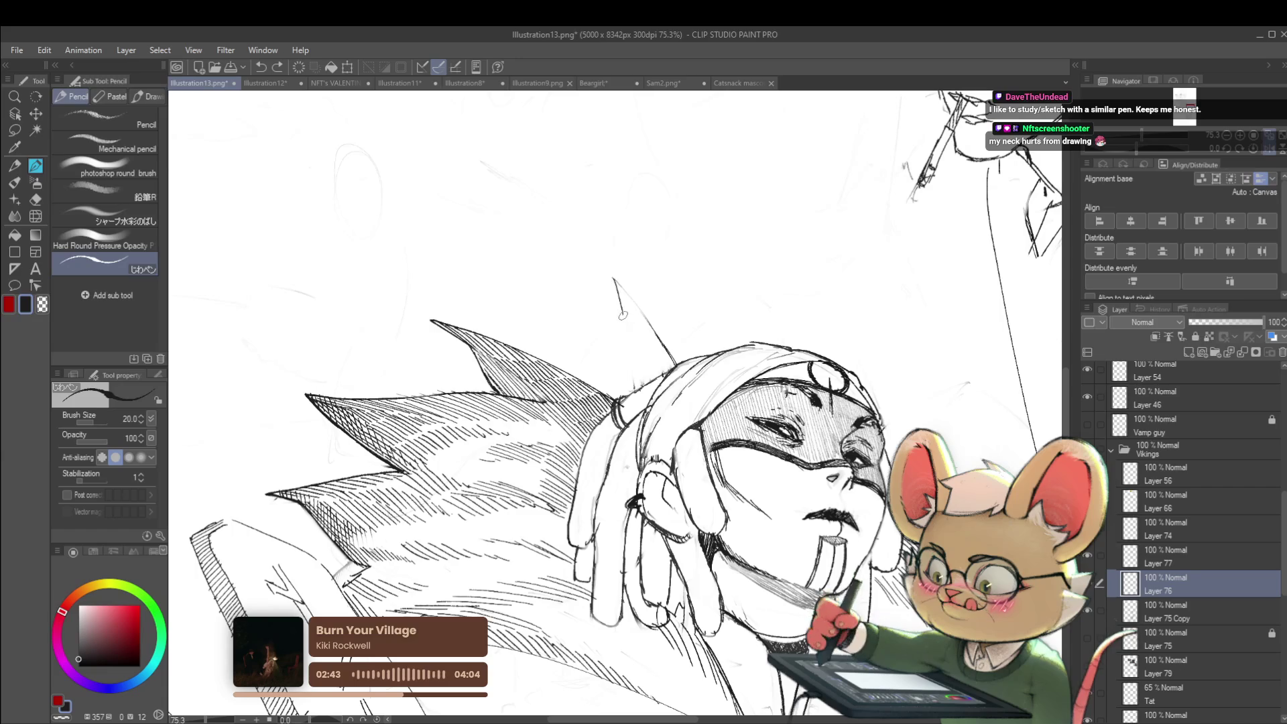
{"action": "scroll", "coordinate": [634, 387], "scroll_direction": "down", "scroll_amount": 5}
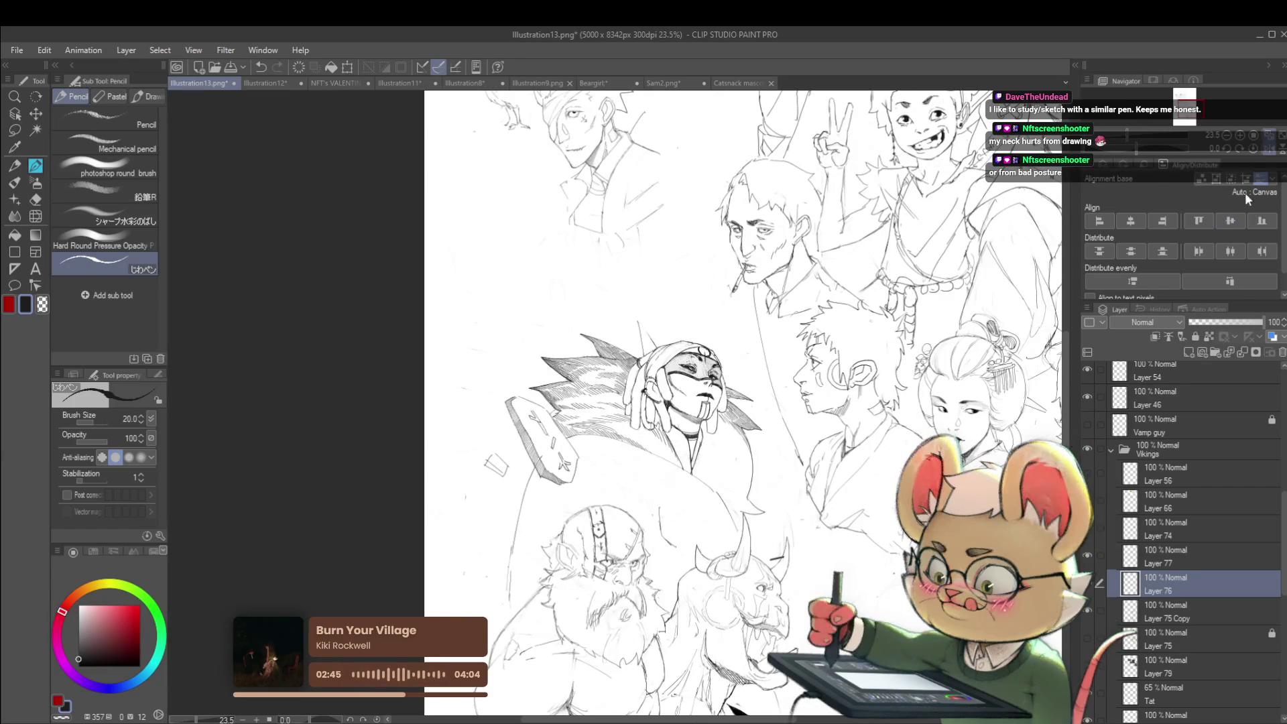
{"action": "left_click", "coordinate": [1263, 149]}
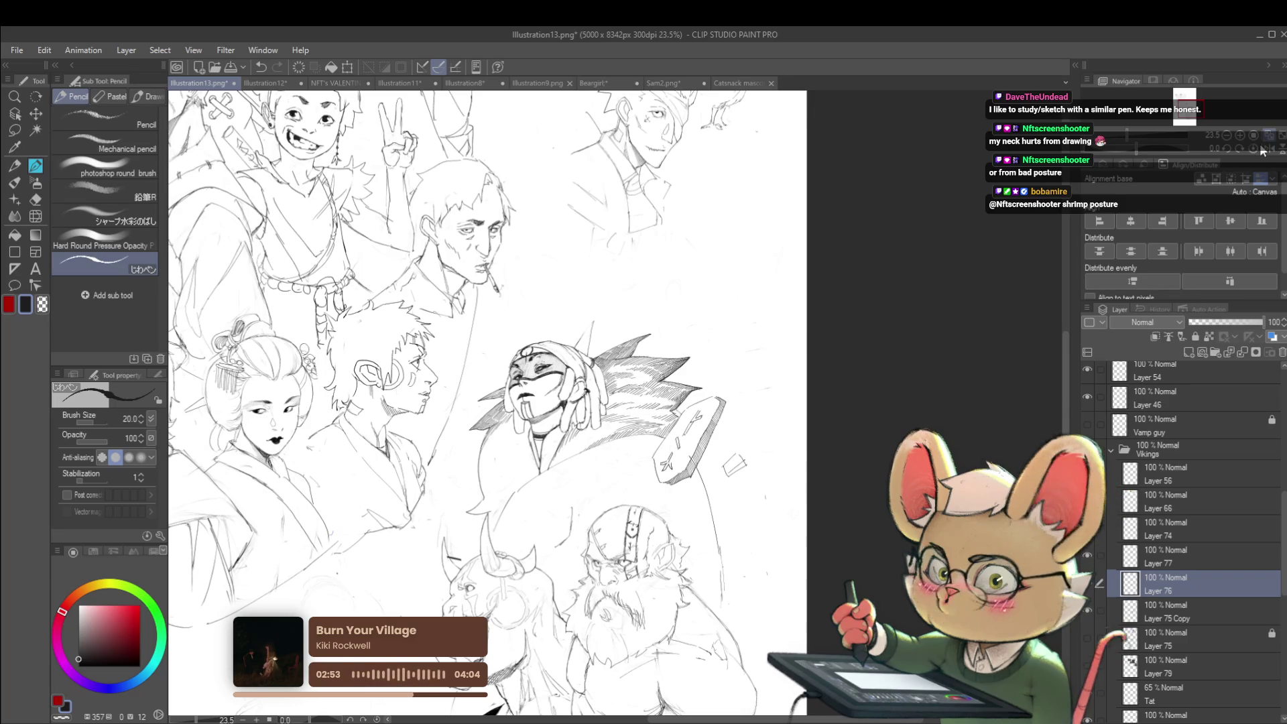
{"action": "scroll", "coordinate": [633, 273], "scroll_direction": "up", "scroll_amount": 5}
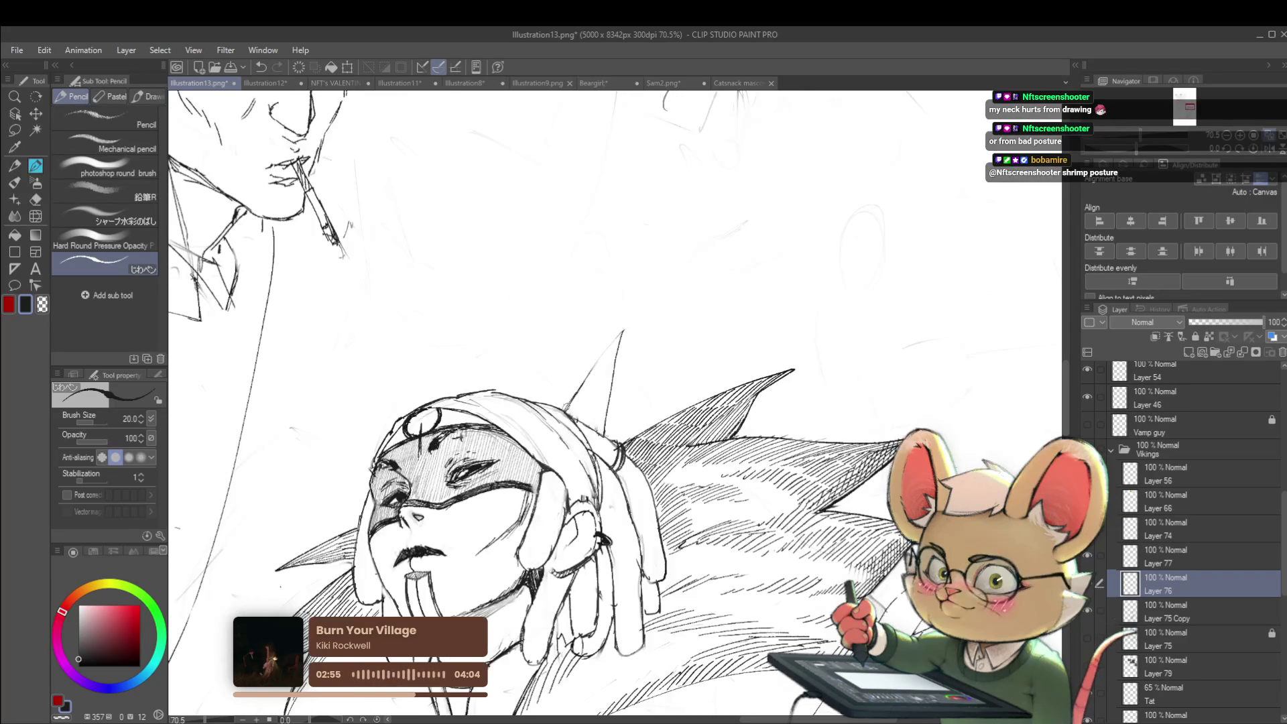
Step: Centre the masked warrior and sketch diagonal hatching above the headdress, undoing the first pass
{"action": "scroll", "coordinate": [663, 269], "scroll_direction": "down", "scroll_amount": 3}
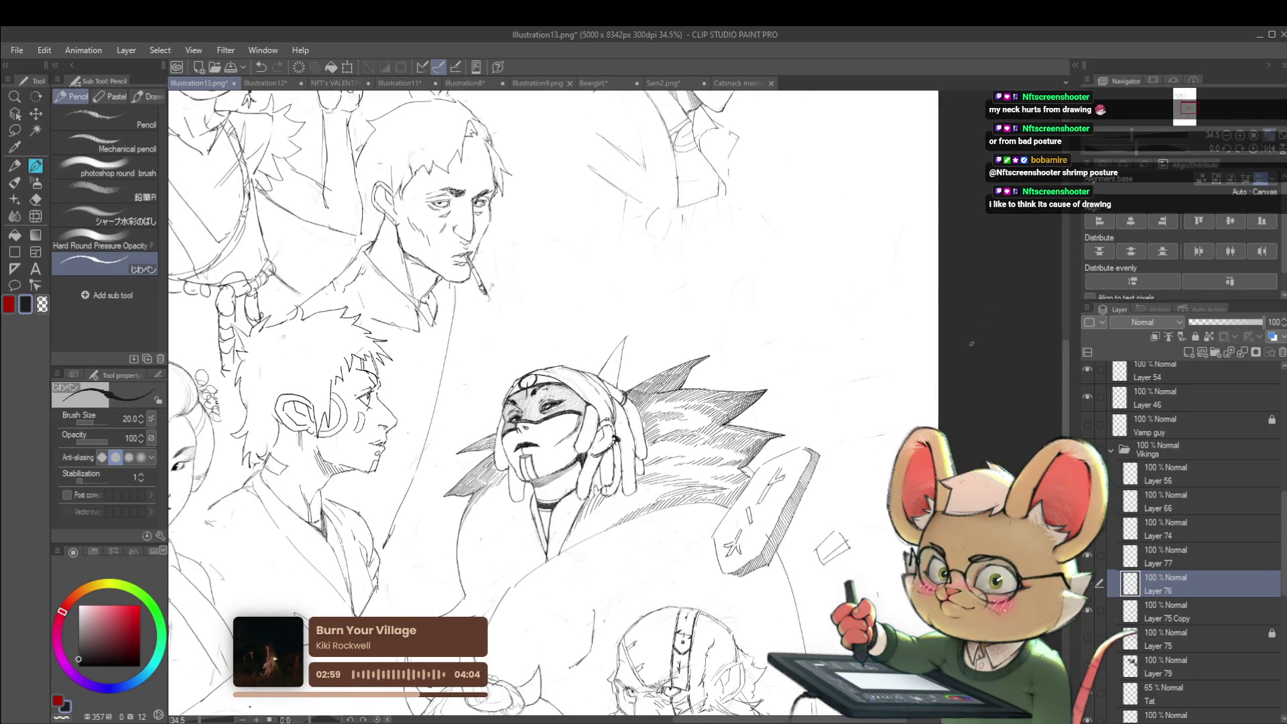
{"action": "left_click_drag", "start_coordinate": [1243, 156], "coordinate": [1249, 155]}
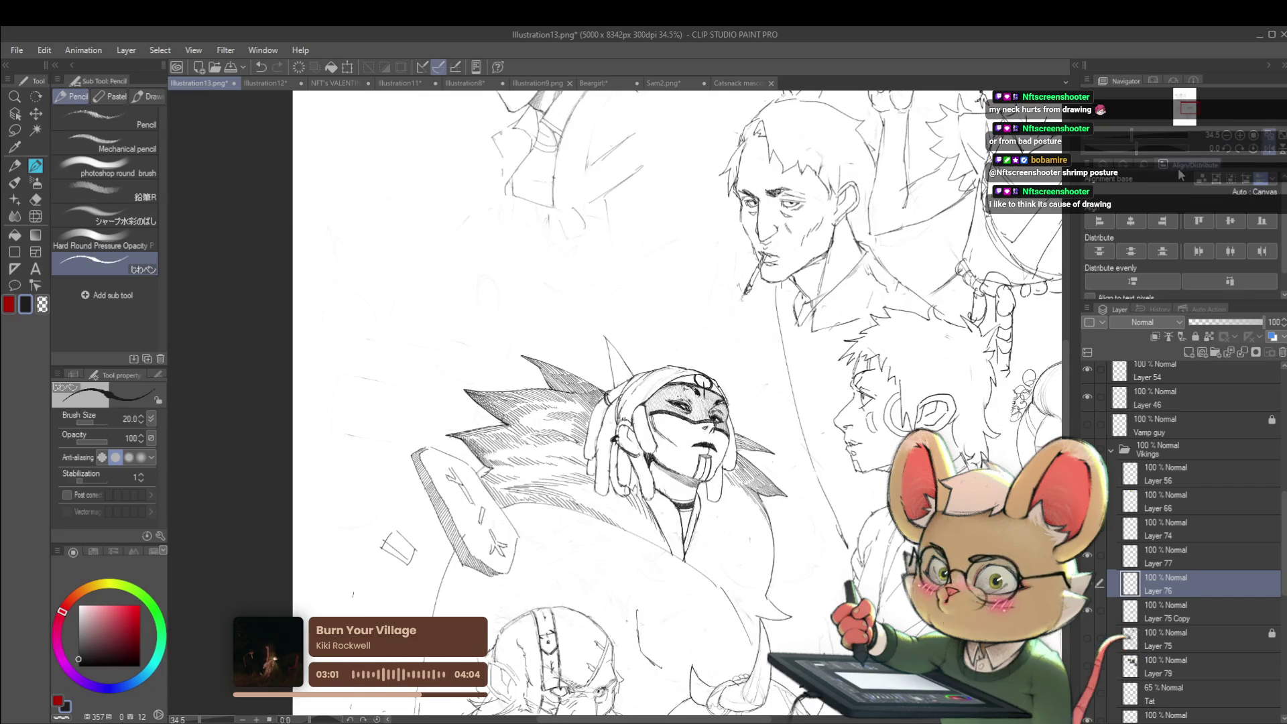
{"action": "scroll", "coordinate": [565, 286], "scroll_direction": "up", "scroll_amount": 3}
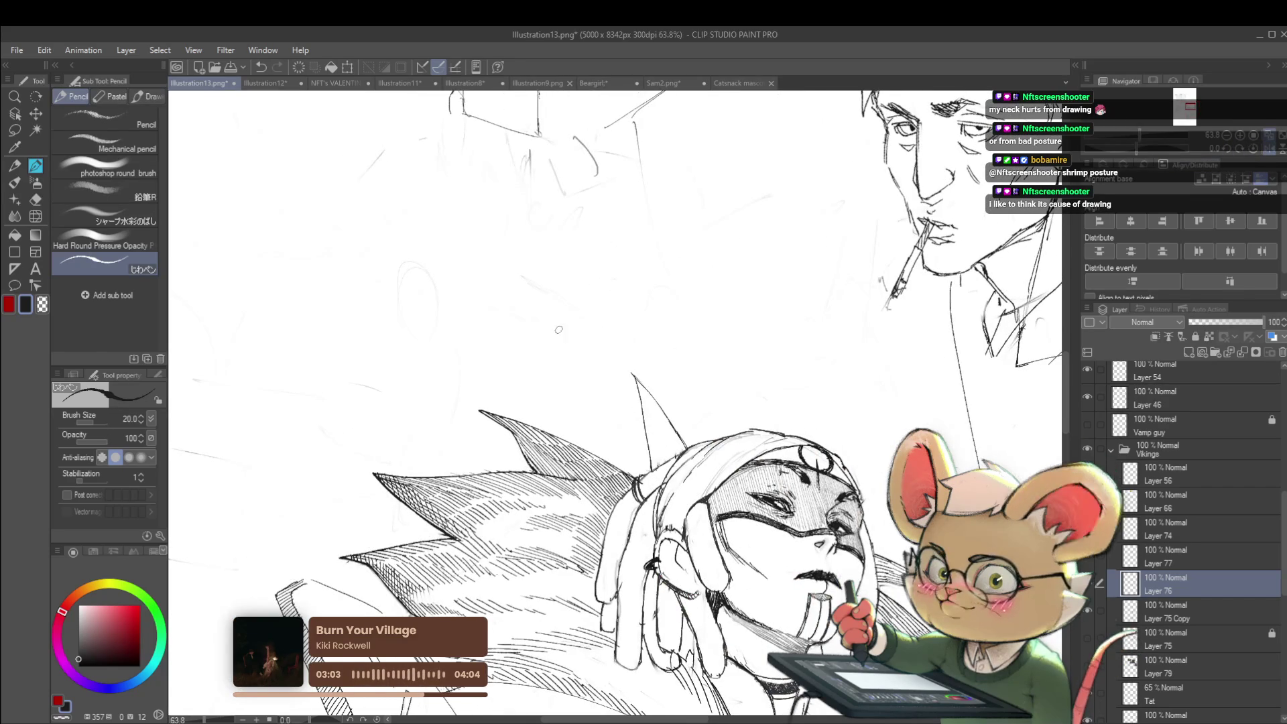
{"action": "left_click_drag", "start_coordinate": [565, 325], "coordinate": [631, 270]}
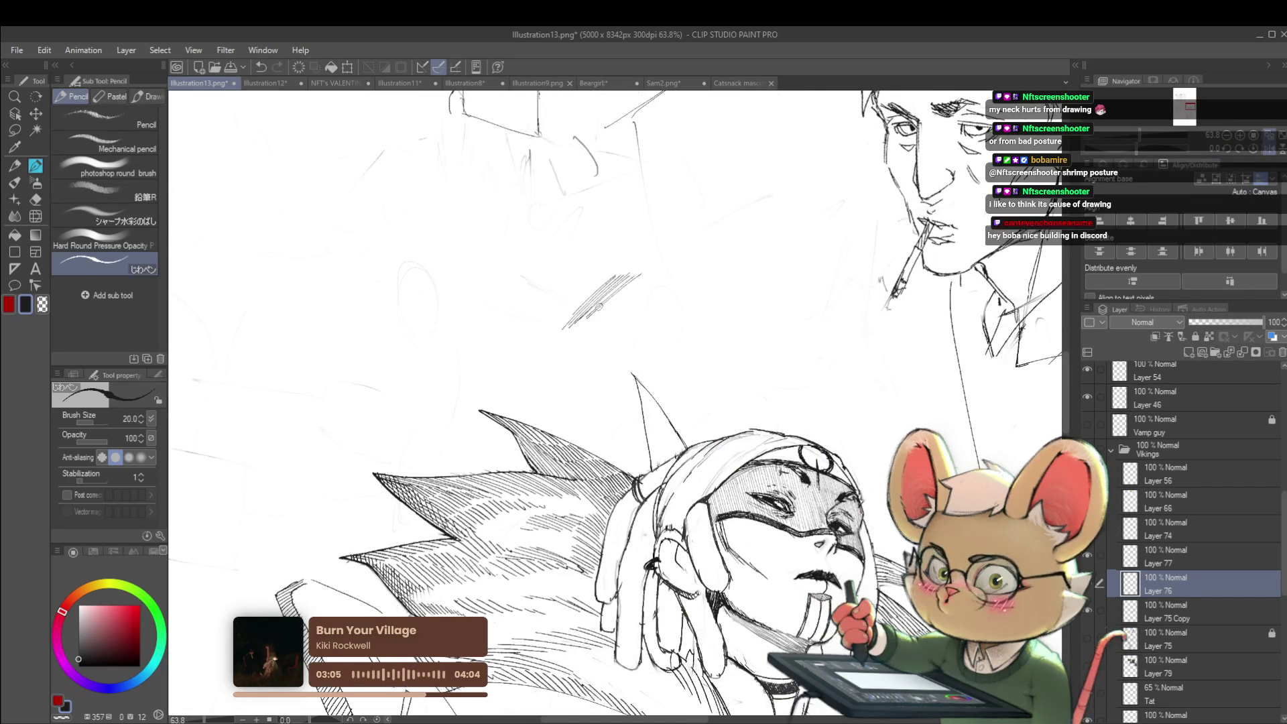
{"action": "left_click_drag", "start_coordinate": [600, 315], "coordinate": [656, 275]}
{"action": "key", "text": "ctrl+z"}
{"action": "key", "text": "ctrl+z"}
{"action": "key", "text": "ctrl+z"}
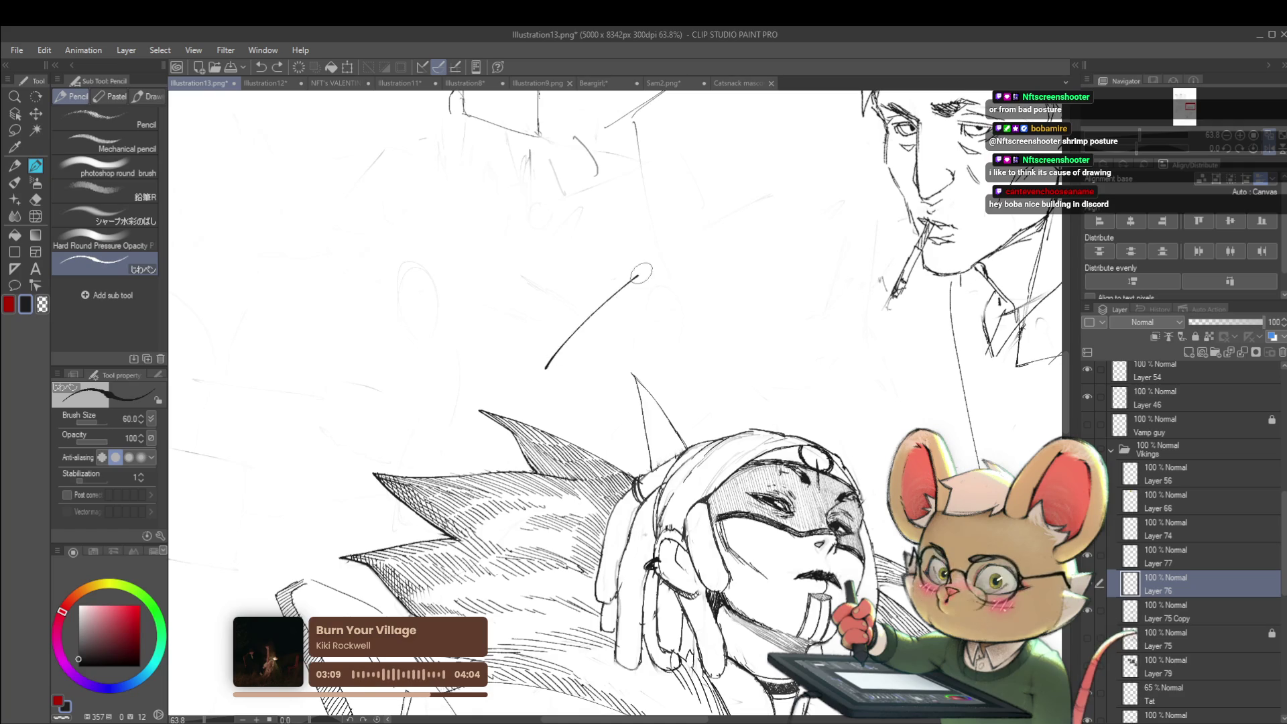
Step: Add three hatching strokes beside the headdress line and lower the brush size to 25
{"action": "left_click_drag", "start_coordinate": [549, 368], "coordinate": [633, 280]}
{"action": "left_click_drag", "start_coordinate": [560, 361], "coordinate": [641, 283]}
{"action": "left_click_drag", "start_coordinate": [583, 339], "coordinate": [647, 271]}
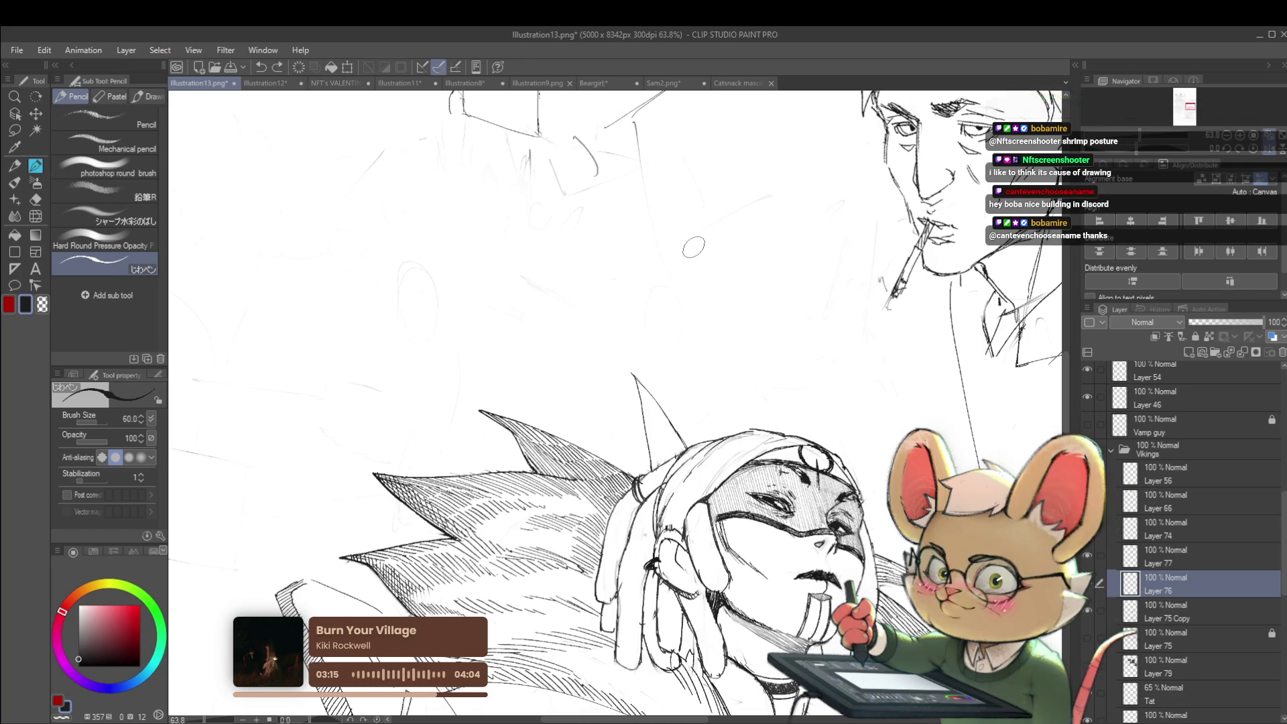
{"action": "key", "text": "bracketleft"}
{"action": "key", "text": "bracketleft"}
{"action": "key", "text": "bracketleft"}
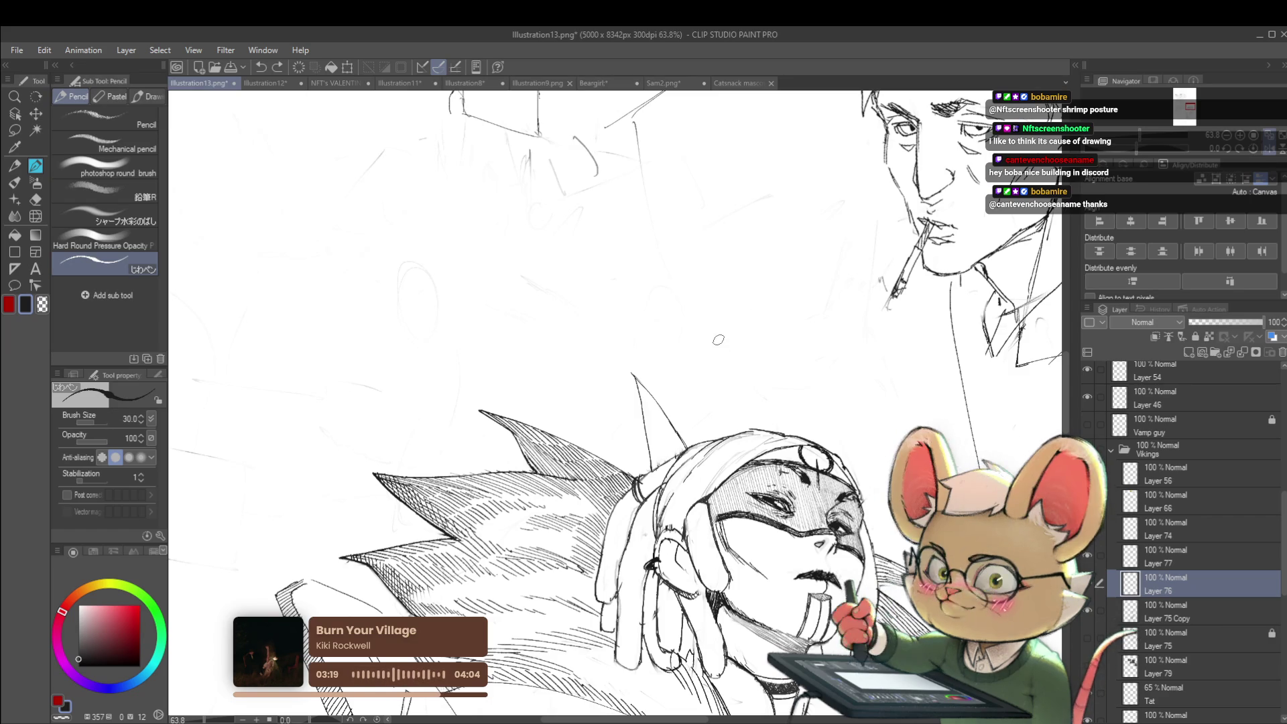
{"action": "key", "text": "bracketleft"}
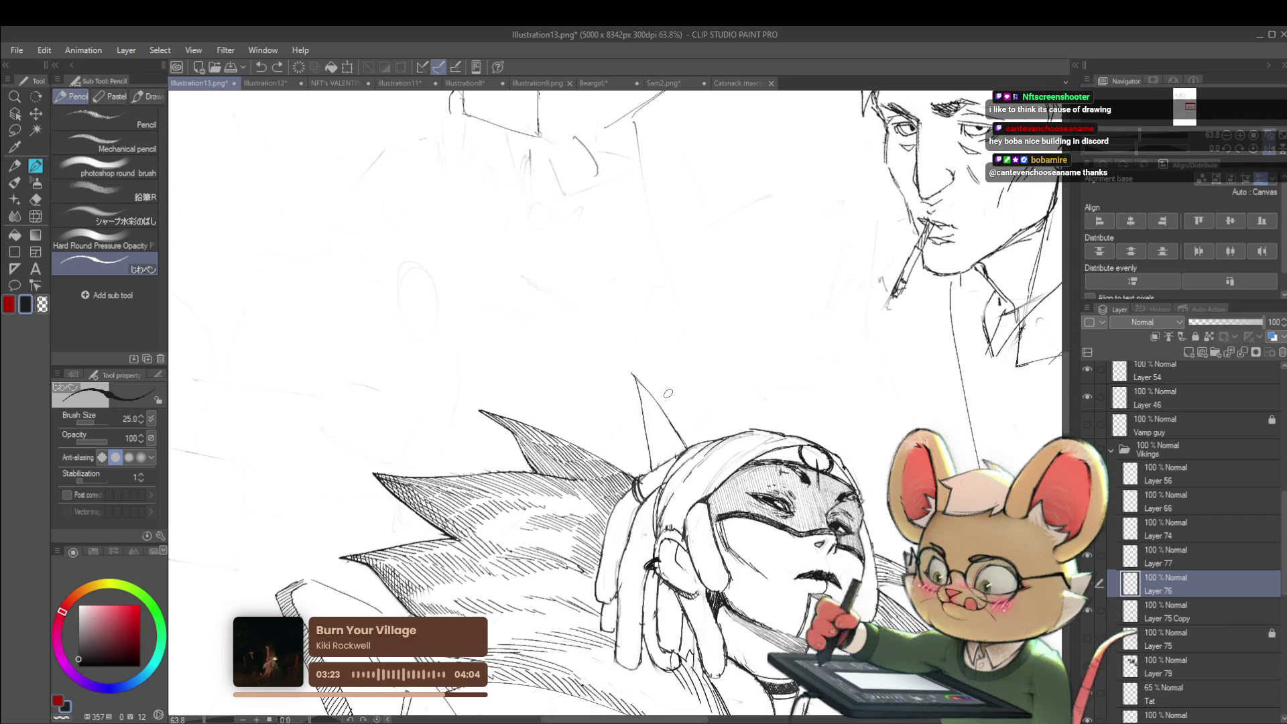
Step: Mirror the view with H to hatch the spike, then flip back and sketch around the tall spike
{"action": "key", "text": "h"}
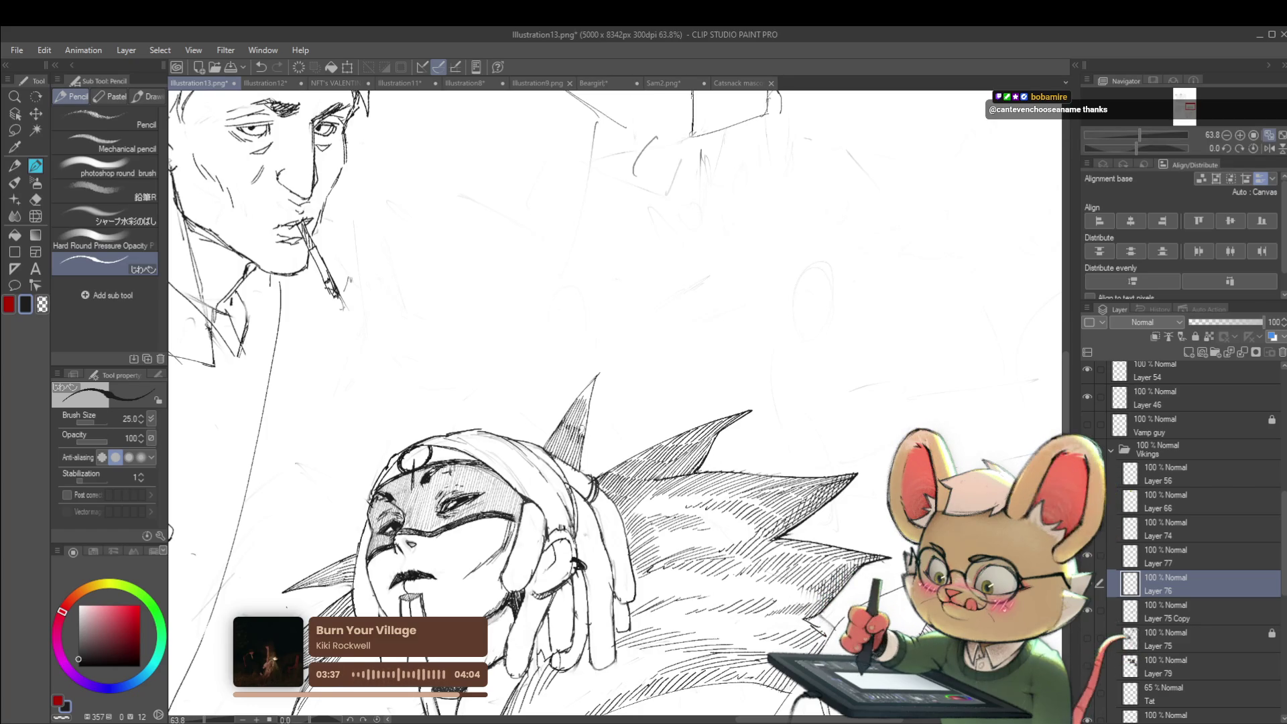
{"action": "left_click_drag", "start_coordinate": [578, 417], "coordinate": [584, 437]}
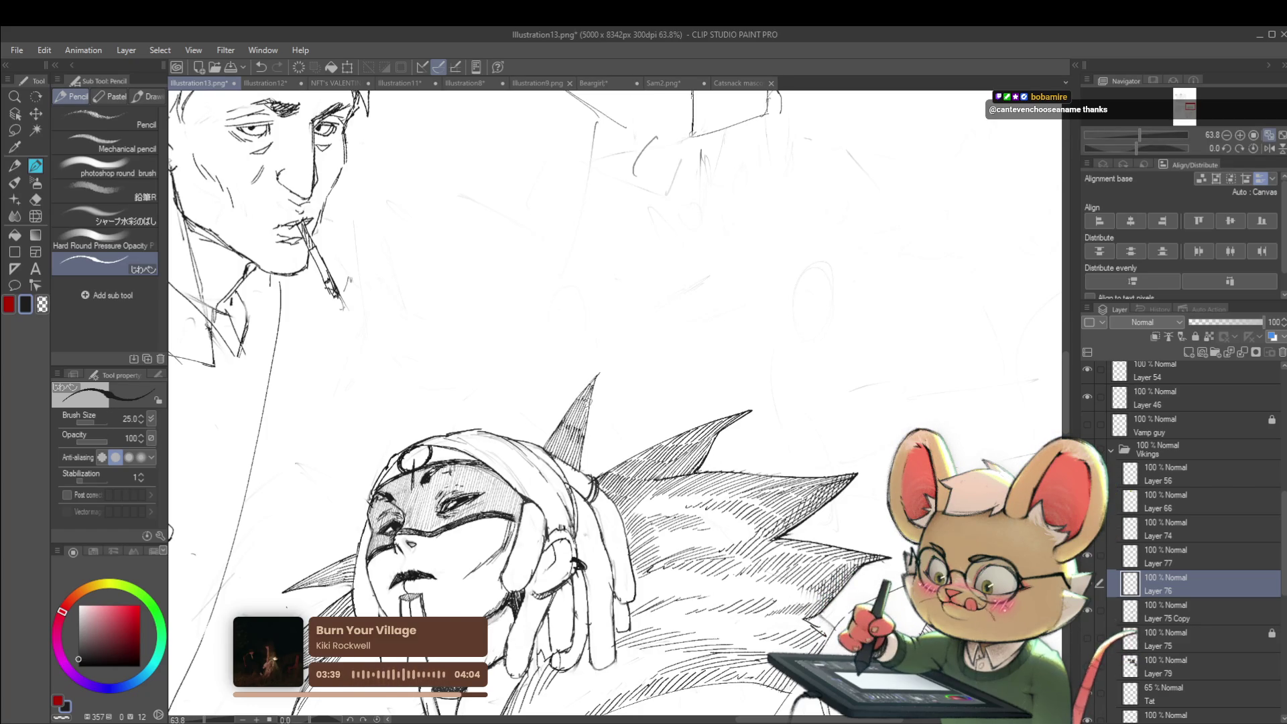
{"action": "scroll", "coordinate": [609, 379], "scroll_direction": "down", "scroll_amount": 5}
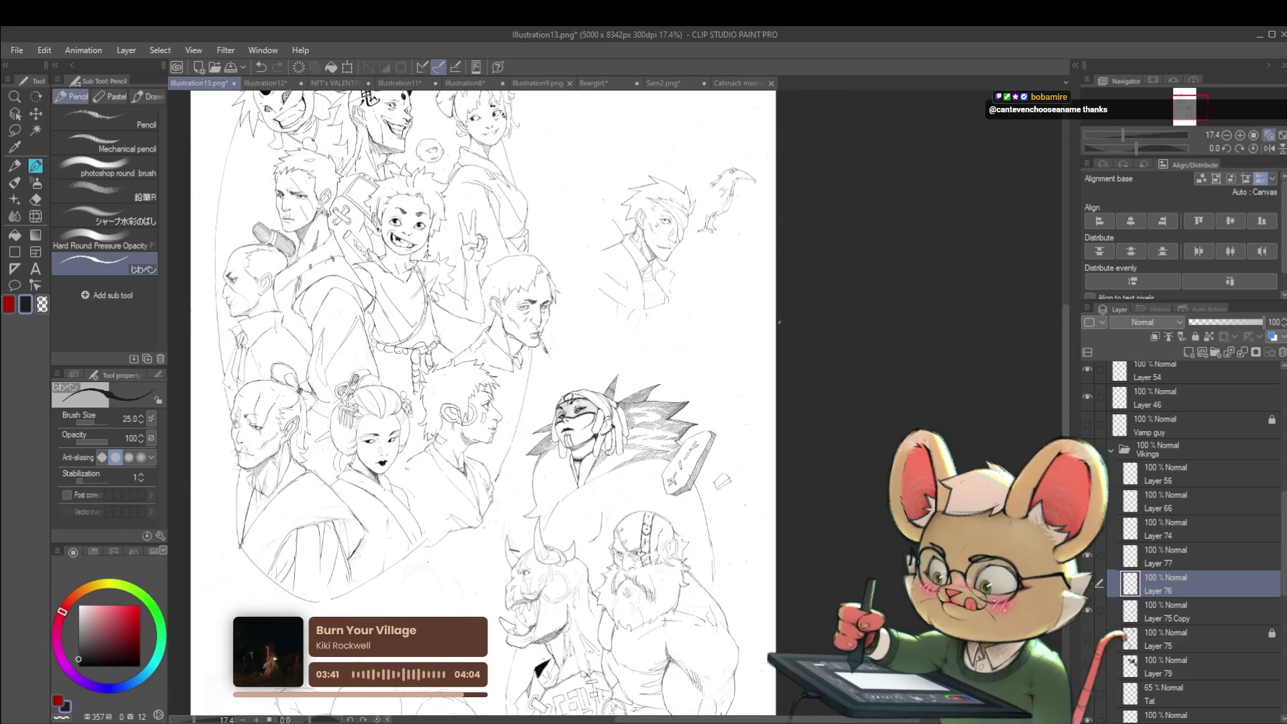
{"action": "key", "text": "h"}
{"action": "scroll", "coordinate": [684, 415], "scroll_direction": "up", "scroll_amount": 5}
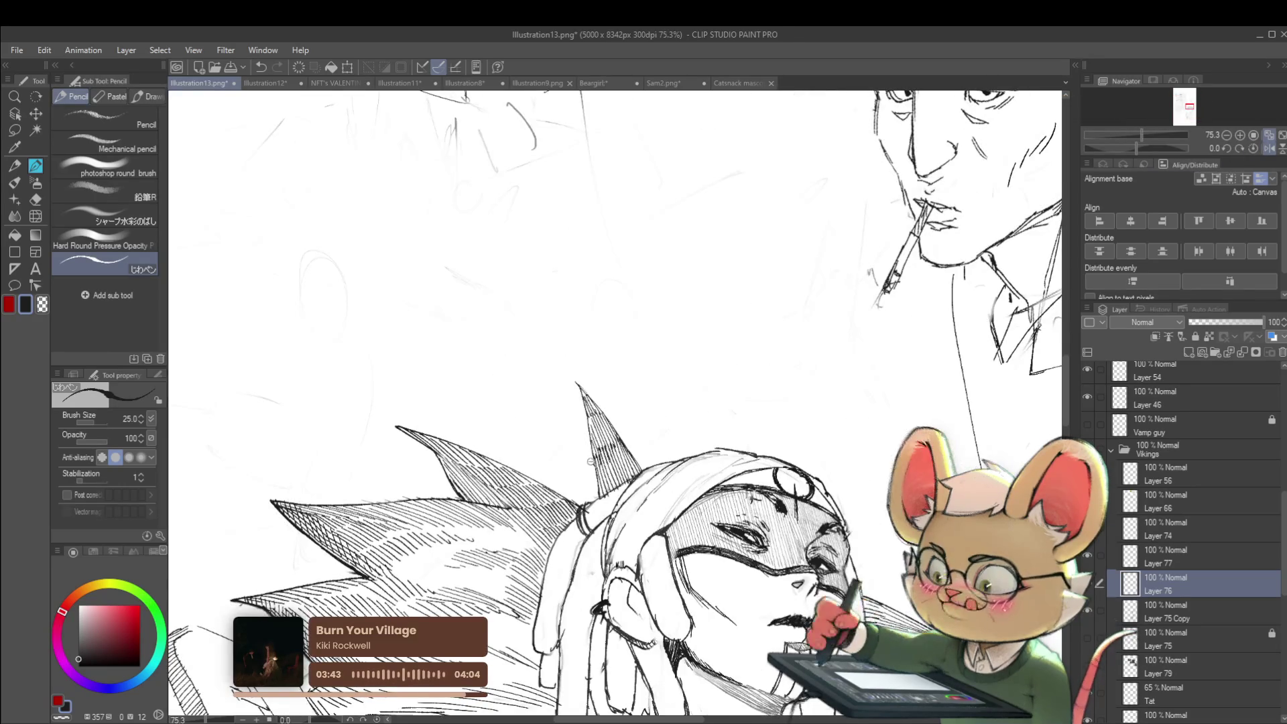
{"action": "scroll", "coordinate": [590, 461], "scroll_direction": "up", "scroll_amount": 3}
{"action": "left_click_drag", "start_coordinate": [644, 414], "coordinate": [652, 410]}
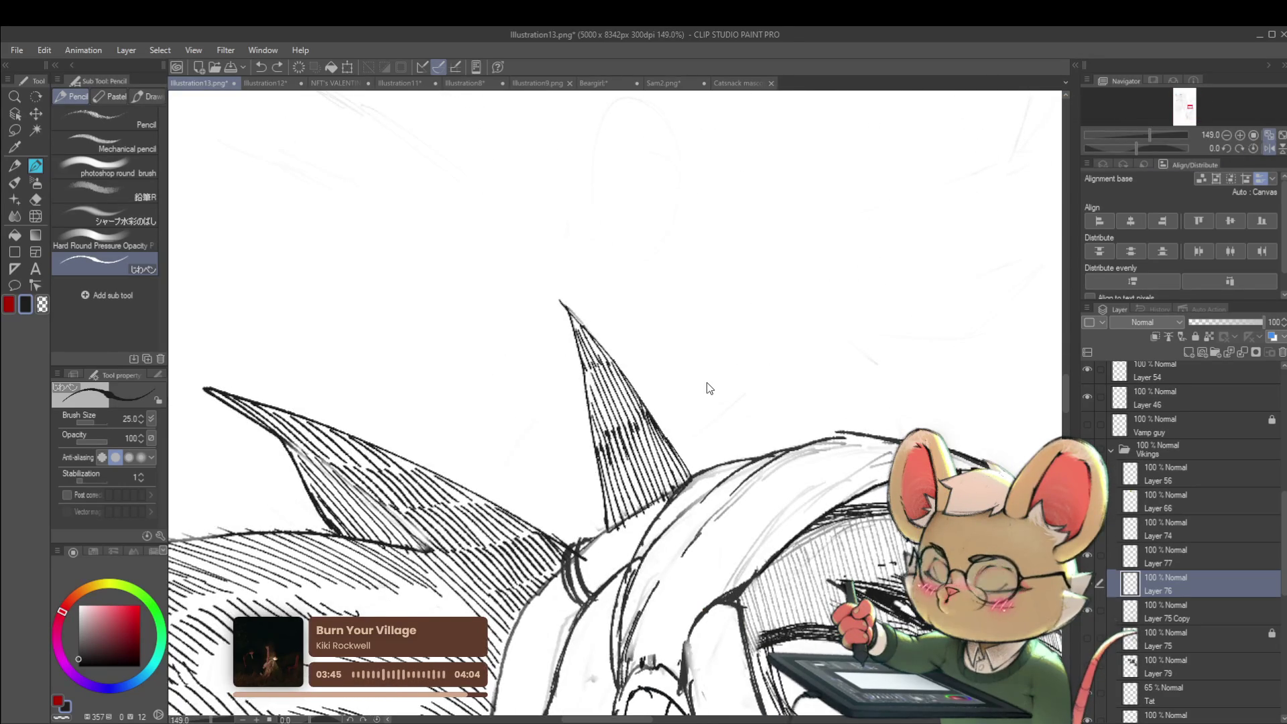
Step: Redraw the tall spike's tip and hatch its lower tip and base
{"action": "scroll", "coordinate": [708, 387], "scroll_direction": "down", "scroll_amount": 4}
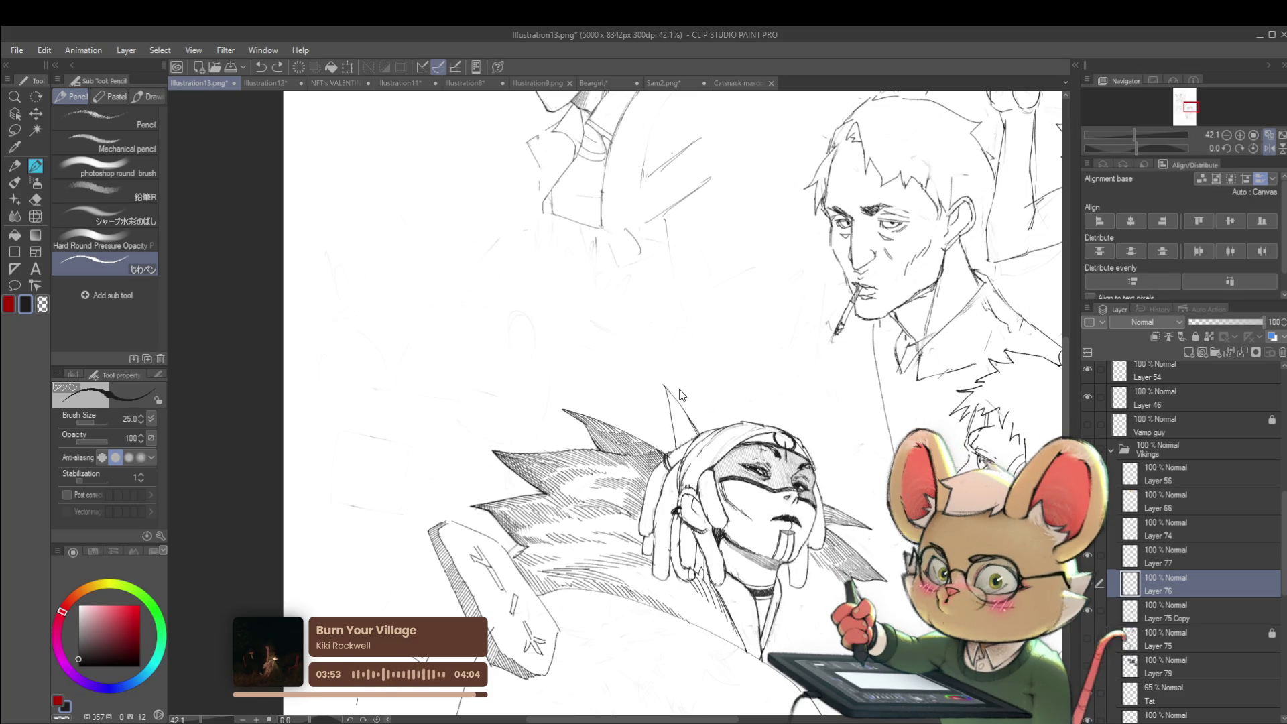
{"action": "scroll", "coordinate": [681, 408], "scroll_direction": "up", "scroll_amount": 3}
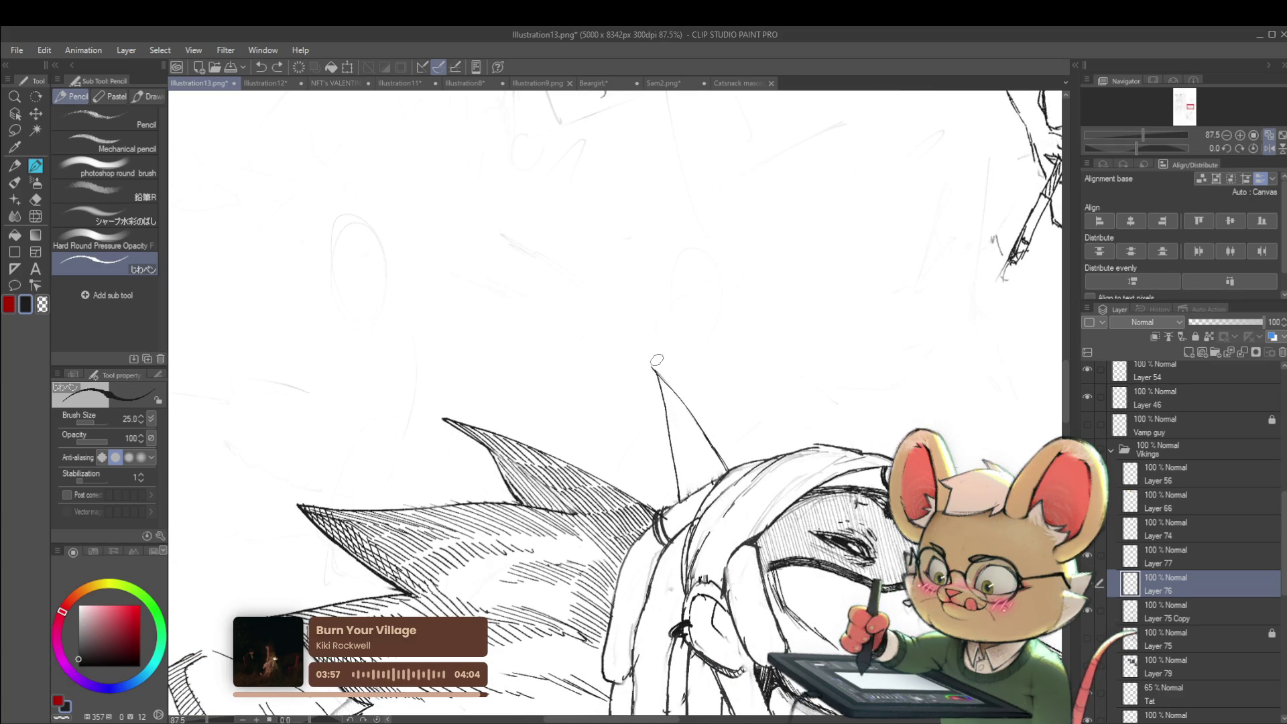
{"action": "mouse_move", "coordinate": [656, 382]}
{"action": "left_mouse_down"}
{"action": "mouse_move", "coordinate": [675, 419]}
{"action": "mouse_move", "coordinate": [667, 380]}
{"action": "left_mouse_up"}
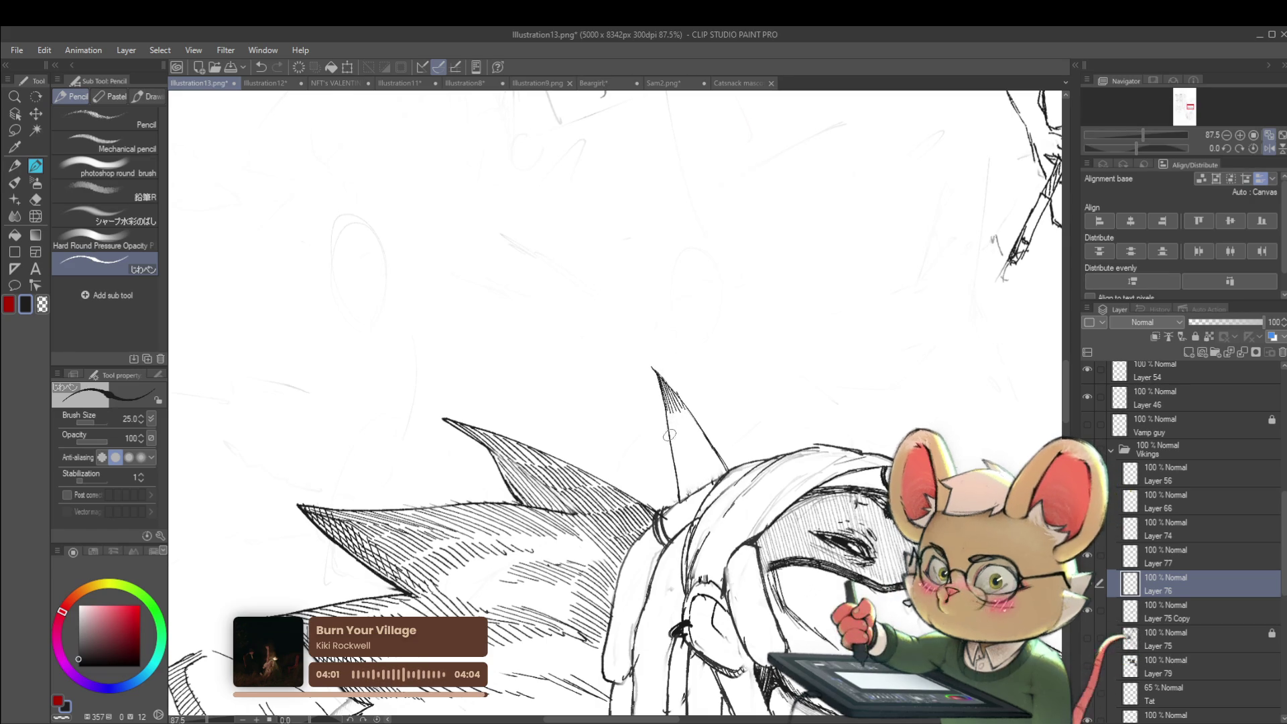
{"action": "mouse_move", "coordinate": [676, 441]}
{"action": "left_mouse_down"}
{"action": "mouse_move", "coordinate": [663, 407]}
{"action": "mouse_move", "coordinate": [668, 429]}
{"action": "left_mouse_up"}
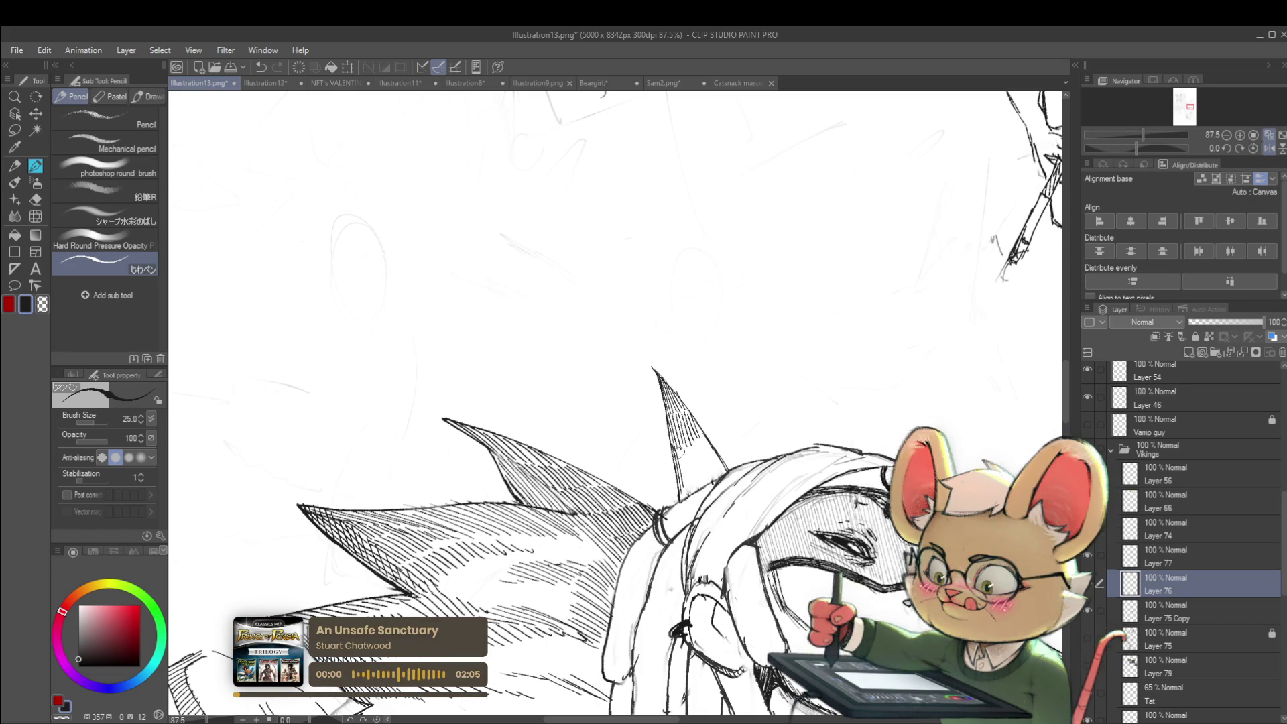
{"action": "mouse_move", "coordinate": [677, 455]}
{"action": "left_mouse_down"}
{"action": "mouse_move", "coordinate": [685, 471]}
{"action": "mouse_move", "coordinate": [704, 440]}
{"action": "left_mouse_up"}
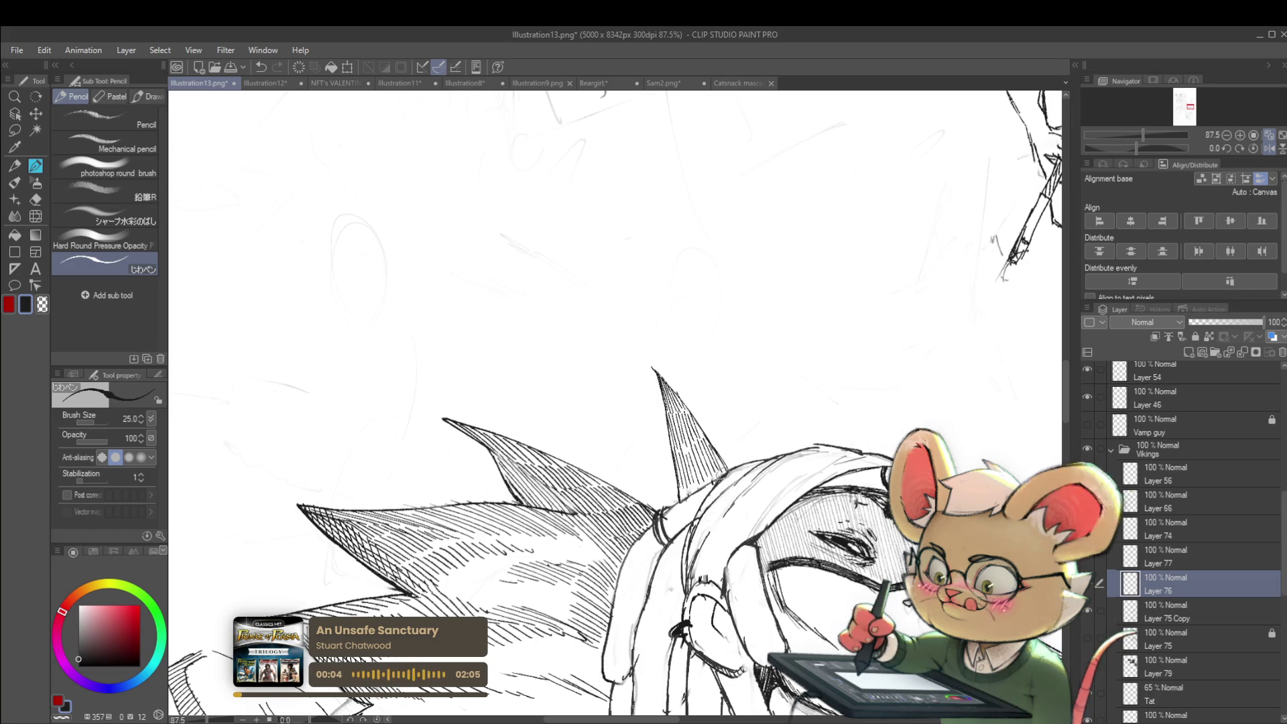
{"action": "left_click_drag", "start_coordinate": [697, 484], "coordinate": [680, 499]}
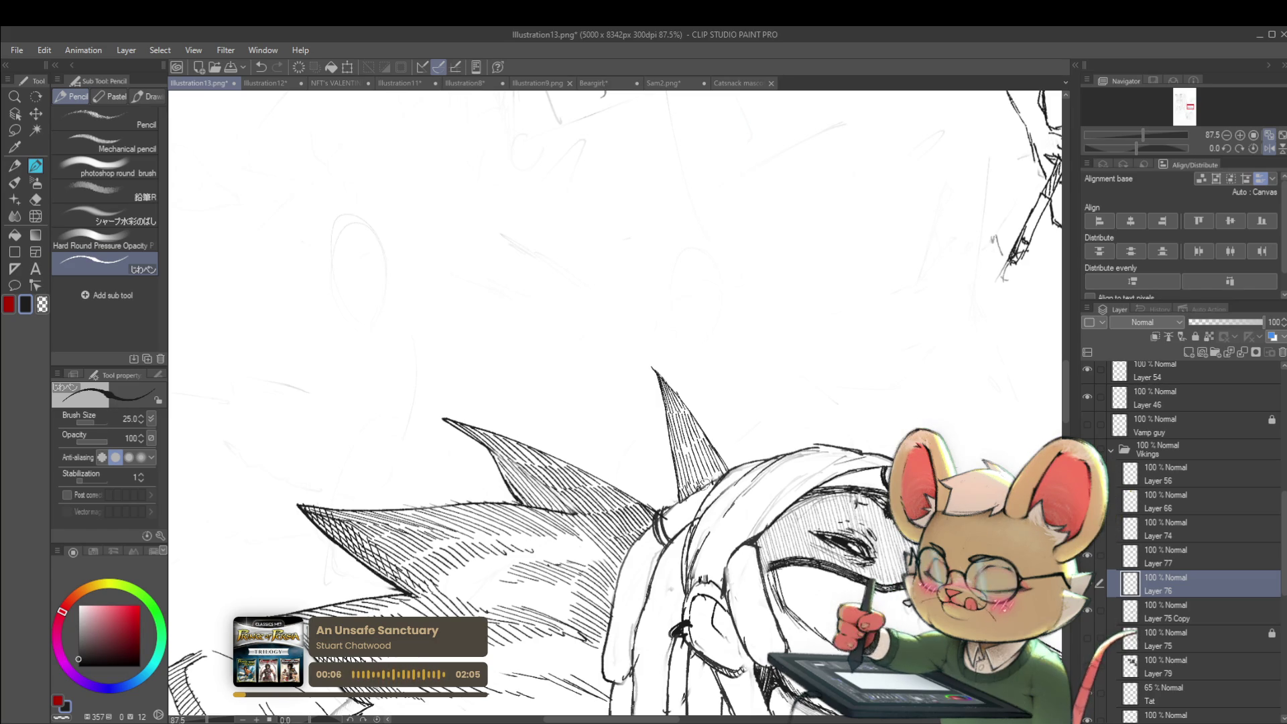
{"action": "scroll", "coordinate": [671, 402], "scroll_direction": "down", "scroll_amount": 5}
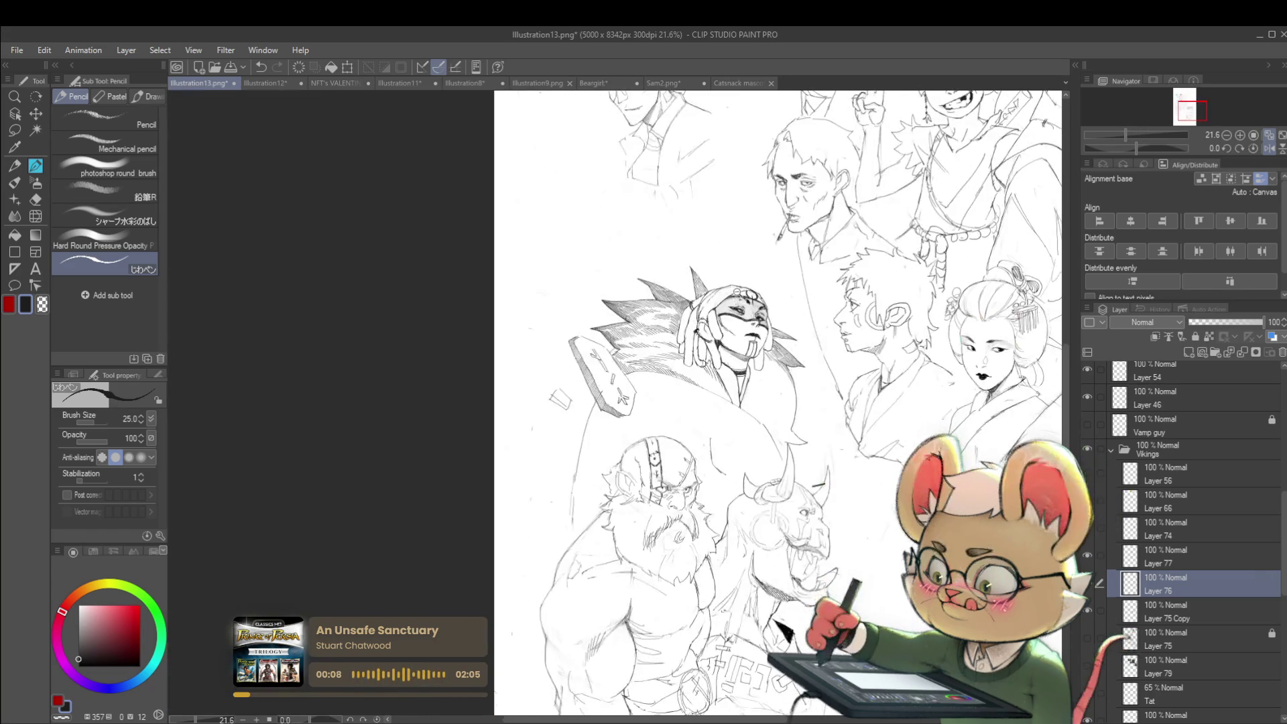
Step: Zoom in and hatch the collar left of the warrior's neck
{"action": "scroll", "coordinate": [723, 314], "scroll_direction": "down", "scroll_amount": 1}
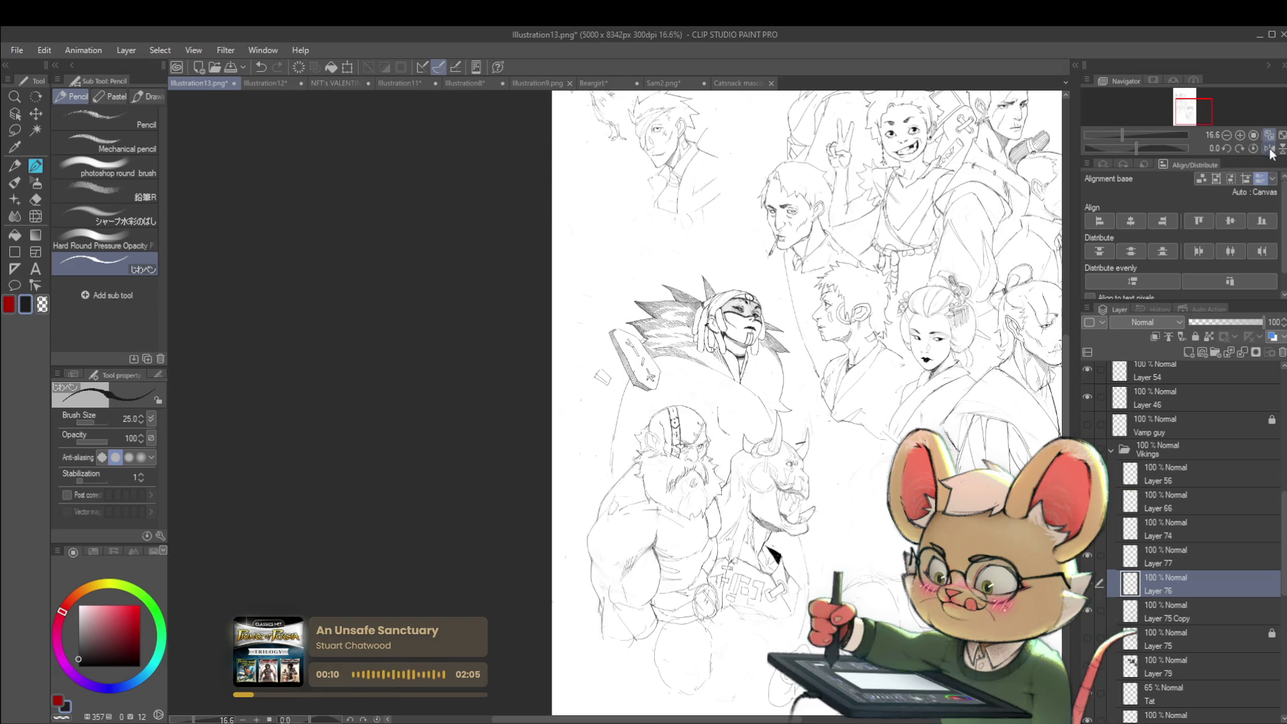
{"action": "key", "text": "ctrl+plus"}
{"action": "key", "text": "ctrl+plus"}
{"action": "key", "text": "ctrl+plus"}
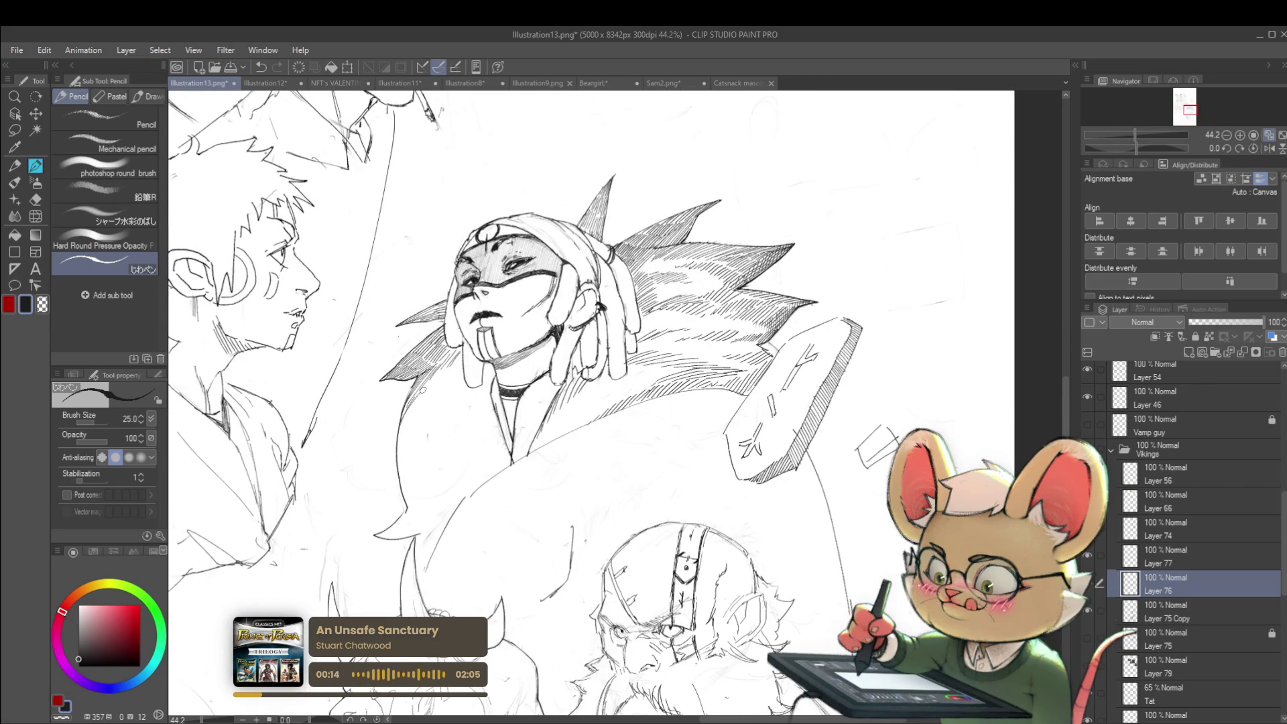
{"action": "mouse_move", "coordinate": [414, 402]}
{"action": "left_mouse_down"}
{"action": "mouse_move", "coordinate": [433, 383]}
{"action": "mouse_move", "coordinate": [444, 391]}
{"action": "left_mouse_up"}
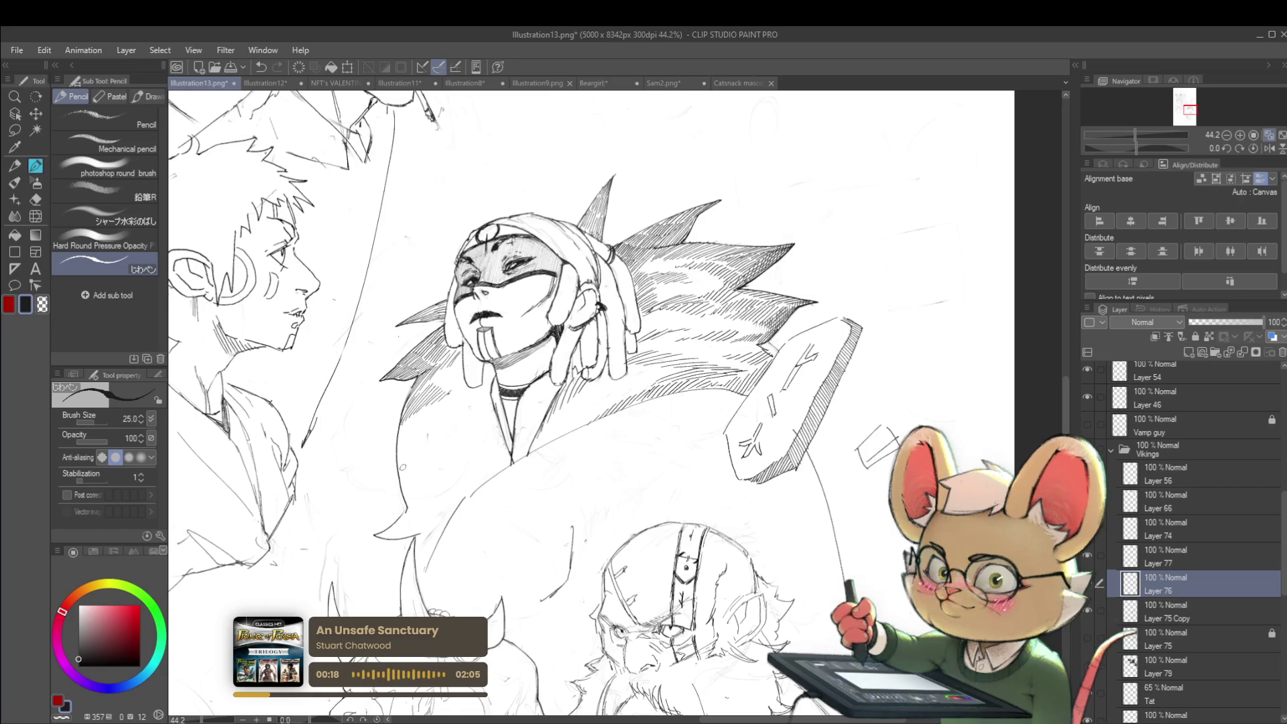
{"action": "left_click_drag", "start_coordinate": [409, 452], "coordinate": [429, 426]}
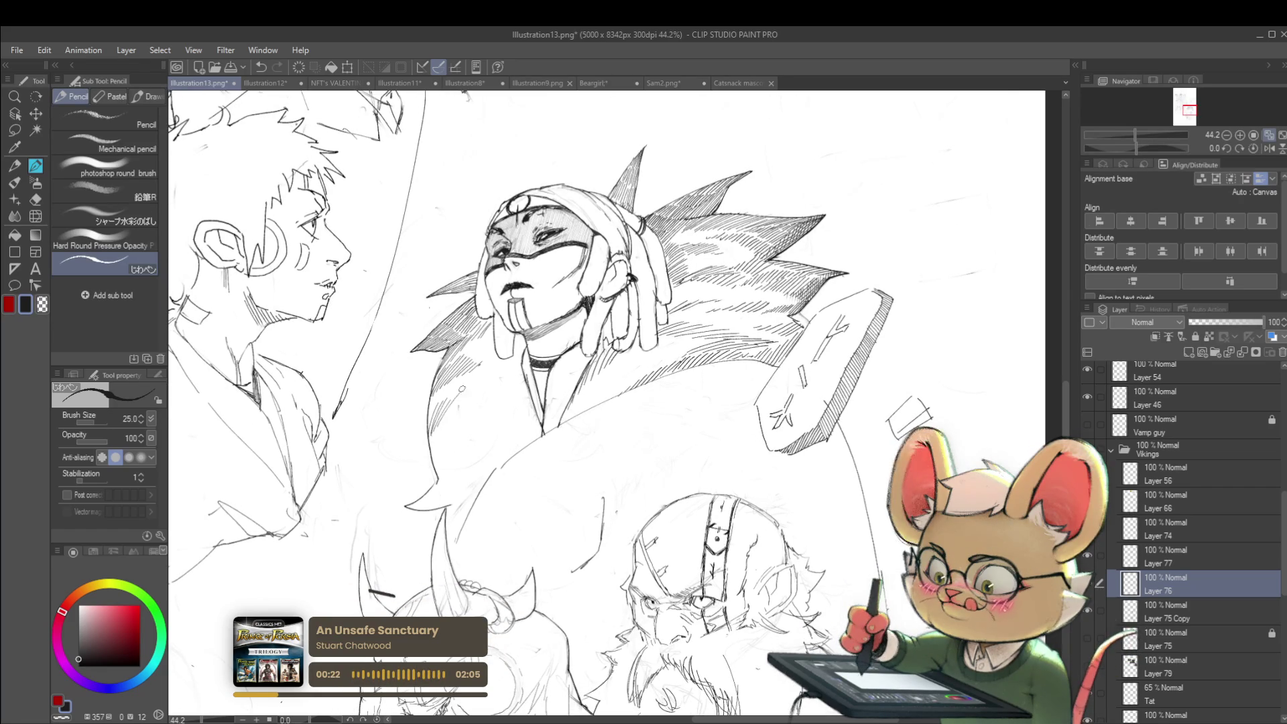
{"action": "scroll", "coordinate": [503, 394], "scroll_direction": "down", "scroll_amount": 3}
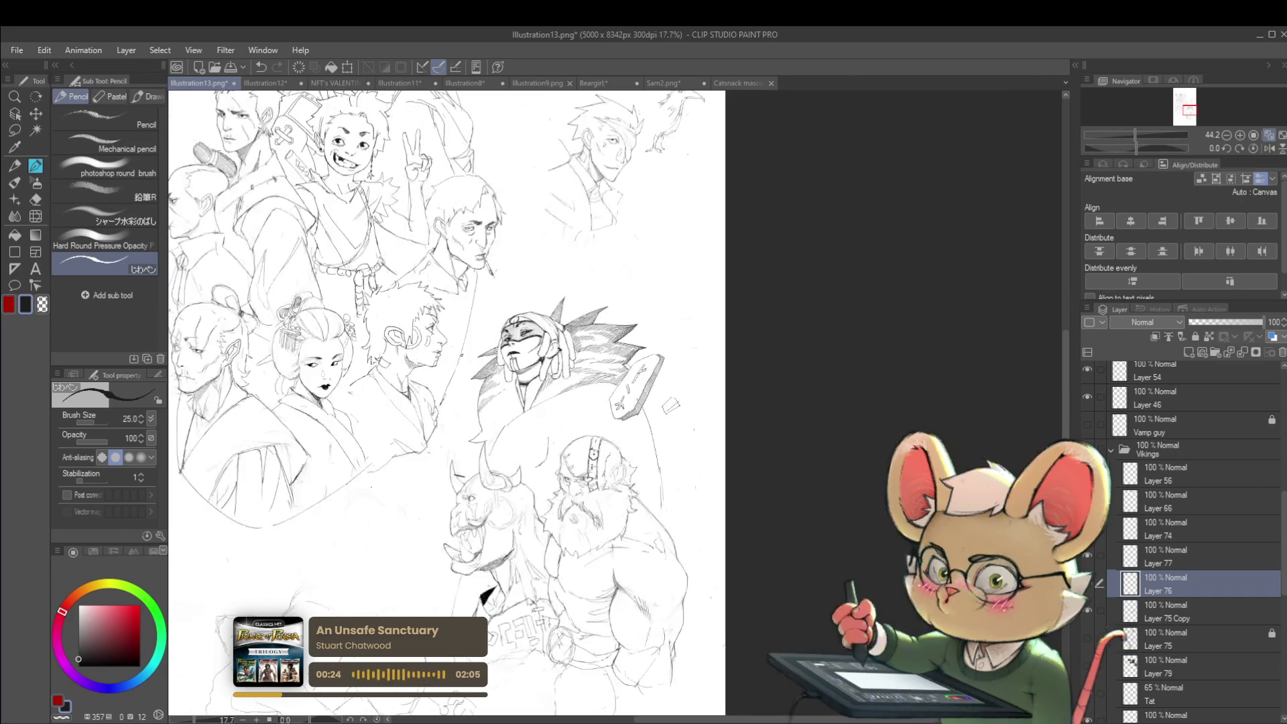
Step: Mirror the view and hatch the fur right of the neck, zooming in and out to check
{"action": "left_click", "coordinate": [1268, 148]}
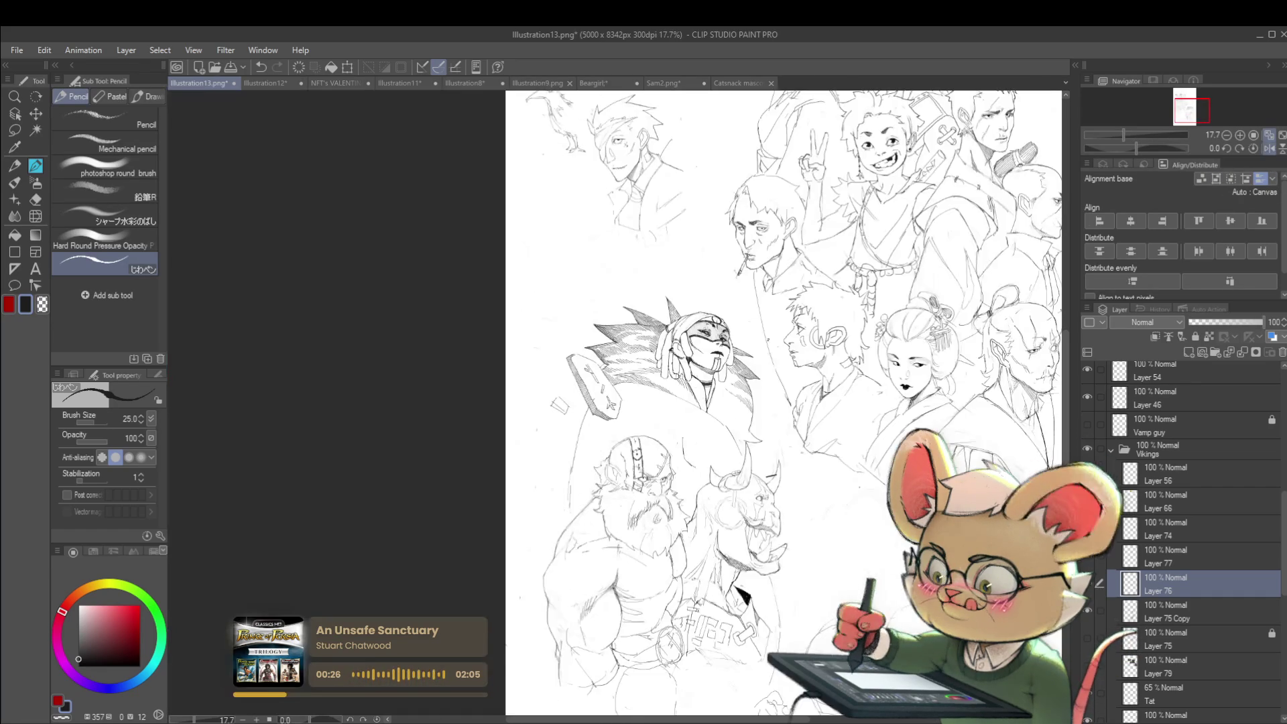
{"action": "scroll", "coordinate": [712, 389], "scroll_direction": "up", "scroll_amount": 2}
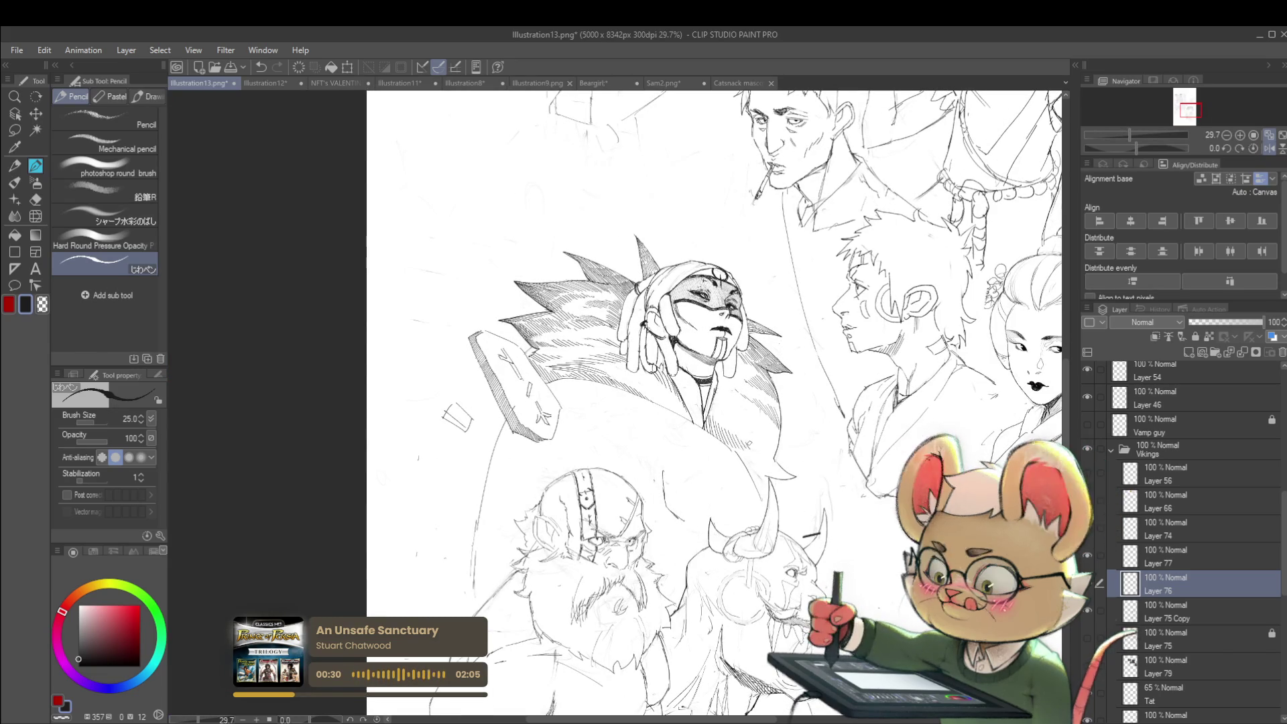
{"action": "scroll", "coordinate": [737, 375], "scroll_direction": "down", "scroll_amount": 2}
{"action": "scroll", "coordinate": [717, 349], "scroll_direction": "up", "scroll_amount": 4}
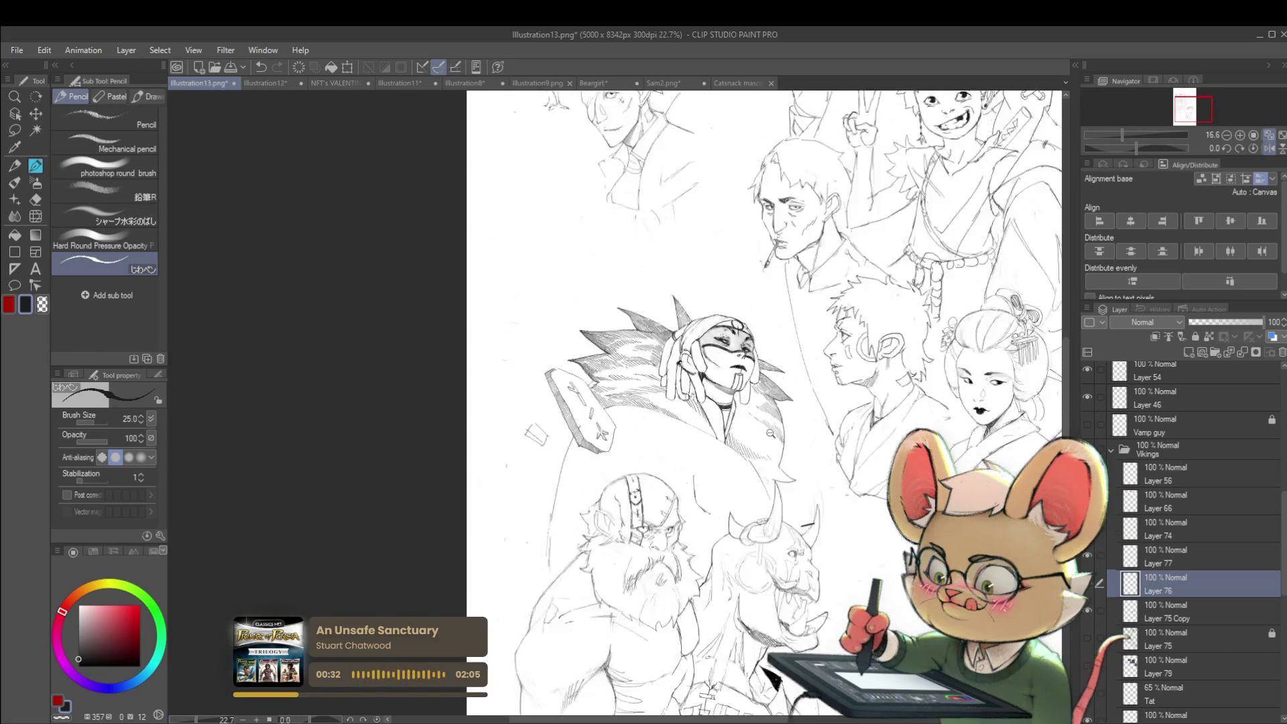
{"action": "mouse_move", "coordinate": [725, 403]}
{"action": "left_mouse_down"}
{"action": "mouse_move", "coordinate": [715, 435]}
{"action": "mouse_move", "coordinate": [732, 433]}
{"action": "left_mouse_up"}
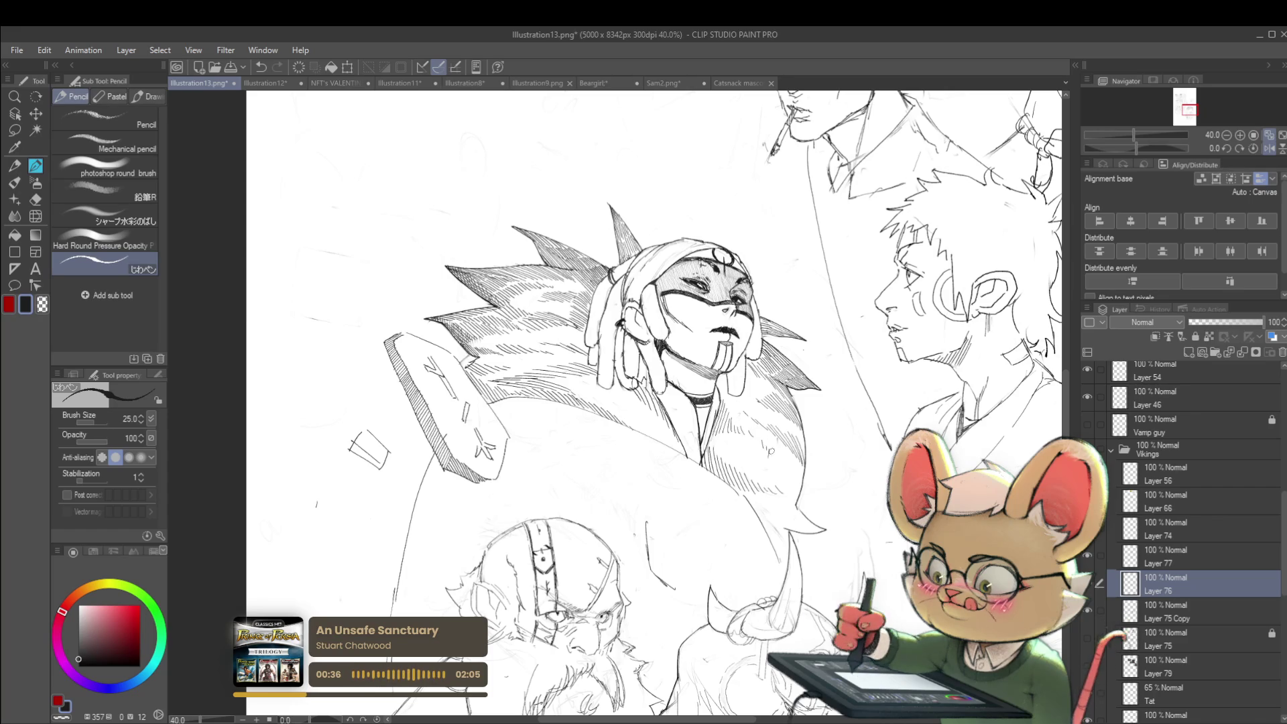
{"action": "scroll", "coordinate": [771, 429], "scroll_direction": "down", "scroll_amount": 3}
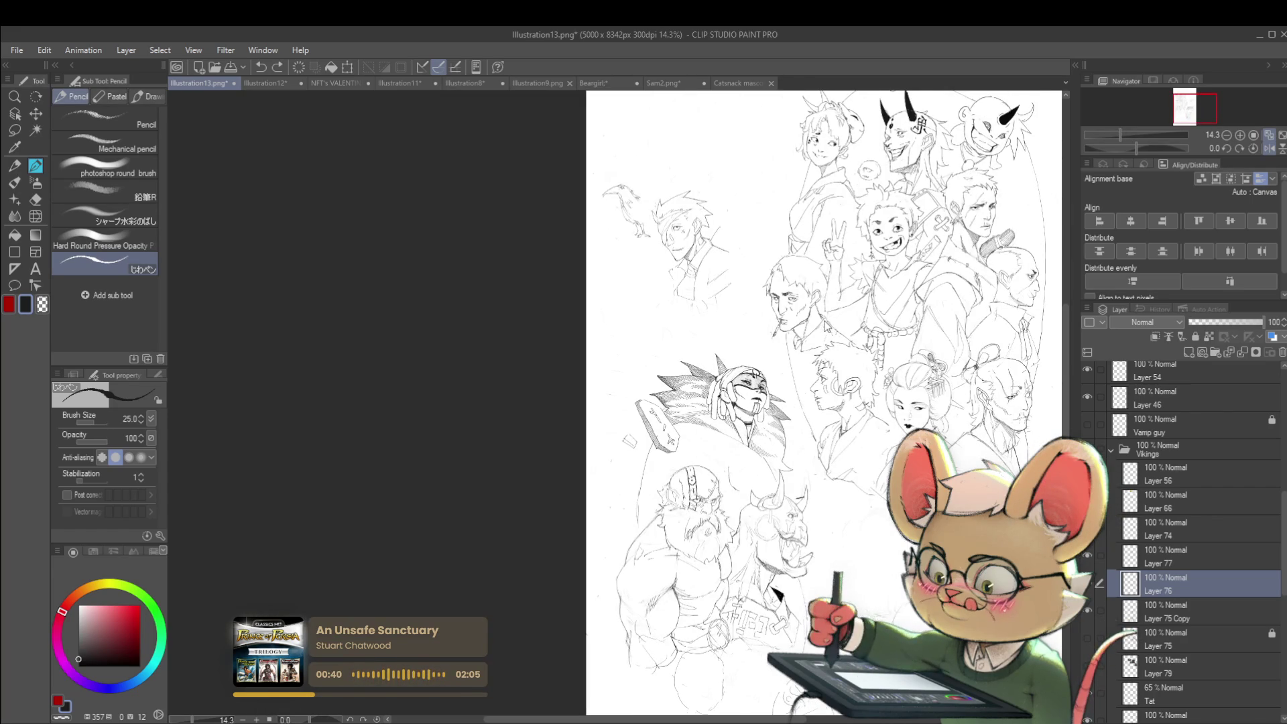
{"action": "scroll", "coordinate": [770, 416], "scroll_direction": "up", "scroll_amount": 3}
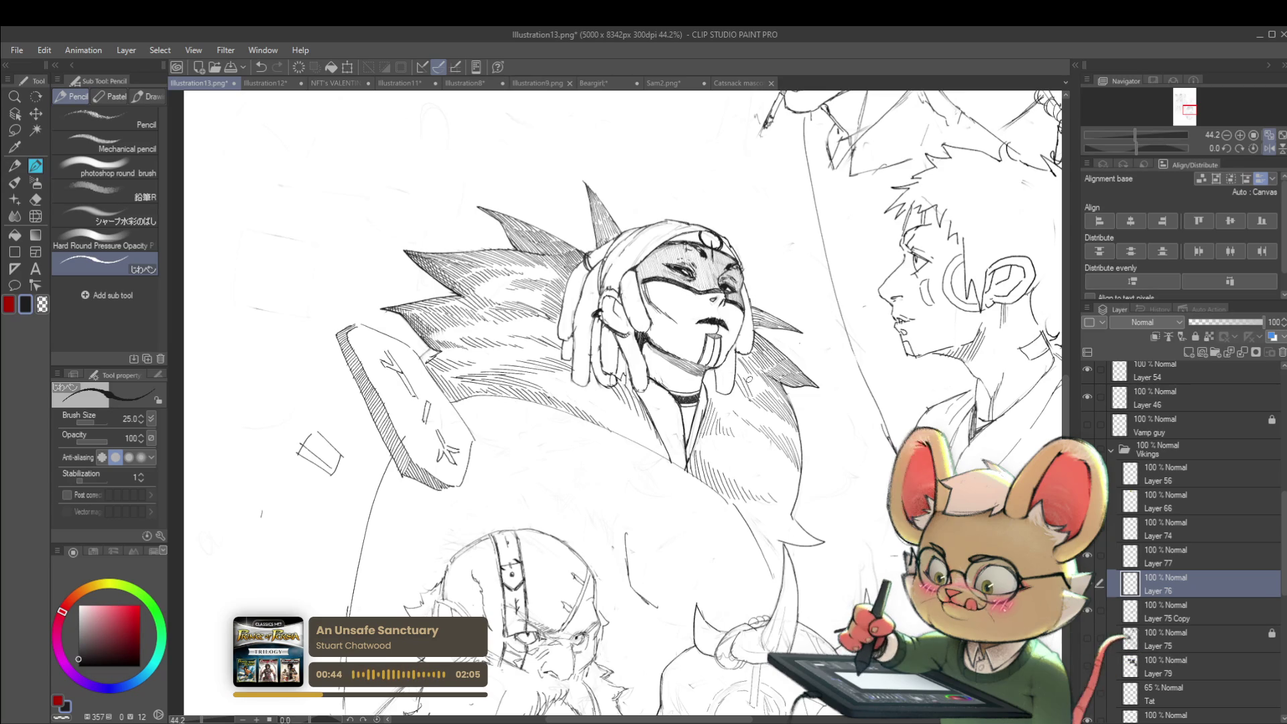
{"action": "scroll", "coordinate": [777, 384], "scroll_direction": "down", "scroll_amount": 3}
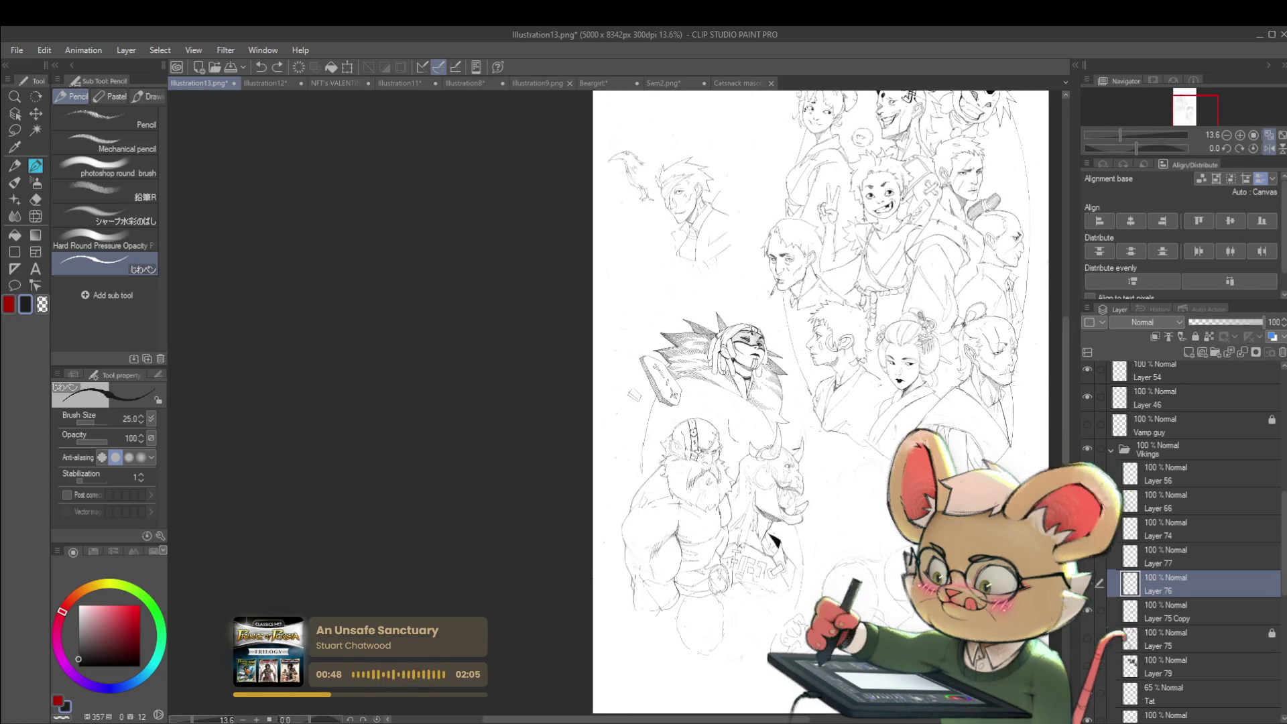
{"action": "scroll", "coordinate": [815, 430], "scroll_direction": "up", "scroll_amount": 2}
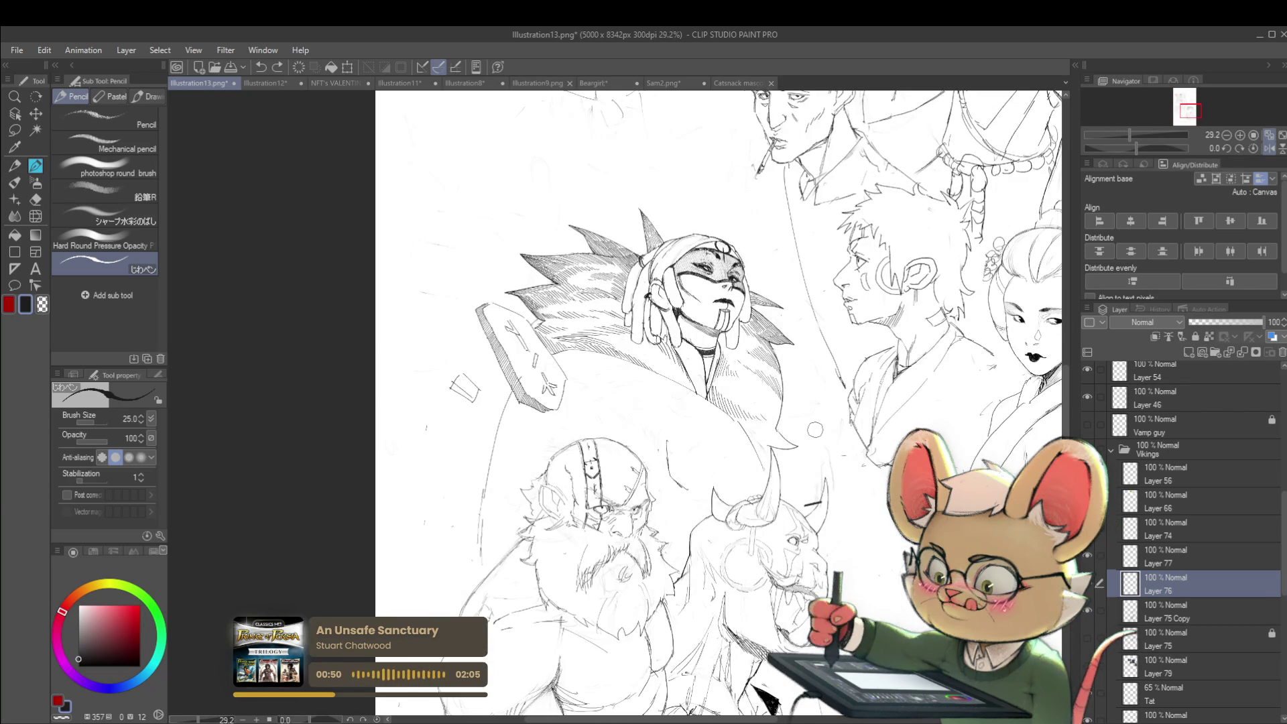
Step: Flip the view mirrored, back to normal, and mirrored again while zooming over the page
{"action": "left_click", "coordinate": [1271, 149]}
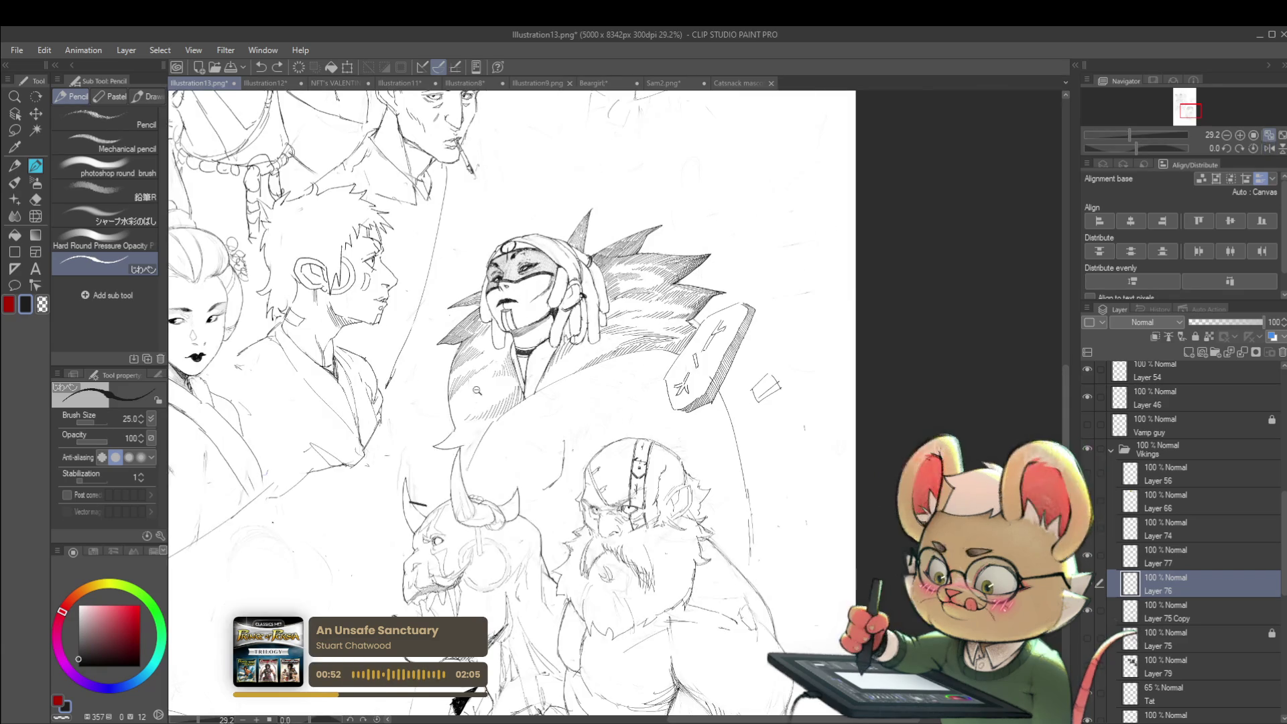
{"action": "scroll", "coordinate": [429, 403], "scroll_direction": "up", "scroll_amount": 1}
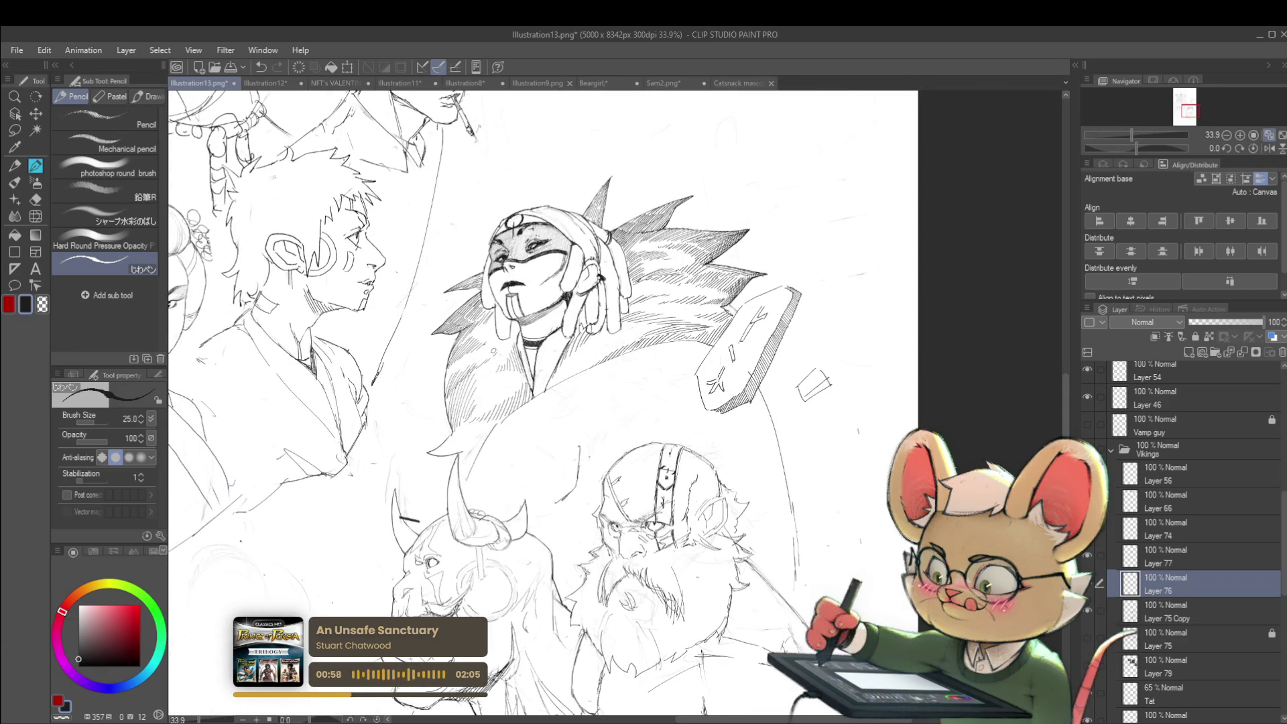
{"action": "scroll", "coordinate": [555, 328], "scroll_direction": "down", "scroll_amount": 3}
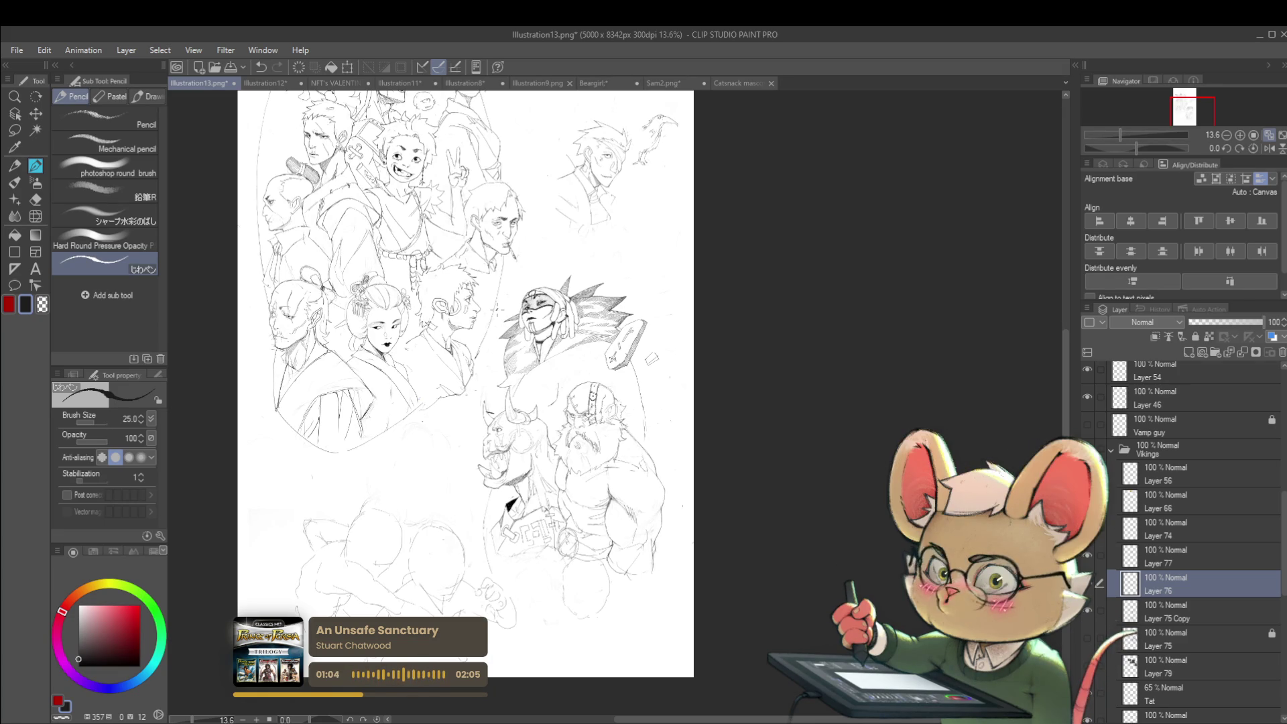
{"action": "scroll", "coordinate": [523, 348], "scroll_direction": "up", "scroll_amount": 4}
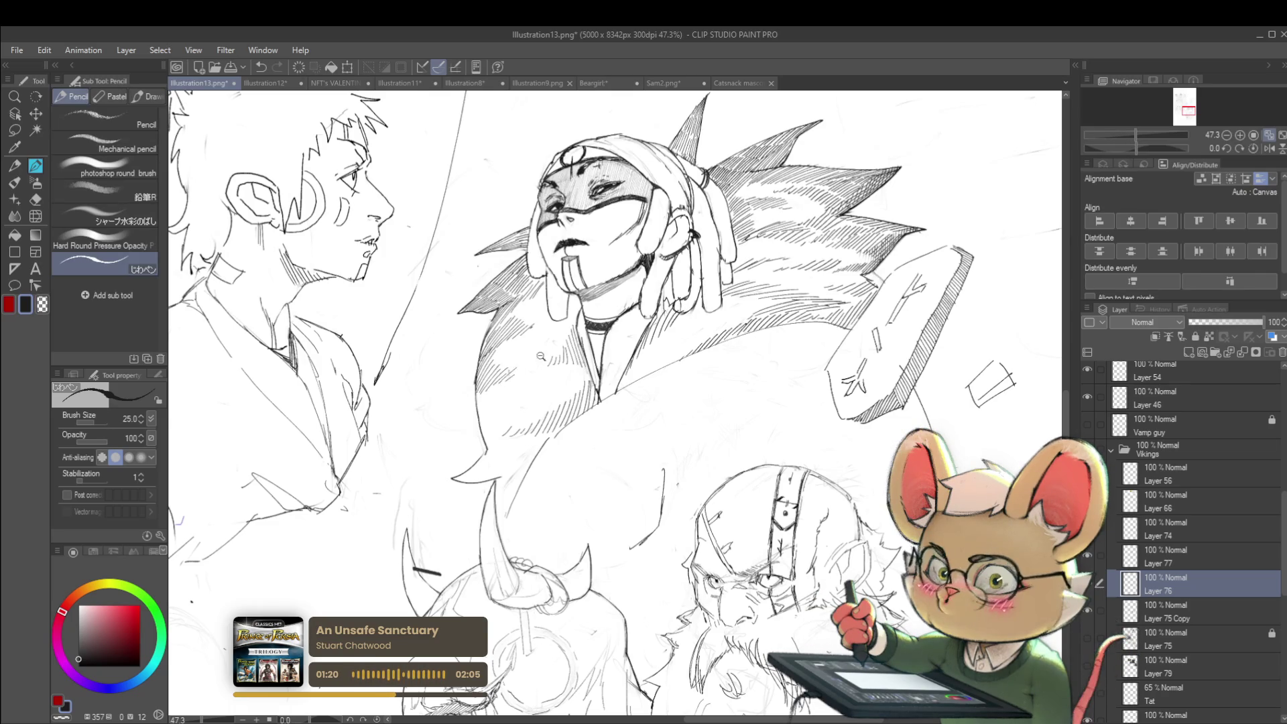
{"action": "scroll", "coordinate": [541, 356], "scroll_direction": "down", "scroll_amount": 5}
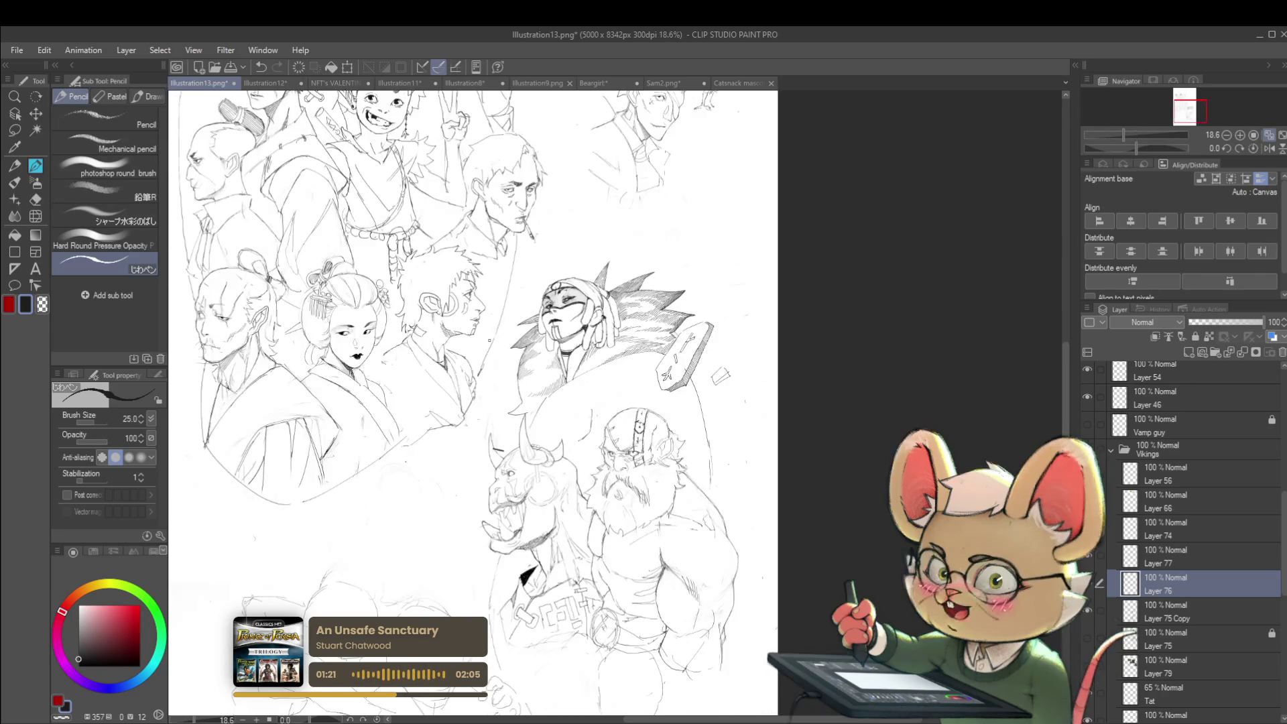
{"action": "left_click", "coordinate": [1268, 138]}
{"action": "scroll", "coordinate": [617, 402], "scroll_direction": "up", "scroll_amount": 3}
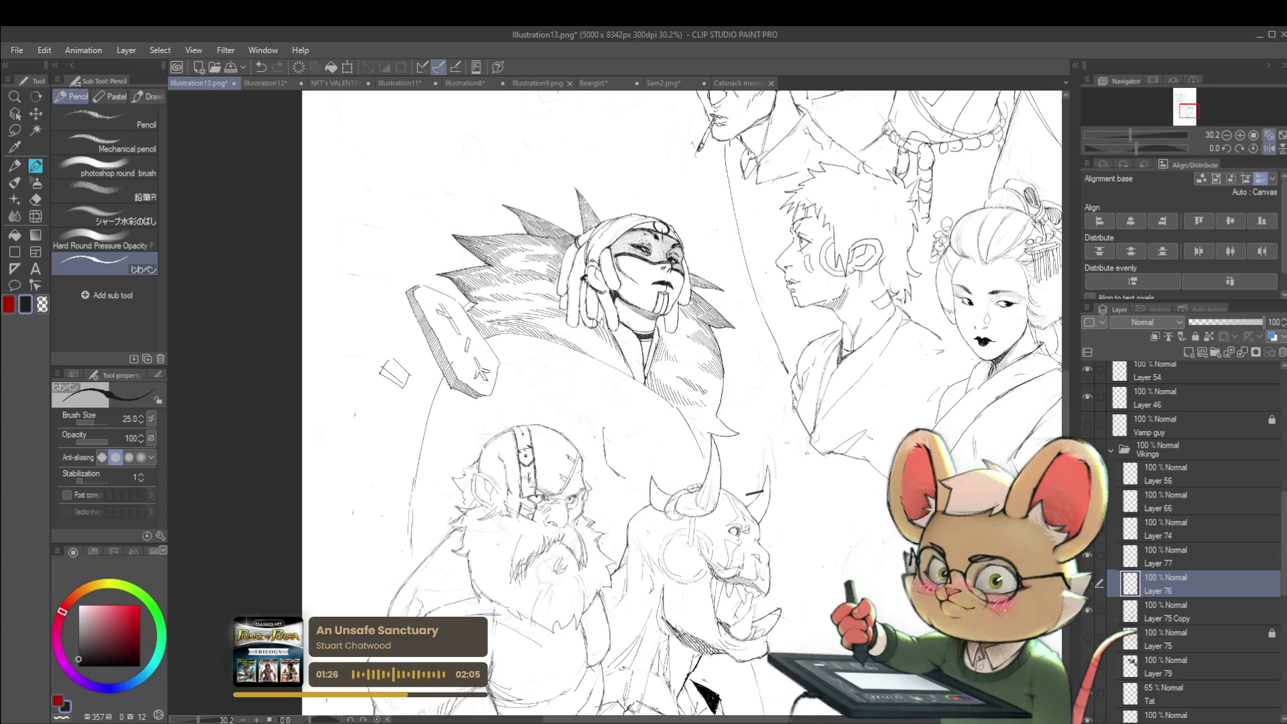
{"action": "scroll", "coordinate": [722, 382], "scroll_direction": "down", "scroll_amount": 3}
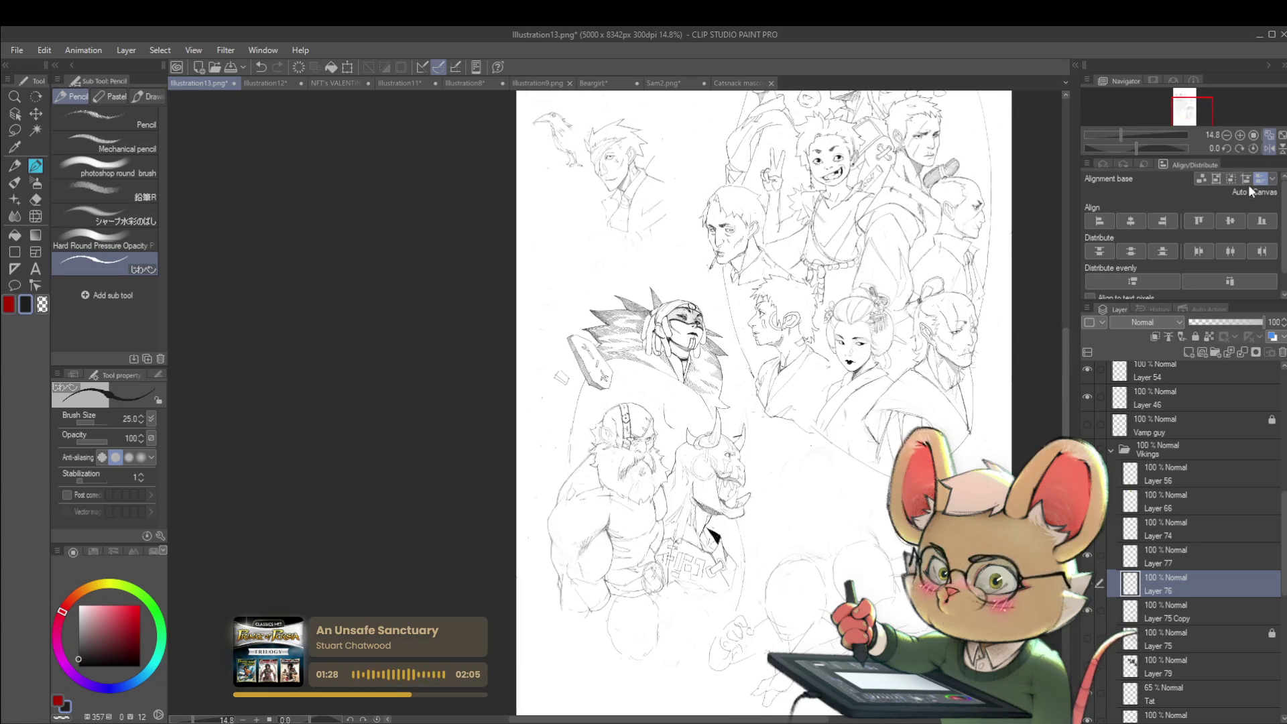
{"action": "left_click", "coordinate": [1268, 148]}
{"action": "scroll", "coordinate": [521, 384], "scroll_direction": "up", "scroll_amount": 4}
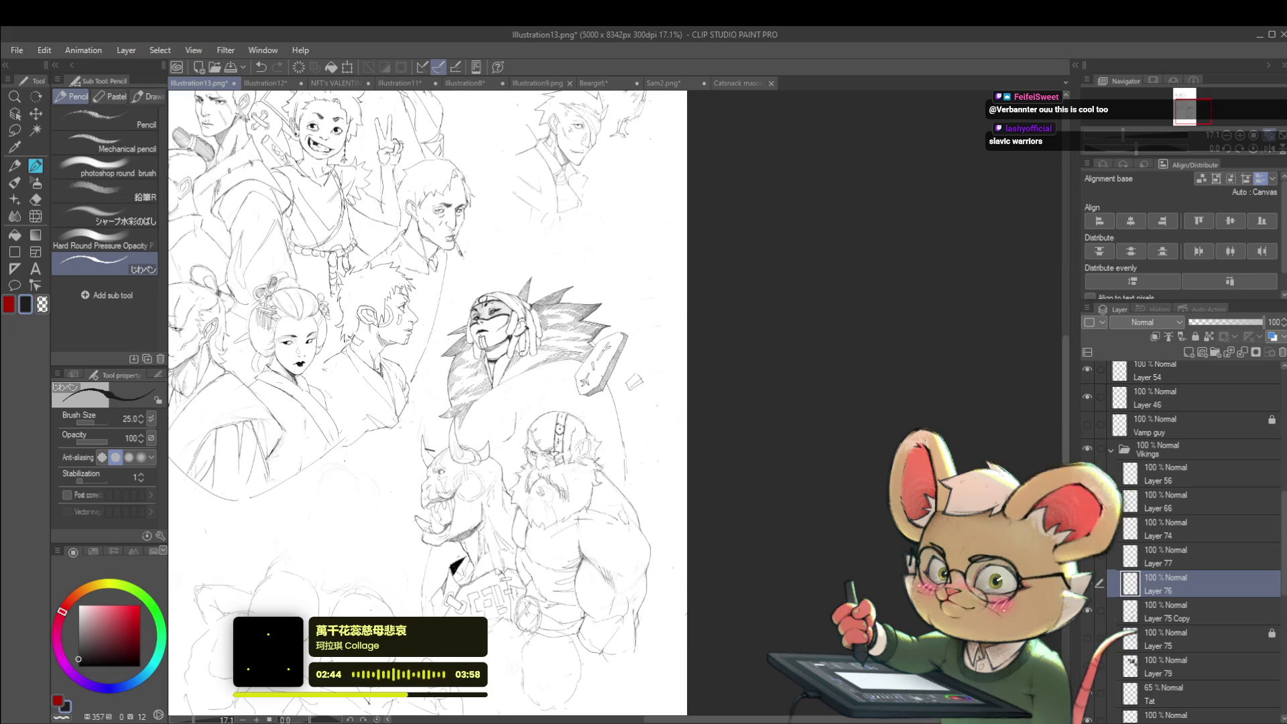
Step: Unmirror the view and mirror it again, zooming in on the masked warrior
{"action": "scroll", "coordinate": [469, 357], "scroll_direction": "up", "scroll_amount": 5}
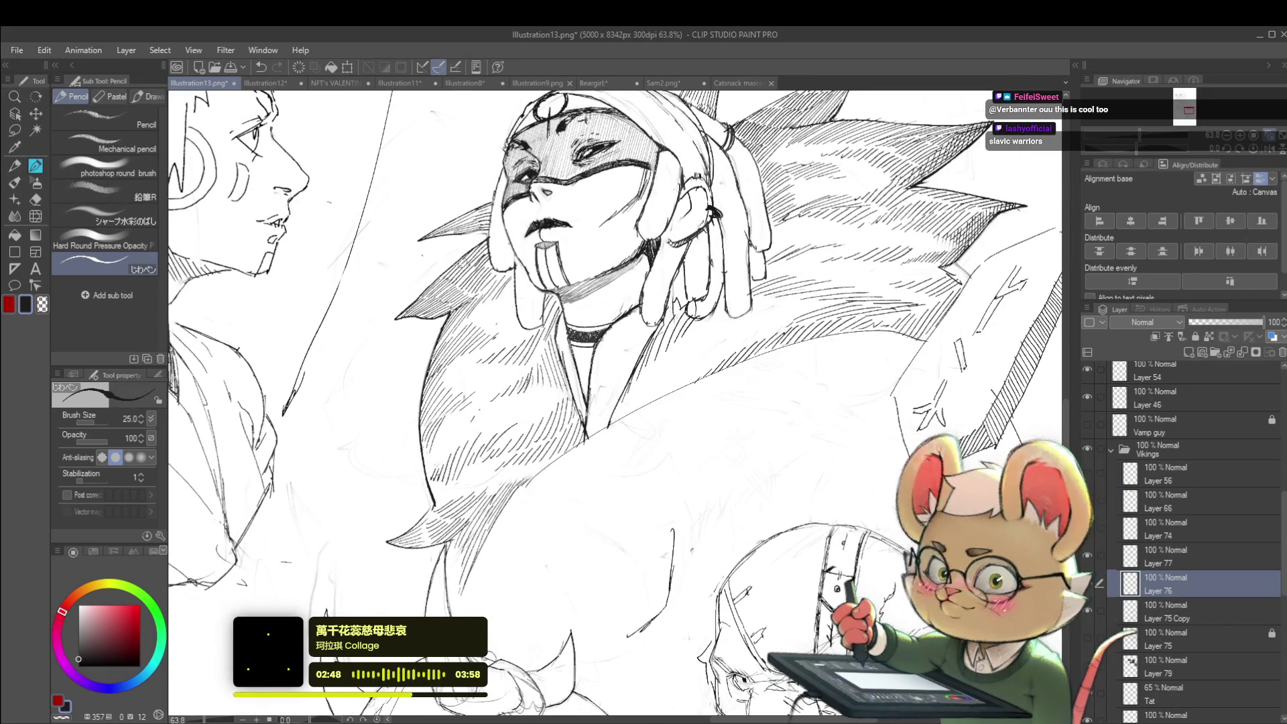
{"action": "left_click", "coordinate": [1248, 149]}
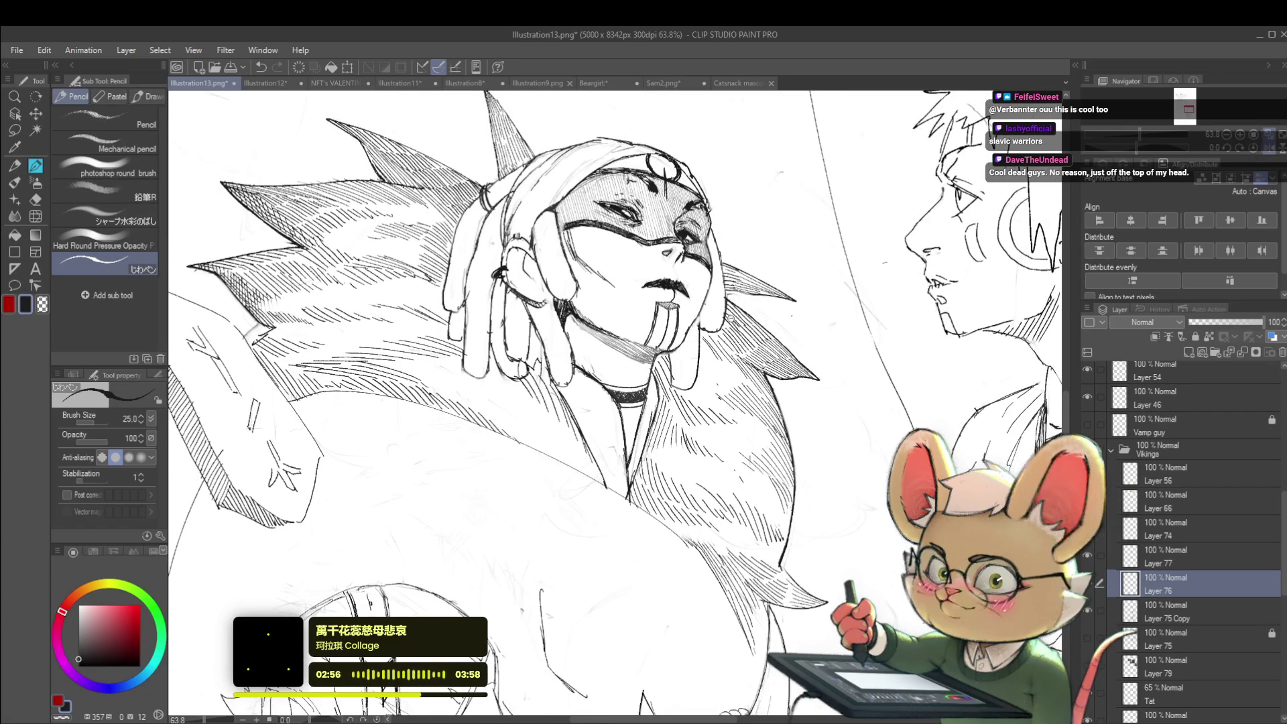
{"action": "scroll", "coordinate": [737, 305], "scroll_direction": "up", "scroll_amount": 3}
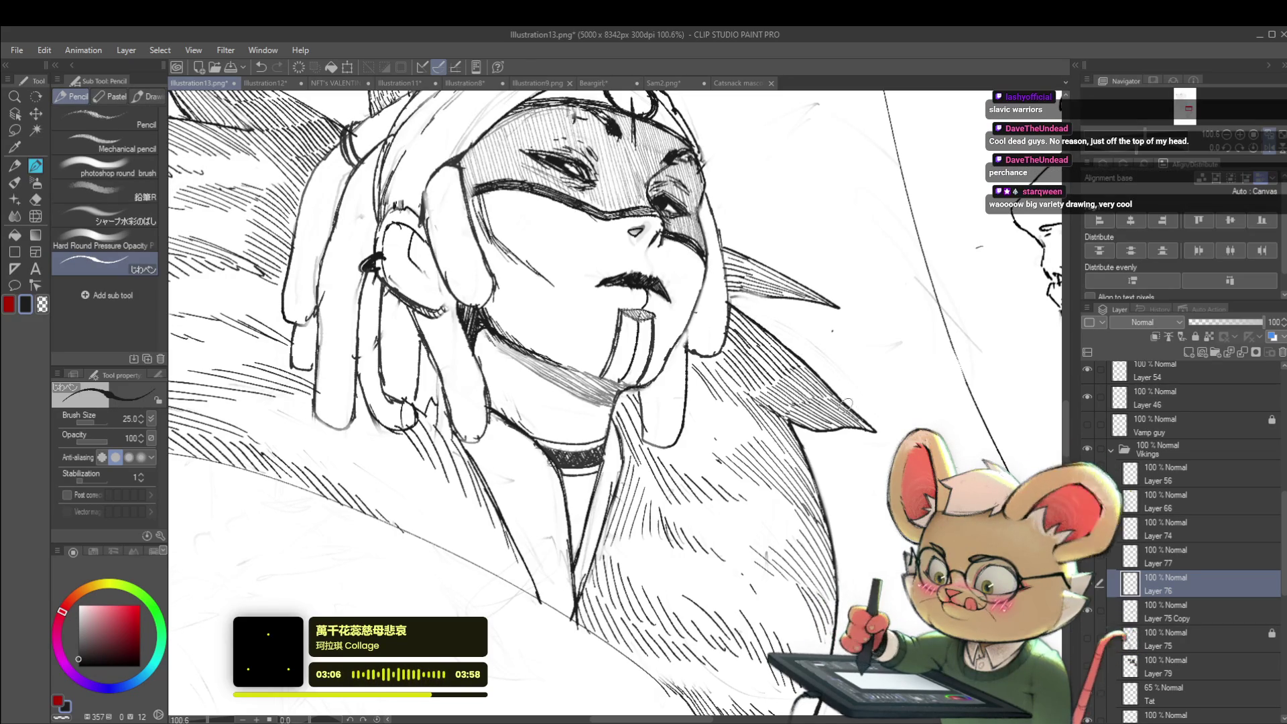
{"action": "scroll", "coordinate": [847, 403], "scroll_direction": "down", "scroll_amount": 5}
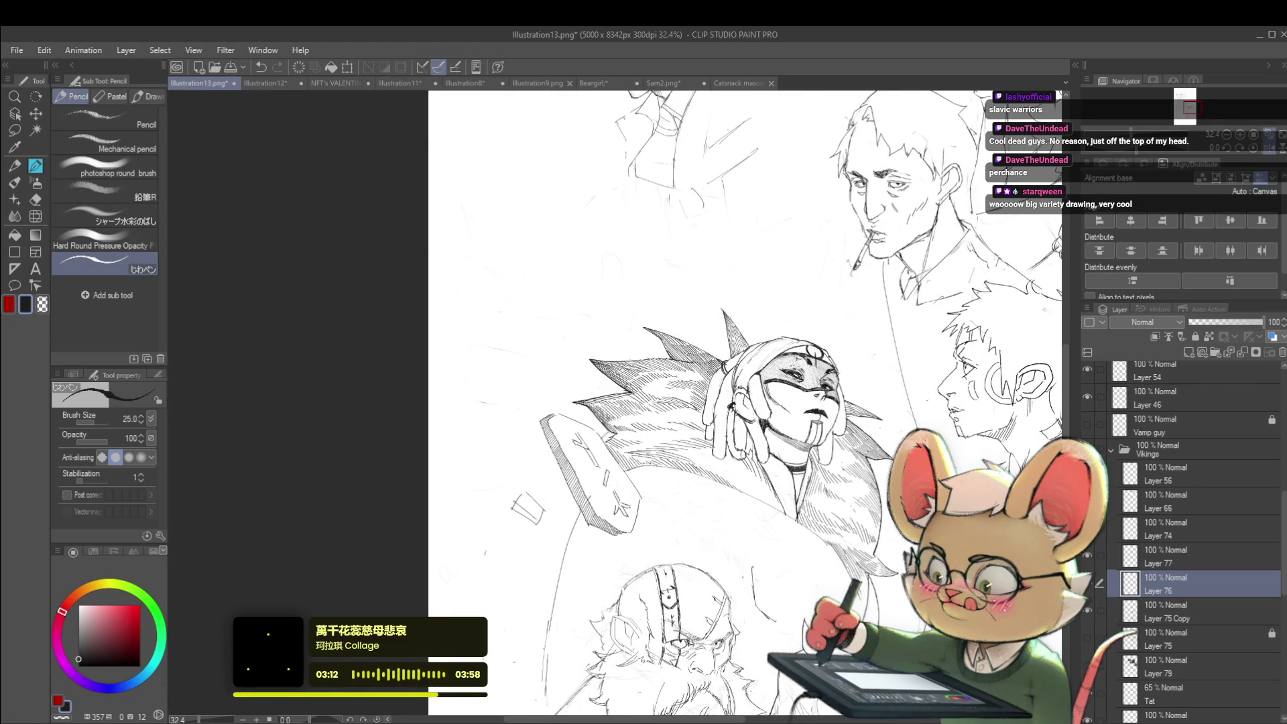
{"action": "left_click", "coordinate": [1268, 150]}
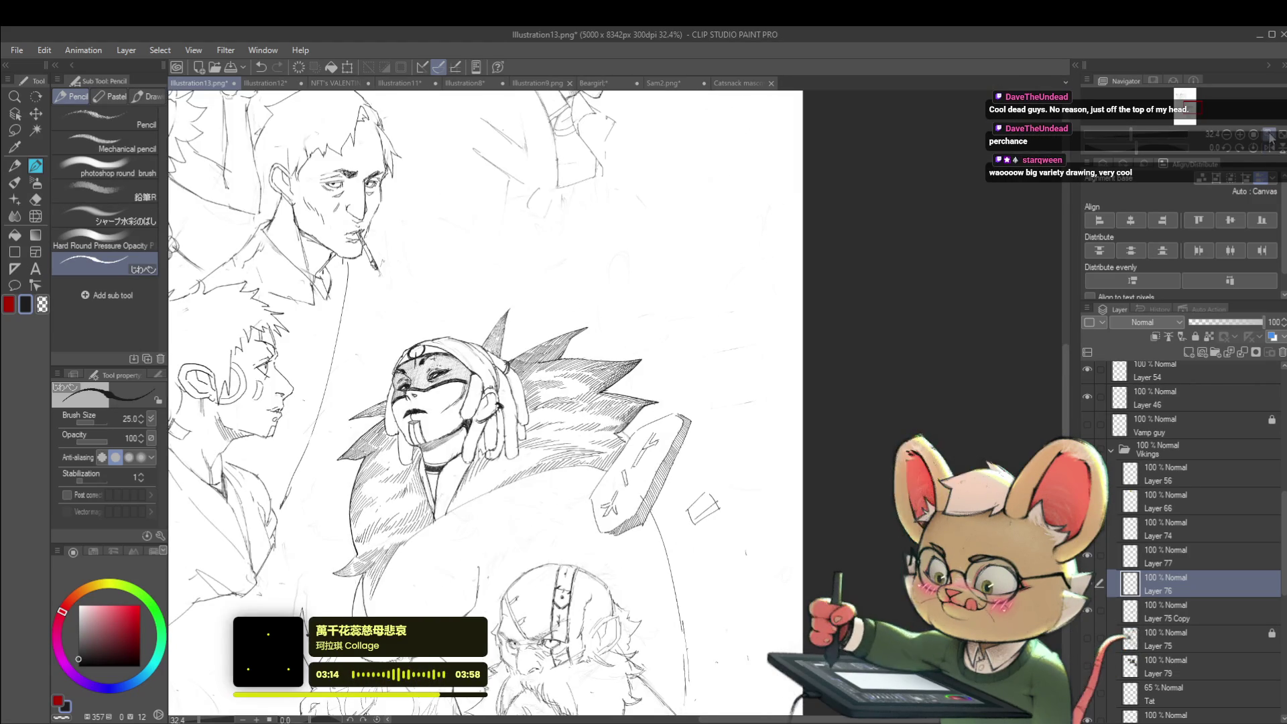
{"action": "scroll", "coordinate": [326, 308], "scroll_direction": "up", "scroll_amount": 3}
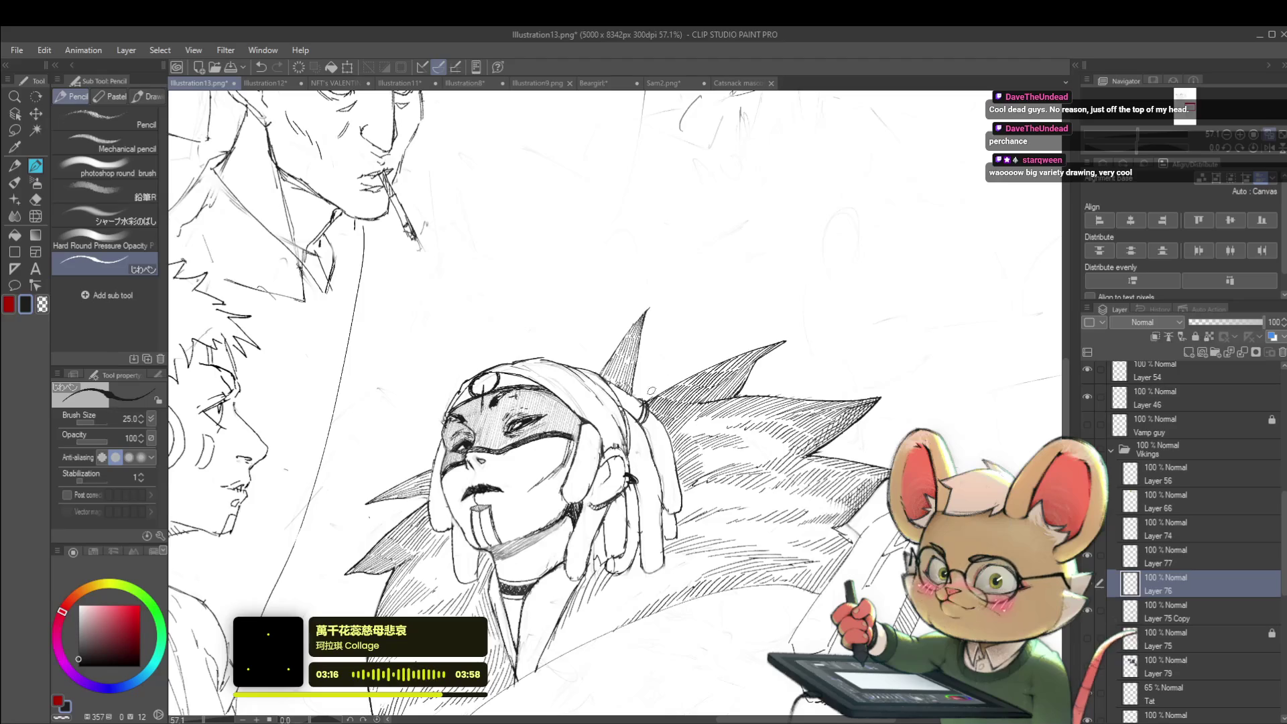
{"action": "scroll", "coordinate": [650, 391], "scroll_direction": "up", "scroll_amount": 1}
{"action": "scroll", "coordinate": [651, 391], "scroll_direction": "up", "scroll_amount": 1}
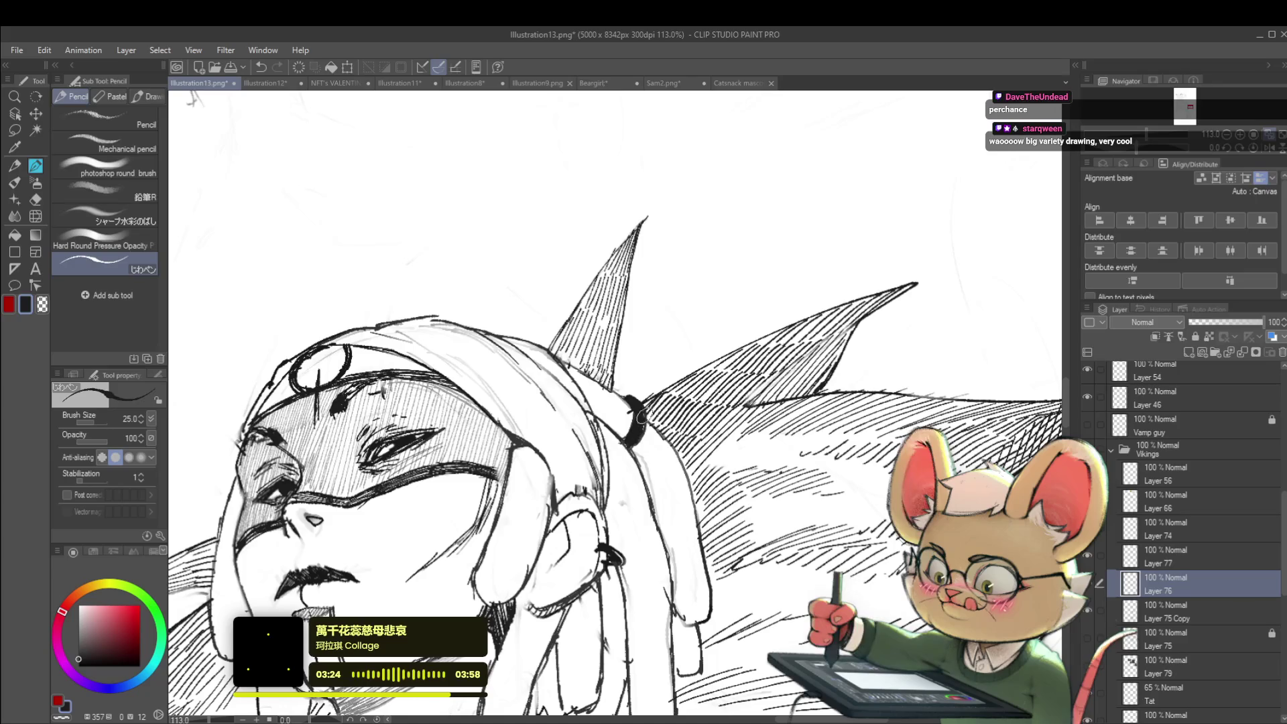
Step: Zoom to review, undo the last action, and make Layer 75 Copy active
{"action": "scroll", "coordinate": [669, 416], "scroll_direction": "down", "scroll_amount": 6}
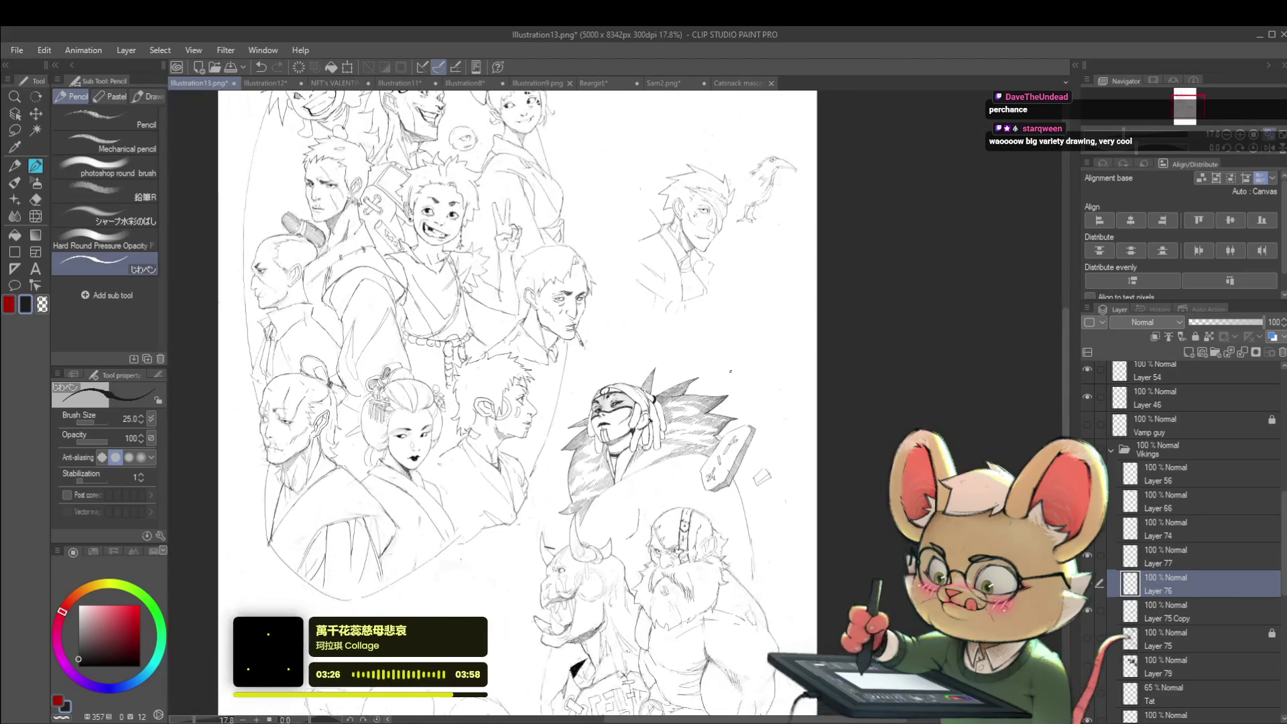
{"action": "scroll", "coordinate": [630, 439], "scroll_direction": "up", "scroll_amount": 4}
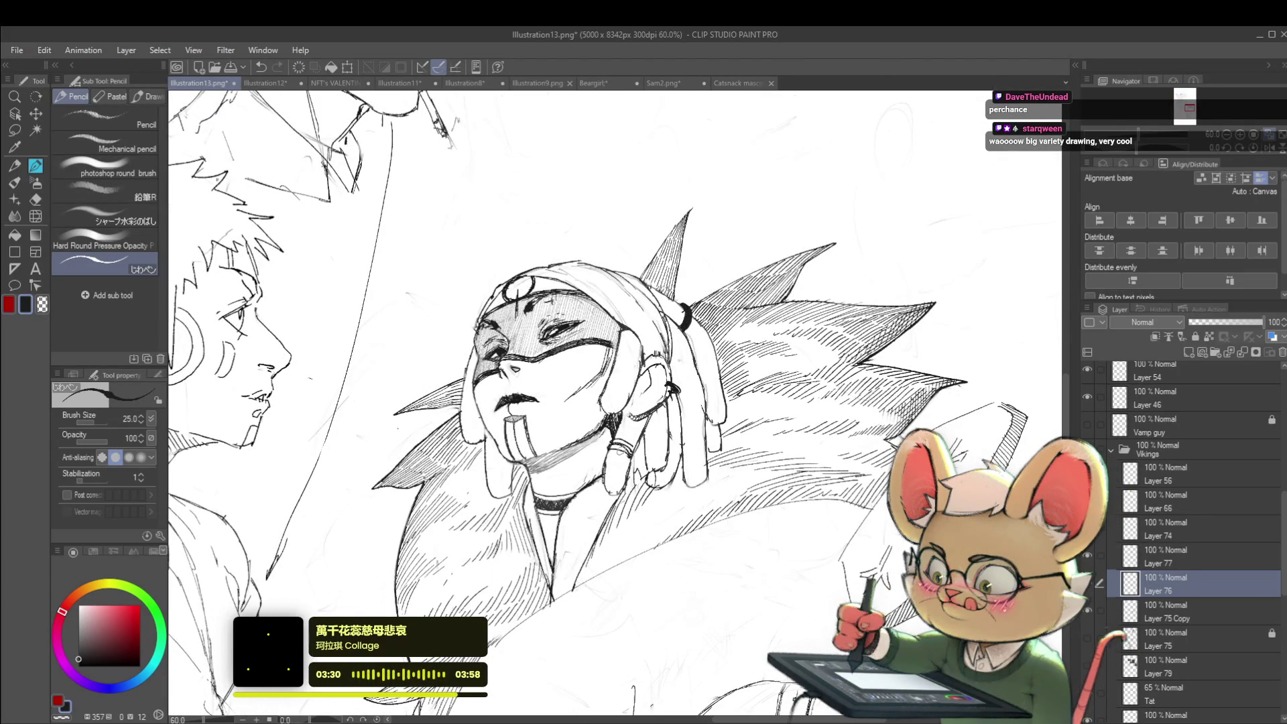
{"action": "scroll", "coordinate": [629, 436], "scroll_direction": "down", "scroll_amount": 4}
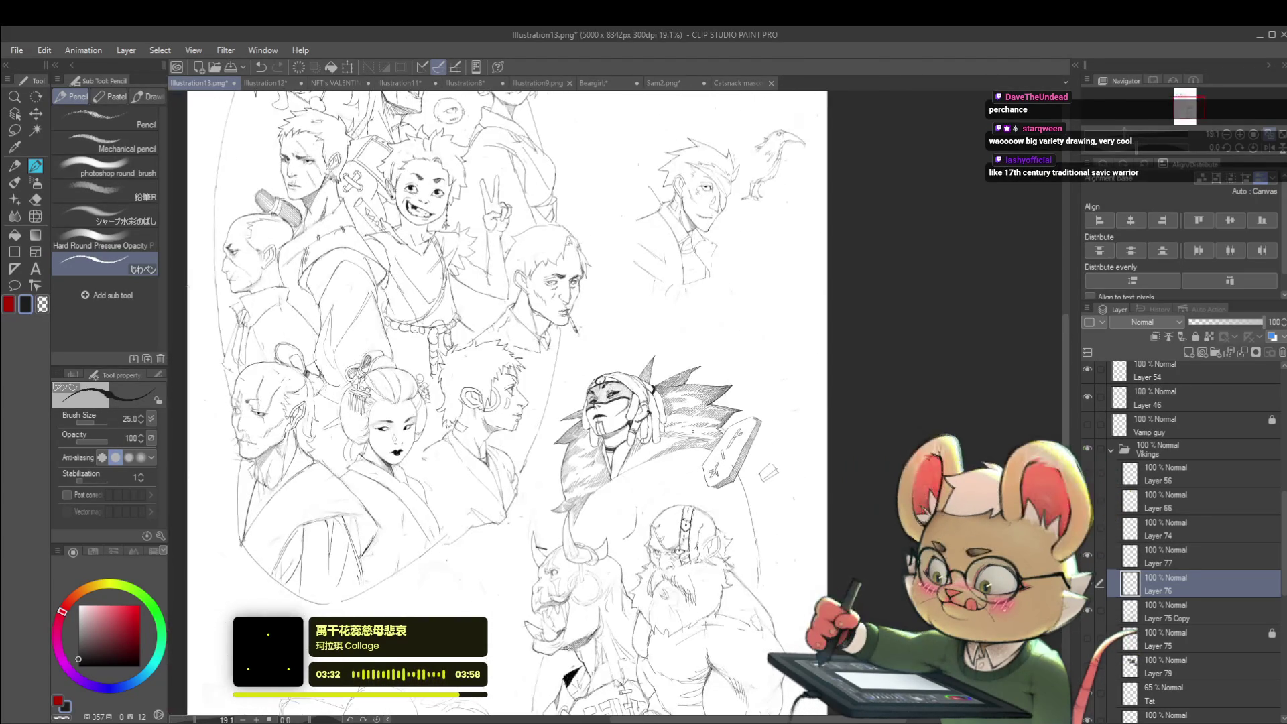
{"action": "scroll", "coordinate": [627, 437], "scroll_direction": "up", "scroll_amount": 4}
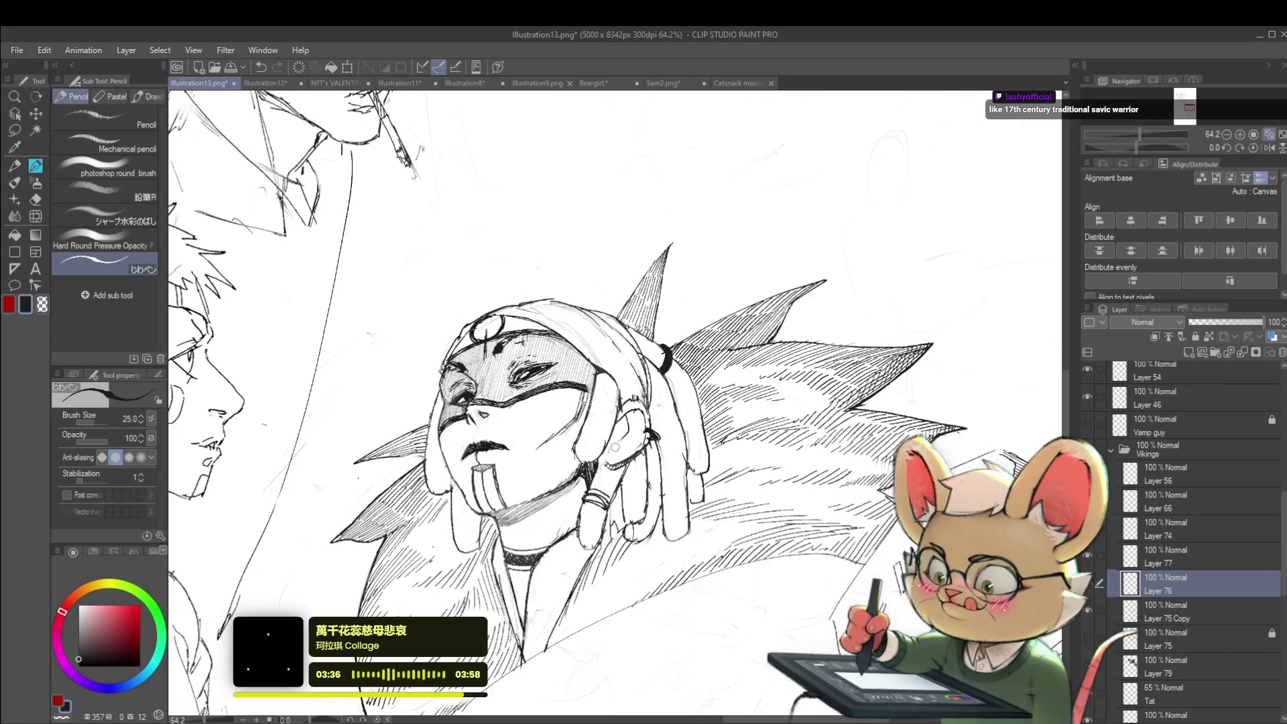
{"action": "key", "text": "ctrl+z"}
{"action": "left_click", "coordinate": [1174, 618]}
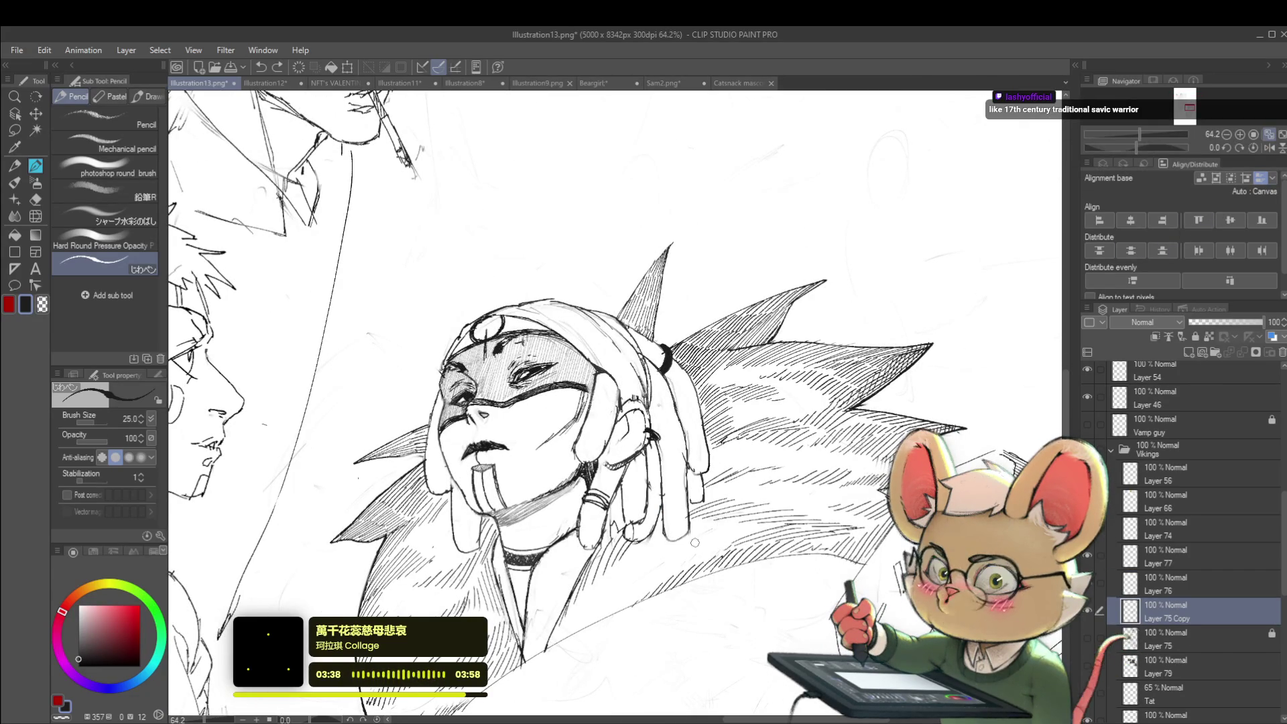
Step: Lasso-select part of the headdress figure, free-transform it, and apply the transform
{"action": "key", "text": "m"}
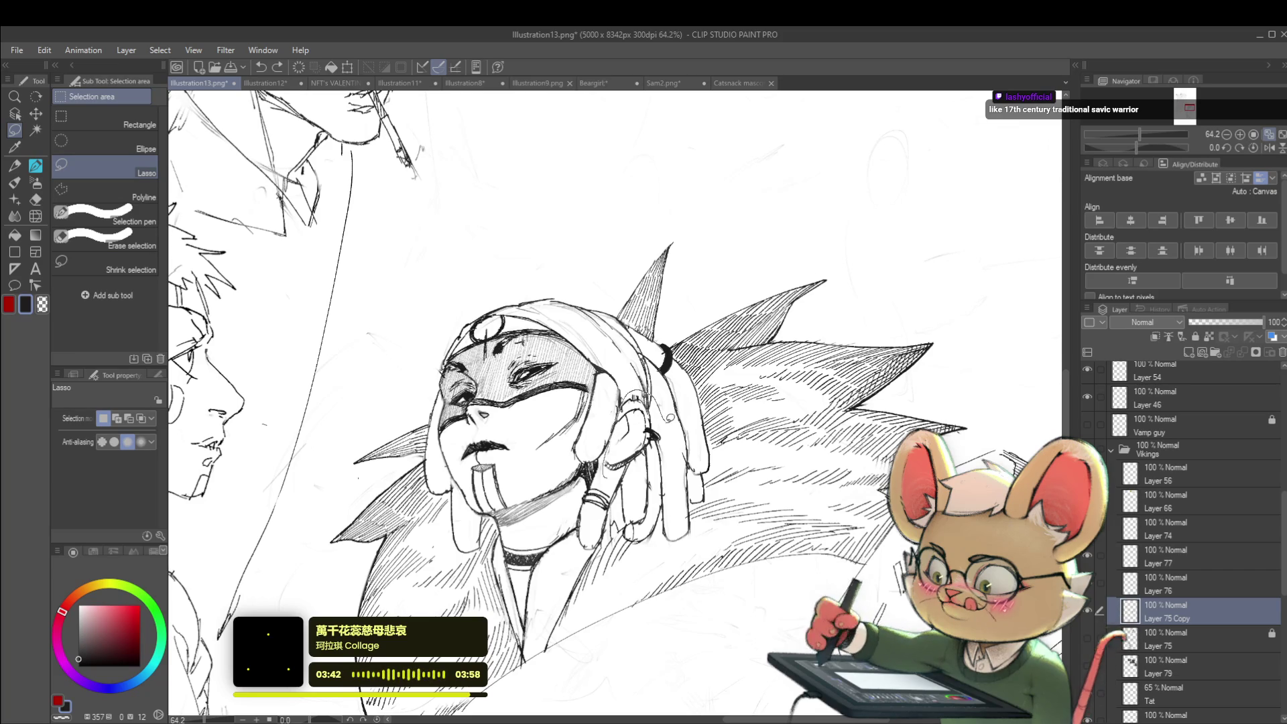
{"action": "key", "text": "ctrl+t"}
{"action": "key", "text": "ctrl+0"}
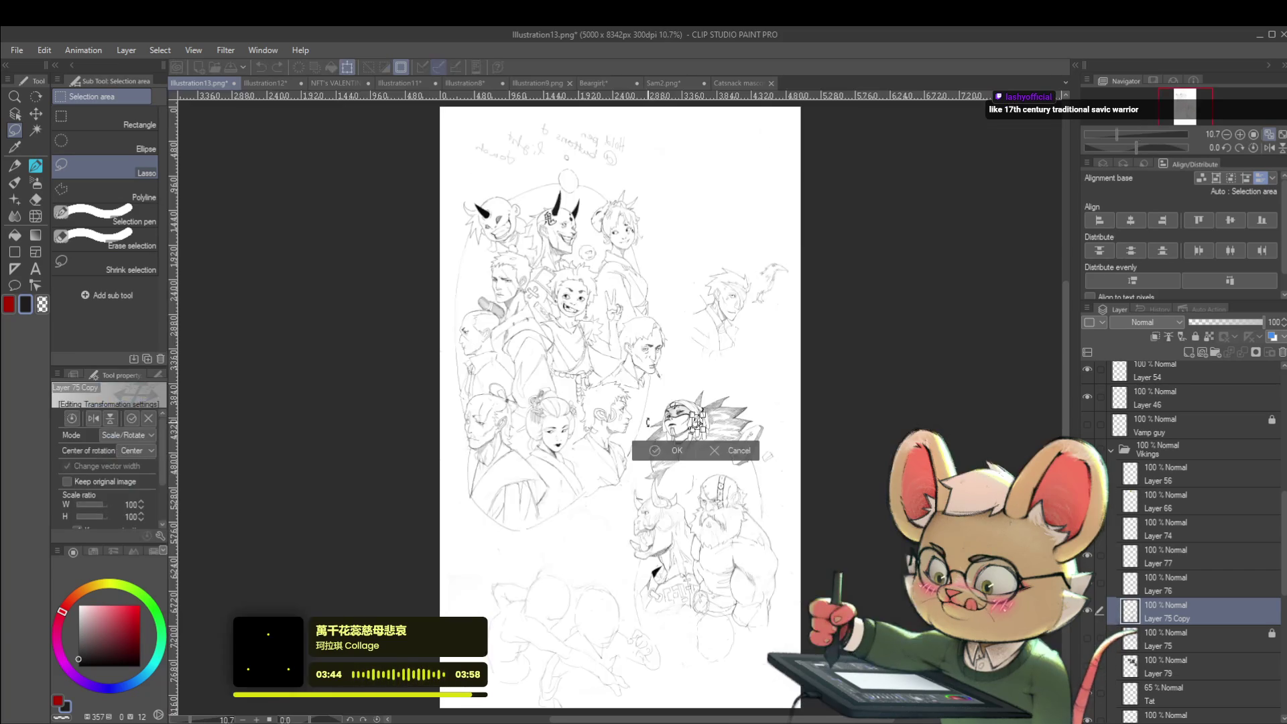
{"action": "scroll", "coordinate": [697, 419], "scroll_direction": "up", "scroll_amount": 5}
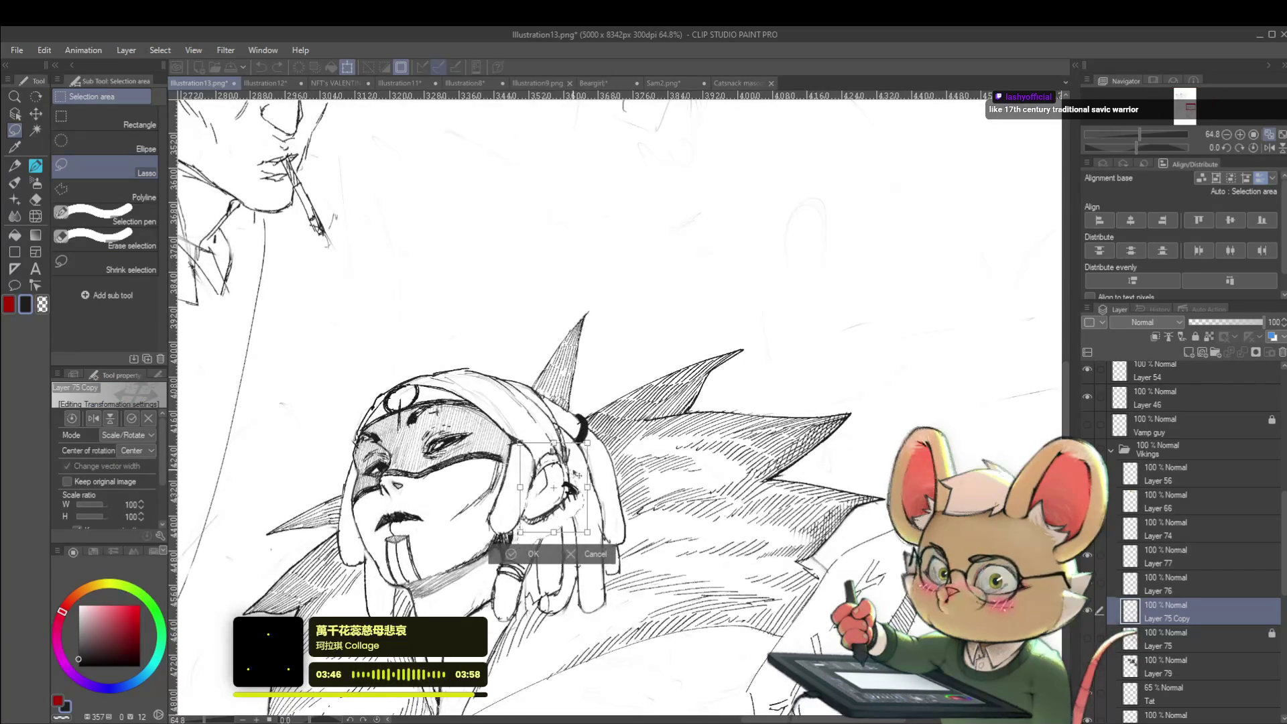
{"action": "scroll", "coordinate": [694, 363], "scroll_direction": "down", "scroll_amount": 5}
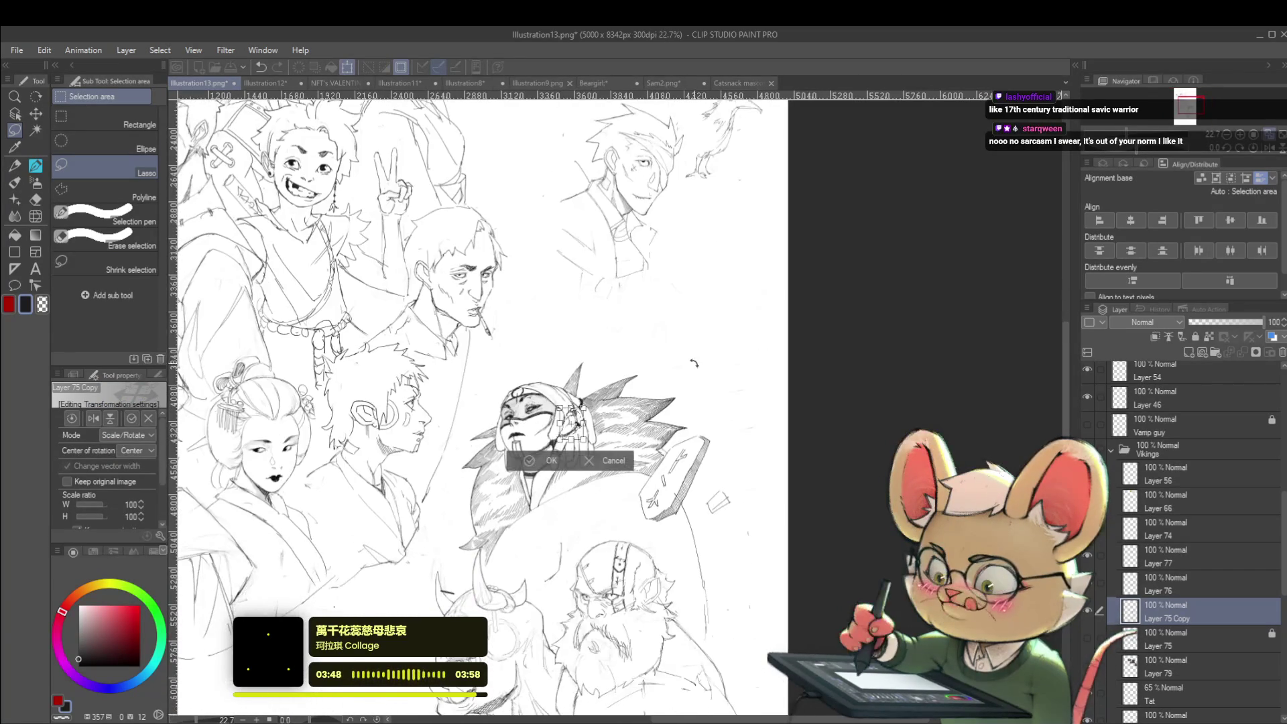
{"action": "key", "text": "Return"}
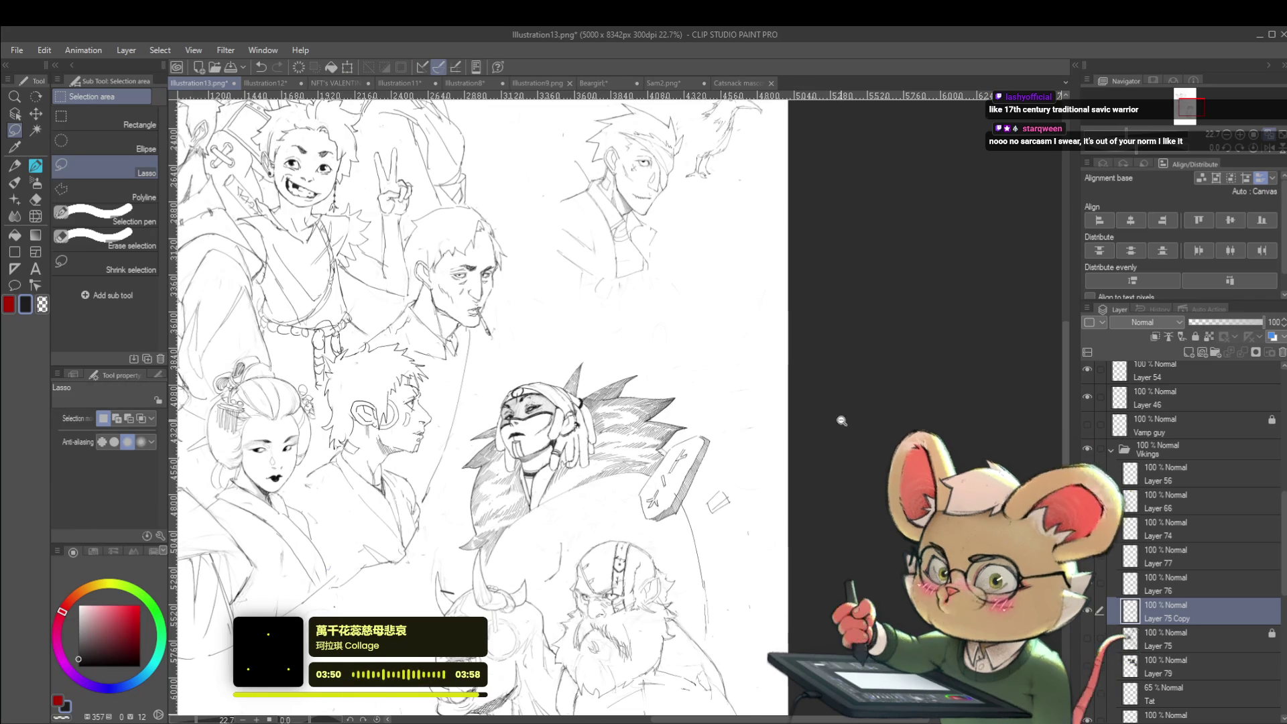
Step: Mirror the view to check the drawing and zoom in with the pencil ready
{"action": "scroll", "coordinate": [791, 426], "scroll_direction": "down", "scroll_amount": 2}
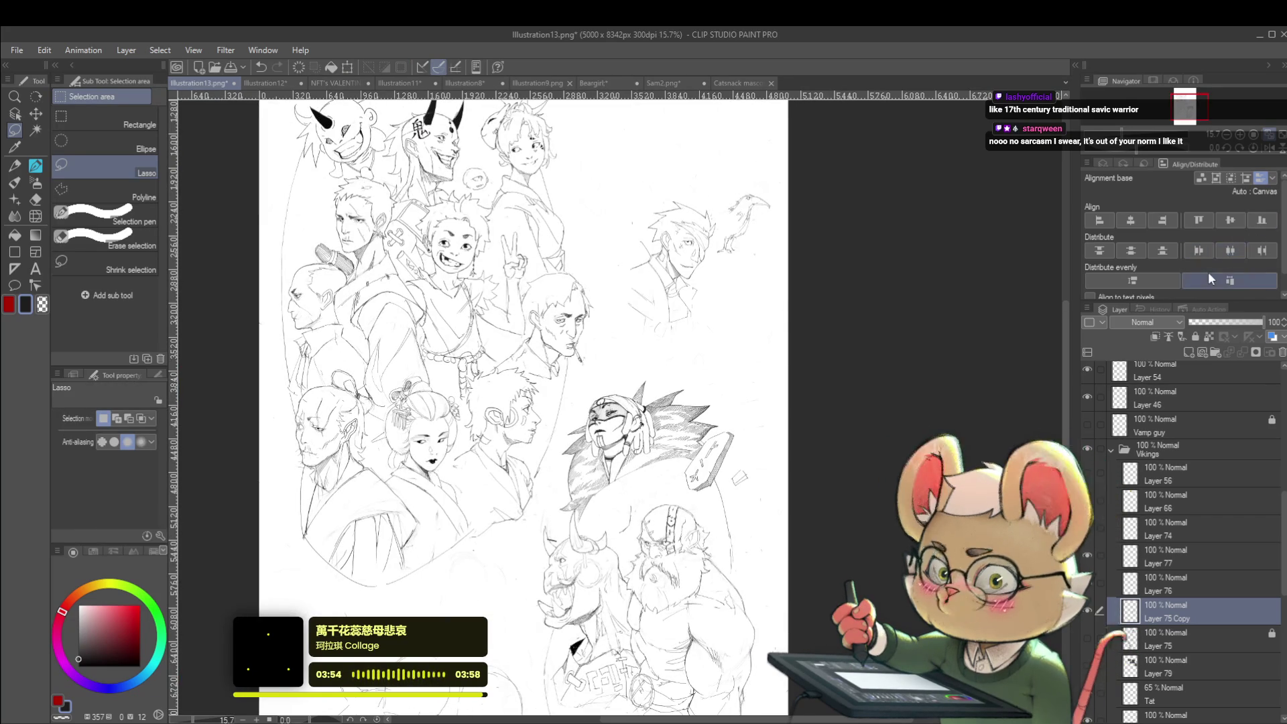
{"action": "left_click", "coordinate": [1268, 149]}
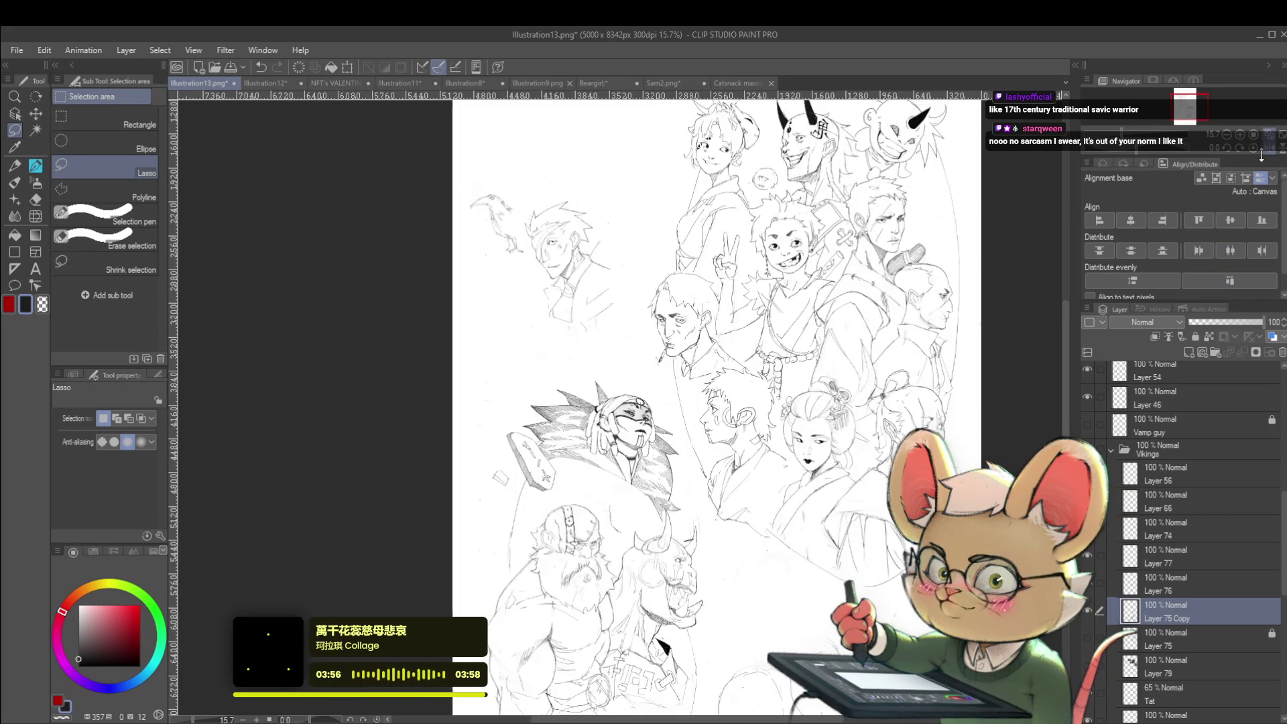
{"action": "scroll", "coordinate": [667, 444], "scroll_direction": "up", "scroll_amount": 4}
{"action": "scroll", "coordinate": [541, 362], "scroll_direction": "up", "scroll_amount": 3}
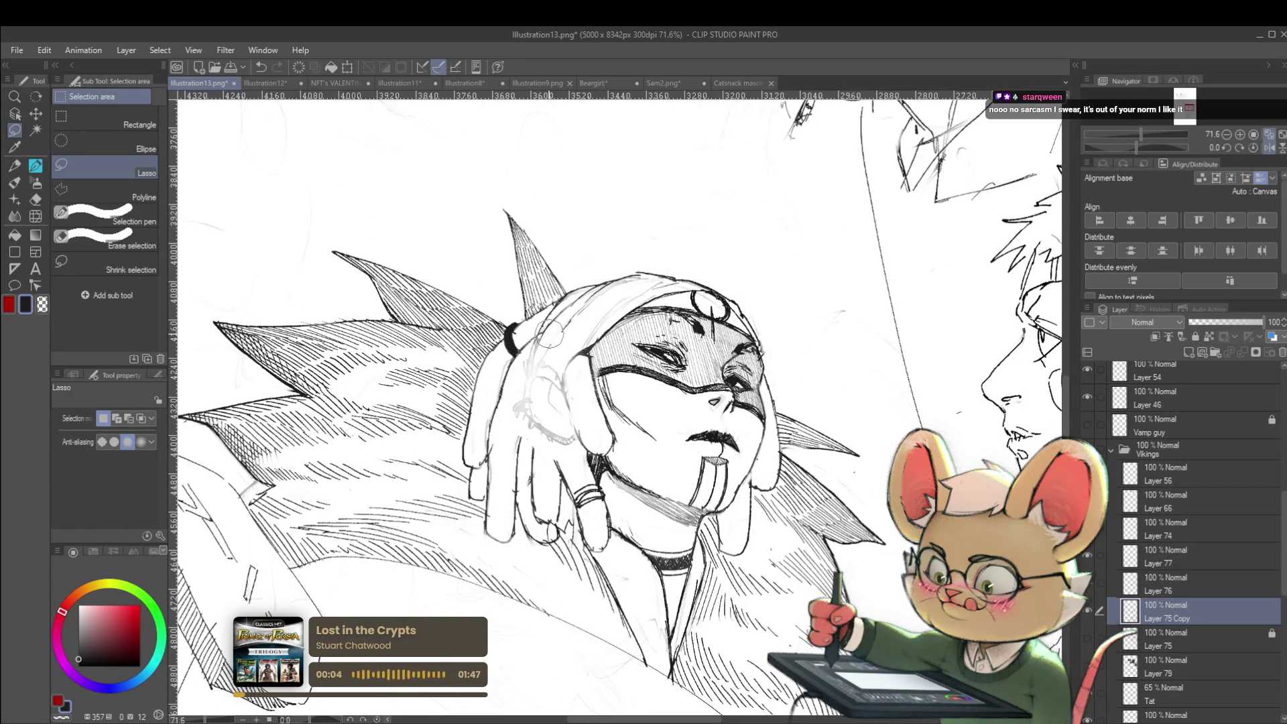
{"action": "key", "text": "p"}
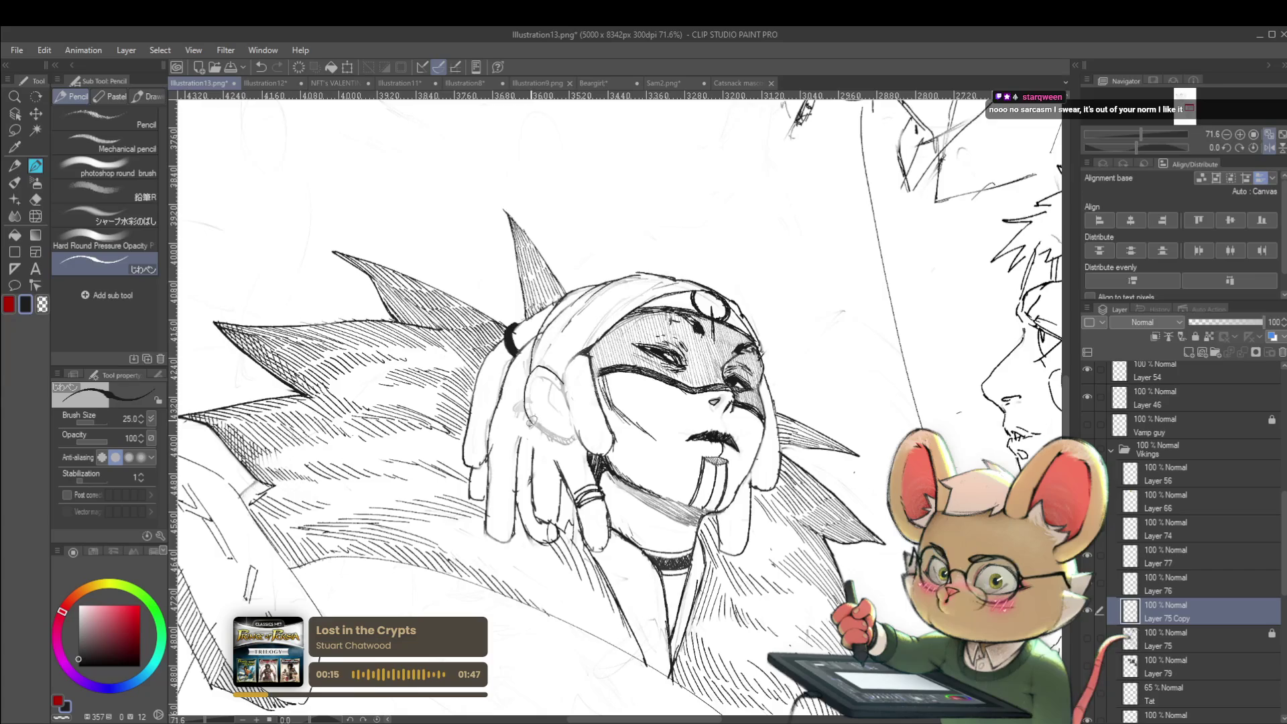
Step: Return the view to normal and sketch a firmer line along the masked figure's ear
{"action": "scroll", "coordinate": [572, 433], "scroll_direction": "down", "scroll_amount": 4}
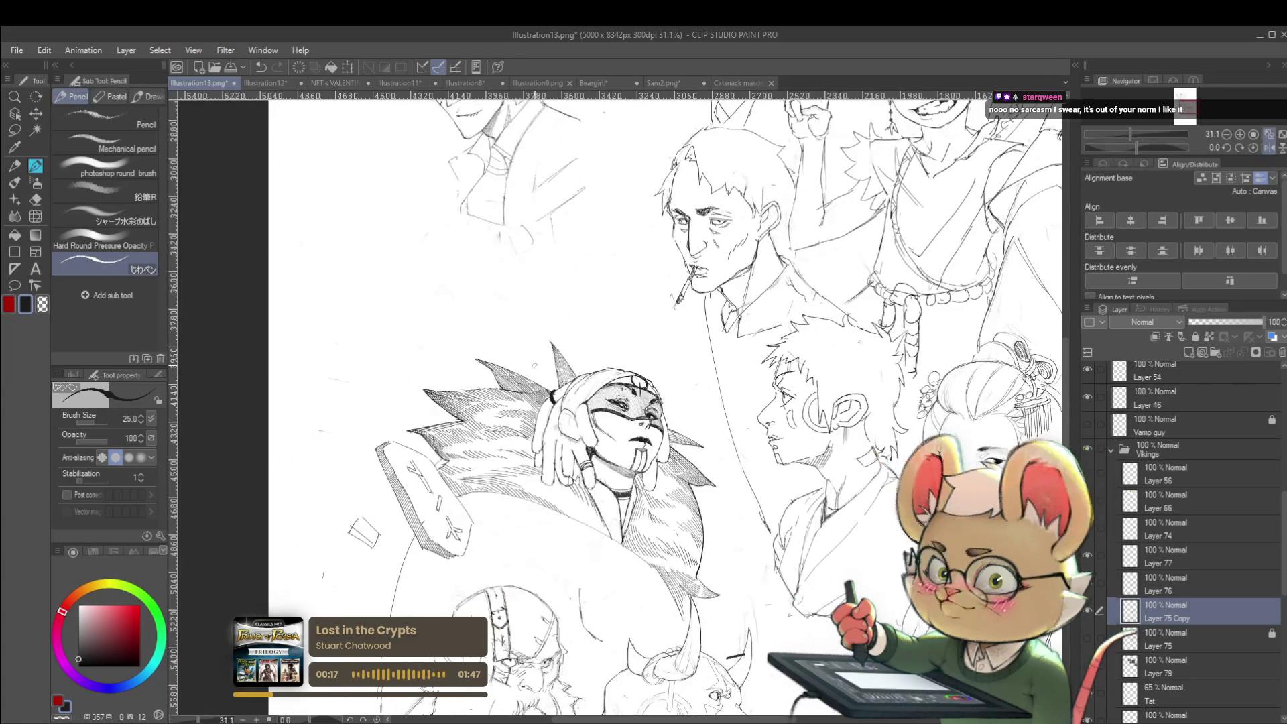
{"action": "scroll", "coordinate": [610, 469], "scroll_direction": "up", "scroll_amount": 4}
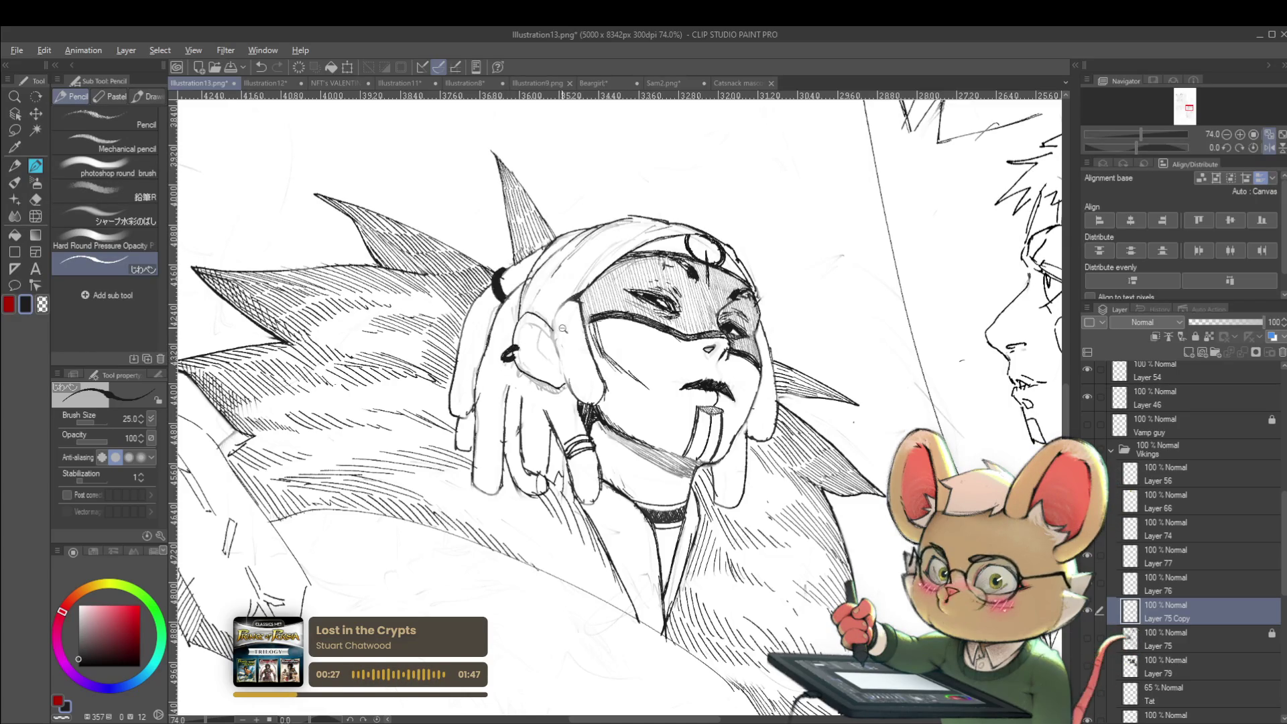
{"action": "scroll", "coordinate": [563, 328], "scroll_direction": "down", "scroll_amount": 3}
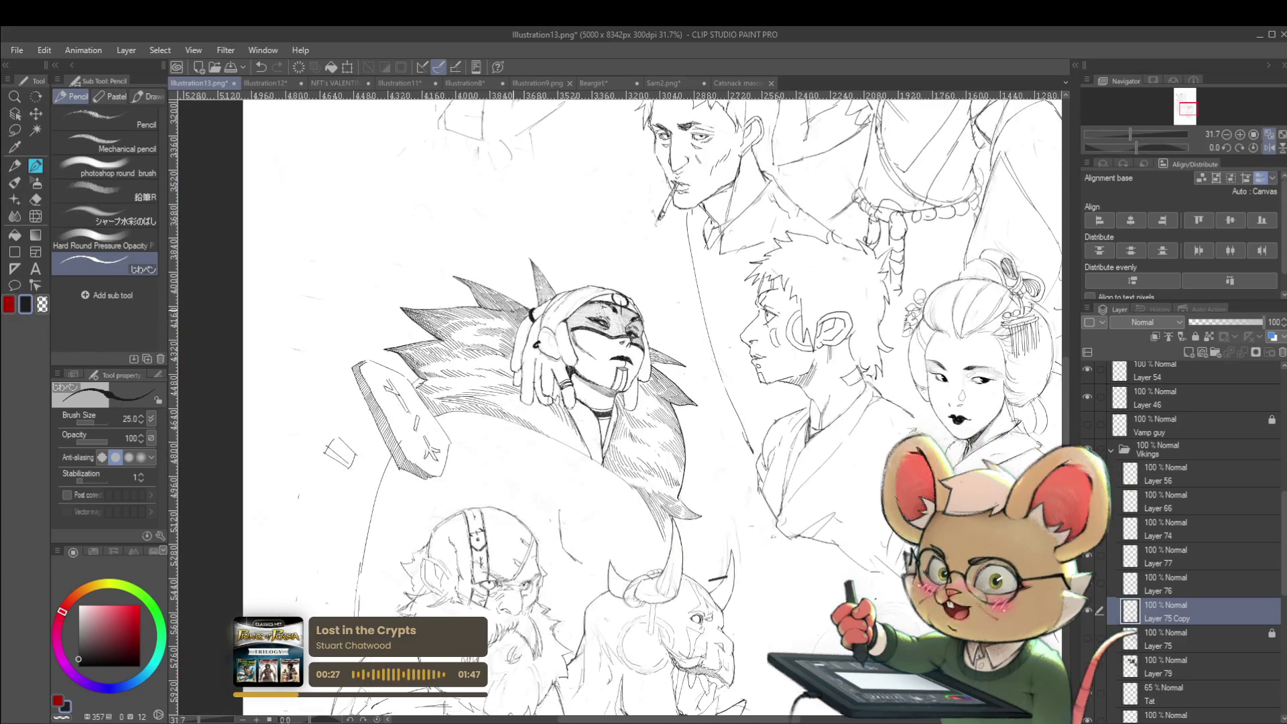
{"action": "left_click", "coordinate": [1269, 136]}
{"action": "scroll", "coordinate": [691, 335], "scroll_direction": "up", "scroll_amount": 3}
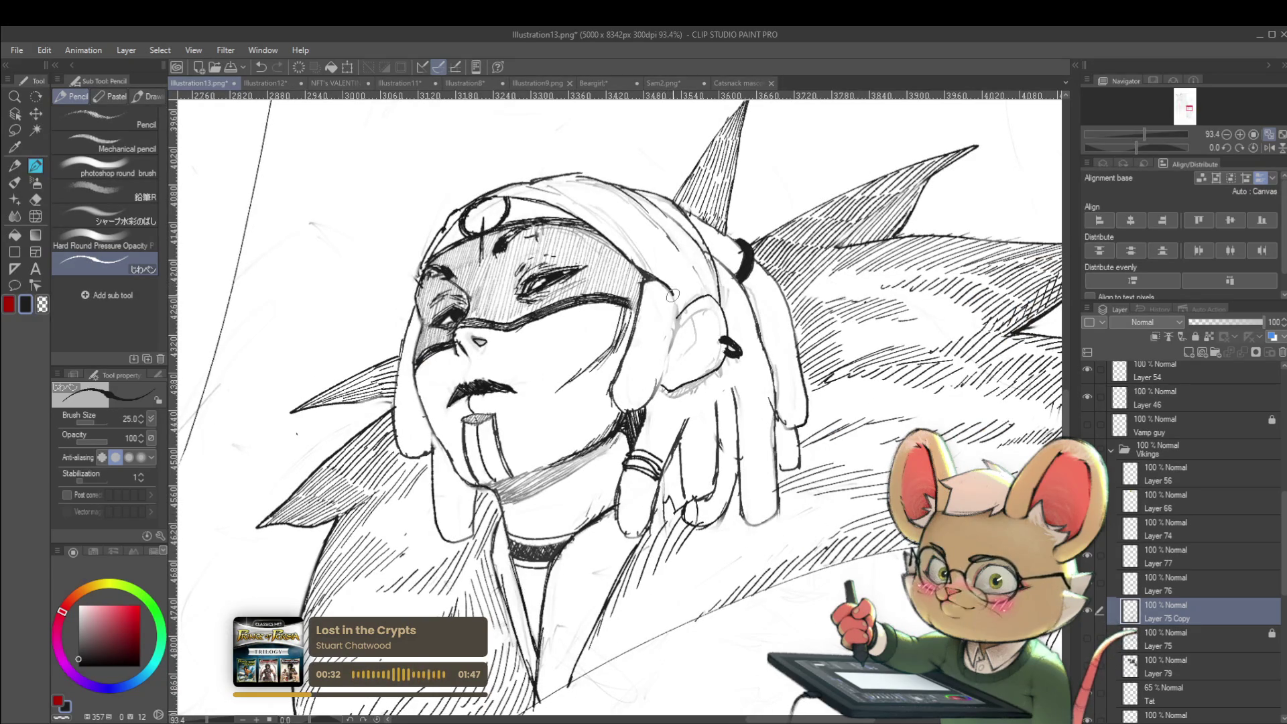
{"action": "left_click_drag", "start_coordinate": [675, 309], "coordinate": [658, 377]}
{"action": "scroll", "coordinate": [591, 366], "scroll_direction": "down", "scroll_amount": 4}
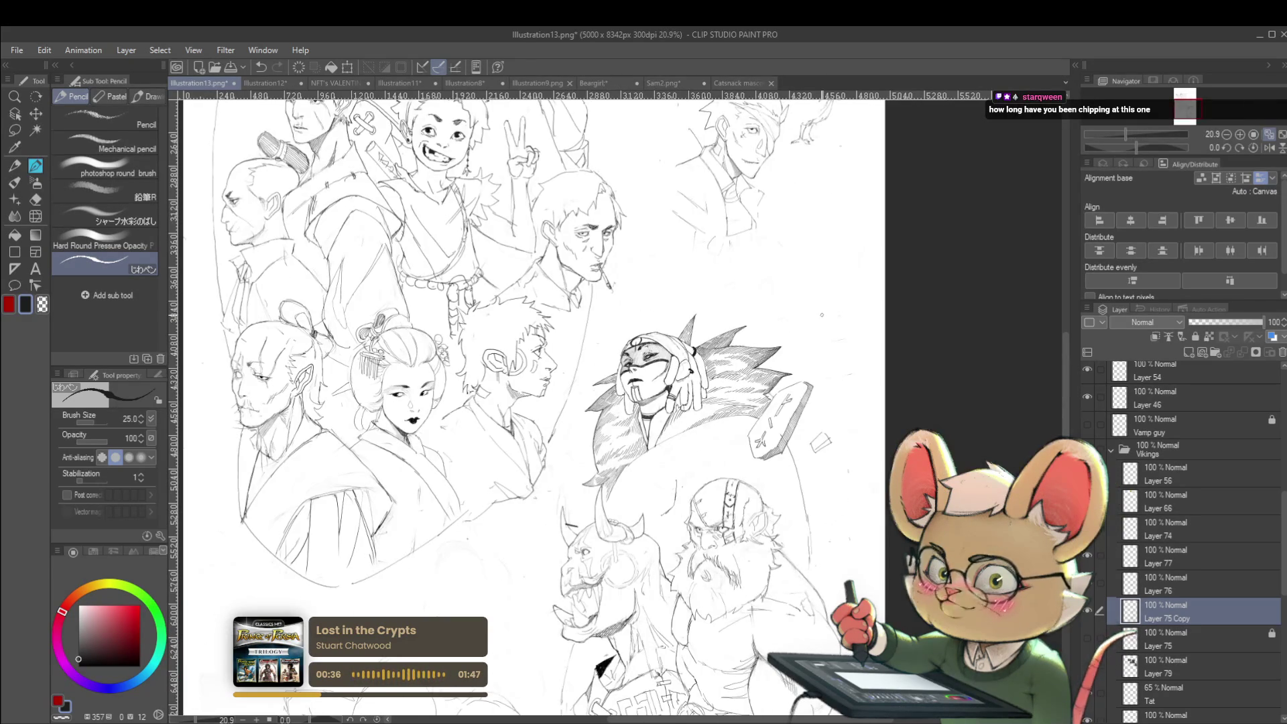
Step: Mirror the view and darken the ear lines beside the face, zooming to review
{"action": "left_click", "coordinate": [1265, 151]}
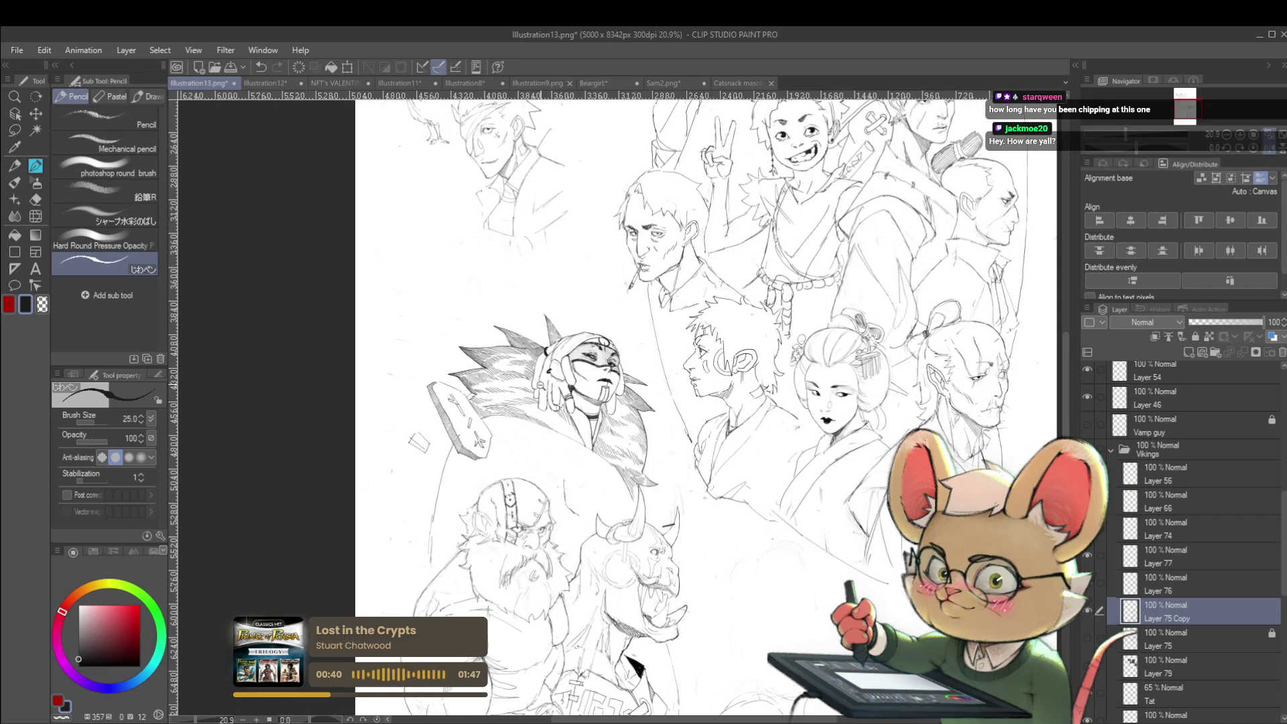
{"action": "scroll", "coordinate": [541, 386], "scroll_direction": "up", "scroll_amount": 5}
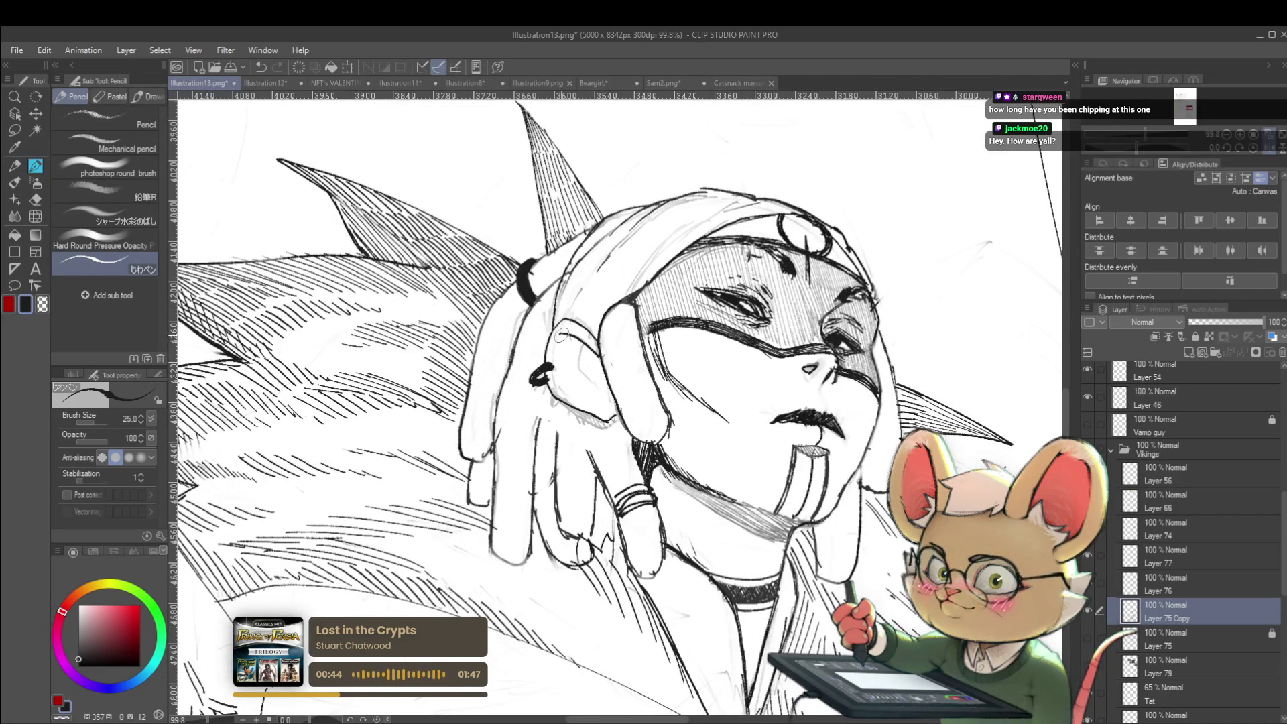
{"action": "mouse_move", "coordinate": [562, 330]}
{"action": "left_mouse_down"}
{"action": "mouse_move", "coordinate": [554, 348]}
{"action": "mouse_move", "coordinate": [595, 388]}
{"action": "left_mouse_up"}
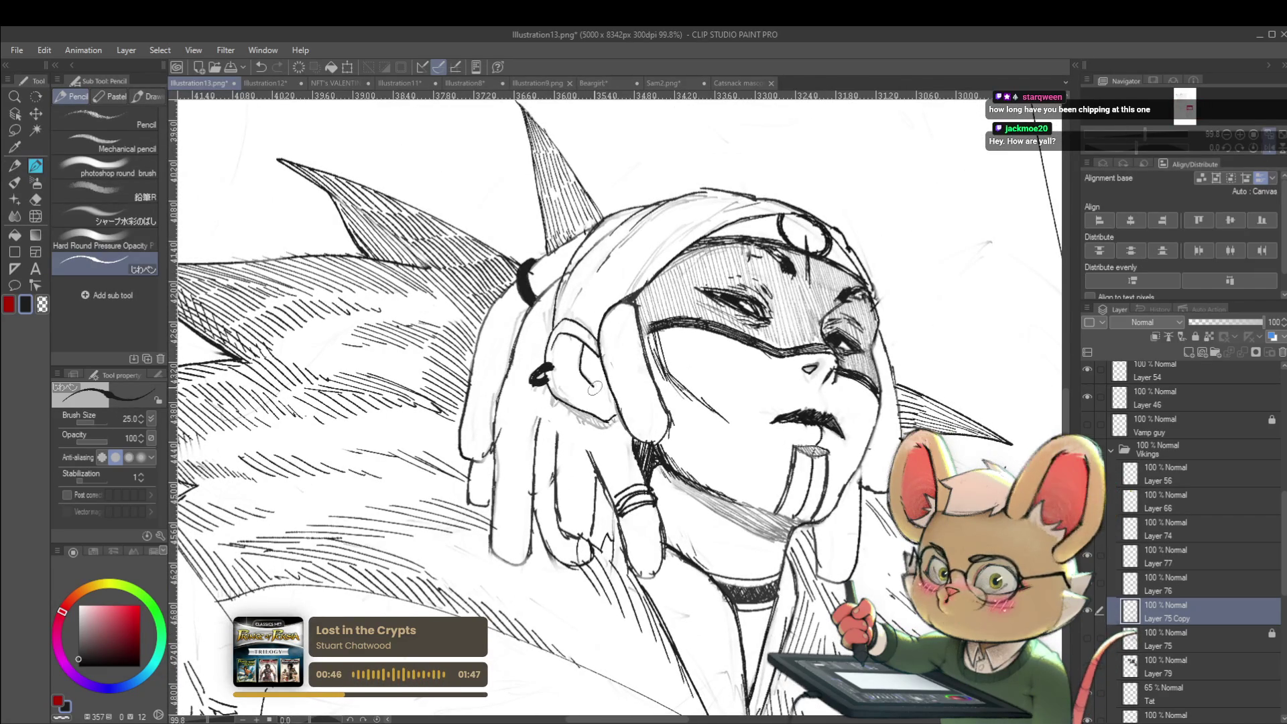
{"action": "scroll", "coordinate": [606, 397], "scroll_direction": "down", "scroll_amount": 4}
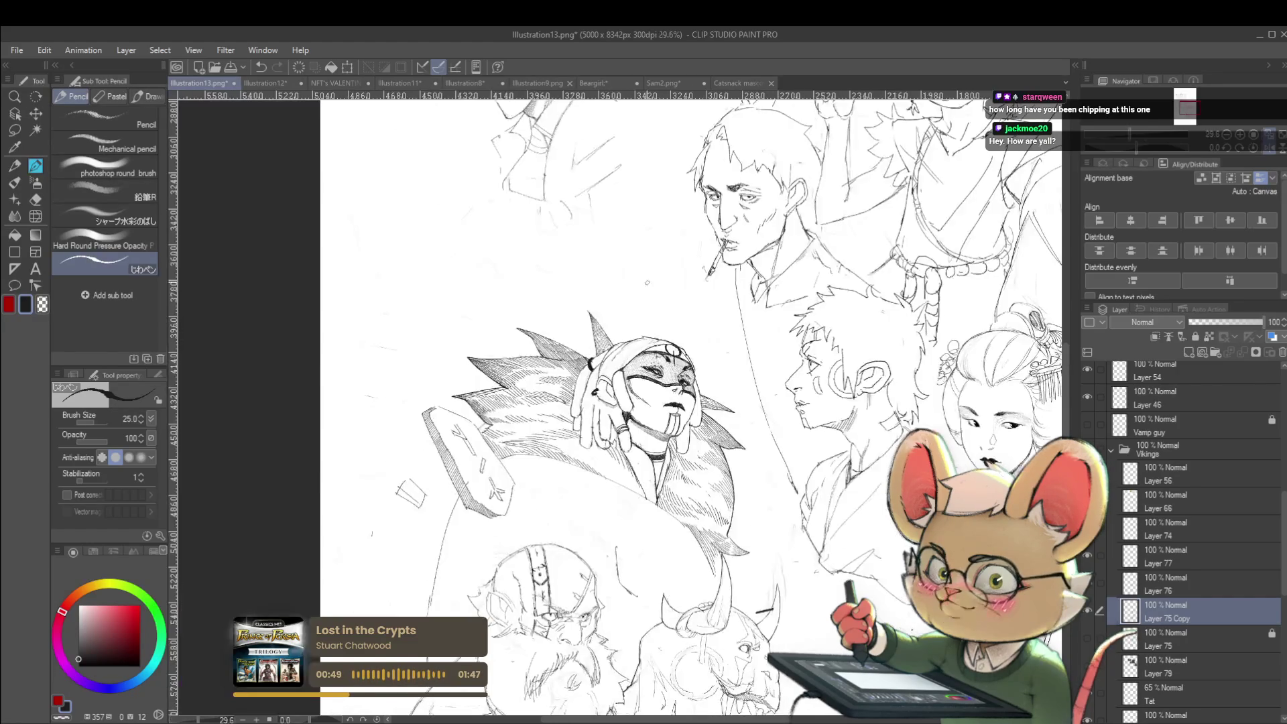
{"action": "scroll", "coordinate": [599, 394], "scroll_direction": "up", "scroll_amount": 4}
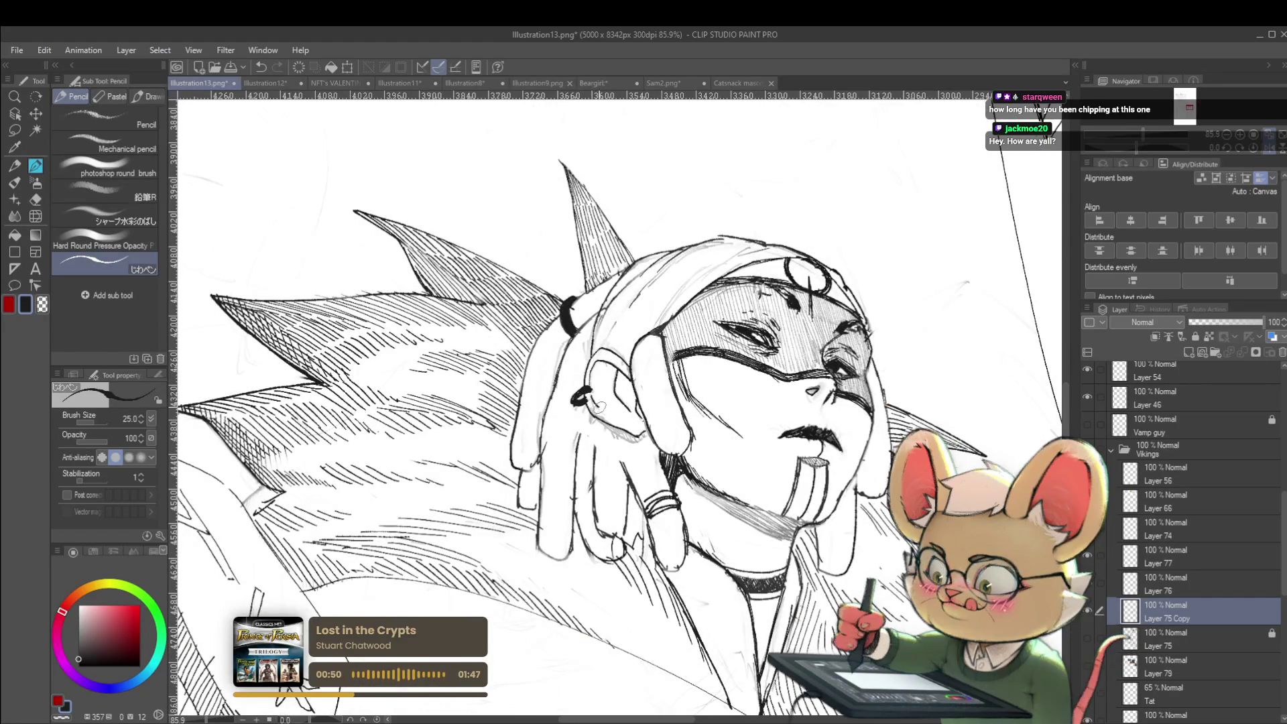
{"action": "scroll", "coordinate": [630, 422], "scroll_direction": "down", "scroll_amount": 5}
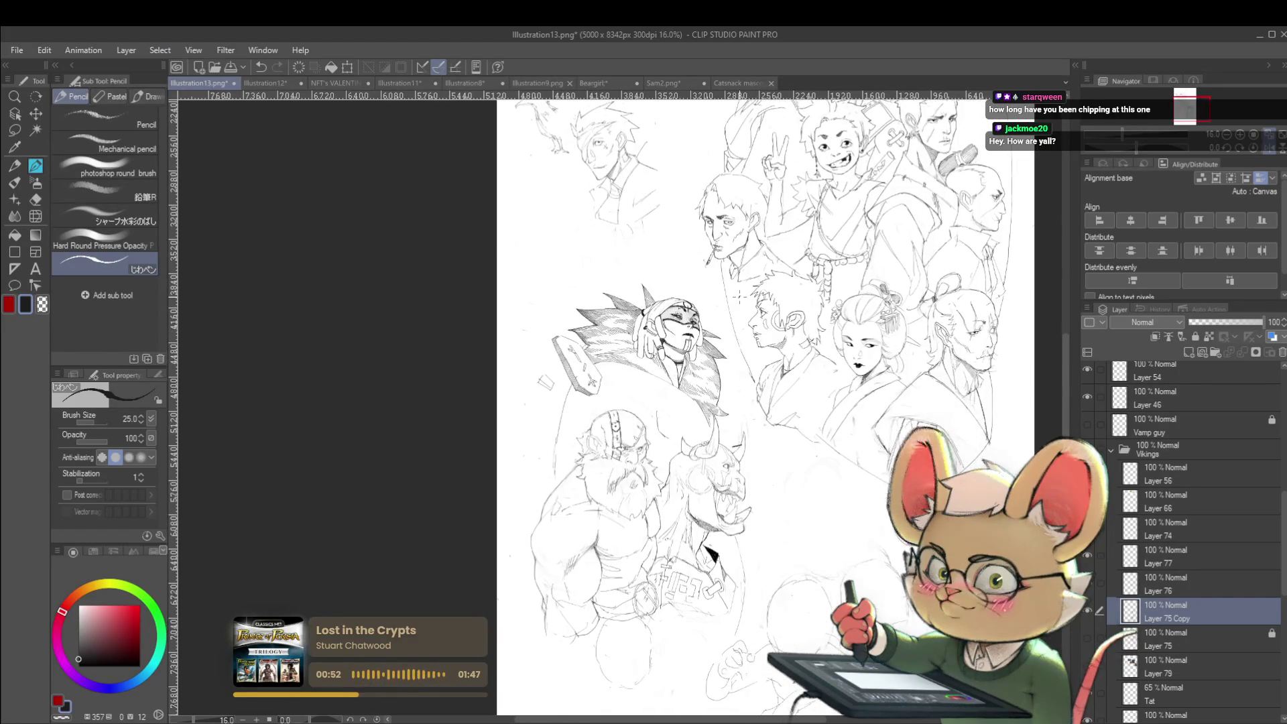
{"action": "scroll", "coordinate": [665, 305], "scroll_direction": "up", "scroll_amount": 5}
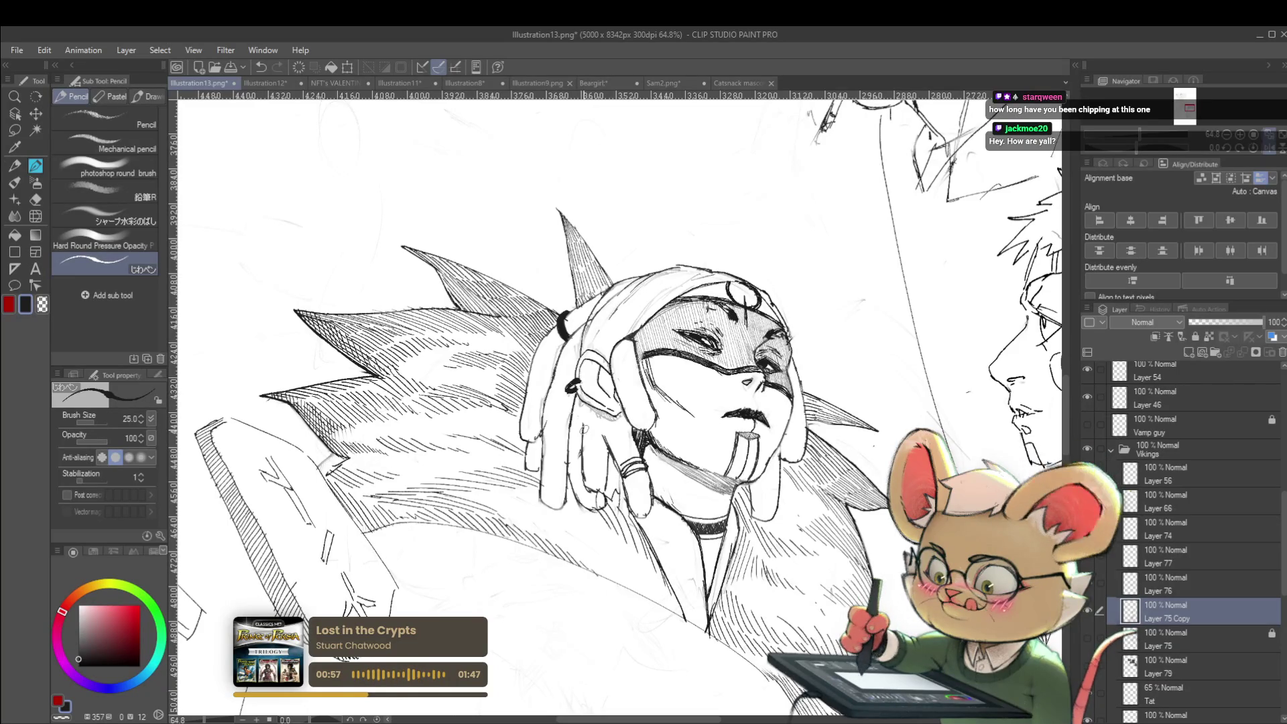
{"action": "scroll", "coordinate": [595, 448], "scroll_direction": "down", "scroll_amount": 3}
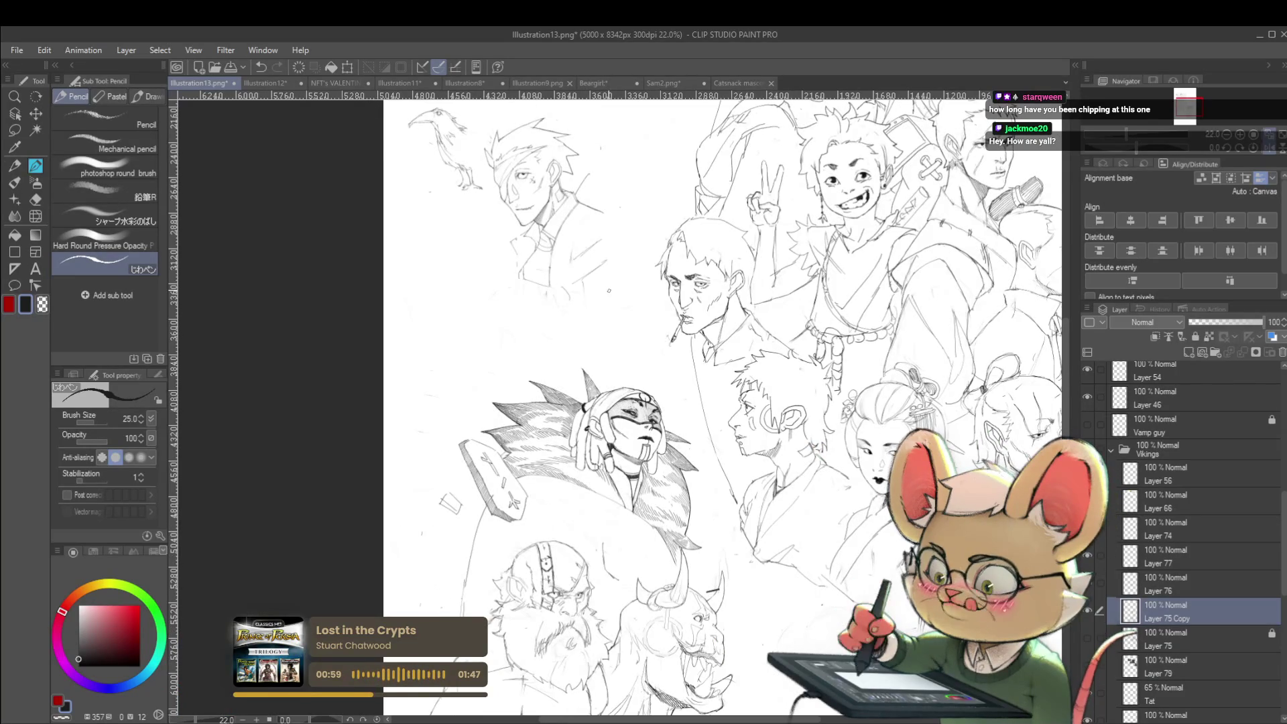
{"action": "scroll", "coordinate": [603, 376], "scroll_direction": "down", "scroll_amount": 1}
{"action": "scroll", "coordinate": [596, 463], "scroll_direction": "up", "scroll_amount": 3}
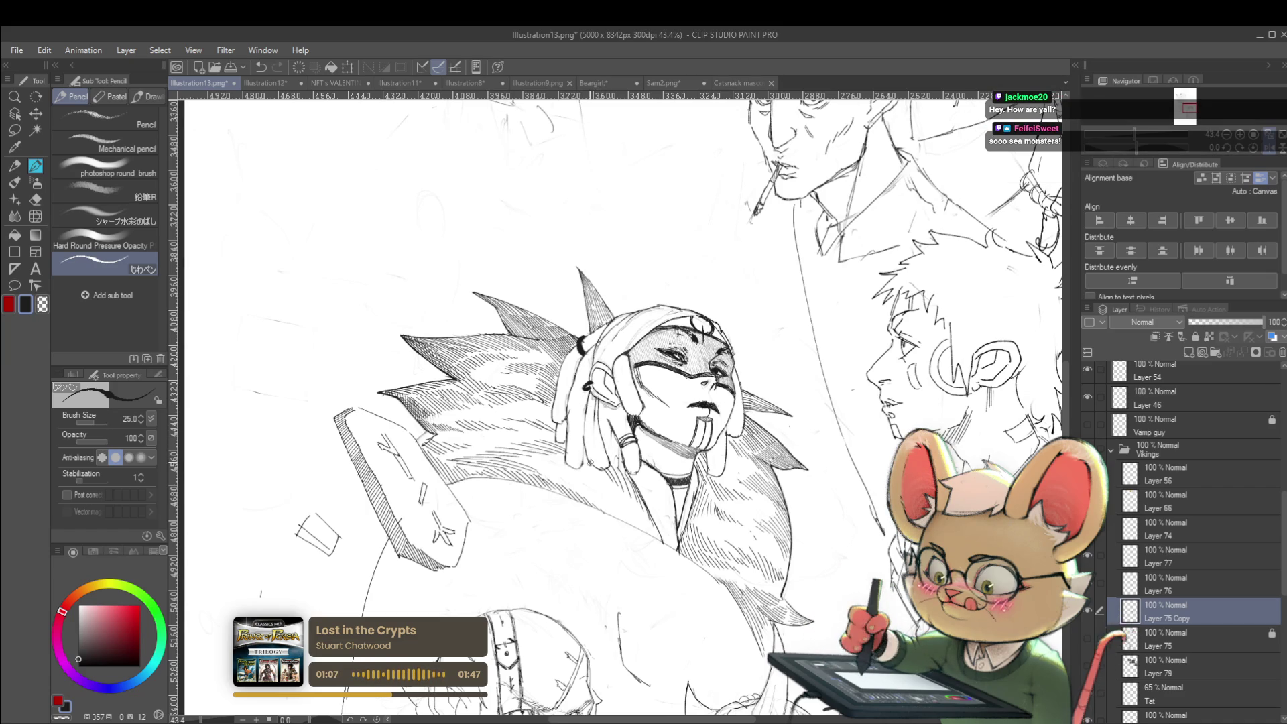
Step: Add a short pencil line down the warrior's left dreadlock, then unmirror the view
{"action": "left_click_drag", "start_coordinate": [582, 407], "coordinate": [584, 465]}
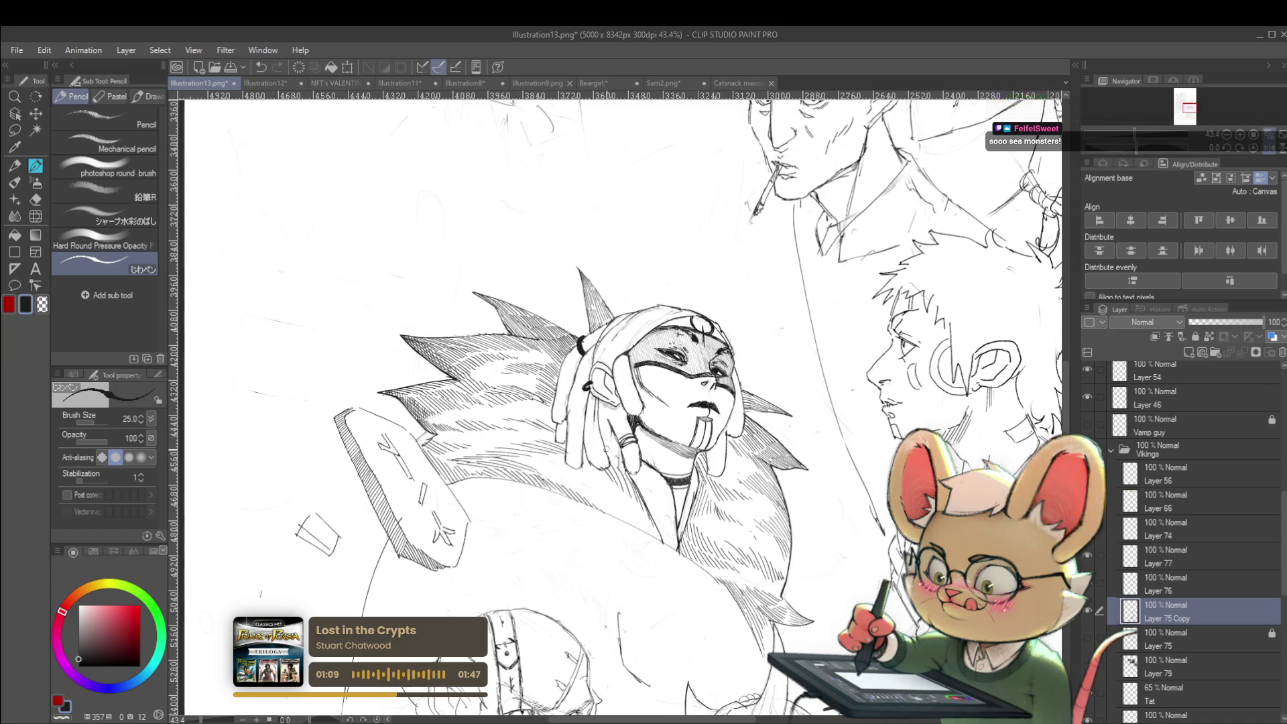
{"action": "scroll", "coordinate": [608, 390], "scroll_direction": "down", "scroll_amount": 5}
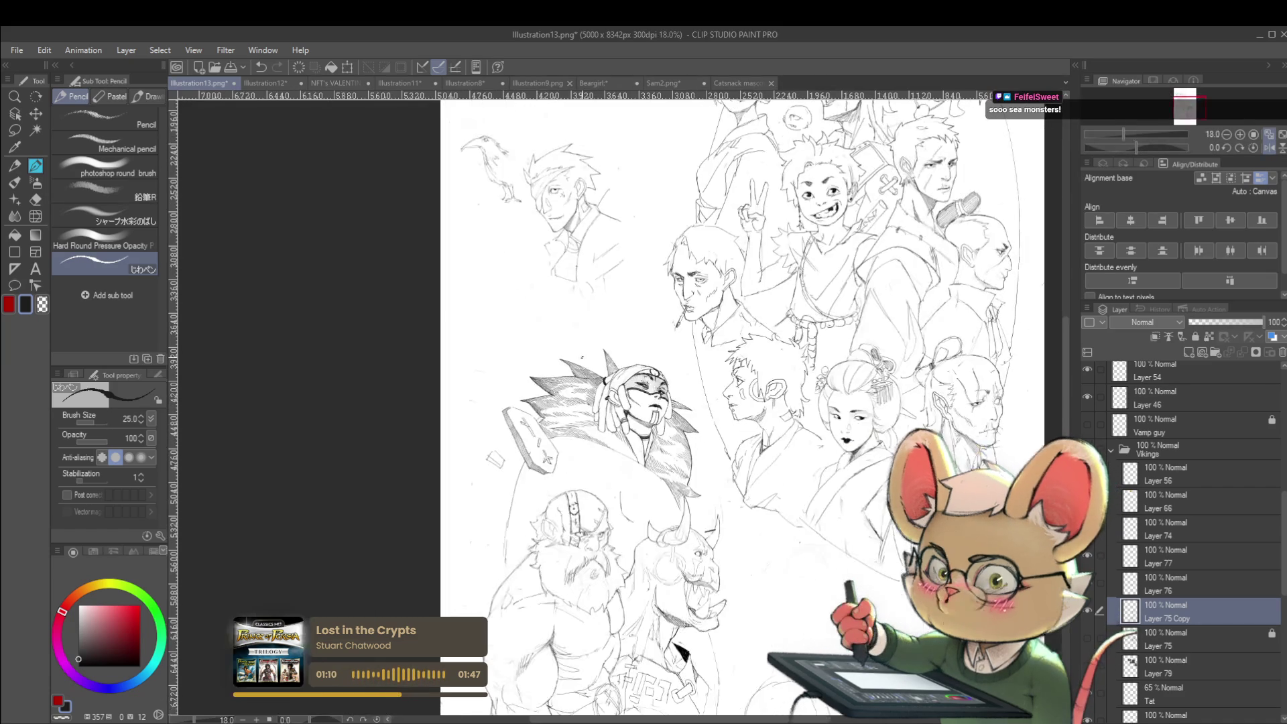
{"action": "scroll", "coordinate": [721, 372], "scroll_direction": "down", "scroll_amount": 1}
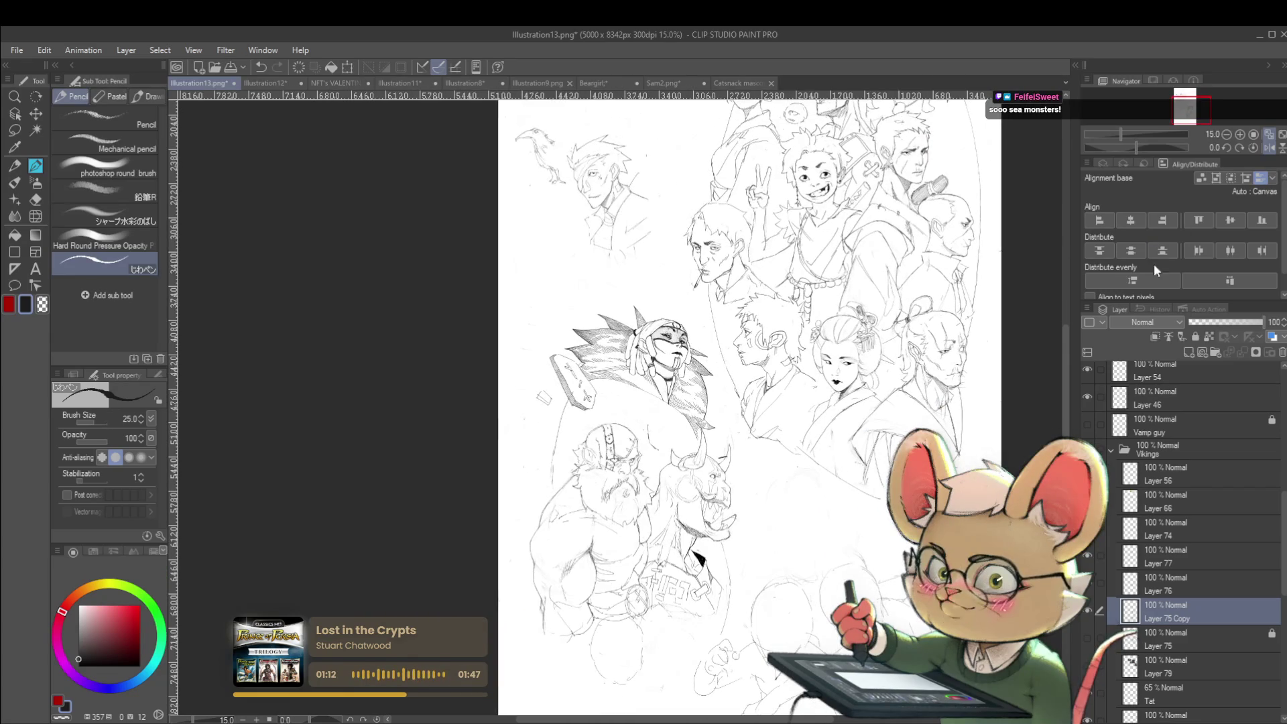
{"action": "left_click", "coordinate": [1268, 148]}
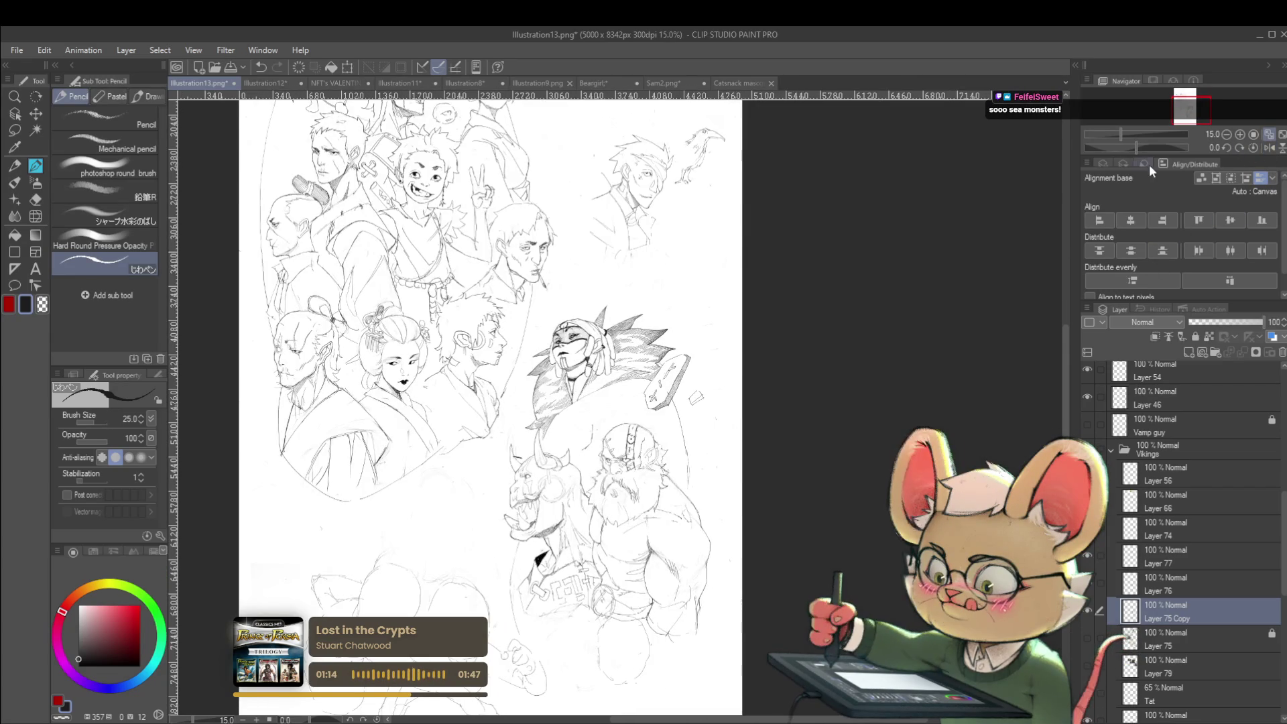
{"action": "scroll", "coordinate": [570, 392], "scroll_direction": "up", "scroll_amount": 2}
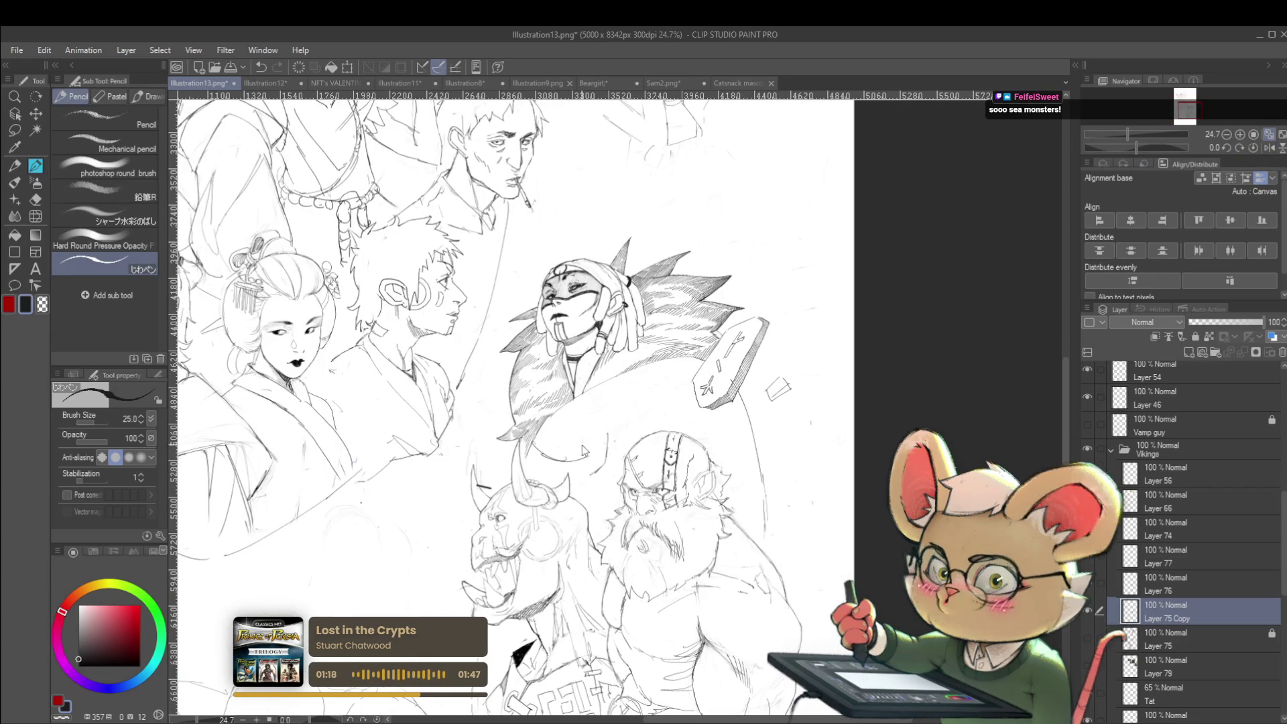
Step: Add a pencil stroke near the creature's shoulder, then mirror the view again to review
{"action": "left_click_drag", "start_coordinate": [569, 462], "coordinate": [640, 411]}
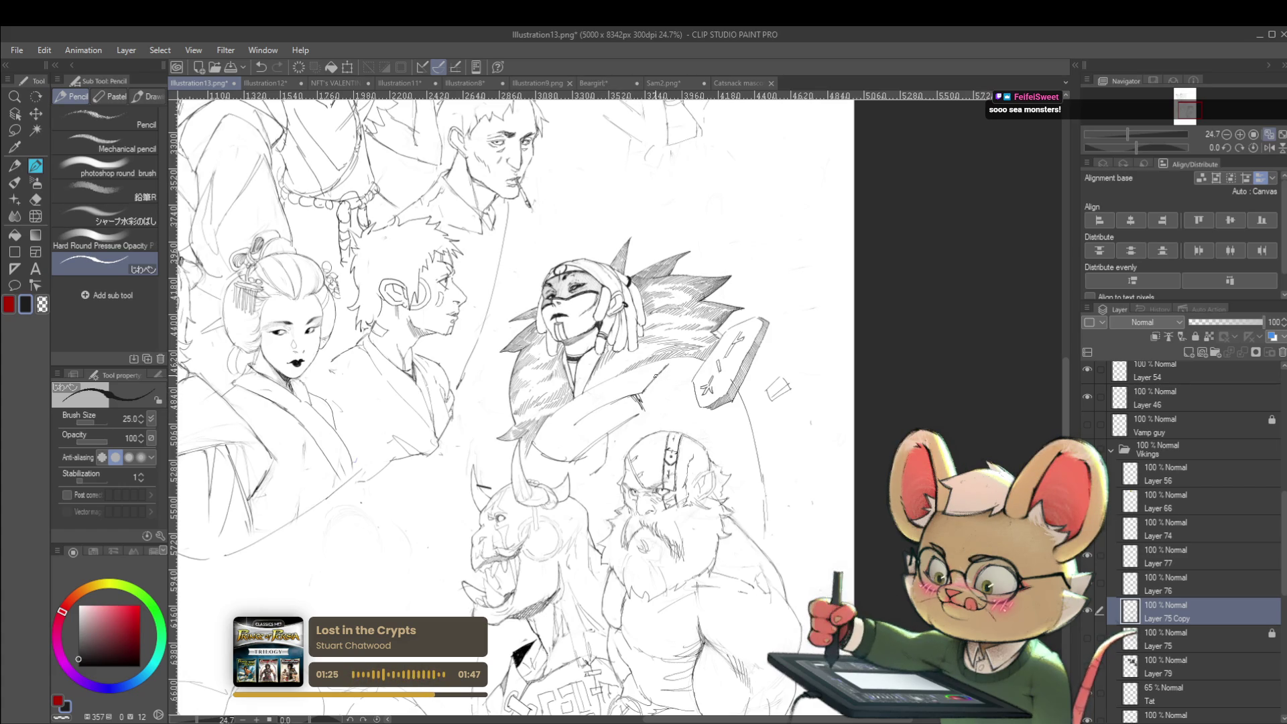
{"action": "scroll", "coordinate": [690, 380], "scroll_direction": "down", "scroll_amount": 4}
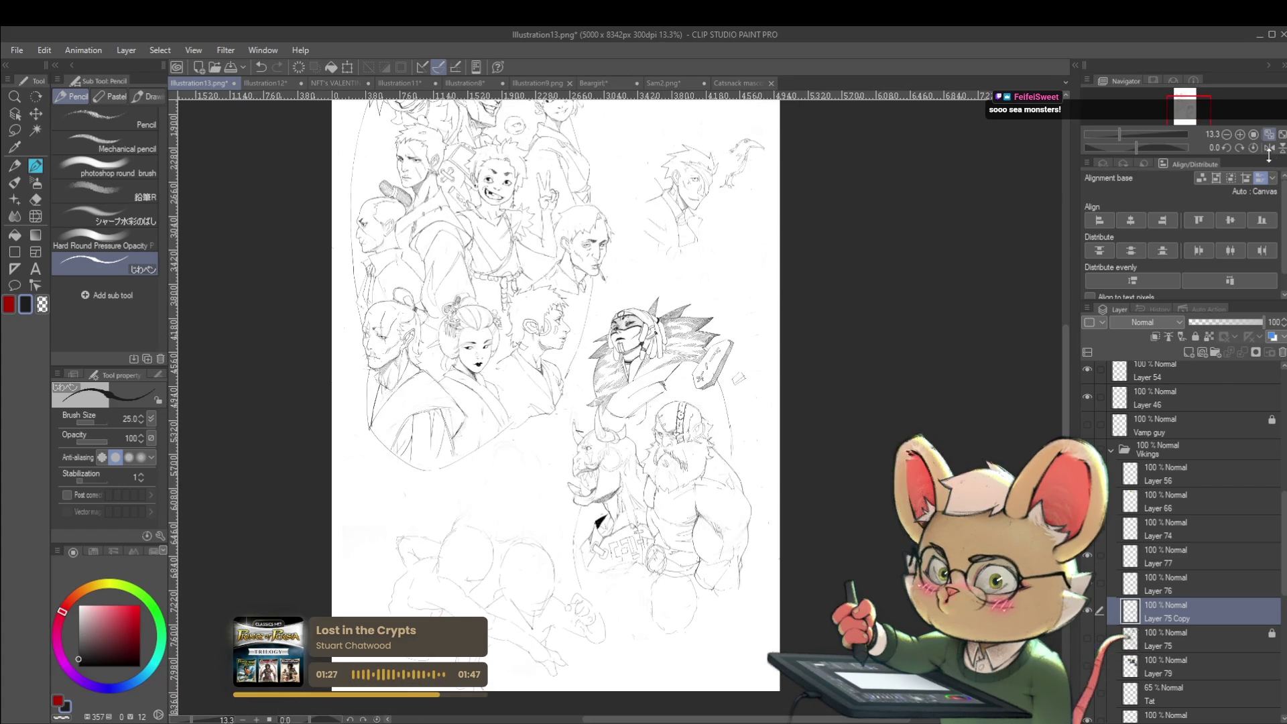
{"action": "left_click", "coordinate": [1269, 148]}
{"action": "scroll", "coordinate": [590, 375], "scroll_direction": "up", "scroll_amount": 4}
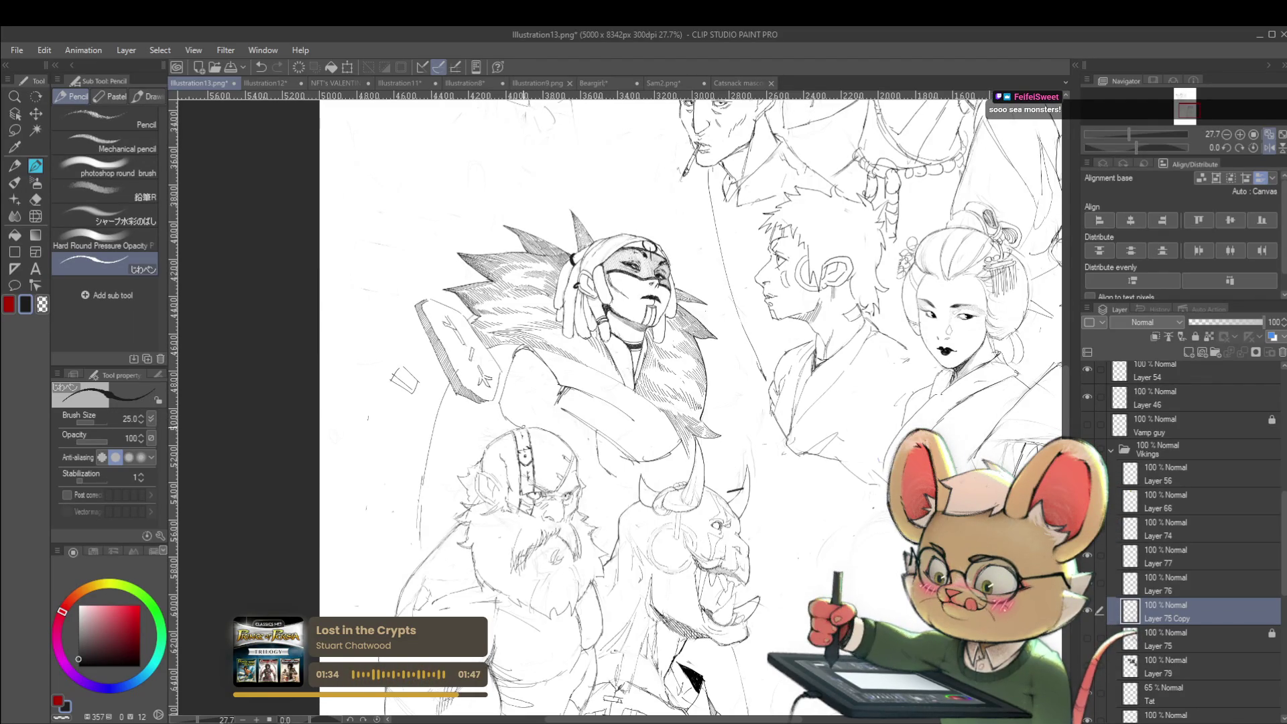
{"action": "scroll", "coordinate": [622, 342], "scroll_direction": "down", "scroll_amount": 4}
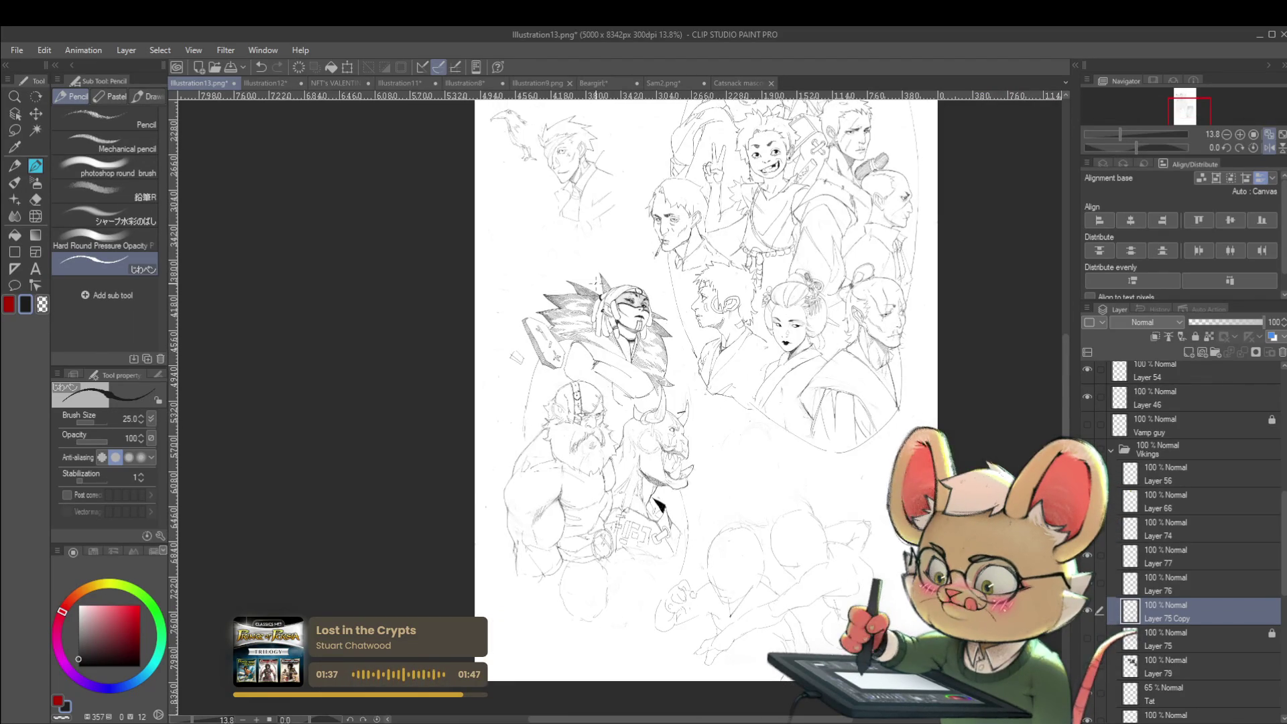
{"action": "scroll", "coordinate": [592, 376], "scroll_direction": "up", "scroll_amount": 4}
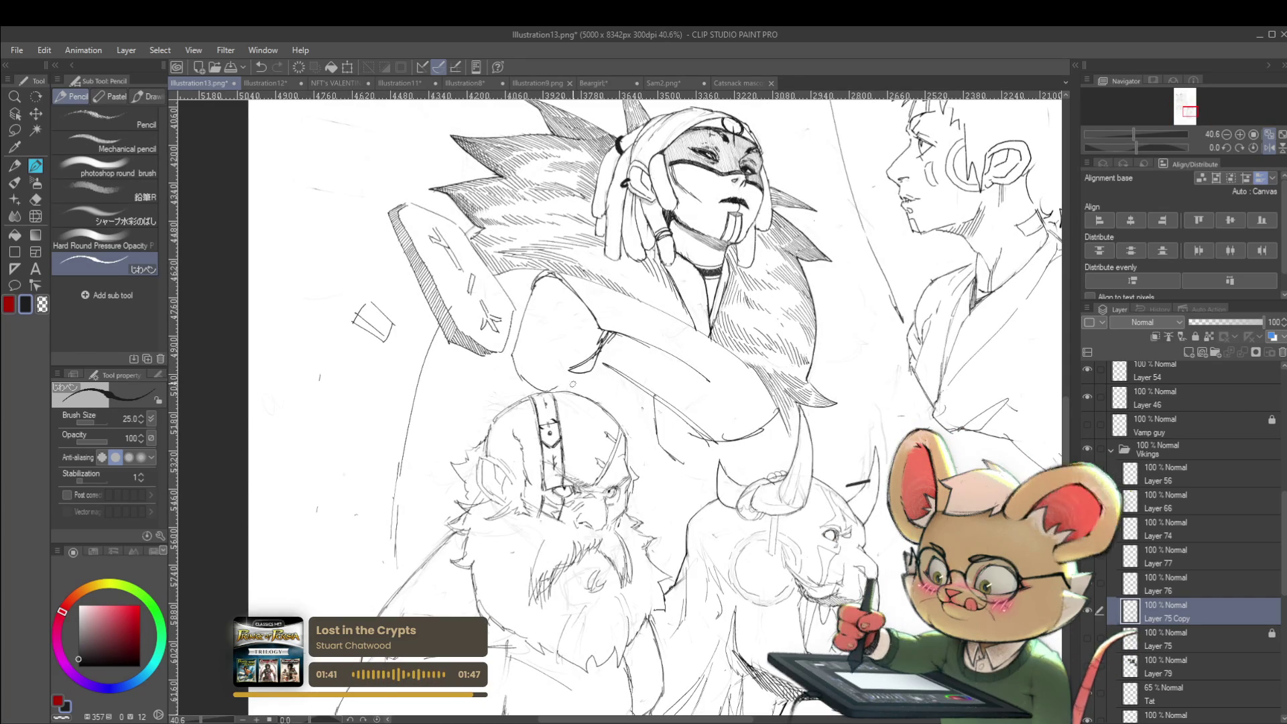
Step: Add a short pencil line near the warrior's arm, zooming out to 17.1% and back to 28.2%
{"action": "left_click_drag", "start_coordinate": [572, 371], "coordinate": [575, 392]}
{"action": "scroll", "coordinate": [592, 394], "scroll_direction": "down", "scroll_amount": 3}
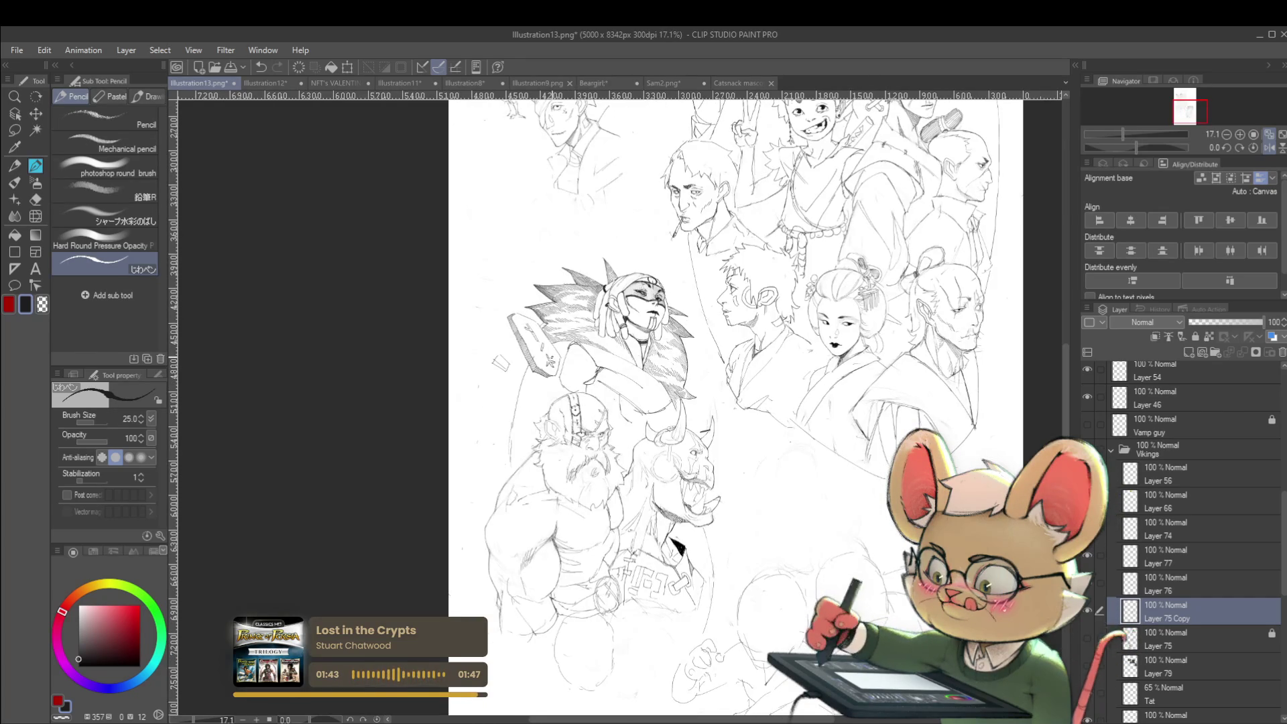
{"action": "scroll", "coordinate": [583, 376], "scroll_direction": "up", "scroll_amount": 2}
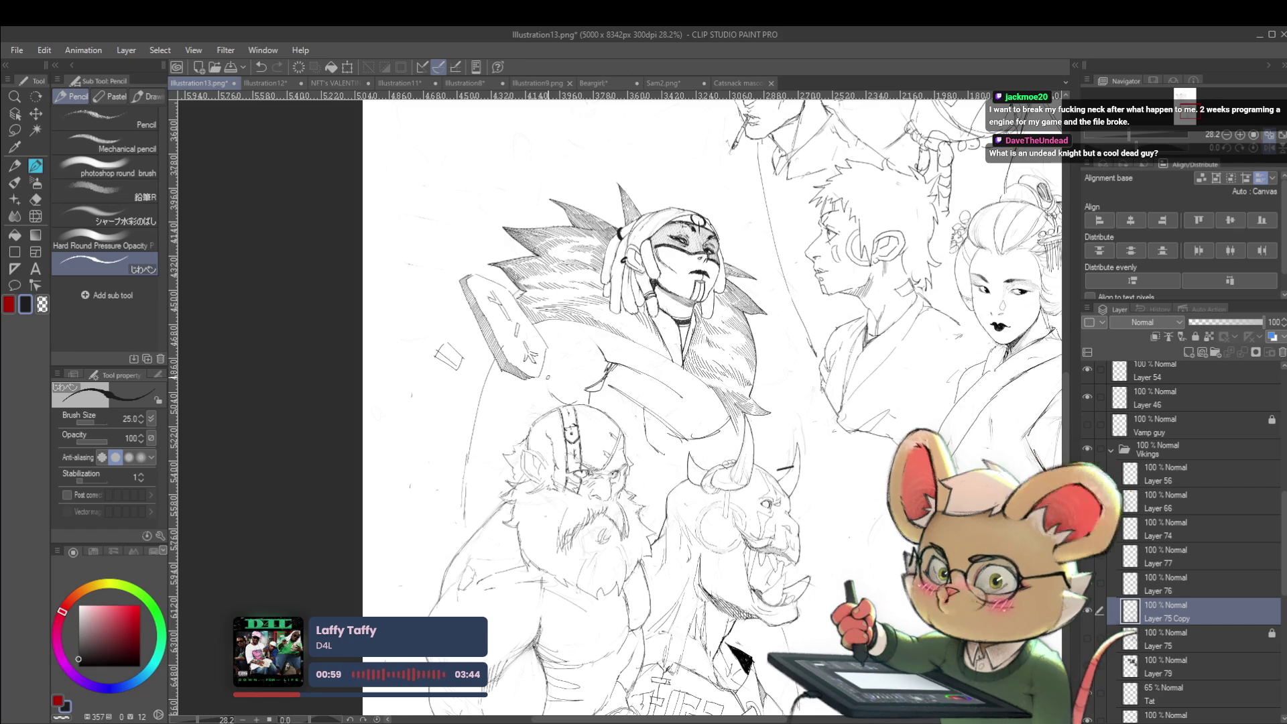
Step: Raise the brush to size 60 and handwrite the bullets 'Pirates' and 'Victorian / Goth'
{"action": "left_click_drag", "start_coordinate": [590, 185], "coordinate": [716, 327]}
{"action": "scroll", "coordinate": [574, 255], "scroll_direction": "up", "scroll_amount": 1}
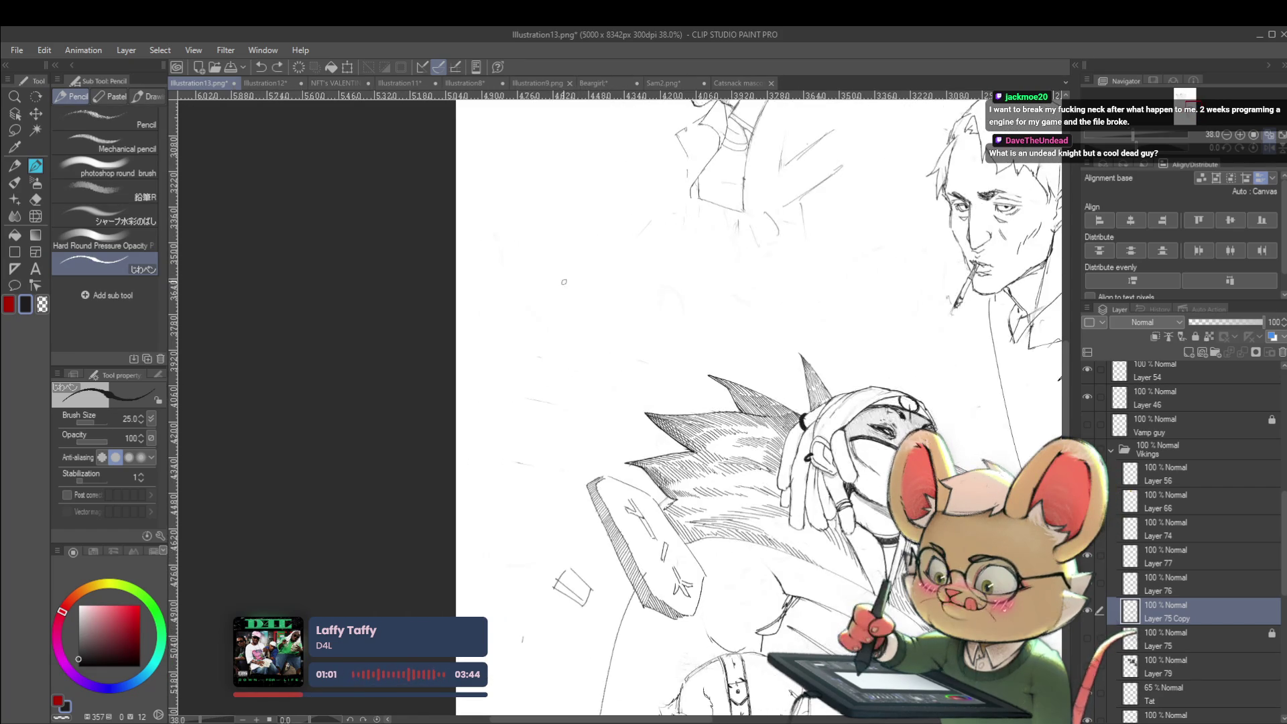
{"action": "key", "text": "bracketright"}
{"action": "key", "text": "bracketright"}
{"action": "key", "text": "bracketright"}
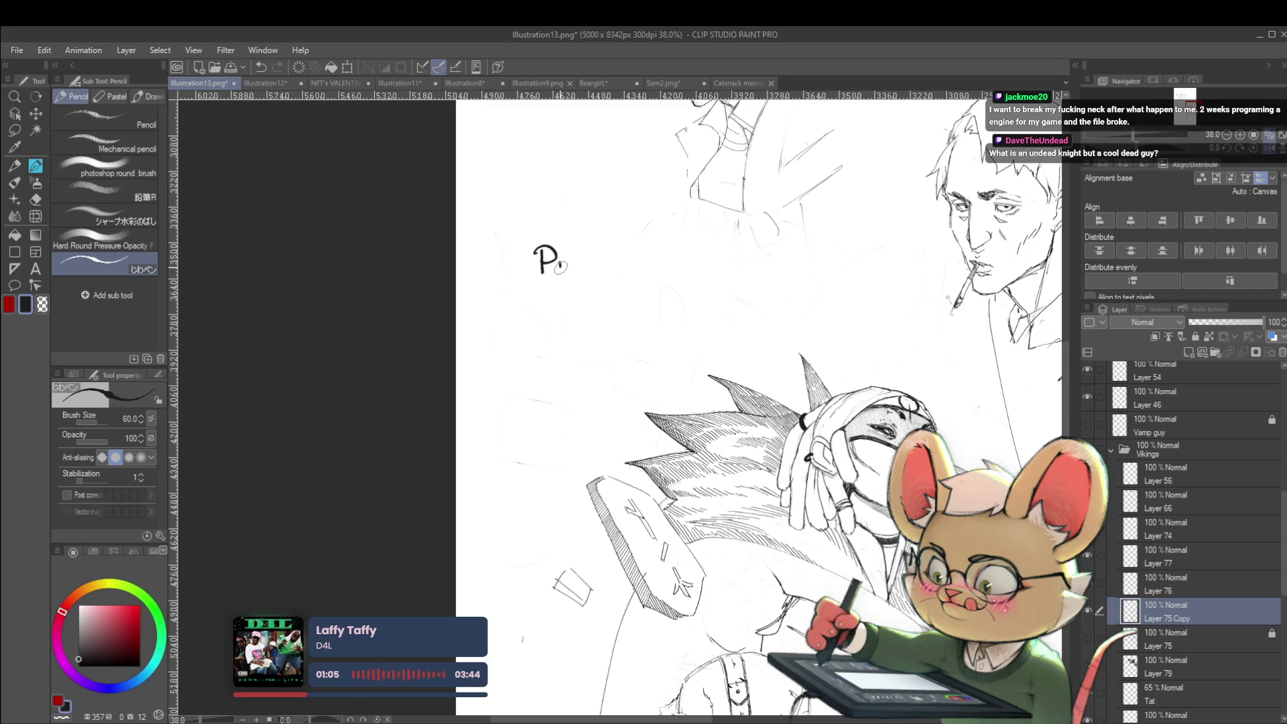
{"action": "left_click_drag", "start_coordinate": [560, 267], "coordinate": [628, 270]}
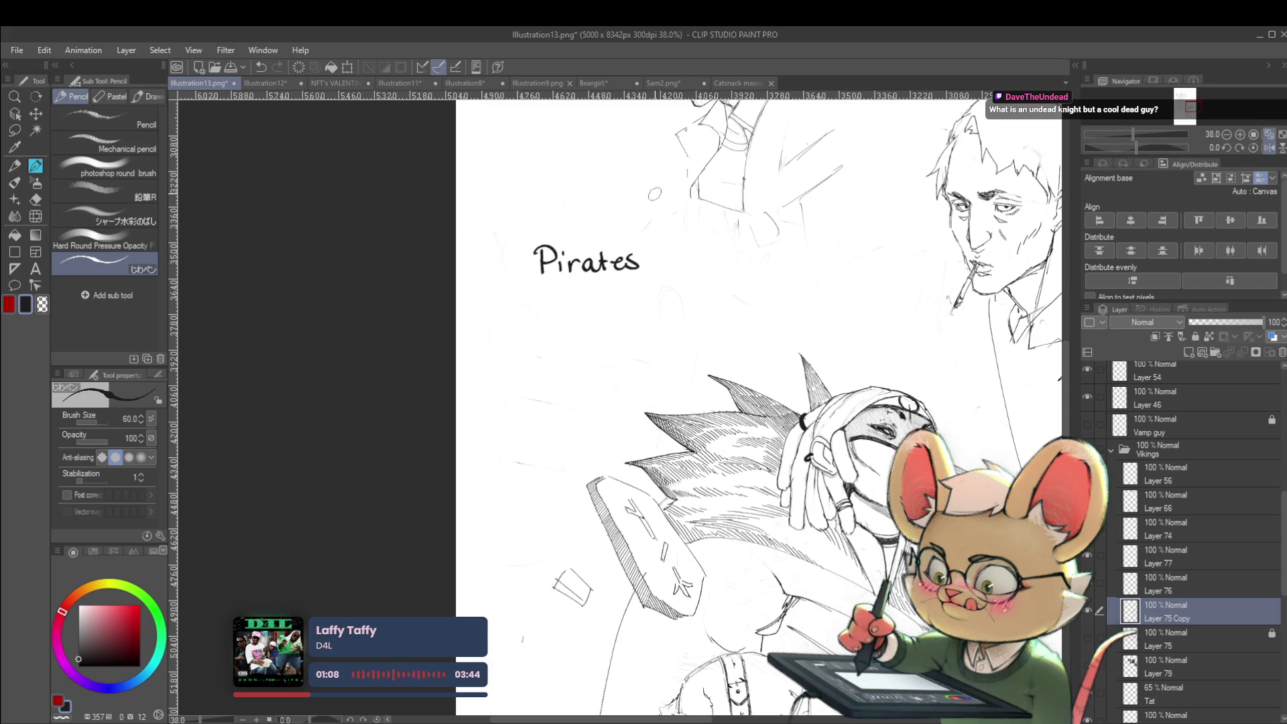
{"action": "left_click", "coordinate": [518, 299]}
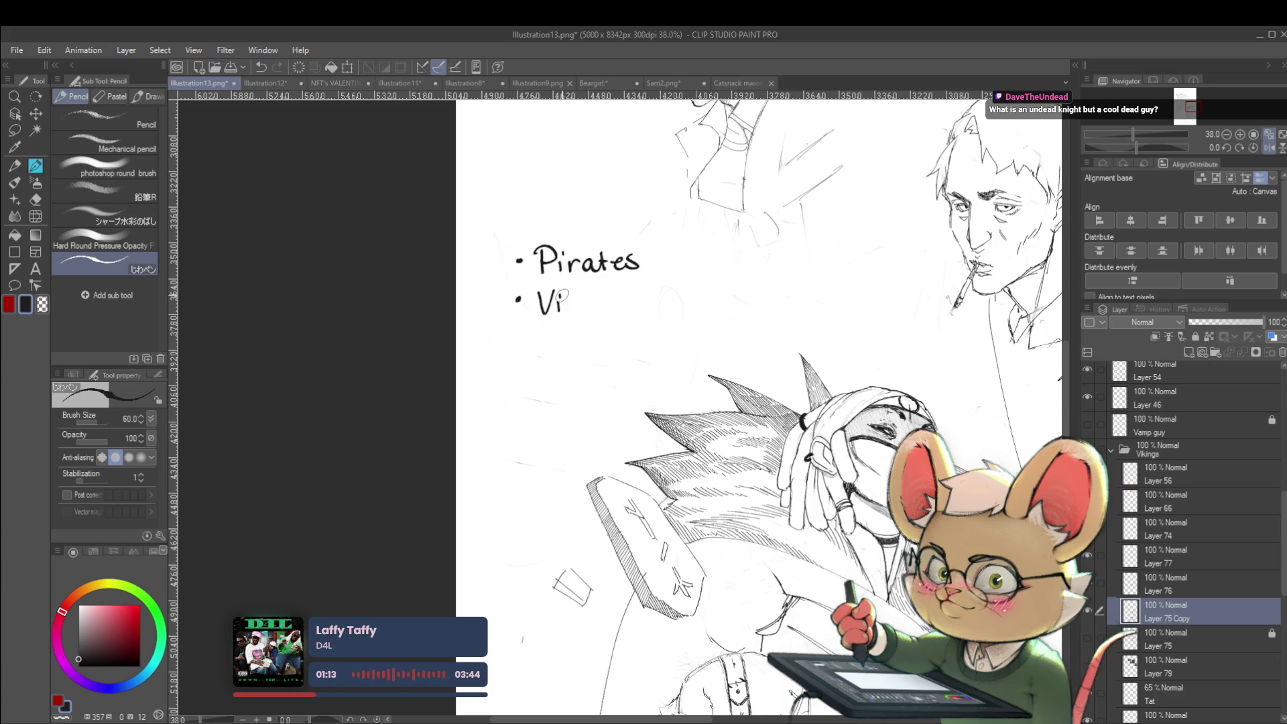
{"action": "left_click_drag", "start_coordinate": [565, 295], "coordinate": [591, 303]}
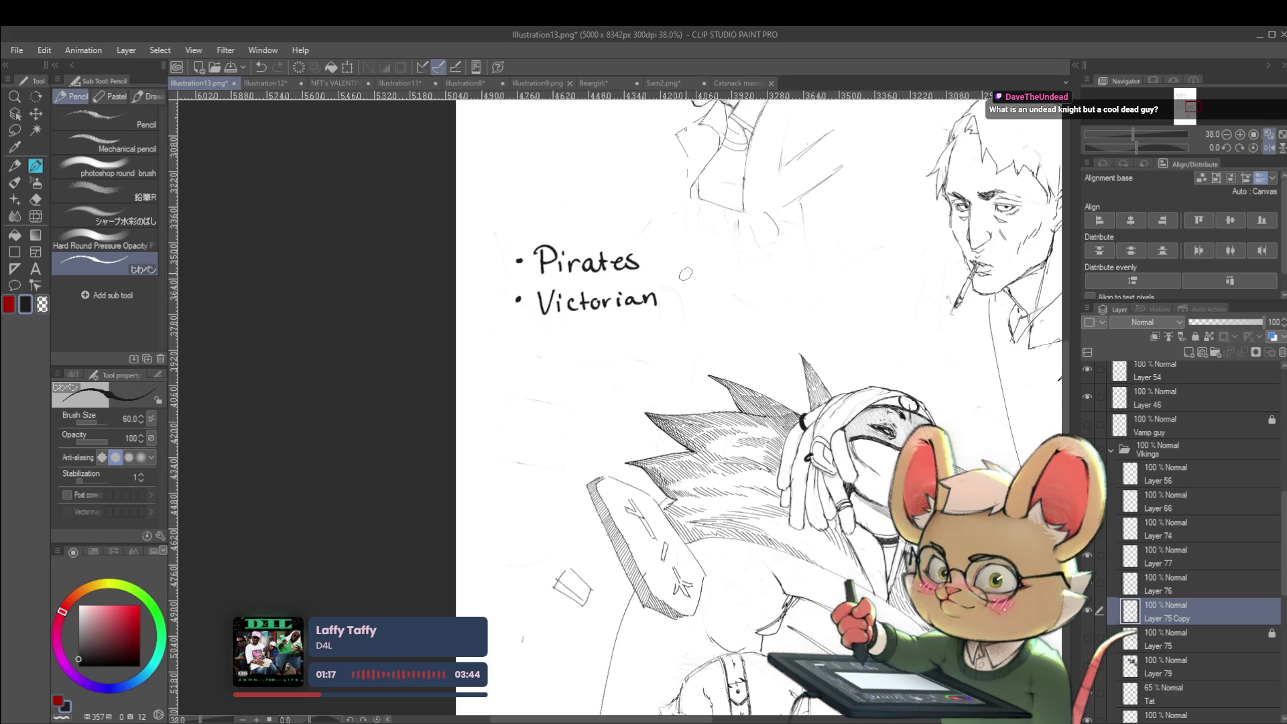
{"action": "mouse_move", "coordinate": [679, 287]}
{"action": "left_mouse_down"}
{"action": "mouse_move", "coordinate": [670, 307]}
{"action": "mouse_move", "coordinate": [740, 303]}
{"action": "left_mouse_up"}
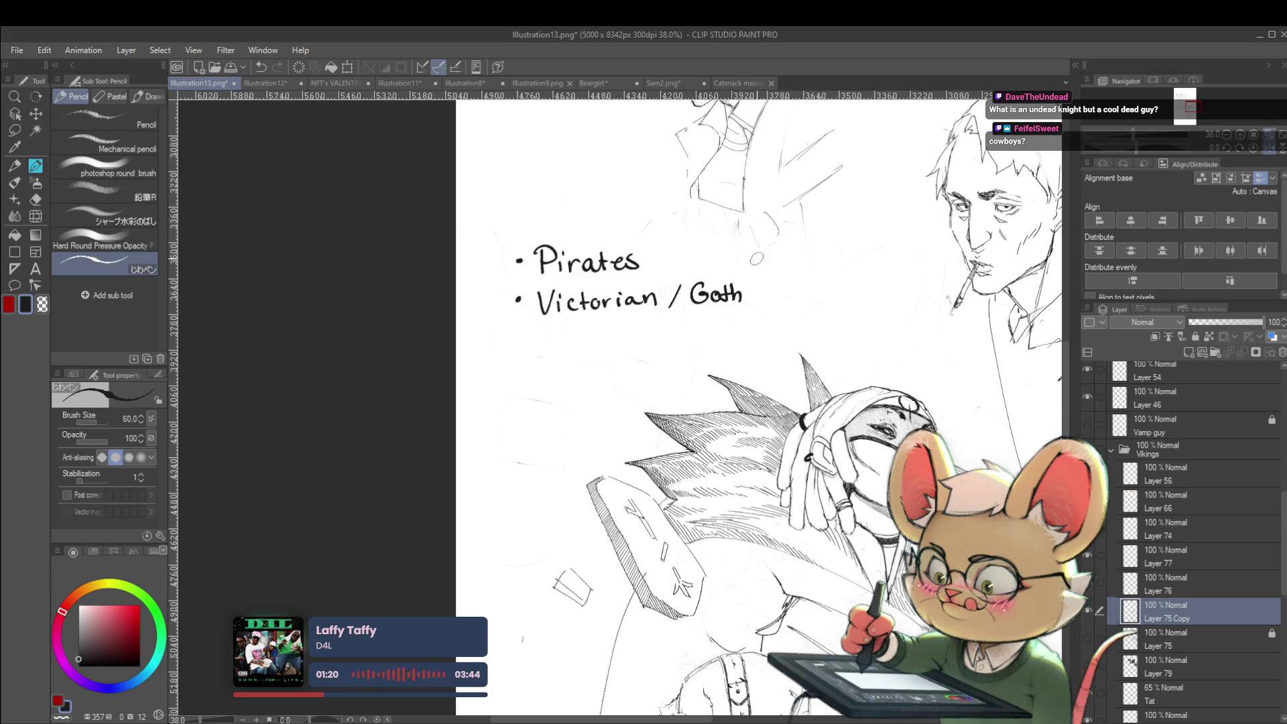
Step: Handwrite the third bullet 'Nautical Creatures', undoing and redoing a misspelled start
{"action": "left_click", "coordinate": [516, 343]}
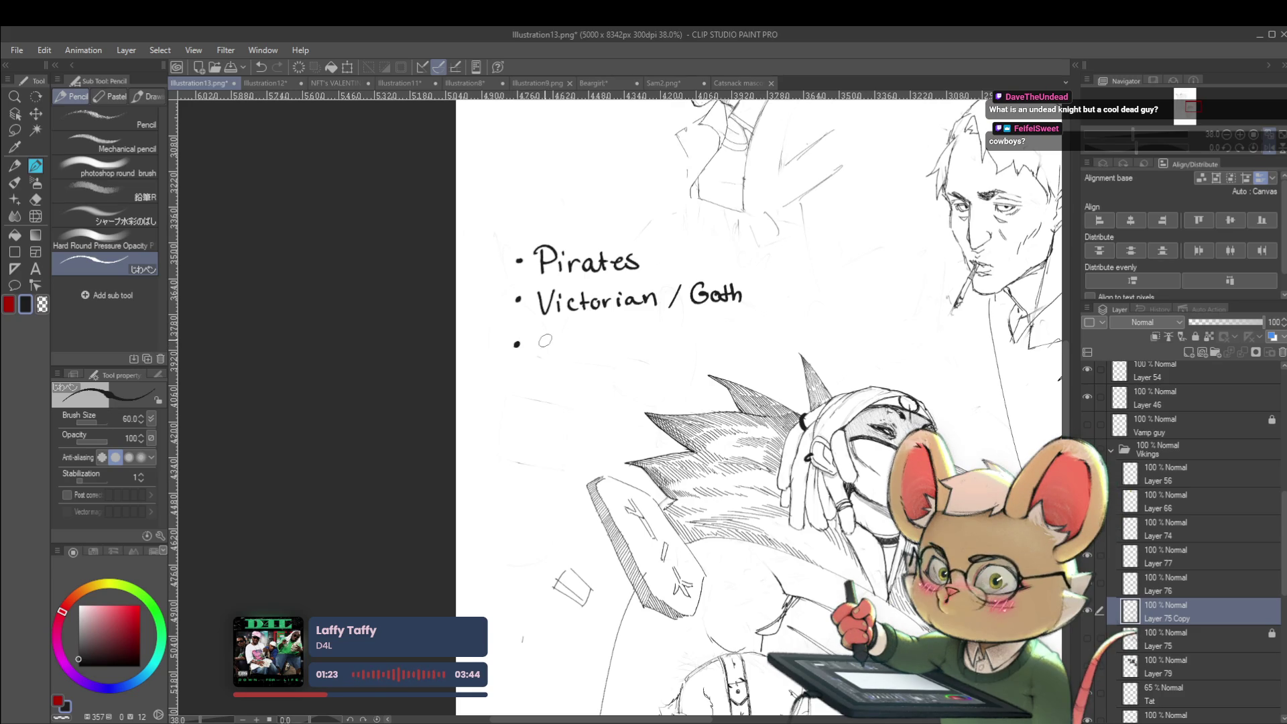
{"action": "left_click_drag", "start_coordinate": [541, 351], "coordinate": [559, 329]}
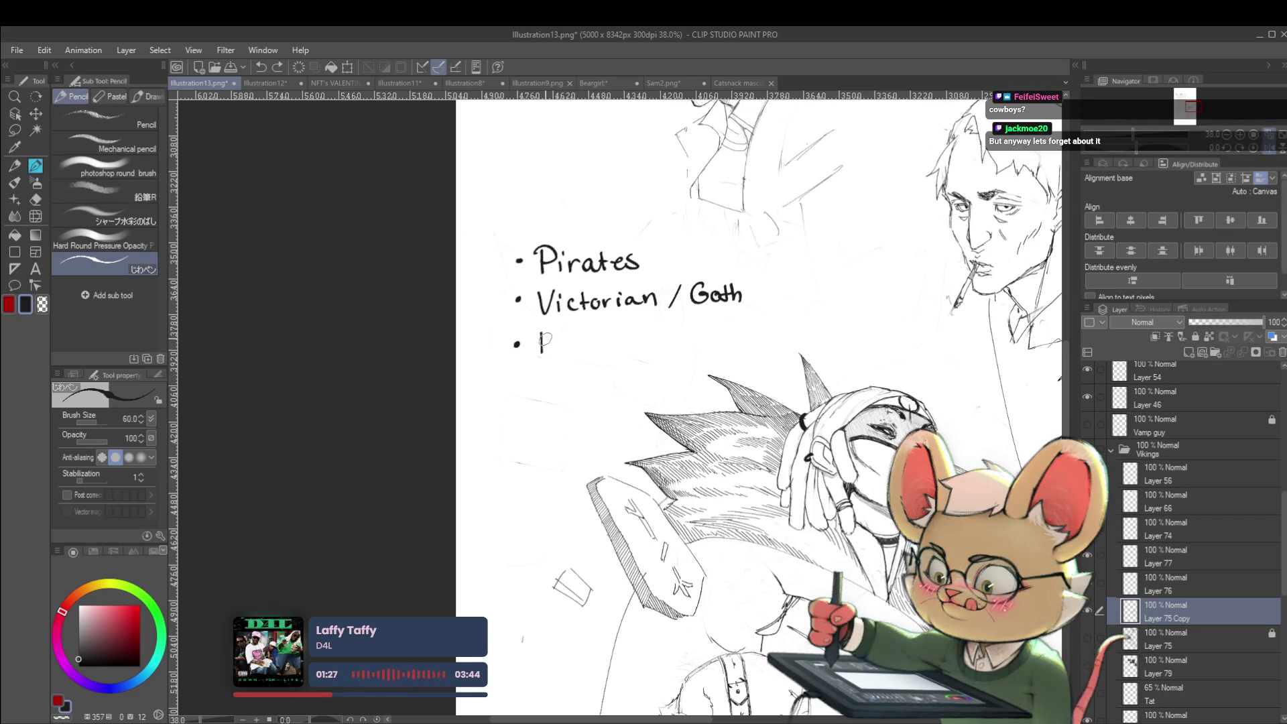
{"action": "mouse_move", "coordinate": [566, 343]}
{"action": "left_mouse_down"}
{"action": "mouse_move", "coordinate": [593, 343]}
{"action": "mouse_move", "coordinate": [541, 333]}
{"action": "mouse_move", "coordinate": [578, 348]}
{"action": "left_mouse_up"}
{"action": "key", "text": "ctrl+z"}
{"action": "key", "text": "ctrl+z"}
{"action": "key", "text": "ctrl+z"}
{"action": "left_click_drag", "start_coordinate": [579, 335], "coordinate": [597, 343]}
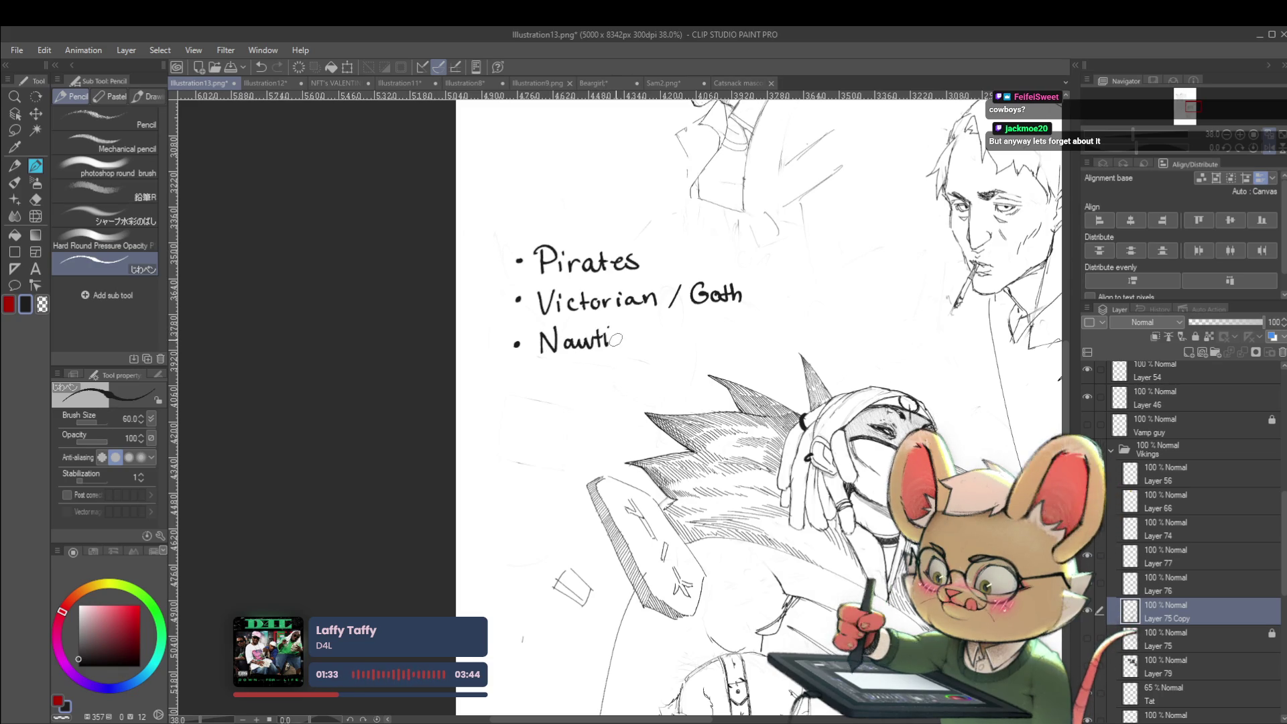
{"action": "mouse_move", "coordinate": [625, 334]}
{"action": "left_mouse_down"}
{"action": "mouse_move", "coordinate": [625, 346]}
{"action": "mouse_move", "coordinate": [645, 343]}
{"action": "left_mouse_up"}
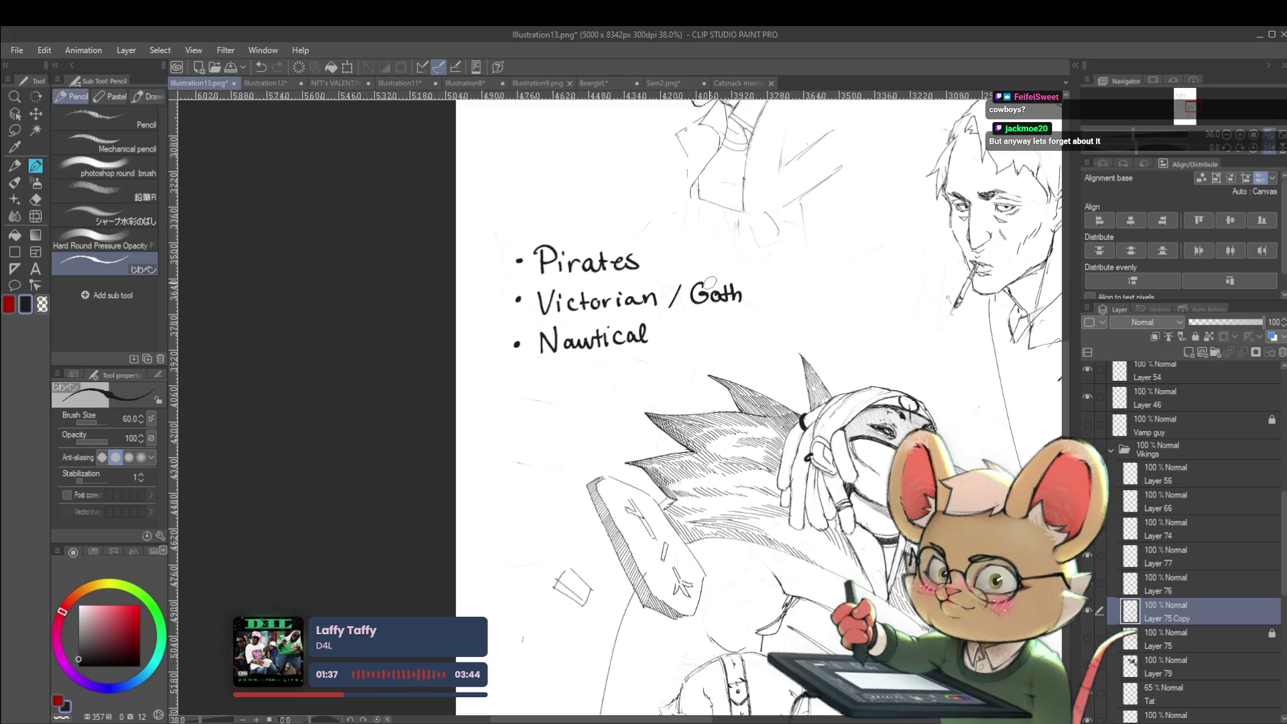
{"action": "mouse_move", "coordinate": [692, 342]}
{"action": "left_mouse_down"}
{"action": "mouse_move", "coordinate": [701, 329]}
{"action": "mouse_move", "coordinate": [728, 339]}
{"action": "left_mouse_up"}
{"action": "mouse_move", "coordinate": [734, 322]}
{"action": "left_mouse_down"}
{"action": "mouse_move", "coordinate": [736, 340]}
{"action": "mouse_move", "coordinate": [781, 330]}
{"action": "left_mouse_up"}
{"action": "left_click_drag", "start_coordinate": [792, 321], "coordinate": [787, 332]}
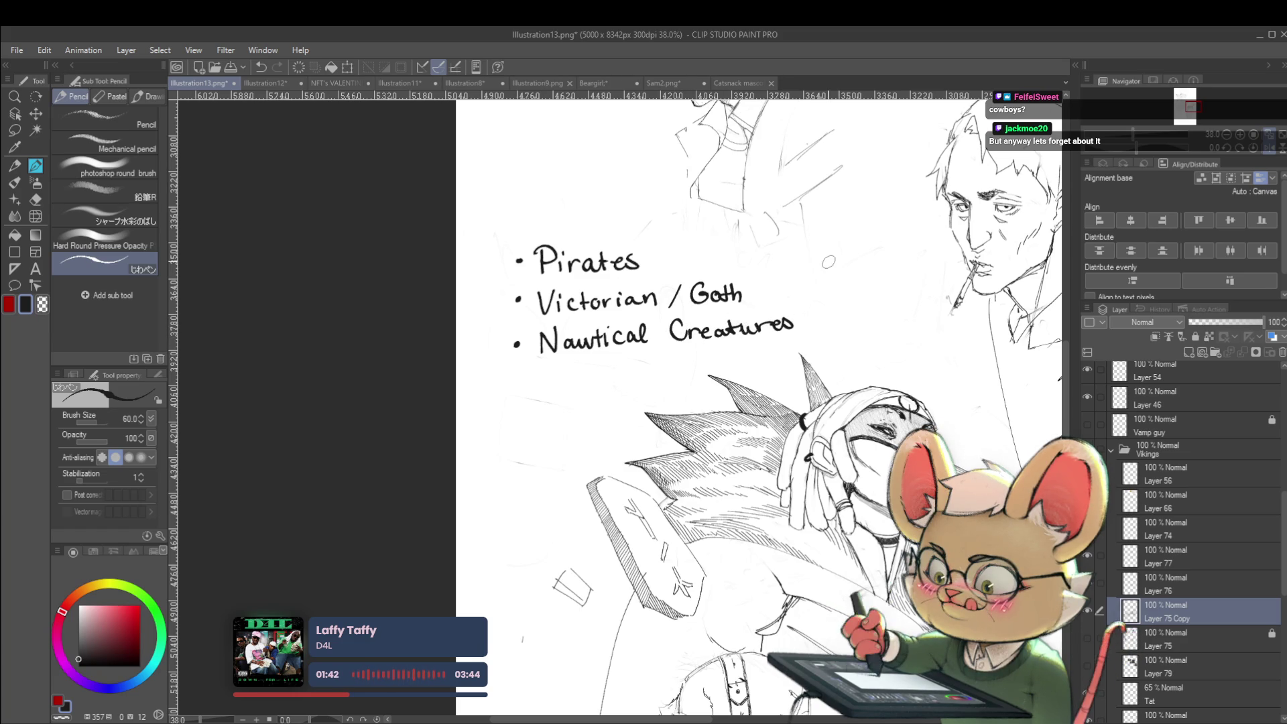
Step: Handwrite the fourth bullet 'Sci-fi', undoing one letter stroke
{"action": "left_click", "coordinate": [516, 384]}
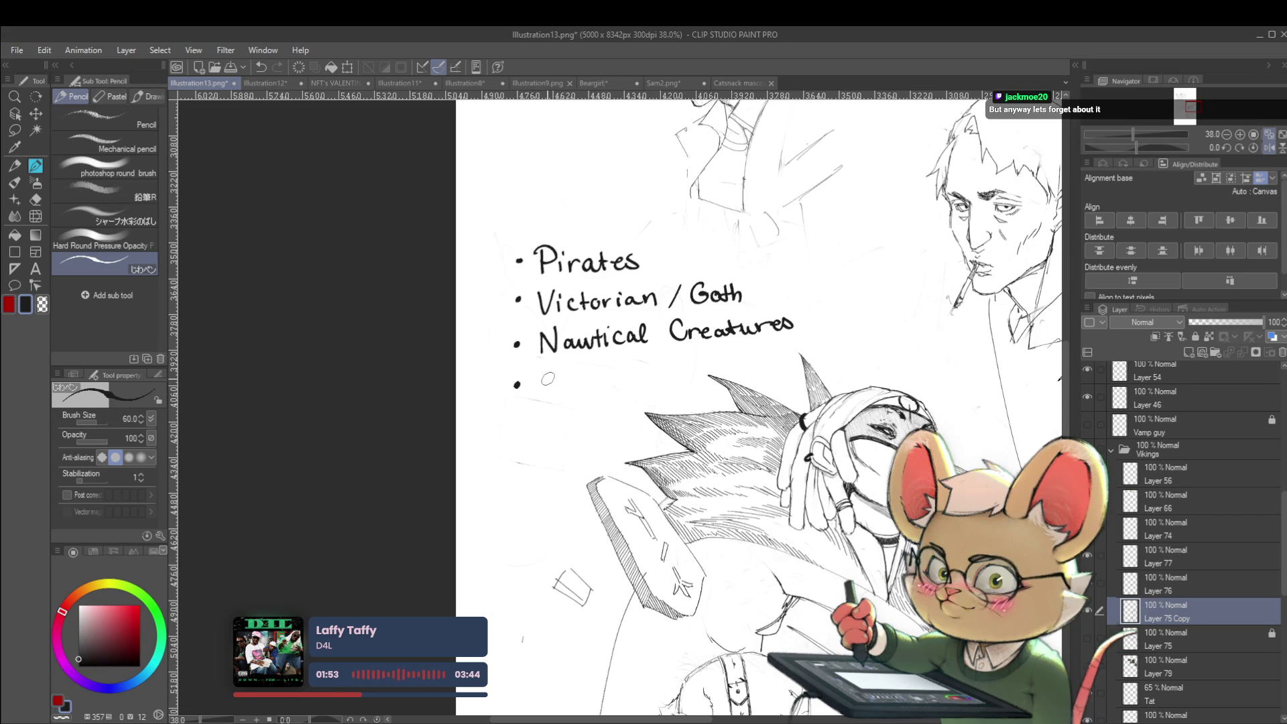
{"action": "mouse_move", "coordinate": [555, 375]}
{"action": "left_mouse_down"}
{"action": "mouse_move", "coordinate": [539, 394]}
{"action": "mouse_move", "coordinate": [574, 394]}
{"action": "mouse_move", "coordinate": [540, 395]}
{"action": "mouse_move", "coordinate": [601, 386]}
{"action": "left_mouse_up"}
{"action": "key", "text": "ctrl+z"}
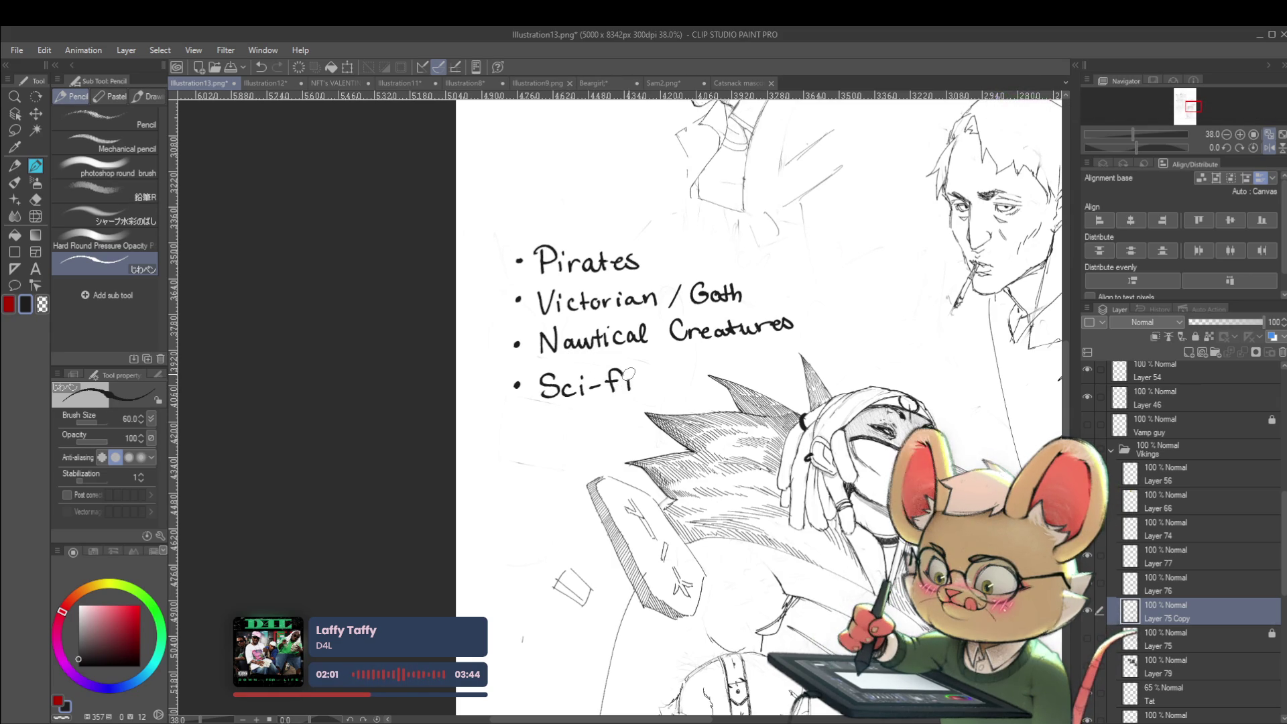
{"action": "scroll", "coordinate": [670, 365], "scroll_direction": "down", "scroll_amount": 3}
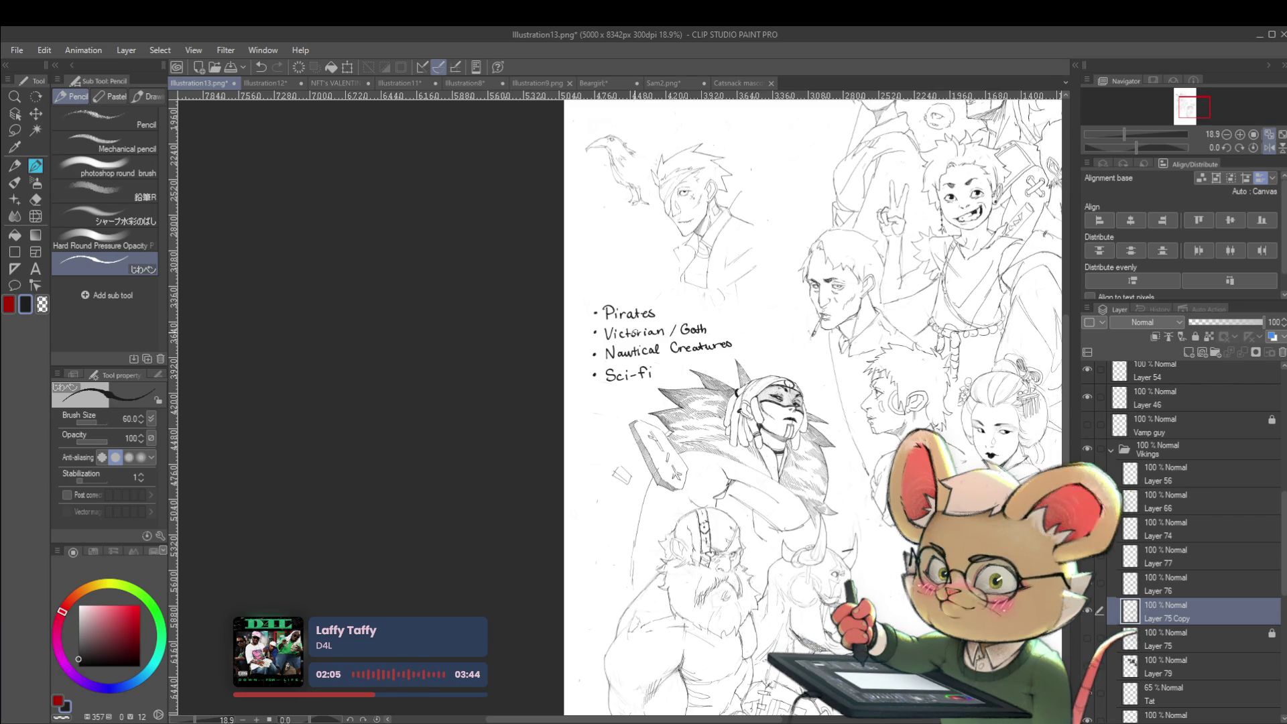
{"action": "scroll", "coordinate": [585, 397], "scroll_direction": "up", "scroll_amount": 2}
{"action": "scroll", "coordinate": [585, 397], "scroll_direction": "up", "scroll_amount": 2}
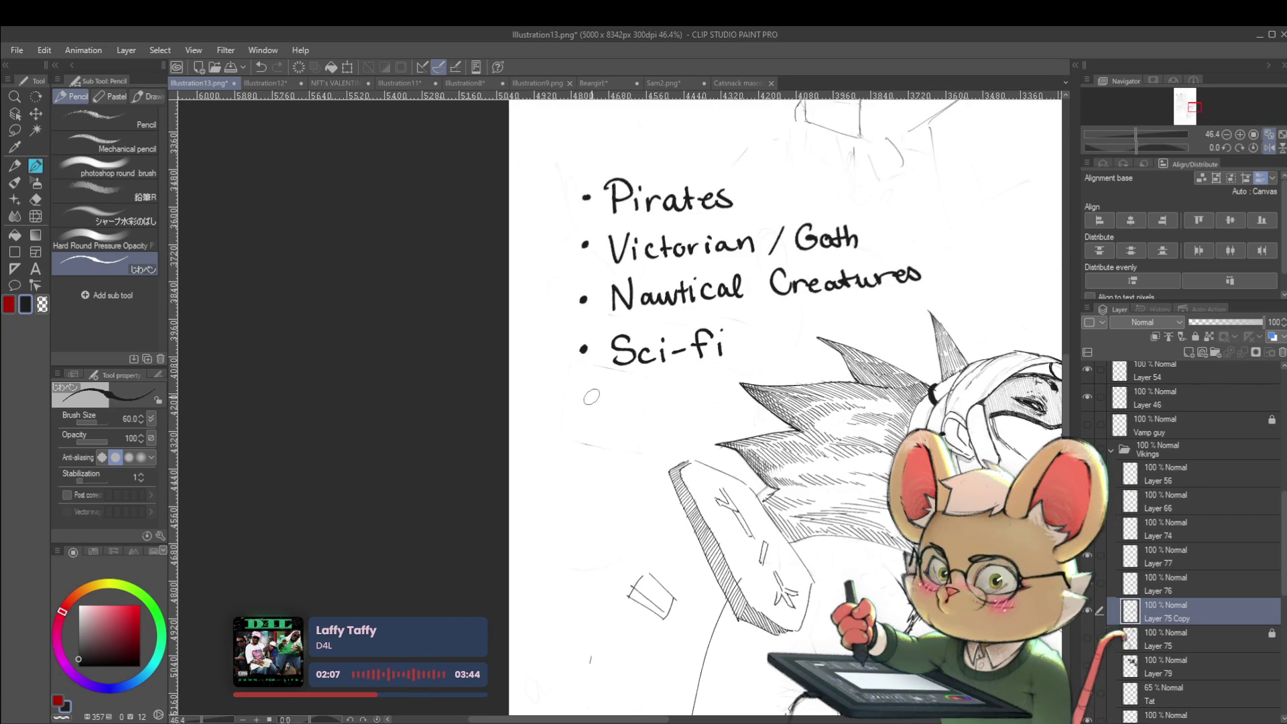
Step: Start the fifth bullet 'Undead', undoing the first U stroke to redraw it
{"action": "left_click", "coordinate": [585, 401]}
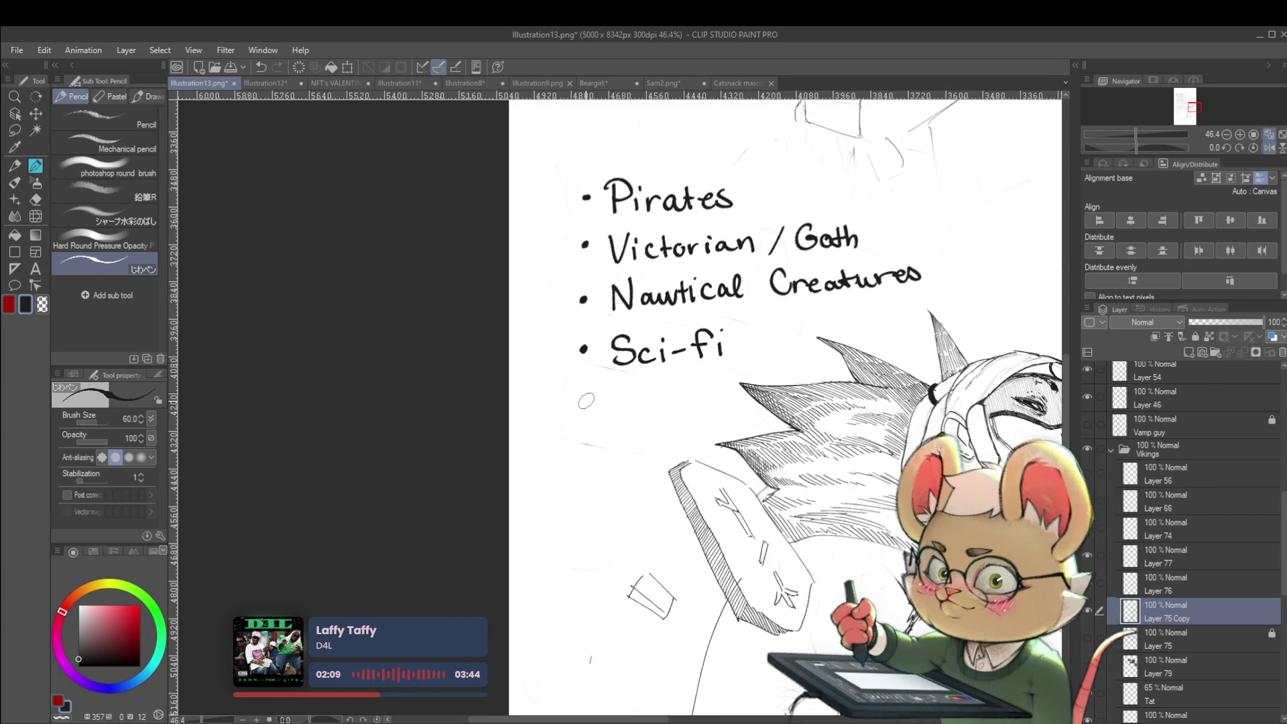
{"action": "mouse_move", "coordinate": [609, 387]}
{"action": "left_mouse_down"}
{"action": "mouse_move", "coordinate": [615, 409]}
{"action": "mouse_move", "coordinate": [629, 387]}
{"action": "mouse_move", "coordinate": [674, 408]}
{"action": "mouse_move", "coordinate": [684, 387]}
{"action": "mouse_move", "coordinate": [699, 403]}
{"action": "mouse_move", "coordinate": [736, 384]}
{"action": "left_mouse_up"}
{"action": "key", "text": "ctrl+z"}
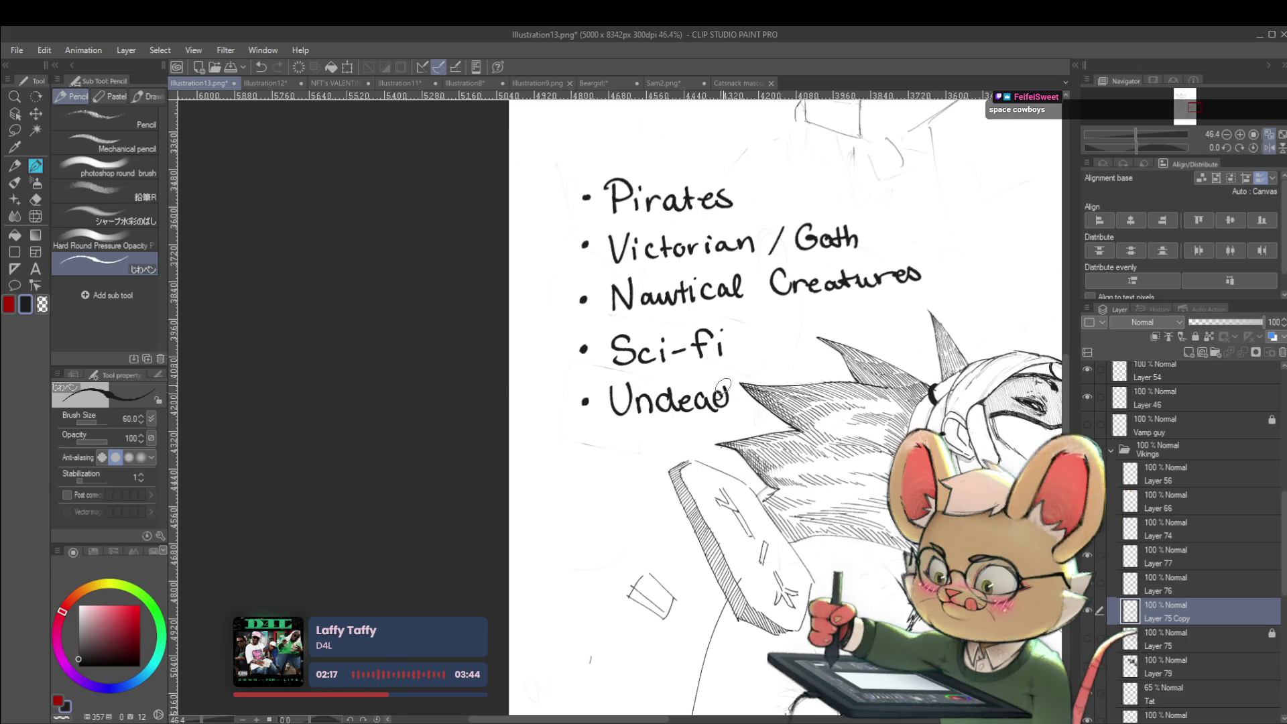
{"action": "scroll", "coordinate": [730, 385], "scroll_direction": "down", "scroll_amount": 3}
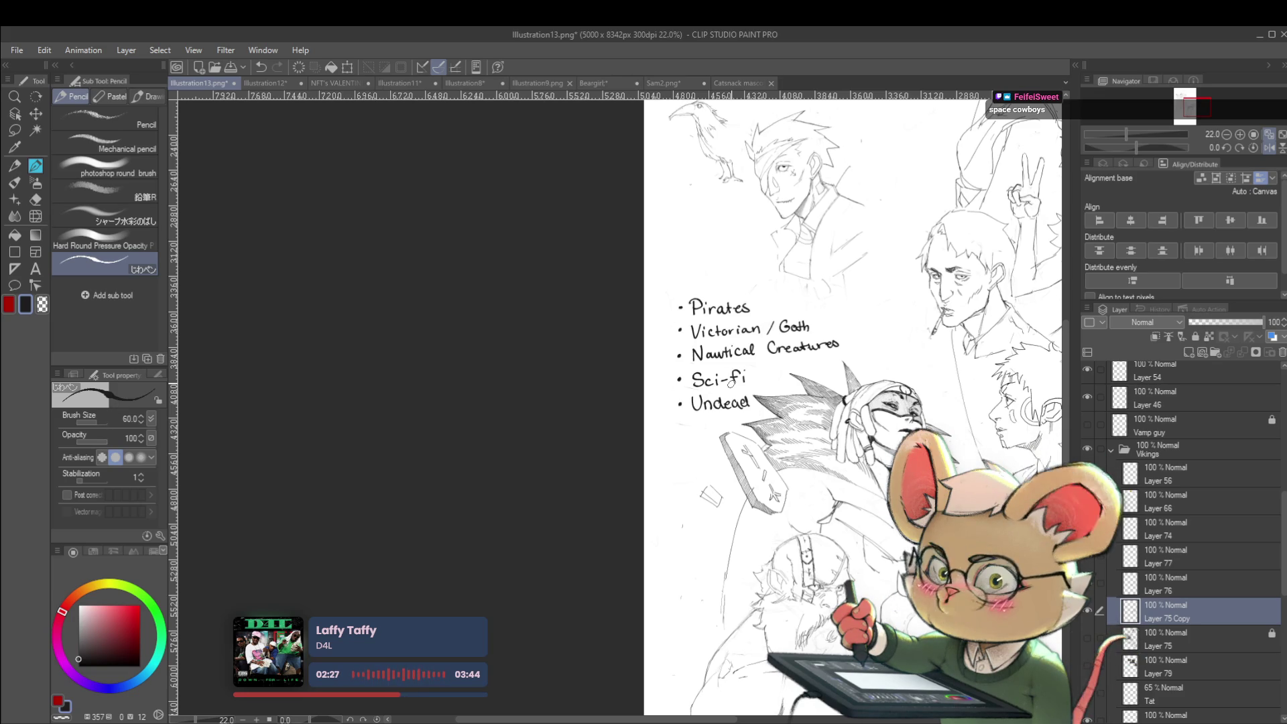
Step: Pan across the list and figures, briefly mirroring the view, then zoom out over the page
{"action": "mouse_move", "coordinate": [731, 383]}
{"action": "left_mouse_down"}
{"action": "mouse_move", "coordinate": [712, 345]}
{"action": "mouse_move", "coordinate": [704, 255]}
{"action": "left_mouse_up"}
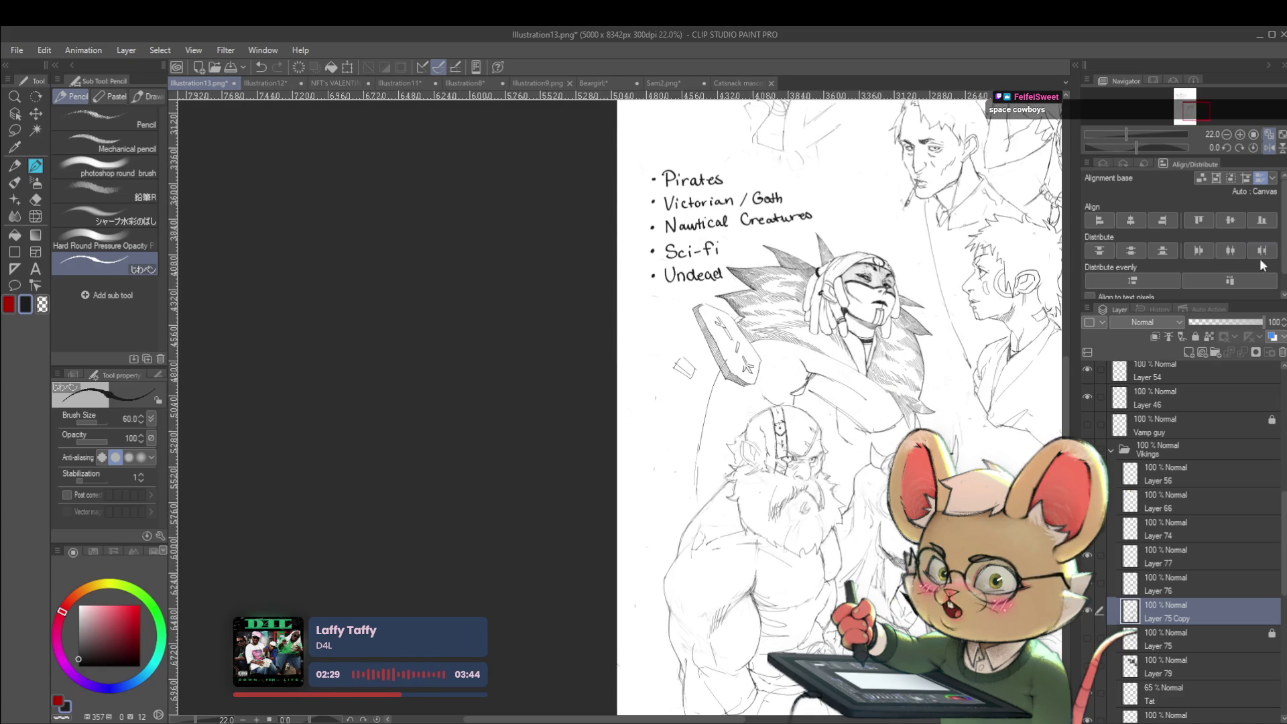
{"action": "left_click", "coordinate": [1268, 148]}
{"action": "mouse_move", "coordinate": [728, 505]}
{"action": "left_mouse_down"}
{"action": "mouse_move", "coordinate": [784, 451]}
{"action": "mouse_move", "coordinate": [843, 427]}
{"action": "left_mouse_up"}
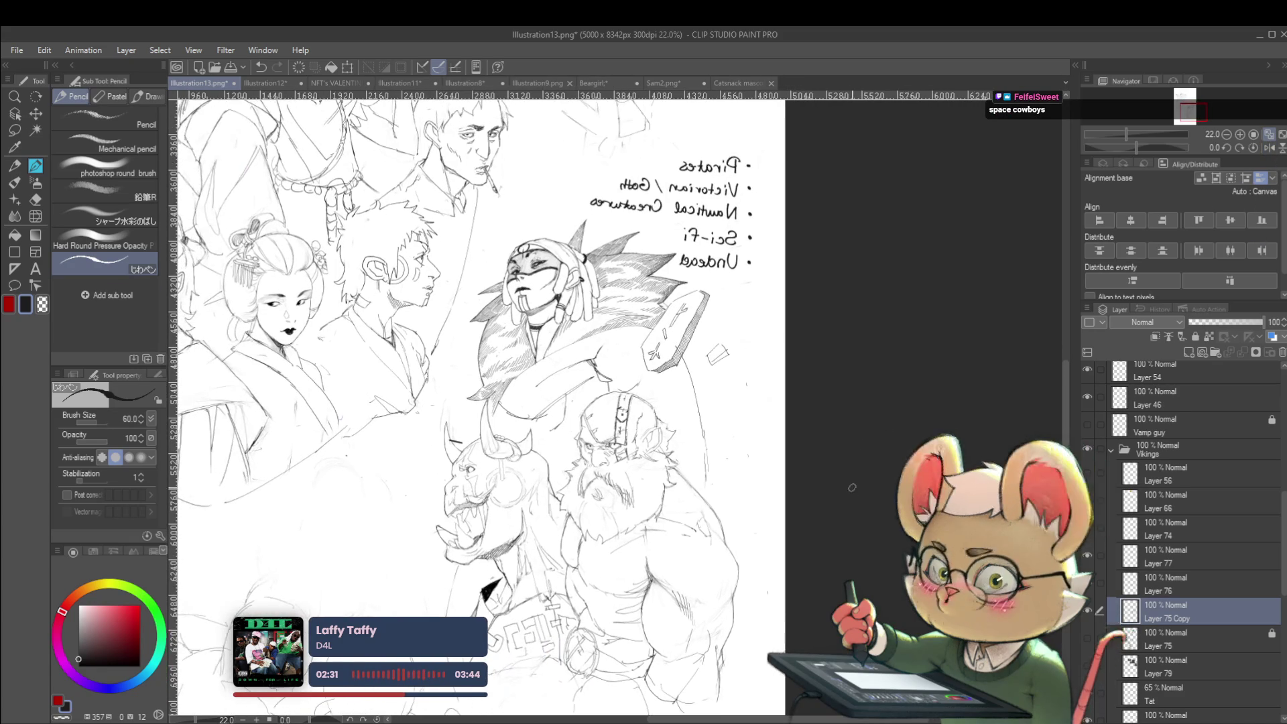
{"action": "left_click", "coordinate": [1268, 147]}
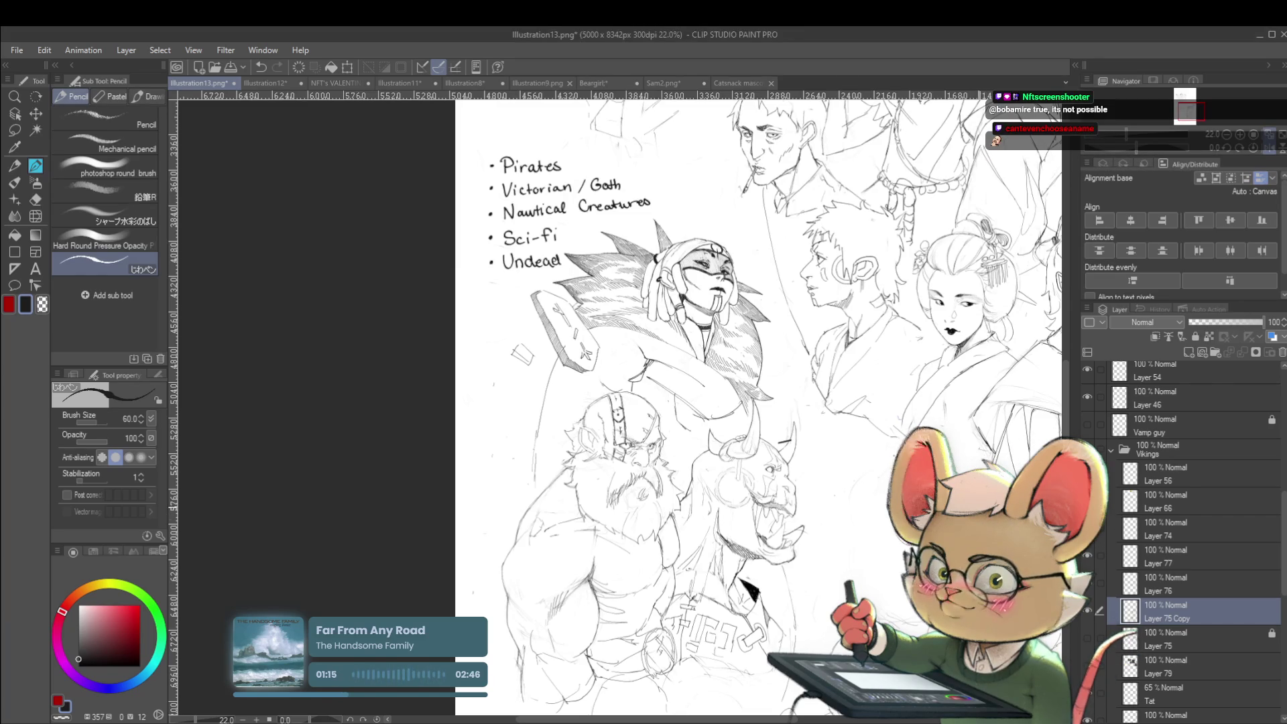
{"action": "mouse_move", "coordinate": [603, 335]}
{"action": "left_mouse_down"}
{"action": "mouse_move", "coordinate": [469, 391]}
{"action": "mouse_move", "coordinate": [469, 370]}
{"action": "mouse_move", "coordinate": [486, 433]}
{"action": "left_mouse_up"}
{"action": "scroll", "coordinate": [687, 107], "scroll_direction": "down", "scroll_amount": 2}
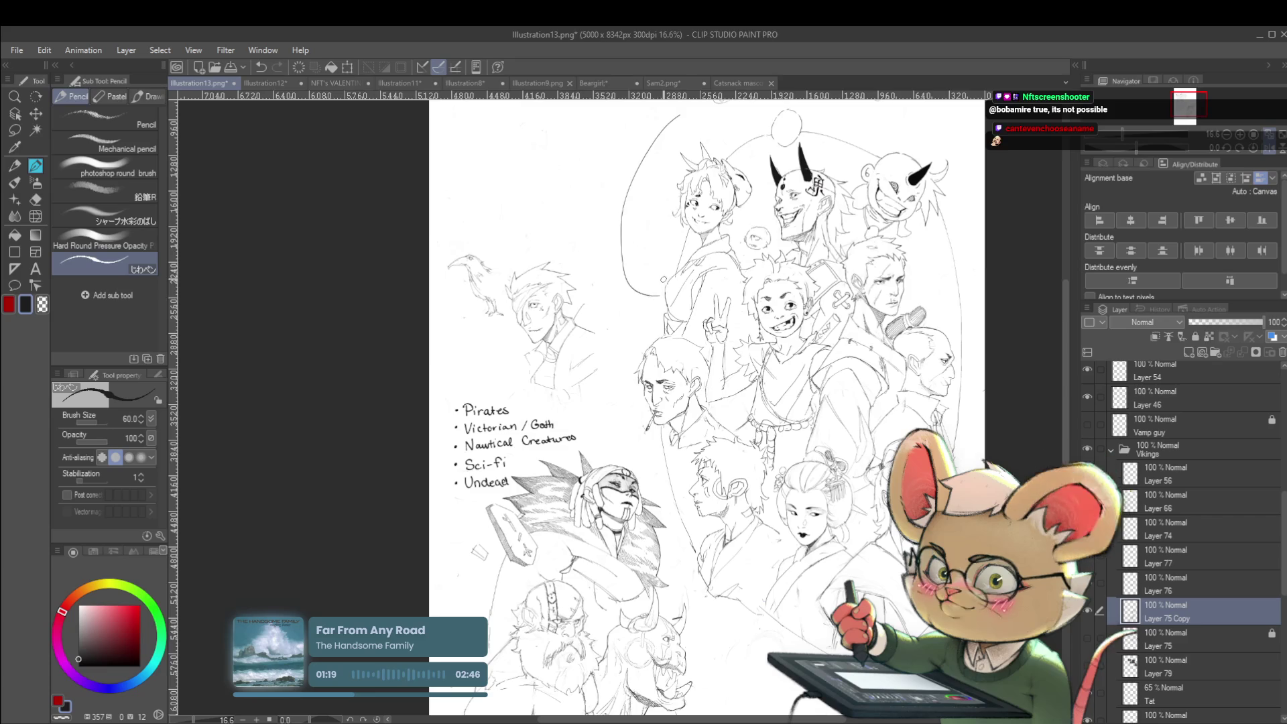
{"action": "scroll", "coordinate": [858, 154], "scroll_direction": "up", "scroll_amount": 2}
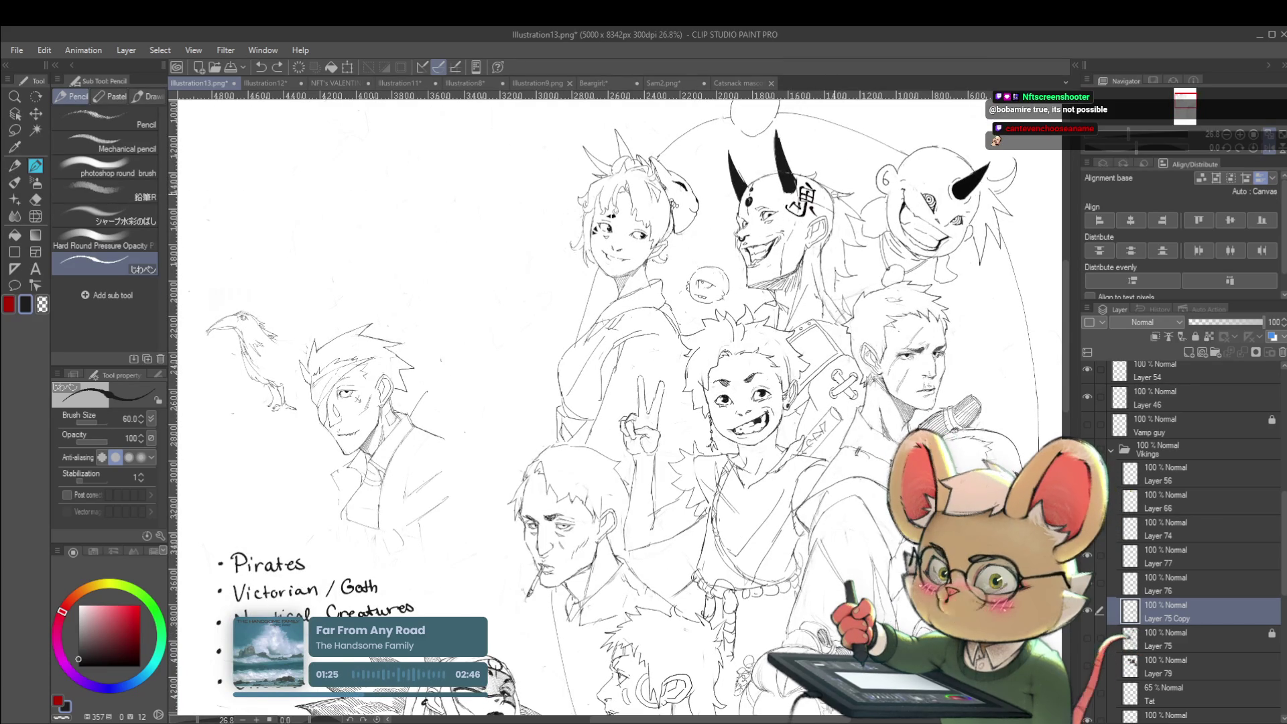
{"action": "scroll", "coordinate": [839, 192], "scroll_direction": "down", "scroll_amount": 2}
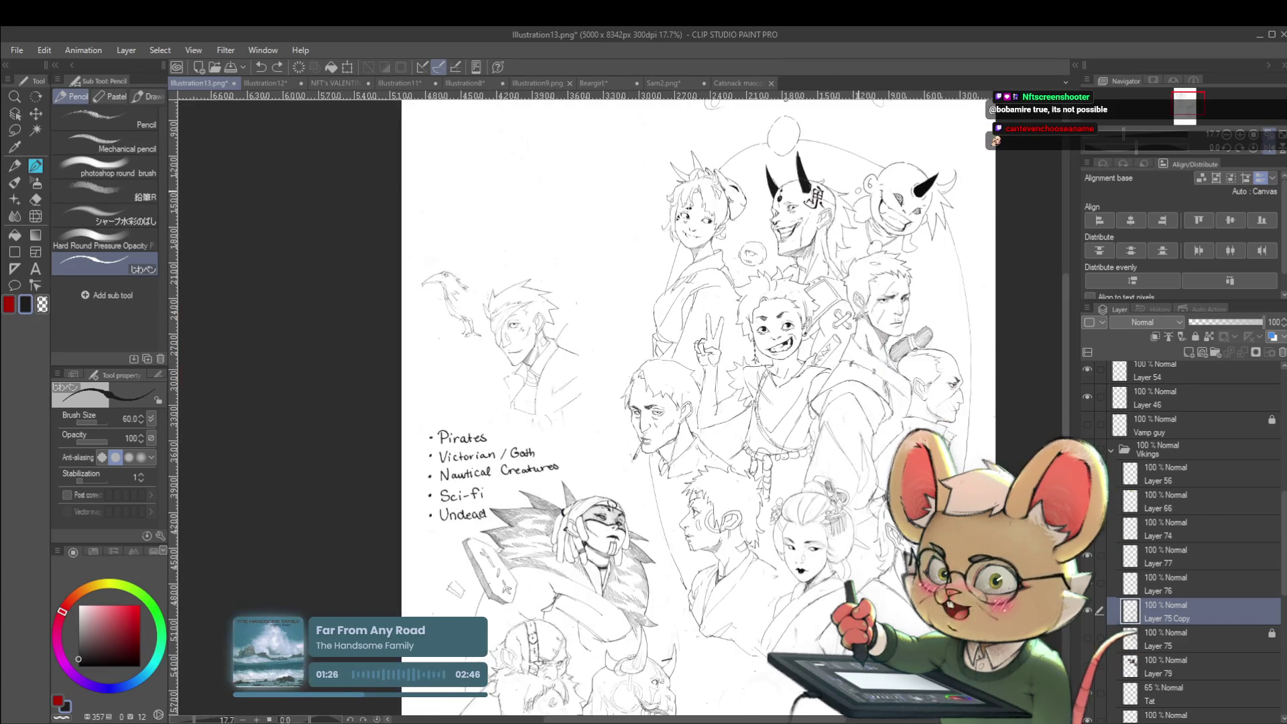
Step: Mirror the view, zoom out over the figures, and hide the reference photo layer
{"action": "left_click", "coordinate": [1269, 150]}
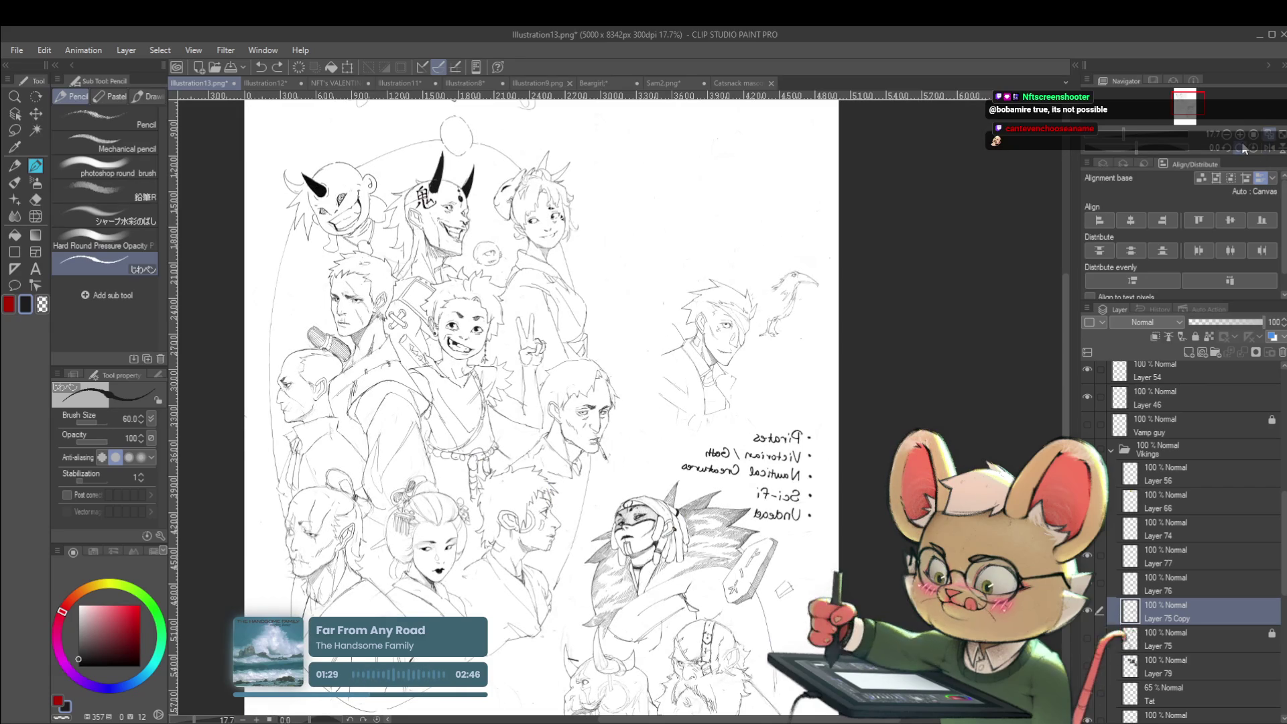
{"action": "mouse_move", "coordinate": [537, 402]}
{"action": "left_mouse_down"}
{"action": "mouse_move", "coordinate": [570, 350]}
{"action": "mouse_move", "coordinate": [604, 247]}
{"action": "left_mouse_up"}
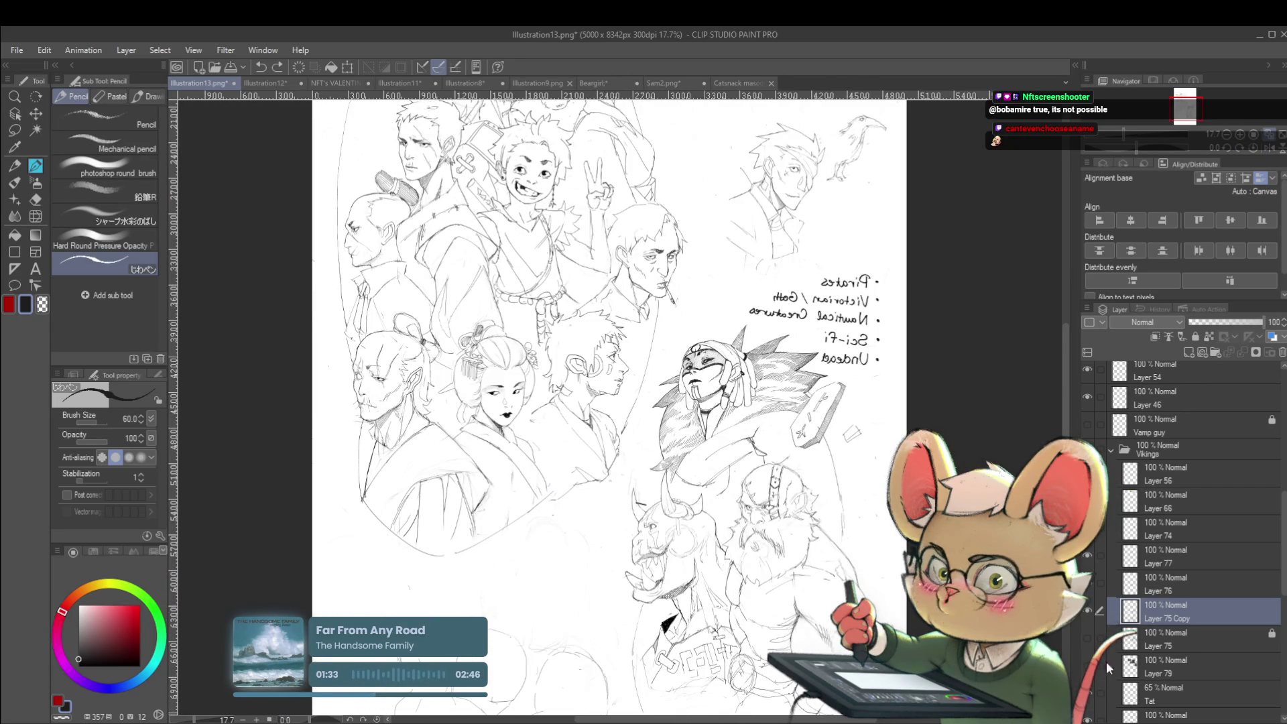
{"action": "scroll", "coordinate": [822, 266], "scroll_direction": "up", "scroll_amount": 5}
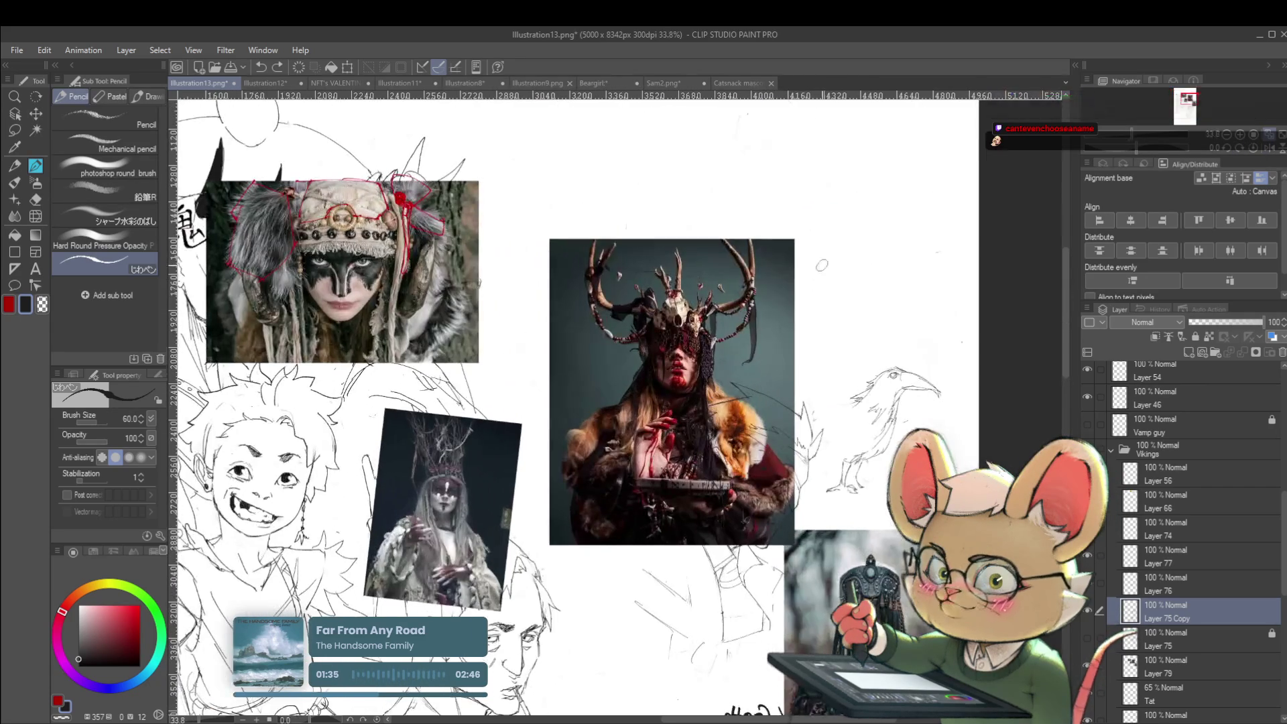
{"action": "scroll", "coordinate": [822, 265], "scroll_direction": "down", "scroll_amount": 2}
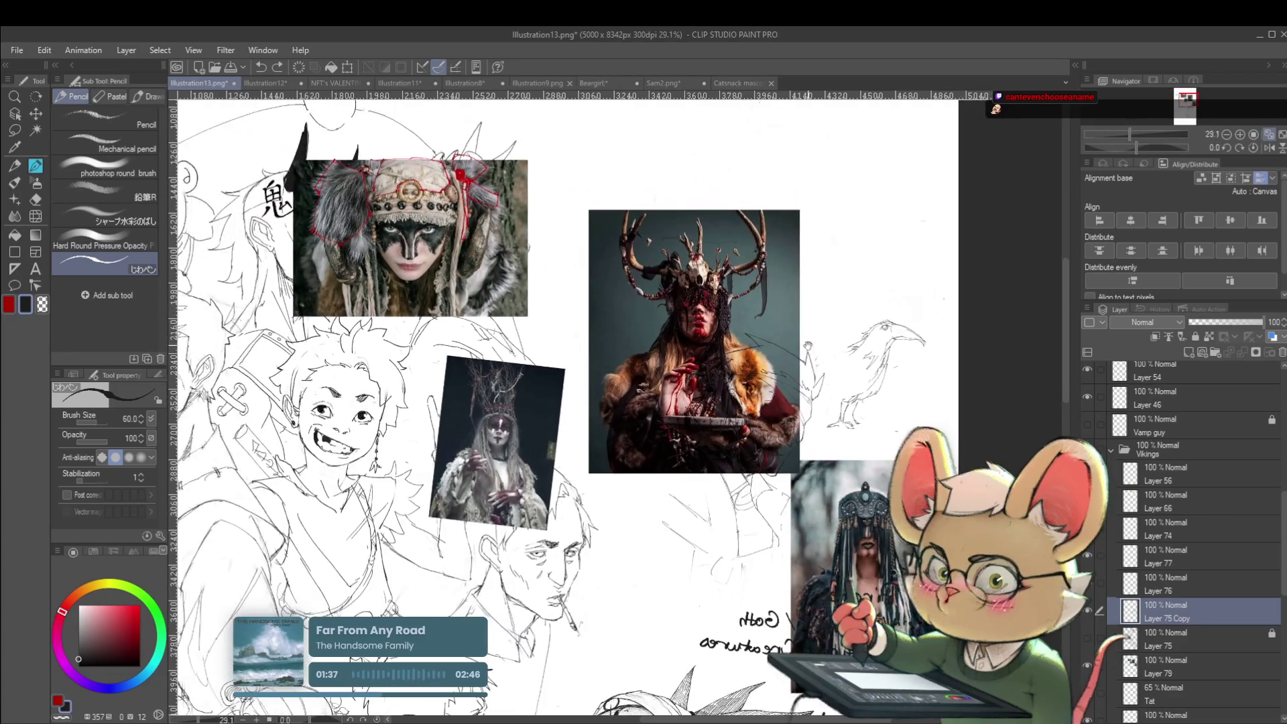
{"action": "scroll", "coordinate": [821, 266], "scroll_direction": "down", "scroll_amount": 3}
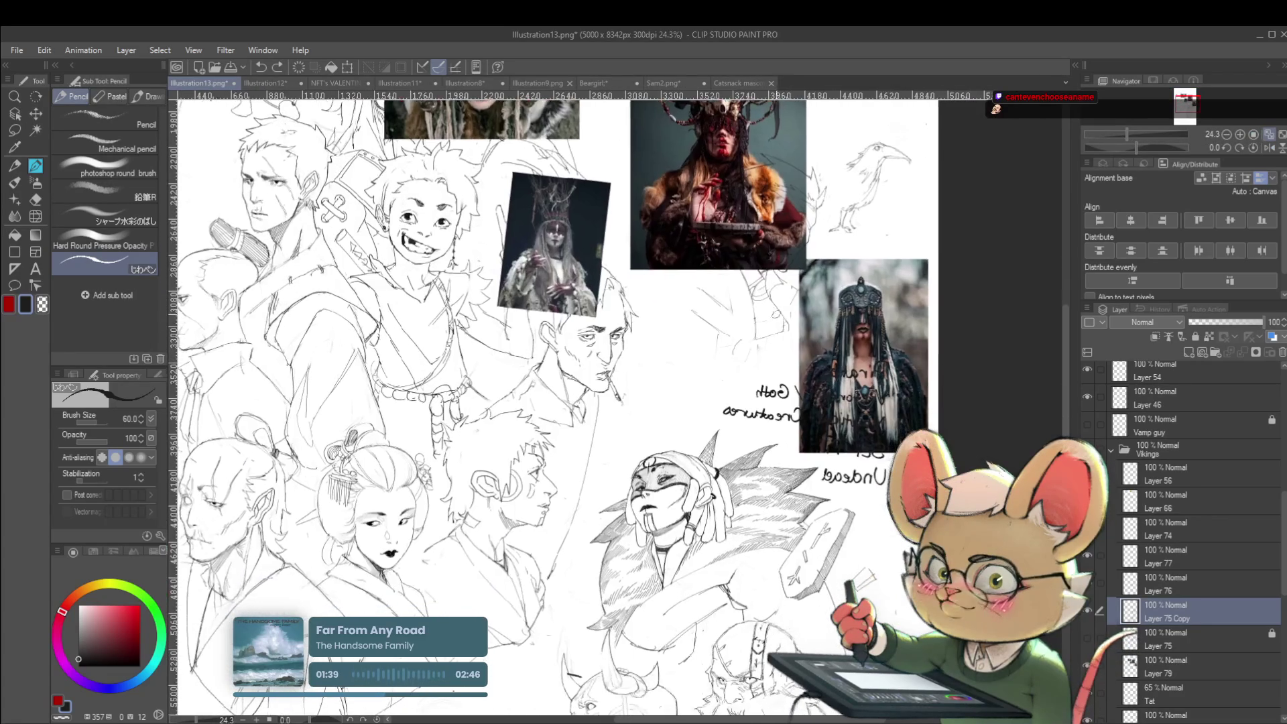
{"action": "scroll", "coordinate": [770, 358], "scroll_direction": "down", "scroll_amount": 1}
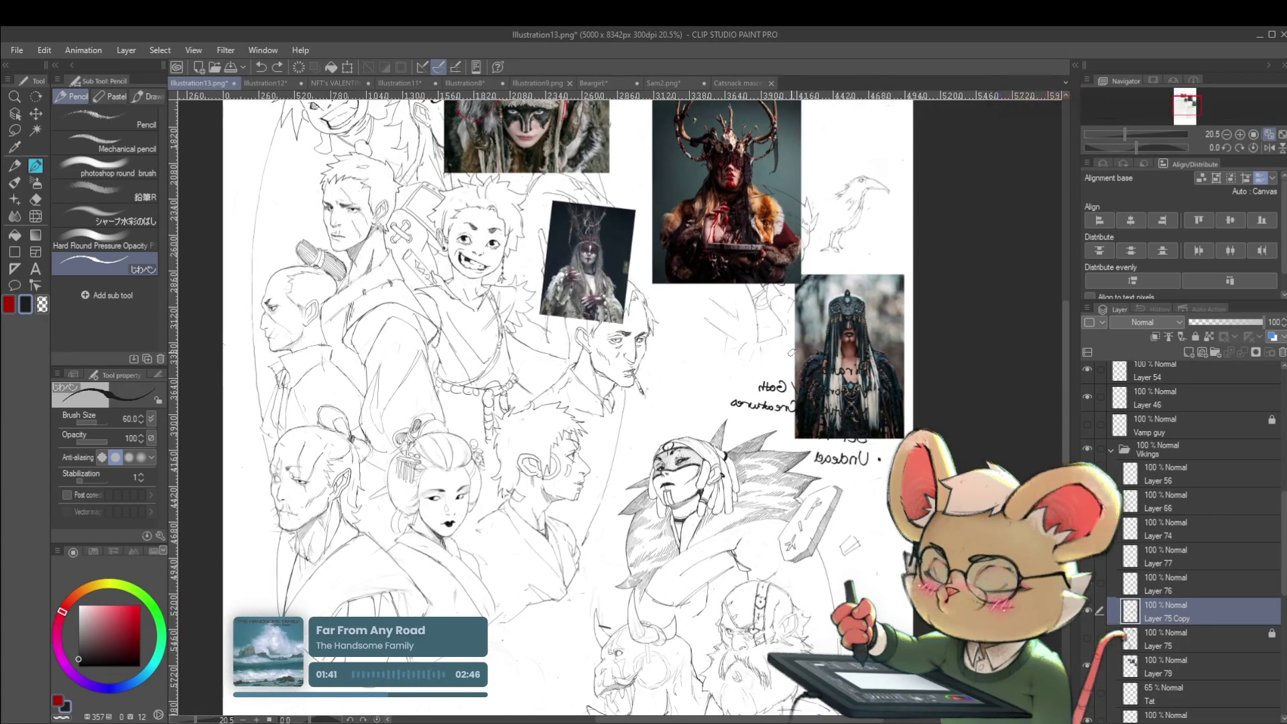
{"action": "scroll", "coordinate": [536, 402], "scroll_direction": "up", "scroll_amount": 3}
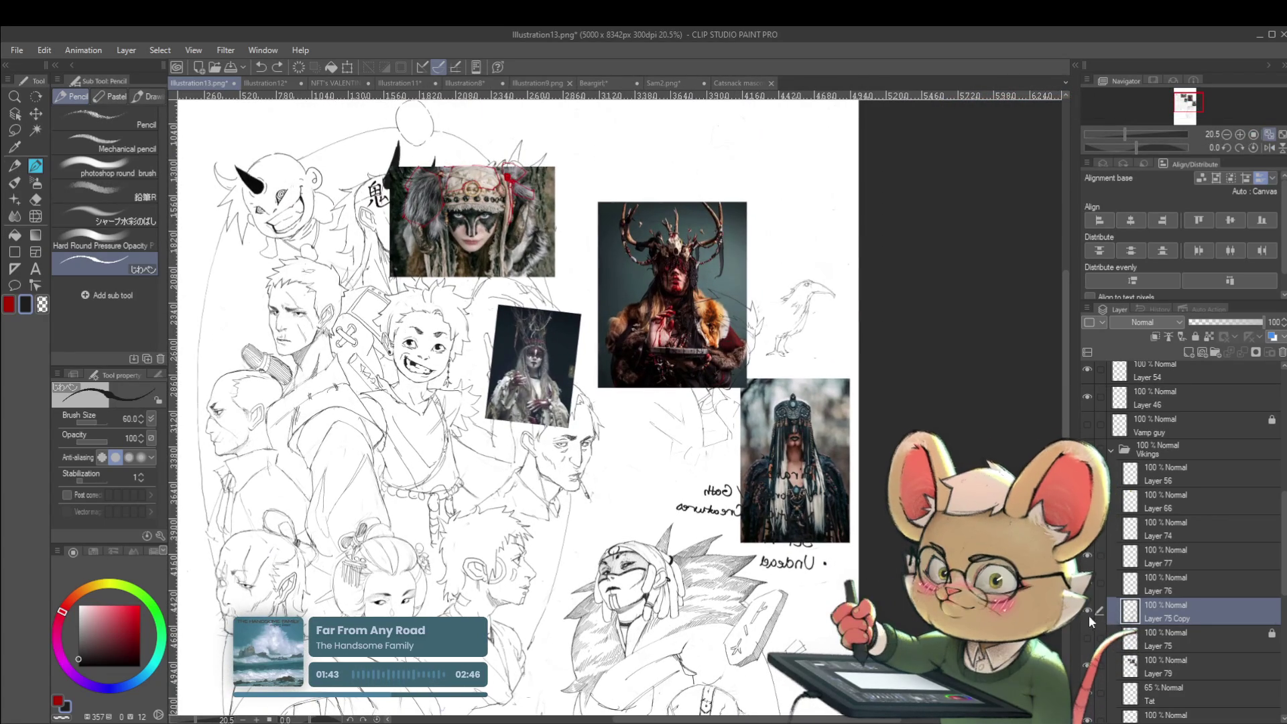
{"action": "left_click", "coordinate": [1088, 691]}
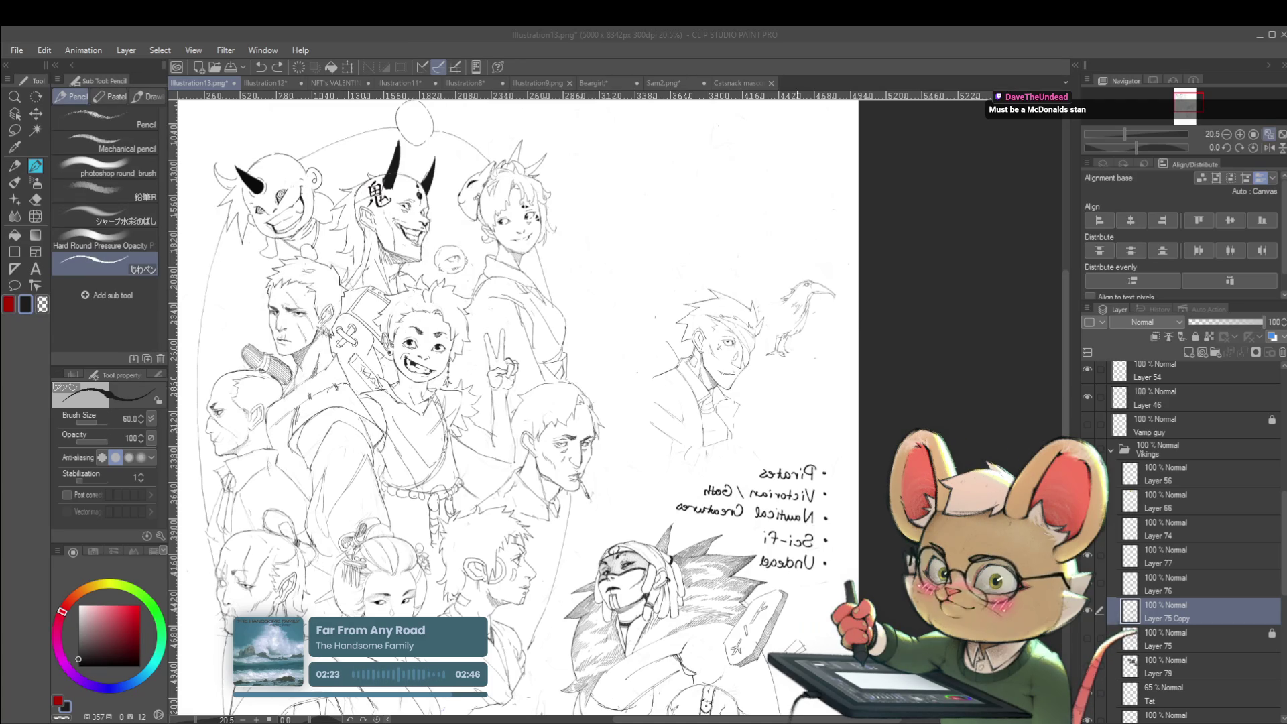
Step: Pan to the lower sketches, flip the view with H, and zoom in on the handwritten list
{"action": "mouse_move", "coordinate": [797, 392]}
{"action": "left_mouse_down"}
{"action": "mouse_move", "coordinate": [847, 309]}
{"action": "mouse_move", "coordinate": [912, 259]}
{"action": "left_mouse_up"}
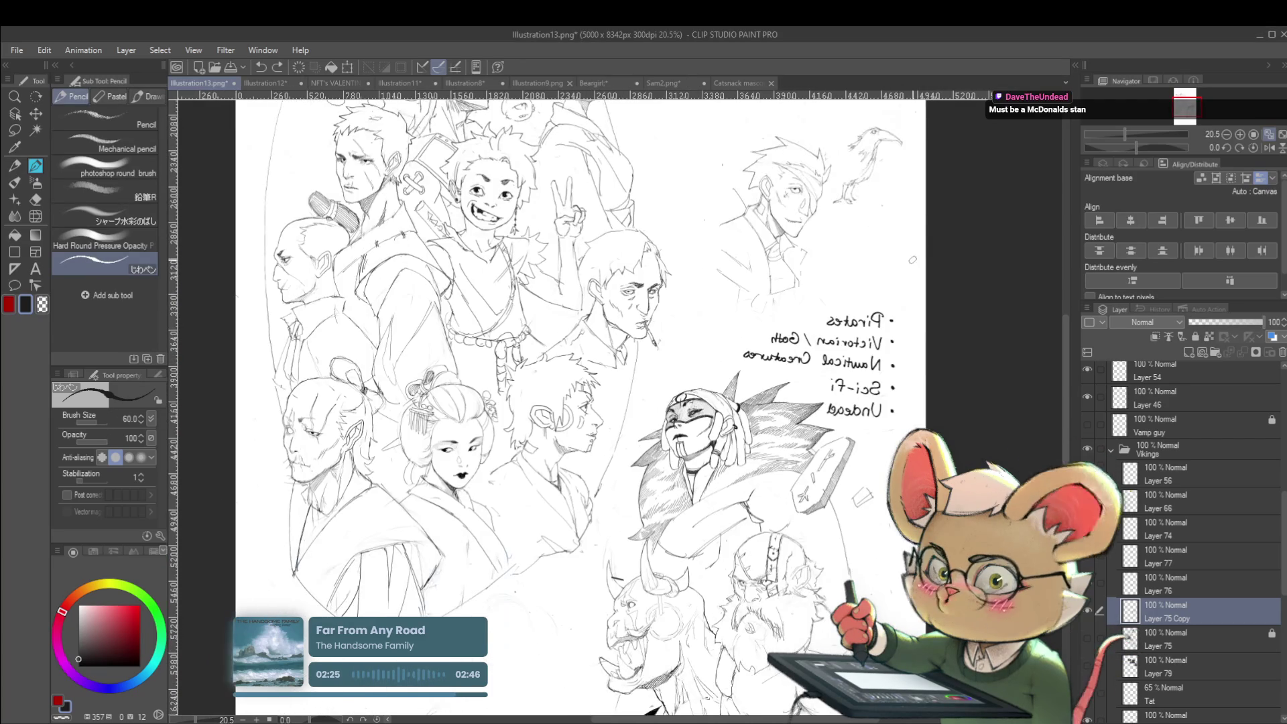
{"action": "scroll", "coordinate": [912, 259], "scroll_direction": "down", "scroll_amount": 3}
{"action": "key", "text": "h"}
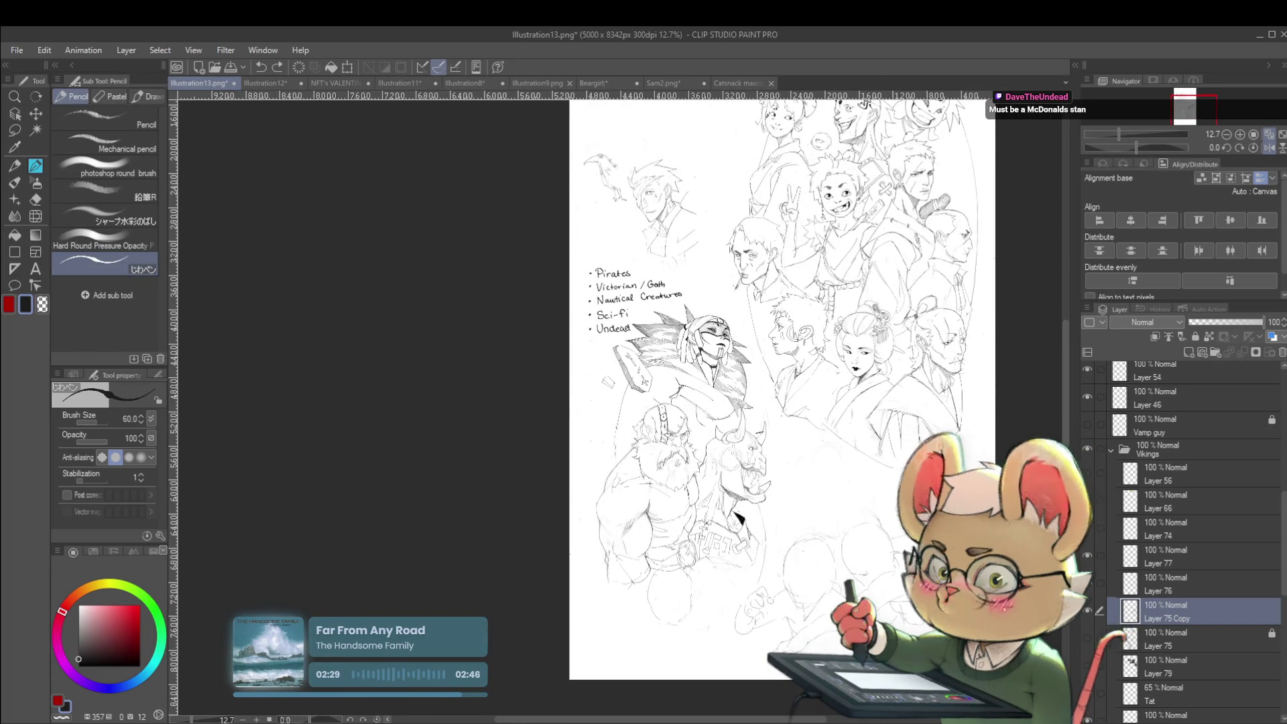
{"action": "scroll", "coordinate": [700, 386], "scroll_direction": "up", "scroll_amount": 4}
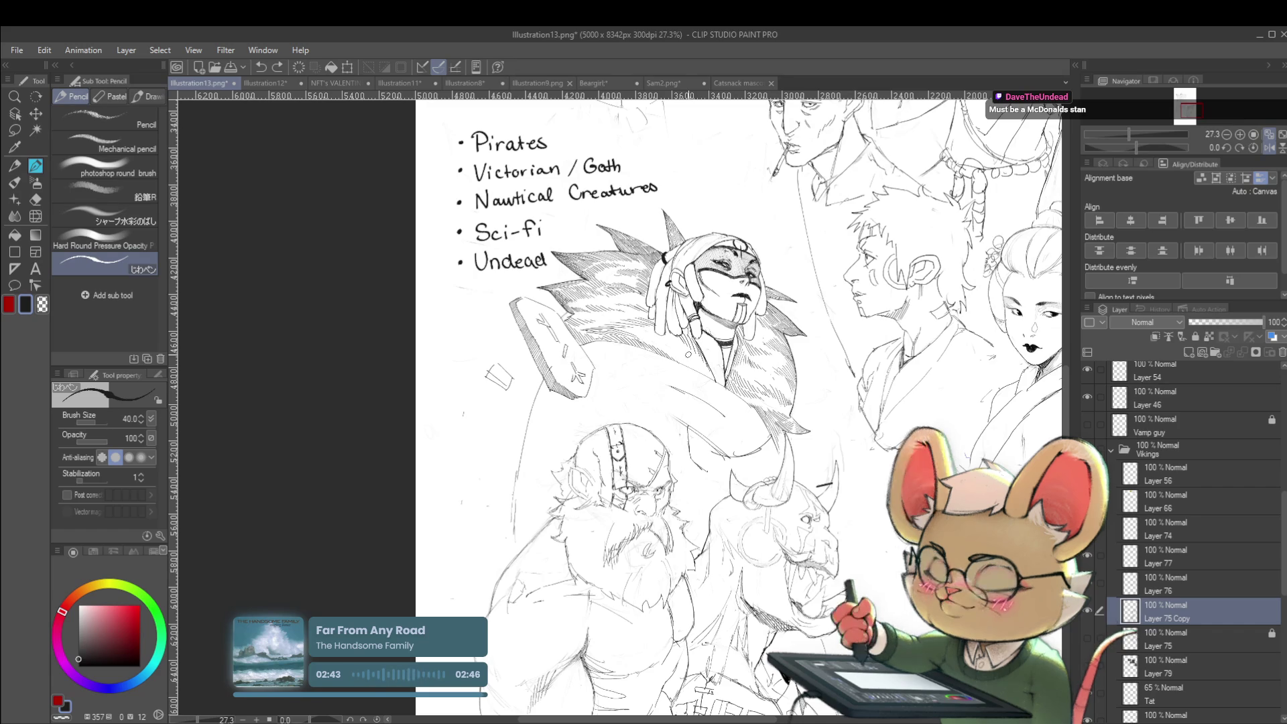
Step: Erase the handwritten list lines, including Undead, Pirates and Creatures
{"action": "mouse_move", "coordinate": [530, 263]}
{"action": "left_mouse_down"}
{"action": "mouse_move", "coordinate": [543, 266]}
{"action": "mouse_move", "coordinate": [516, 195]}
{"action": "mouse_move", "coordinate": [486, 234]}
{"action": "mouse_move", "coordinate": [509, 173]}
{"action": "mouse_move", "coordinate": [457, 266]}
{"action": "left_mouse_up"}
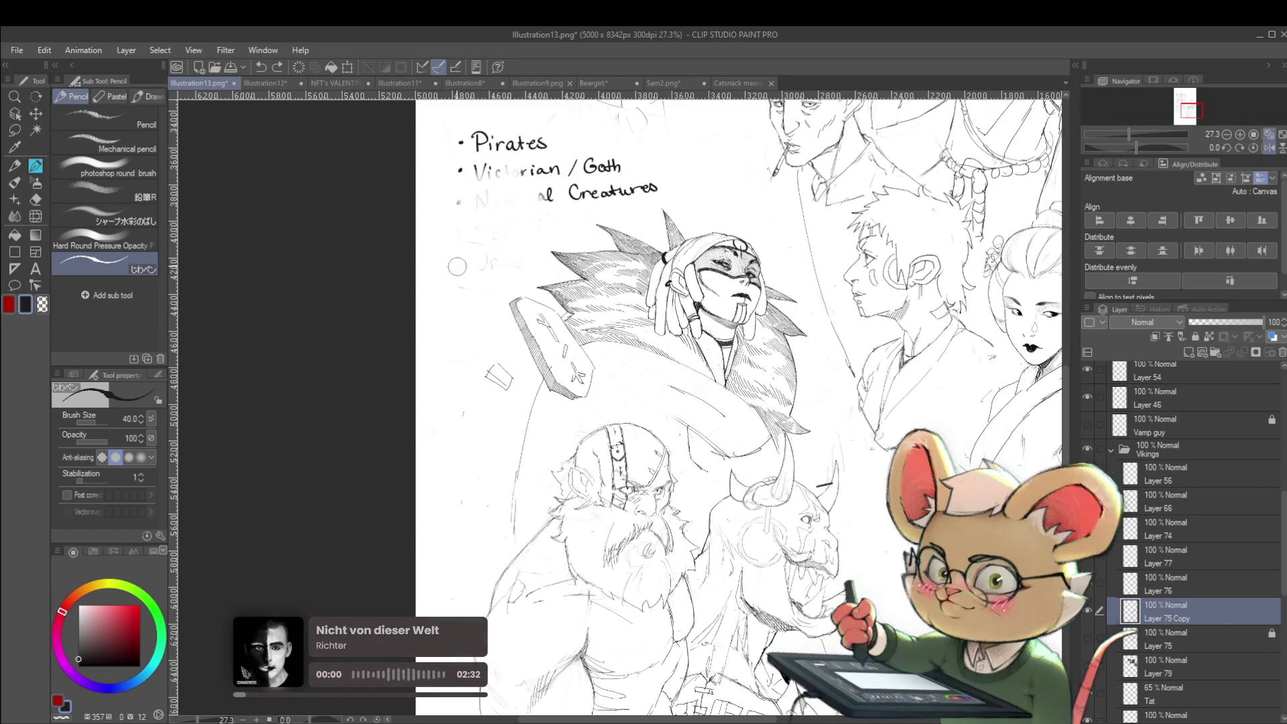
{"action": "scroll", "coordinate": [517, 267], "scroll_direction": "up", "scroll_amount": 3}
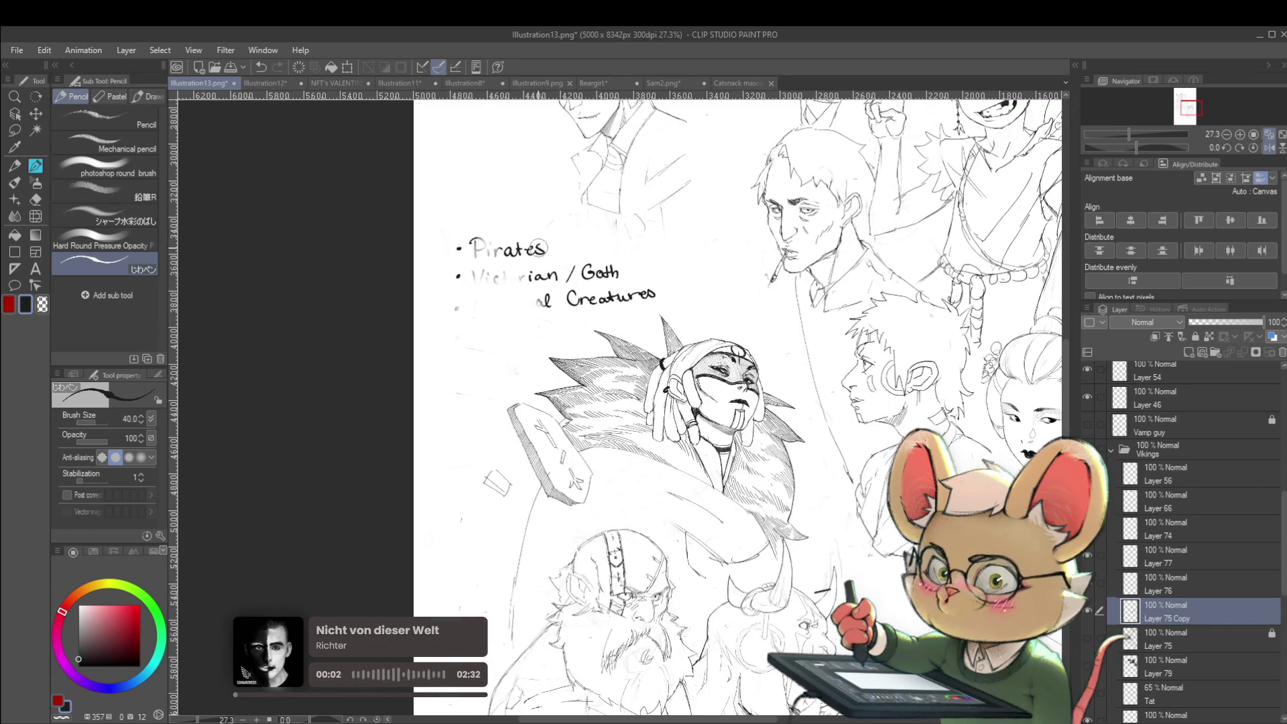
{"action": "left_click_drag", "start_coordinate": [484, 249], "coordinate": [431, 258]}
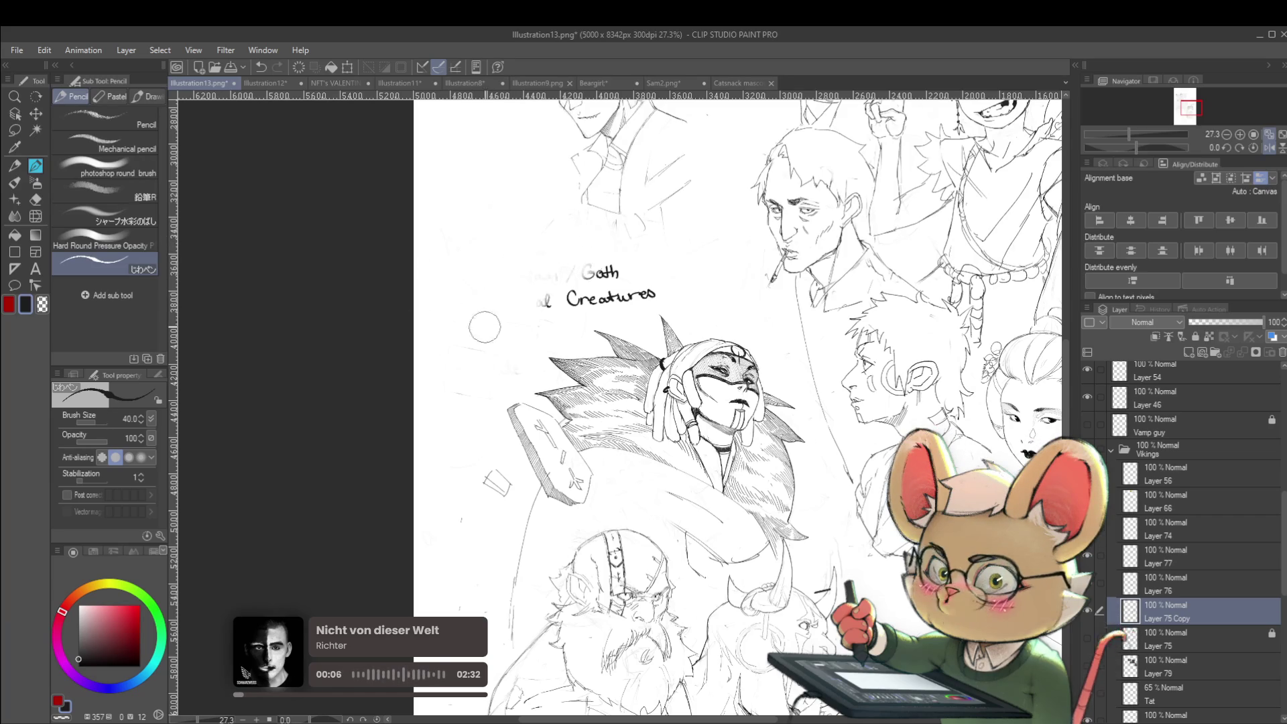
{"action": "left_click_drag", "start_coordinate": [522, 308], "coordinate": [655, 295]}
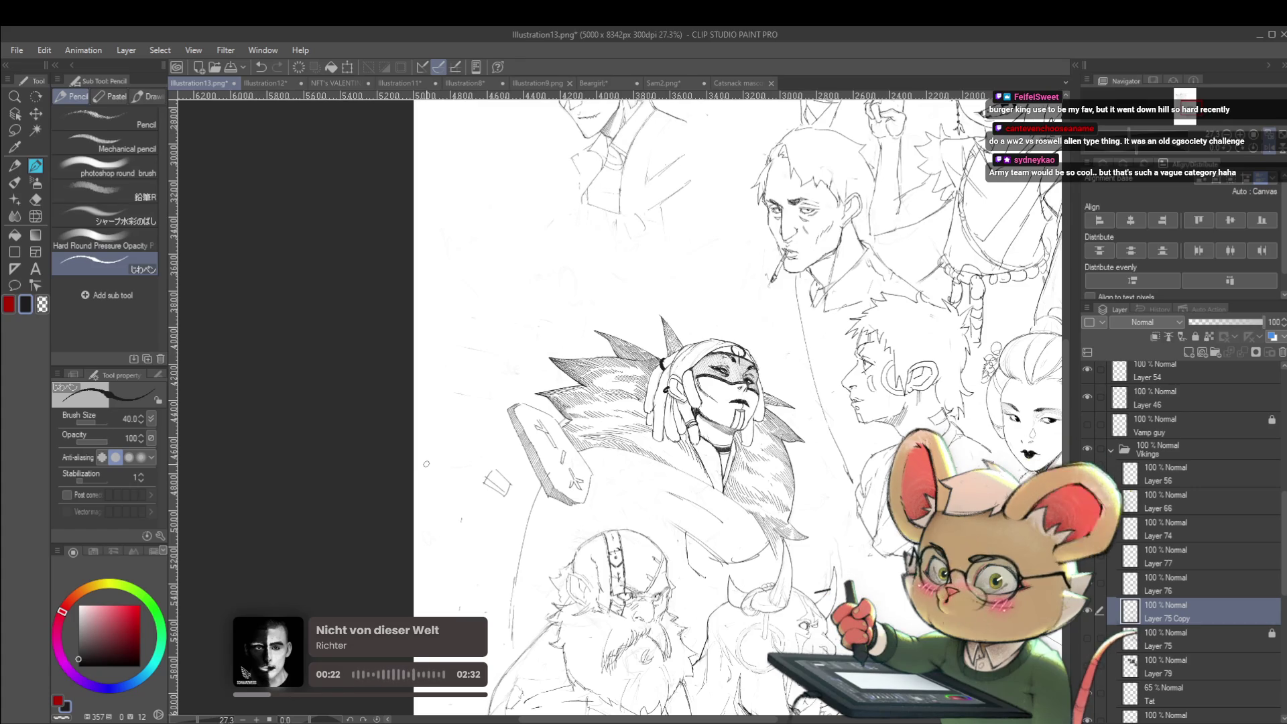
Step: Return the canvas view to its original orientation and zoom over the sketches
{"action": "left_click", "coordinate": [426, 463]}
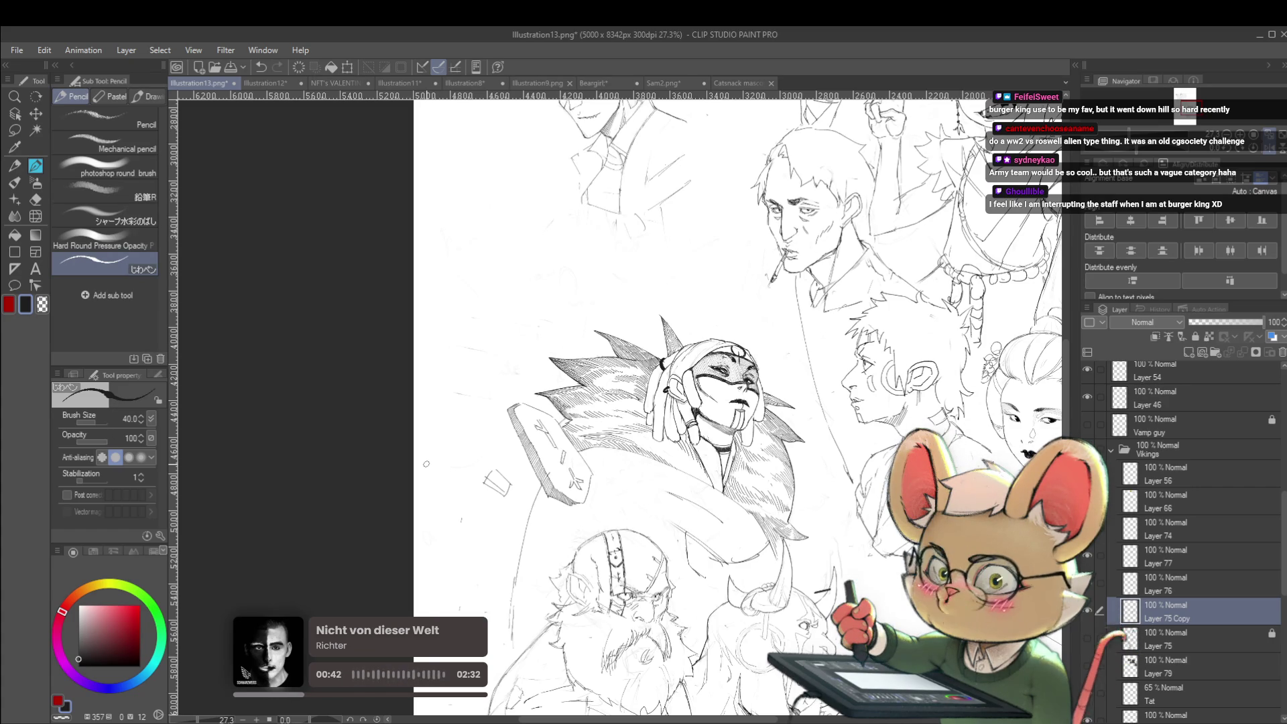
{"action": "left_click", "coordinate": [1266, 156]}
{"action": "scroll", "coordinate": [920, 299], "scroll_direction": "down", "scroll_amount": 2}
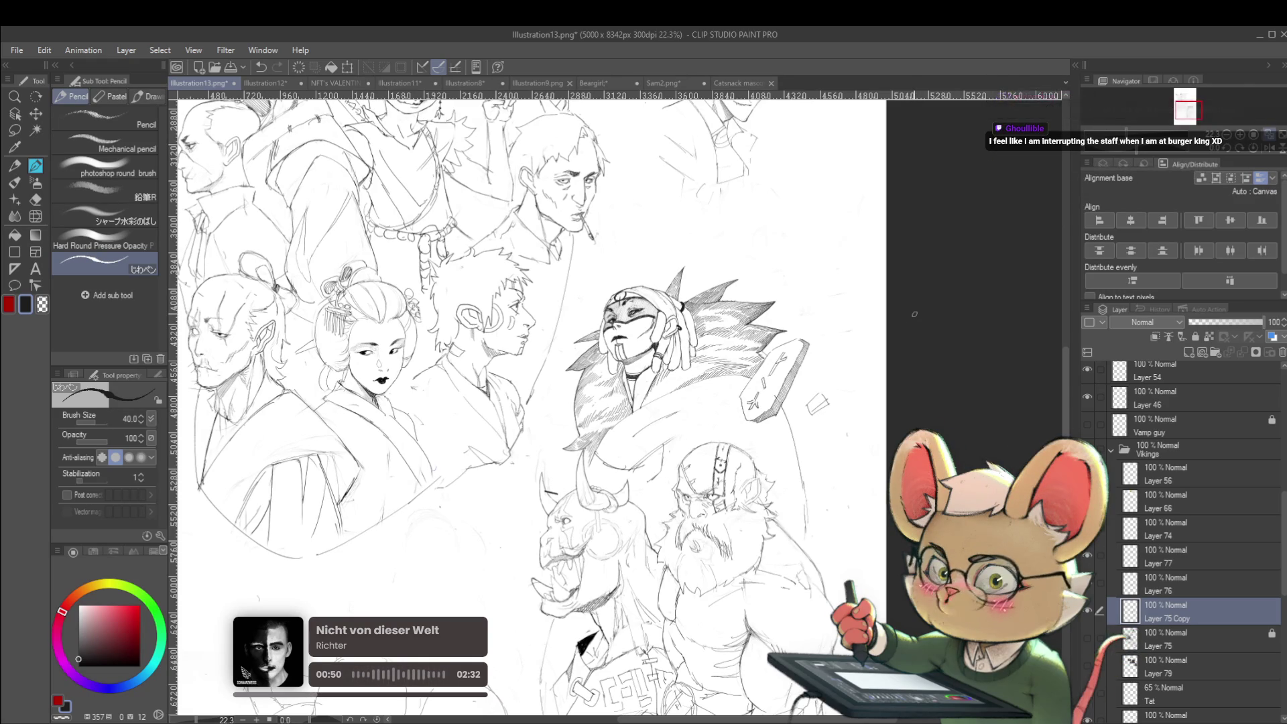
{"action": "scroll", "coordinate": [914, 314], "scroll_direction": "down", "scroll_amount": 2}
{"action": "scroll", "coordinate": [898, 328], "scroll_direction": "down", "scroll_amount": 5}
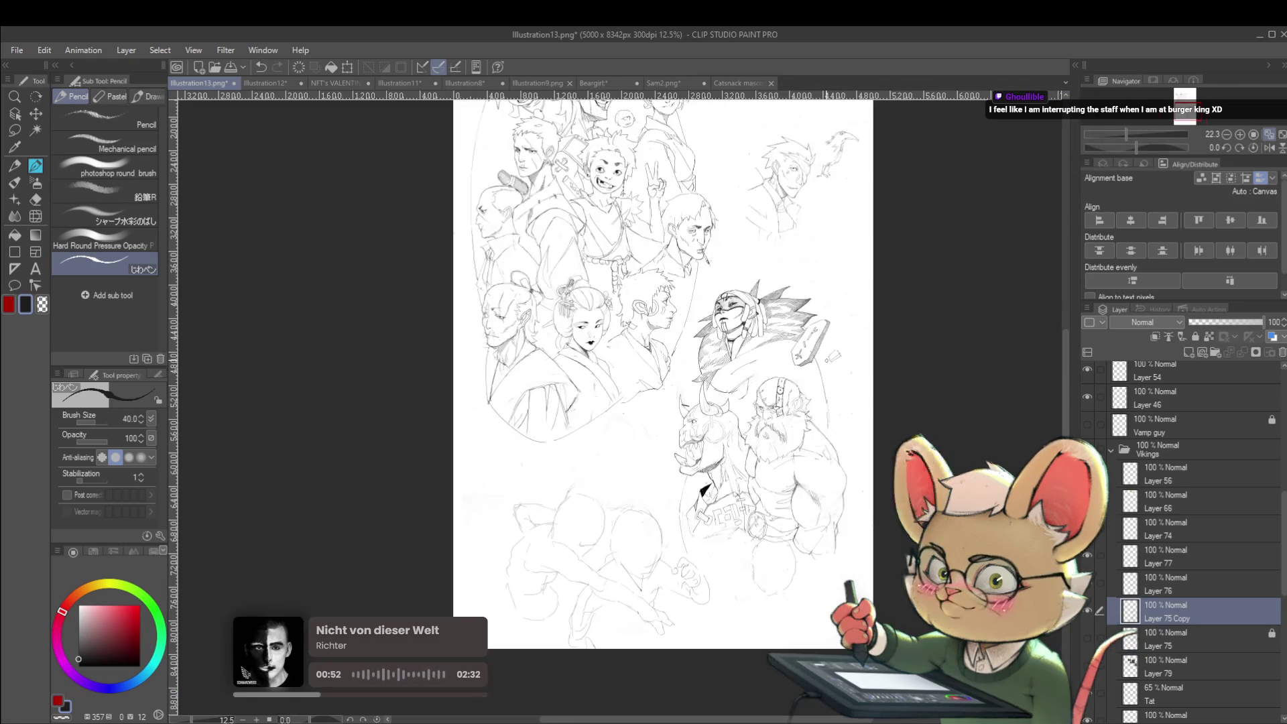
{"action": "scroll", "coordinate": [856, 309], "scroll_direction": "up", "scroll_amount": 4}
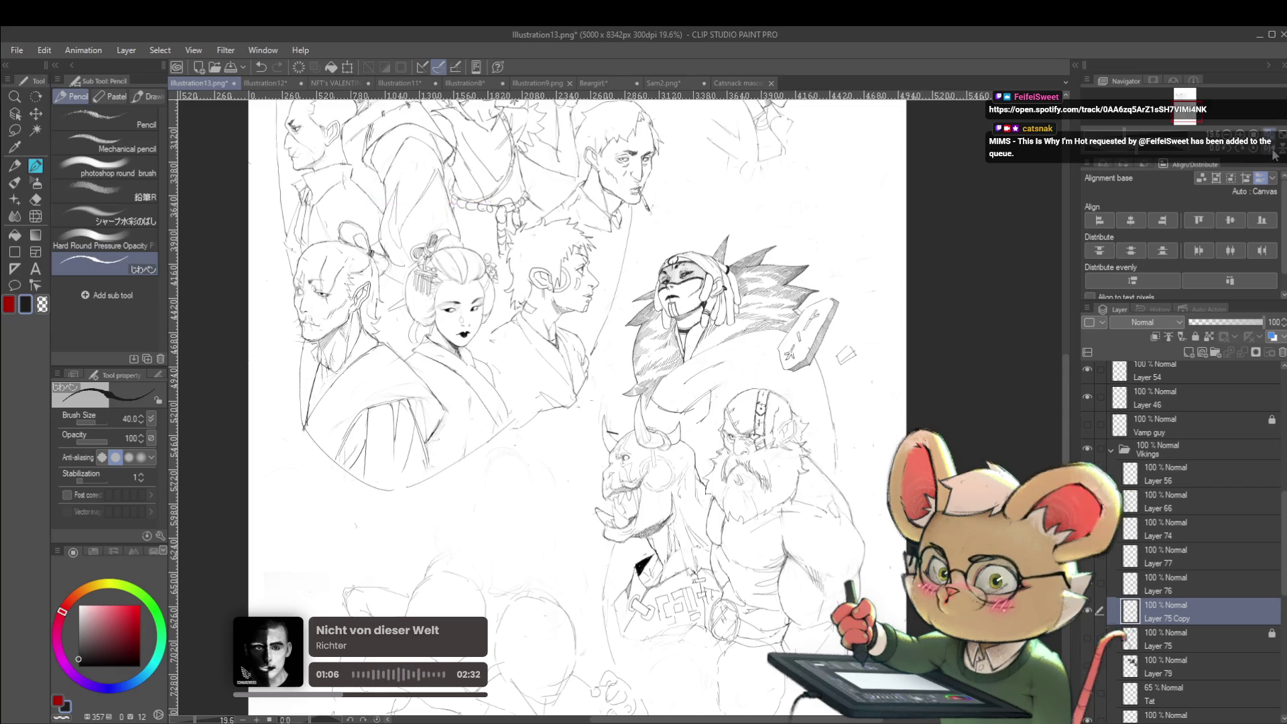
Step: Mirror the view with H, shrink the pencil to size 25, and fit the page with Ctrl+0
{"action": "key", "text": "h"}
{"action": "scroll", "coordinate": [551, 382], "scroll_direction": "up", "scroll_amount": 2}
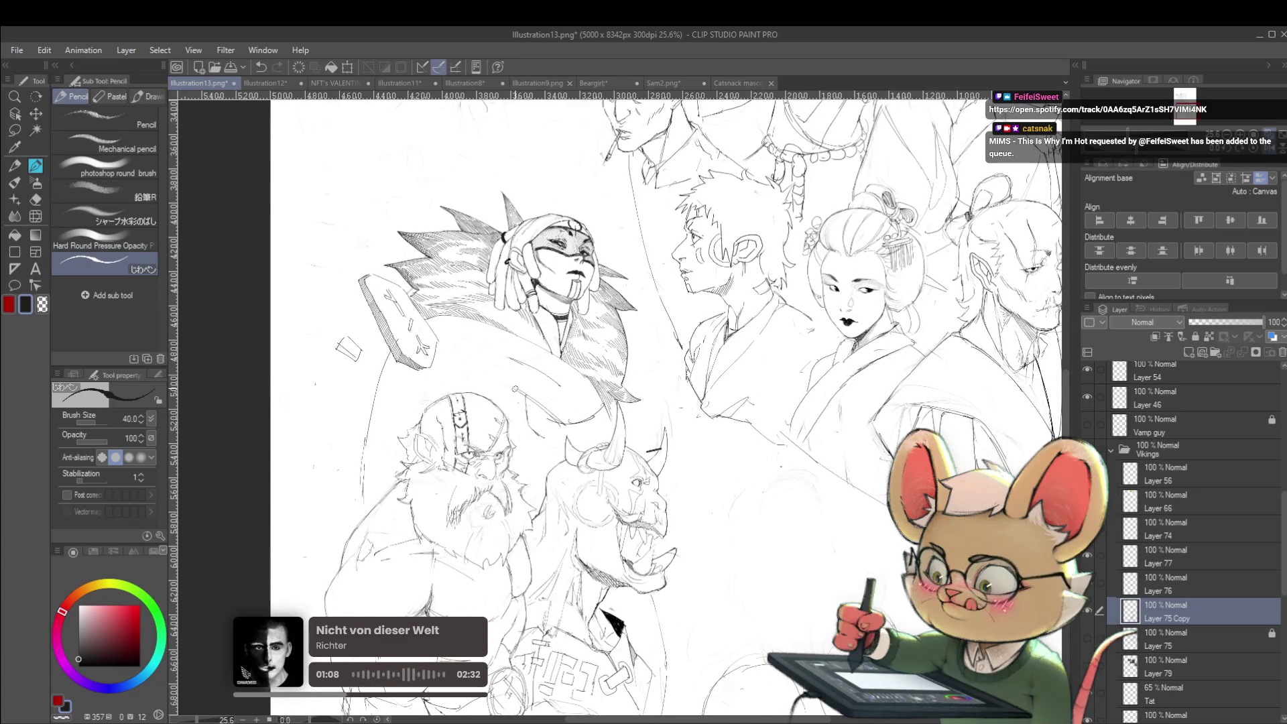
{"action": "key", "text": "bracketleft"}
{"action": "key", "text": "bracketleft"}
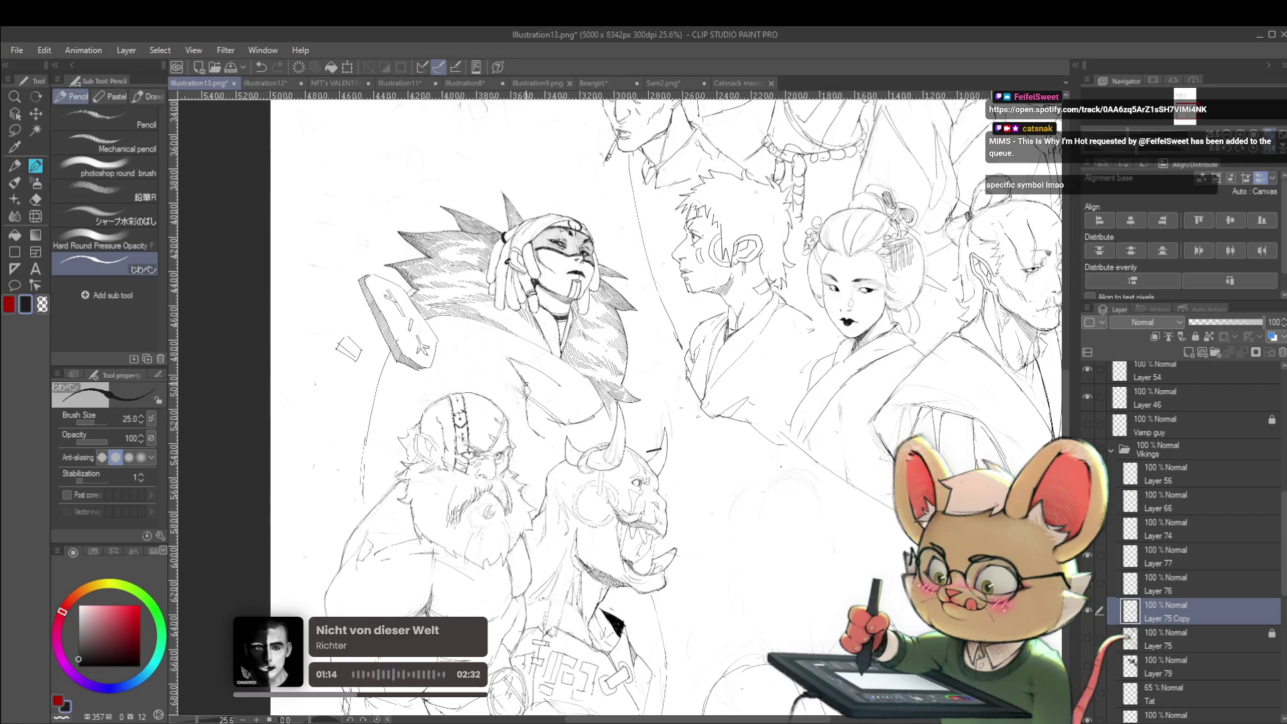
{"action": "scroll", "coordinate": [563, 268], "scroll_direction": "down", "scroll_amount": 3}
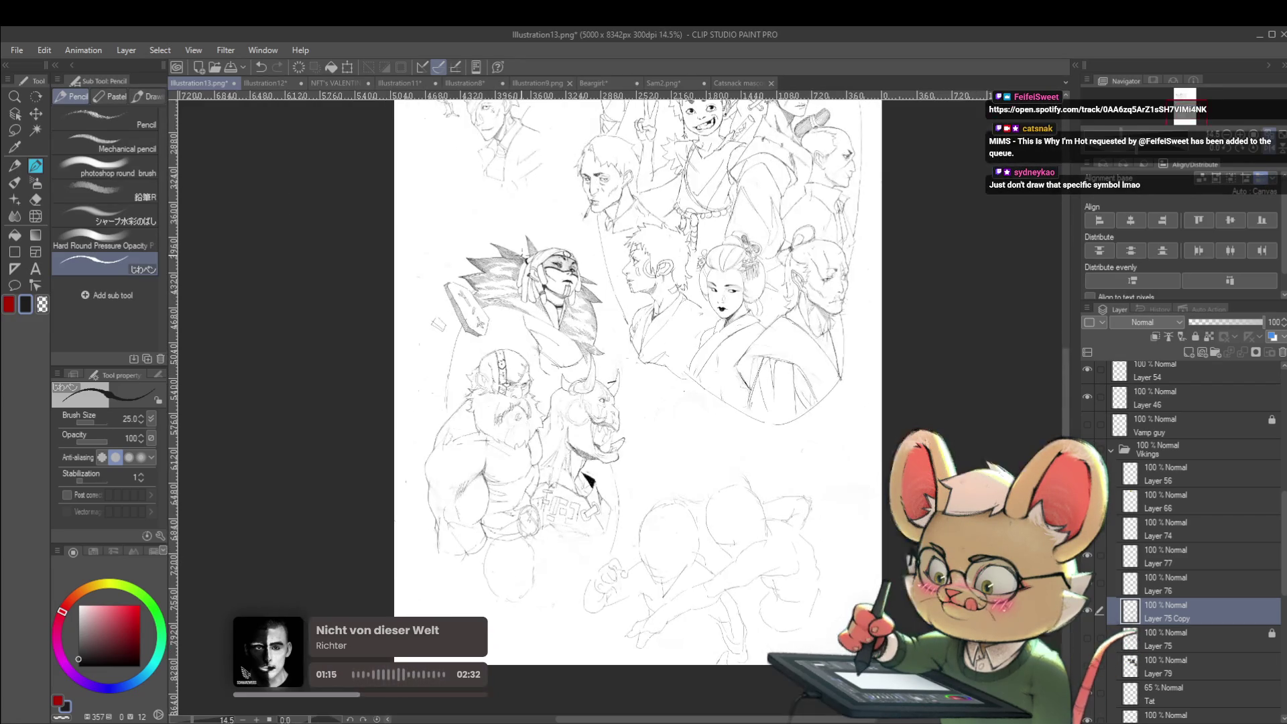
{"action": "scroll", "coordinate": [563, 268], "scroll_direction": "up", "scroll_amount": 1}
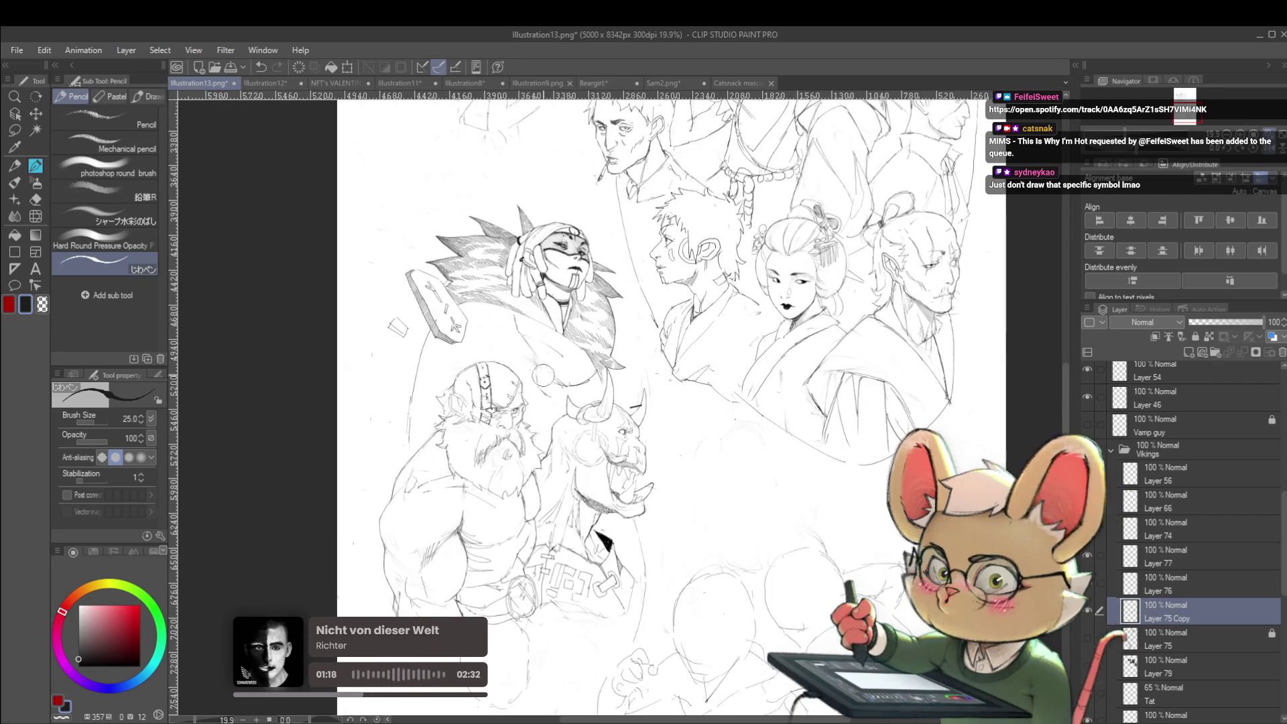
{"action": "scroll", "coordinate": [556, 359], "scroll_direction": "down", "scroll_amount": 1}
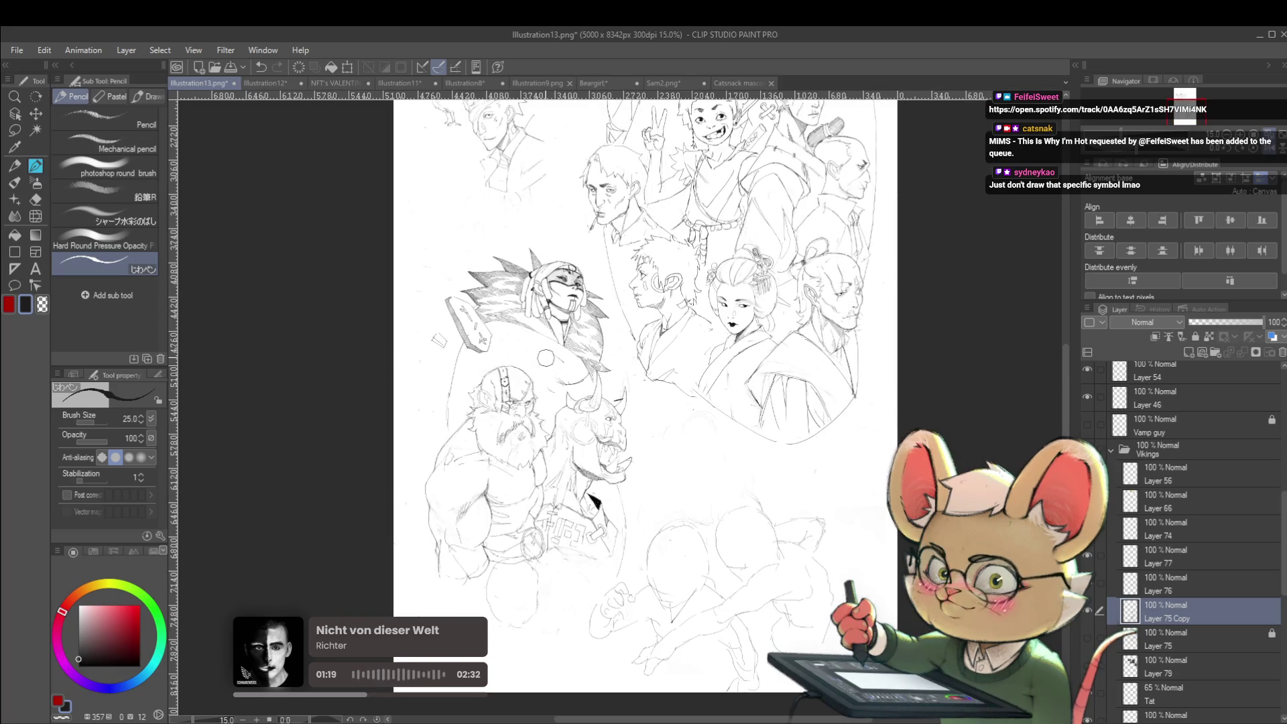
{"action": "scroll", "coordinate": [553, 360], "scroll_direction": "up", "scroll_amount": 1}
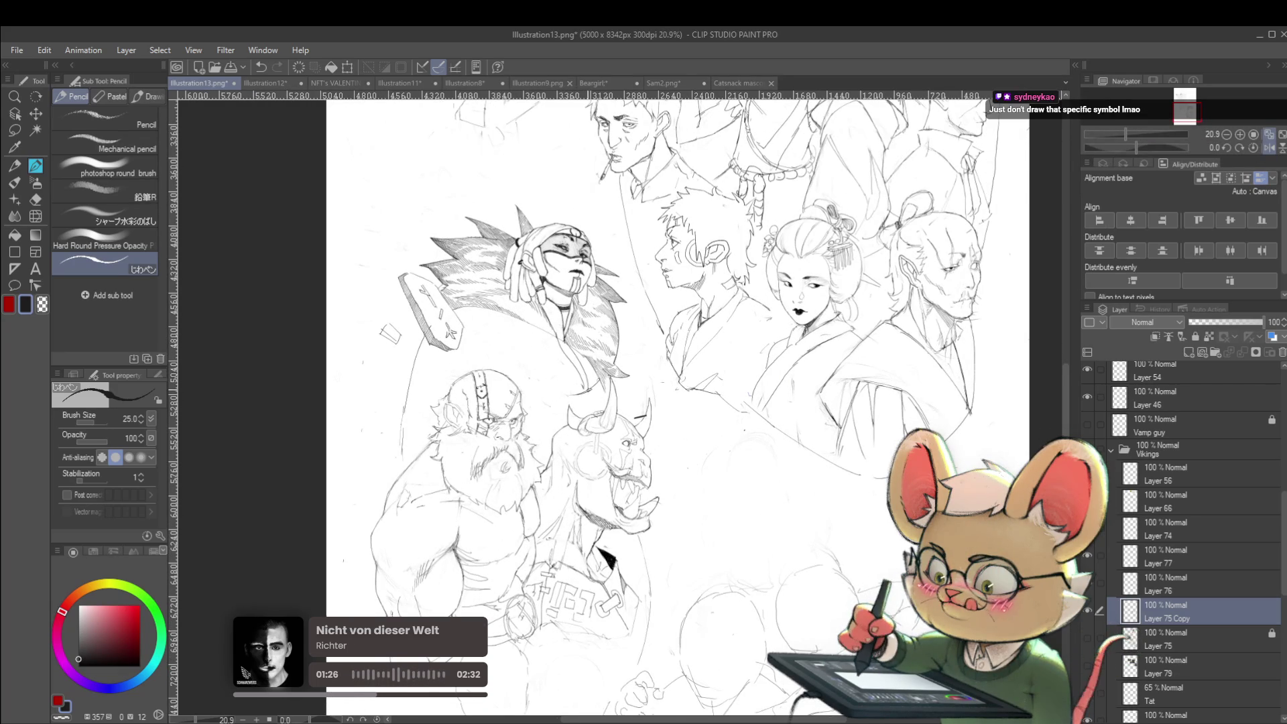
{"action": "key", "text": "ctrl+0"}
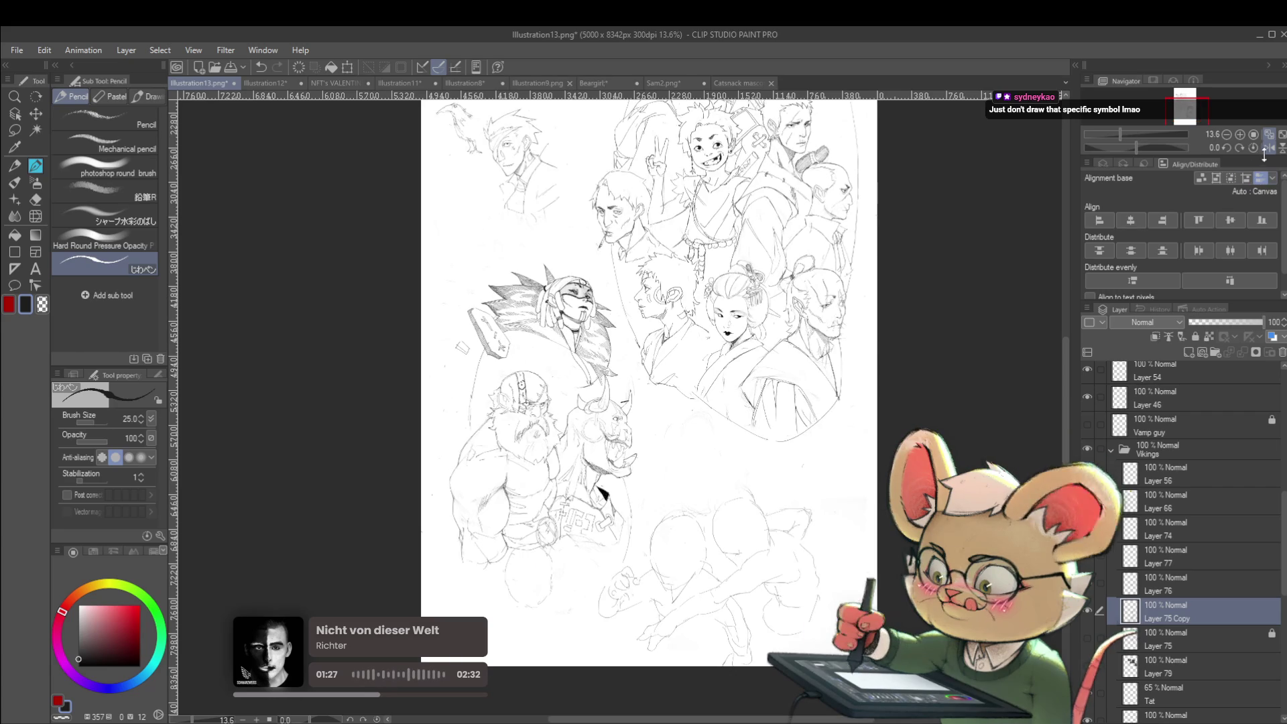
{"action": "scroll", "coordinate": [691, 346], "scroll_direction": "up", "scroll_amount": 1}
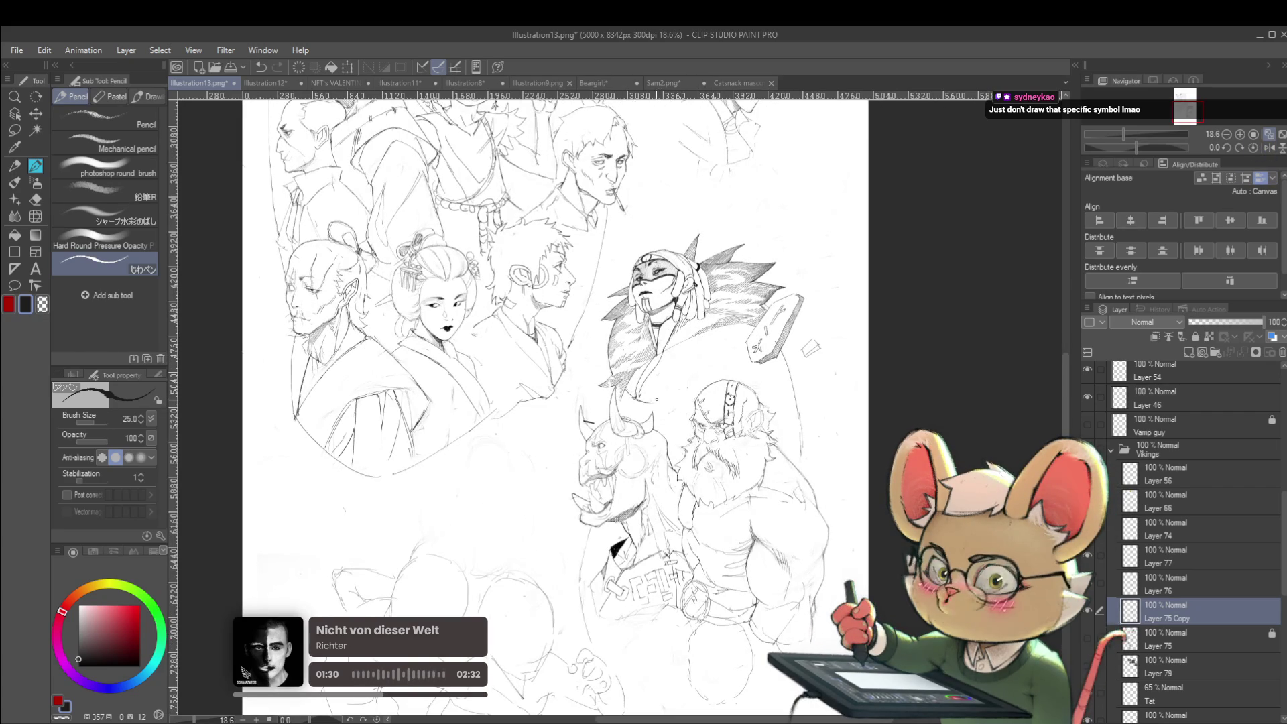
Step: Add a short straight and a short curved pencil stroke to the lower figures
{"action": "left_click_drag", "start_coordinate": [625, 396], "coordinate": [639, 402]}
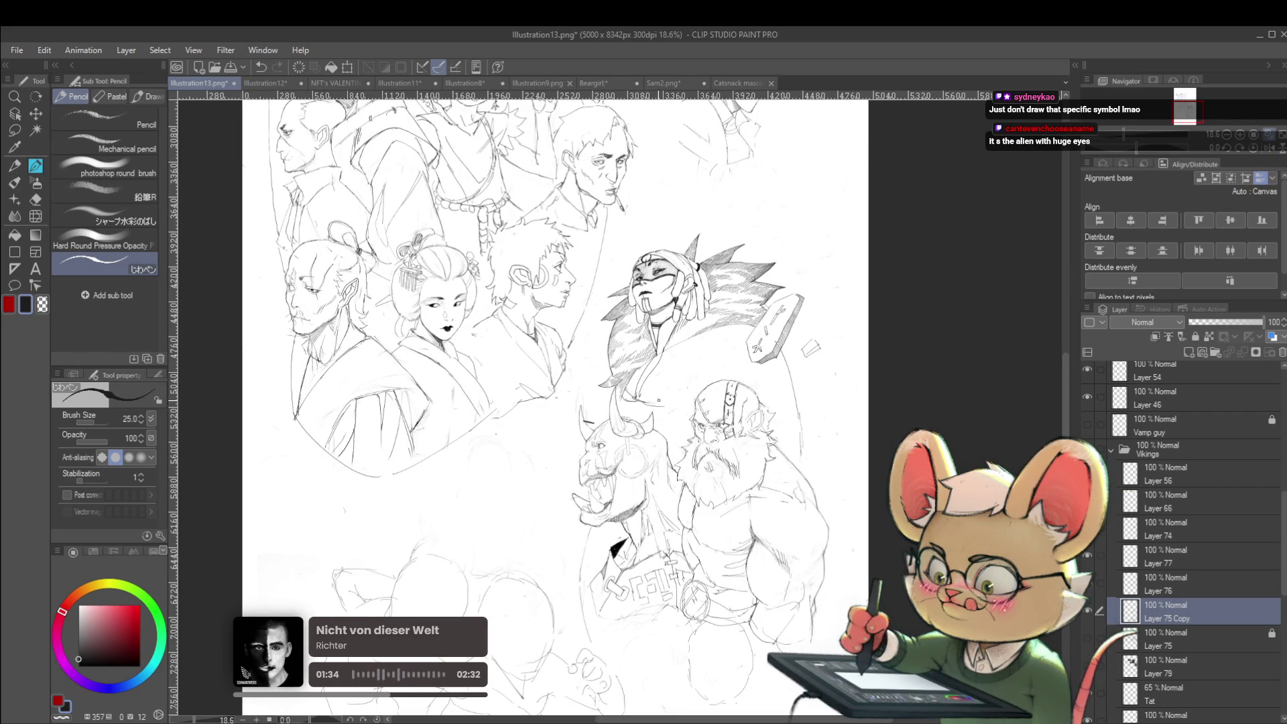
{"action": "left_click_drag", "start_coordinate": [673, 406], "coordinate": [693, 379]}
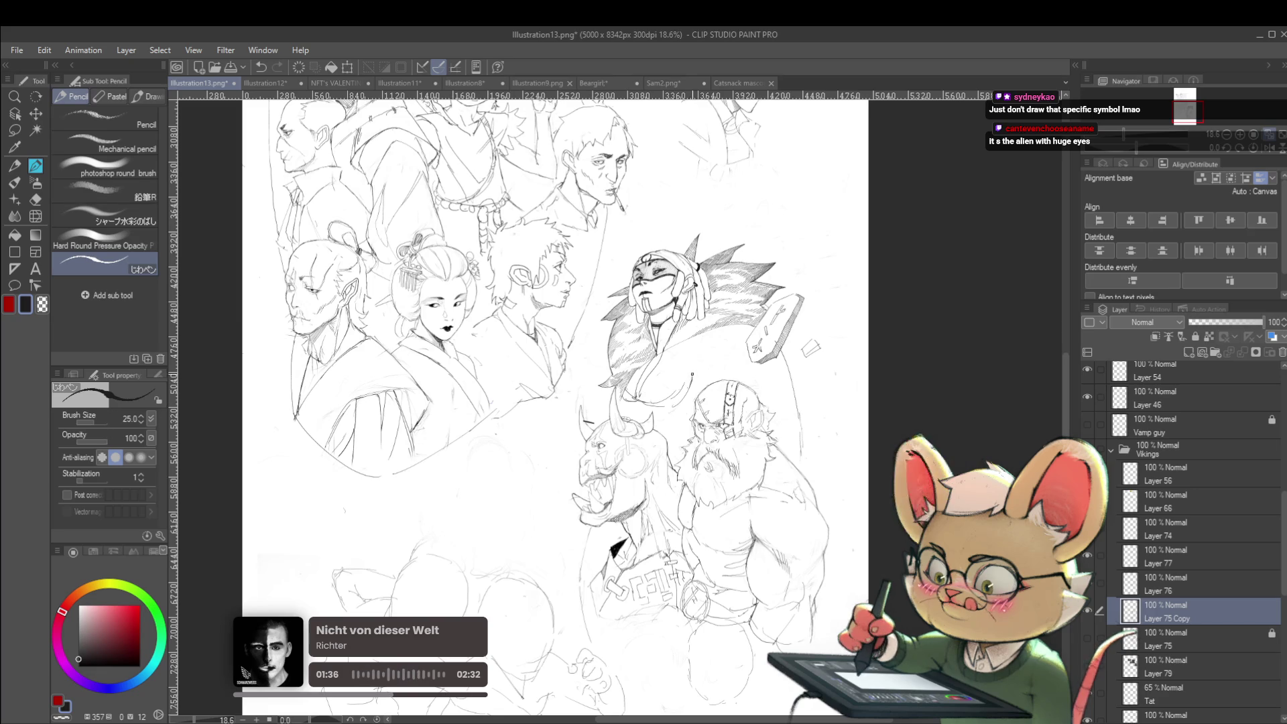
{"action": "scroll", "coordinate": [695, 356], "scroll_direction": "down", "scroll_amount": 1}
{"action": "scroll", "coordinate": [709, 359], "scroll_direction": "up", "scroll_amount": 2}
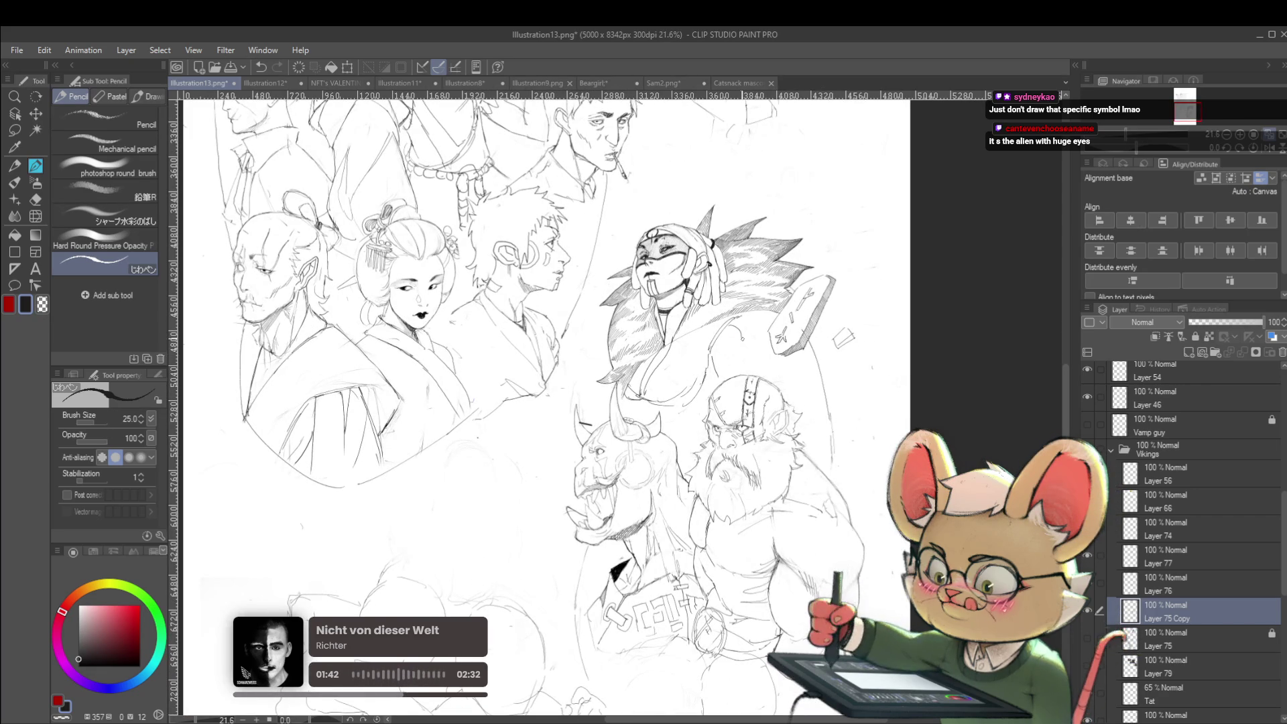
{"action": "scroll", "coordinate": [743, 339], "scroll_direction": "down", "scroll_amount": 1}
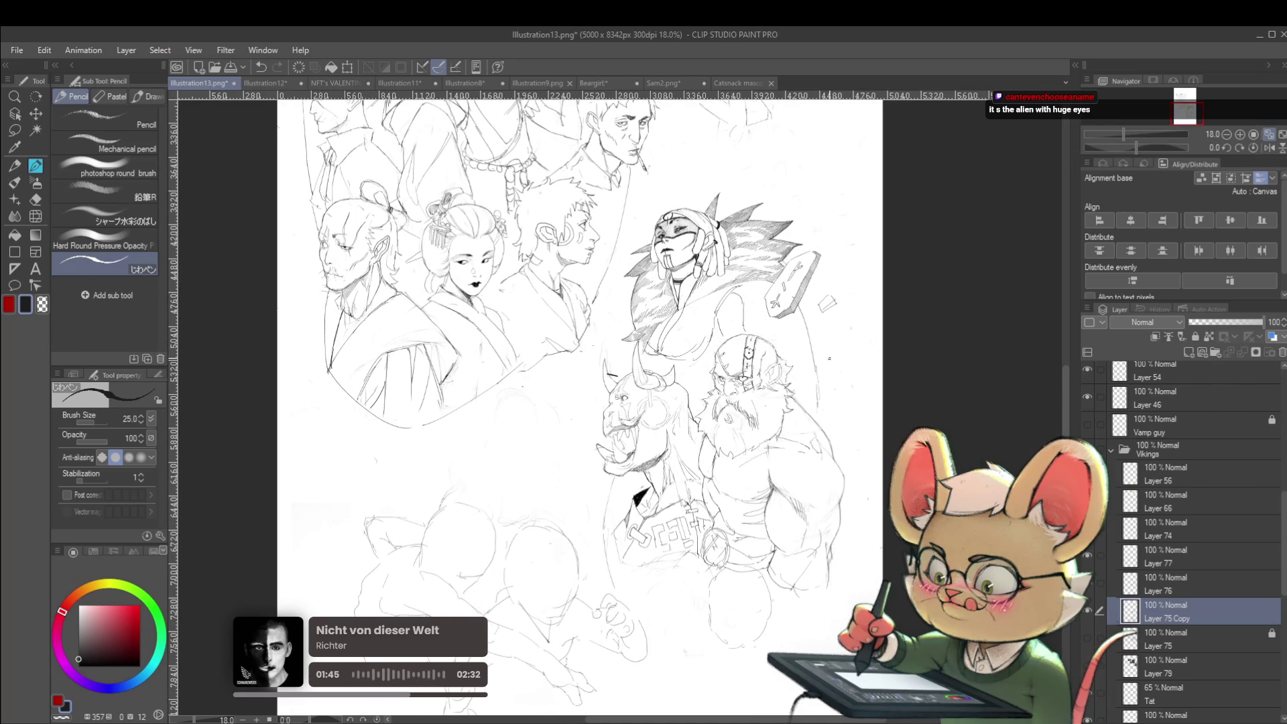
Step: Recentre the drawing, mirror it with H, and zoom in and out over the sketches
{"action": "left_click_drag", "start_coordinate": [829, 359], "coordinate": [806, 345]}
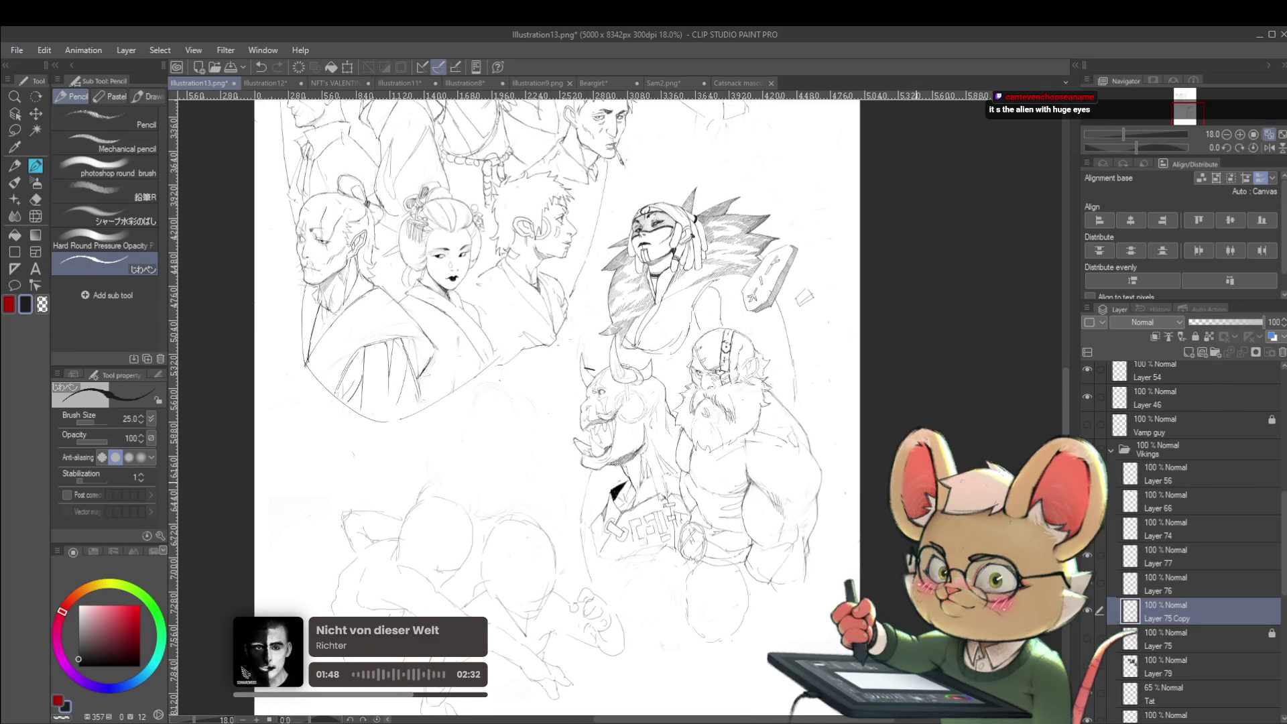
{"action": "key", "text": "h"}
{"action": "scroll", "coordinate": [539, 335], "scroll_direction": "up", "scroll_amount": 1}
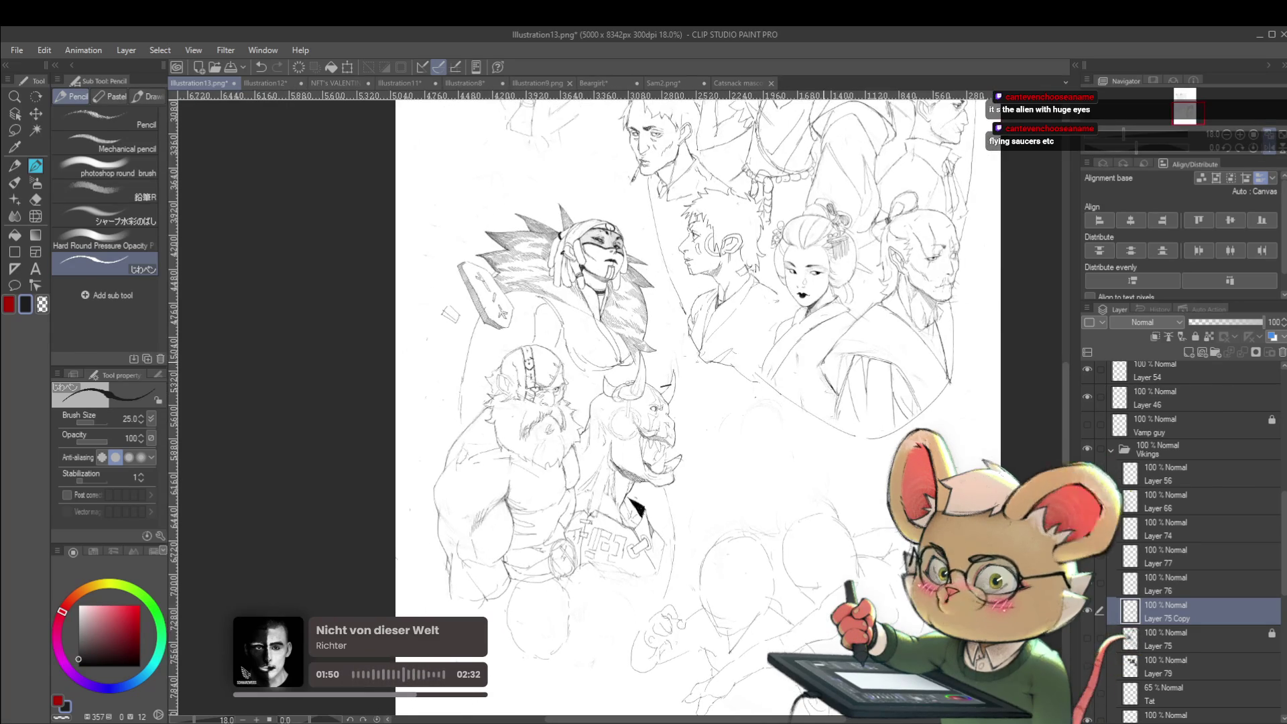
{"action": "scroll", "coordinate": [536, 315], "scroll_direction": "up", "scroll_amount": 1}
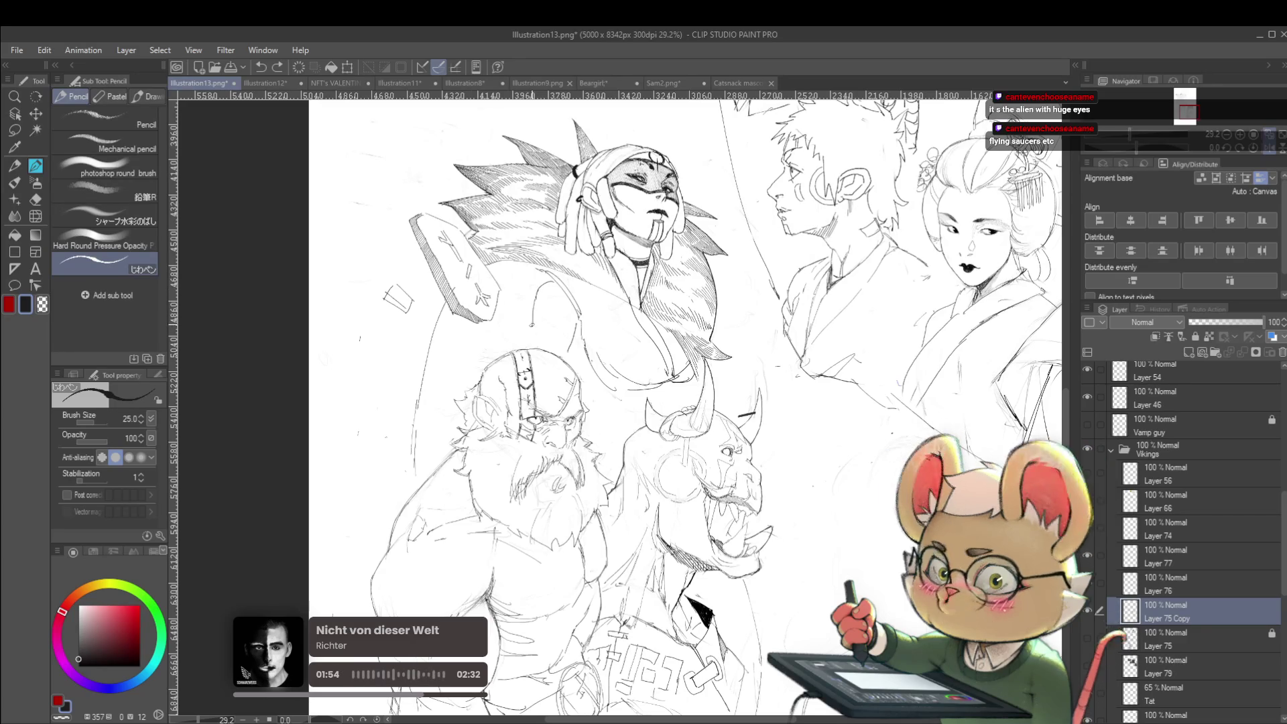
{"action": "scroll", "coordinate": [604, 283], "scroll_direction": "down", "scroll_amount": 1}
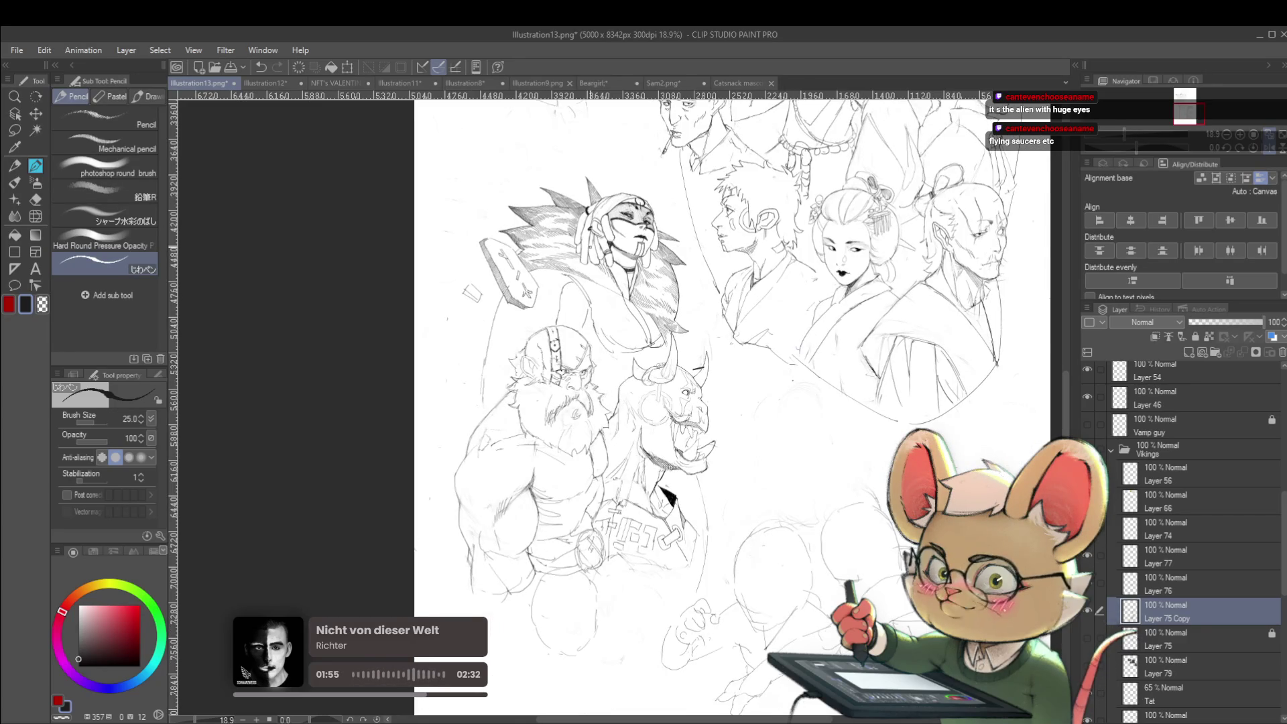
{"action": "scroll", "coordinate": [573, 309], "scroll_direction": "up", "scroll_amount": 1}
{"action": "scroll", "coordinate": [636, 369], "scroll_direction": "down", "scroll_amount": 1}
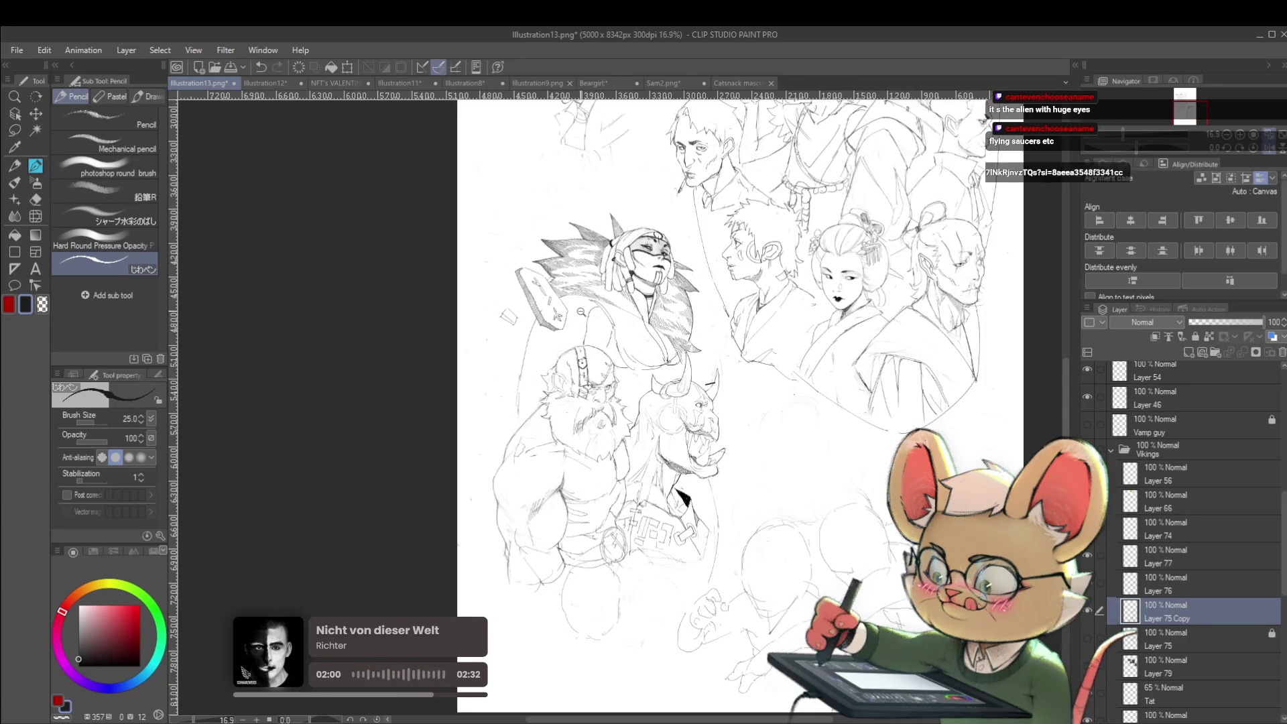
{"action": "scroll", "coordinate": [581, 313], "scroll_direction": "up", "scroll_amount": 1}
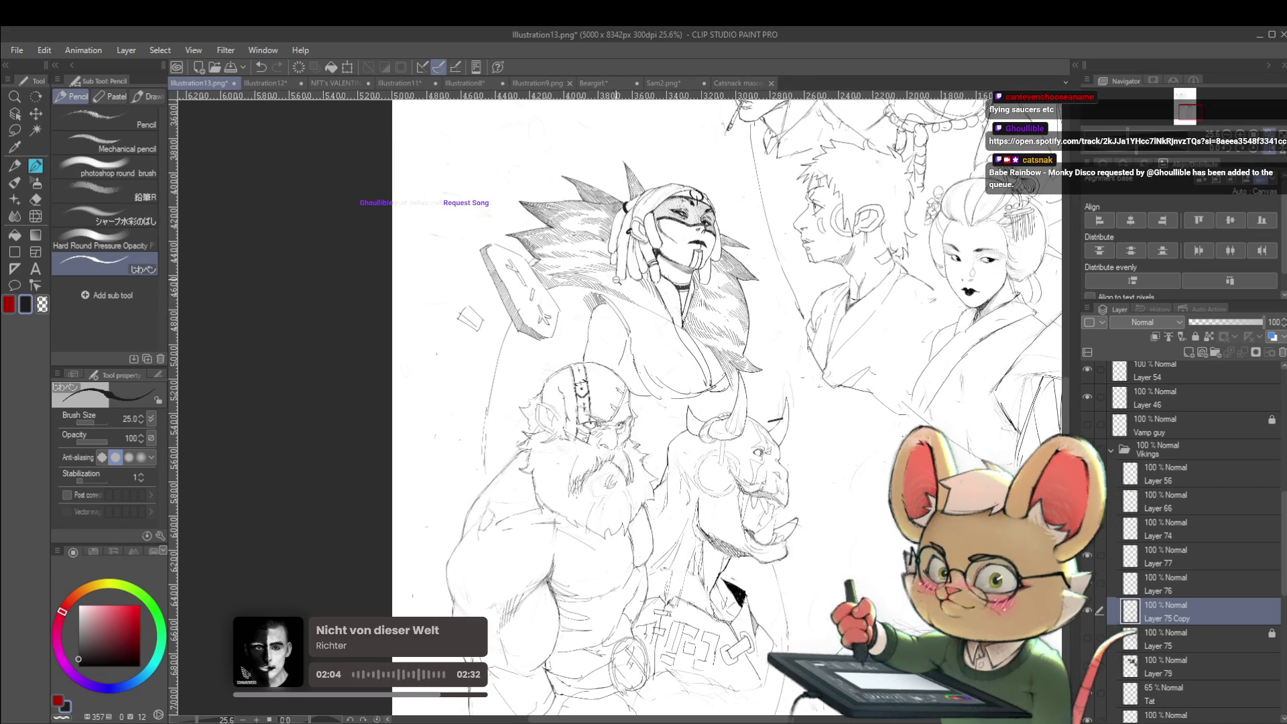
{"action": "scroll", "coordinate": [583, 372], "scroll_direction": "down", "scroll_amount": 1}
{"action": "scroll", "coordinate": [584, 372], "scroll_direction": "up", "scroll_amount": 2}
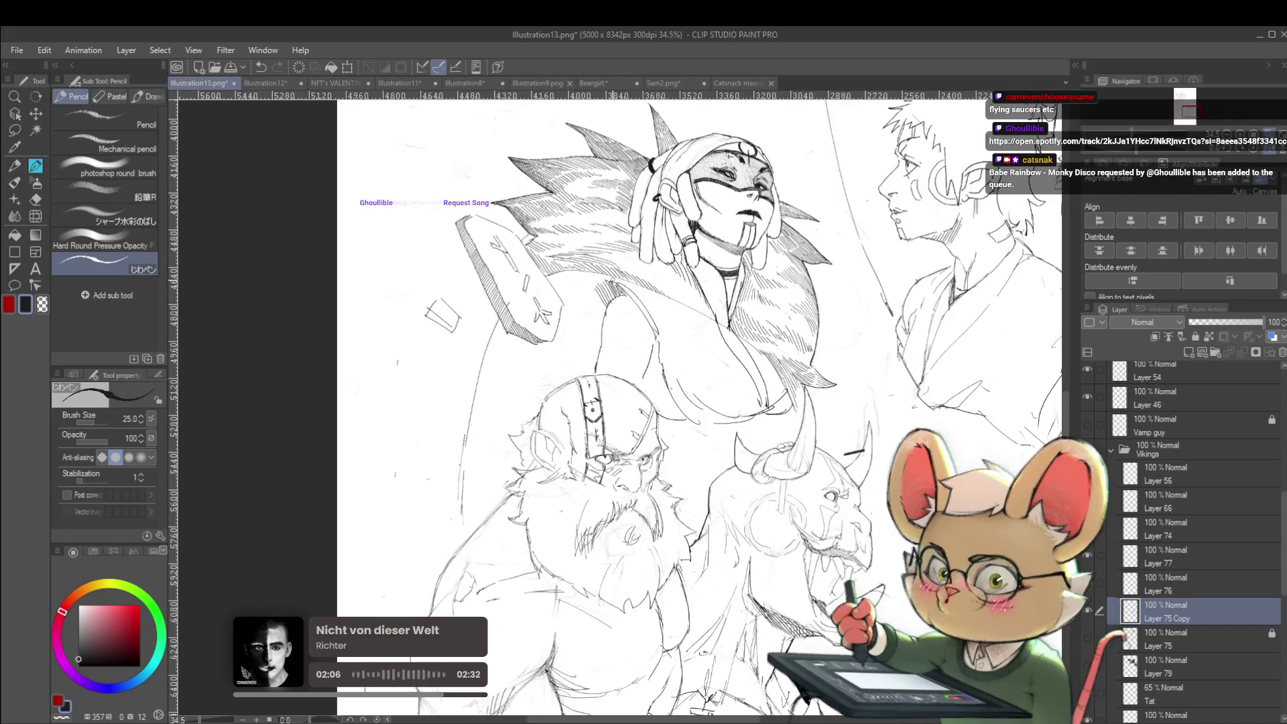
{"action": "scroll", "coordinate": [626, 337], "scroll_direction": "down", "scroll_amount": 2}
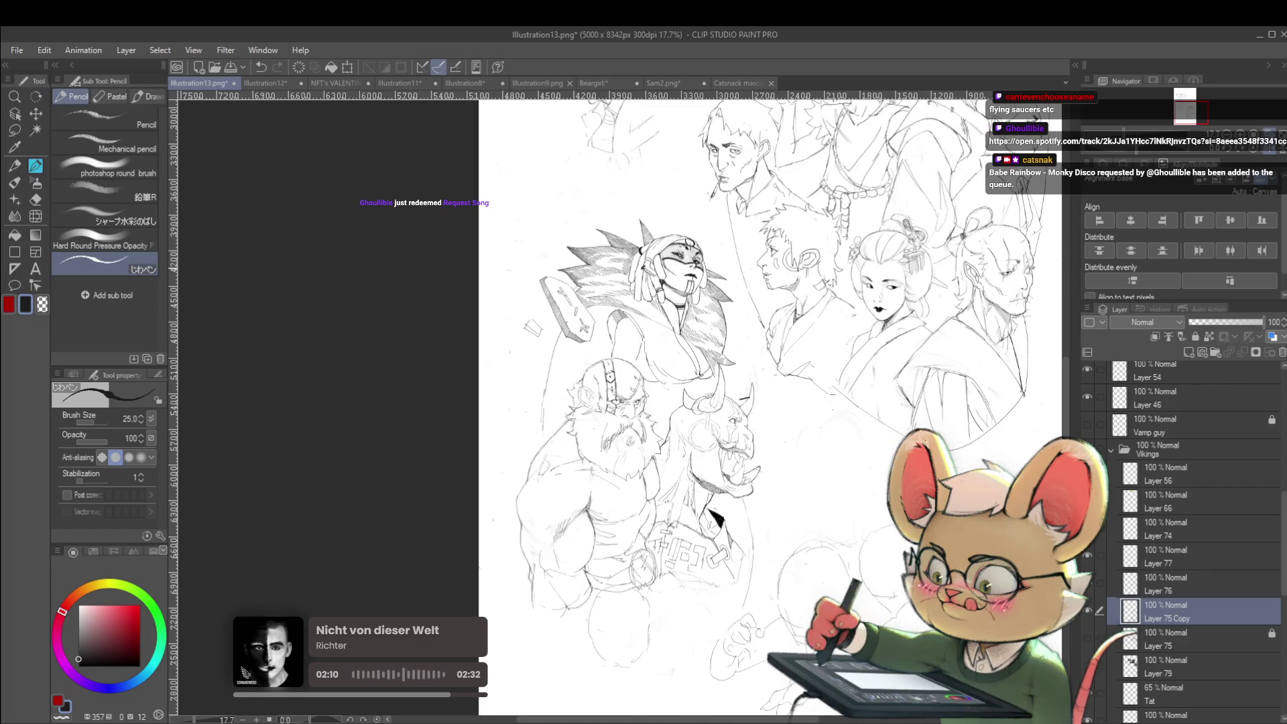
{"action": "scroll", "coordinate": [662, 337], "scroll_direction": "up", "scroll_amount": 2}
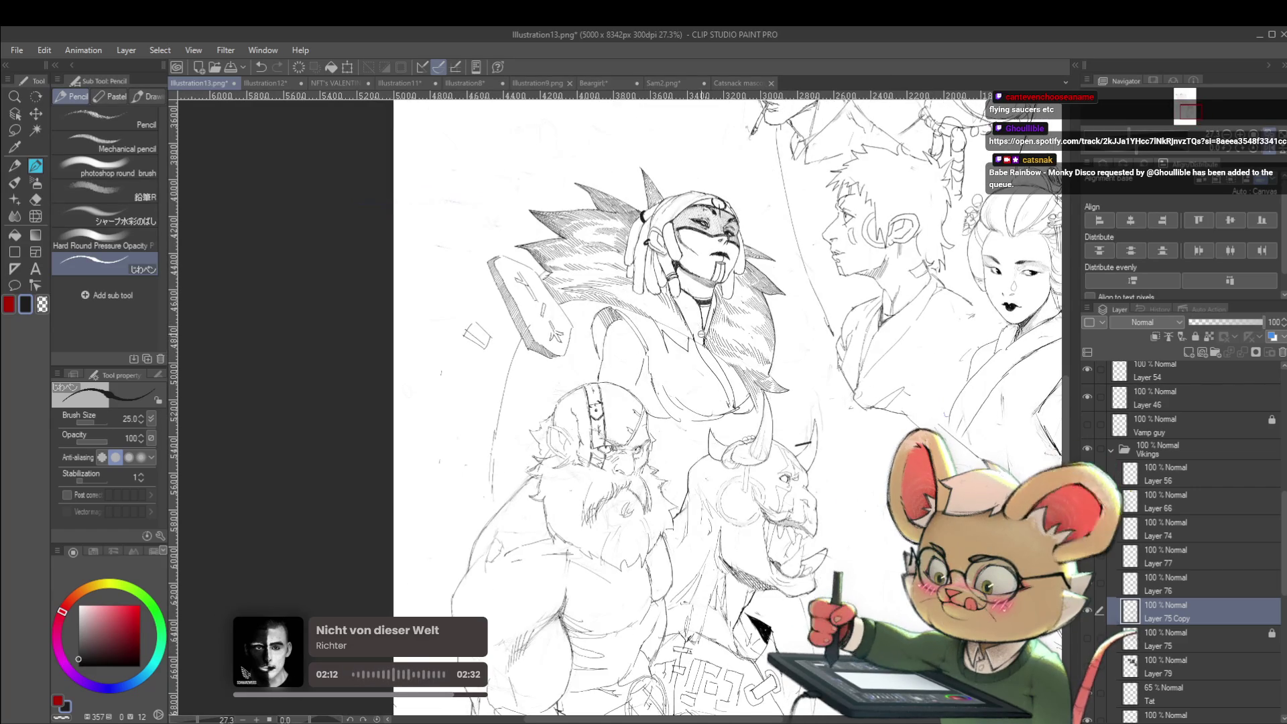
{"action": "scroll", "coordinate": [693, 351], "scroll_direction": "down", "scroll_amount": 2}
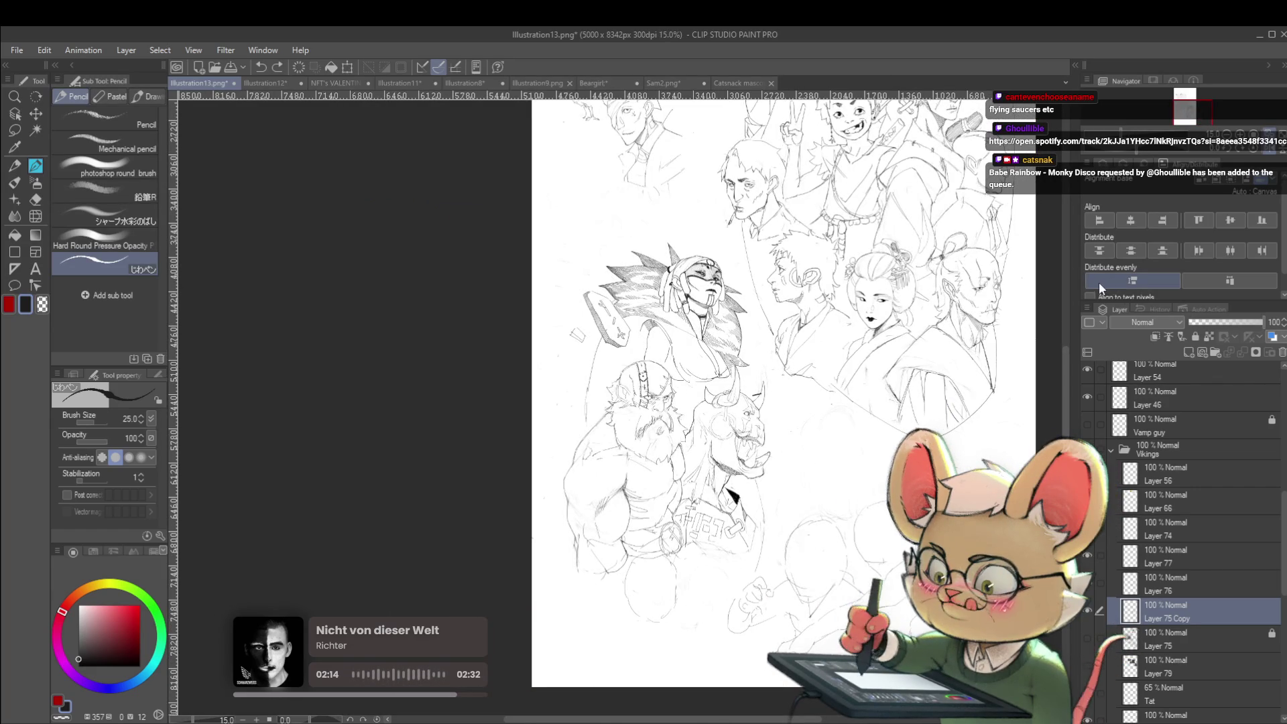
{"action": "scroll", "coordinate": [641, 331], "scroll_direction": "up", "scroll_amount": 4}
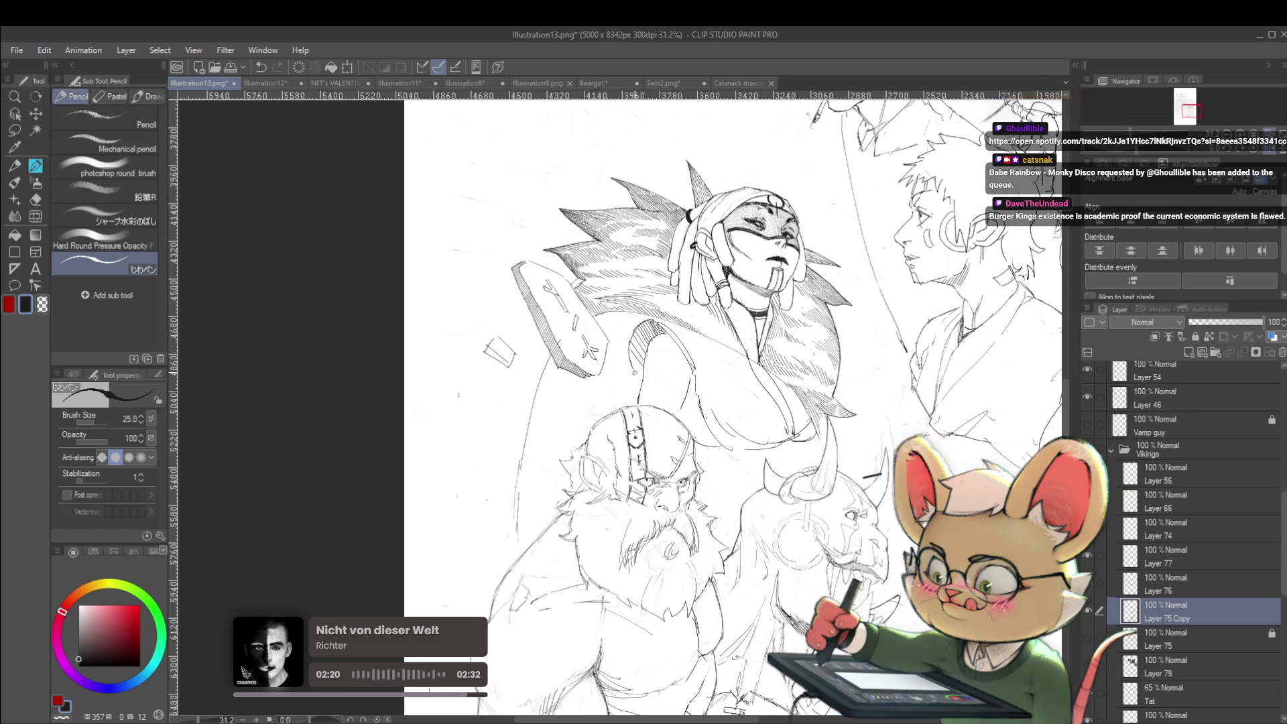
Step: Zoom out to most of the page, then back in on the masked warrior and dwarf
{"action": "key", "text": "ctrl+minus"}
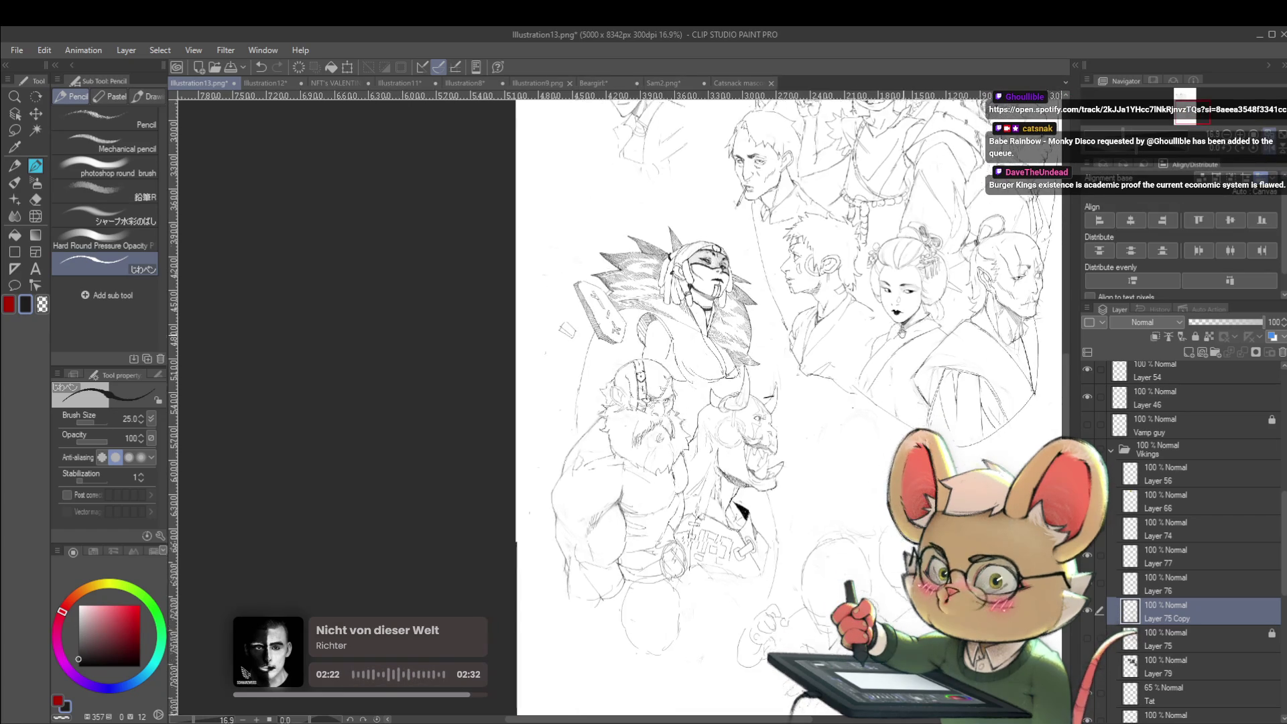
{"action": "key", "text": "ctrl+plus"}
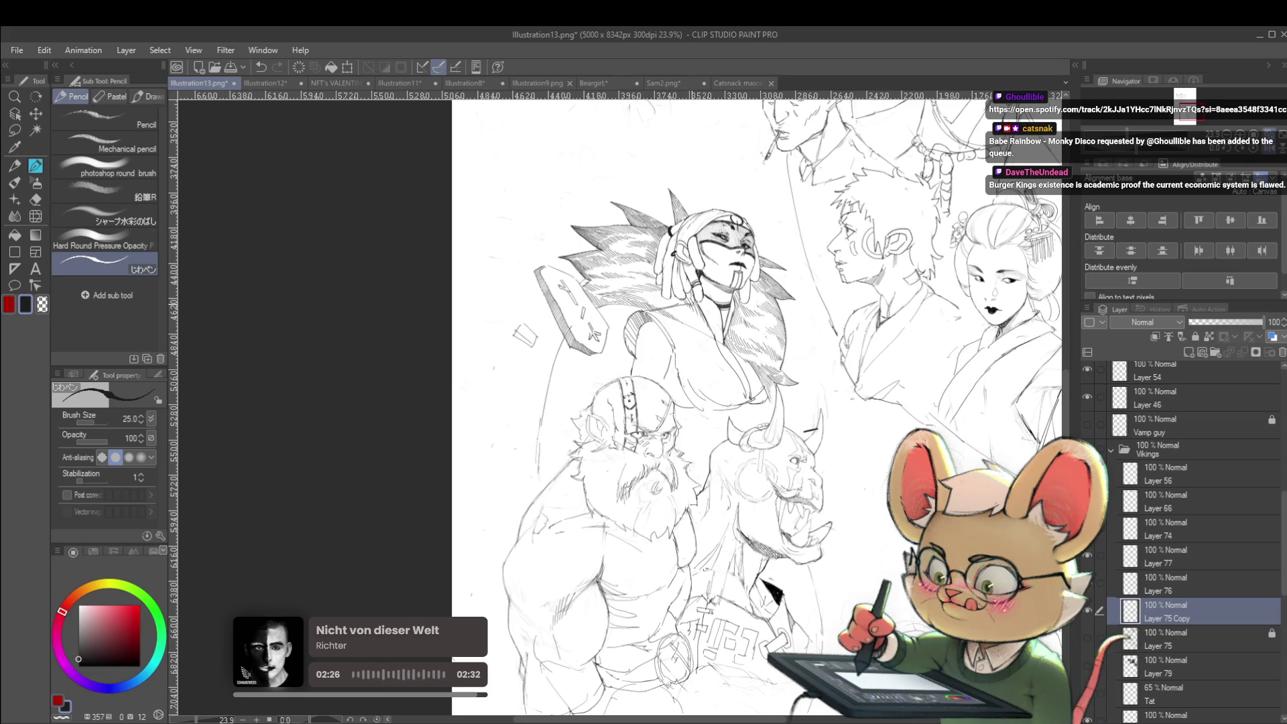
{"action": "key", "text": "ctrl+minus"}
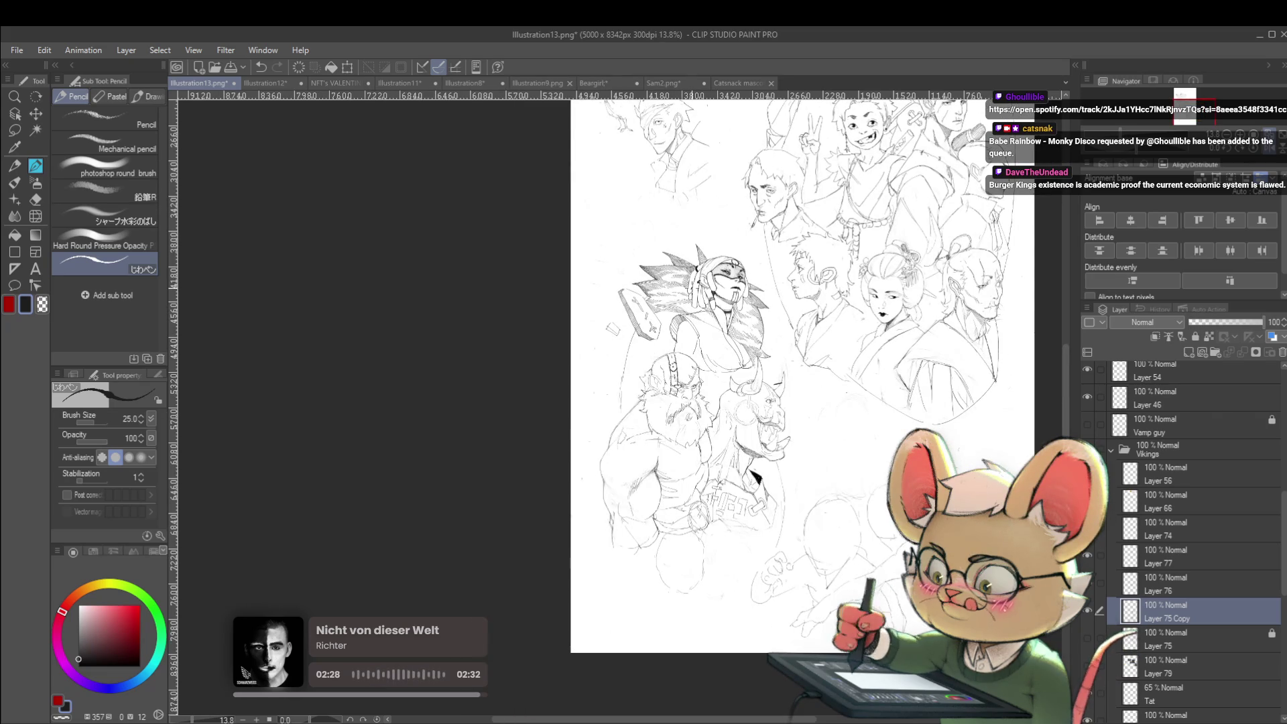
{"action": "key", "text": "ctrl+plus"}
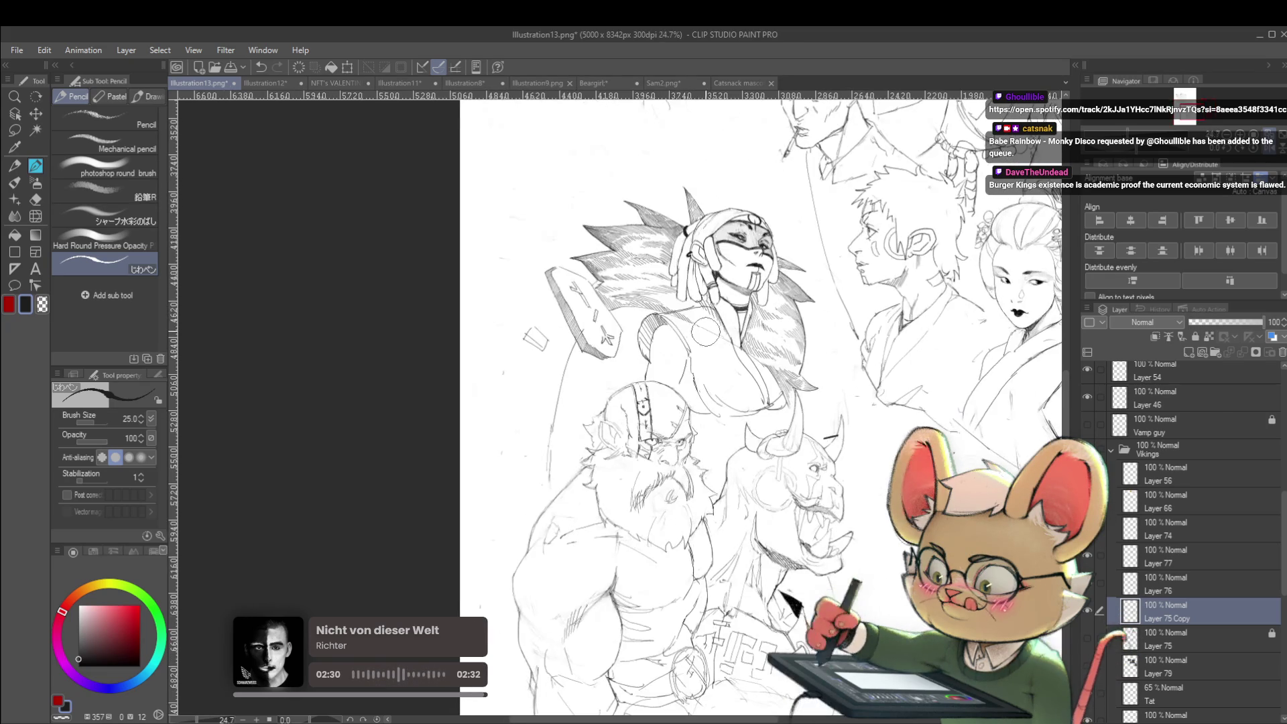
Step: Switch to Layer 76, enlarge the pencil to size 30, and unflip the canvas view
{"action": "left_click", "coordinate": [1157, 586]}
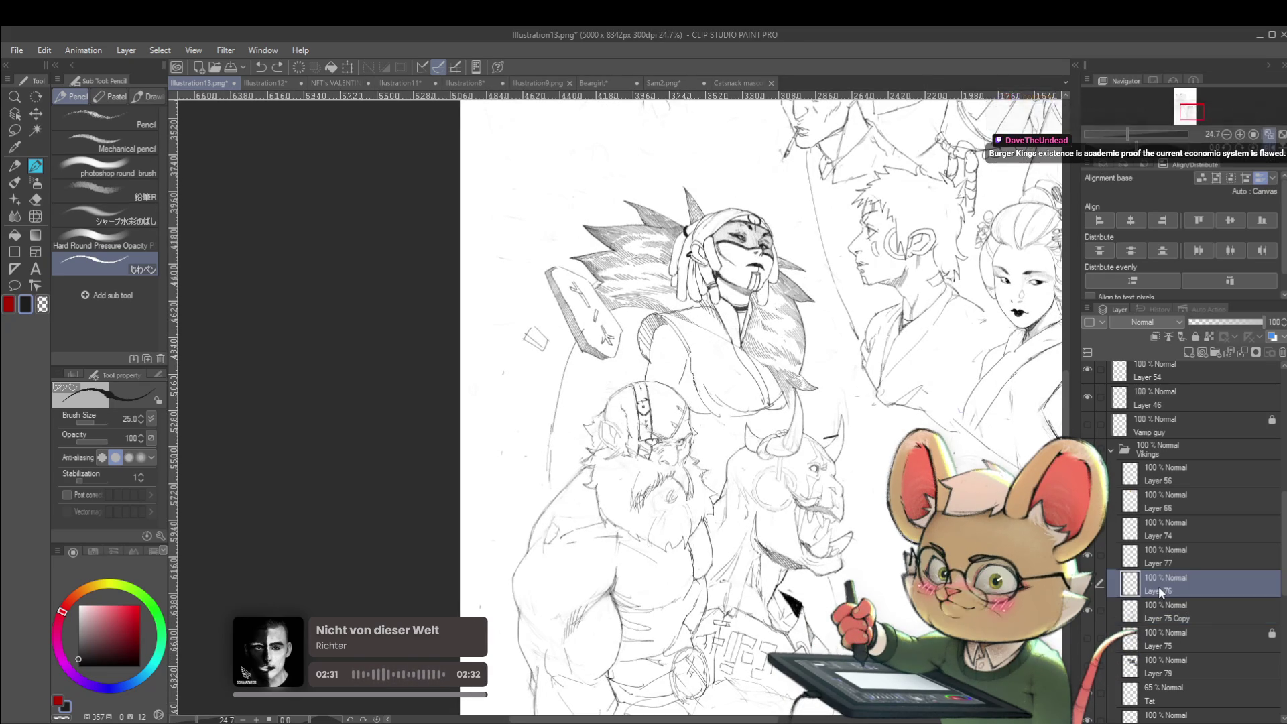
{"action": "key", "text": "bracketright"}
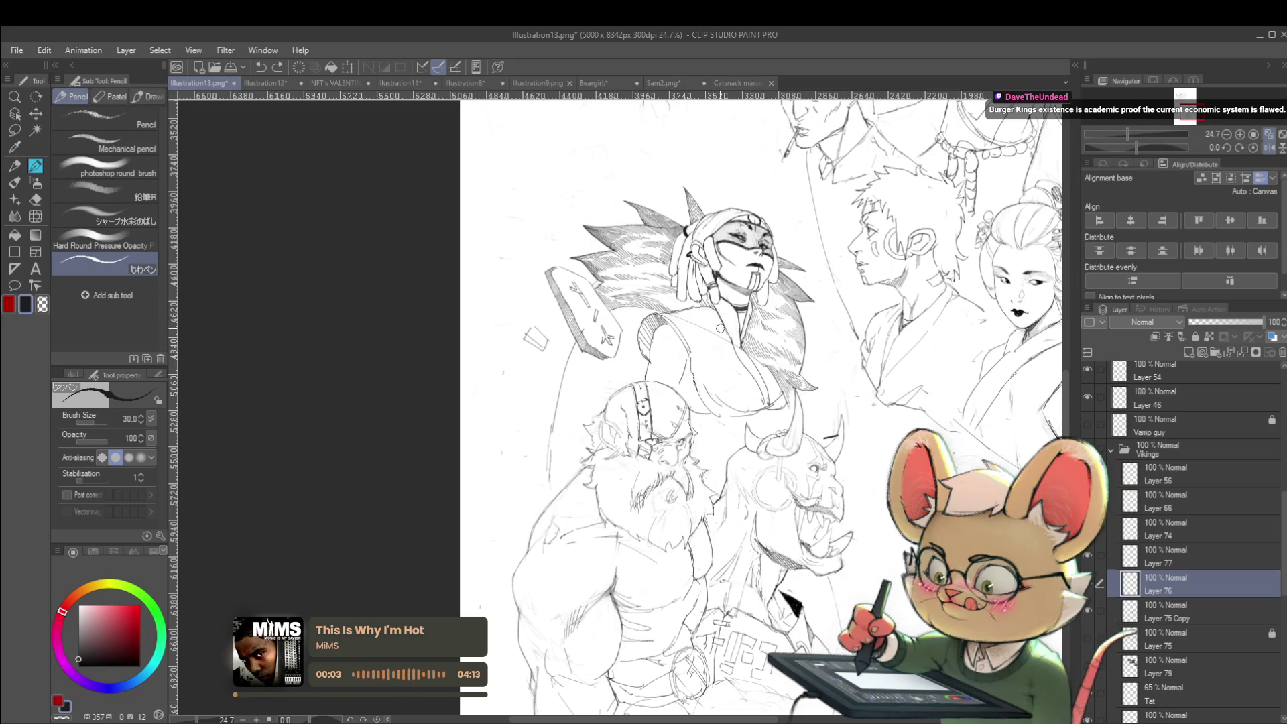
{"action": "scroll", "coordinate": [707, 306], "scroll_direction": "down", "scroll_amount": 3}
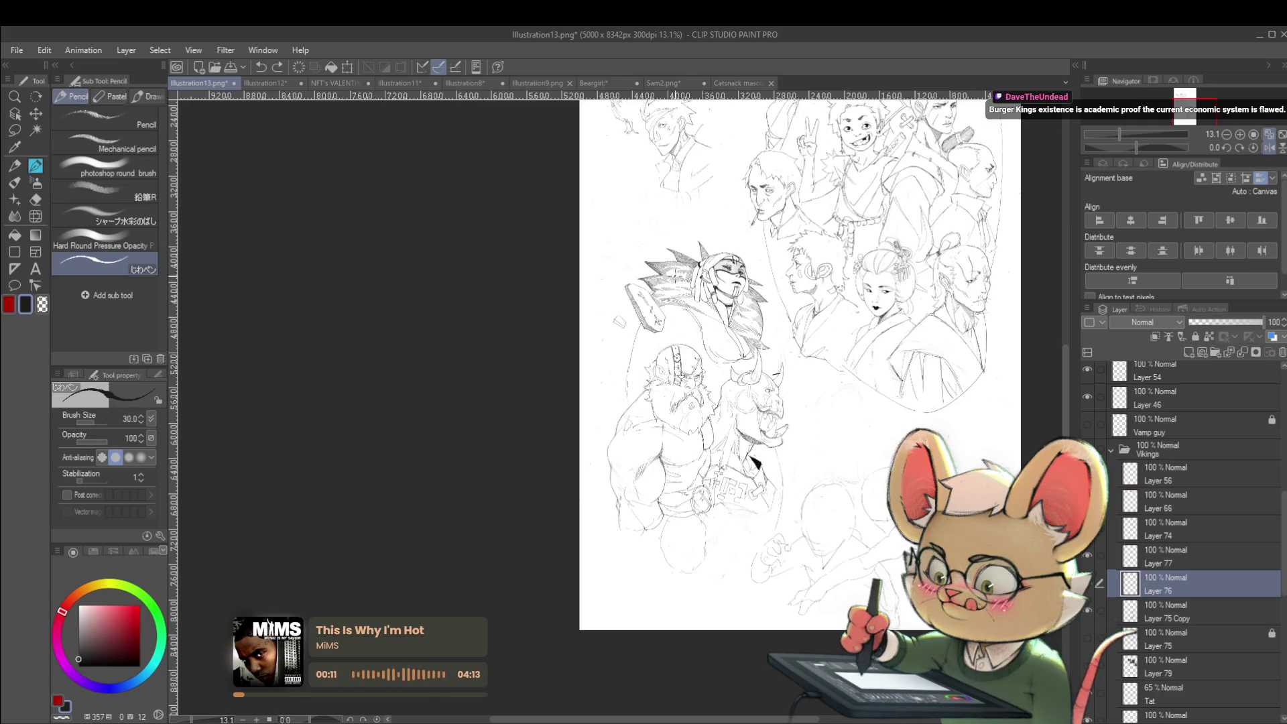
{"action": "scroll", "coordinate": [663, 331], "scroll_direction": "up", "scroll_amount": 3}
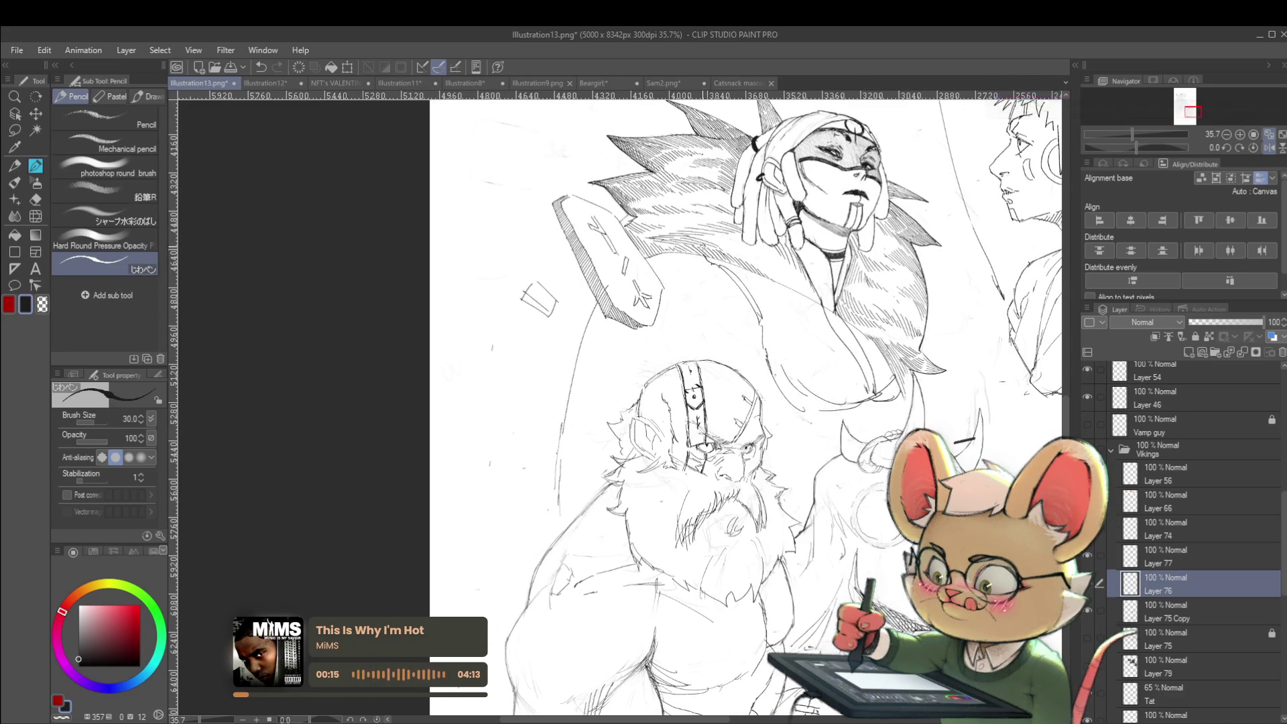
{"action": "scroll", "coordinate": [711, 264], "scroll_direction": "down", "scroll_amount": 3}
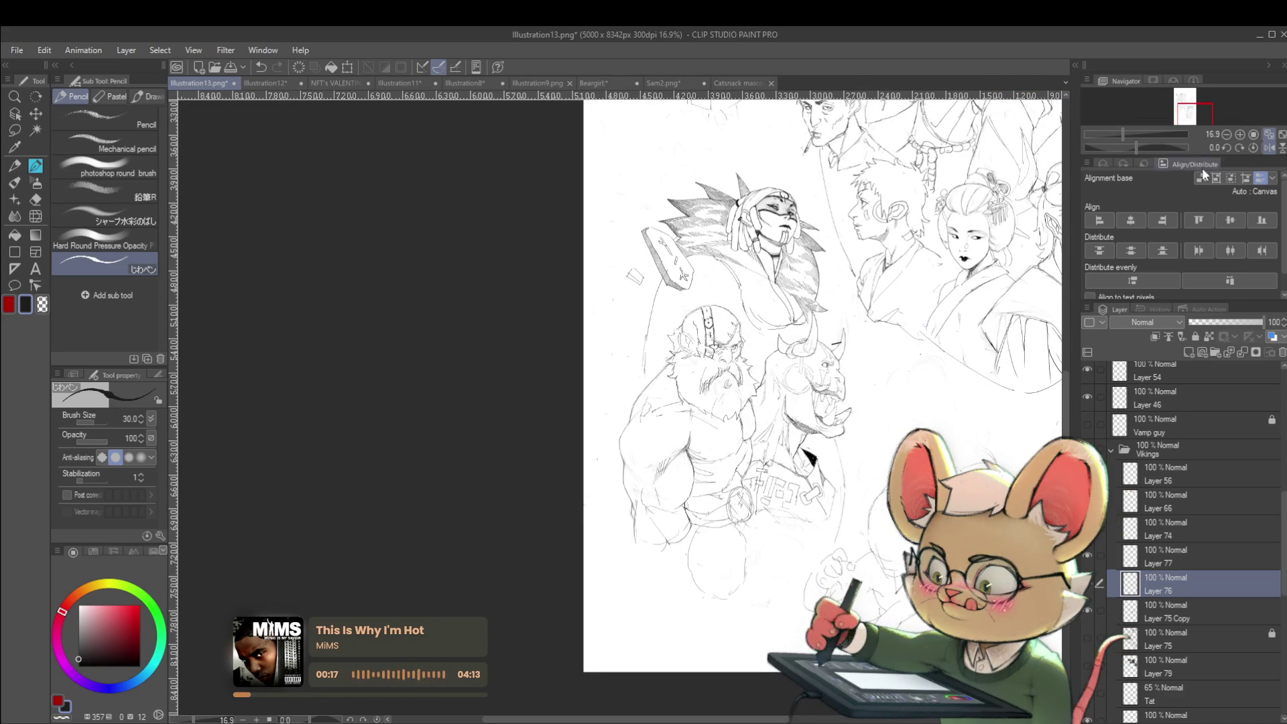
{"action": "left_click", "coordinate": [1278, 132]}
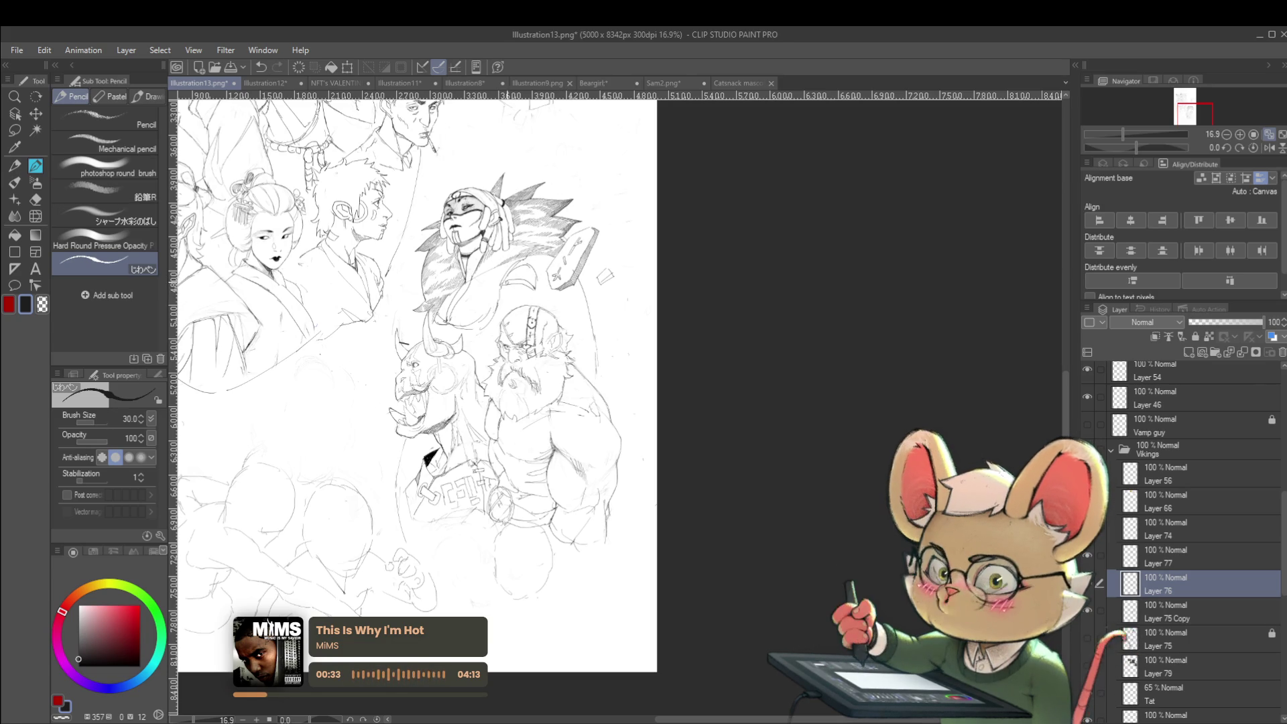
Step: Draw a short vertical pencil stroke and a small mark beside it
{"action": "left_click_drag", "start_coordinate": [499, 286], "coordinate": [500, 318]}
{"action": "left_click_drag", "start_coordinate": [529, 259], "coordinate": [538, 271]}
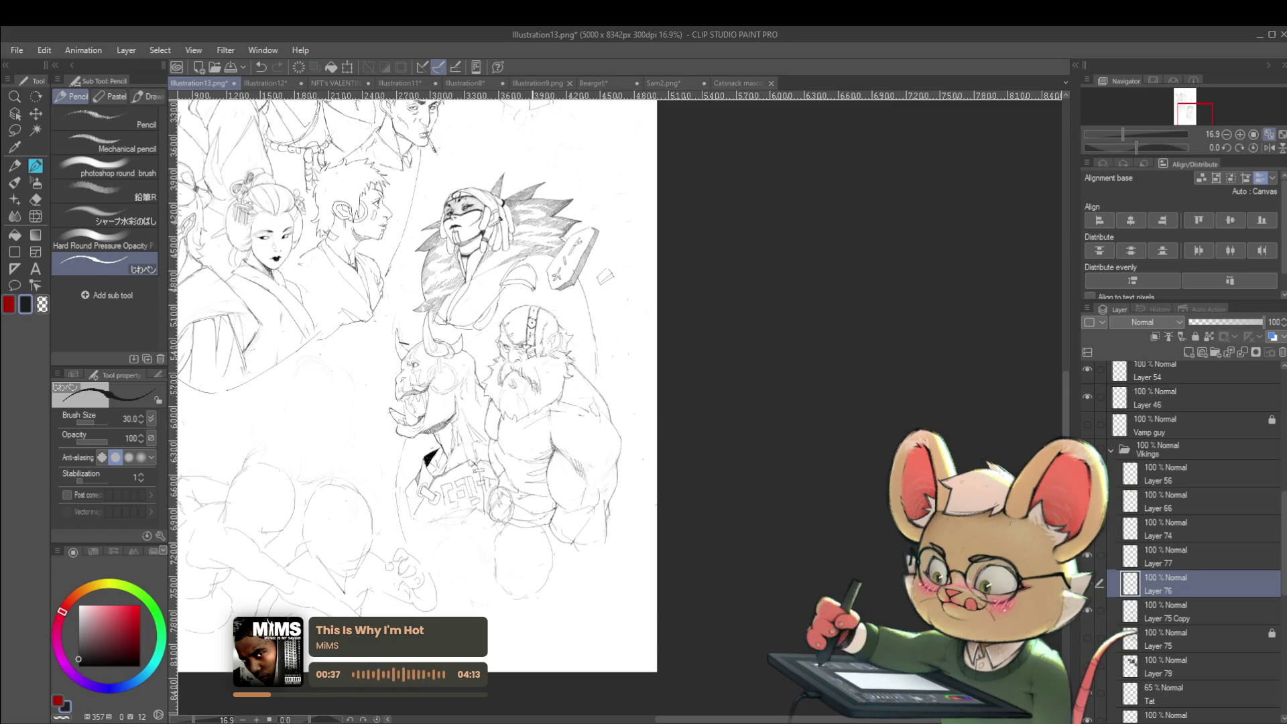
{"action": "scroll", "coordinate": [570, 287], "scroll_direction": "down", "scroll_amount": 2}
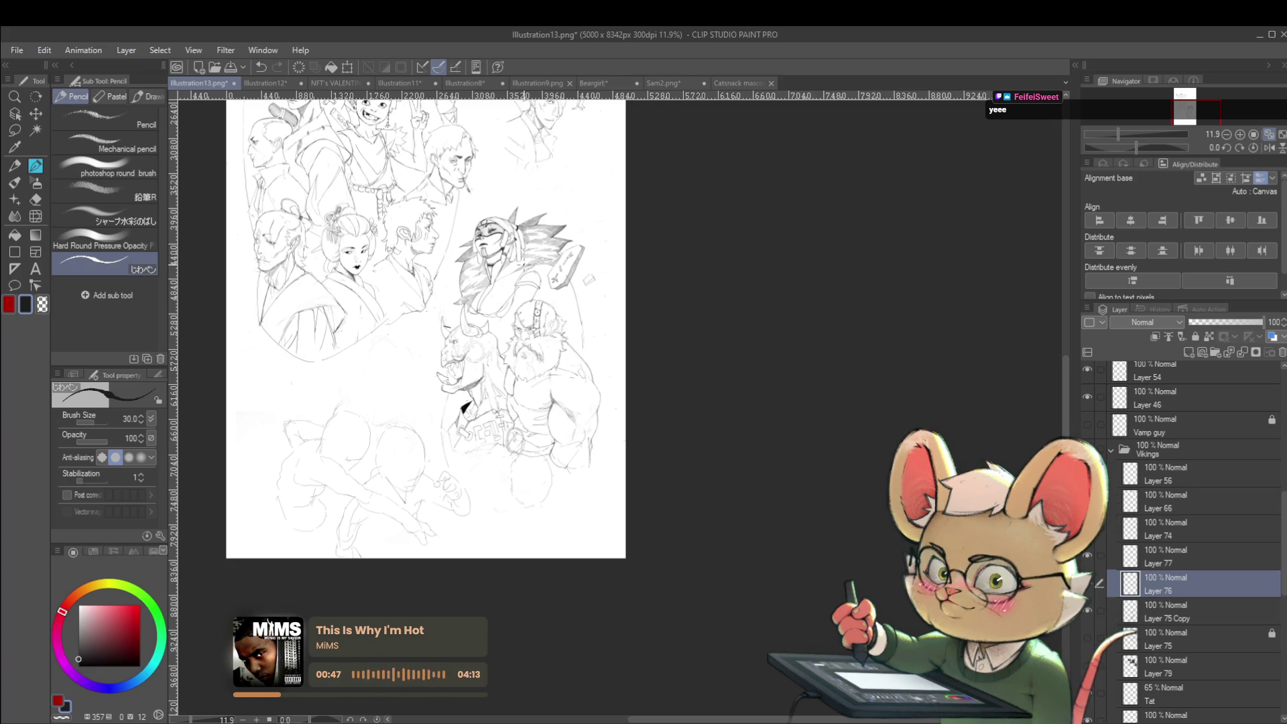
Step: Mirror the view and sketch short strokes beside the orc figure, undoing the last one
{"action": "left_click", "coordinate": [1268, 148]}
{"action": "scroll", "coordinate": [756, 328], "scroll_direction": "up", "scroll_amount": 2}
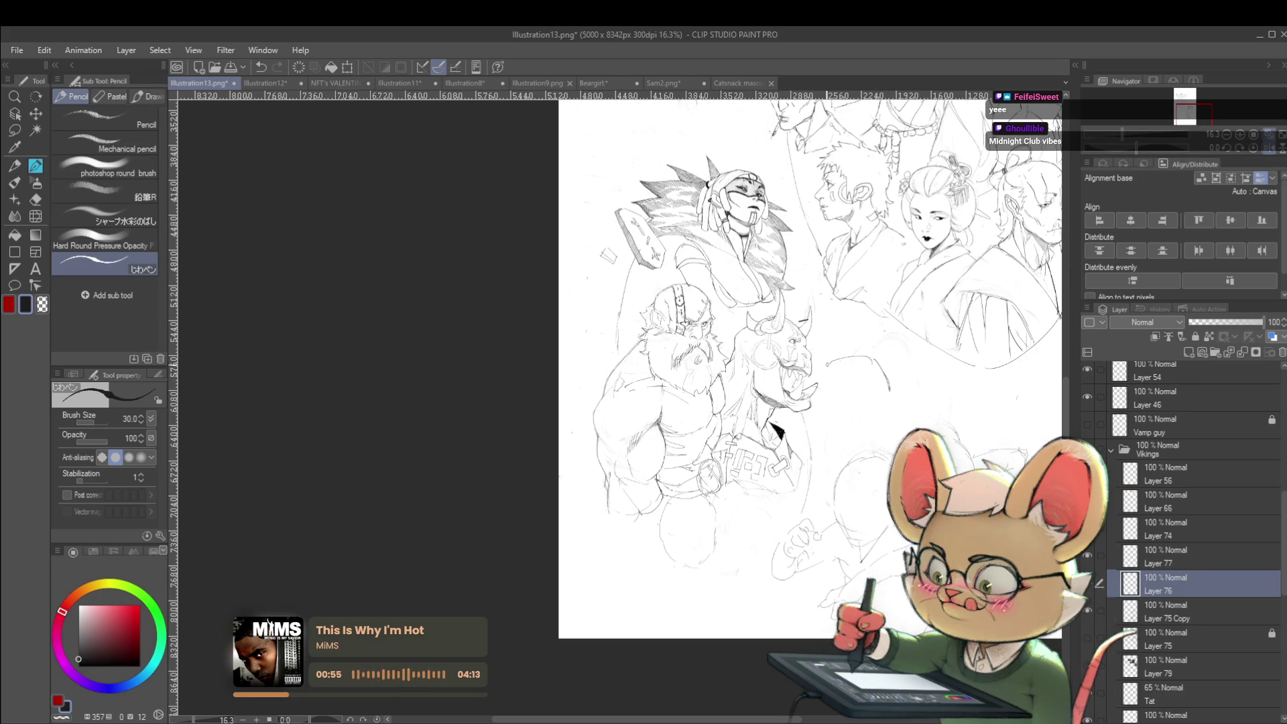
{"action": "mouse_move", "coordinate": [833, 361]}
{"action": "left_mouse_down"}
{"action": "mouse_move", "coordinate": [815, 383]}
{"action": "mouse_move", "coordinate": [878, 382]}
{"action": "left_mouse_up"}
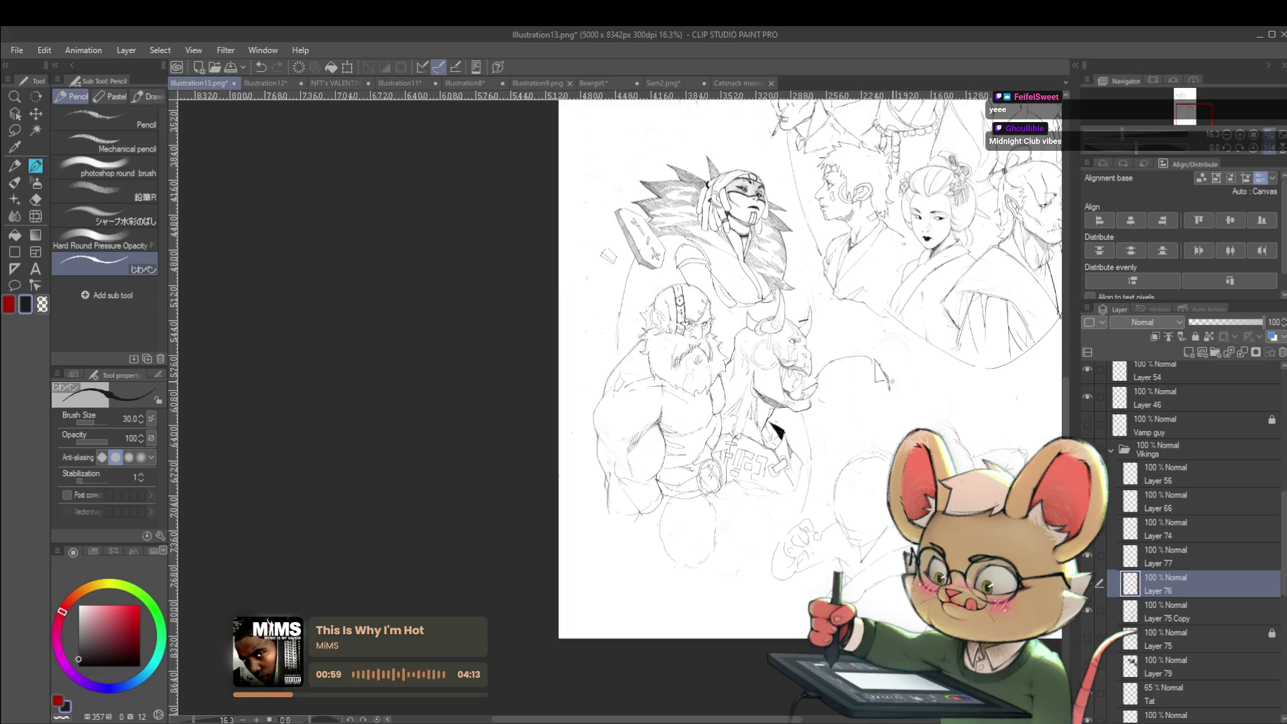
{"action": "left_click_drag", "start_coordinate": [886, 381], "coordinate": [890, 390]}
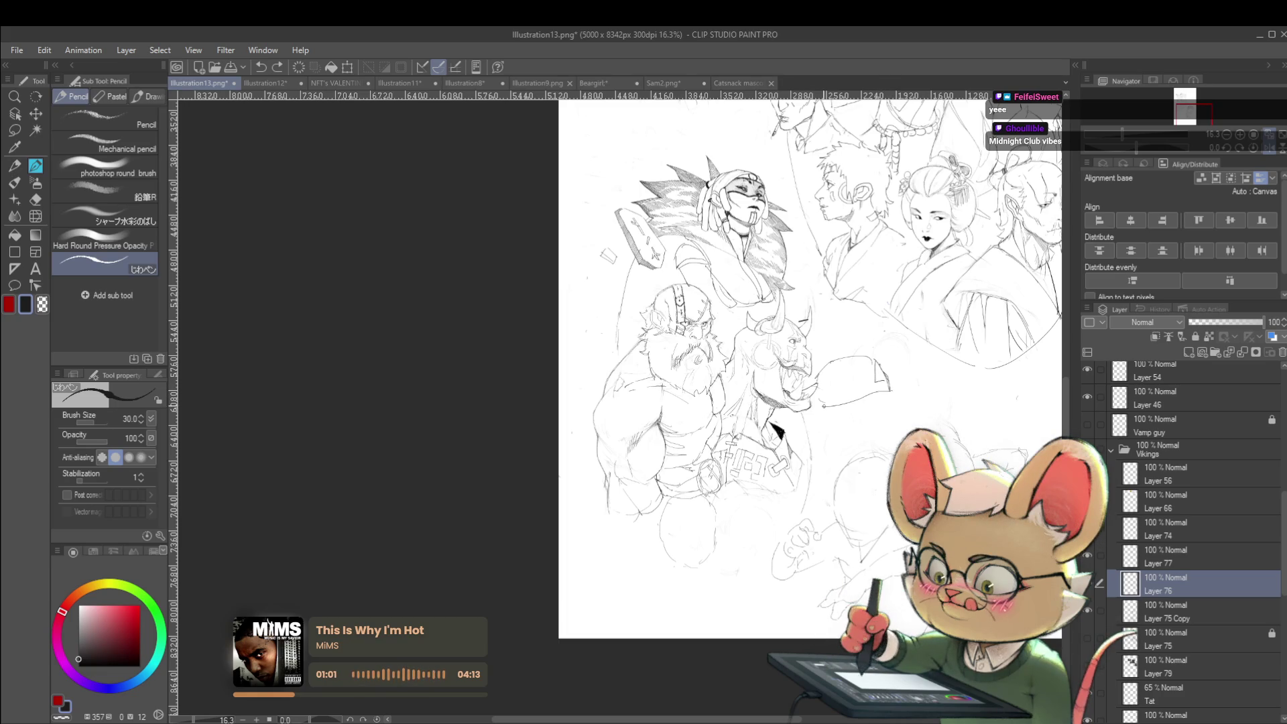
{"action": "key", "text": "ctrl+z"}
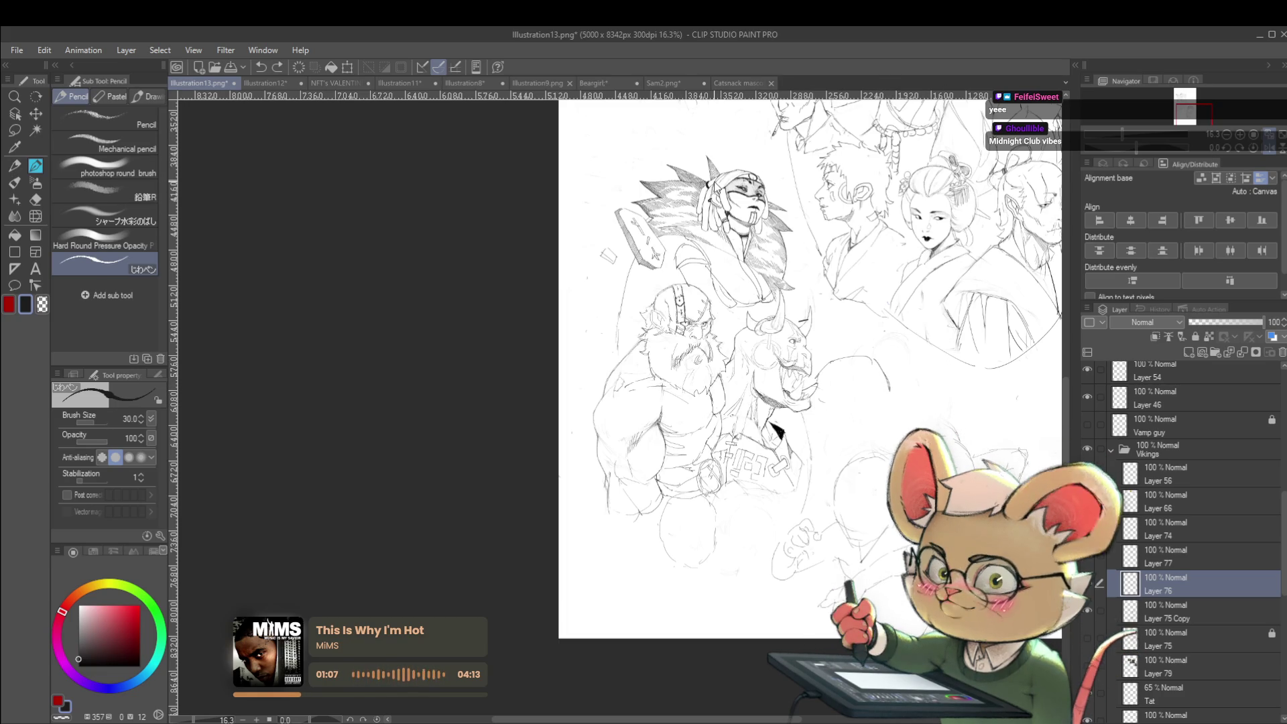
Step: Add a pencil stroke along the top edge of the masked warrior's board
{"action": "scroll", "coordinate": [590, 201], "scroll_direction": "up", "scroll_amount": 3}
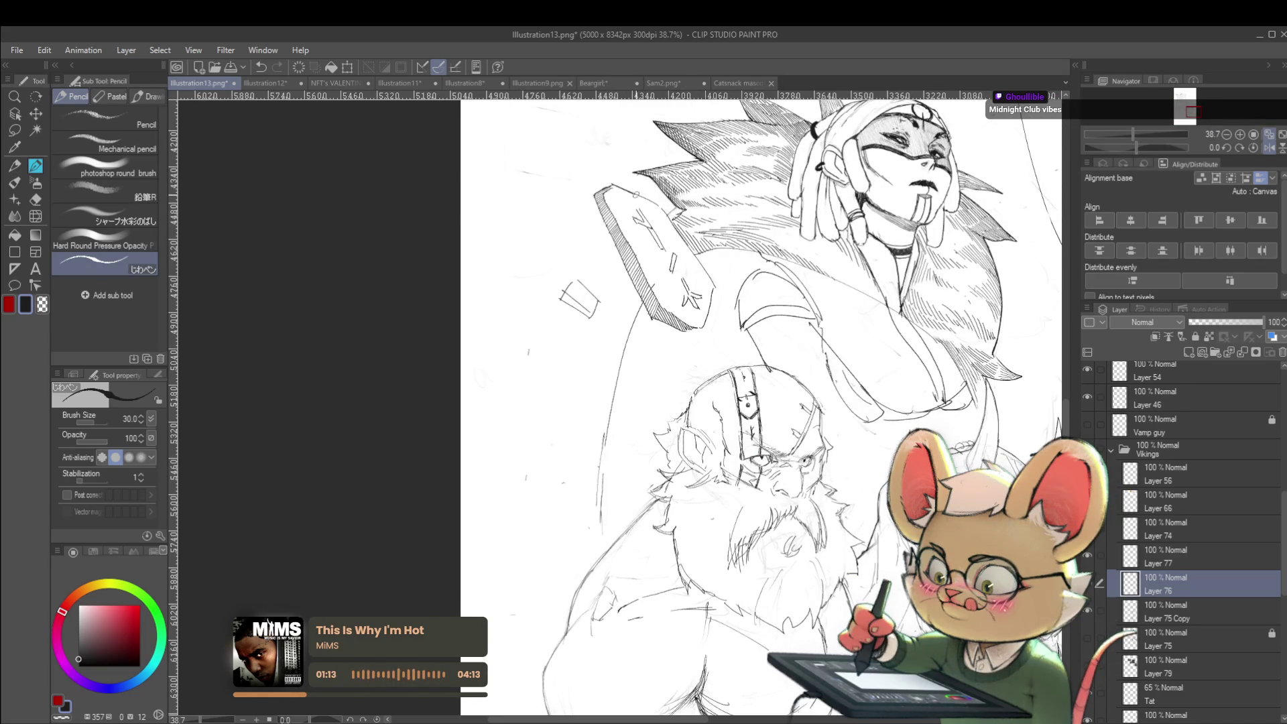
{"action": "left_click_drag", "start_coordinate": [619, 187], "coordinate": [656, 203]}
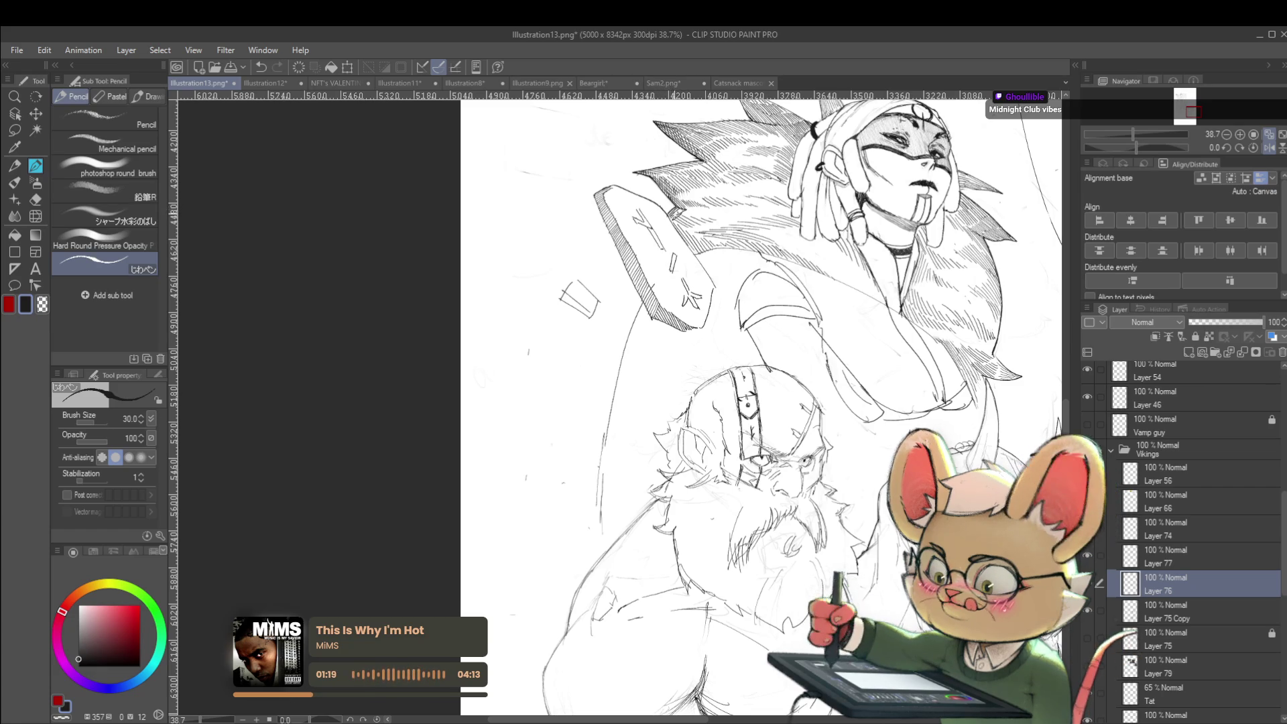
{"action": "scroll", "coordinate": [676, 213], "scroll_direction": "down", "scroll_amount": 4}
Step: Mirror the canvas, zoom and pan across the sketch page, then flip it back to review
{"action": "scroll", "coordinate": [901, 174], "scroll_direction": "down", "scroll_amount": 1}
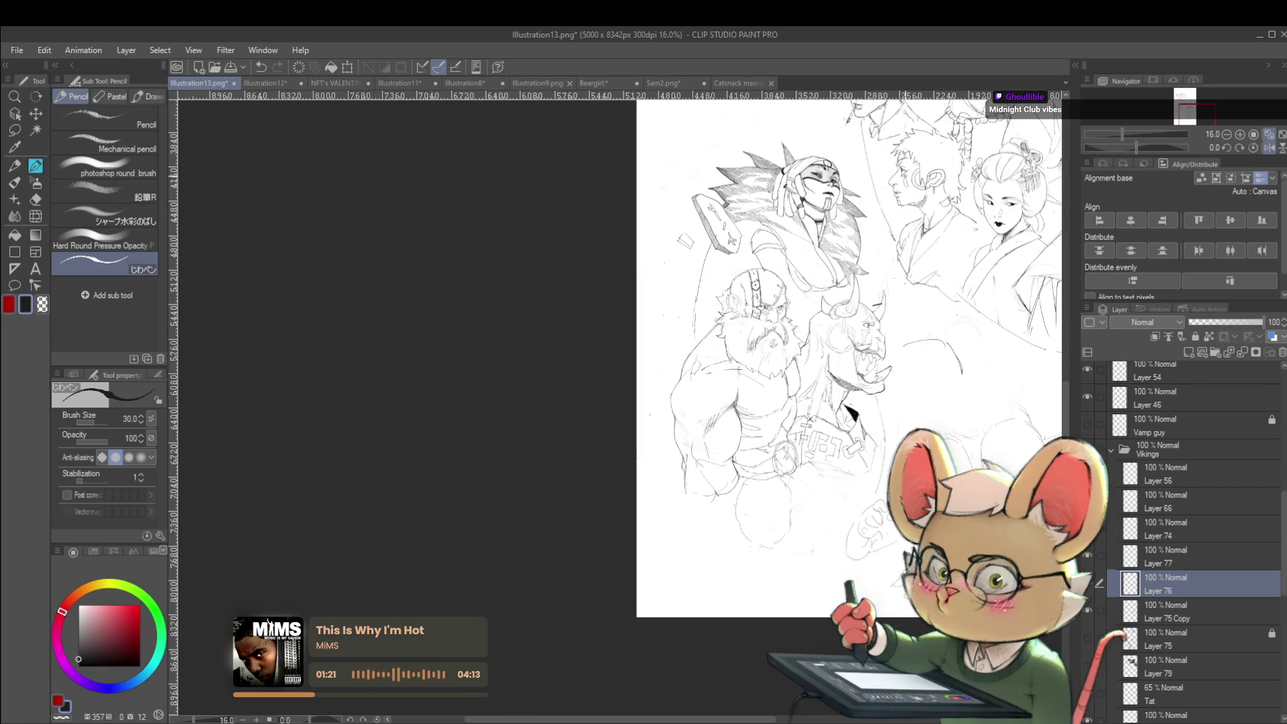
{"action": "left_click", "coordinate": [1269, 147]}
{"action": "scroll", "coordinate": [577, 204], "scroll_direction": "up", "scroll_amount": 4}
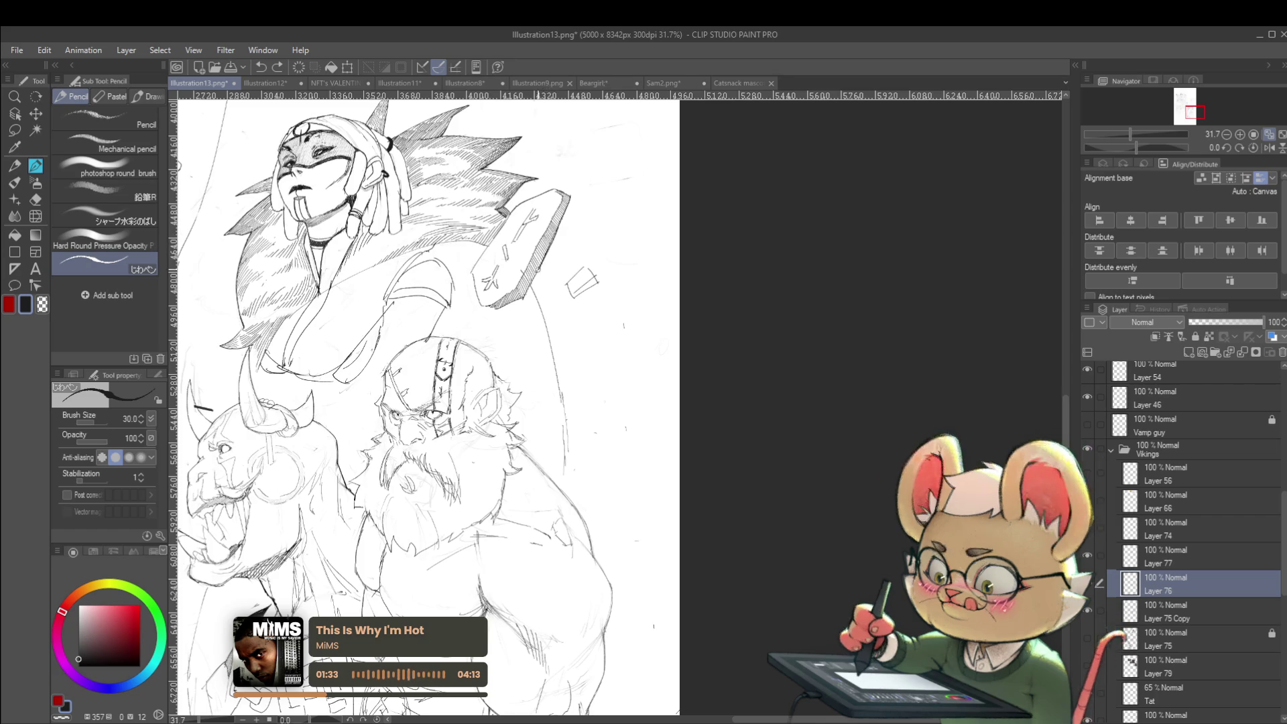
{"action": "scroll", "coordinate": [568, 248], "scroll_direction": "down", "scroll_amount": 3}
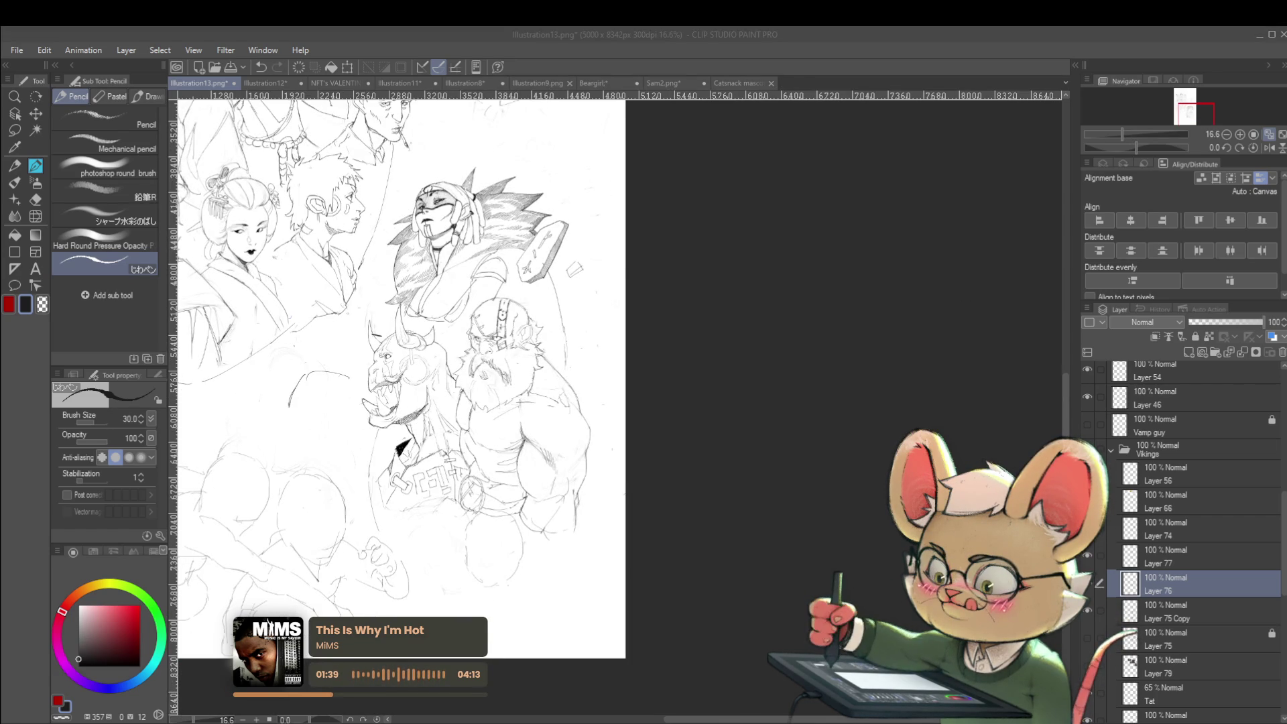
{"action": "key", "text": "h"}
{"action": "scroll", "coordinate": [699, 321], "scroll_direction": "up", "scroll_amount": 3}
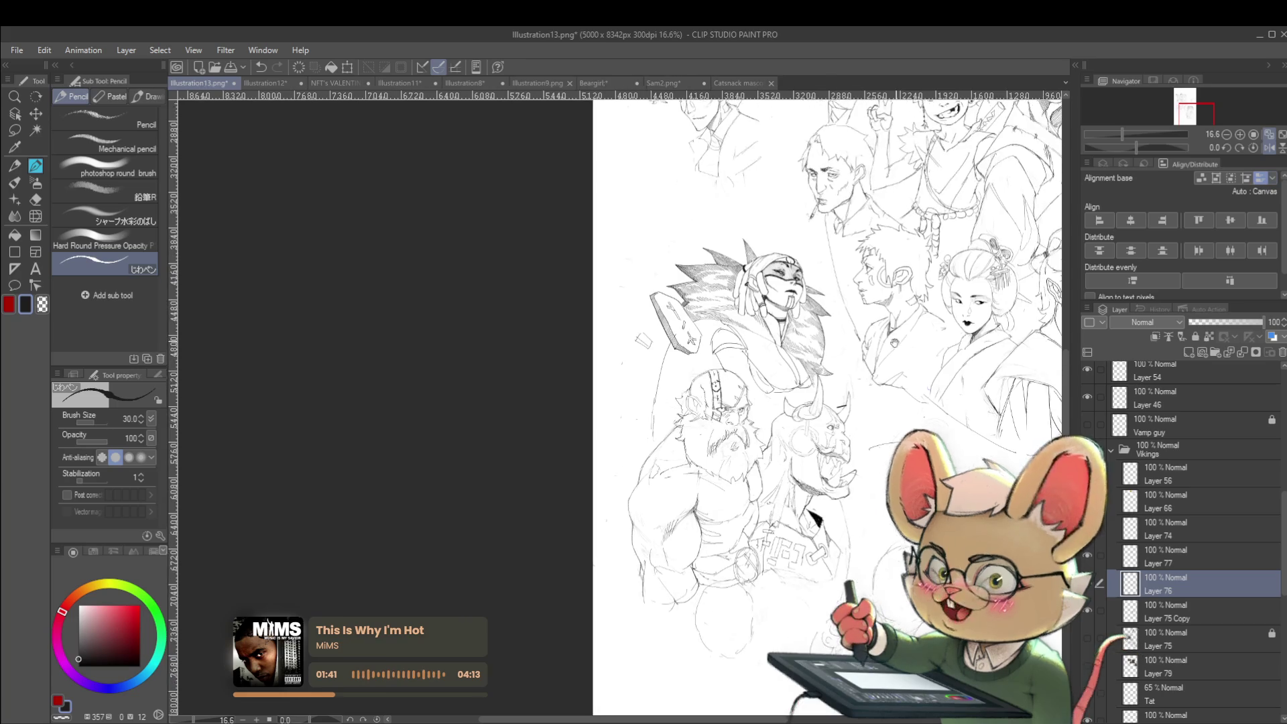
{"action": "scroll", "coordinate": [699, 321], "scroll_direction": "up", "scroll_amount": 1}
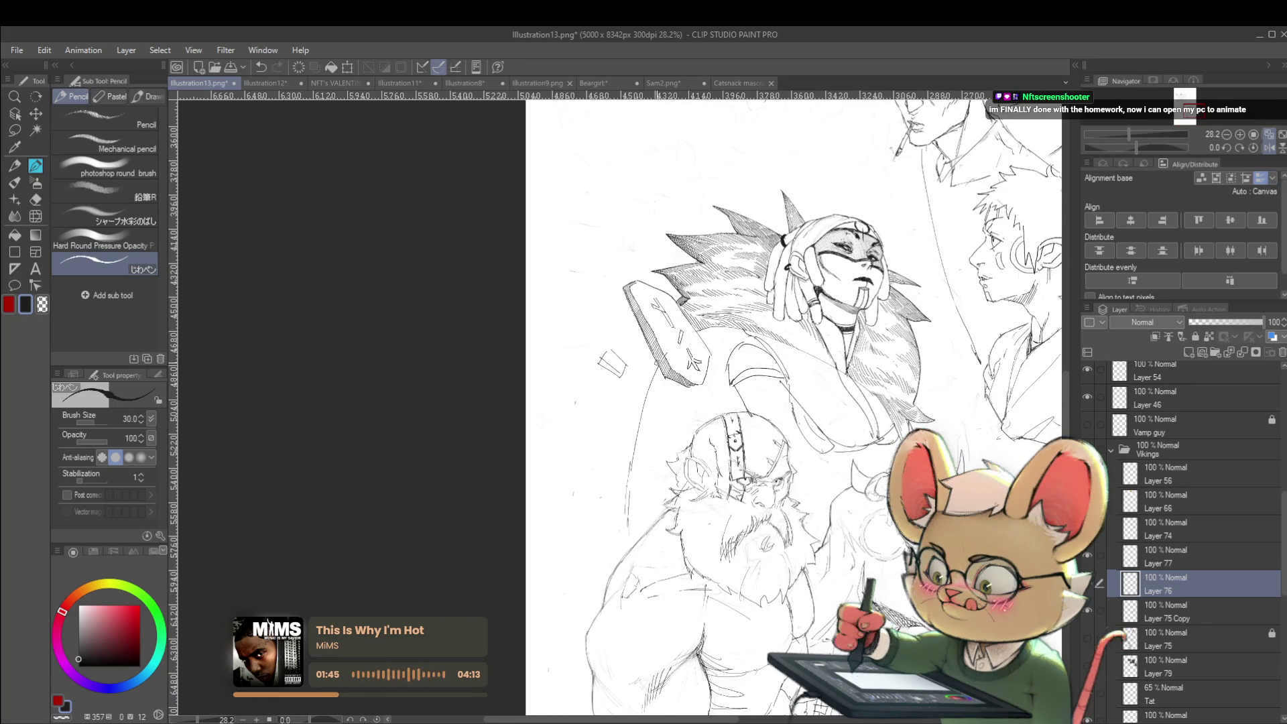
{"action": "scroll", "coordinate": [614, 299], "scroll_direction": "down", "scroll_amount": 4}
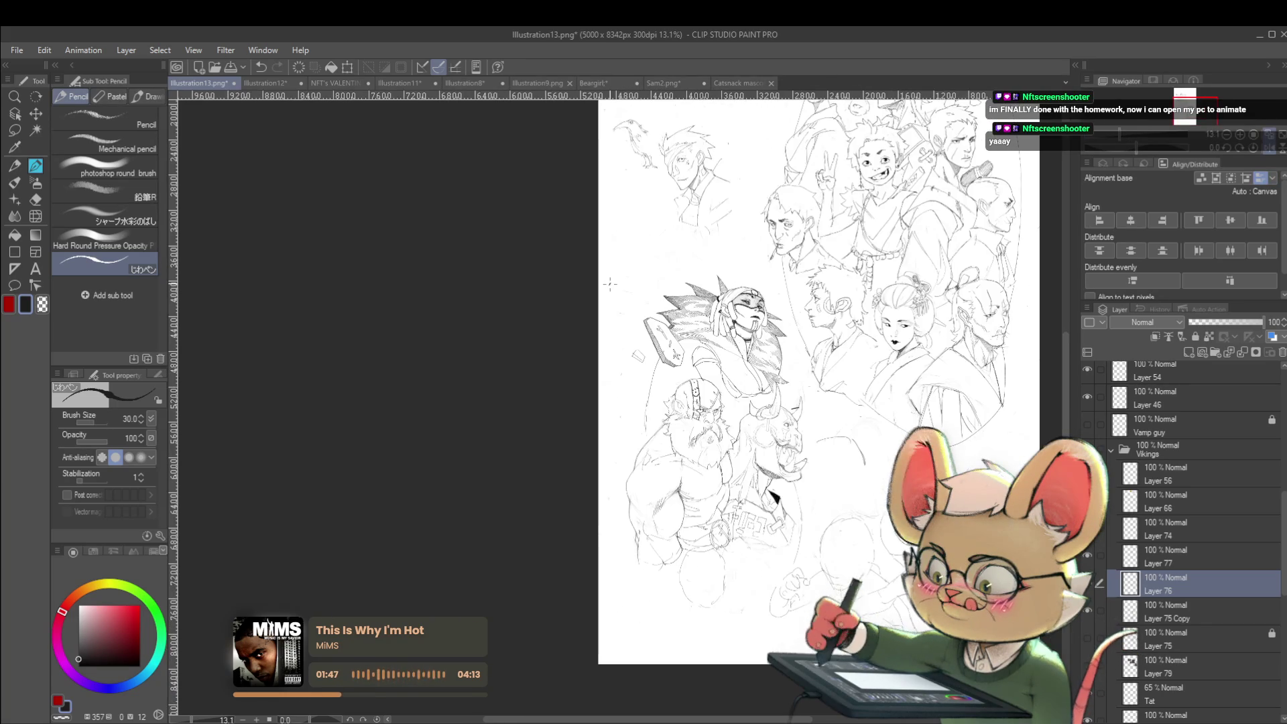
{"action": "left_click_drag", "start_coordinate": [609, 284], "coordinate": [594, 280]}
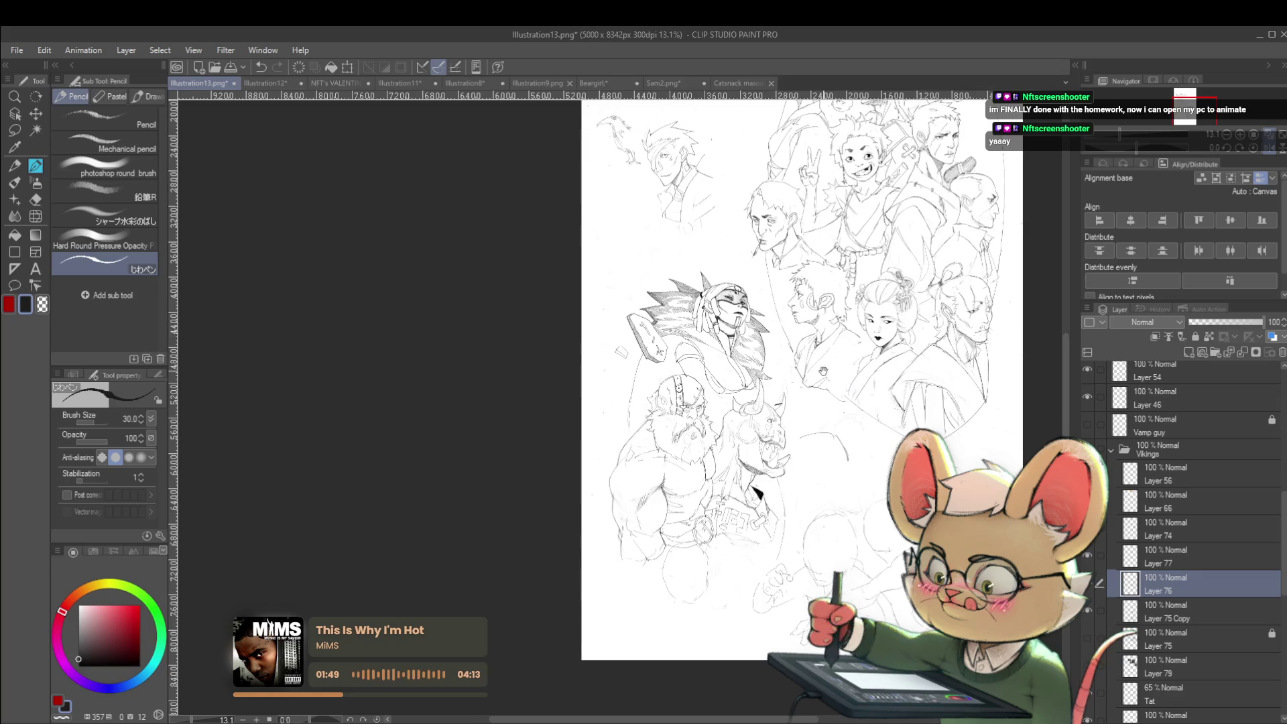
{"action": "left_click_drag", "start_coordinate": [822, 371], "coordinate": [814, 380]}
{"action": "scroll", "coordinate": [630, 382], "scroll_direction": "up", "scroll_amount": 3}
Step: Browse Layer 75 Copy, Layer 77, Tat and Layer 58 Copy 6/5, and compare the hatching by undo/redo
{"action": "left_click", "coordinate": [1163, 618]}
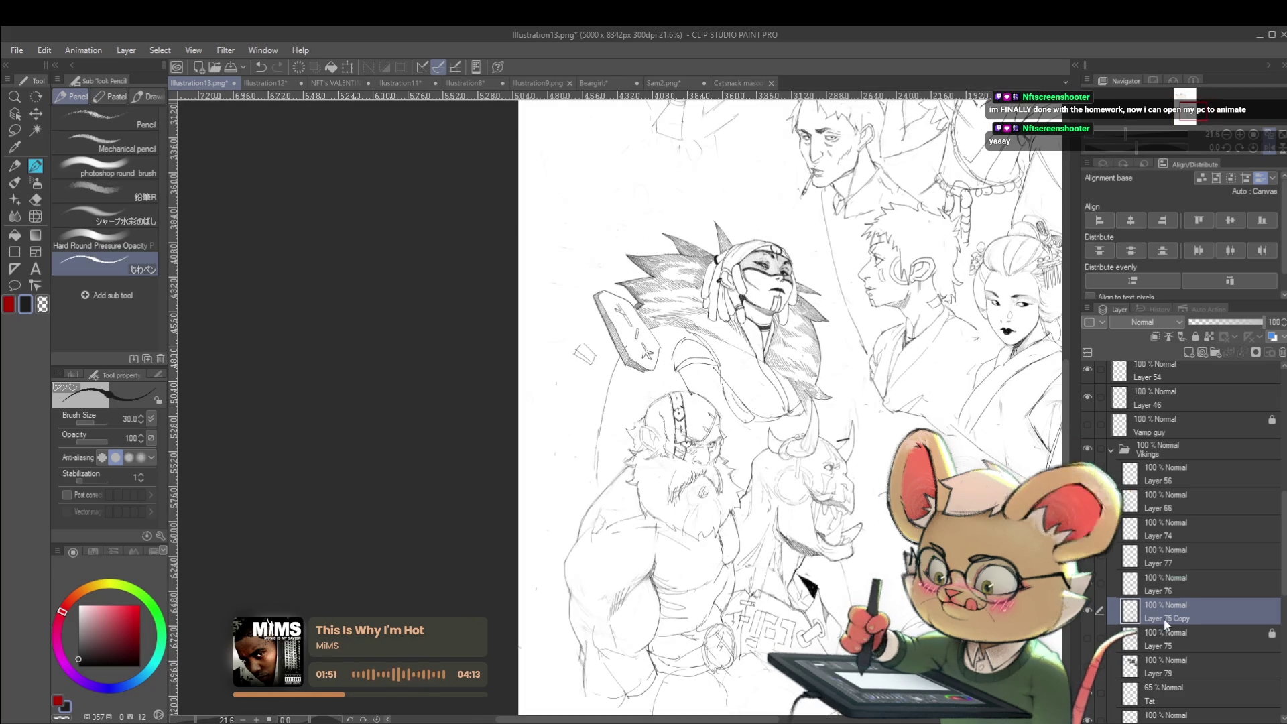
{"action": "left_click", "coordinate": [1181, 562]}
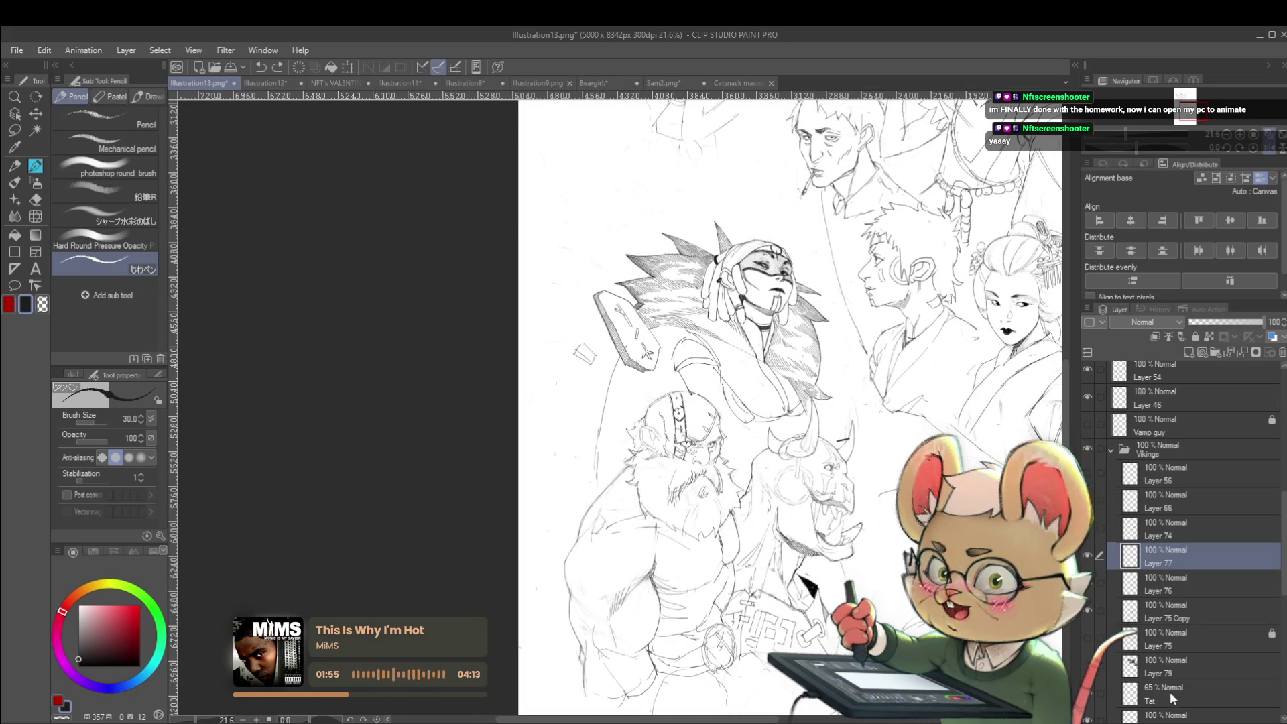
{"action": "left_click", "coordinate": [584, 352], "text": "ctrl+shift"}
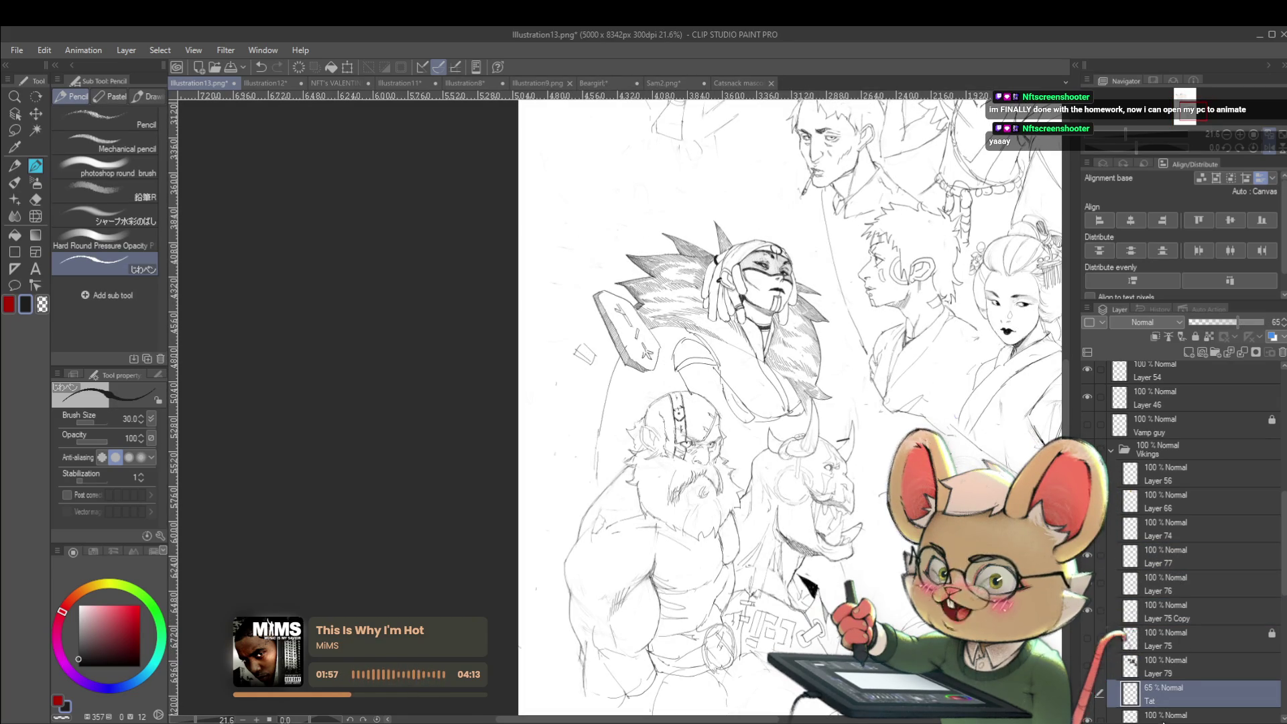
{"action": "left_click", "coordinate": [572, 321], "text": "ctrl+shift"}
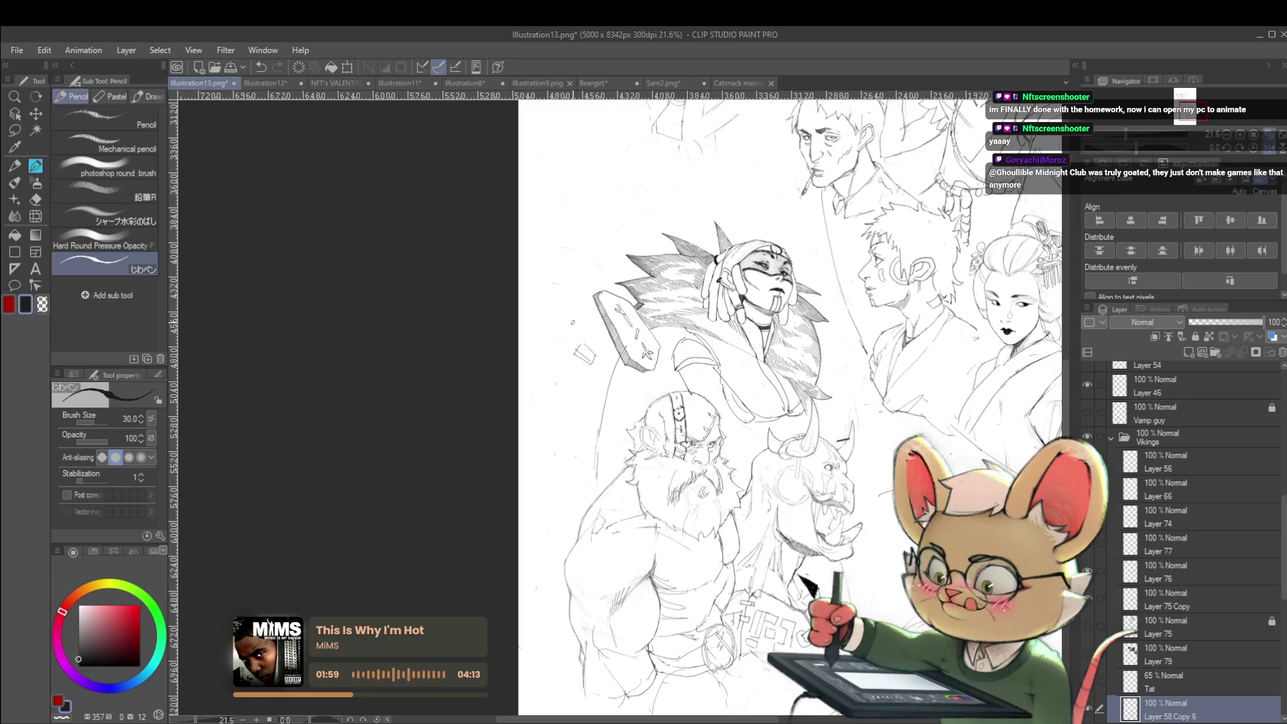
{"action": "scroll", "coordinate": [1182, 603], "scroll_direction": "down", "scroll_amount": 3}
{"action": "left_click", "coordinate": [1182, 684]}
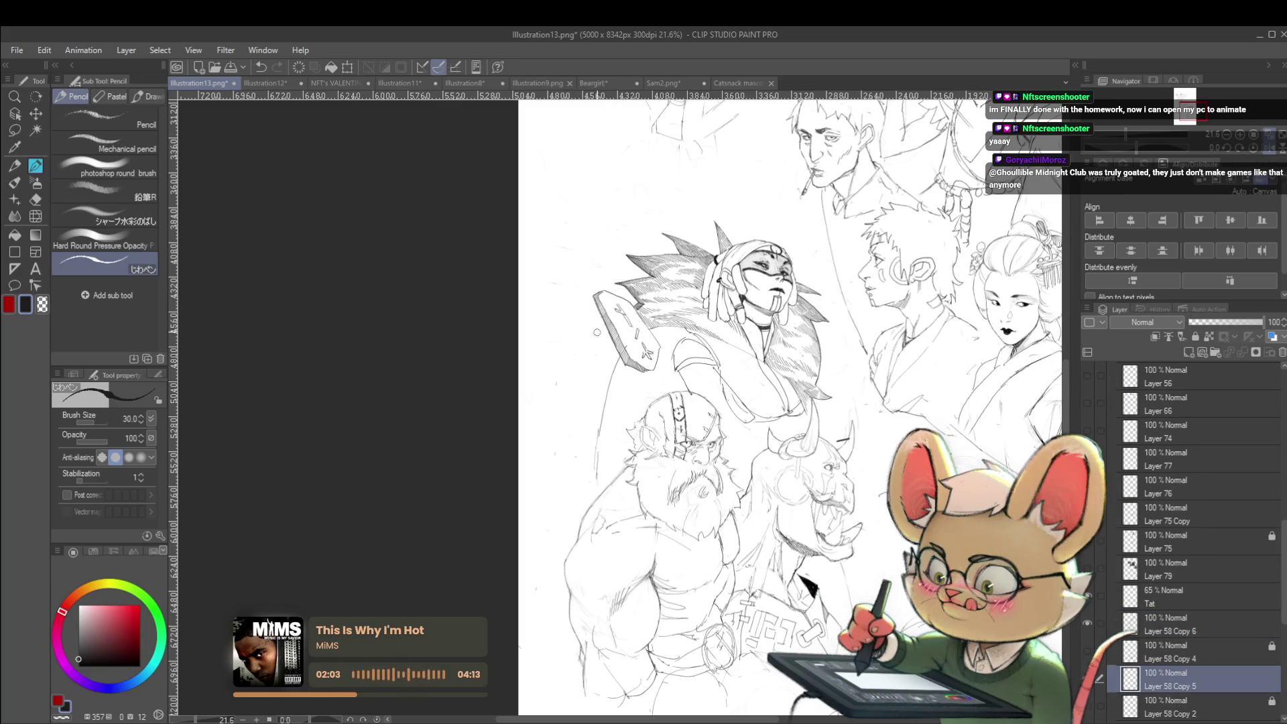
{"action": "scroll", "coordinate": [596, 332], "scroll_direction": "down", "scroll_amount": 2}
{"action": "scroll", "coordinate": [703, 346], "scroll_direction": "up", "scroll_amount": 2}
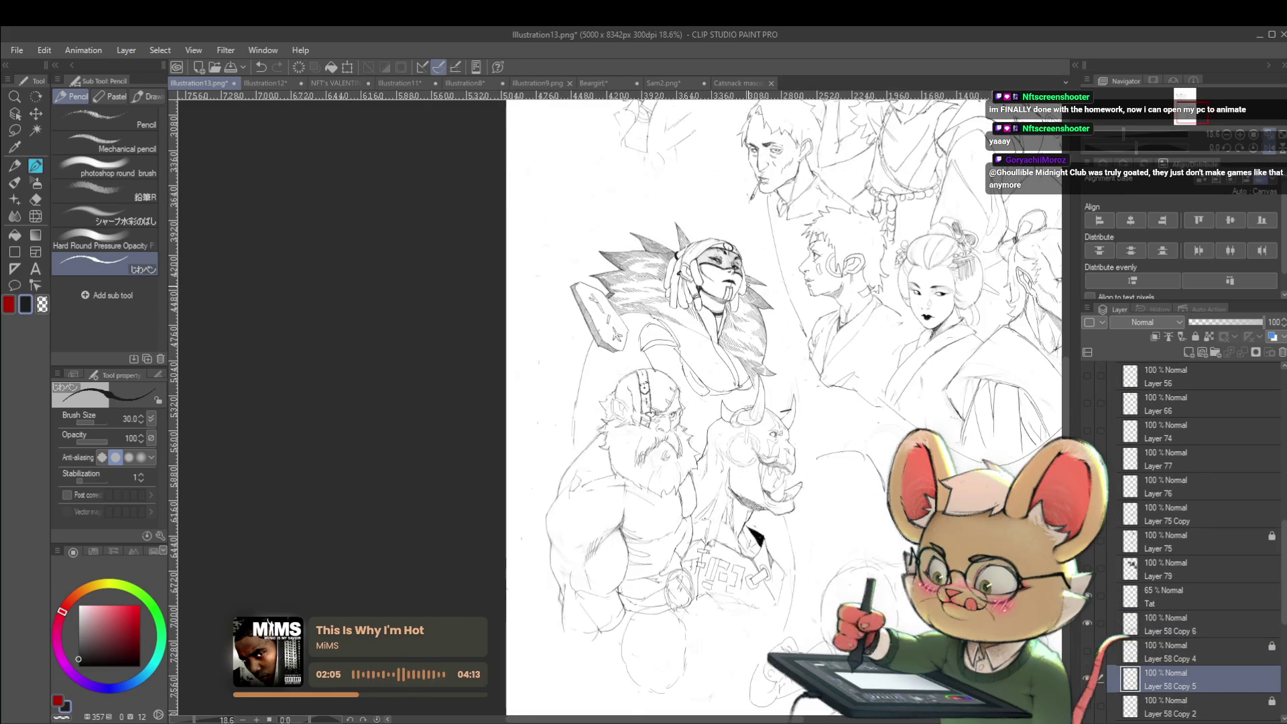
{"action": "scroll", "coordinate": [741, 342], "scroll_direction": "up", "scroll_amount": 2}
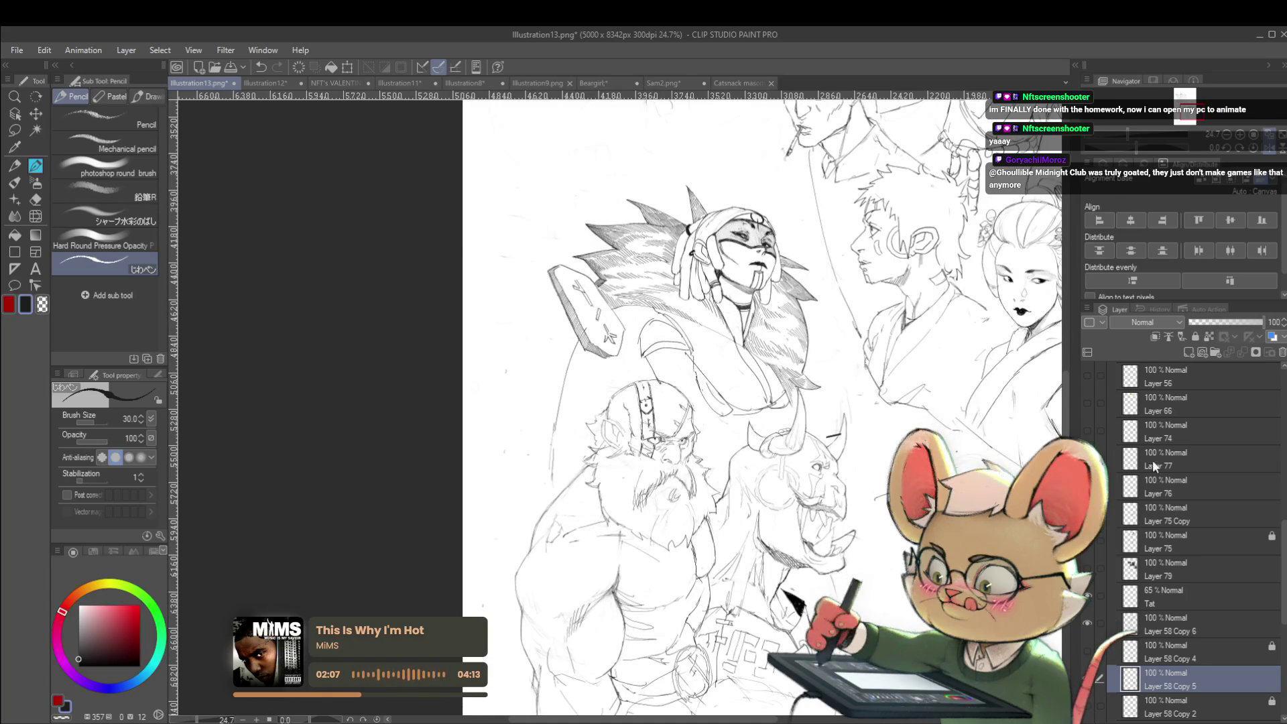
{"action": "key", "text": "ctrl+z"}
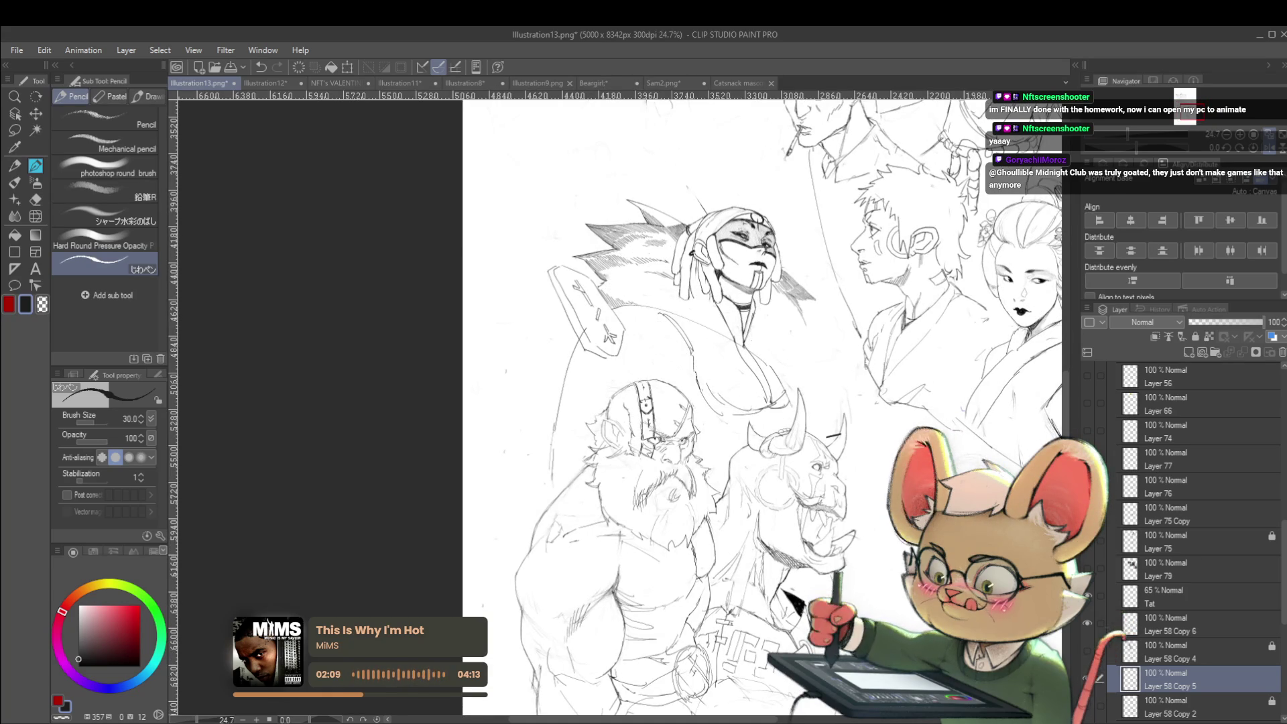
{"action": "key", "text": "ctrl+y"}
Step: Delete Layer 77 from the Vikings group and recentre the sketch page
{"action": "left_click", "coordinate": [1157, 484]}
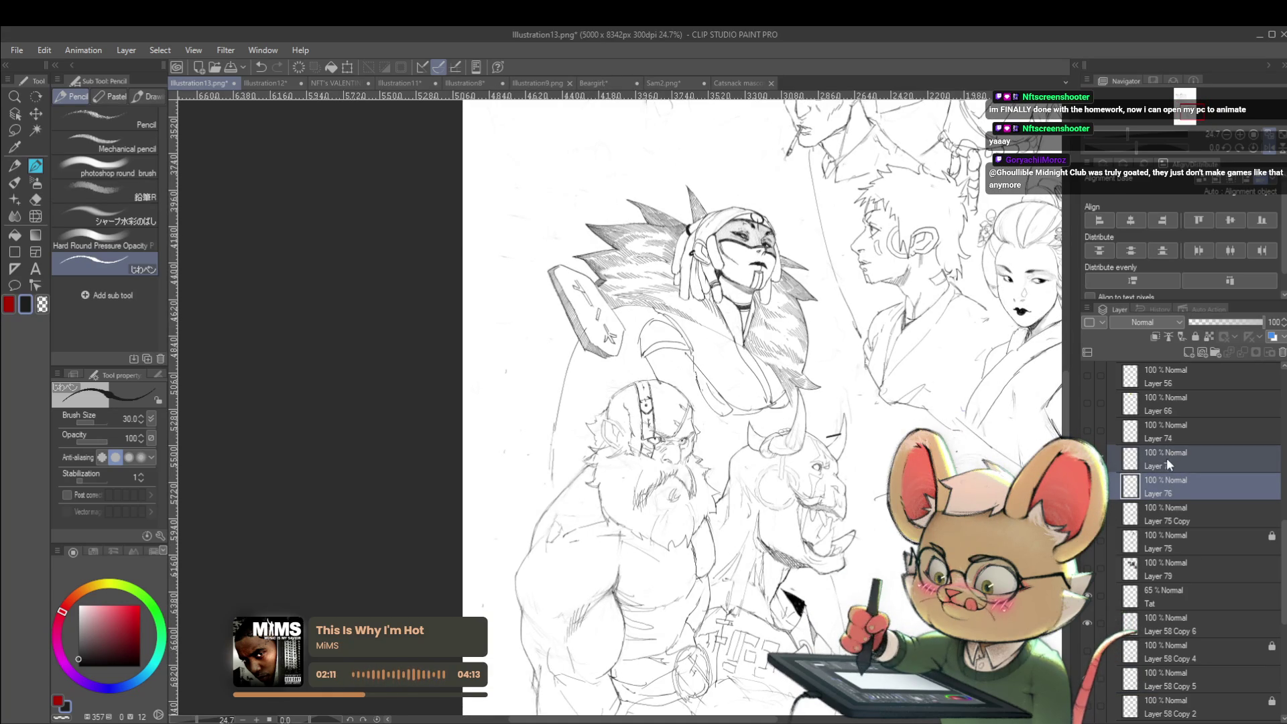
{"action": "key", "text": "shift+alt+e"}
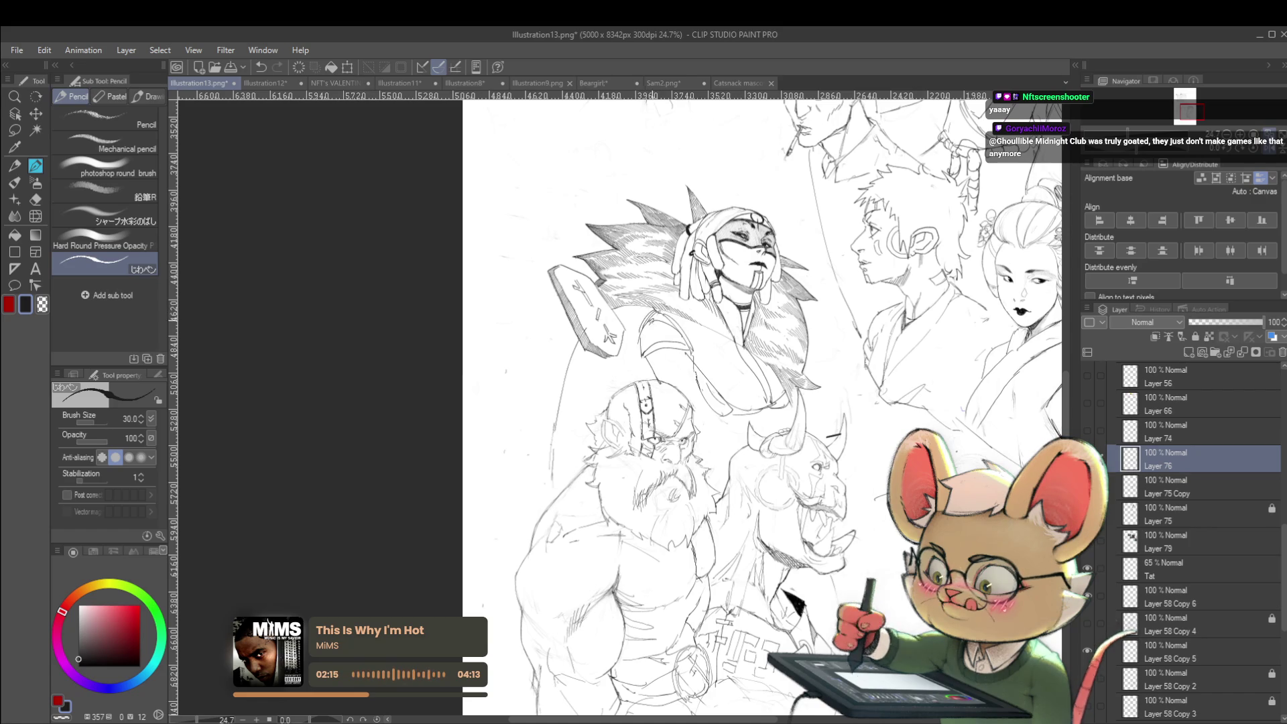
{"action": "scroll", "coordinate": [732, 358], "scroll_direction": "down", "scroll_amount": 2}
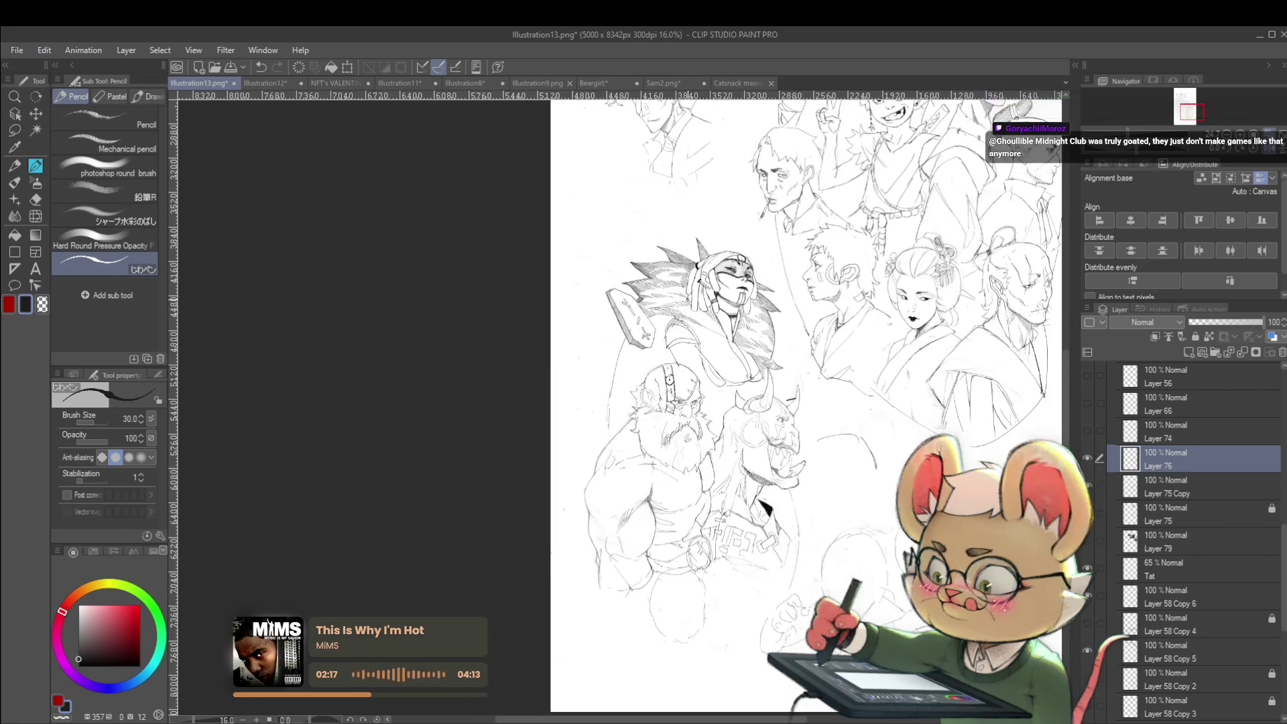
{"action": "left_click_drag", "start_coordinate": [977, 470], "coordinate": [959, 459]}
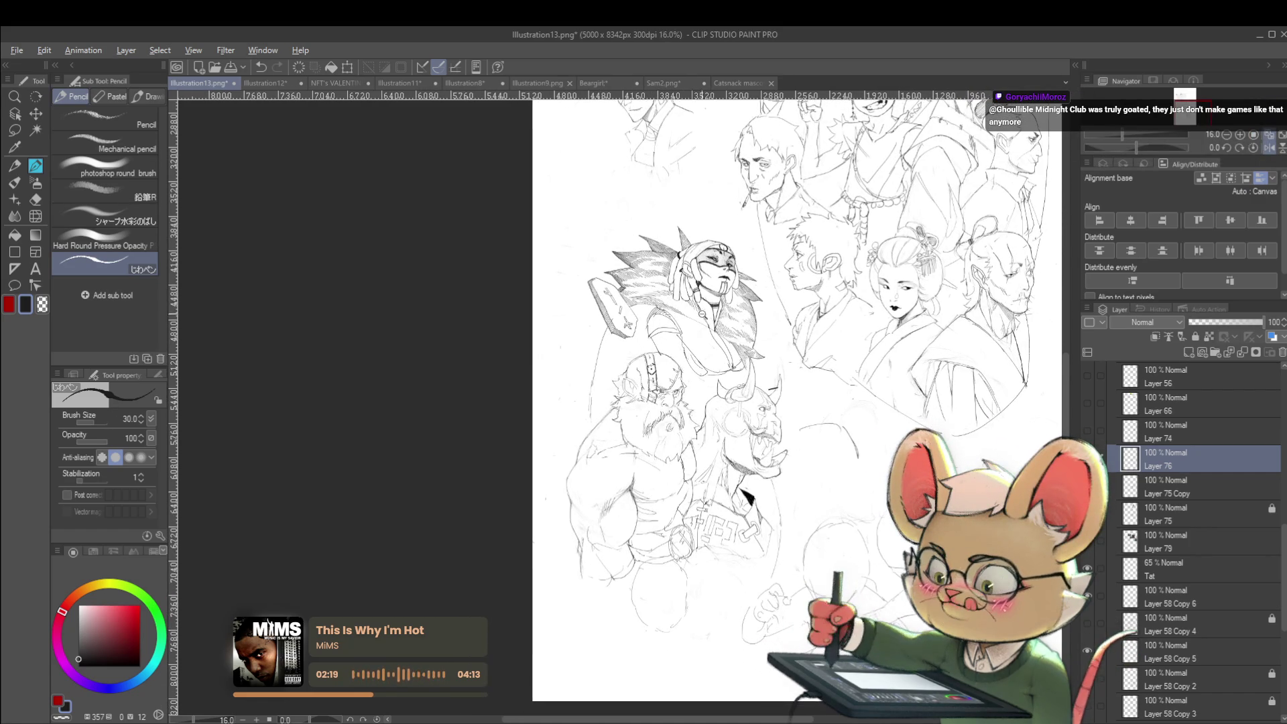
{"action": "scroll", "coordinate": [705, 339], "scroll_direction": "up", "scroll_amount": 1}
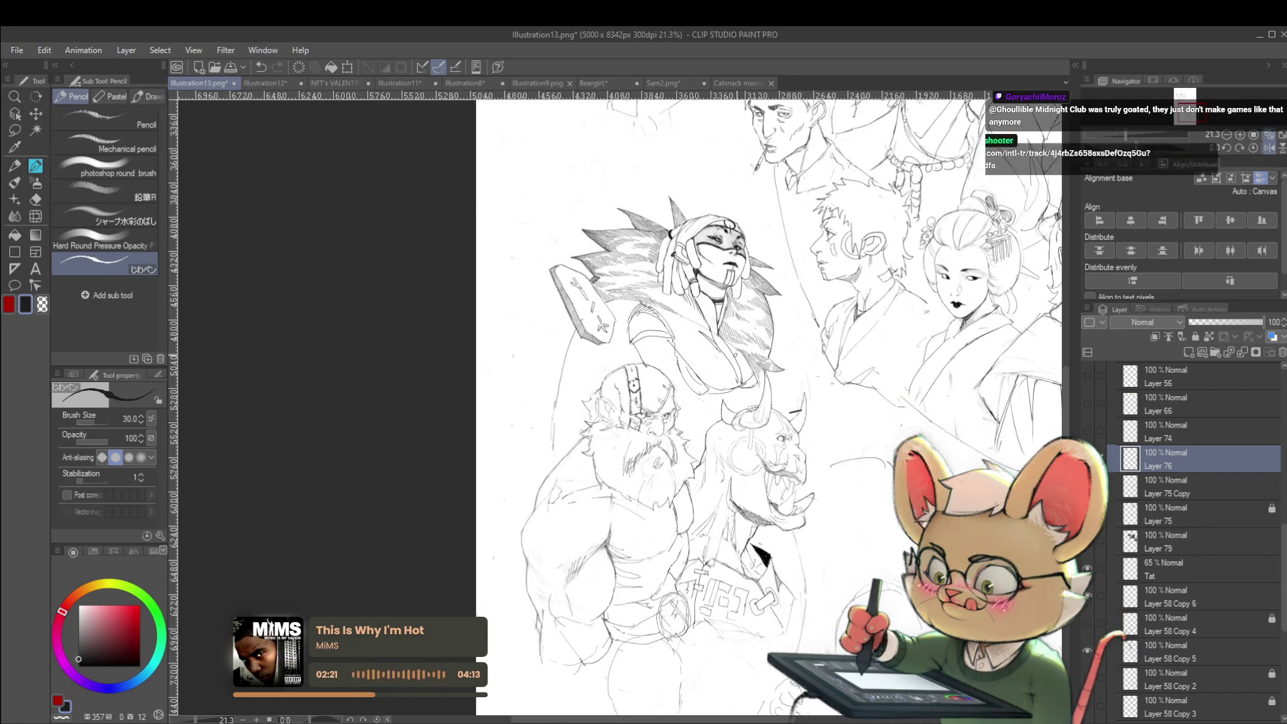
{"action": "scroll", "coordinate": [755, 364], "scroll_direction": "down", "scroll_amount": 1}
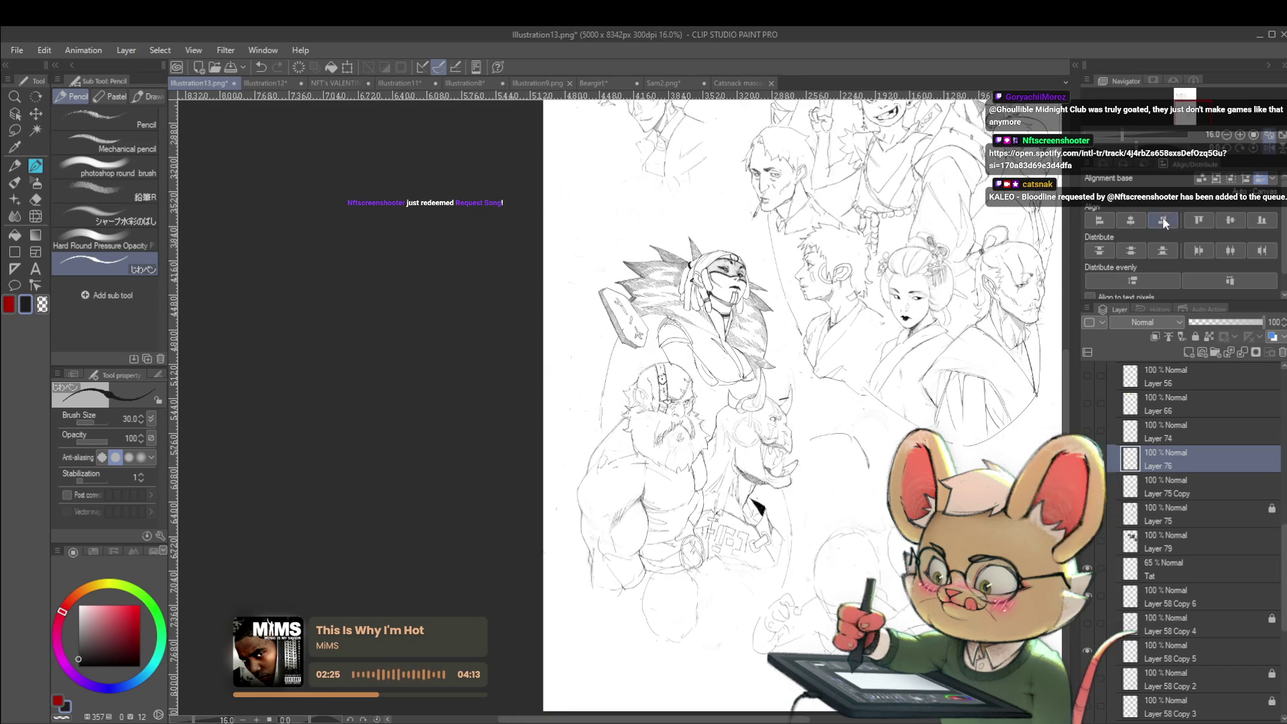
Step: Mirror the view, pan down to the crouching figures, unflip and zoom in on them
{"action": "left_click", "coordinate": [1273, 154]}
{"action": "mouse_move", "coordinate": [910, 361]}
{"action": "left_mouse_down"}
{"action": "mouse_move", "coordinate": [873, 359]}
{"action": "mouse_move", "coordinate": [979, 378]}
{"action": "left_mouse_up"}
{"action": "left_click_drag", "start_coordinate": [804, 386], "coordinate": [879, 380]}
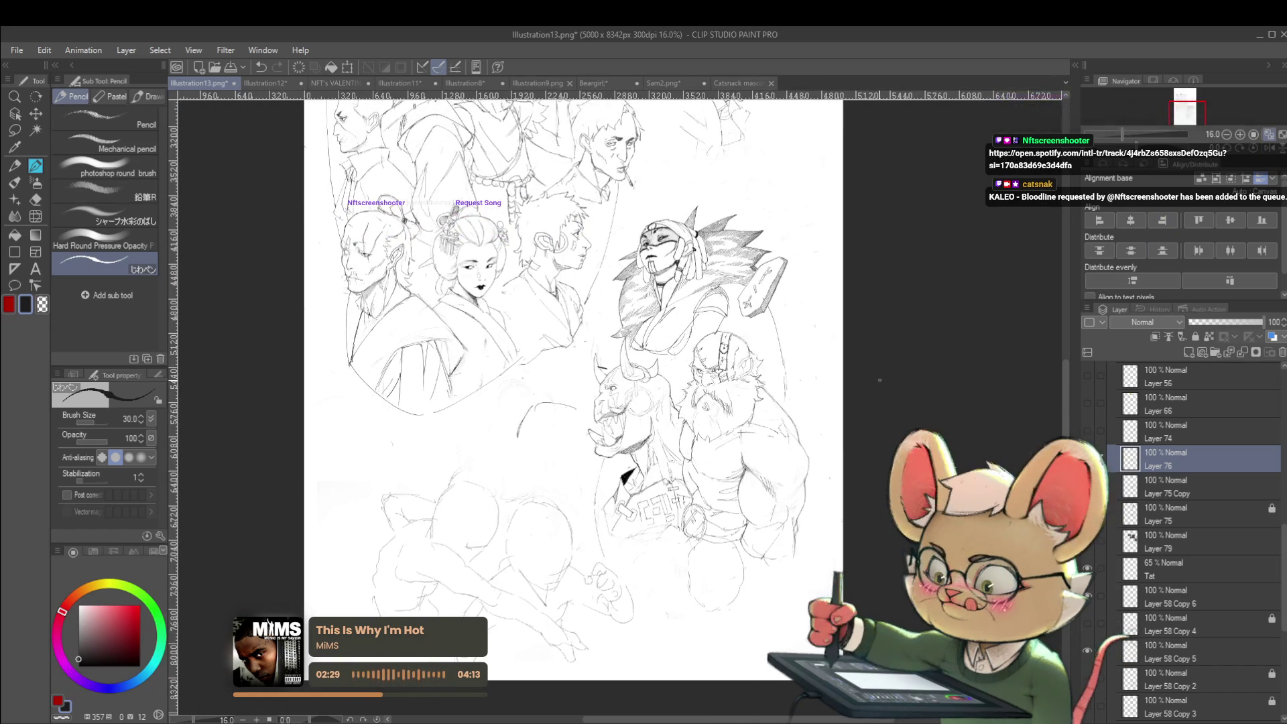
{"action": "left_click_drag", "start_coordinate": [572, 463], "coordinate": [592, 404]}
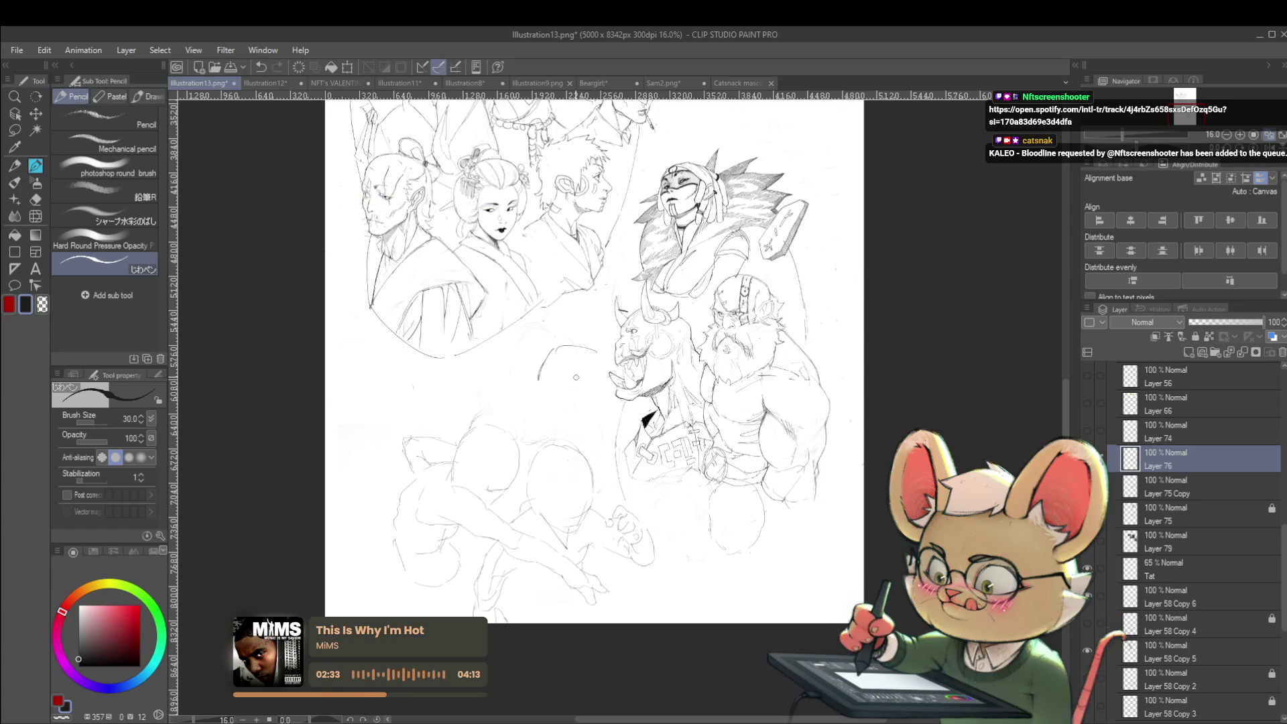
{"action": "scroll", "coordinate": [479, 468], "scroll_direction": "up", "scroll_amount": 1}
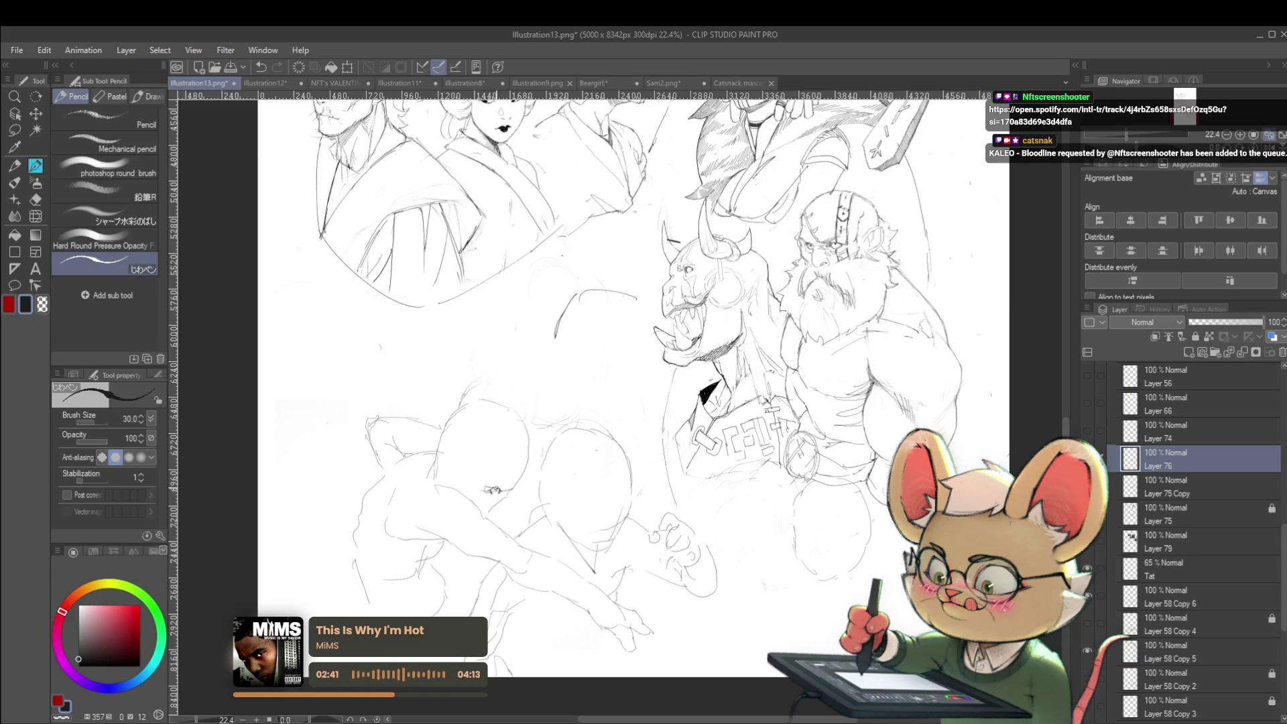
{"action": "scroll", "coordinate": [510, 452], "scroll_direction": "down", "scroll_amount": 2}
{"action": "key", "text": "h"}
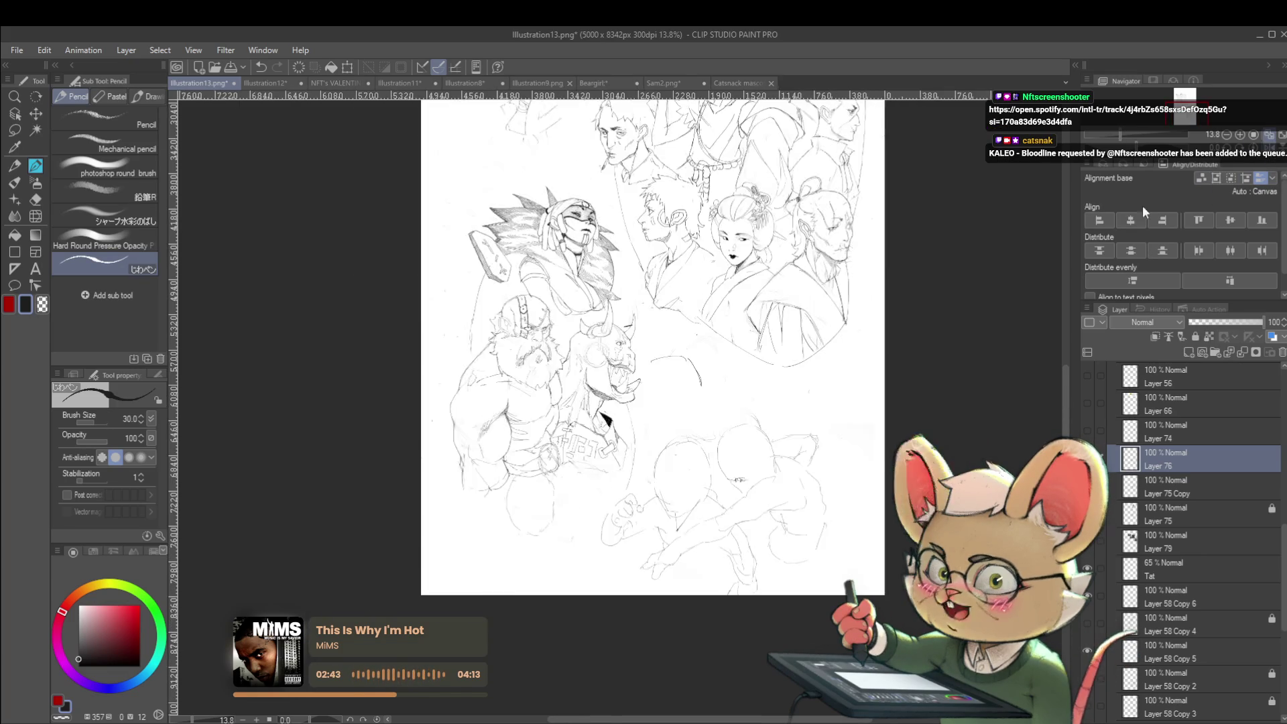
{"action": "left_click_drag", "start_coordinate": [755, 435], "coordinate": [584, 435]}
{"action": "scroll", "coordinate": [583, 435], "scroll_direction": "up", "scroll_amount": 2}
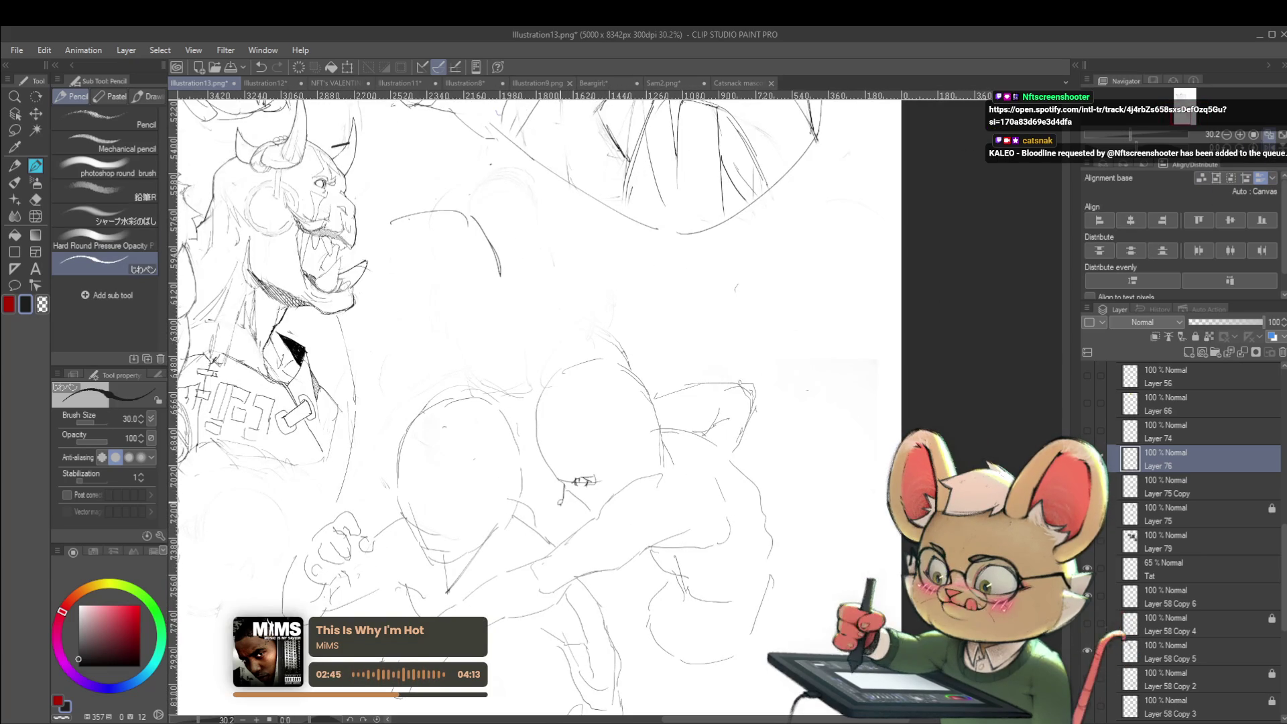
Step: Pencil the jaw line and a small mark on the crouching figure's face, then pan up to the character sketches
{"action": "left_click_drag", "start_coordinate": [562, 500], "coordinate": [580, 506]}
{"action": "left_click_drag", "start_coordinate": [578, 452], "coordinate": [585, 458]}
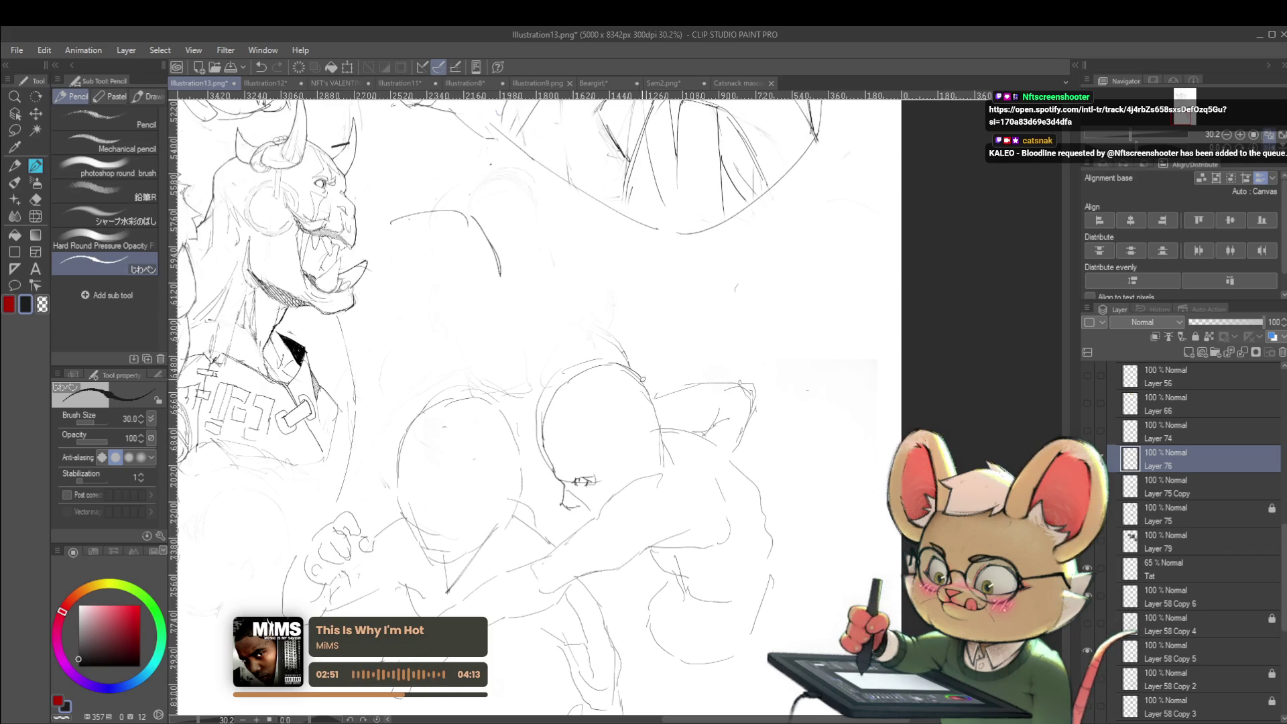
{"action": "scroll", "coordinate": [643, 385], "scroll_direction": "down", "scroll_amount": 2}
{"action": "mouse_move", "coordinate": [614, 395]}
{"action": "left_mouse_down"}
{"action": "mouse_move", "coordinate": [574, 361]}
{"action": "mouse_move", "coordinate": [650, 355]}
{"action": "left_mouse_up"}
{"action": "scroll", "coordinate": [651, 355], "scroll_direction": "up", "scroll_amount": 1}
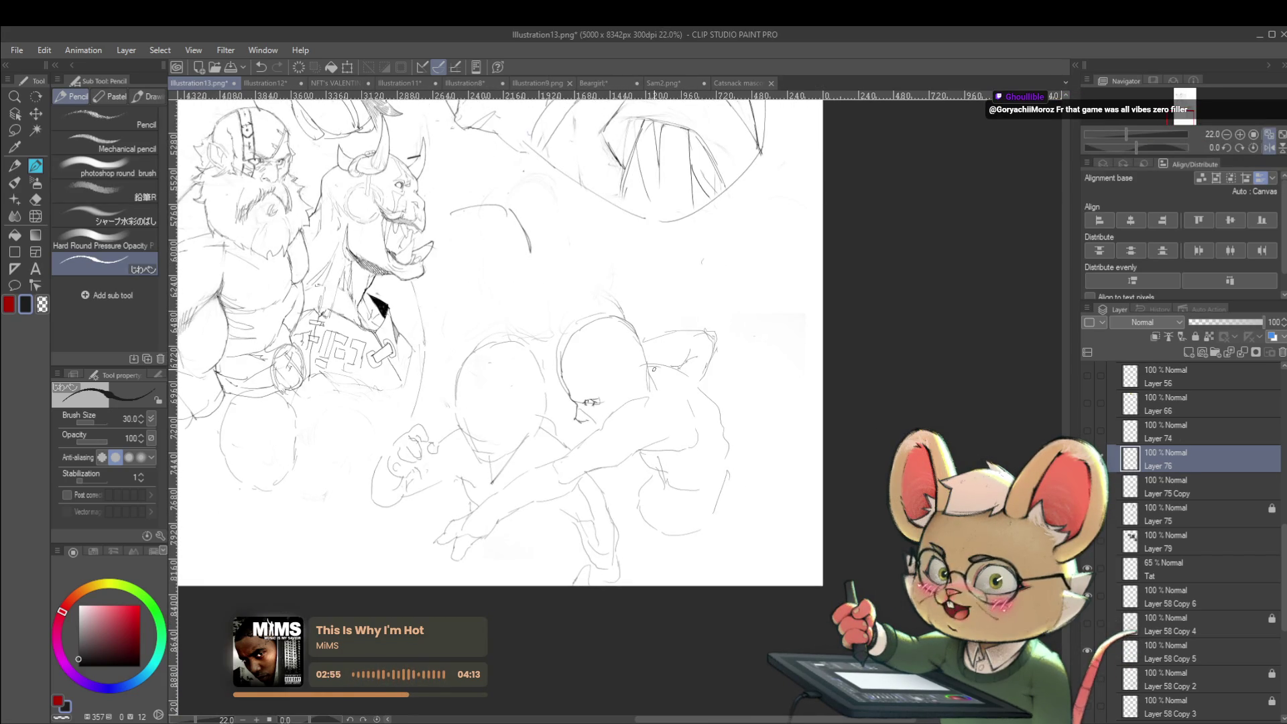
{"action": "mouse_move", "coordinate": [653, 369]}
{"action": "left_mouse_down"}
{"action": "mouse_move", "coordinate": [728, 457]}
{"action": "mouse_move", "coordinate": [775, 585]}
{"action": "mouse_move", "coordinate": [848, 617]}
{"action": "left_mouse_up"}
{"action": "scroll", "coordinate": [351, 478], "scroll_direction": "up", "scroll_amount": 1}
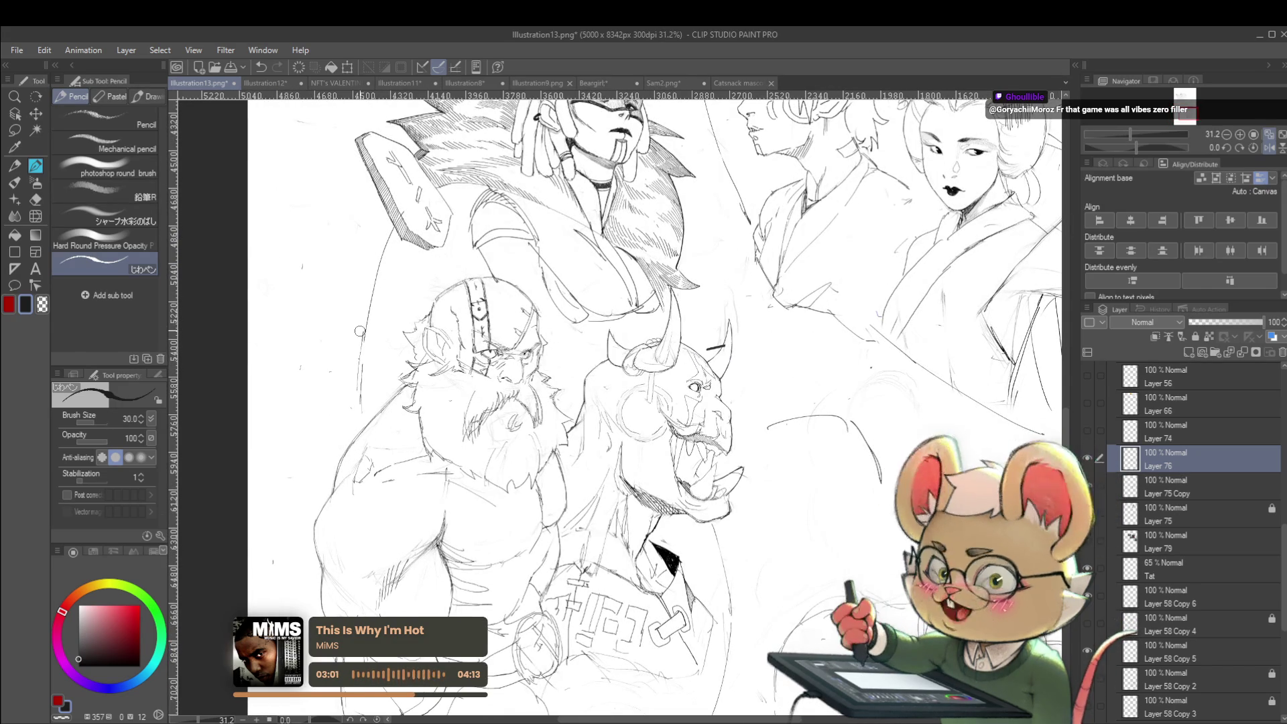
{"action": "scroll", "coordinate": [1283, 576], "scroll_direction": "down", "scroll_amount": 1}
Step: Switch to Layer 58 Copy 6 and extend a pencil sketch line
{"action": "scroll", "coordinate": [1199, 580], "scroll_direction": "down", "scroll_amount": 3}
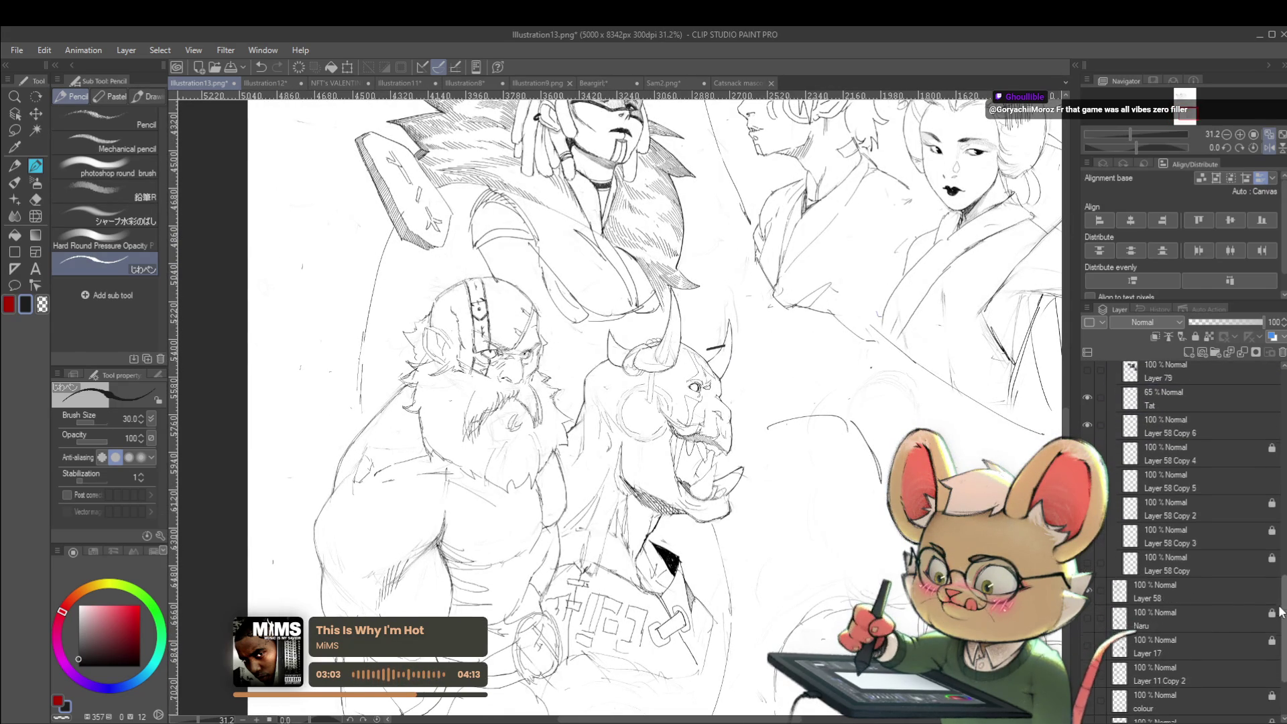
{"action": "left_click", "coordinate": [1198, 581]}
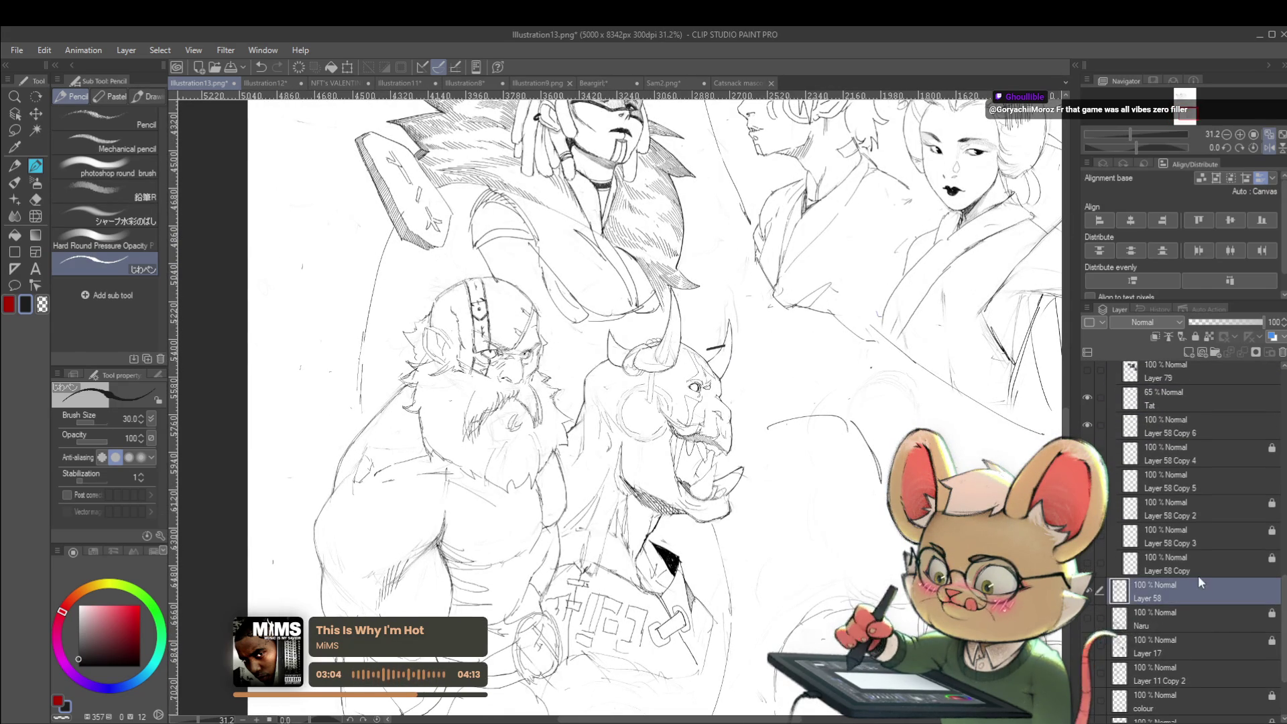
{"action": "left_click", "coordinate": [355, 336], "text": "ctrl+shift"}
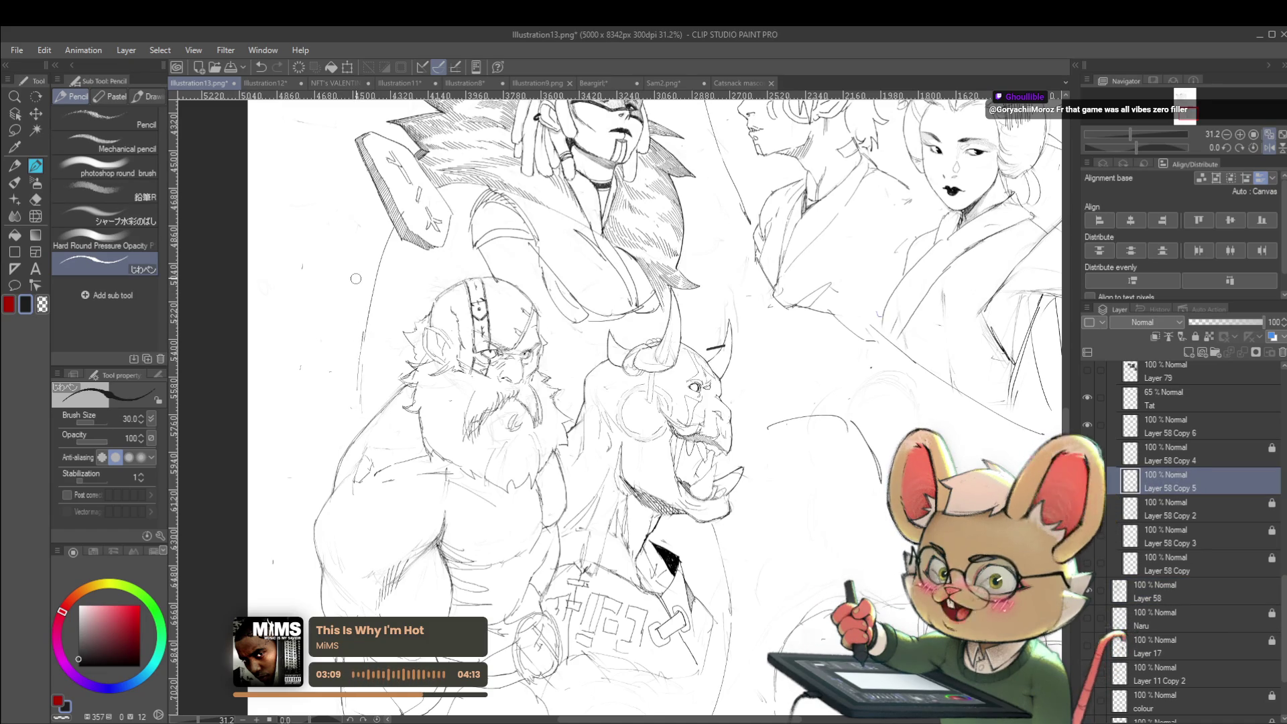
{"action": "left_click", "coordinate": [1146, 425]}
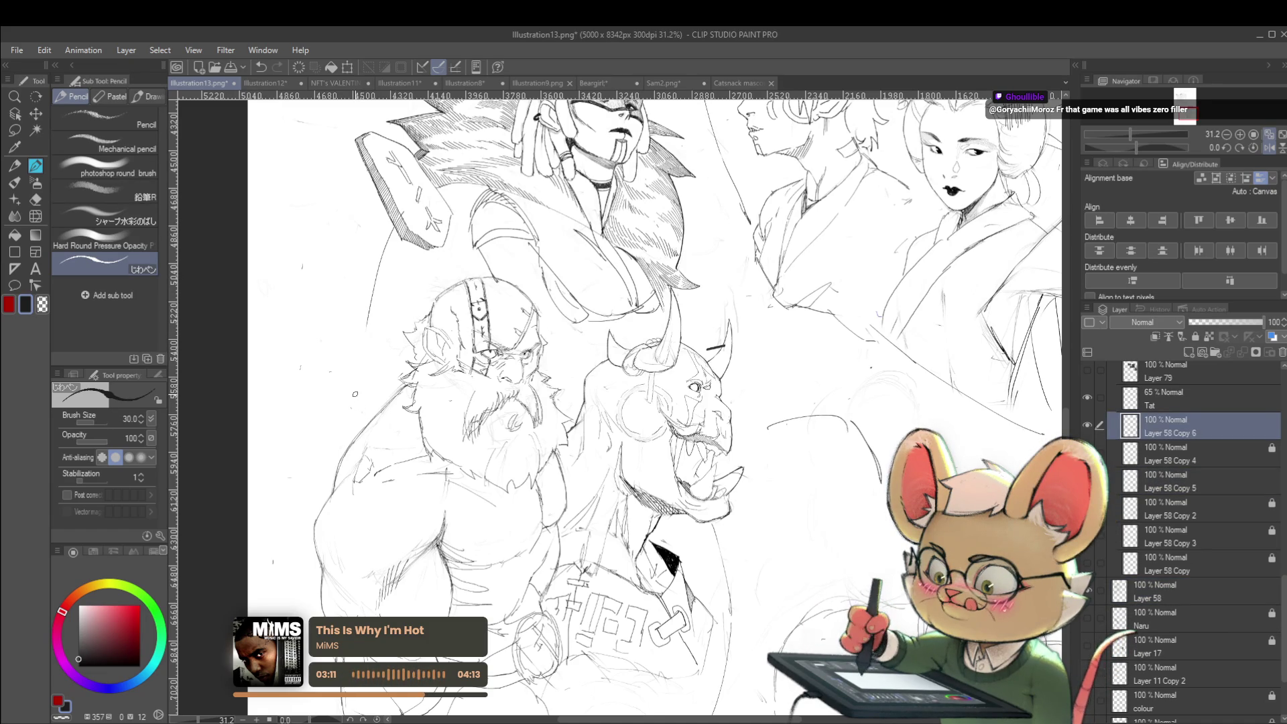
{"action": "left_click_drag", "start_coordinate": [369, 327], "coordinate": [362, 370]}
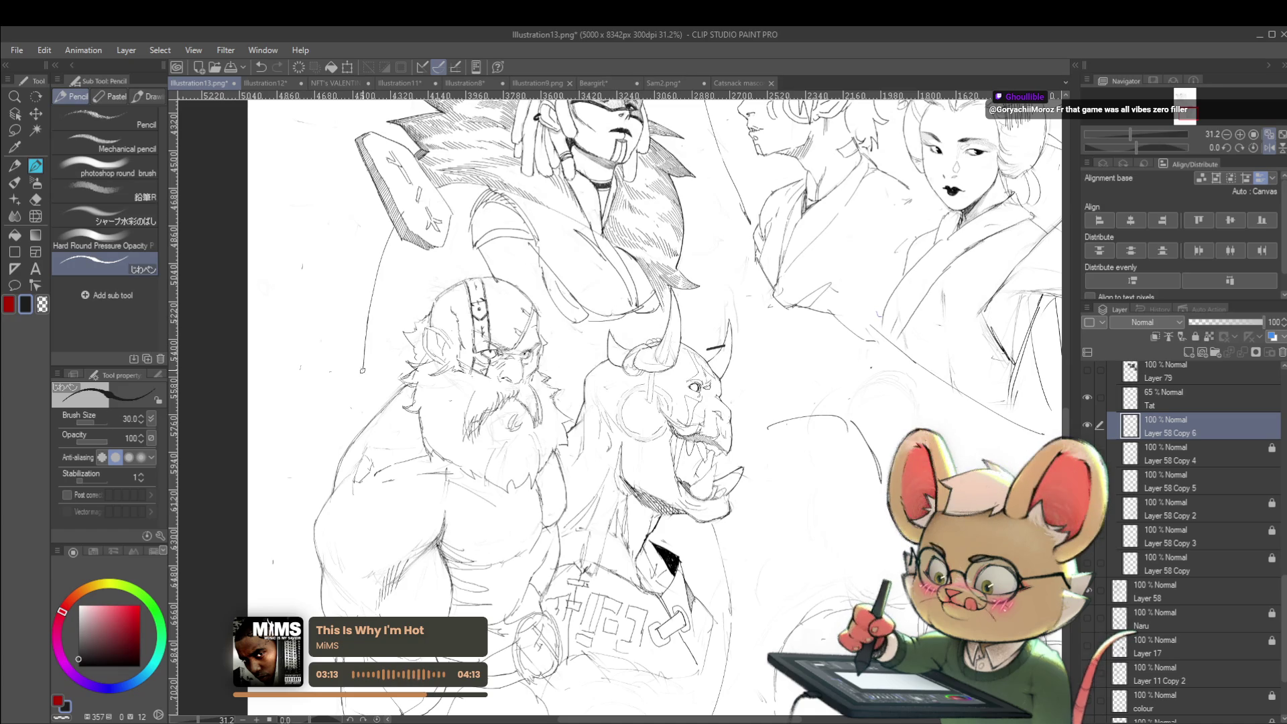
Step: Zoom out and flip the canvas back to normal orientation
{"action": "scroll", "coordinate": [388, 322], "scroll_direction": "down", "scroll_amount": 5}
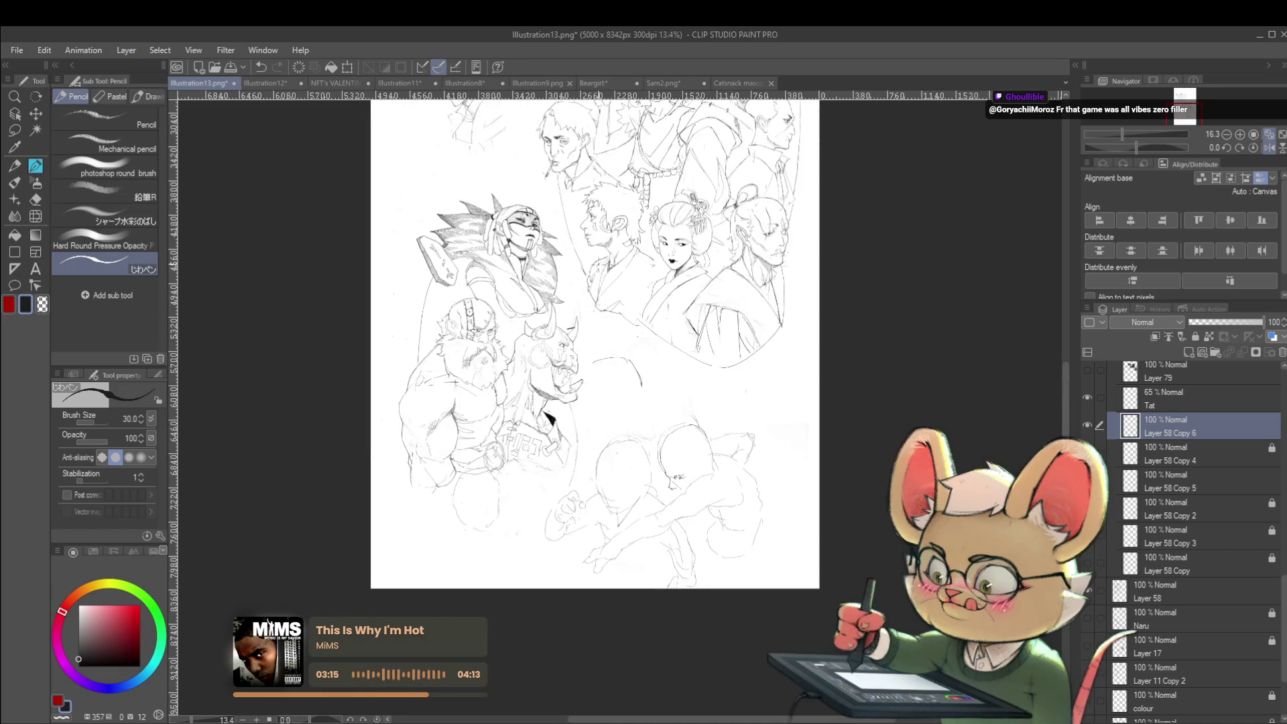
{"action": "scroll", "coordinate": [437, 400], "scroll_direction": "up", "scroll_amount": 2}
{"action": "scroll", "coordinate": [436, 400], "scroll_direction": "up", "scroll_amount": 1}
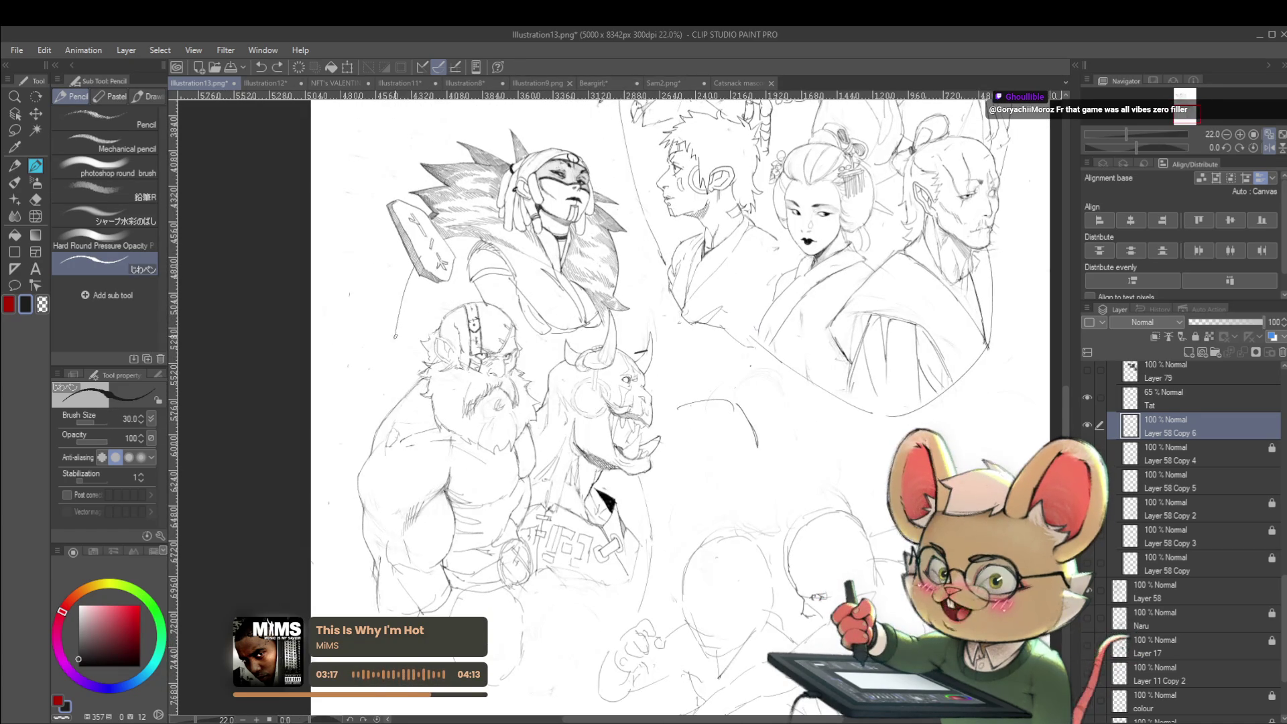
{"action": "scroll", "coordinate": [436, 316], "scroll_direction": "down", "scroll_amount": 2}
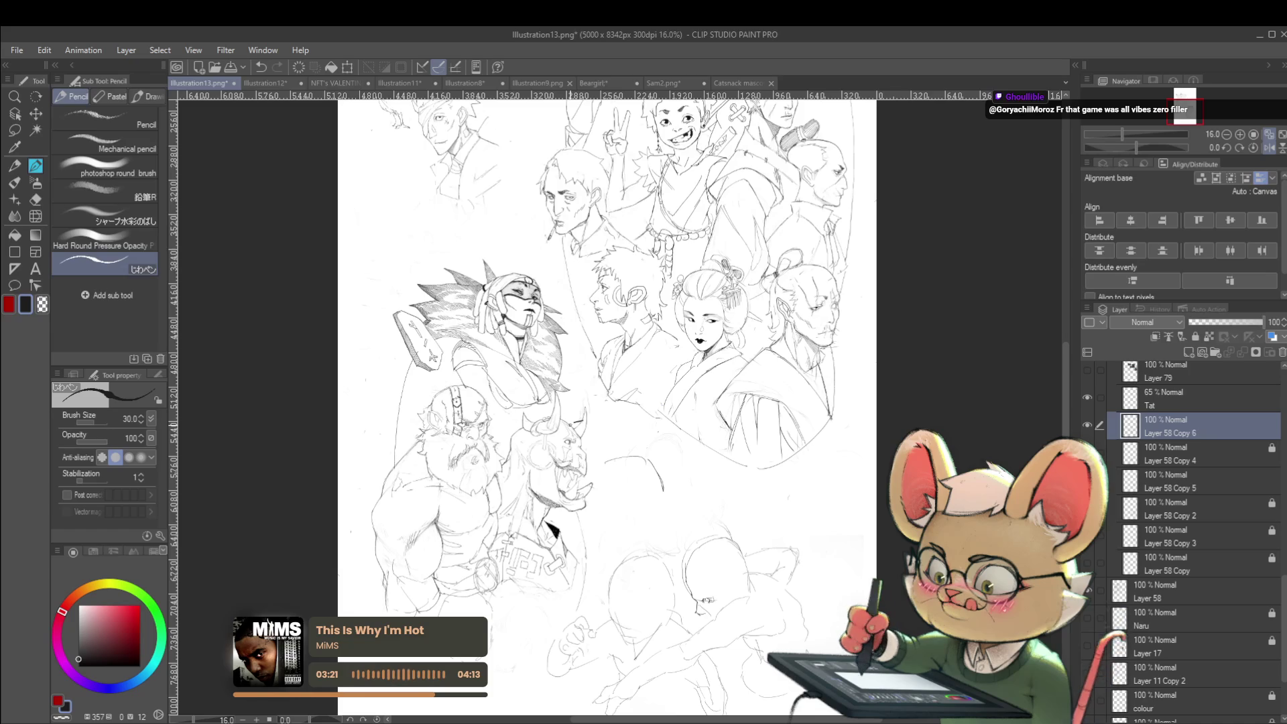
{"action": "left_click", "coordinate": [1269, 147]}
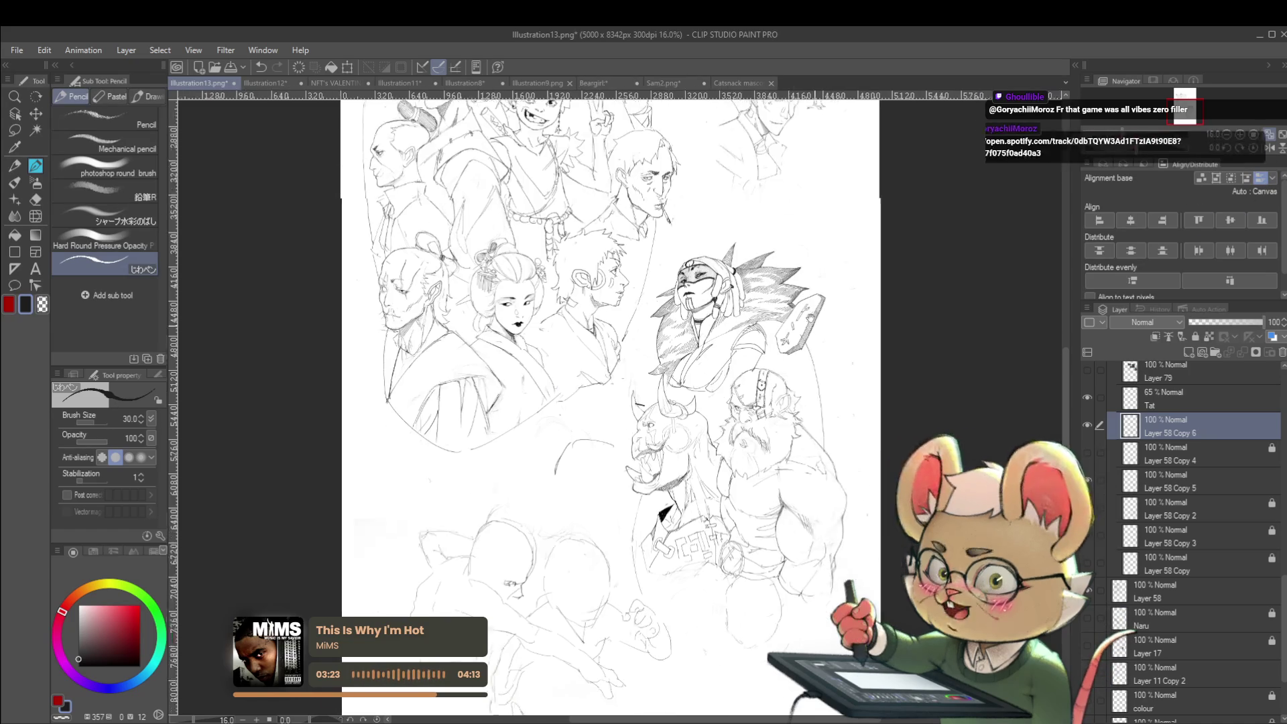
{"action": "scroll", "coordinate": [645, 385], "scroll_direction": "up", "scroll_amount": 3}
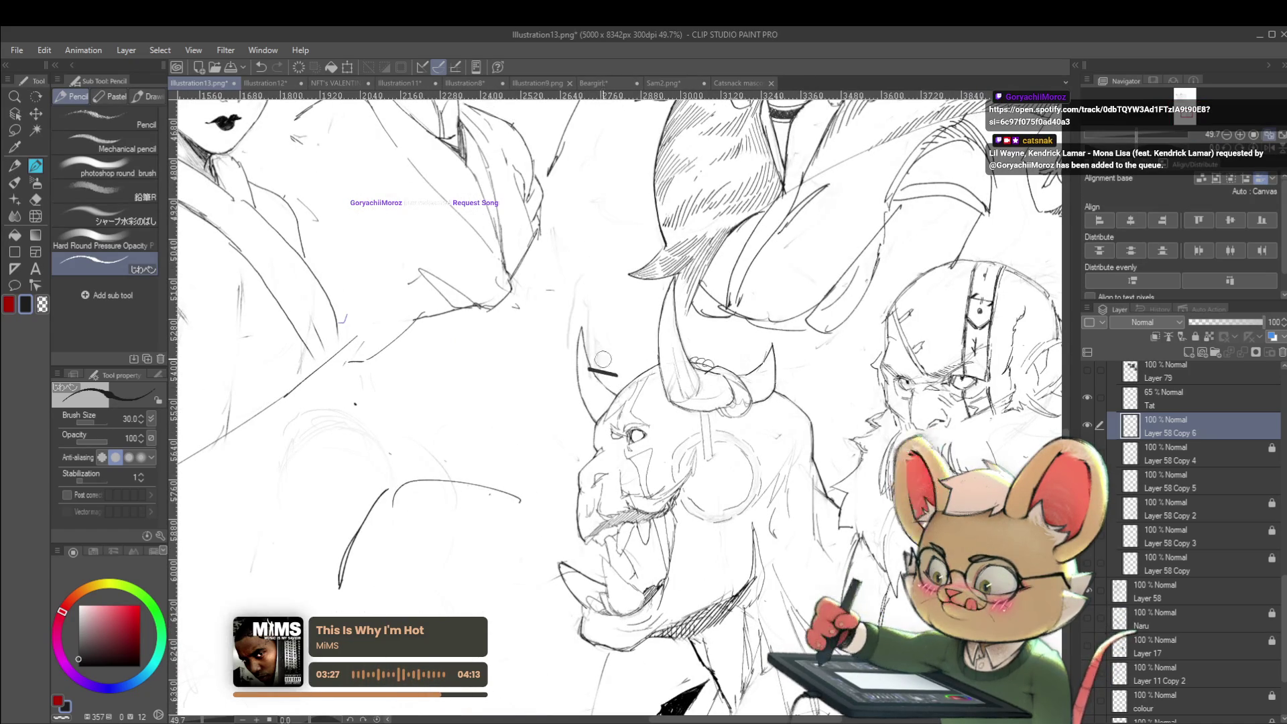
Step: Pick Layer 75 Copy from the orc's head lines with Select layer, then centre the character group
{"action": "left_click", "coordinate": [12, 113]}
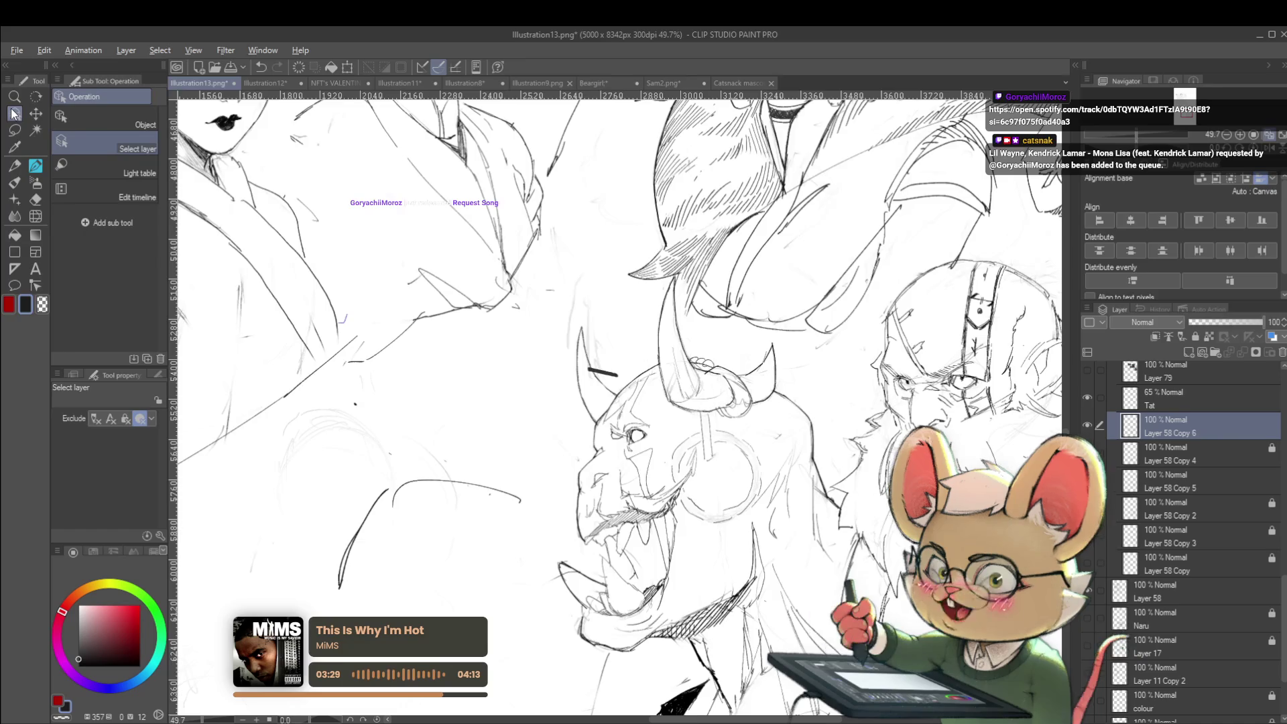
{"action": "scroll", "coordinate": [603, 369], "scroll_direction": "up", "scroll_amount": 4}
{"action": "left_click", "coordinate": [628, 360]}
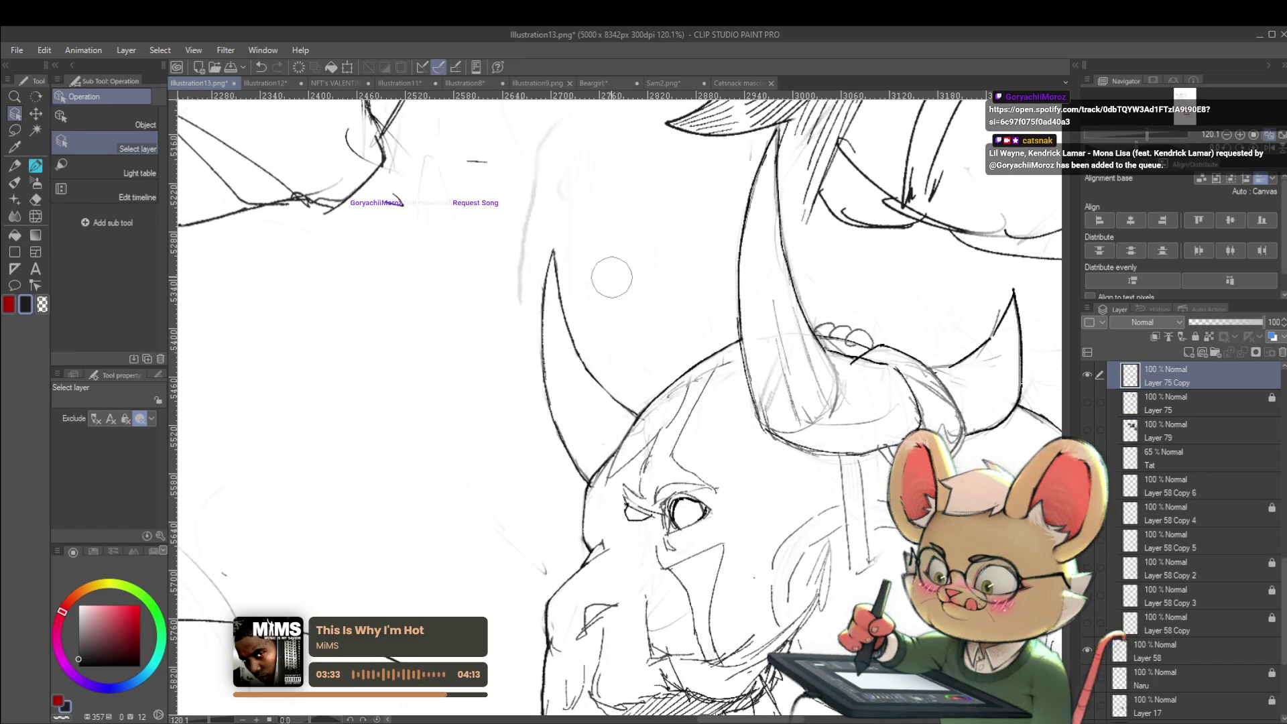
{"action": "scroll", "coordinate": [611, 277], "scroll_direction": "down", "scroll_amount": 3}
{"action": "scroll", "coordinate": [581, 358], "scroll_direction": "up", "scroll_amount": 1}
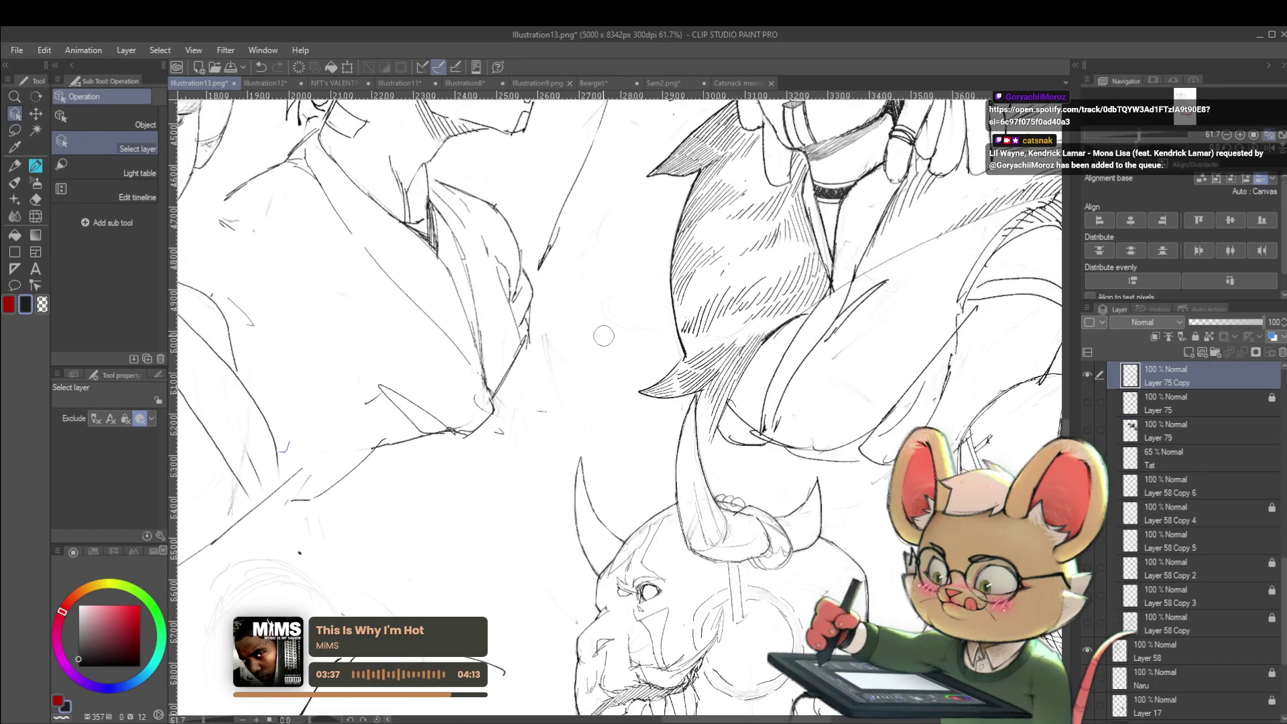
{"action": "scroll", "coordinate": [578, 287], "scroll_direction": "down", "scroll_amount": 3}
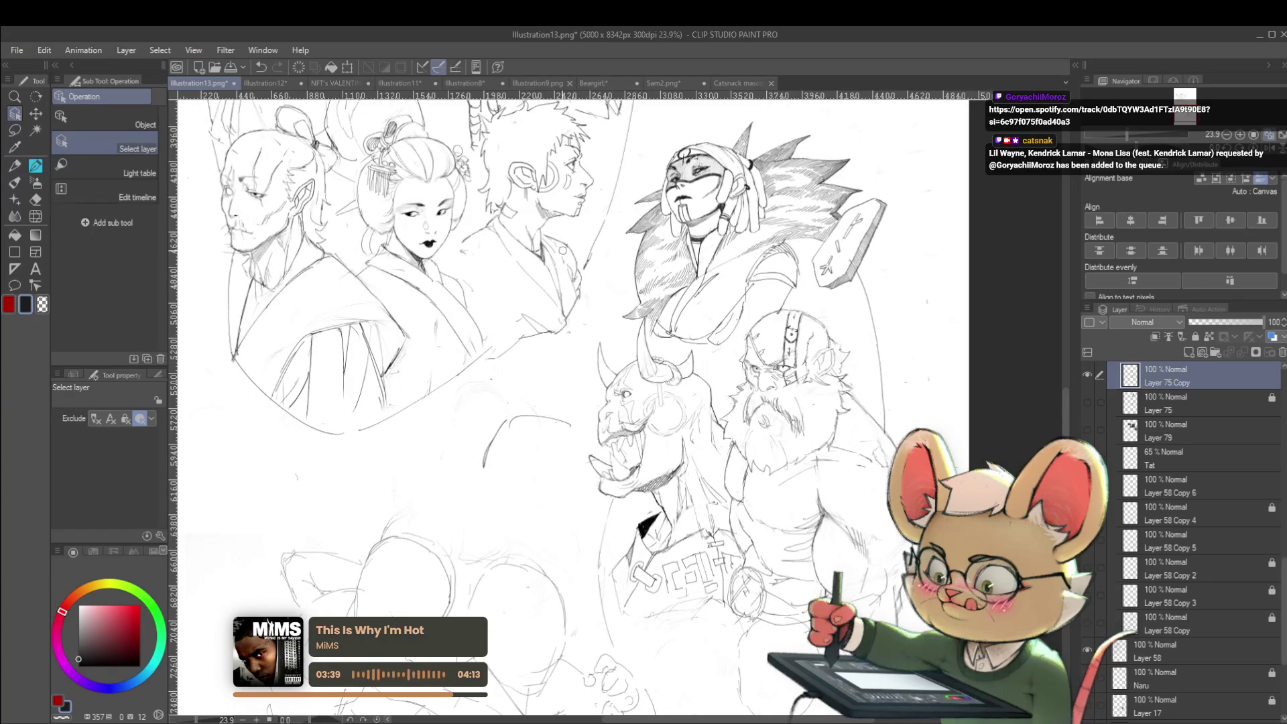
{"action": "left_click_drag", "start_coordinate": [700, 351], "coordinate": [728, 281]}
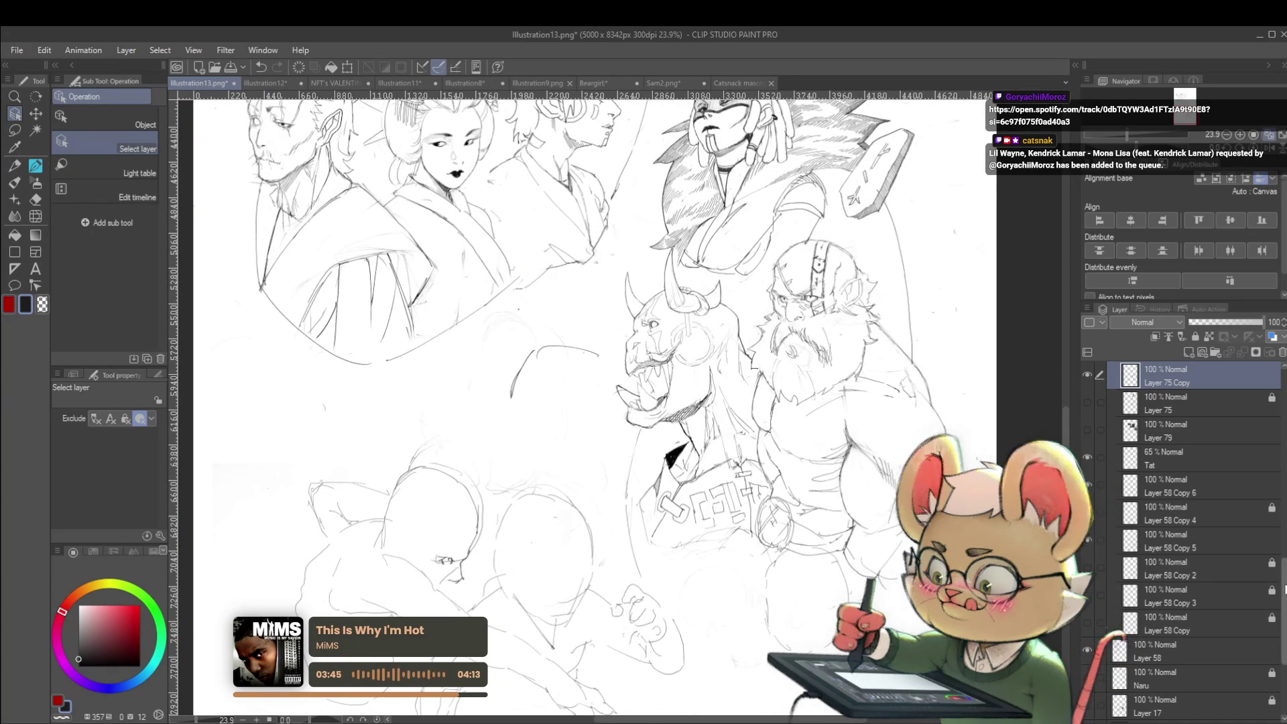
{"action": "scroll", "coordinate": [1278, 527], "scroll_direction": "up", "scroll_amount": 5}
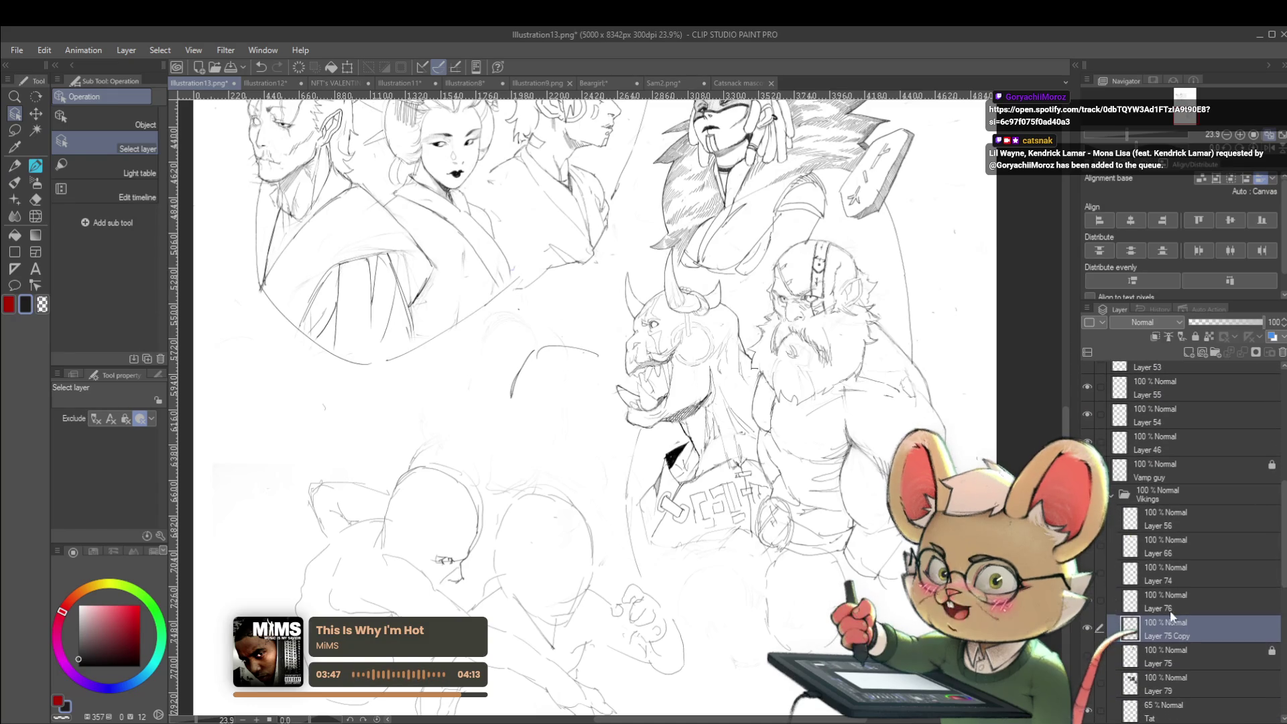
Step: Erase part of the curved sketch stroke on Layer 76 and return to the Pencil
{"action": "left_click", "coordinate": [1157, 610]}
{"action": "left_click_drag", "start_coordinate": [513, 392], "coordinate": [542, 345]}
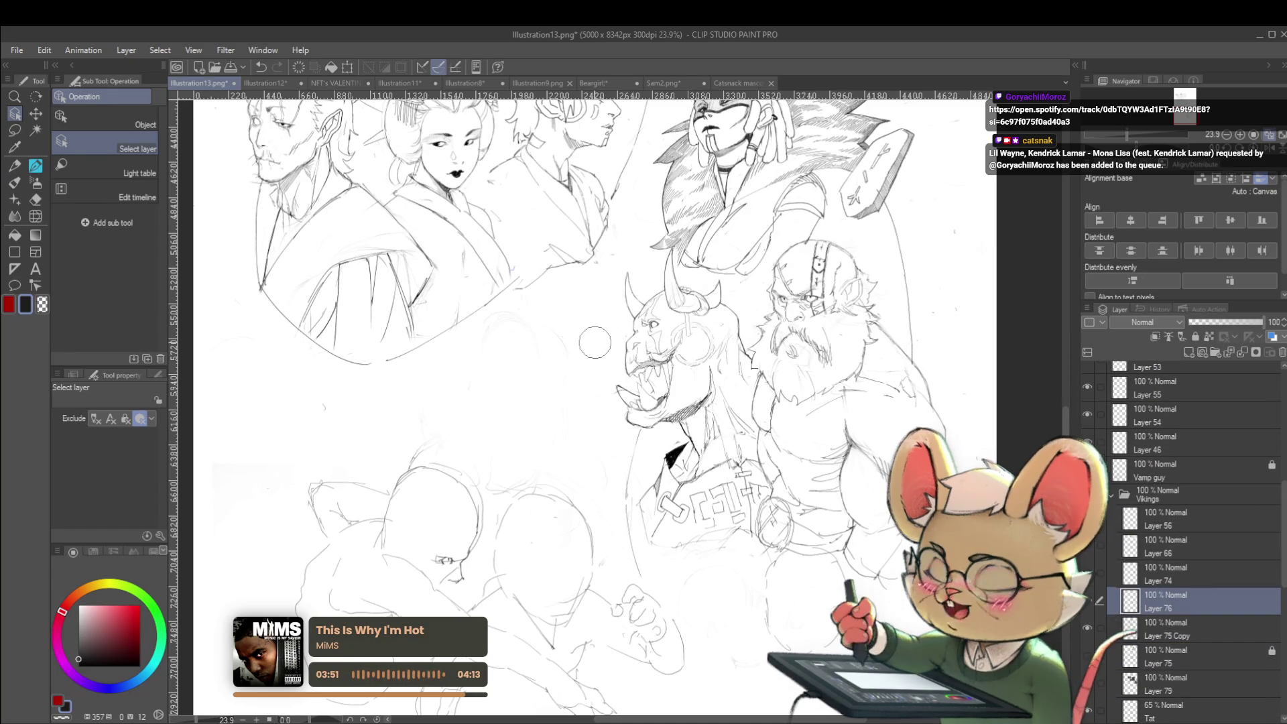
{"action": "scroll", "coordinate": [908, 310], "scroll_direction": "down", "scroll_amount": 2}
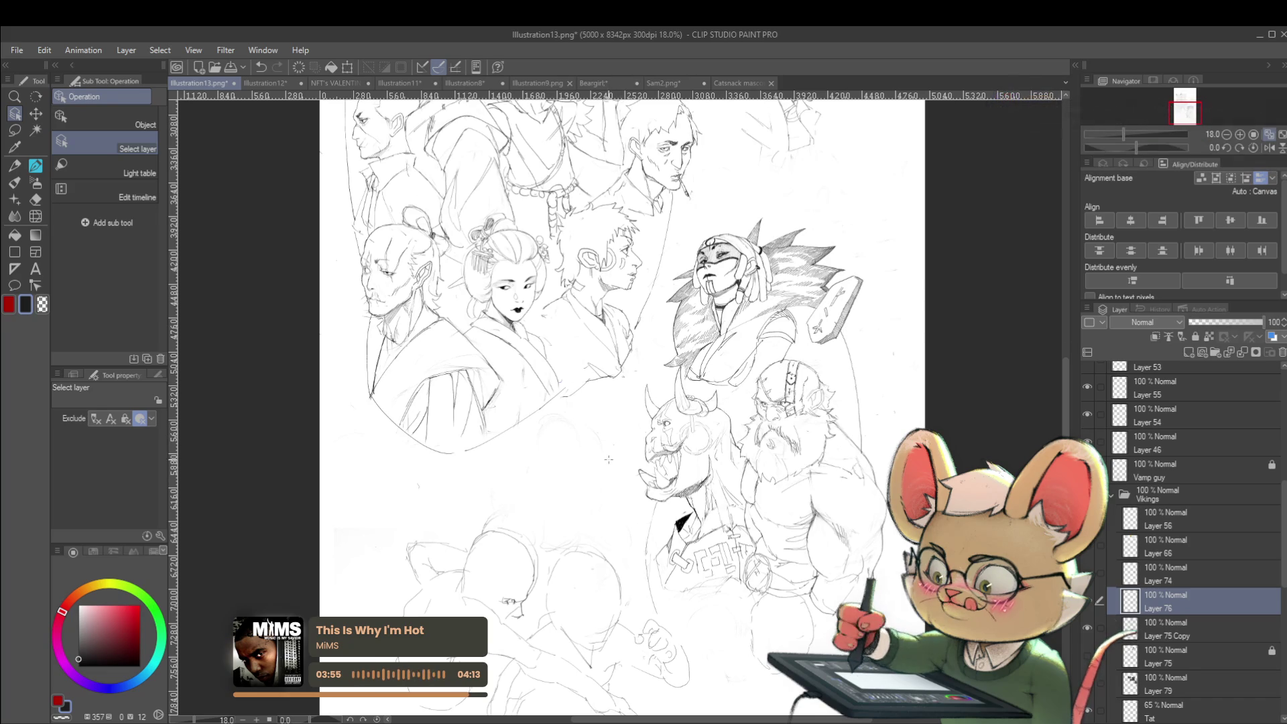
{"action": "key", "text": "ctrl+v"}
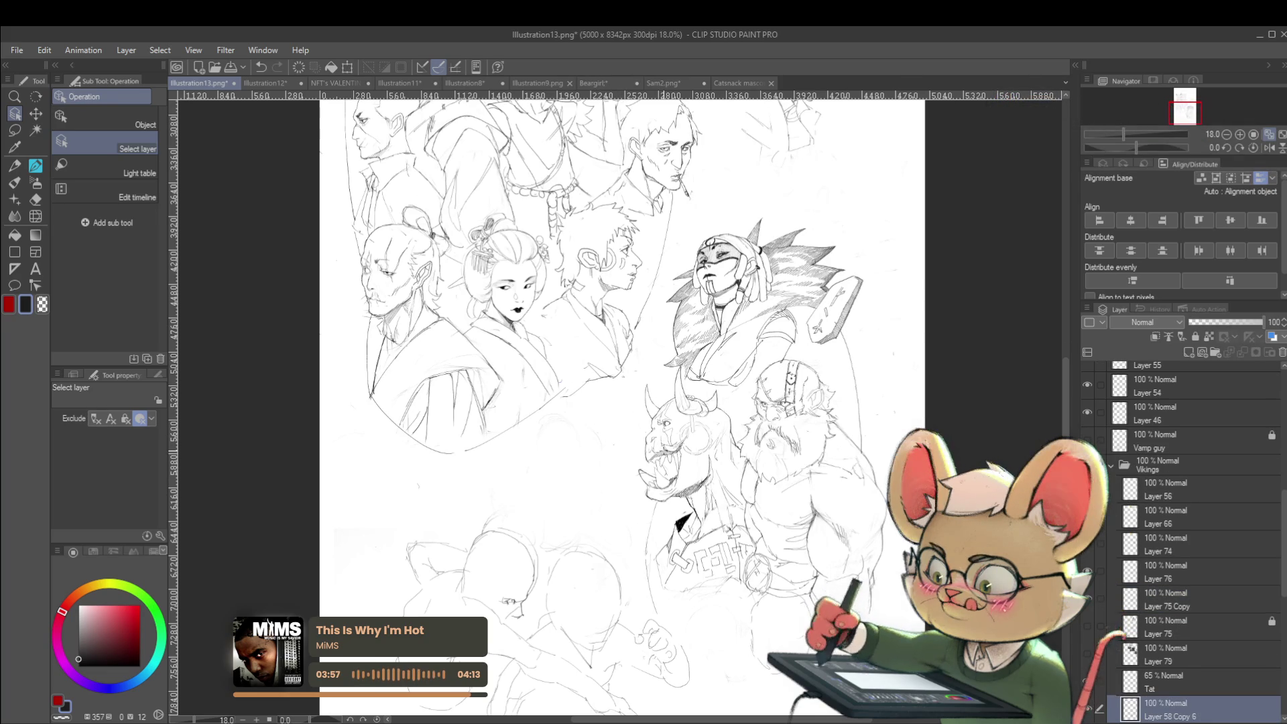
{"action": "left_click", "coordinate": [1155, 573]}
{"action": "key", "text": "p"}
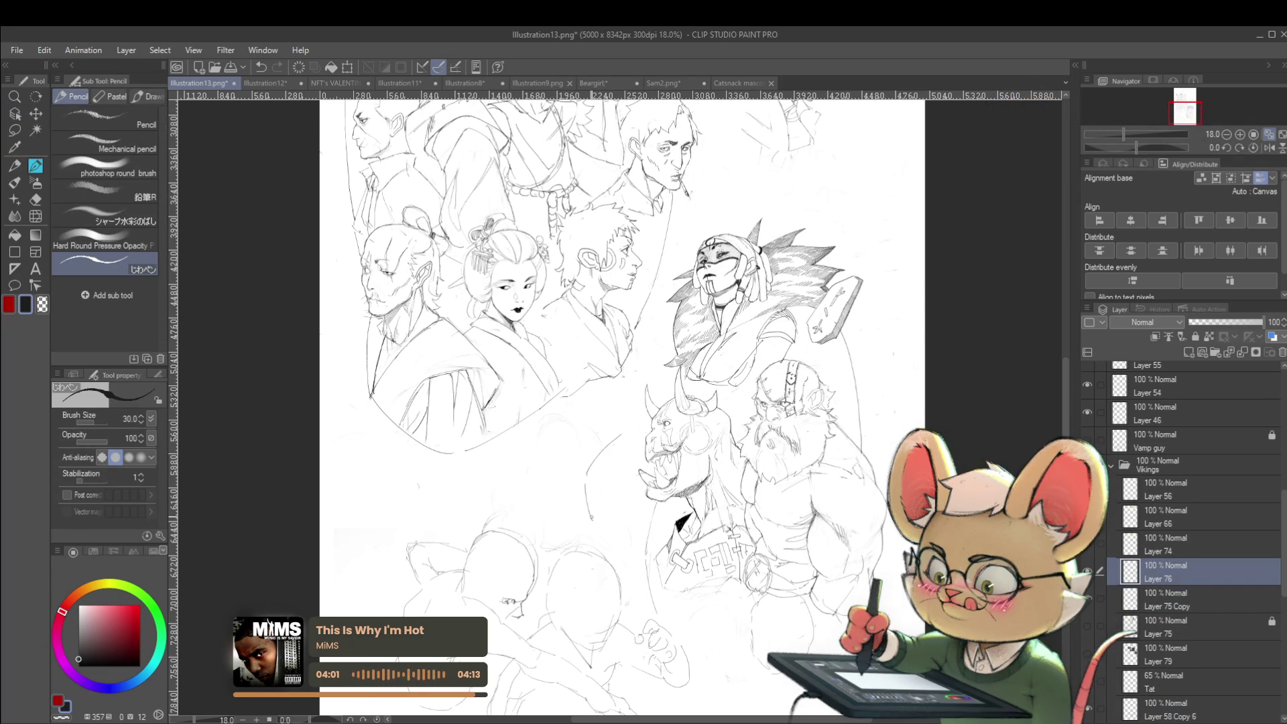
Step: Mirror the canvas to check the drawing, then restore normal orientation
{"action": "left_click", "coordinate": [1269, 147]}
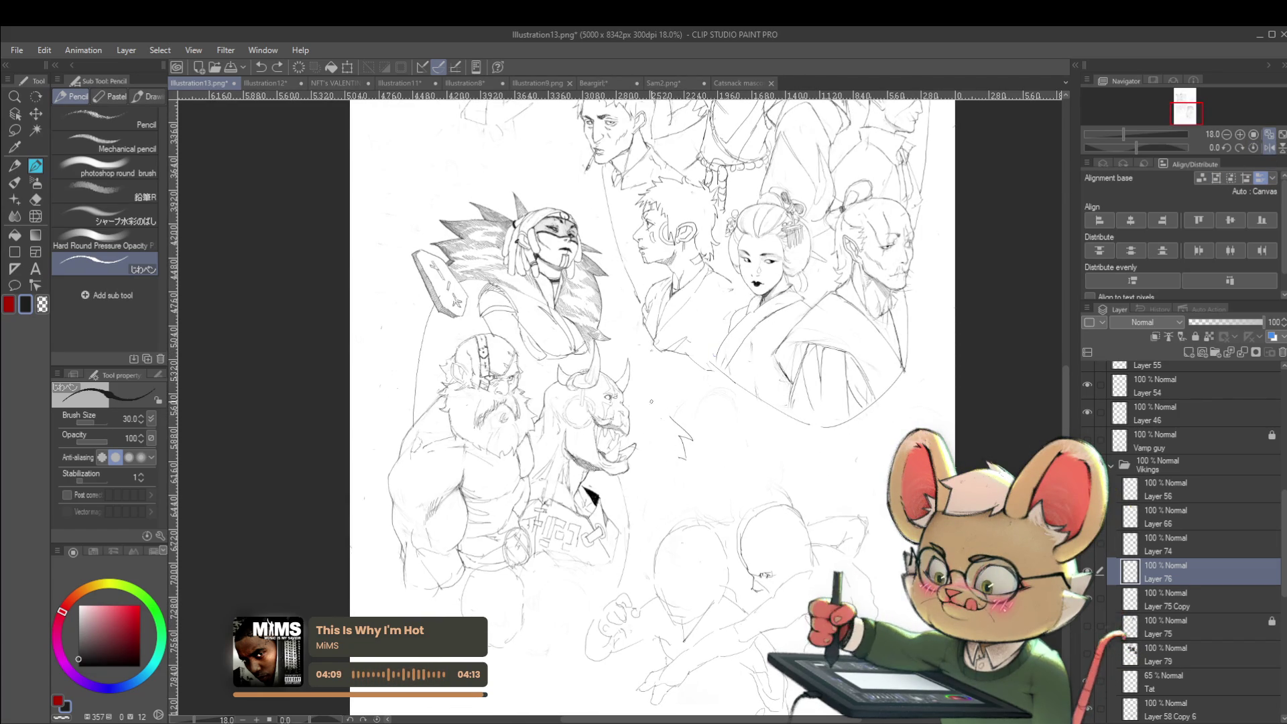
{"action": "scroll", "coordinate": [685, 374], "scroll_direction": "down", "scroll_amount": 1}
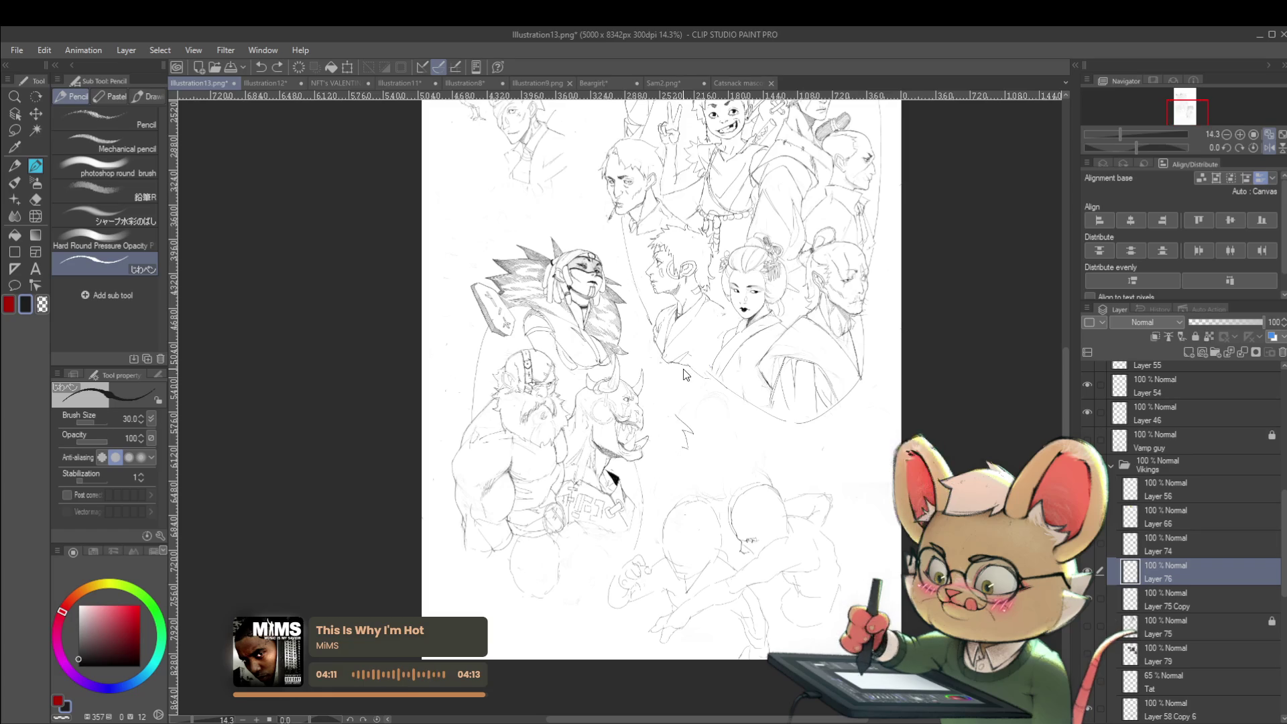
{"action": "left_click", "coordinate": [1267, 147]}
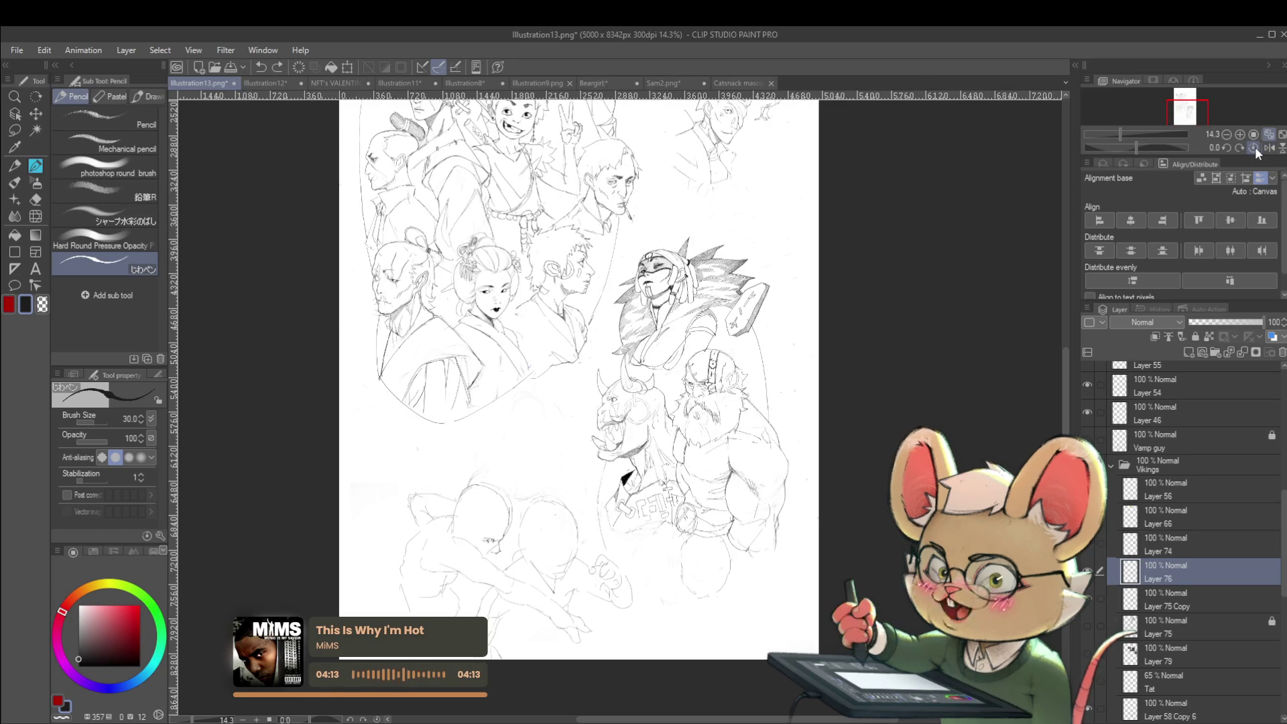
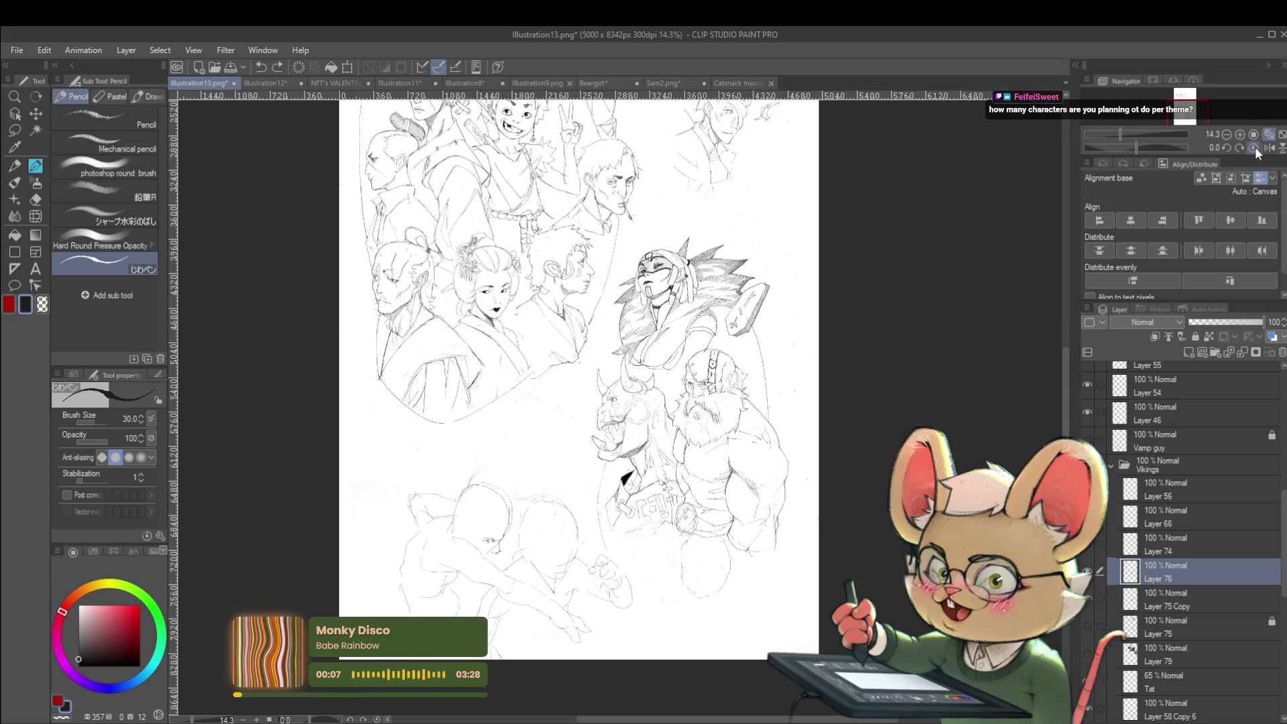
Step: Mirror the canvas view via the Navigator to check the screaming horned figure
{"action": "scroll", "coordinate": [643, 369], "scroll_direction": "up", "scroll_amount": 2}
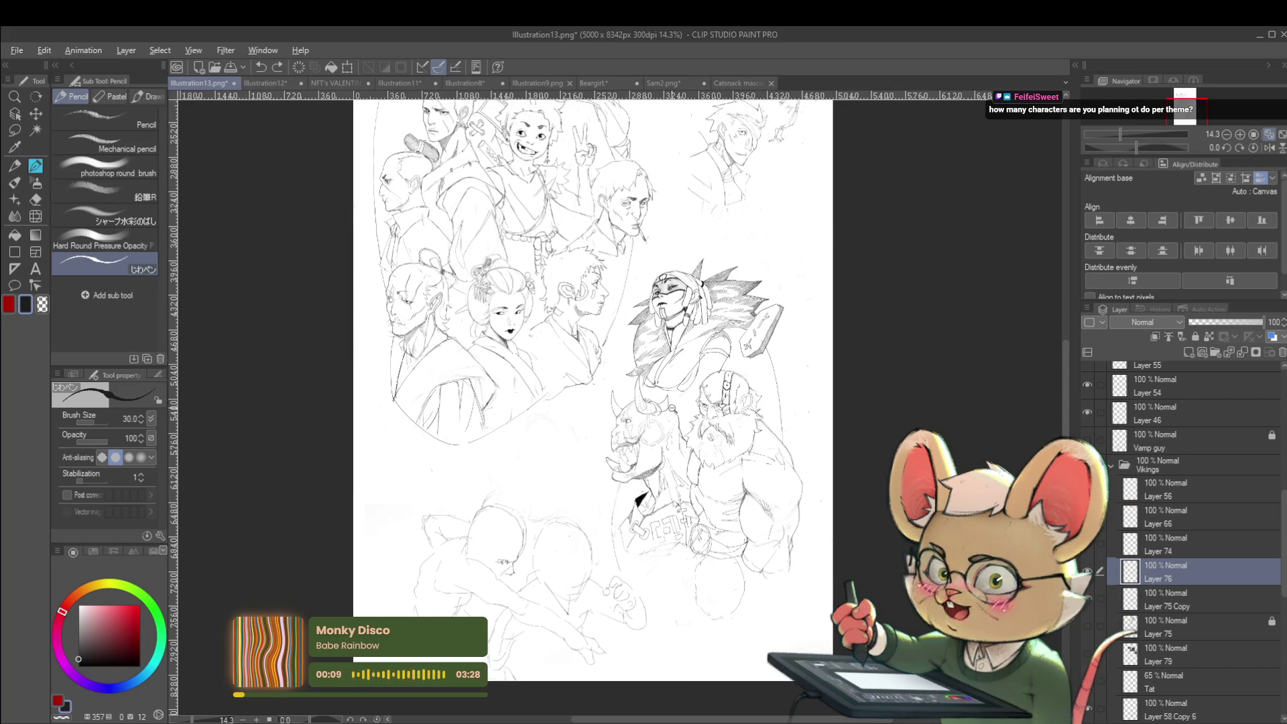
{"action": "scroll", "coordinate": [616, 402], "scroll_direction": "up", "scroll_amount": 1}
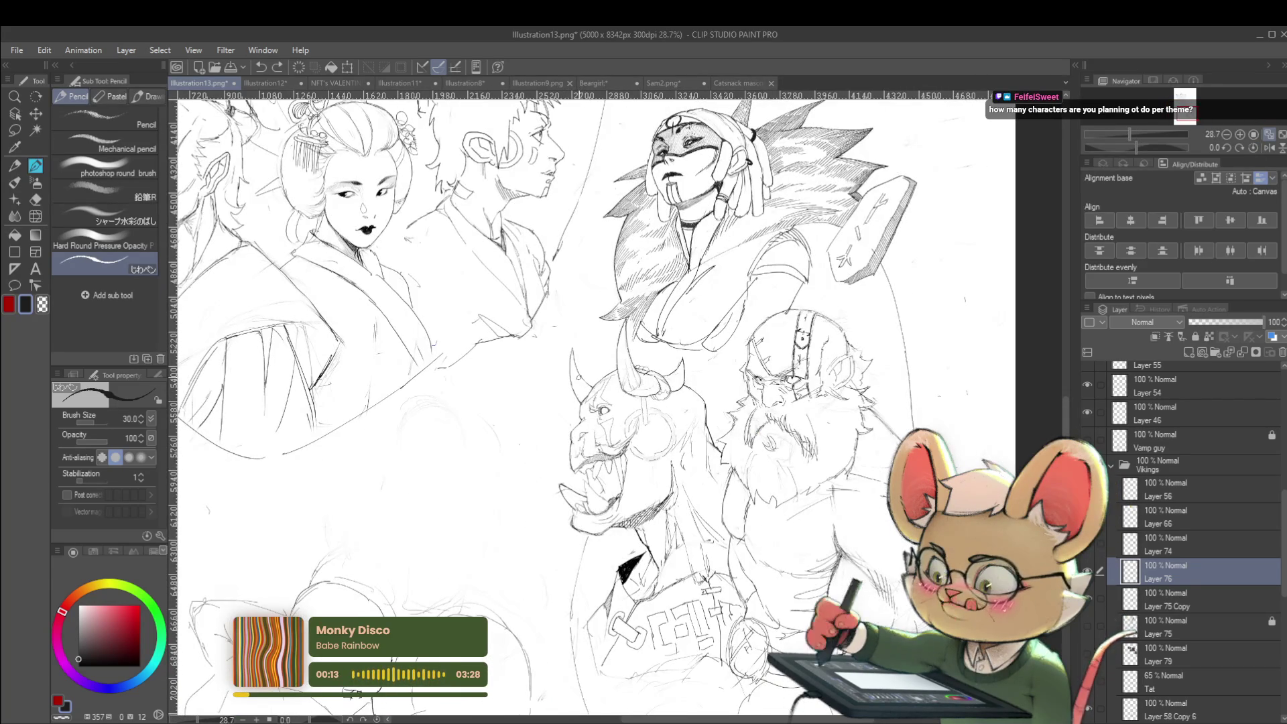
{"action": "scroll", "coordinate": [626, 528], "scroll_direction": "up", "scroll_amount": 2}
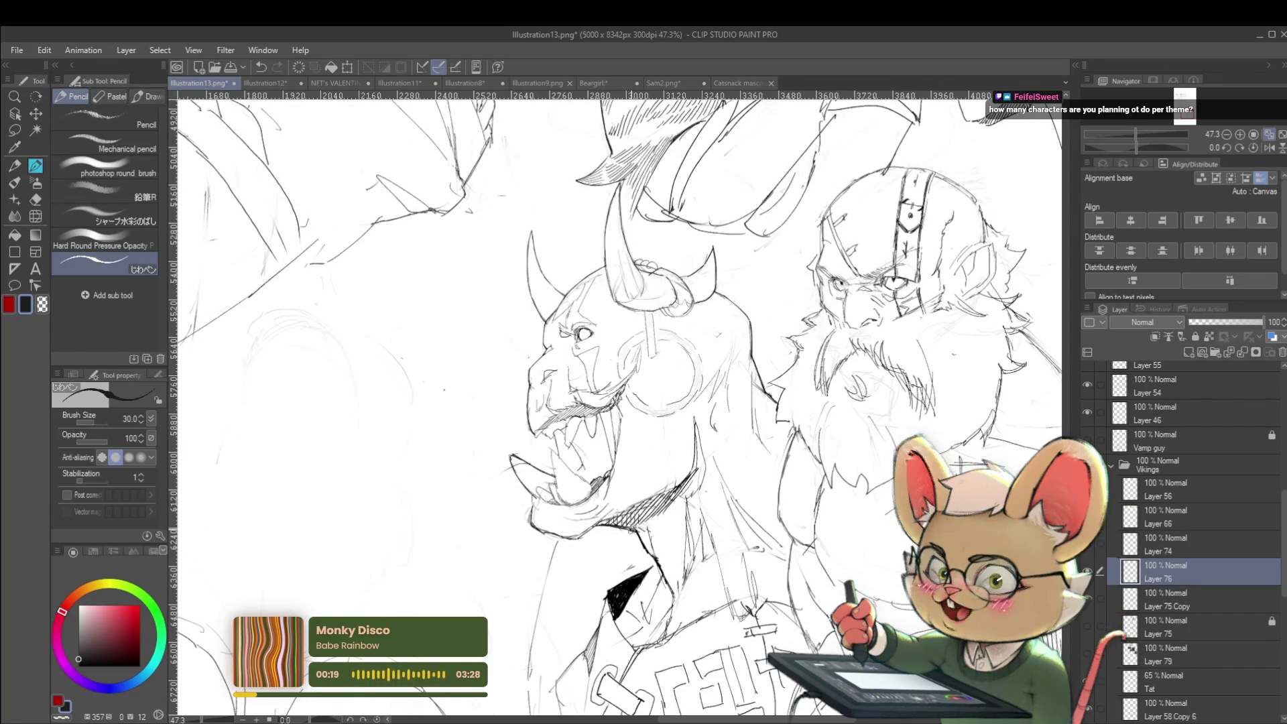
{"action": "scroll", "coordinate": [632, 529], "scroll_direction": "down", "scroll_amount": 5}
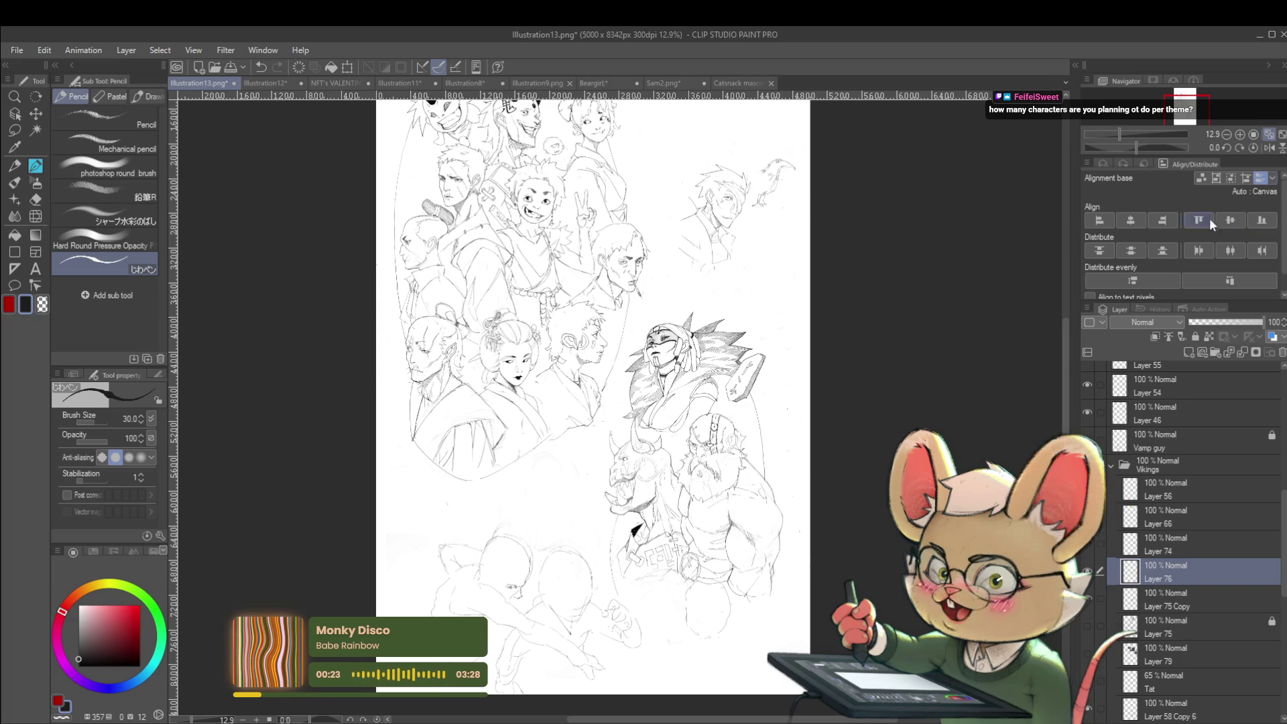
{"action": "left_click", "coordinate": [1269, 148]}
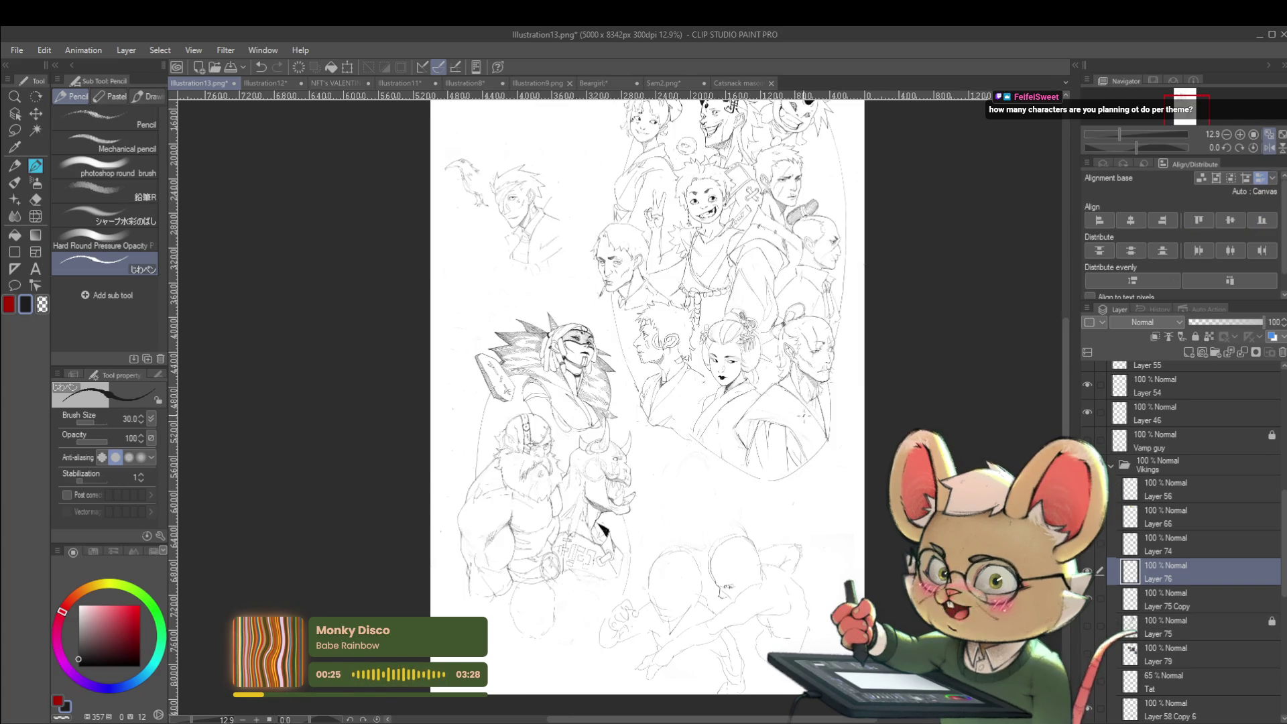
{"action": "scroll", "coordinate": [657, 519], "scroll_direction": "up", "scroll_amount": 5}
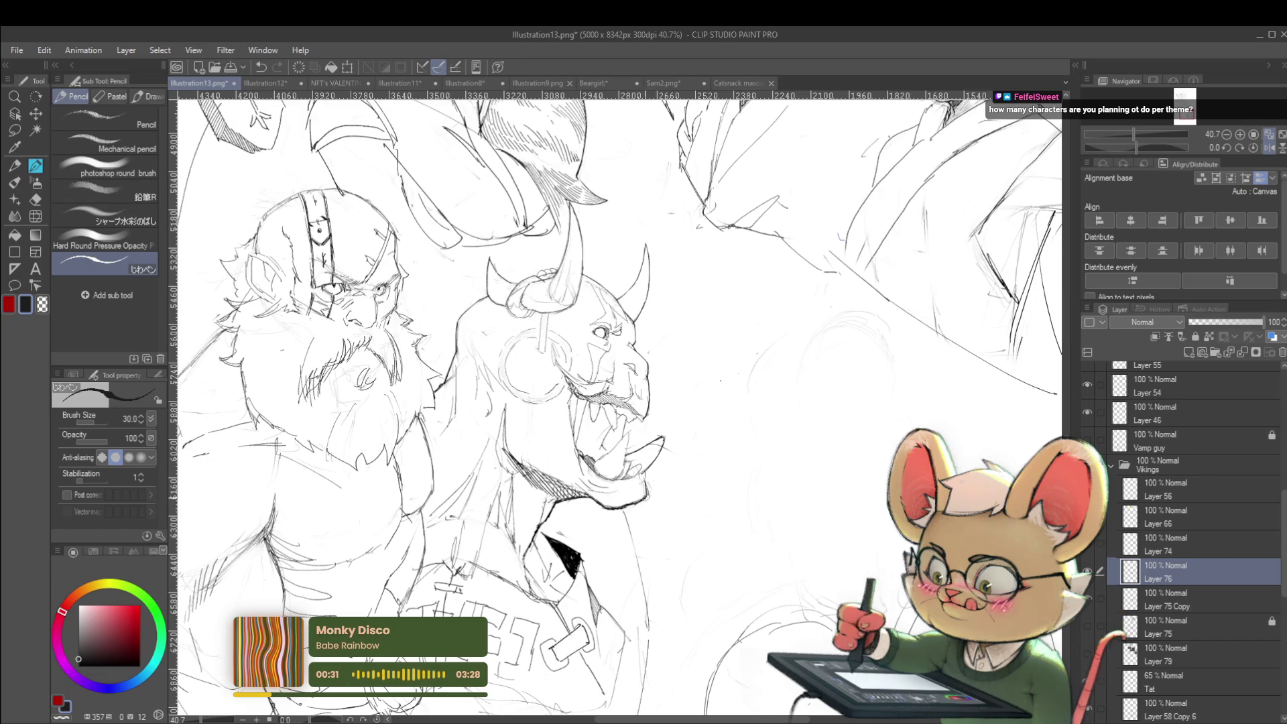
{"action": "scroll", "coordinate": [657, 511], "scroll_direction": "down", "scroll_amount": 5}
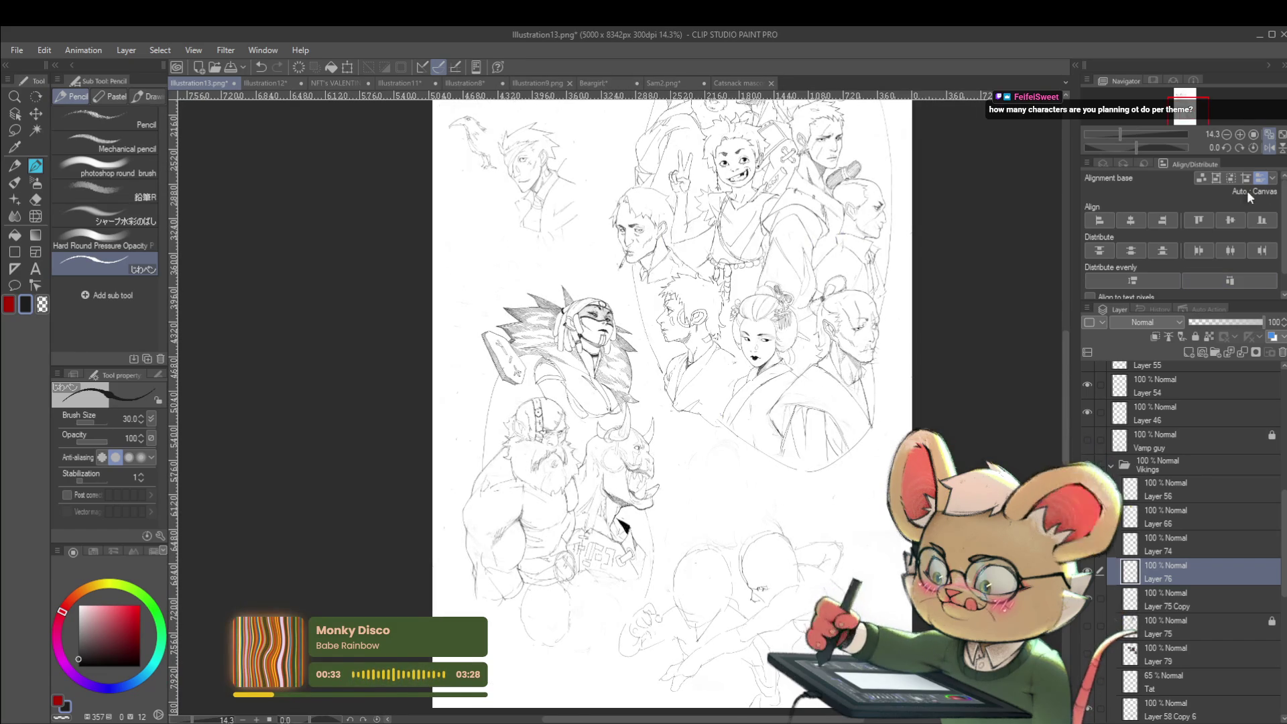
{"action": "scroll", "coordinate": [654, 498], "scroll_direction": "up", "scroll_amount": 5}
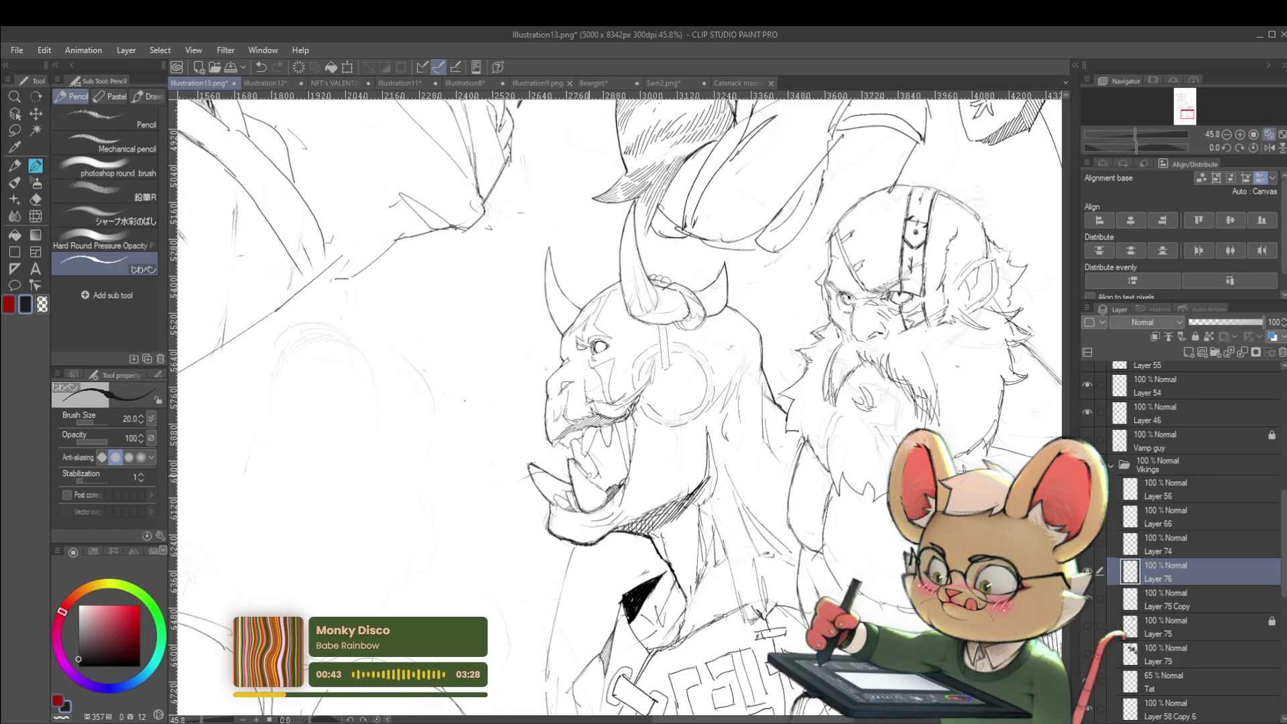
{"action": "scroll", "coordinate": [603, 490], "scroll_direction": "down", "scroll_amount": 5}
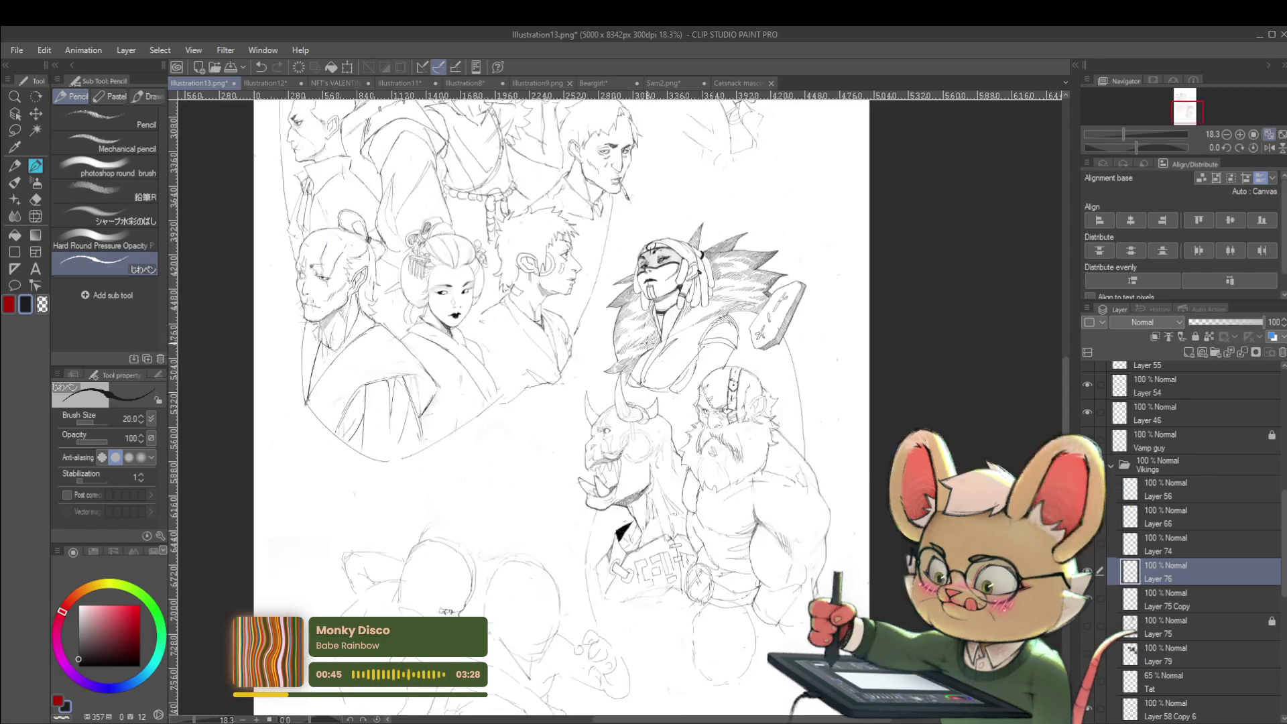
{"action": "scroll", "coordinate": [679, 389], "scroll_direction": "down", "scroll_amount": 1}
{"action": "scroll", "coordinate": [624, 451], "scroll_direction": "up", "scroll_amount": 5}
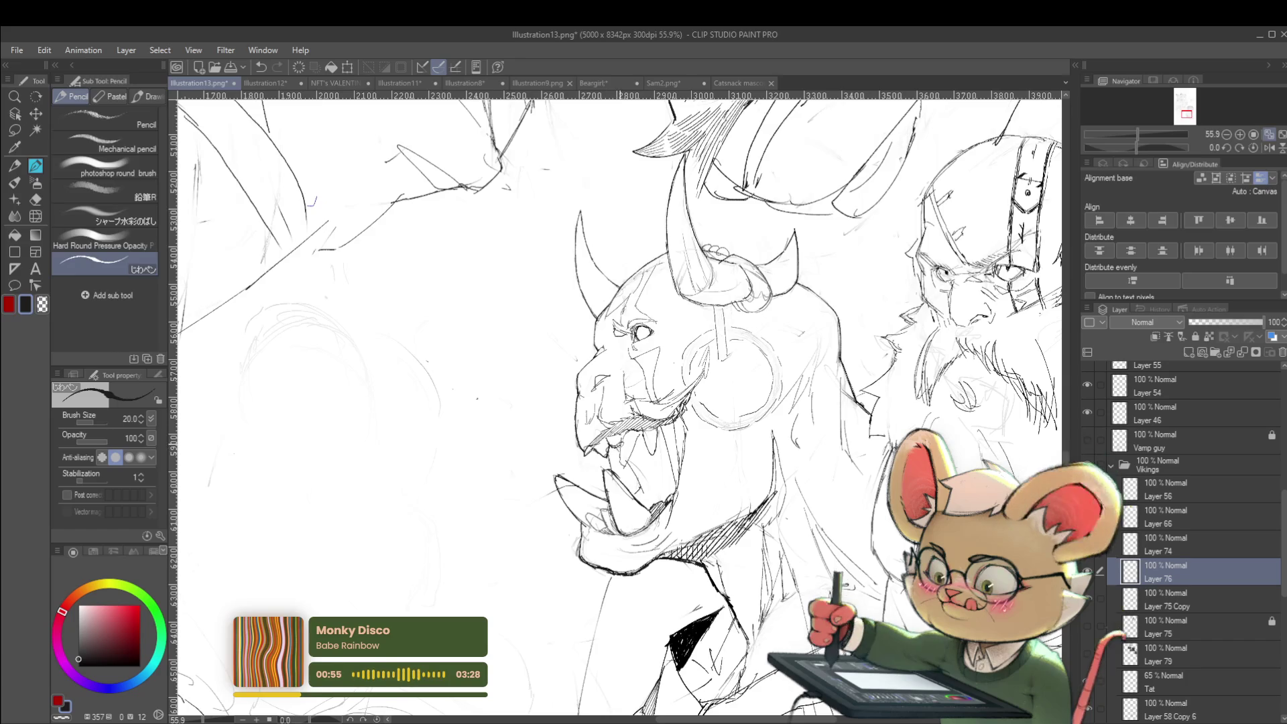
{"action": "scroll", "coordinate": [639, 422], "scroll_direction": "down", "scroll_amount": 5}
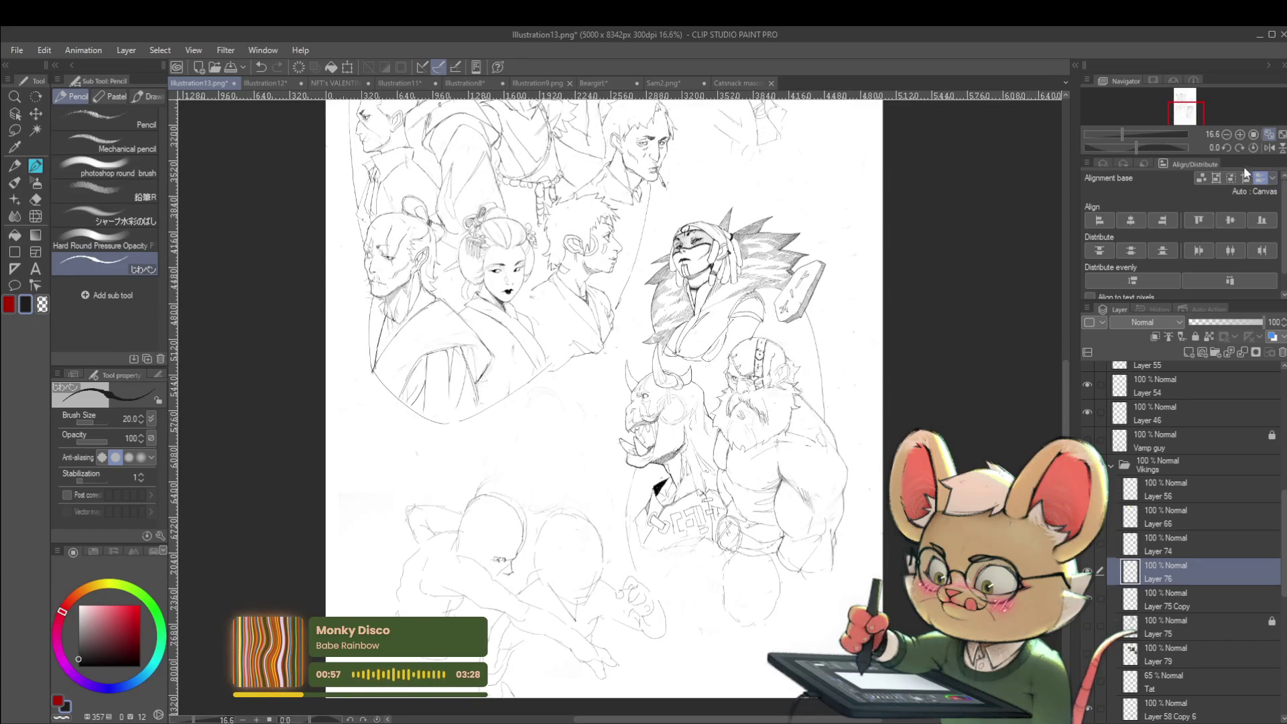
{"action": "left_click", "coordinate": [1268, 148]}
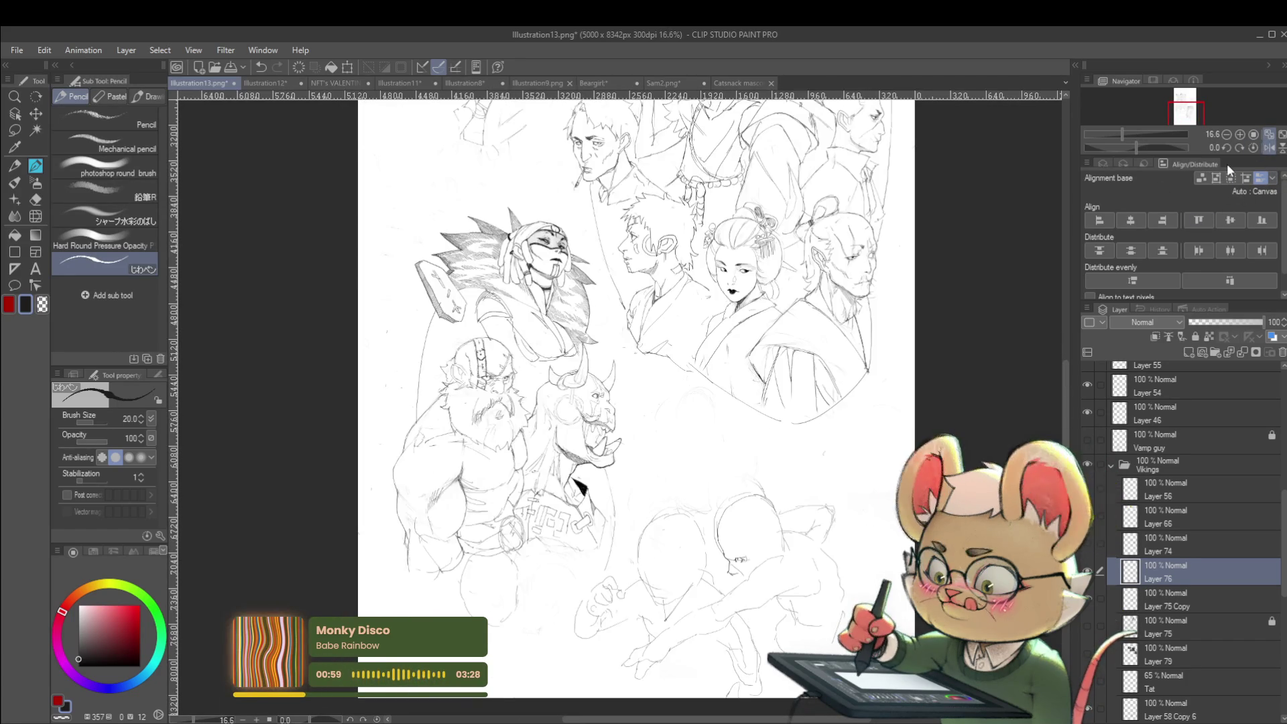
{"action": "scroll", "coordinate": [603, 432], "scroll_direction": "up", "scroll_amount": 5}
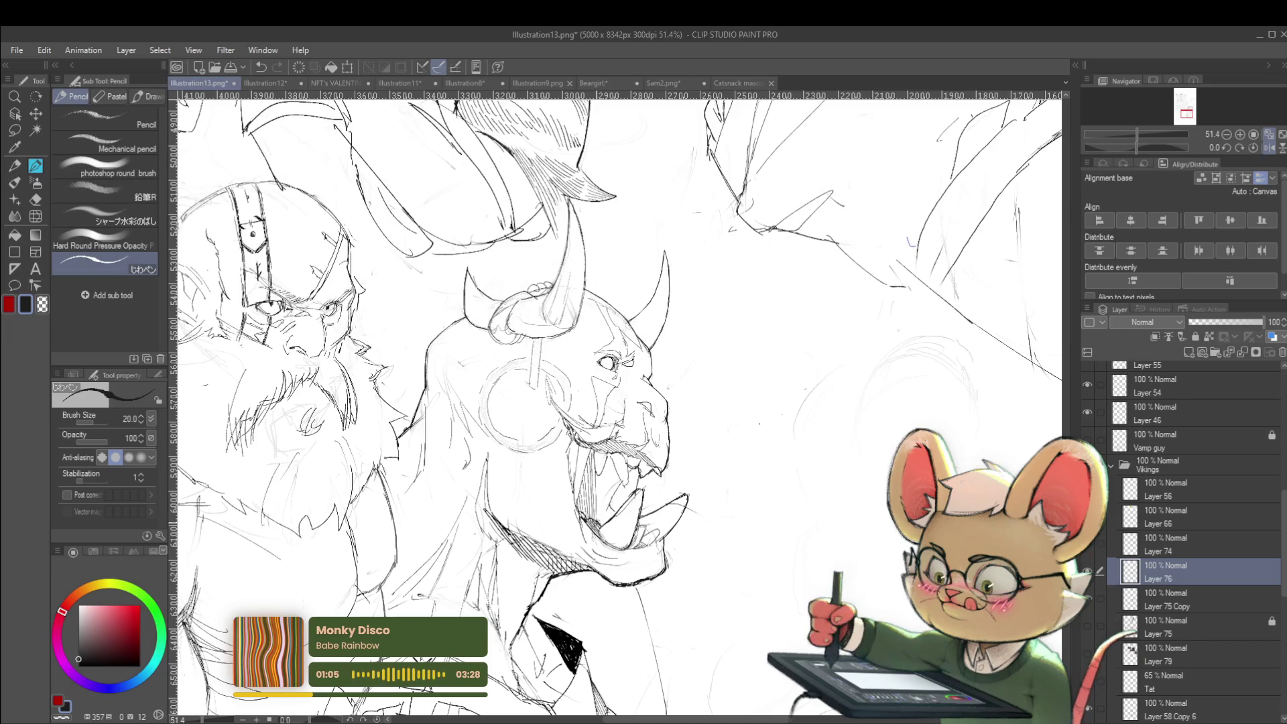
Step: Hatch inside the horned figure's open mouth and shade its eye with the pencil
{"action": "mouse_move", "coordinate": [605, 461]}
{"action": "left_mouse_down"}
{"action": "mouse_move", "coordinate": [603, 526]}
{"action": "mouse_move", "coordinate": [607, 473]}
{"action": "mouse_move", "coordinate": [611, 493]}
{"action": "left_mouse_up"}
{"action": "scroll", "coordinate": [616, 402], "scroll_direction": "down", "scroll_amount": 5}
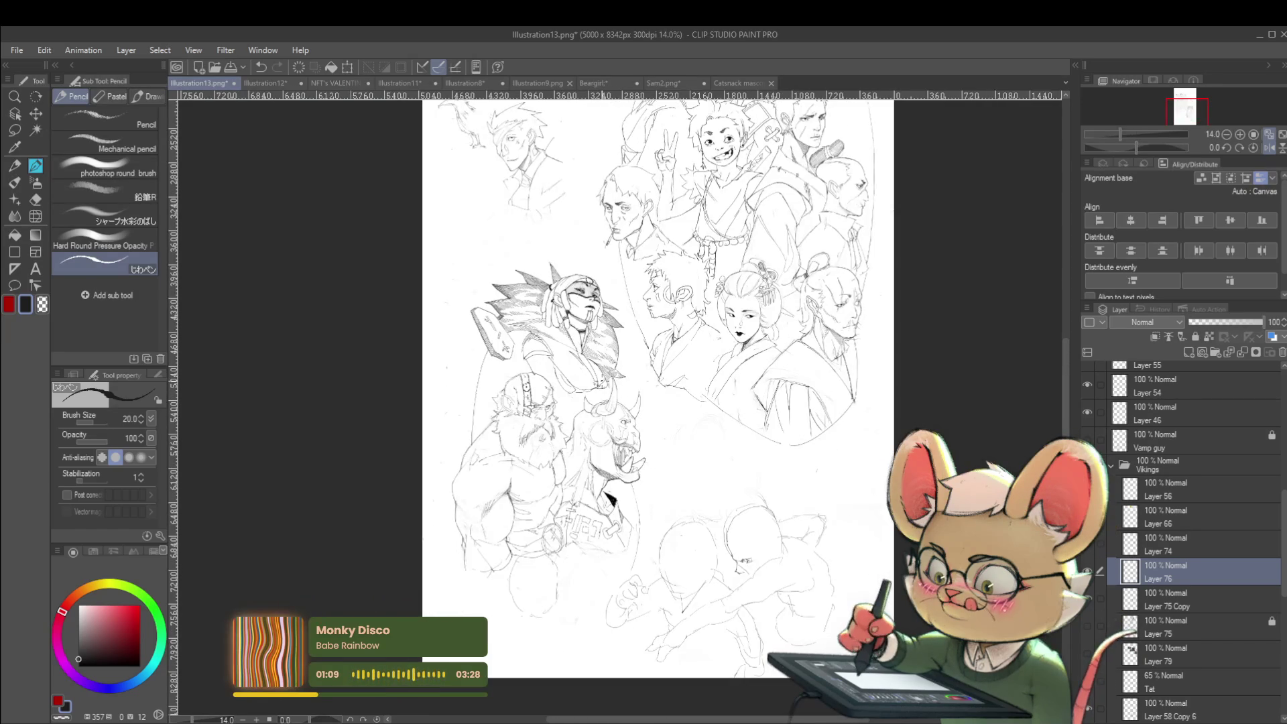
{"action": "scroll", "coordinate": [602, 387], "scroll_direction": "up", "scroll_amount": 3}
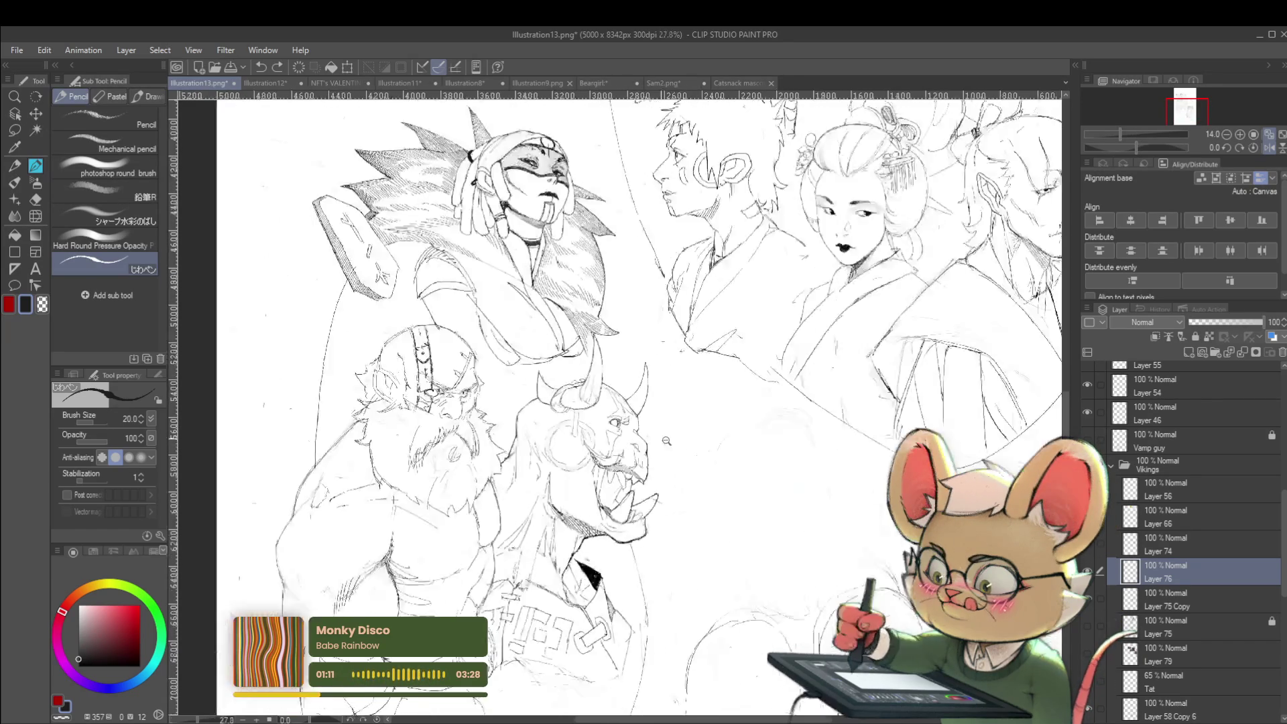
{"action": "scroll", "coordinate": [609, 424], "scroll_direction": "up", "scroll_amount": 3}
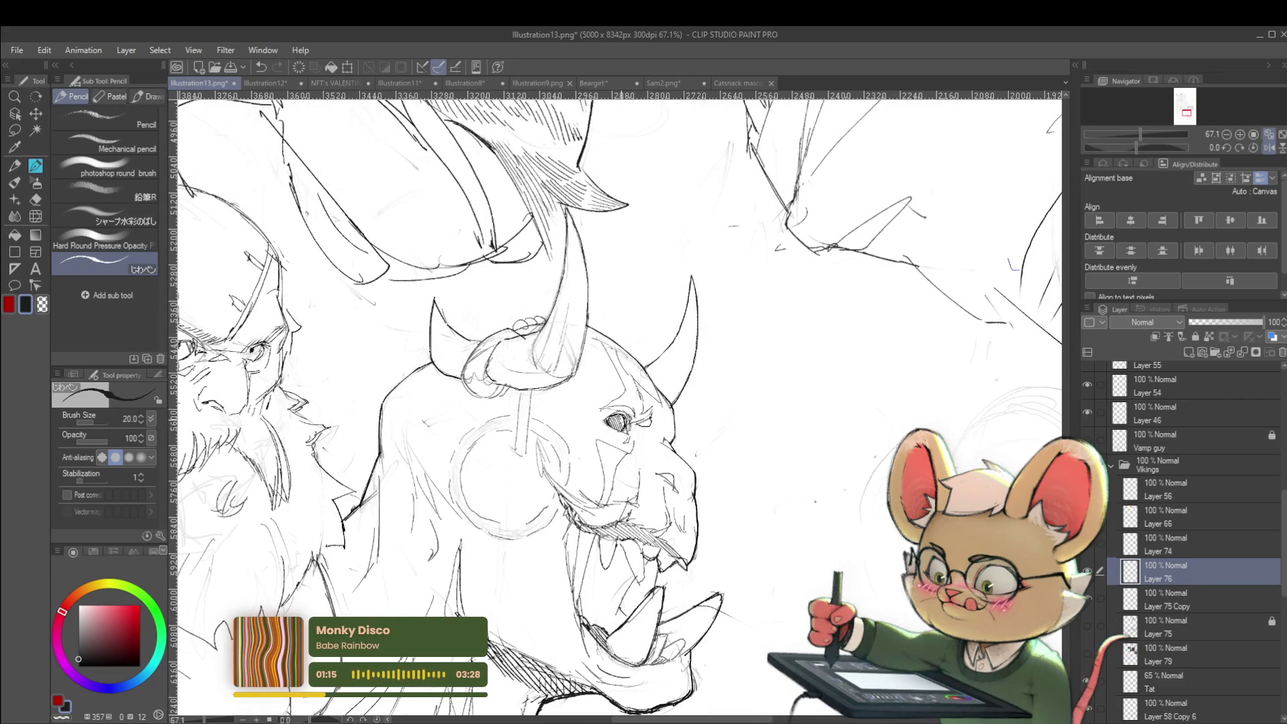
{"action": "scroll", "coordinate": [692, 261], "scroll_direction": "down", "scroll_amount": 5}
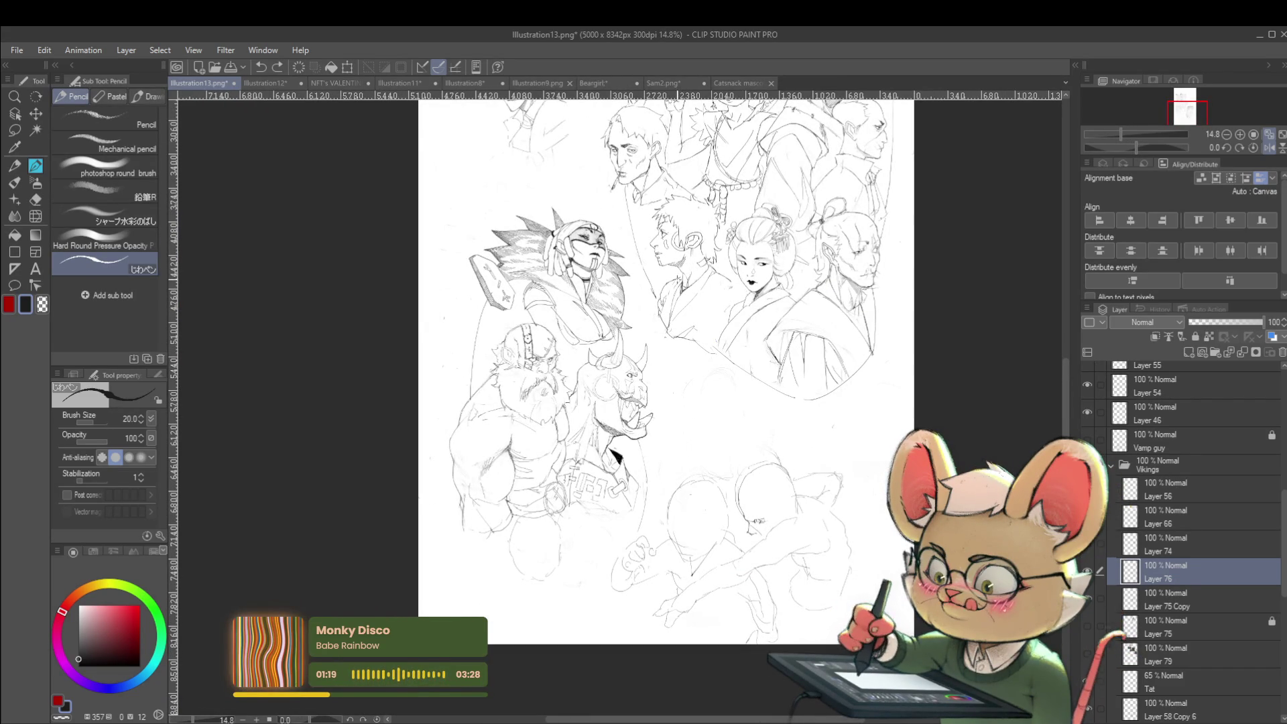
{"action": "scroll", "coordinate": [640, 362], "scroll_direction": "up", "scroll_amount": 3}
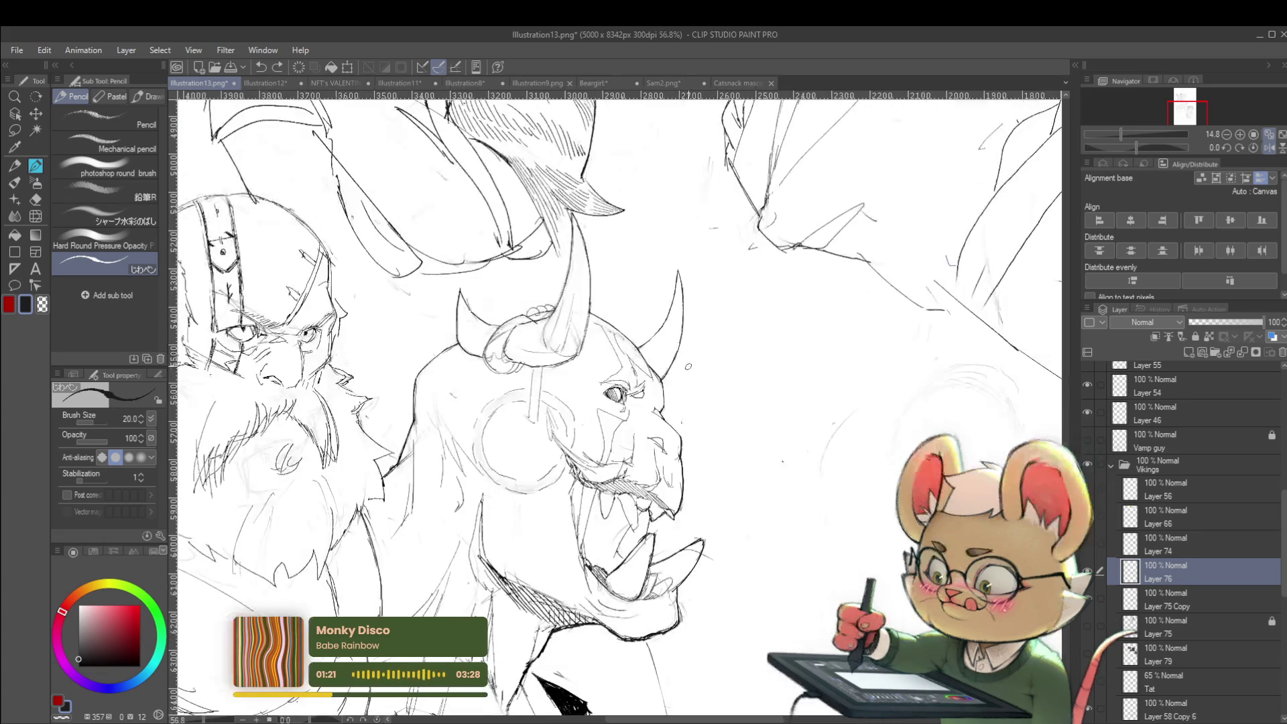
{"action": "scroll", "coordinate": [640, 362], "scroll_direction": "up", "scroll_amount": 3}
{"action": "left_click_drag", "start_coordinate": [557, 414], "coordinate": [574, 392]}
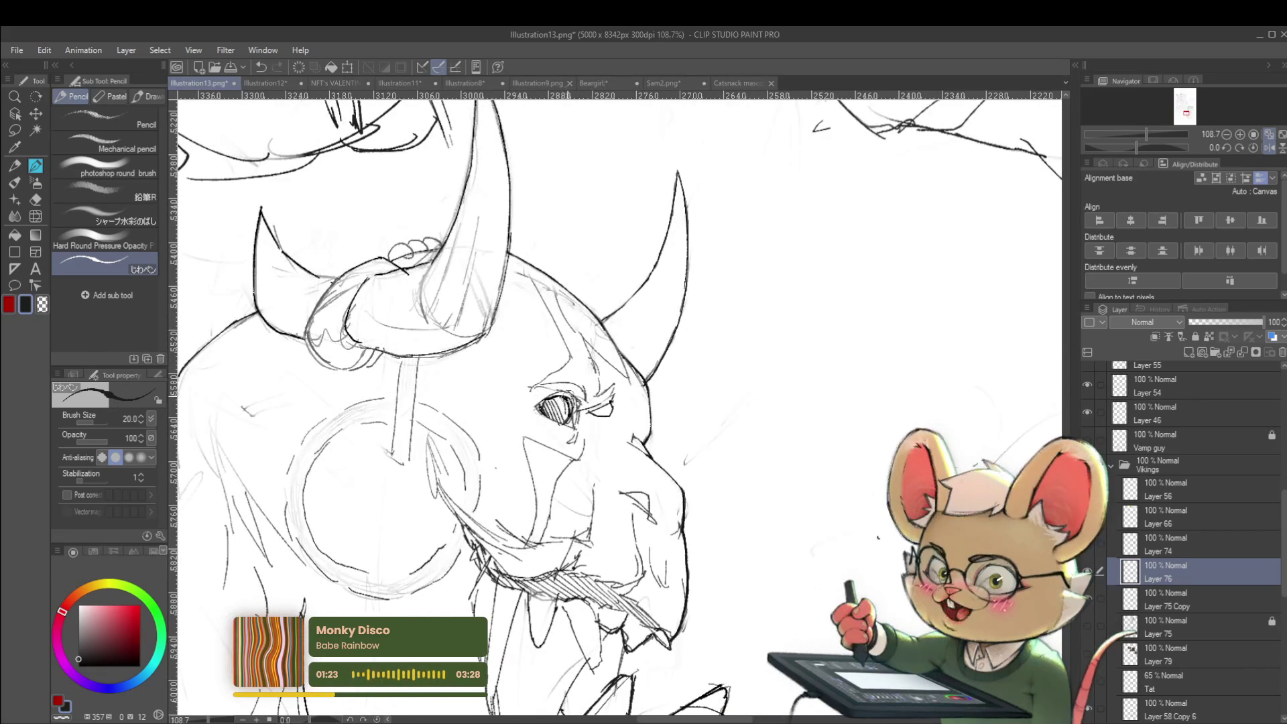
{"action": "scroll", "coordinate": [607, 316], "scroll_direction": "down", "scroll_amount": 8}
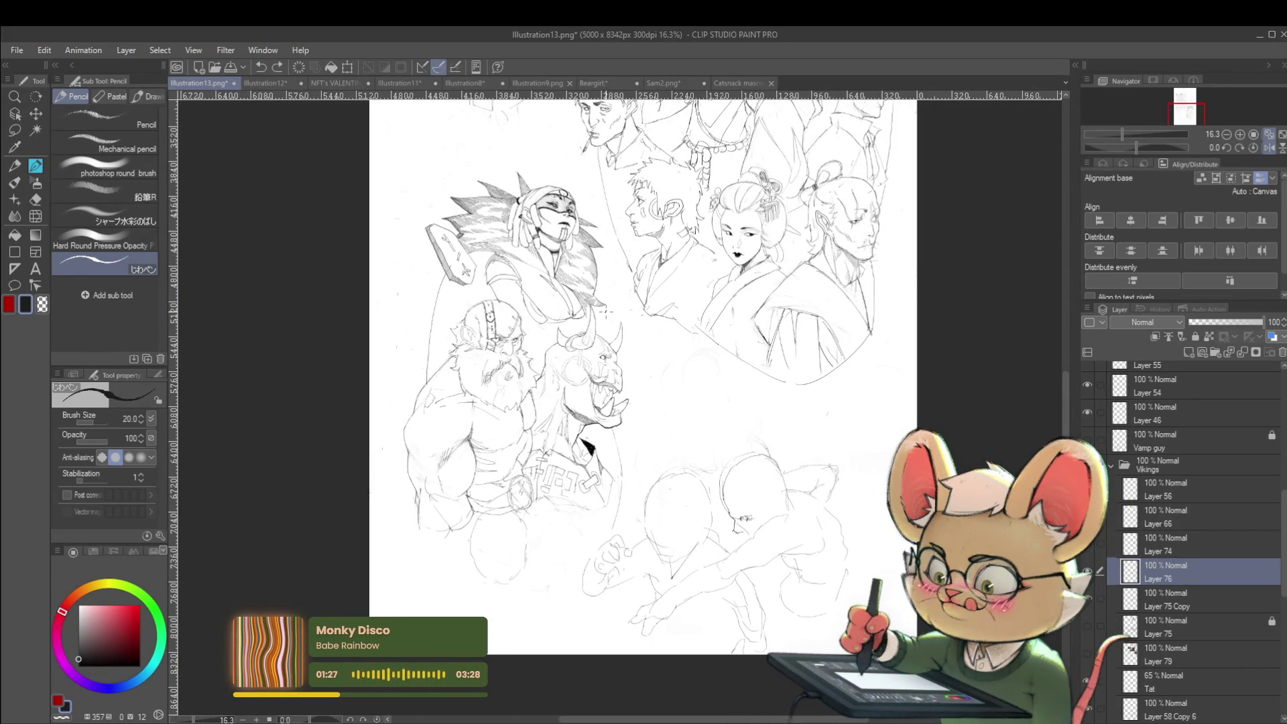
{"action": "scroll", "coordinate": [462, 322], "scroll_direction": "up", "scroll_amount": 4}
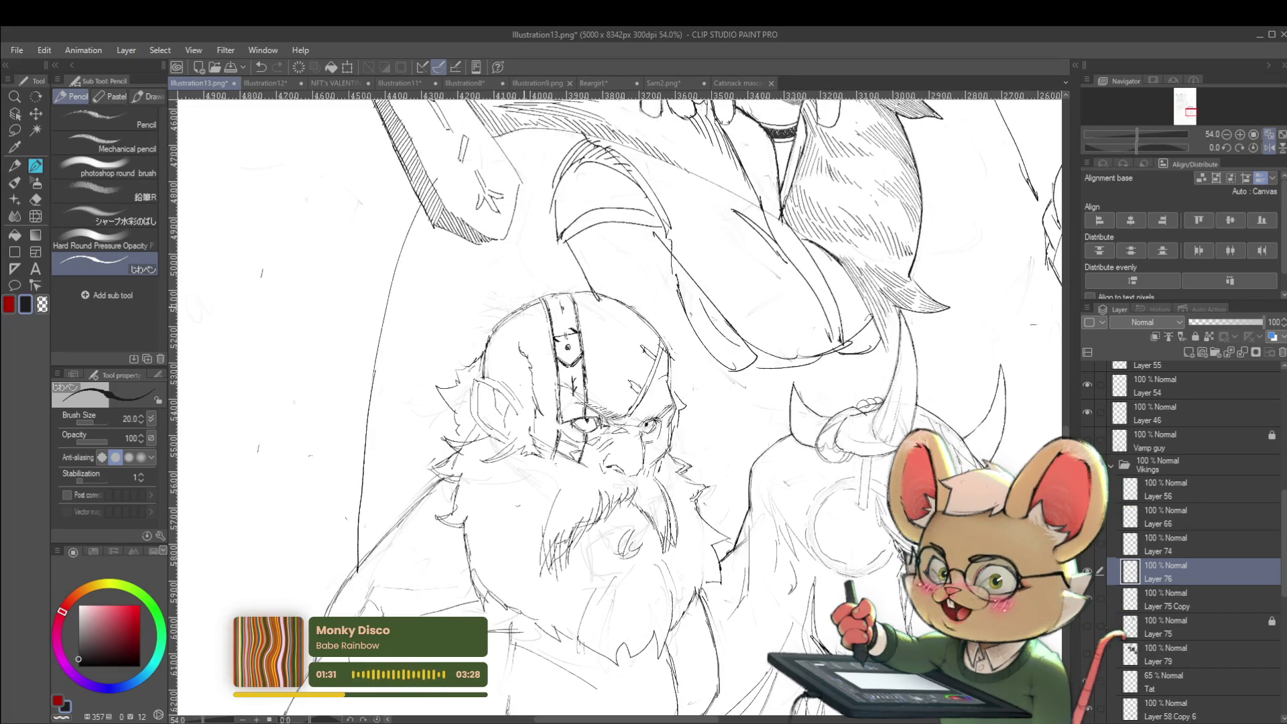
Step: Raise the pencil size to 25 and add a short stroke beside the masked warrior's head
{"action": "key", "text": "bracketright"}
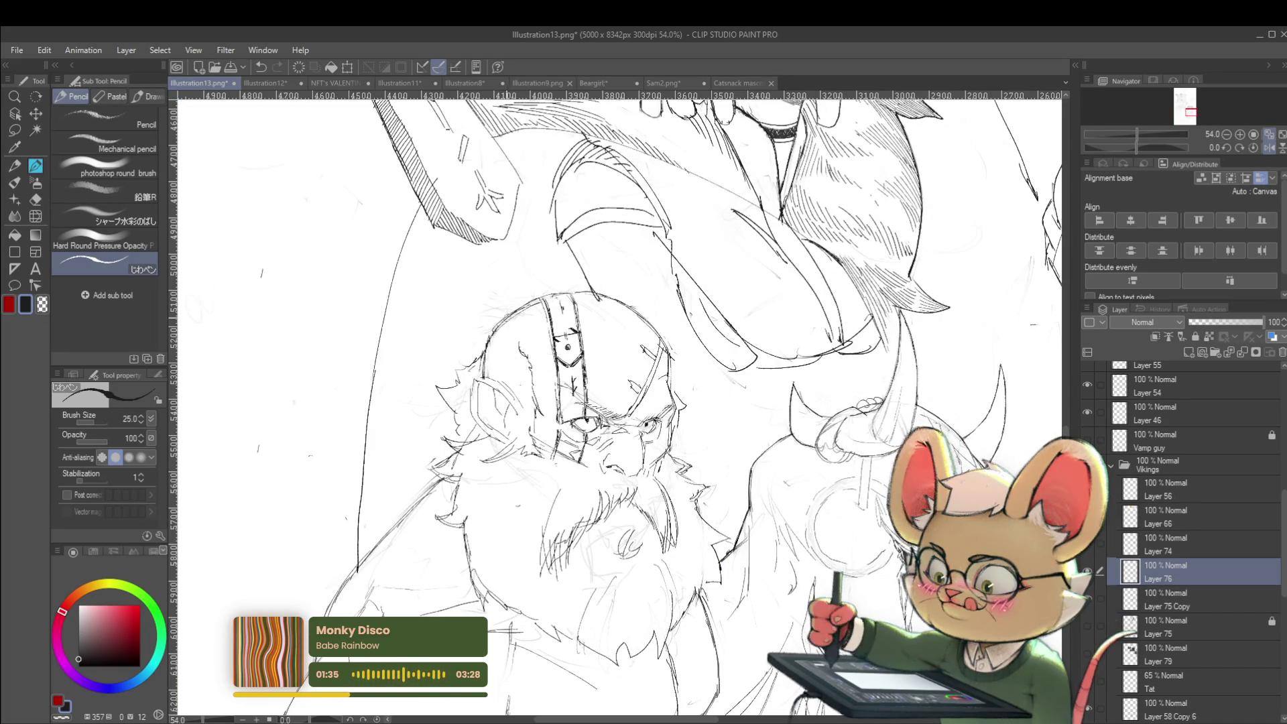
{"action": "scroll", "coordinate": [616, 402], "scroll_direction": "down", "scroll_amount": 4}
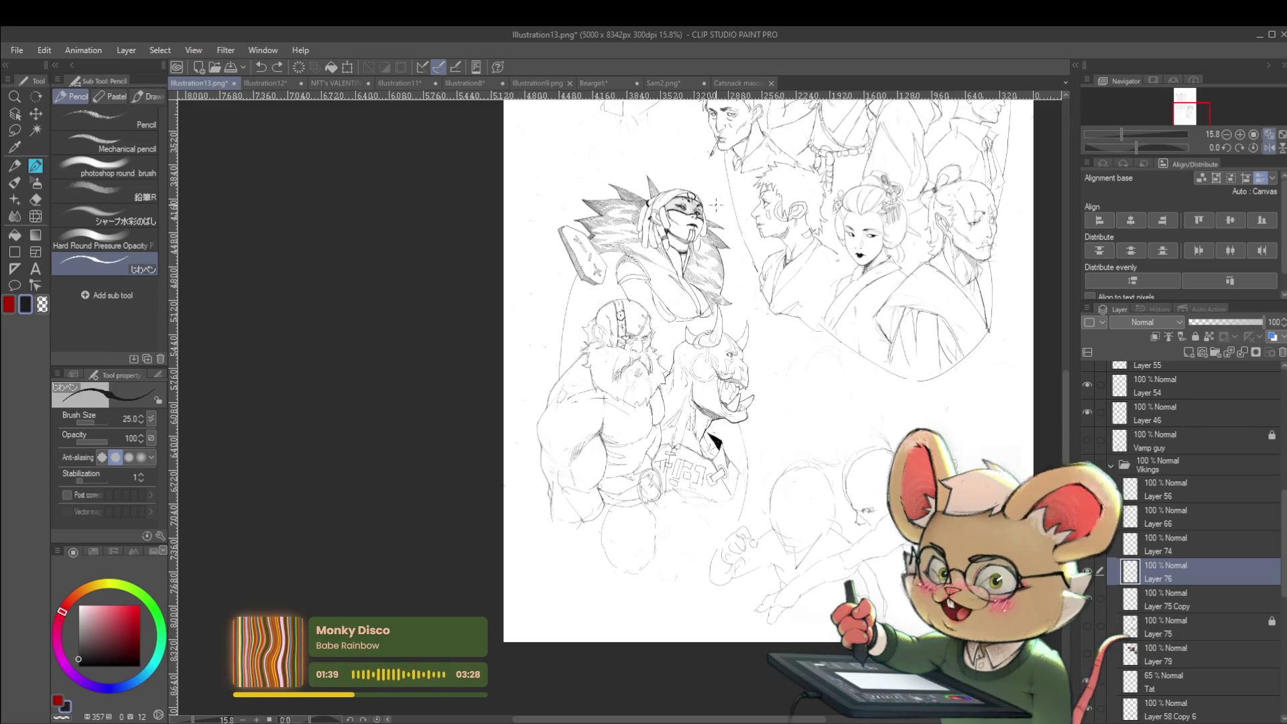
{"action": "scroll", "coordinate": [717, 185], "scroll_direction": "up", "scroll_amount": 2}
{"action": "left_click_drag", "start_coordinate": [719, 181], "coordinate": [703, 209]}
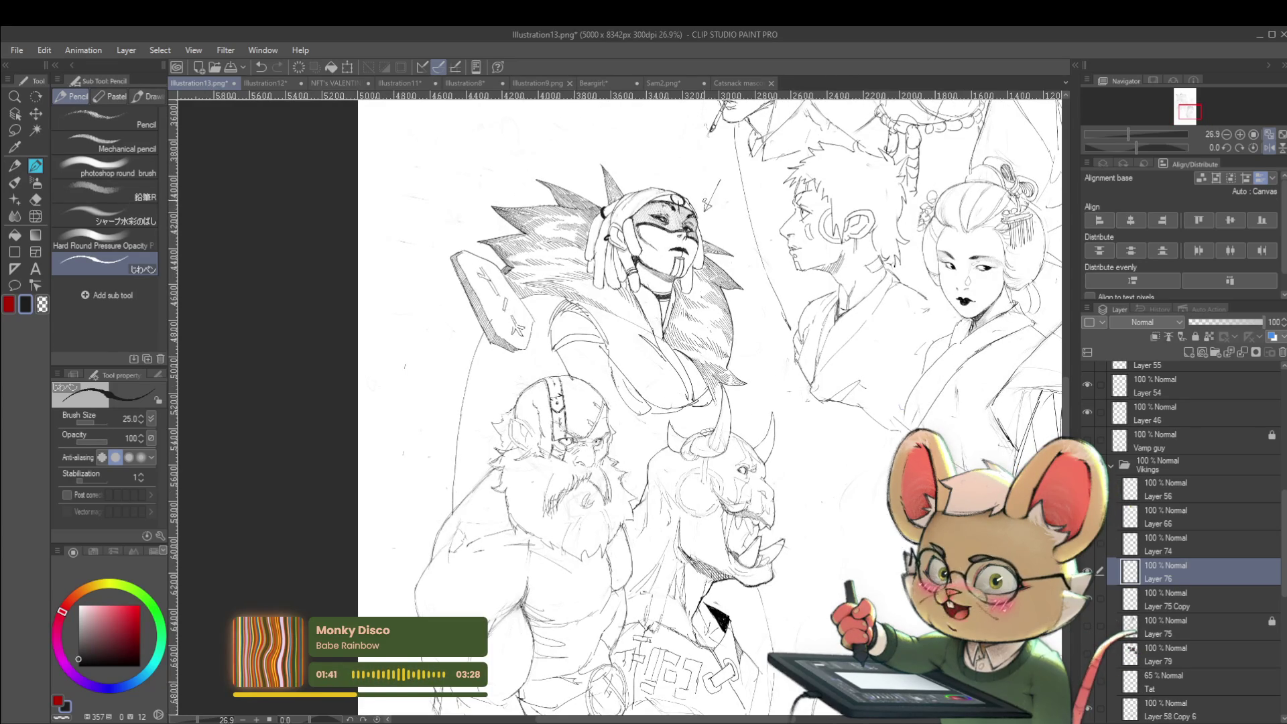
{"action": "scroll", "coordinate": [705, 201], "scroll_direction": "down", "scroll_amount": 2}
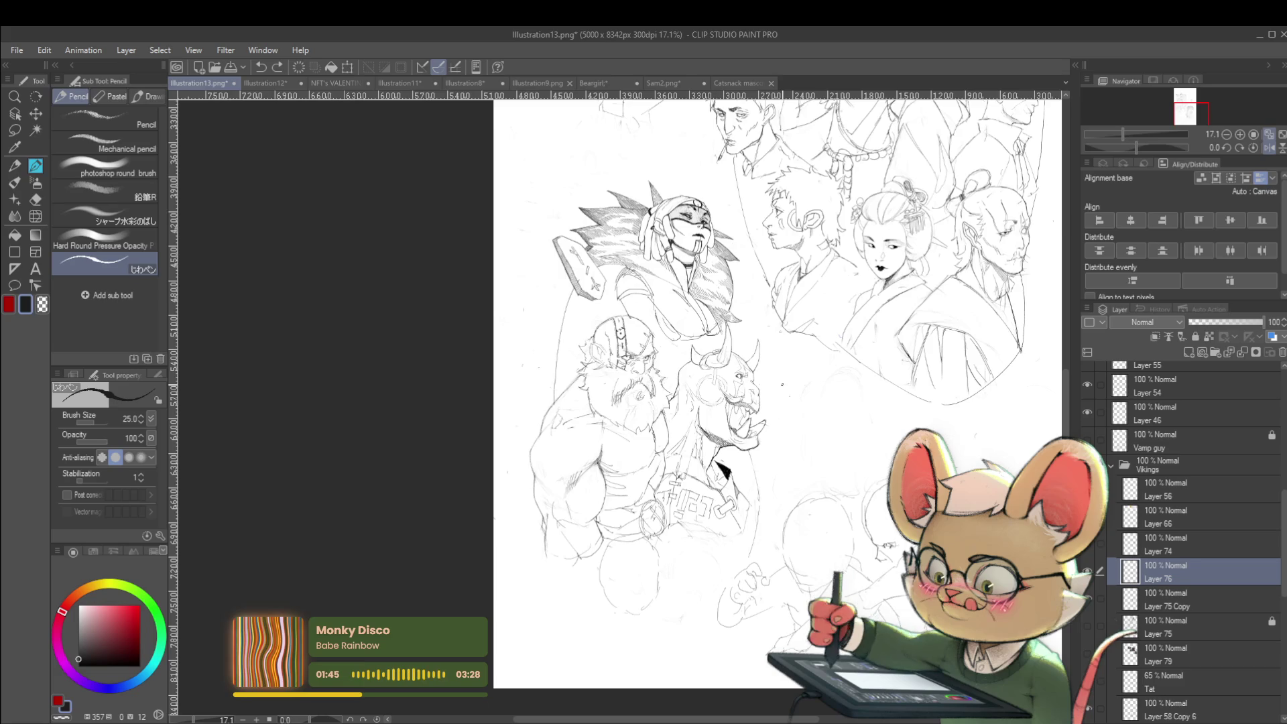
Step: Mirror the view back, shift the page sideways, then mirror again to compare
{"action": "left_click", "coordinate": [1269, 147]}
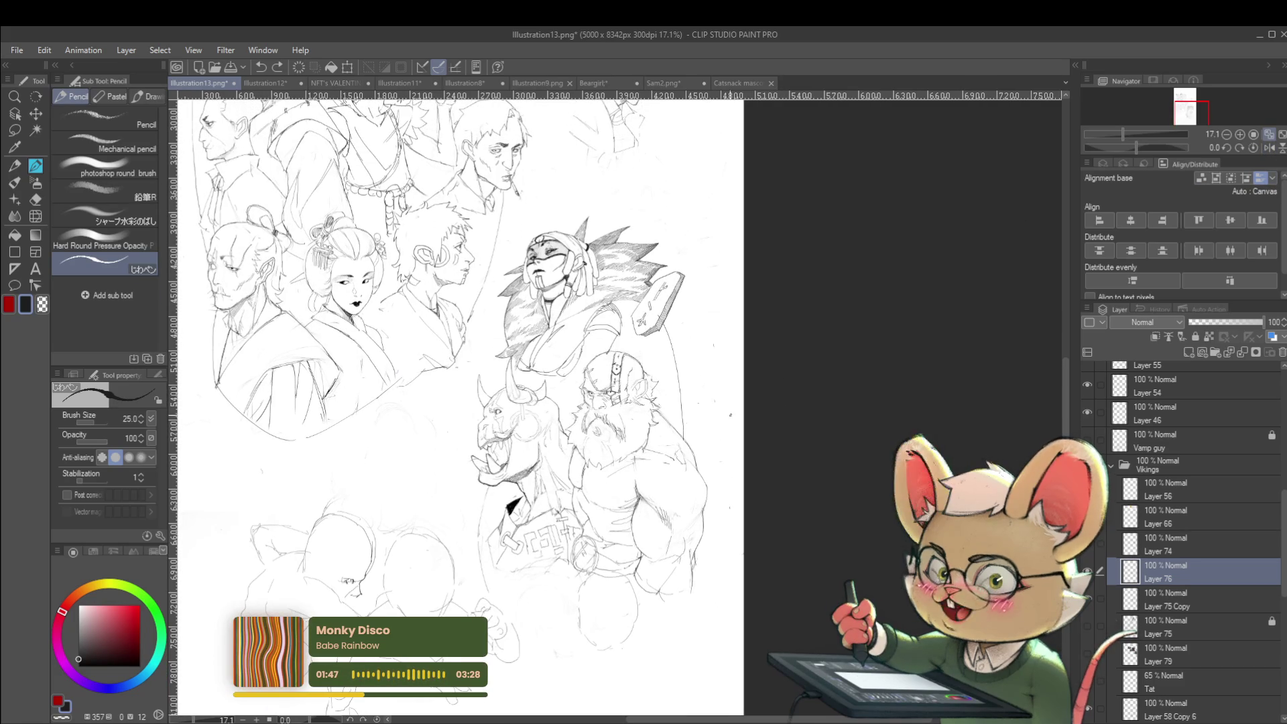
{"action": "mouse_move", "coordinate": [710, 422]}
{"action": "left_mouse_down"}
{"action": "mouse_move", "coordinate": [737, 422]}
{"action": "mouse_move", "coordinate": [794, 353]}
{"action": "left_mouse_up"}
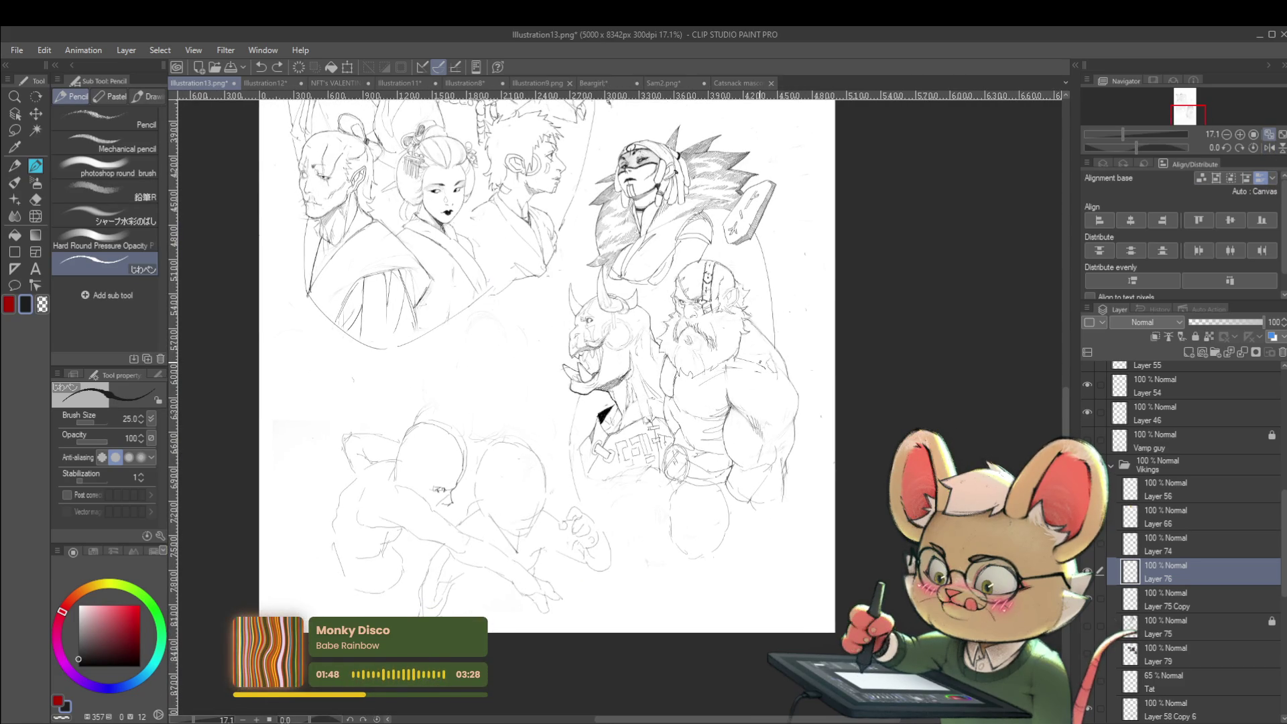
{"action": "left_click", "coordinate": [1269, 149]}
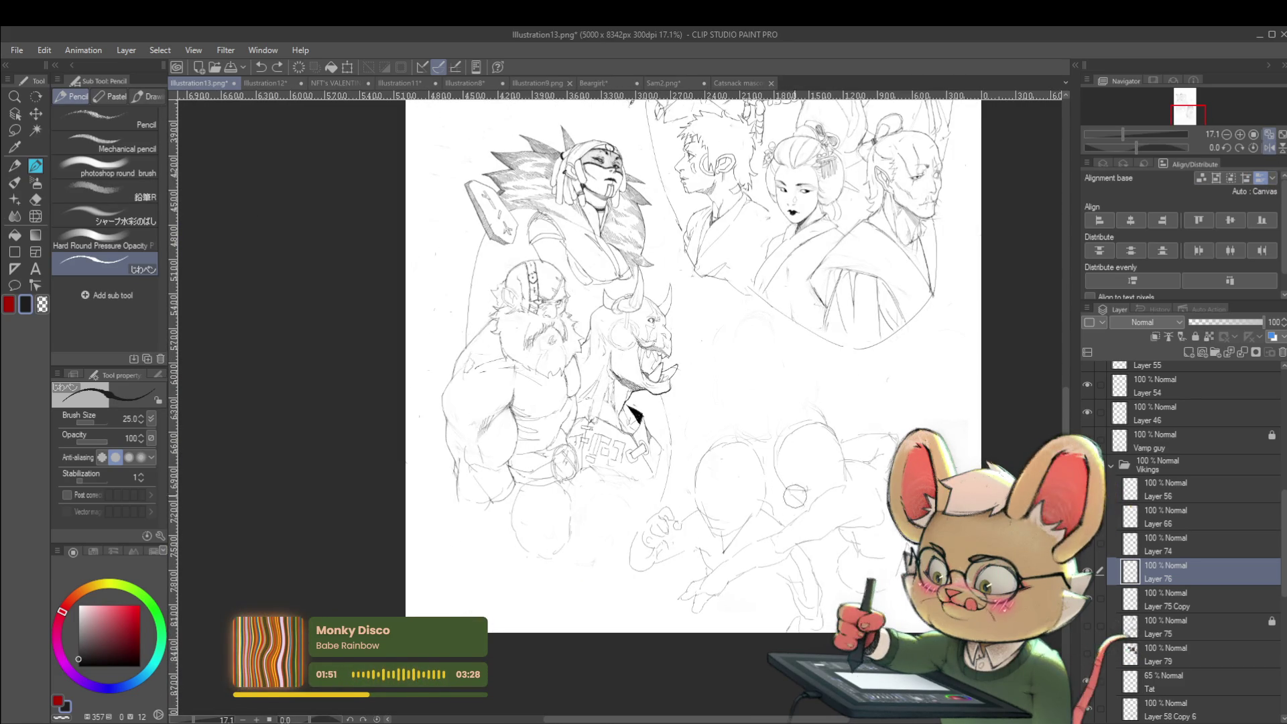
{"action": "scroll", "coordinate": [915, 604], "scroll_direction": "up", "scroll_amount": 5}
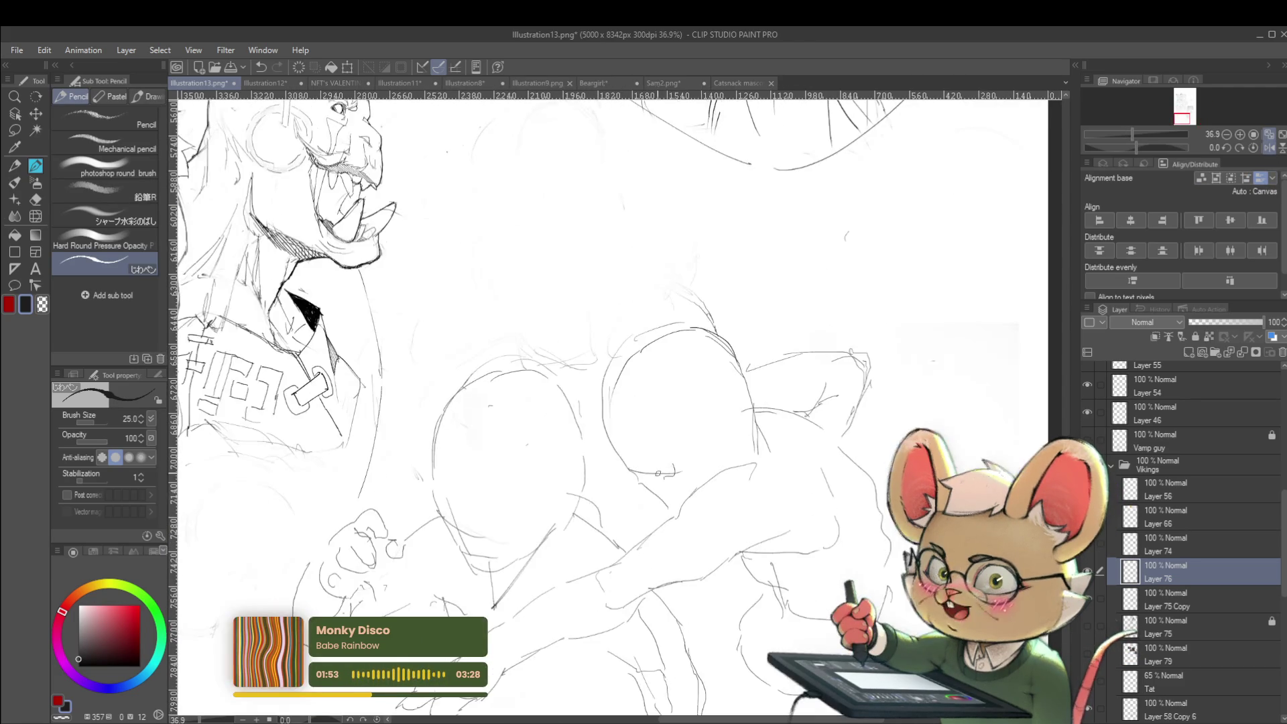
Step: Add short head lines and eye detail to the crouching figures' faces
{"action": "mouse_move", "coordinate": [657, 475]}
{"action": "left_mouse_down"}
{"action": "mouse_move", "coordinate": [681, 476]}
{"action": "mouse_move", "coordinate": [450, 476]}
{"action": "left_mouse_up"}
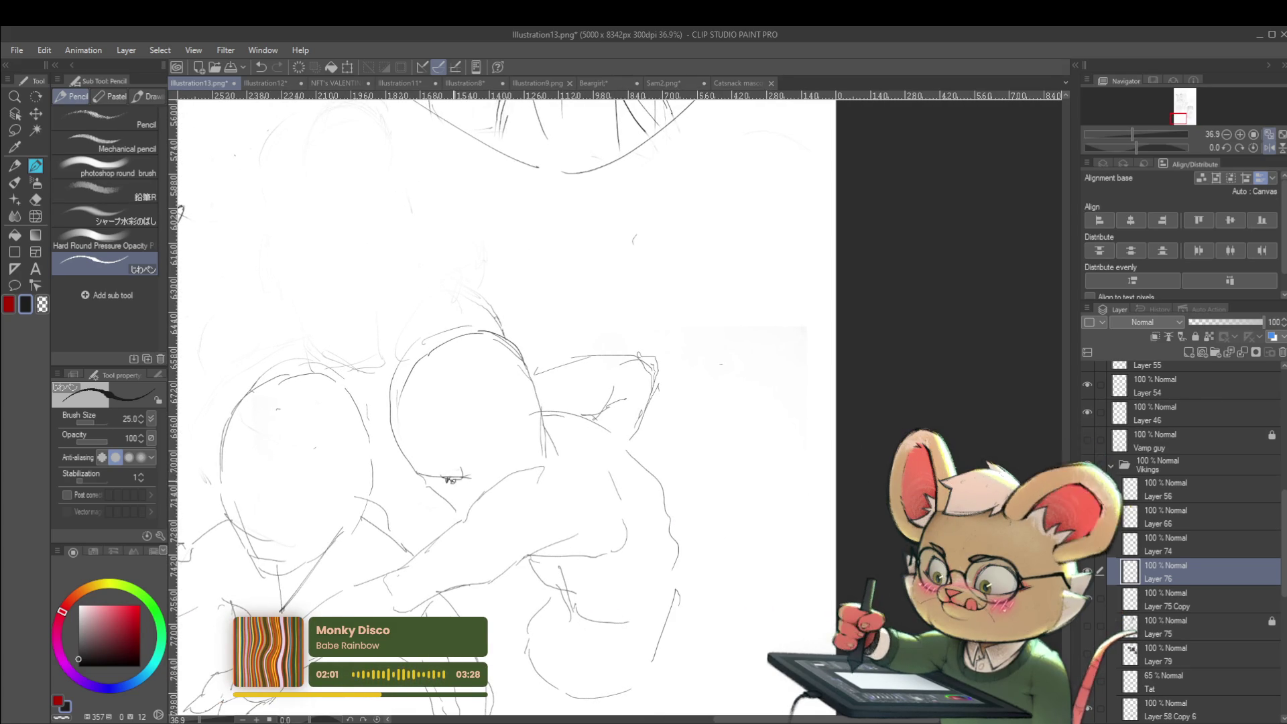
{"action": "left_click_drag", "start_coordinate": [462, 477], "coordinate": [426, 478]}
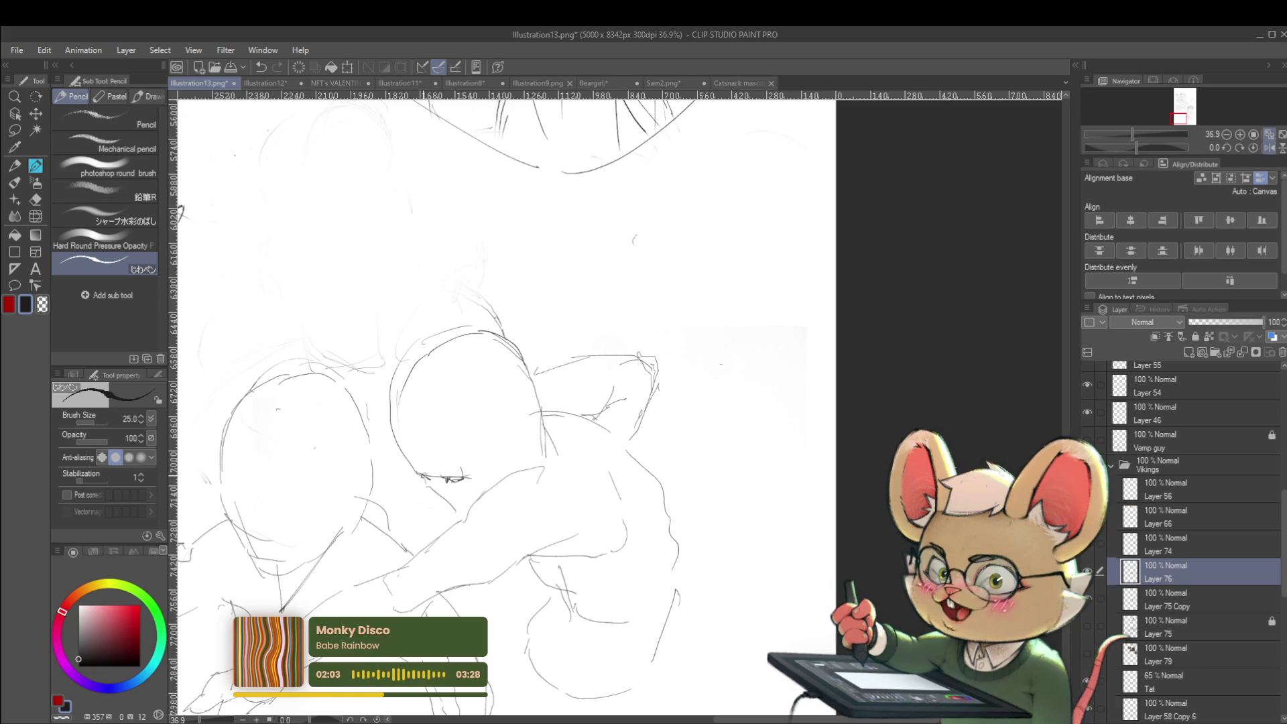
{"action": "scroll", "coordinate": [466, 491], "scroll_direction": "down", "scroll_amount": 5}
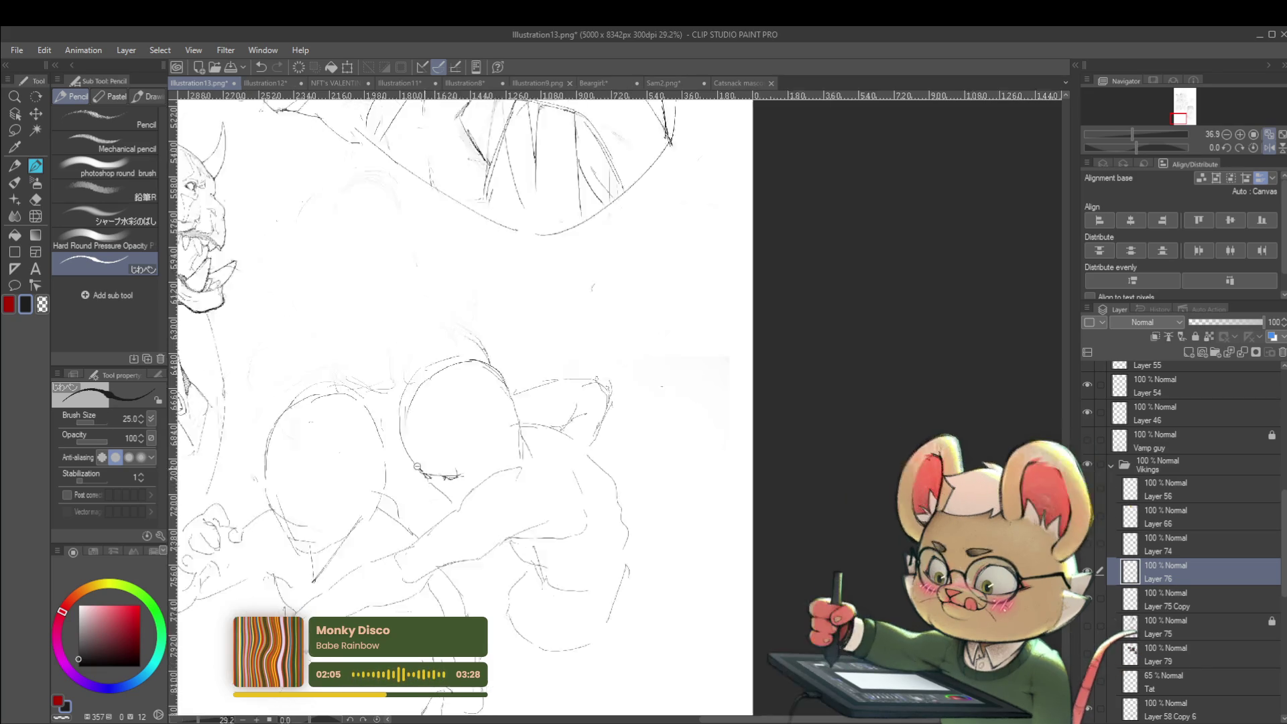
{"action": "scroll", "coordinate": [466, 490], "scroll_direction": "up", "scroll_amount": 5}
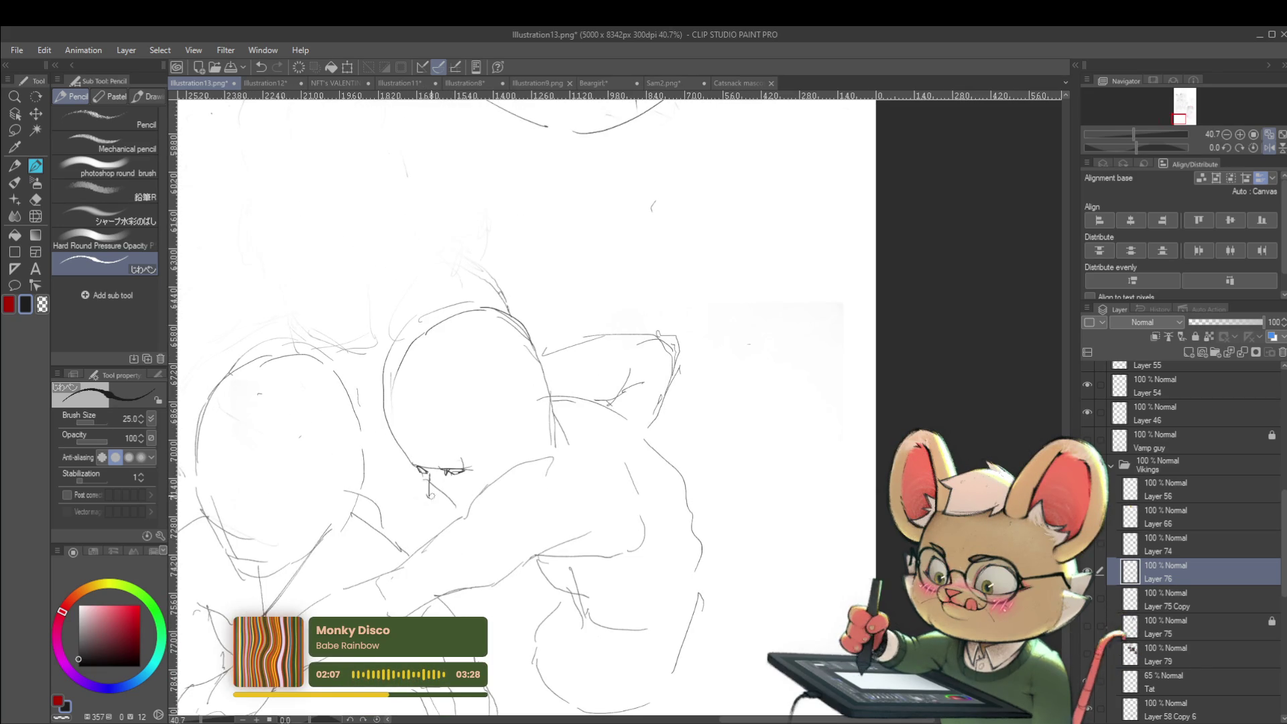
Step: Redraw and extend the bald figure's chin line
{"action": "mouse_move", "coordinate": [432, 497]}
{"action": "left_mouse_down"}
{"action": "mouse_move", "coordinate": [449, 501]}
{"action": "mouse_move", "coordinate": [429, 492]}
{"action": "left_mouse_up"}
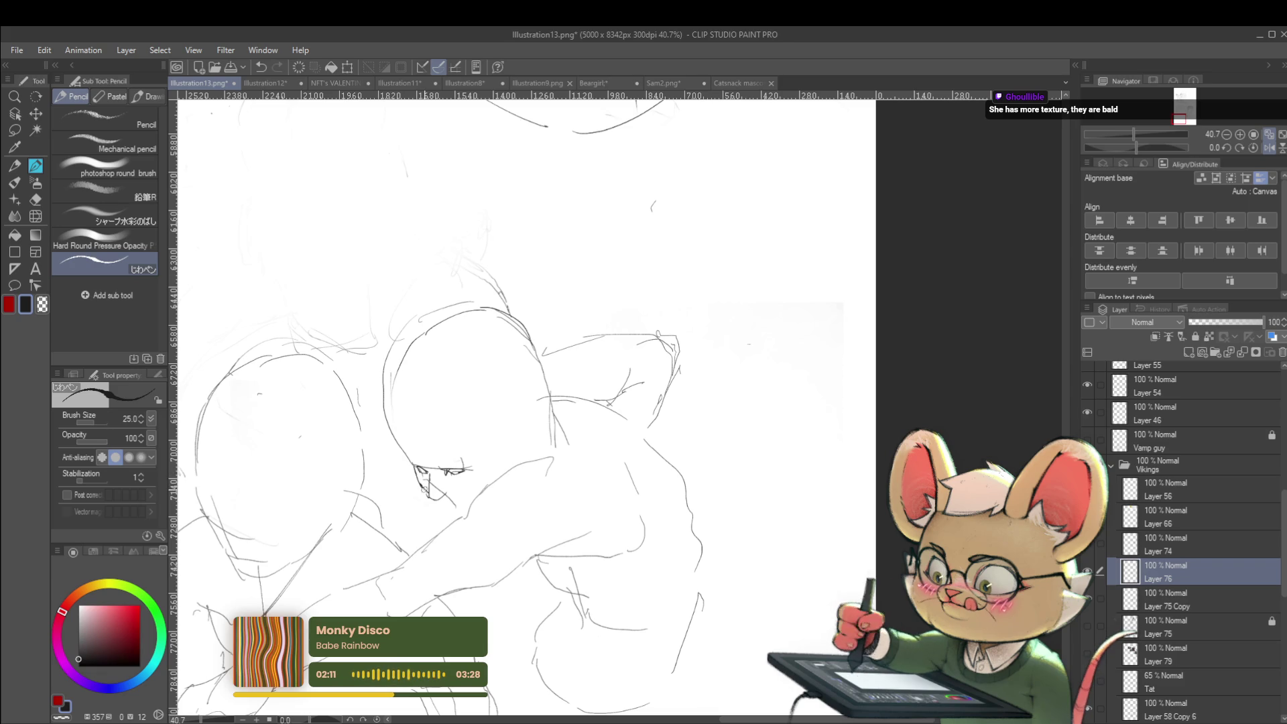
{"action": "left_click_drag", "start_coordinate": [433, 496], "coordinate": [461, 513]}
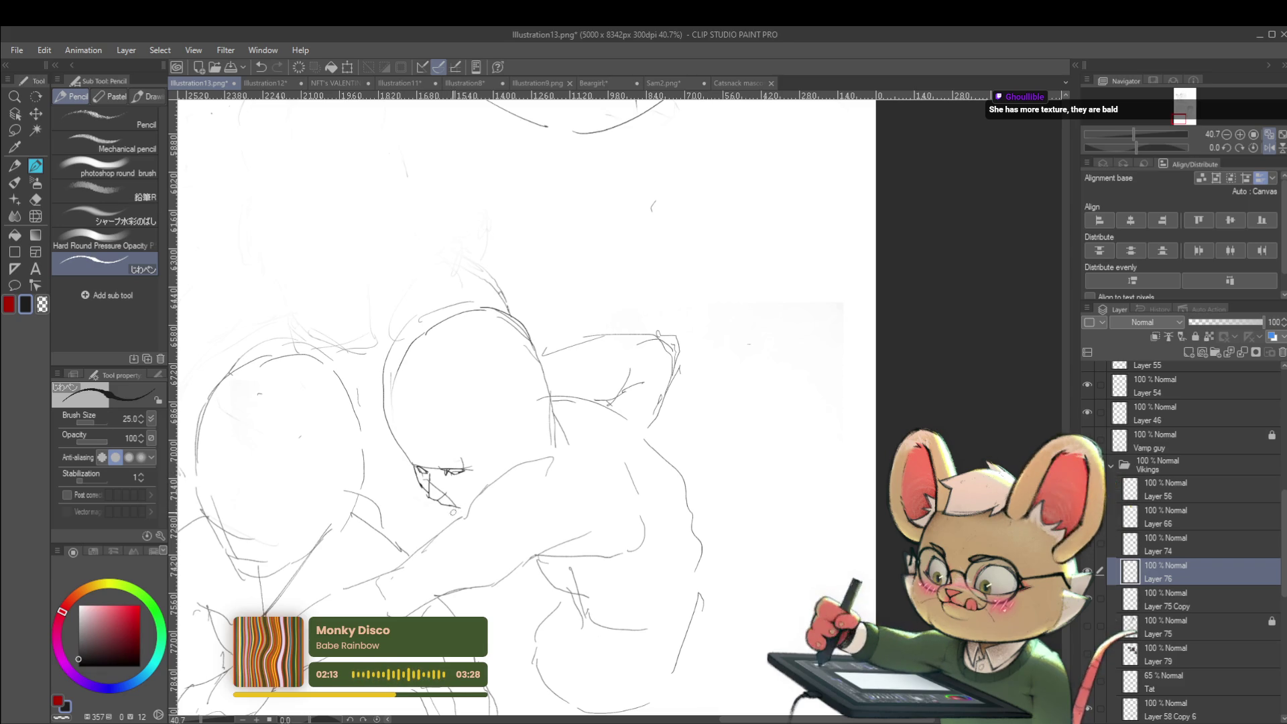
{"action": "scroll", "coordinate": [453, 474], "scroll_direction": "down", "scroll_amount": 3}
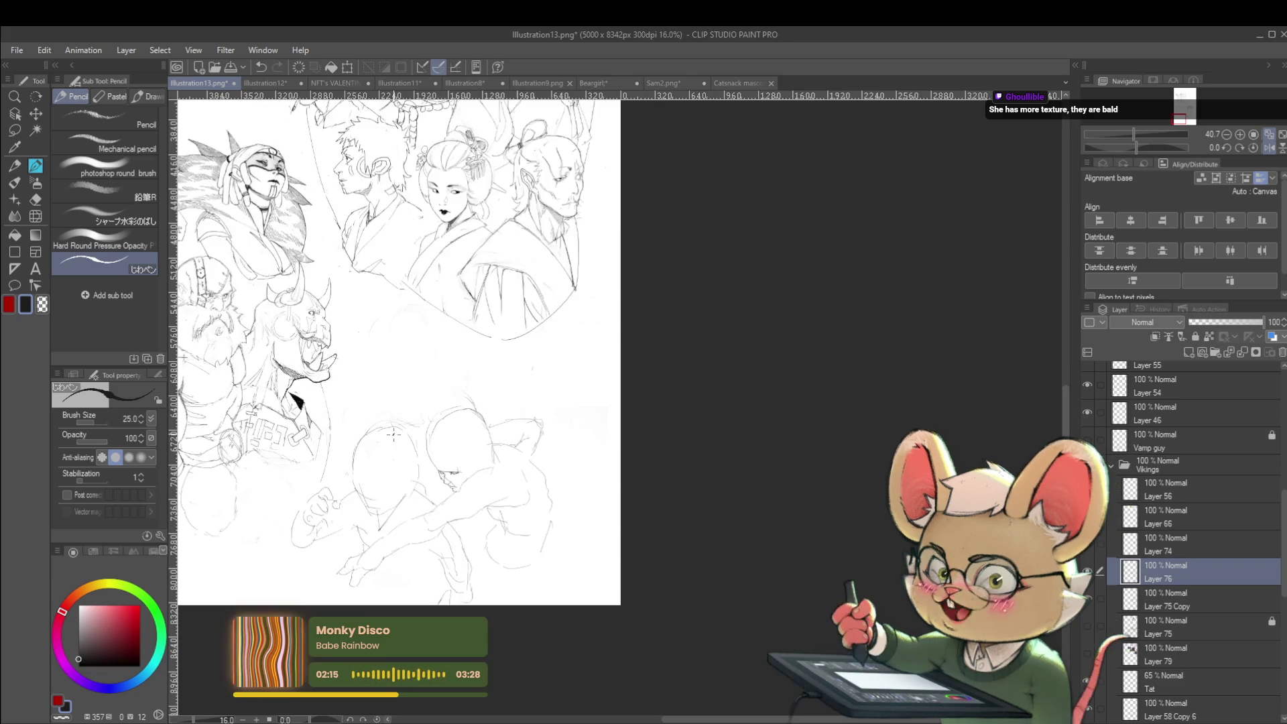
{"action": "left_click_drag", "start_coordinate": [481, 403], "coordinate": [465, 409]}
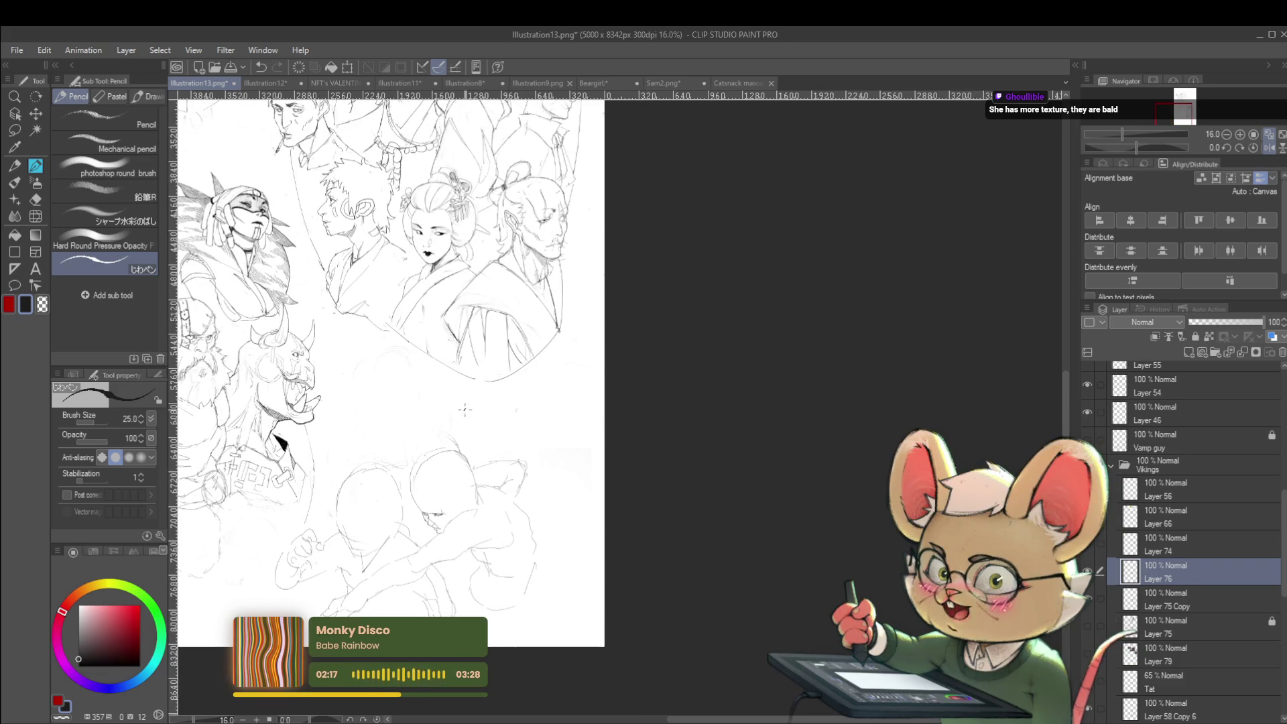
{"action": "scroll", "coordinate": [670, 412], "scroll_direction": "up", "scroll_amount": 1}
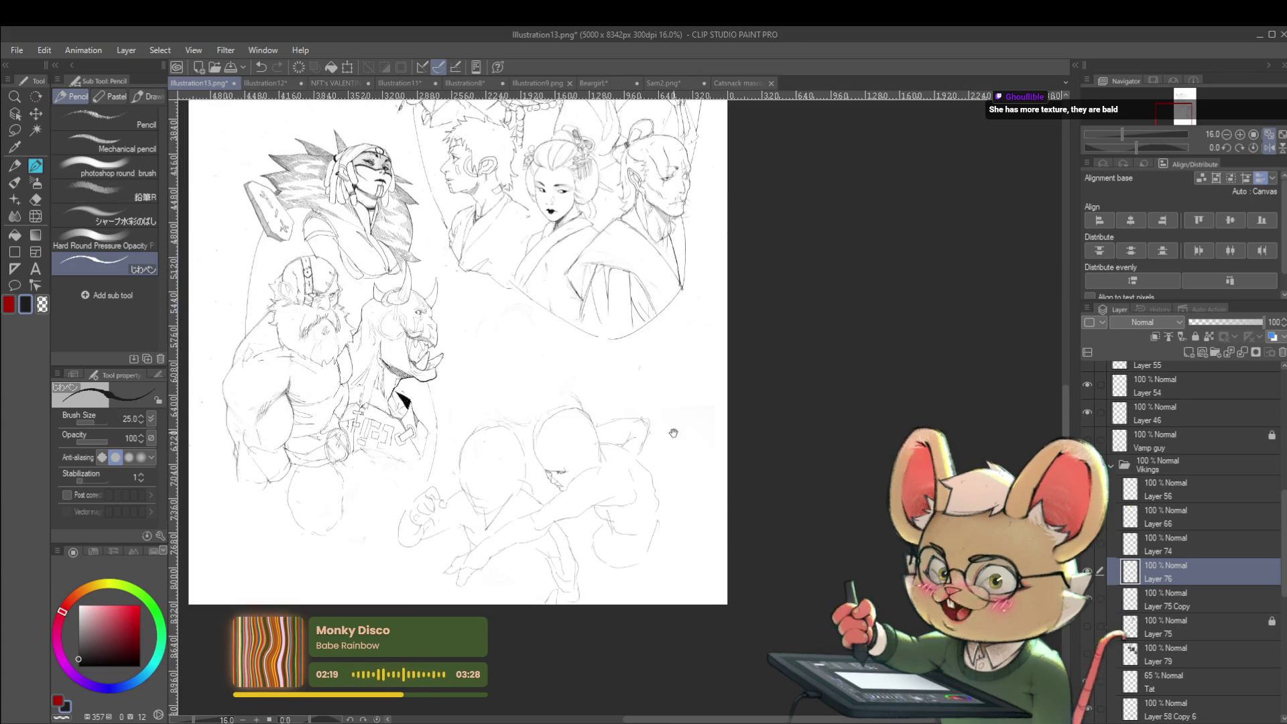
{"action": "scroll", "coordinate": [527, 445], "scroll_direction": "up", "scroll_amount": 2}
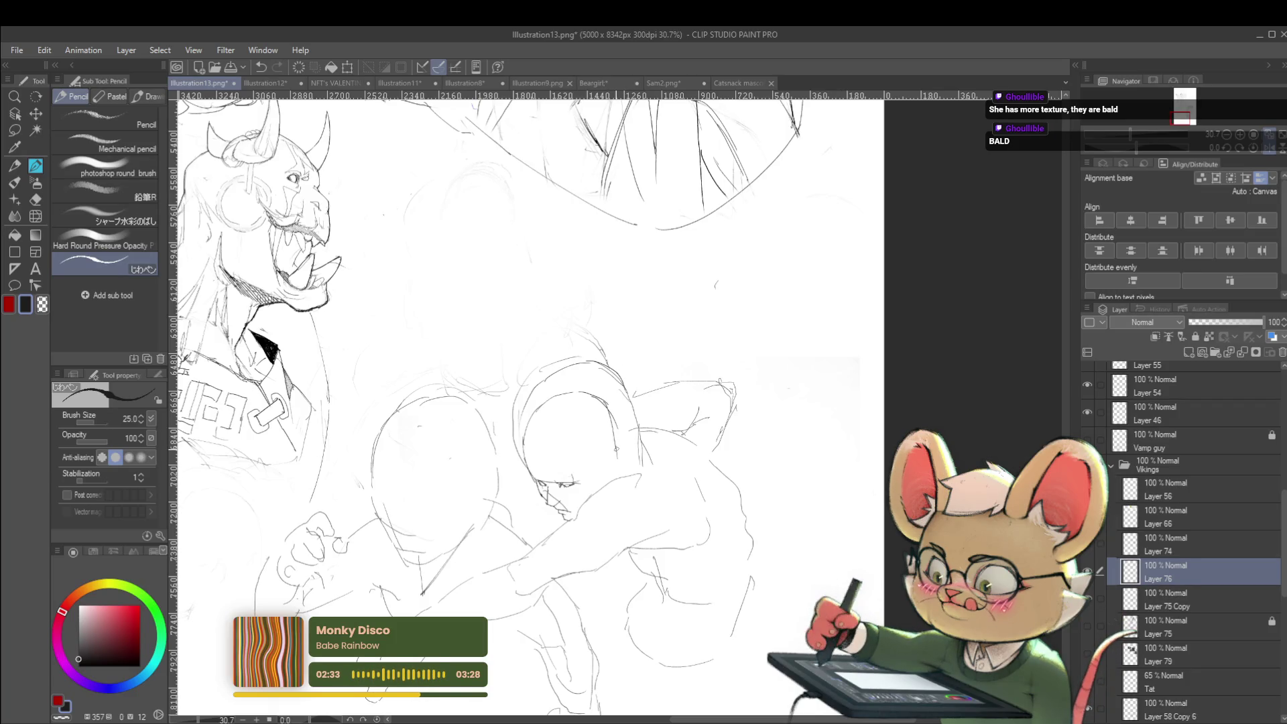
{"action": "scroll", "coordinate": [635, 466], "scroll_direction": "down", "scroll_amount": 3}
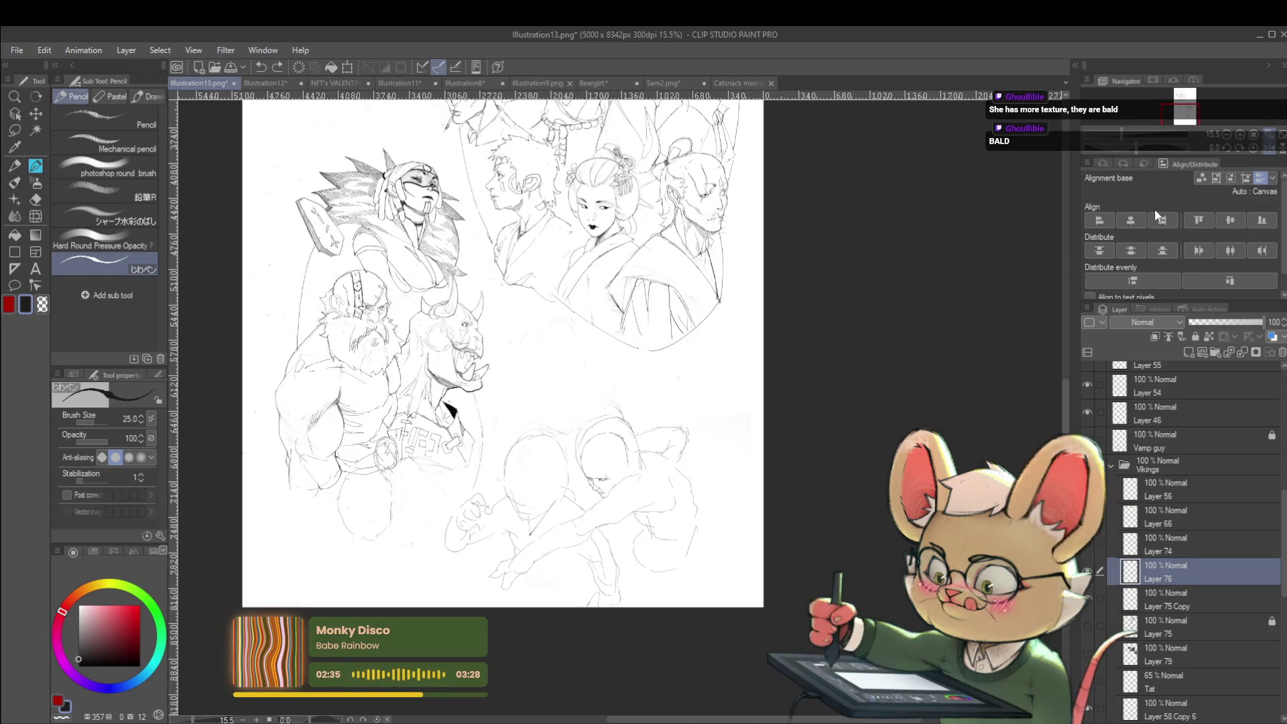
Step: Mirror the canvas view to check the refined jaw
{"action": "left_click", "coordinate": [1267, 150]}
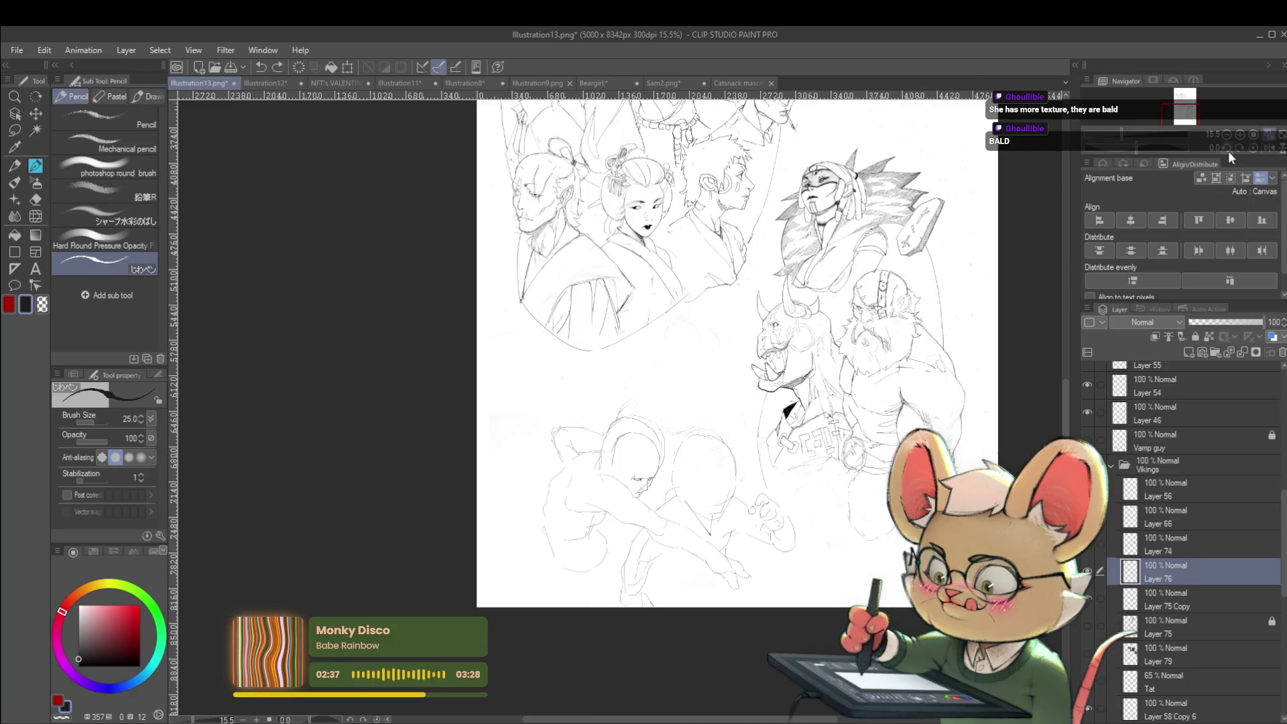
{"action": "scroll", "coordinate": [643, 515], "scroll_direction": "up", "scroll_amount": 2}
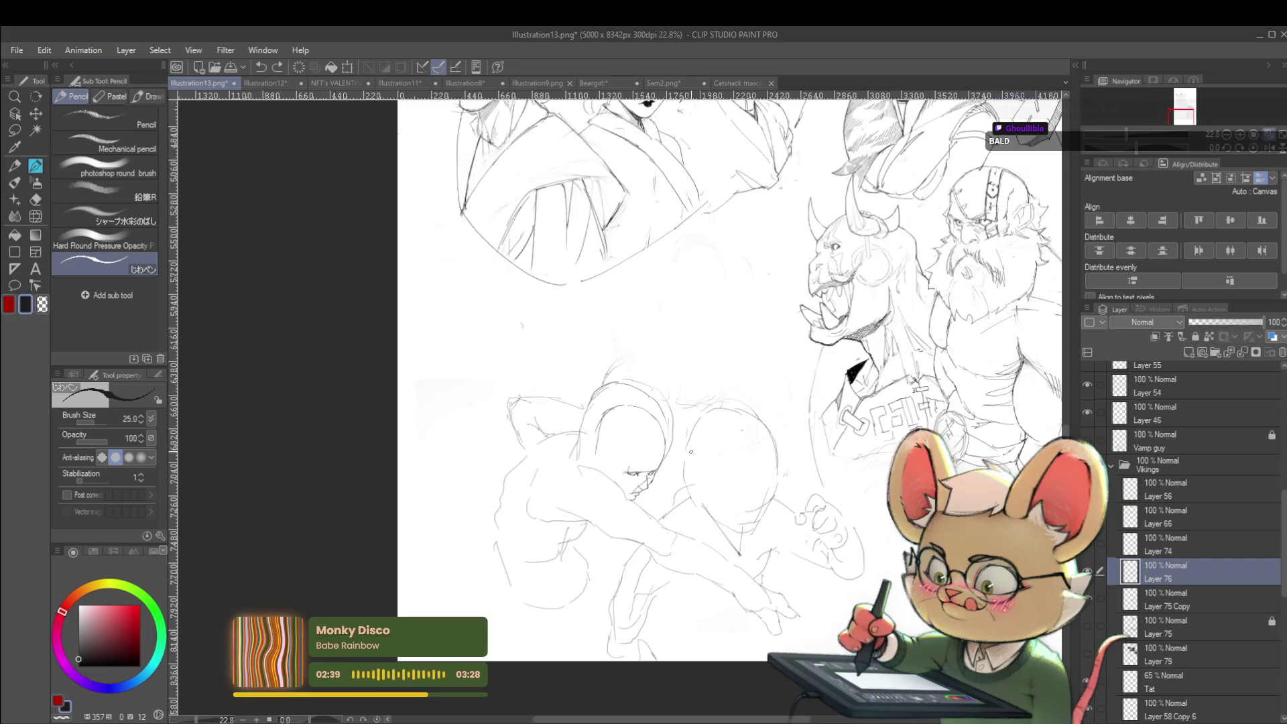
{"action": "scroll", "coordinate": [665, 471], "scroll_direction": "up", "scroll_amount": 5}
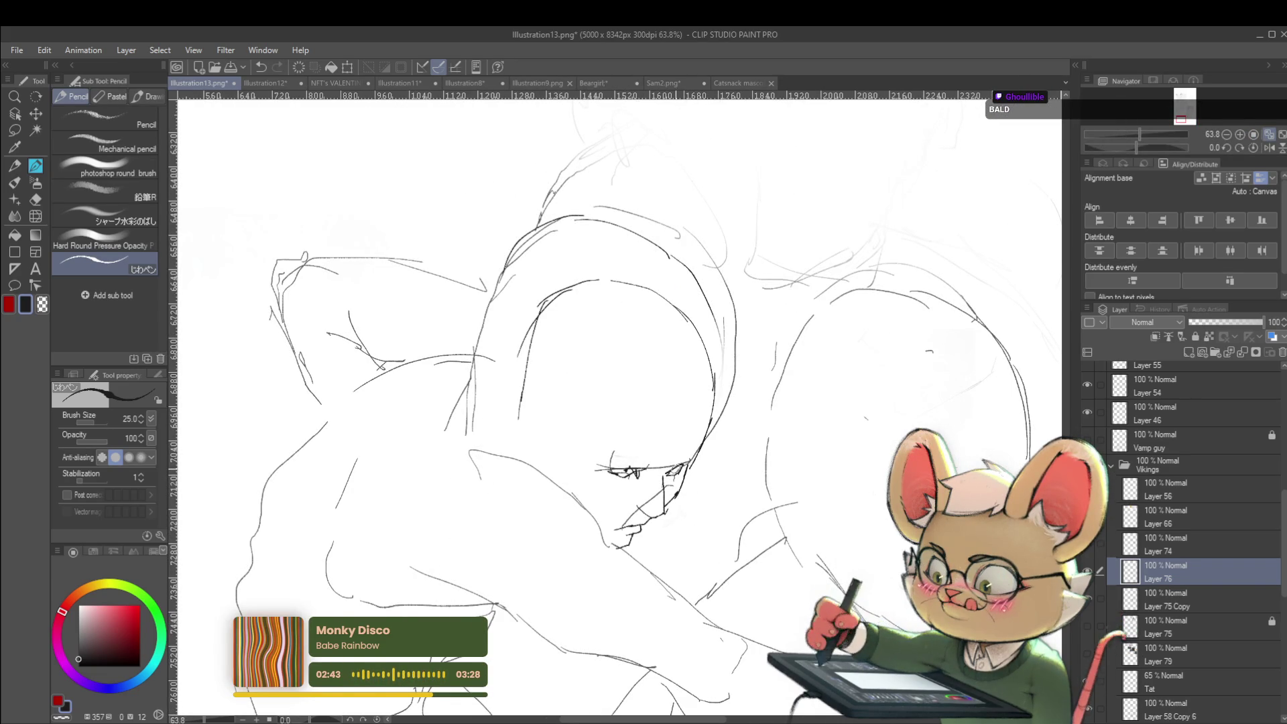
{"action": "scroll", "coordinate": [707, 425], "scroll_direction": "down", "scroll_amount": 5}
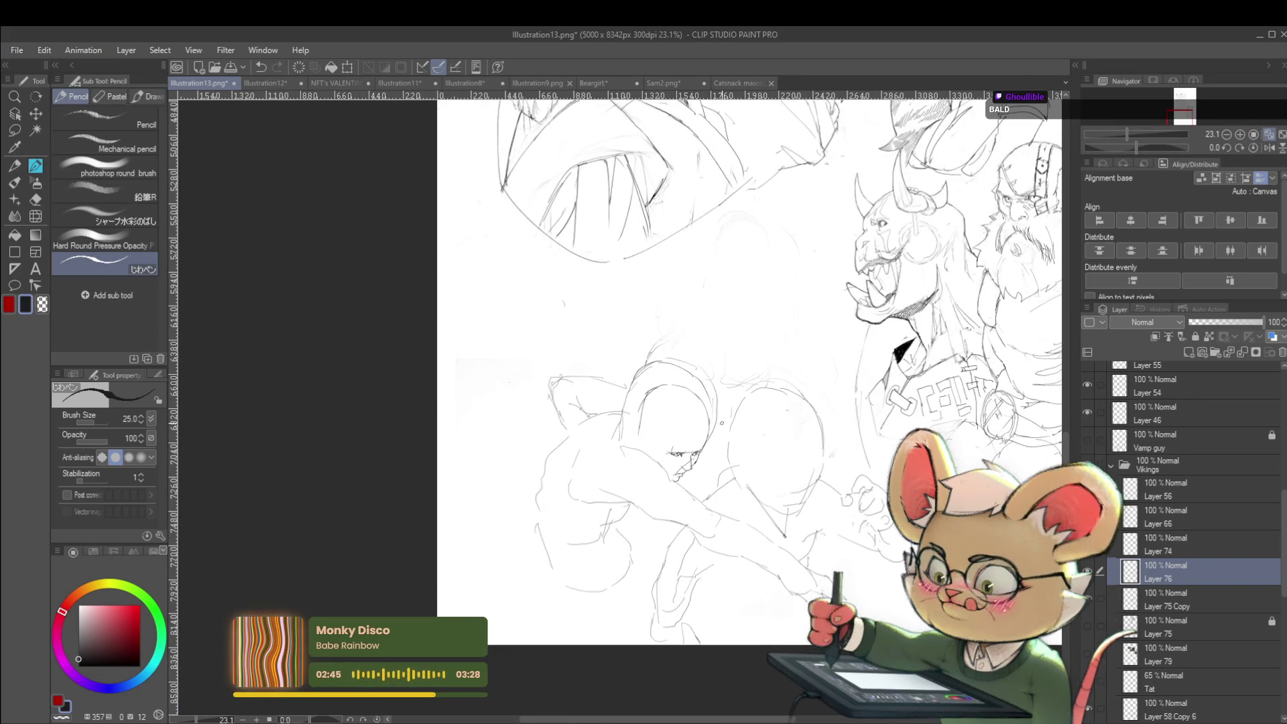
Step: Lasso the sketched bald head and start a free transform on it
{"action": "key", "text": "m"}
{"action": "mouse_move", "coordinate": [687, 499]}
{"action": "left_mouse_down"}
{"action": "mouse_move", "coordinate": [801, 305]}
{"action": "mouse_move", "coordinate": [583, 352]}
{"action": "mouse_move", "coordinate": [611, 454]}
{"action": "left_mouse_up"}
{"action": "key", "text": "ctrl+t"}
{"action": "key", "text": "h"}
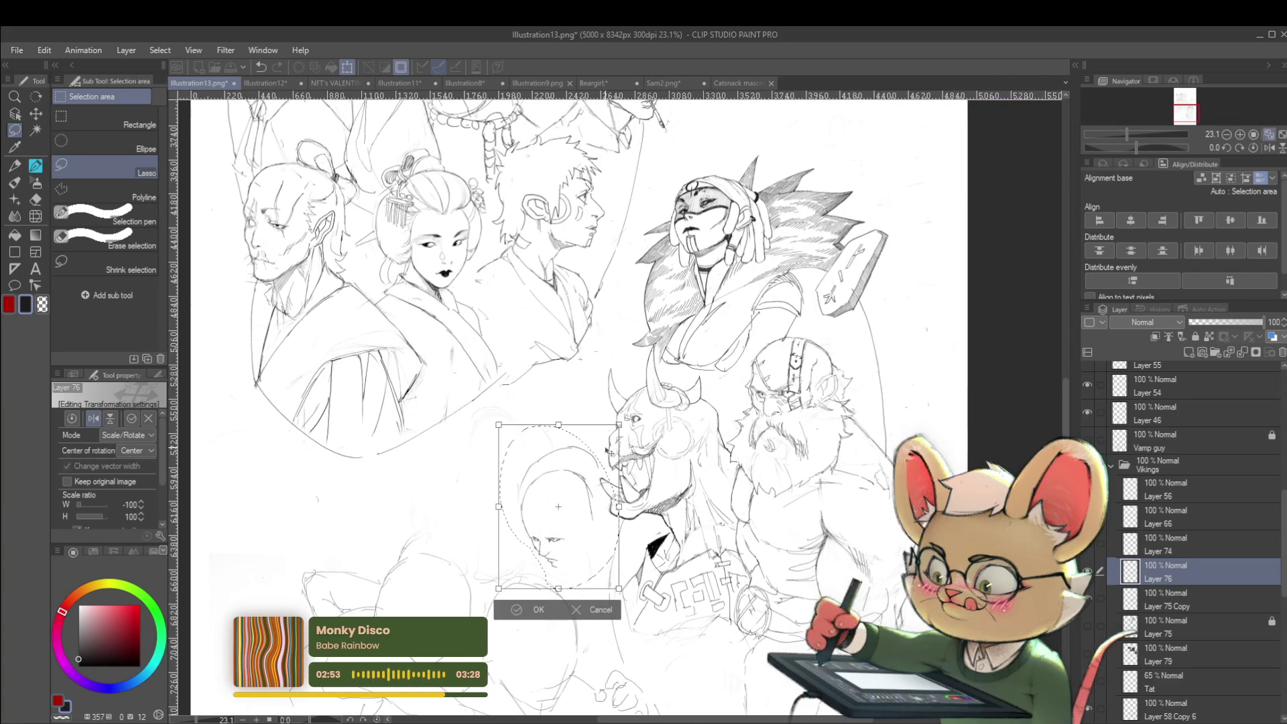
{"action": "key", "text": "h"}
Step: Move the head up beside the masked woman, apply it, and deselect
{"action": "left_click_drag", "start_coordinate": [973, 406], "coordinate": [786, 500]}
{"action": "mouse_move", "coordinate": [382, 583]}
{"action": "left_mouse_down"}
{"action": "mouse_move", "coordinate": [725, 410]}
{"action": "mouse_move", "coordinate": [721, 397]}
{"action": "left_mouse_up"}
{"action": "key", "text": "Return"}
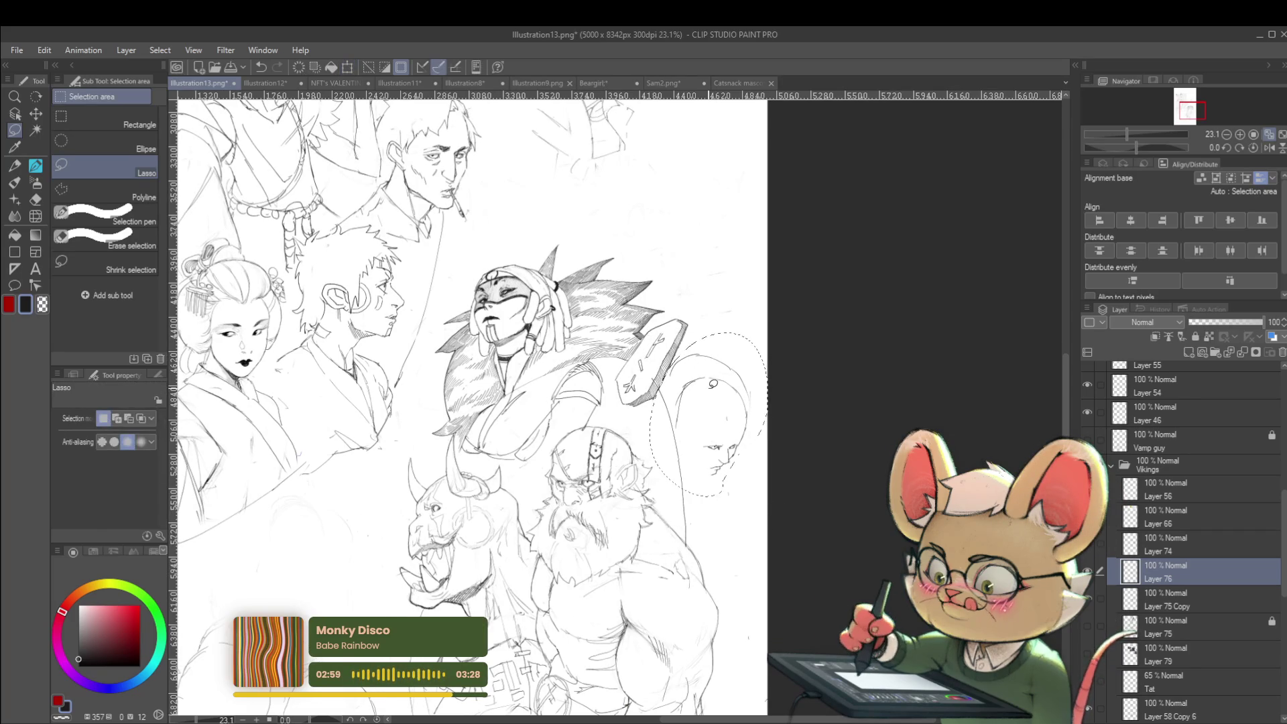
{"action": "key", "text": "ctrl+d"}
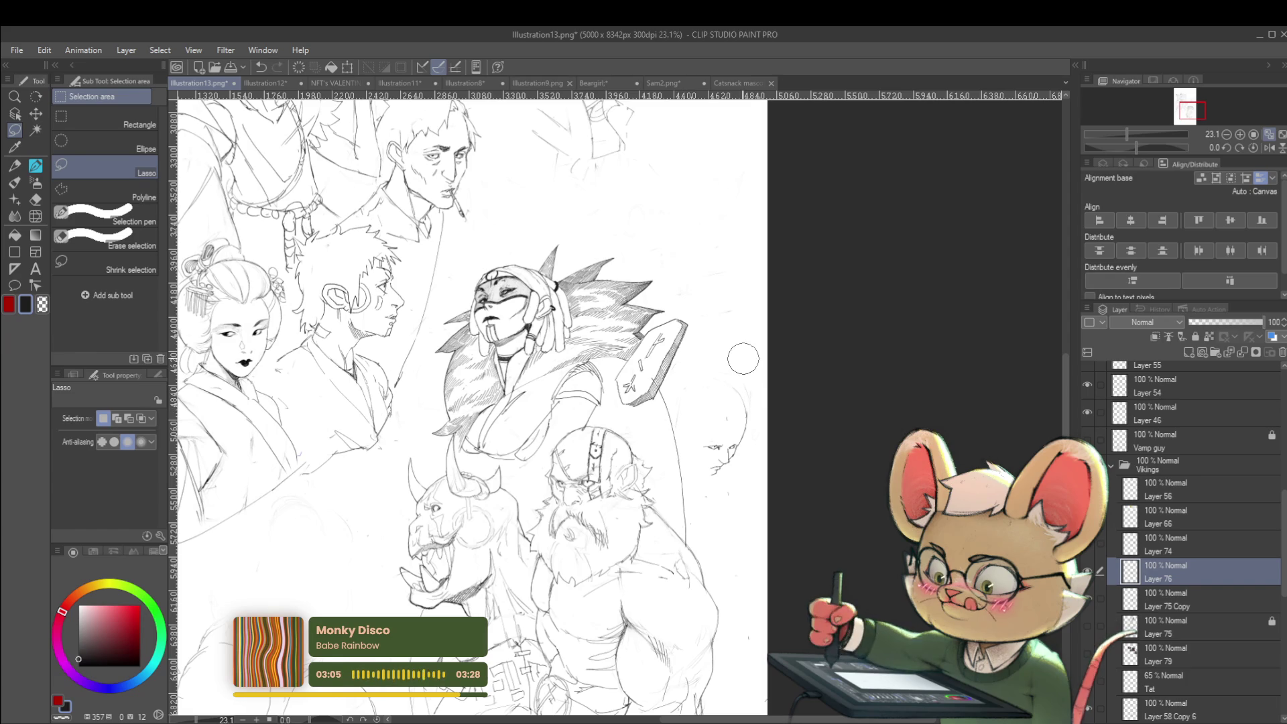
{"action": "left_click", "coordinate": [1268, 147]}
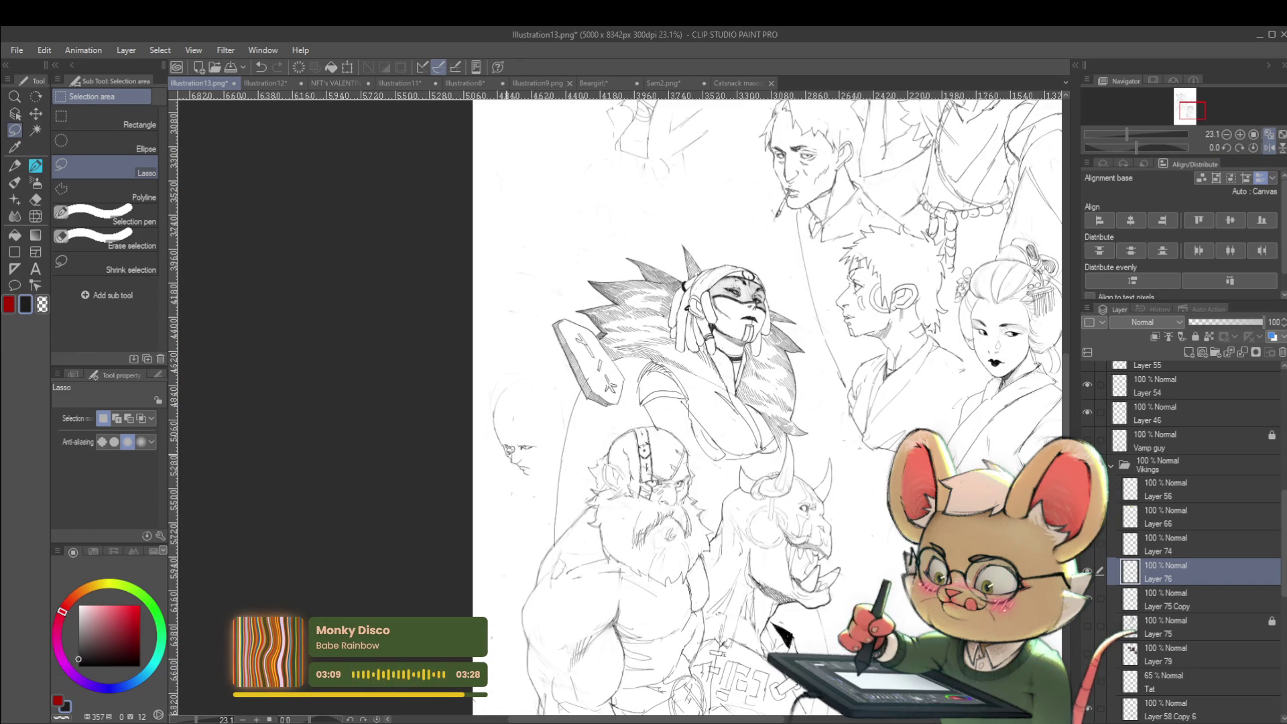
Step: Switch back to the pencil and recentre the whole sketch sheet in view
{"action": "key", "text": "p"}
{"action": "key", "text": "p"}
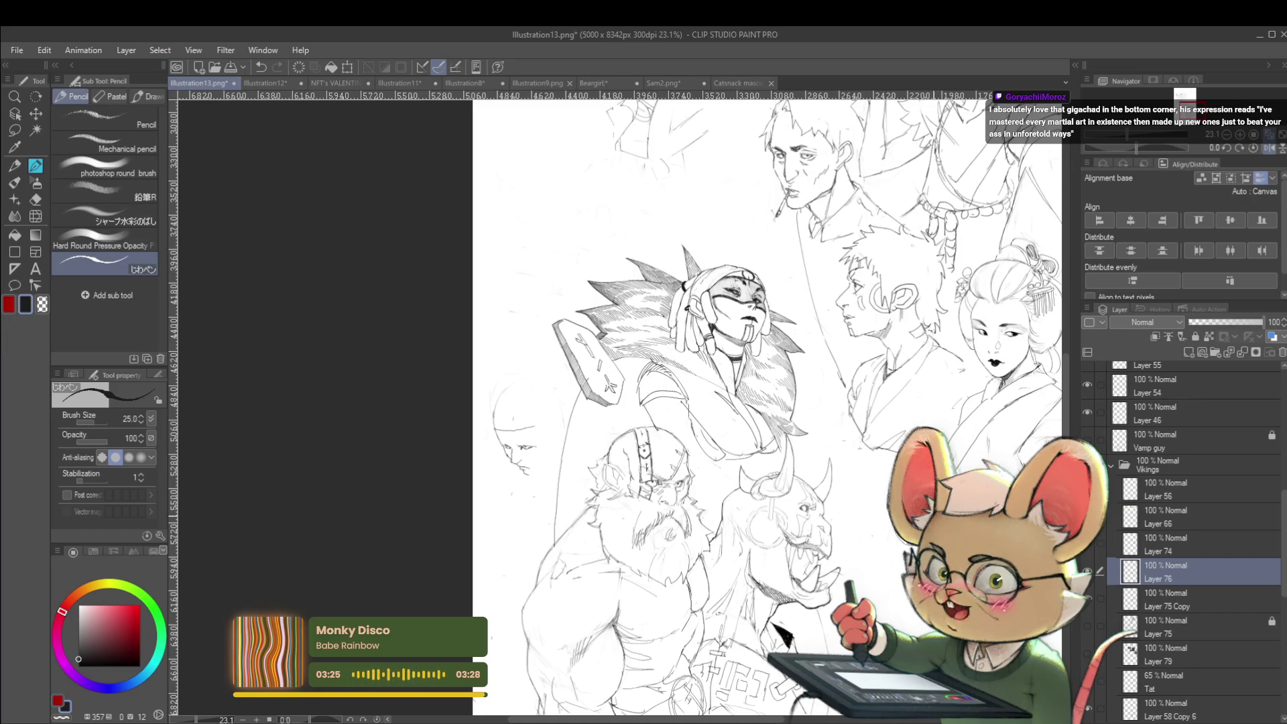
{"action": "scroll", "coordinate": [848, 414], "scroll_direction": "down", "scroll_amount": 2}
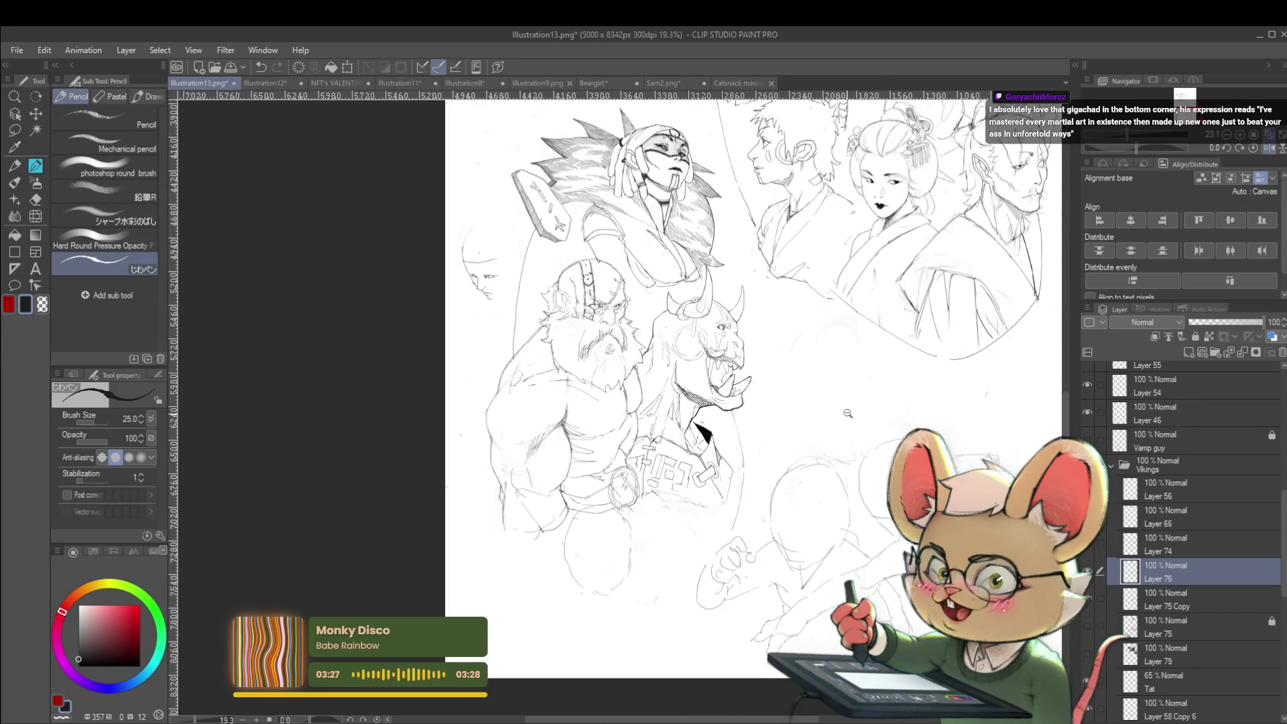
{"action": "left_click_drag", "start_coordinate": [847, 414], "coordinate": [862, 340]}
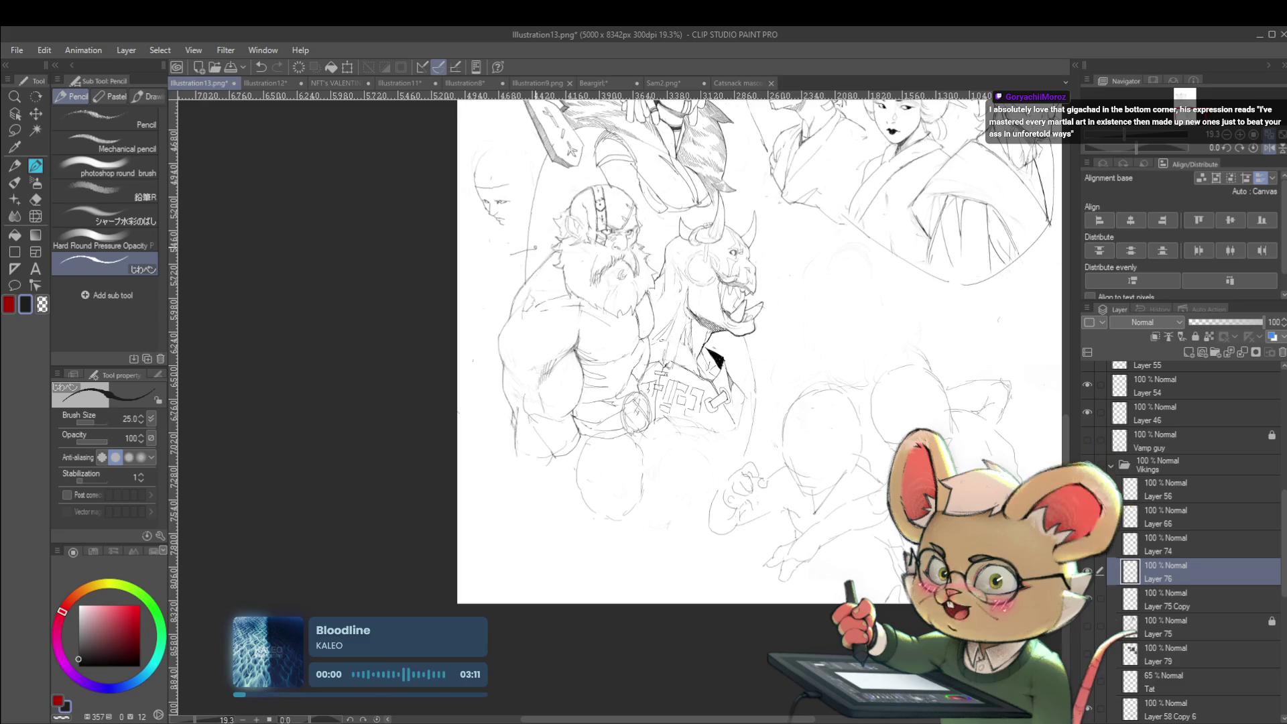
{"action": "mouse_move", "coordinate": [874, 350]}
{"action": "left_mouse_down"}
{"action": "mouse_move", "coordinate": [792, 416]}
{"action": "mouse_move", "coordinate": [801, 365]}
{"action": "left_mouse_up"}
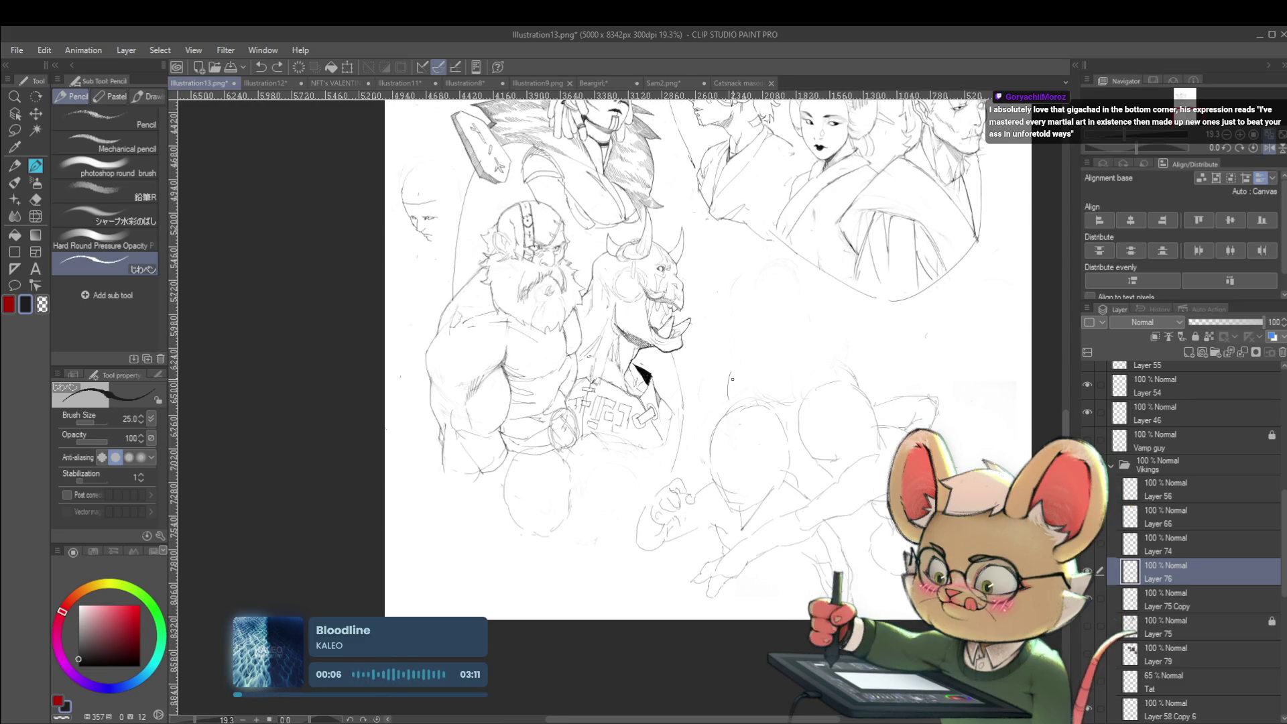
{"action": "scroll", "coordinate": [790, 365], "scroll_direction": "down", "scroll_amount": 2}
{"action": "left_click_drag", "start_coordinate": [786, 380], "coordinate": [808, 417]}
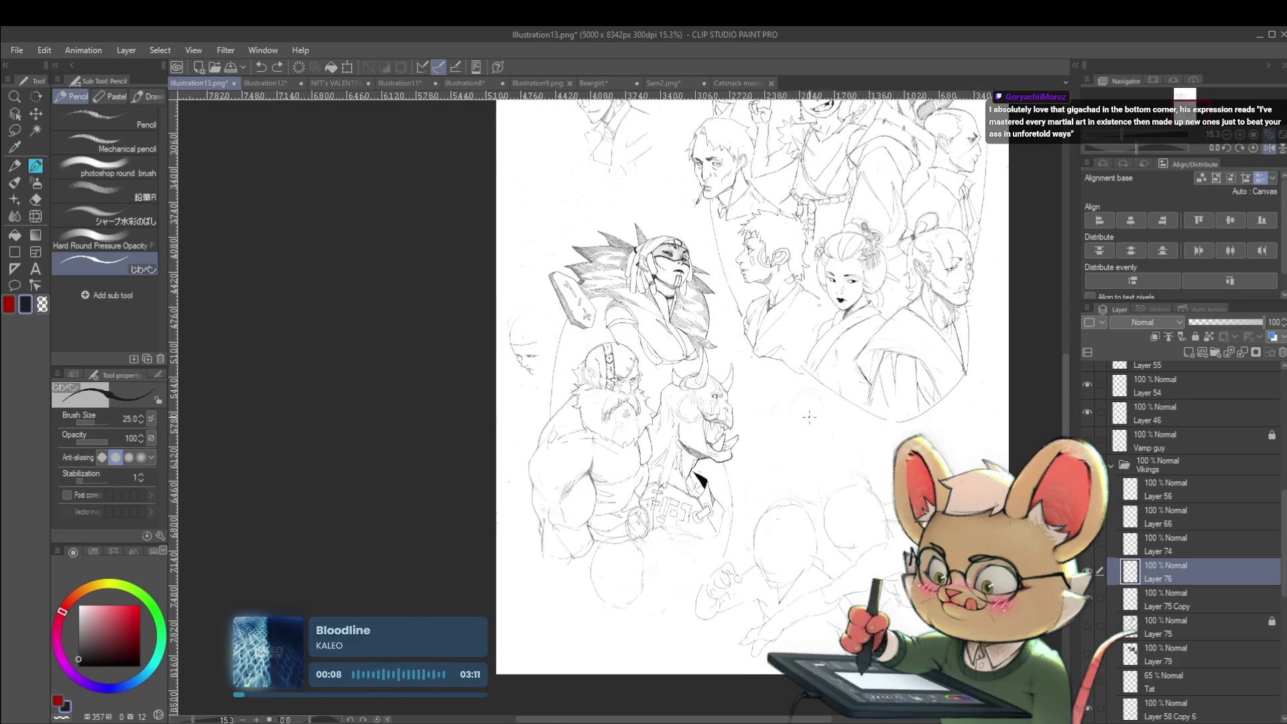
{"action": "scroll", "coordinate": [526, 348], "scroll_direction": "up", "scroll_amount": 10}
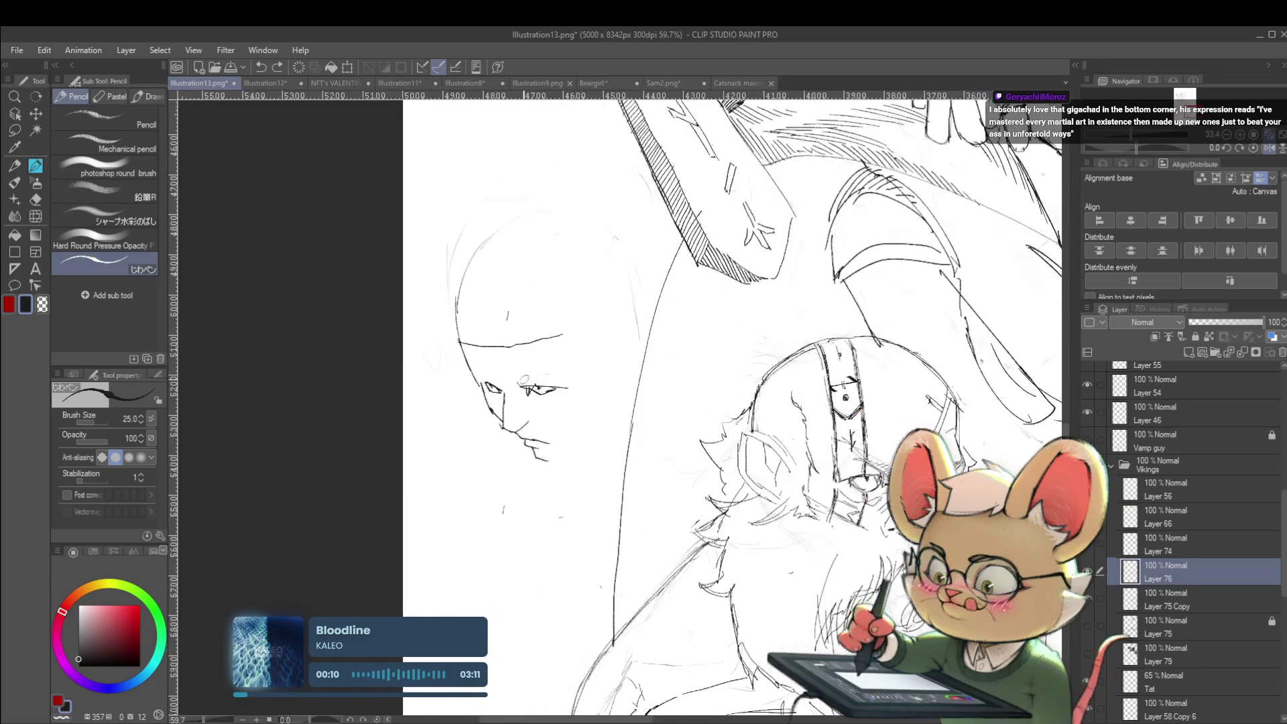
Step: Refine the viking's left eye and sketch a construction circle over the bald head
{"action": "left_click_drag", "start_coordinate": [492, 385], "coordinate": [504, 389]}
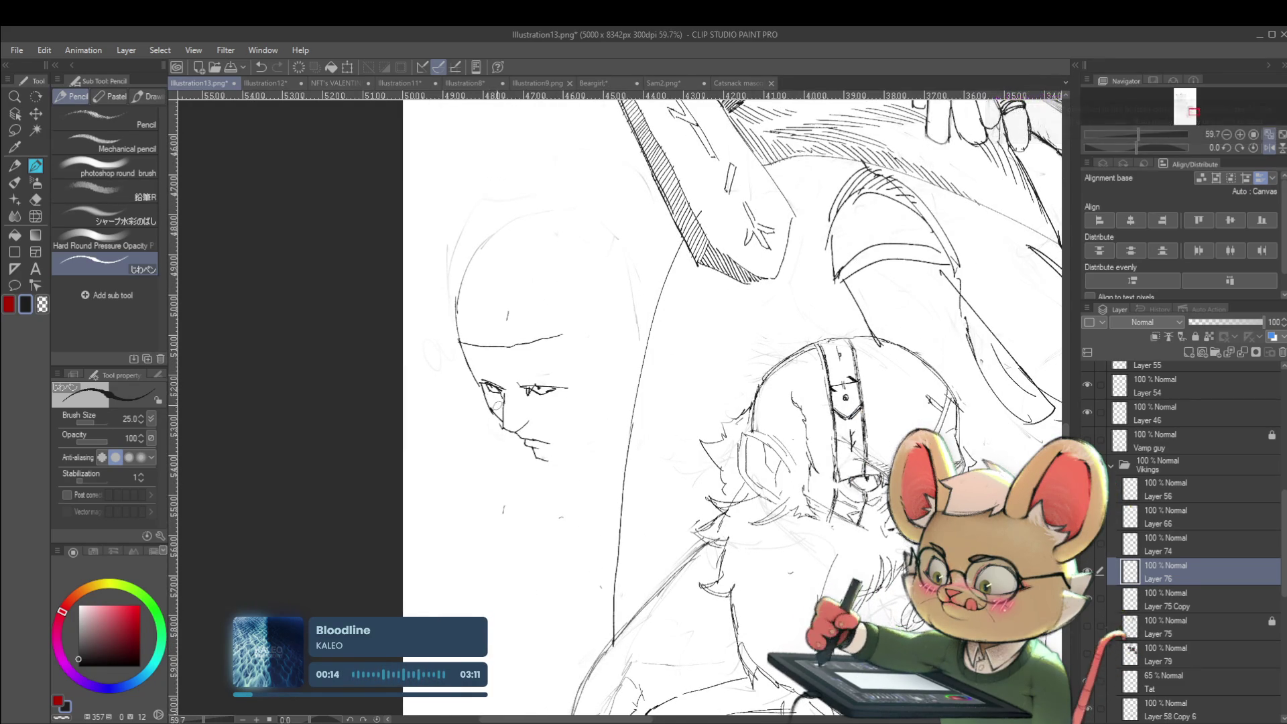
{"action": "scroll", "coordinate": [511, 411], "scroll_direction": "down", "scroll_amount": 3}
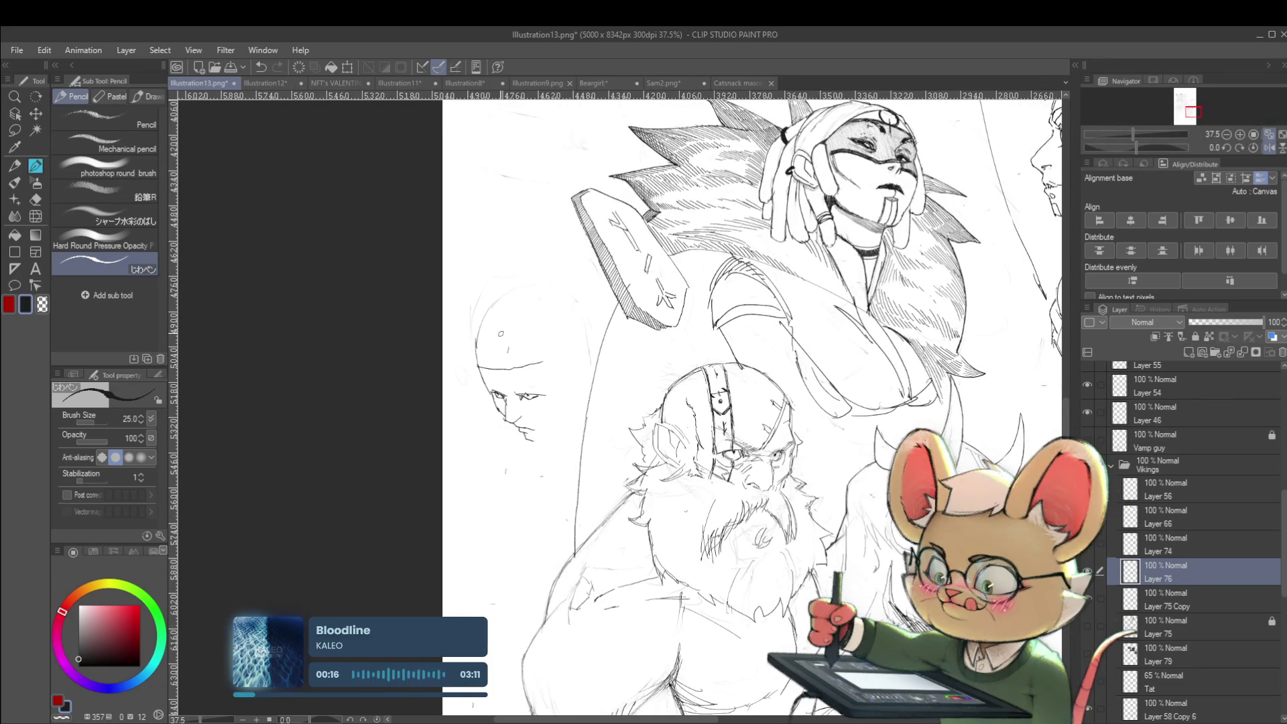
{"action": "mouse_move", "coordinate": [500, 333]}
{"action": "left_mouse_down"}
{"action": "mouse_move", "coordinate": [504, 384]}
{"action": "mouse_move", "coordinate": [552, 360]}
{"action": "left_mouse_up"}
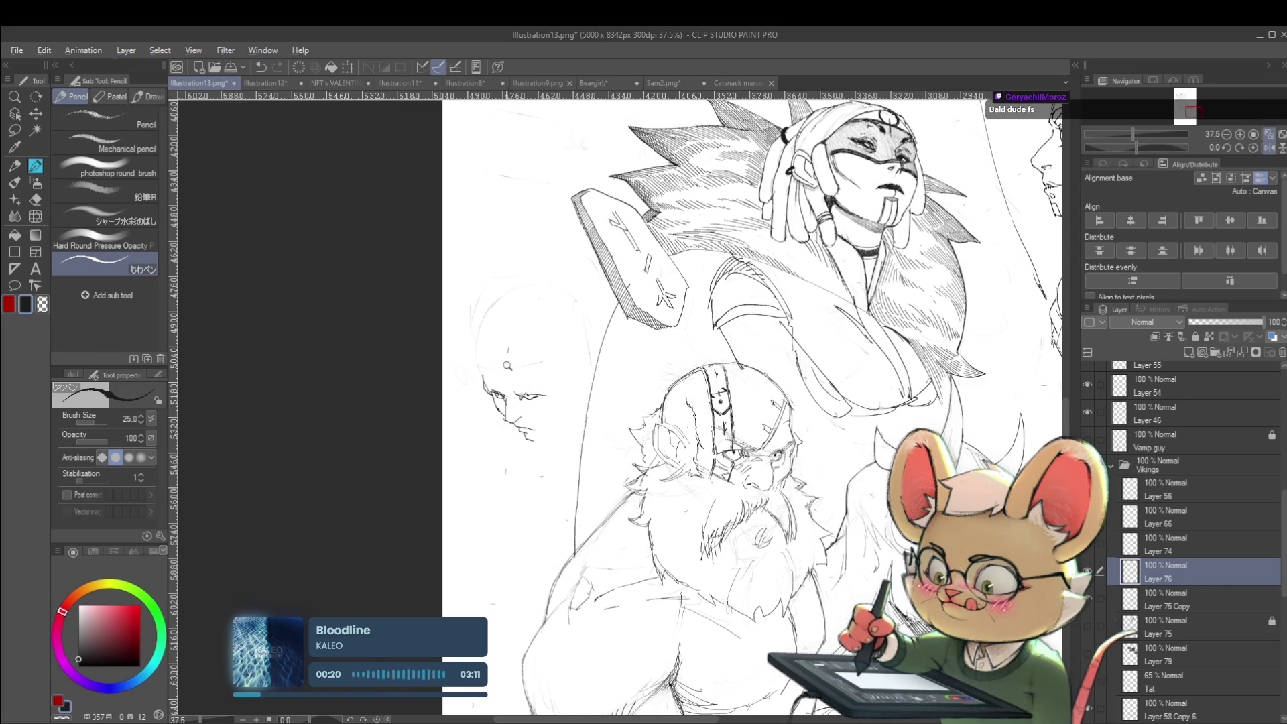
{"action": "scroll", "coordinate": [507, 365], "scroll_direction": "down", "scroll_amount": 2}
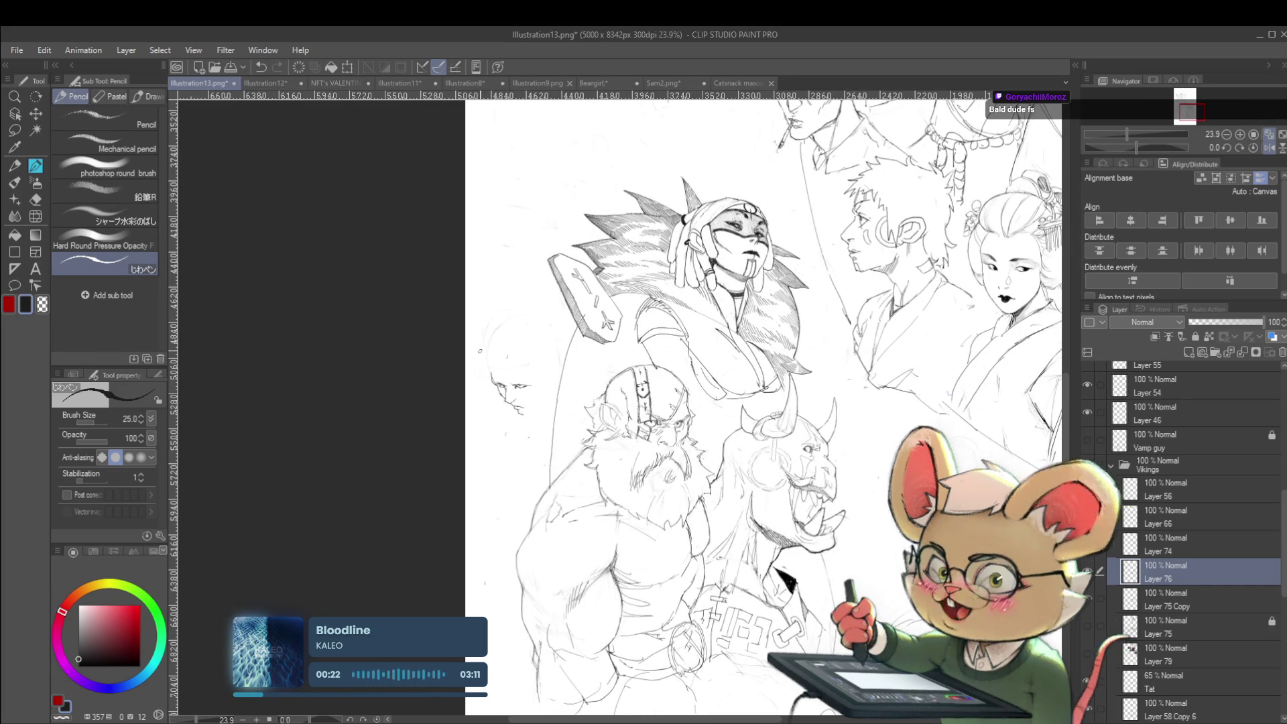
Step: Mirror the canvas view to check the figures' proportions
{"action": "left_click", "coordinate": [1268, 148]}
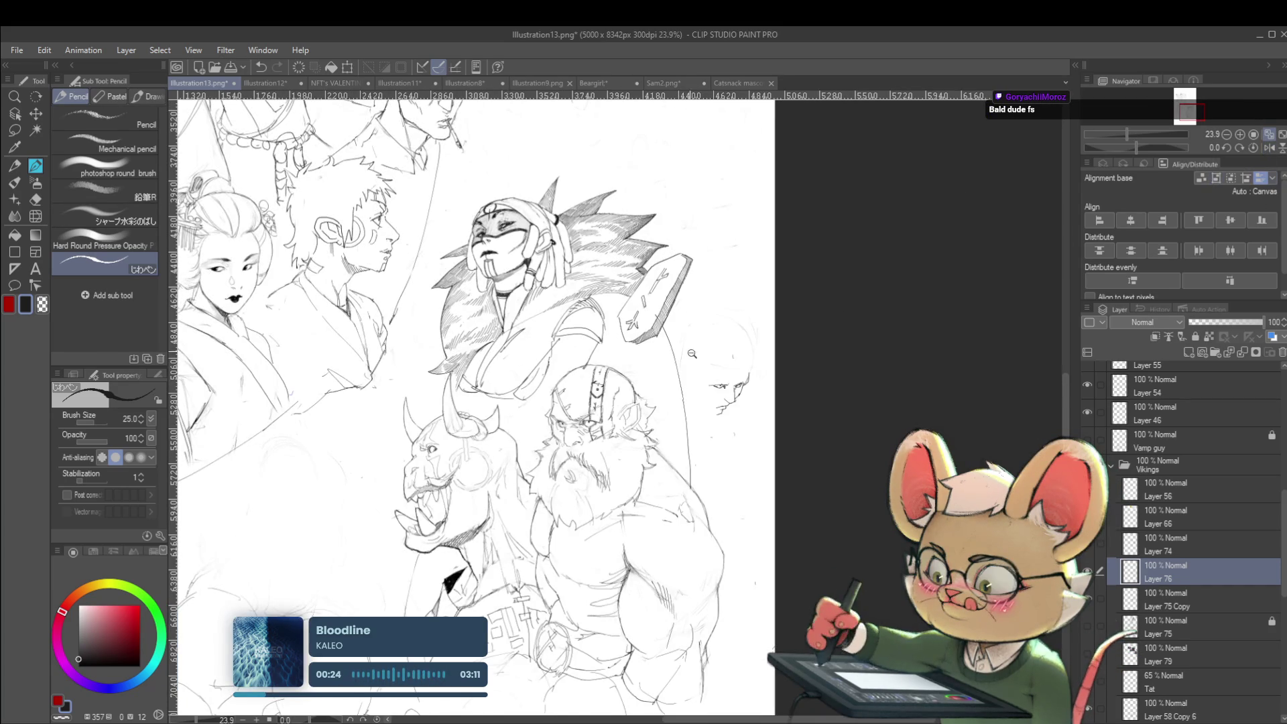
{"action": "scroll", "coordinate": [690, 362], "scroll_direction": "up", "scroll_amount": 2}
{"action": "scroll", "coordinate": [770, 214], "scroll_direction": "down", "scroll_amount": 4}
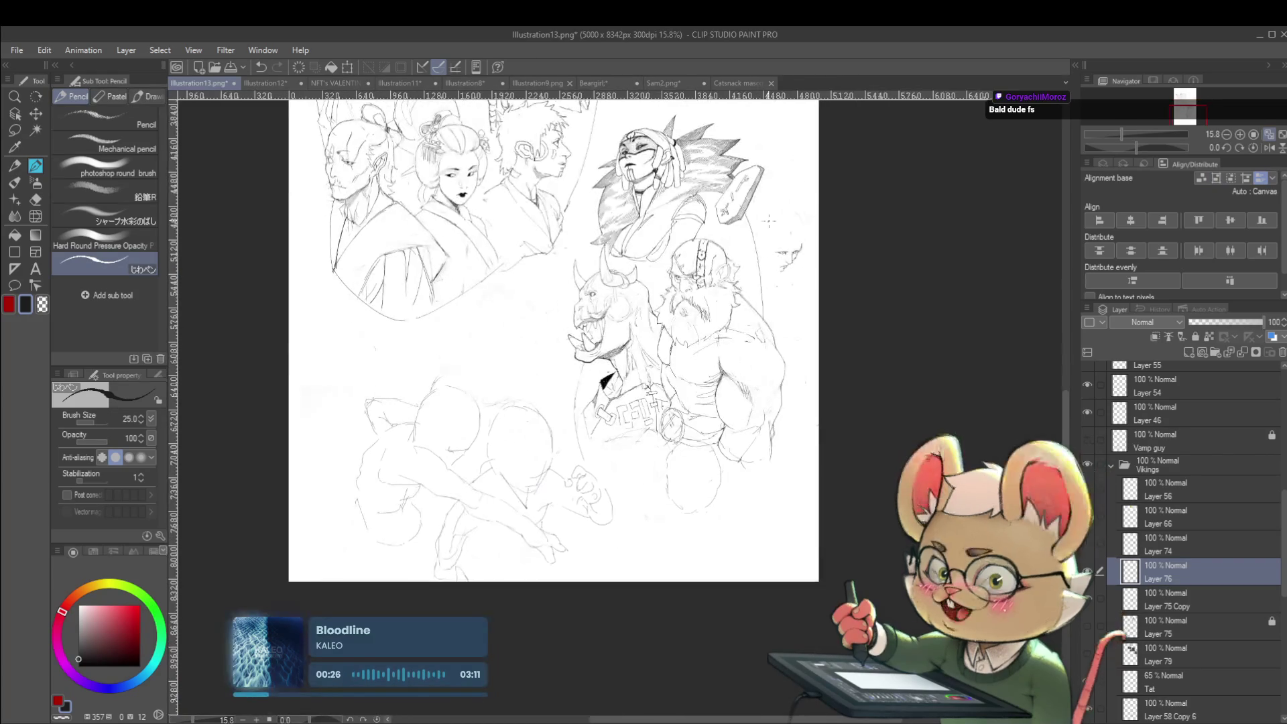
{"action": "scroll", "coordinate": [650, 266], "scroll_direction": "up", "scroll_amount": 6}
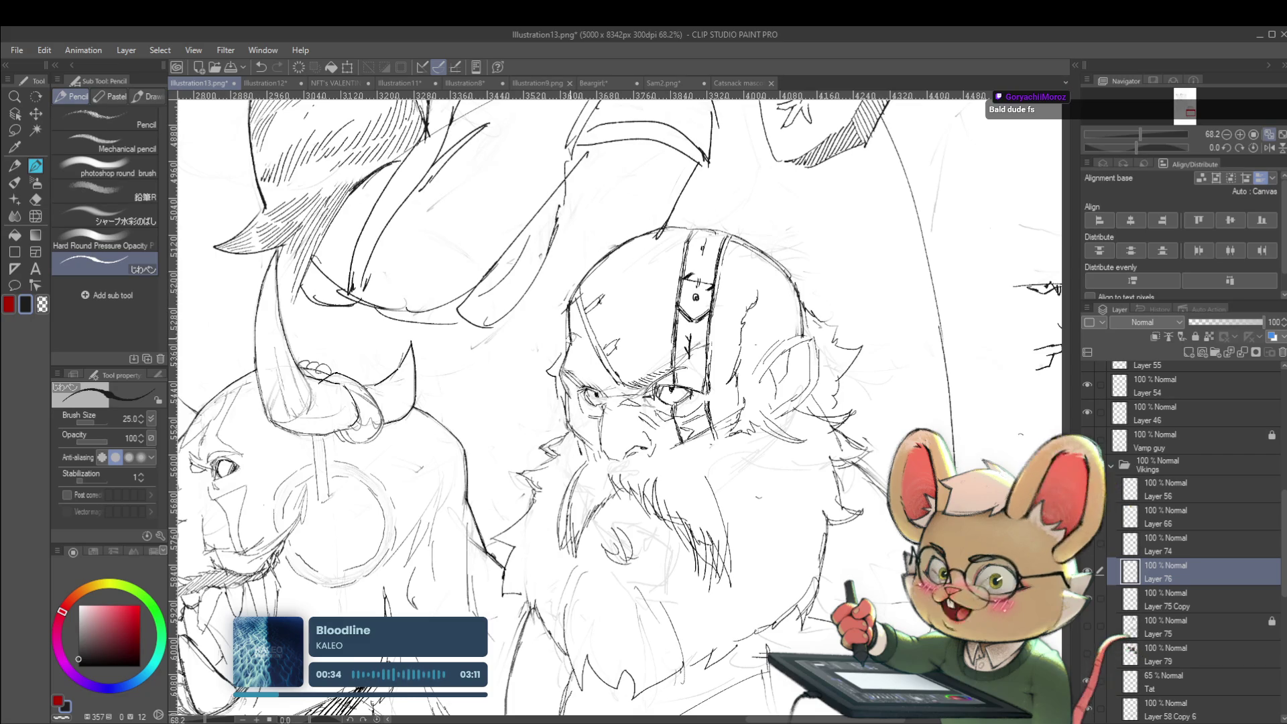
{"action": "scroll", "coordinate": [618, 348], "scroll_direction": "down", "scroll_amount": 6}
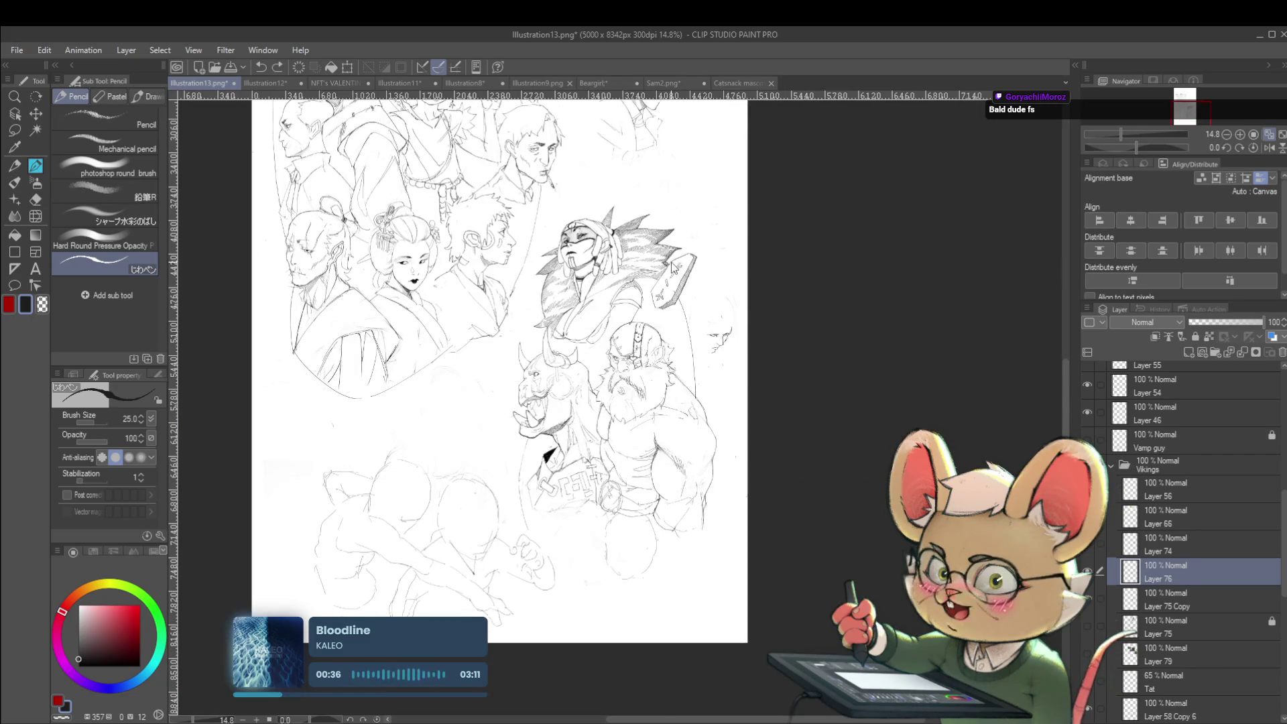
{"action": "scroll", "coordinate": [577, 168], "scroll_direction": "up", "scroll_amount": 3}
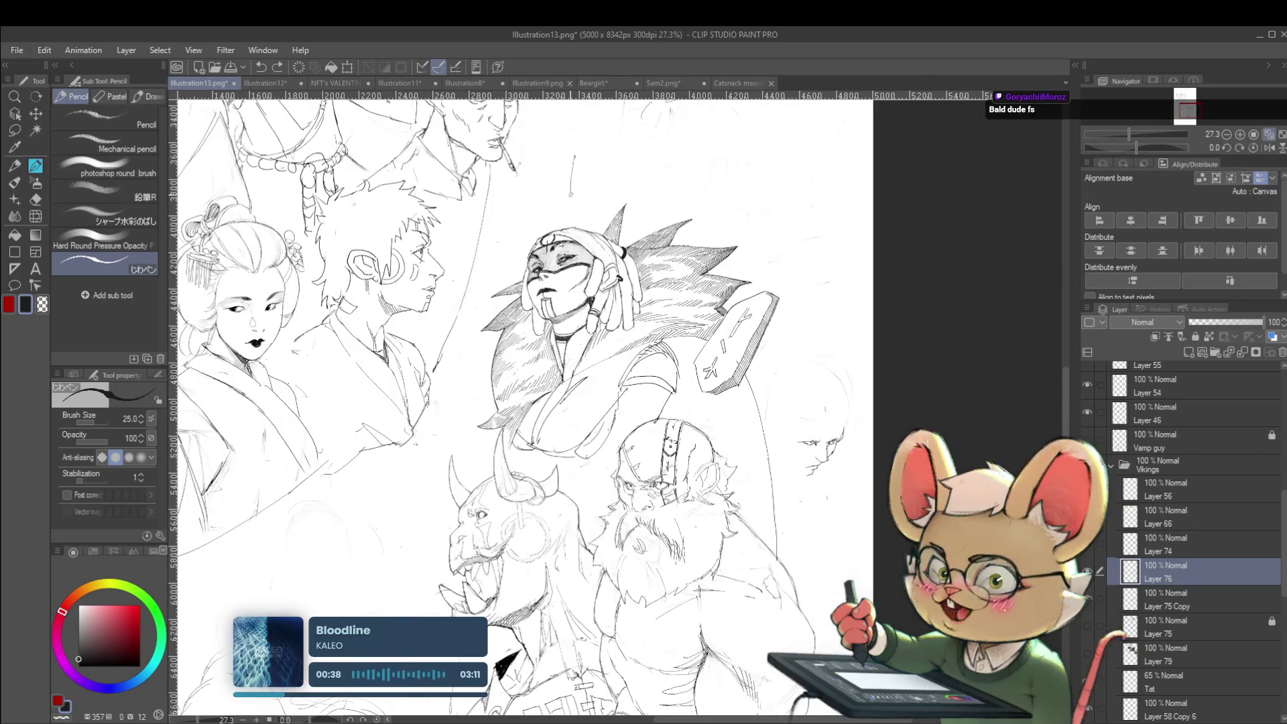
{"action": "scroll", "coordinate": [633, 258], "scroll_direction": "down", "scroll_amount": 1}
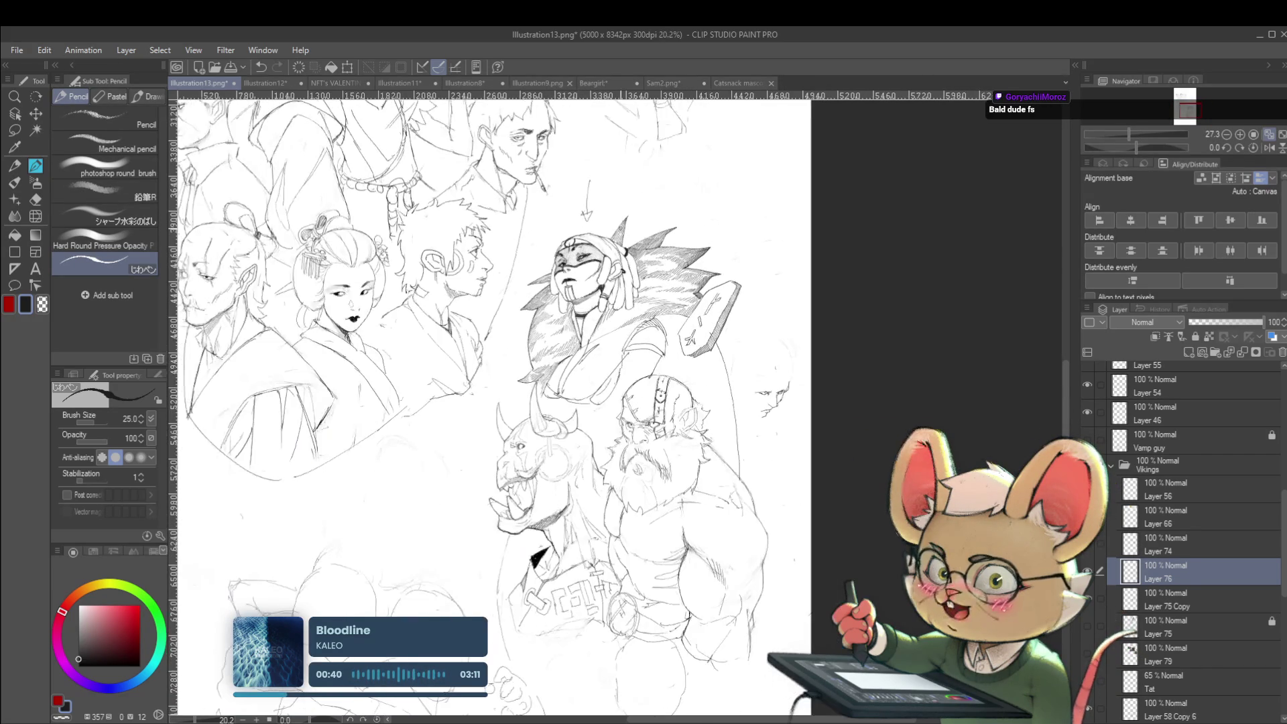
{"action": "scroll", "coordinate": [680, 469], "scroll_direction": "down", "scroll_amount": 1}
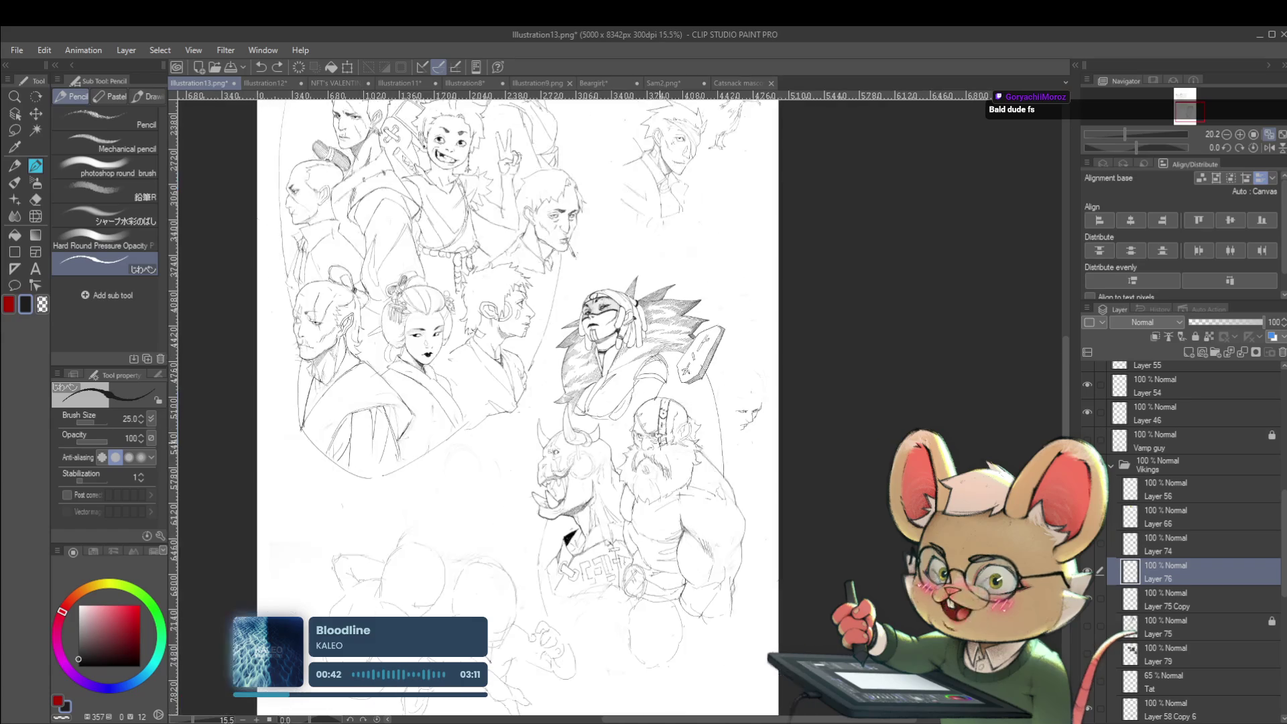
Step: Draw a pencil arrow at a spot, undo its arrowhead, and pan to the lower figures
{"action": "left_click_drag", "start_coordinate": [680, 469], "coordinate": [650, 595]}
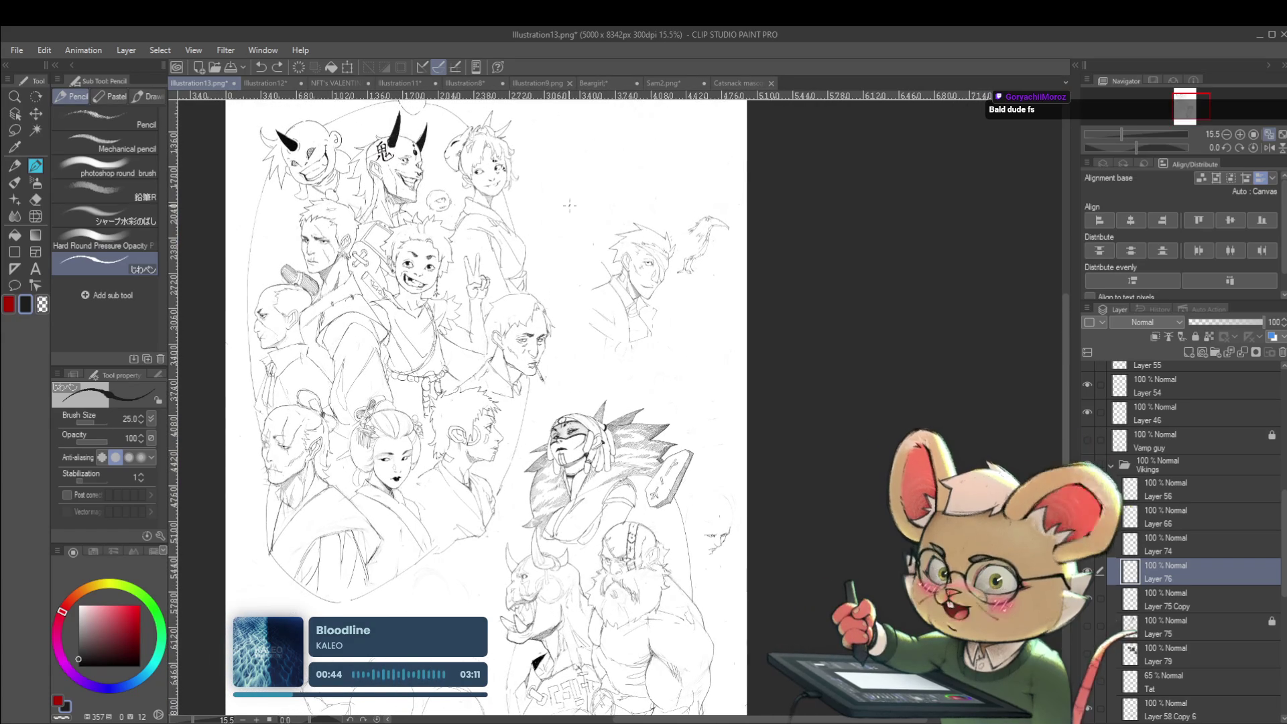
{"action": "mouse_move", "coordinate": [591, 196]}
{"action": "left_mouse_down"}
{"action": "mouse_move", "coordinate": [554, 226]}
{"action": "mouse_move", "coordinate": [592, 242]}
{"action": "left_mouse_up"}
{"action": "key", "text": "ctrl+z"}
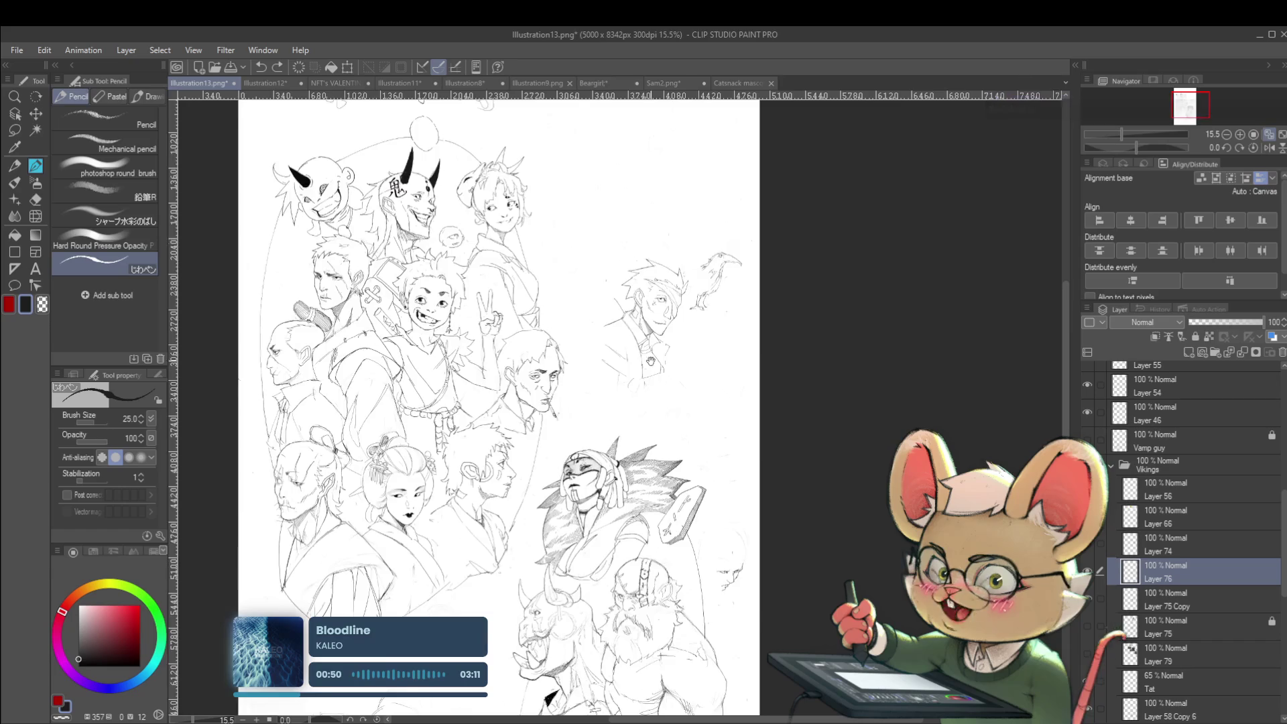
{"action": "left_click_drag", "start_coordinate": [364, 248], "coordinate": [357, 92]}
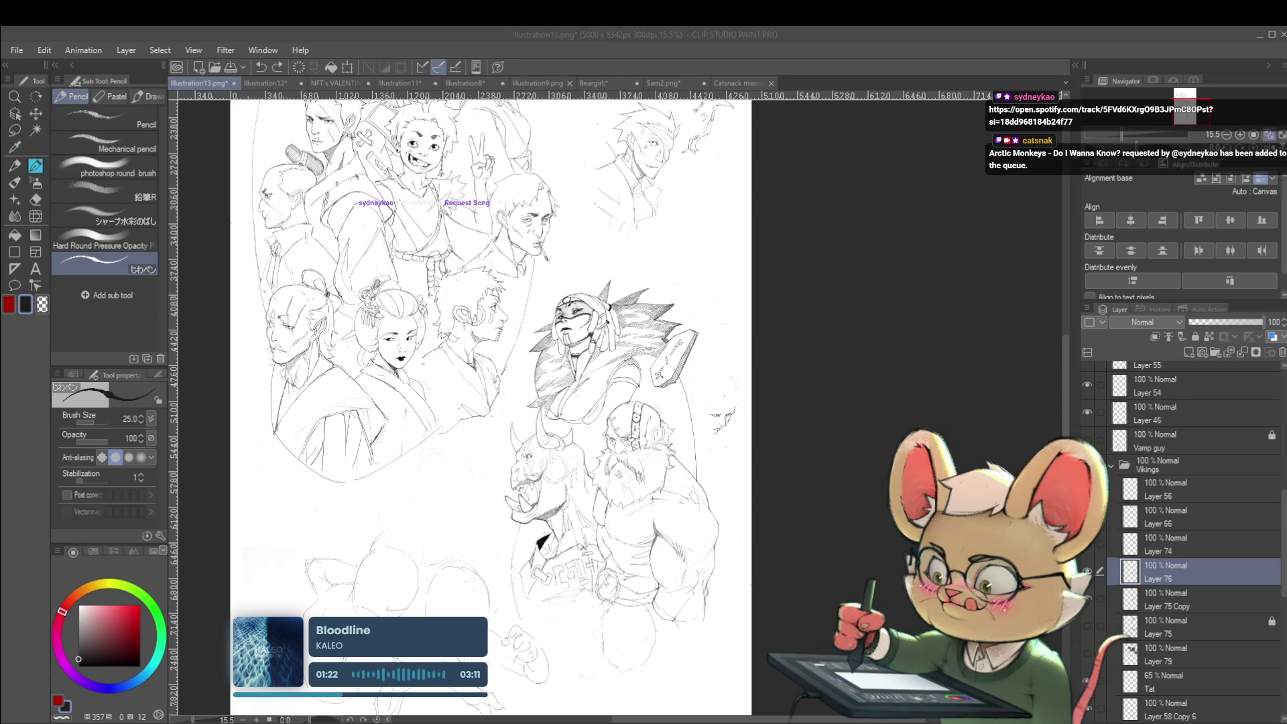
Step: Flip the canvas and pencil the small face's left edge, jaw line and chin
{"action": "left_click", "coordinate": [743, 442]}
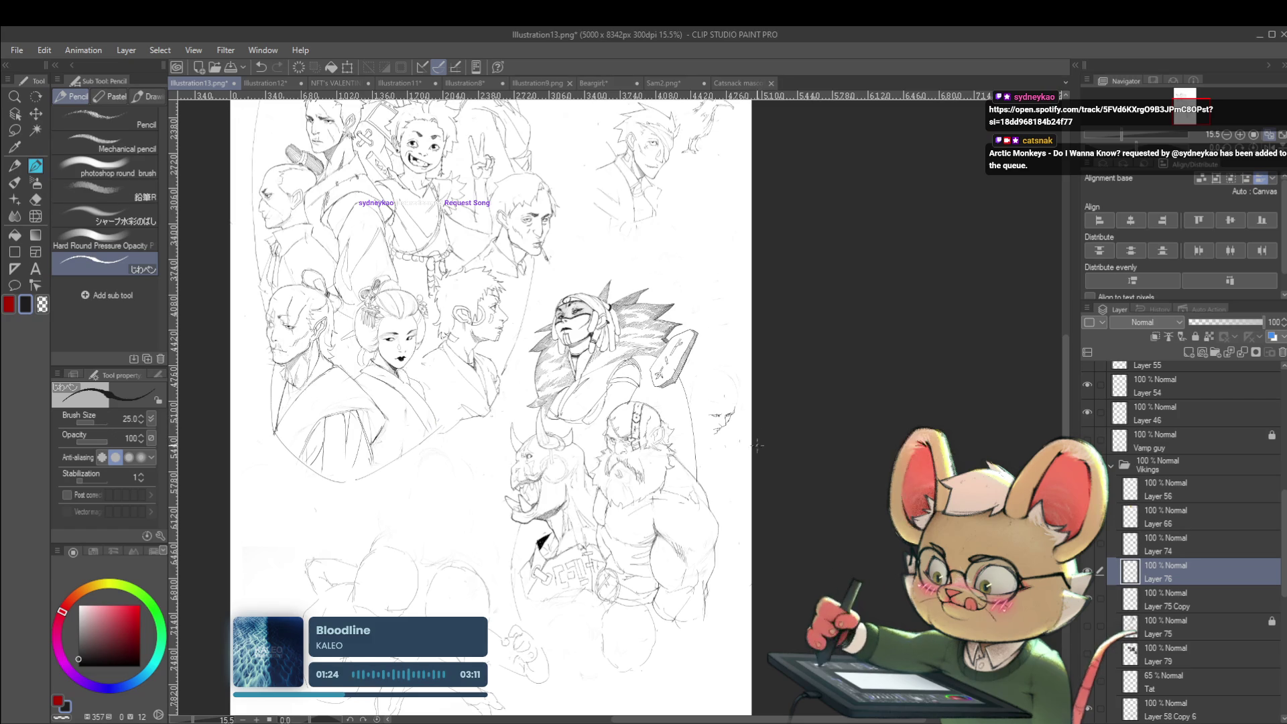
{"action": "key", "text": "h"}
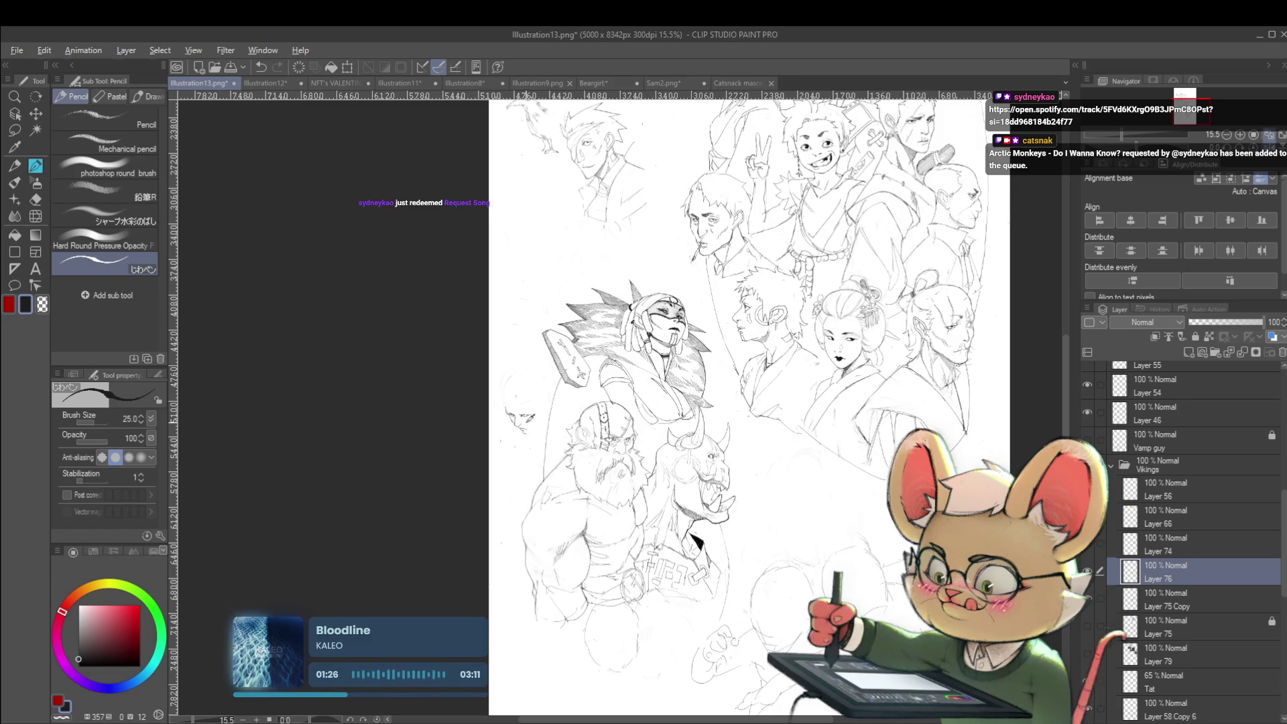
{"action": "scroll", "coordinate": [526, 424], "scroll_direction": "up", "scroll_amount": 4}
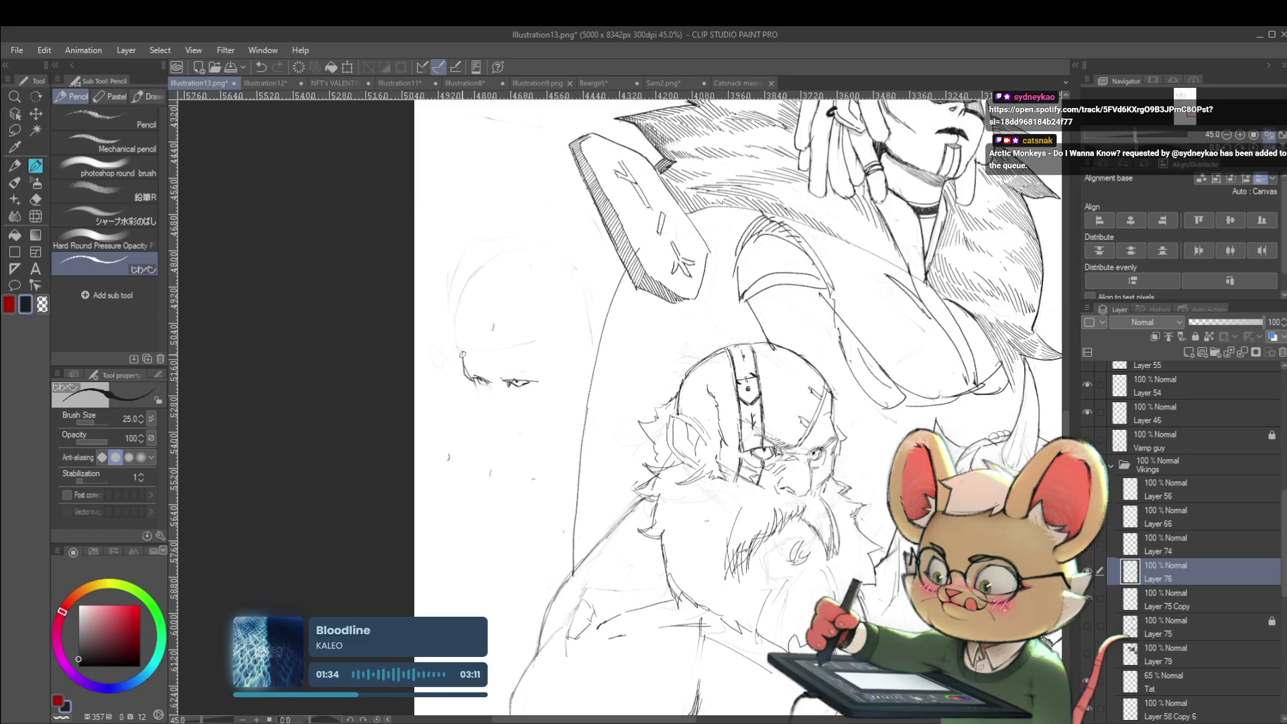
{"action": "left_click_drag", "start_coordinate": [462, 357], "coordinate": [460, 314]}
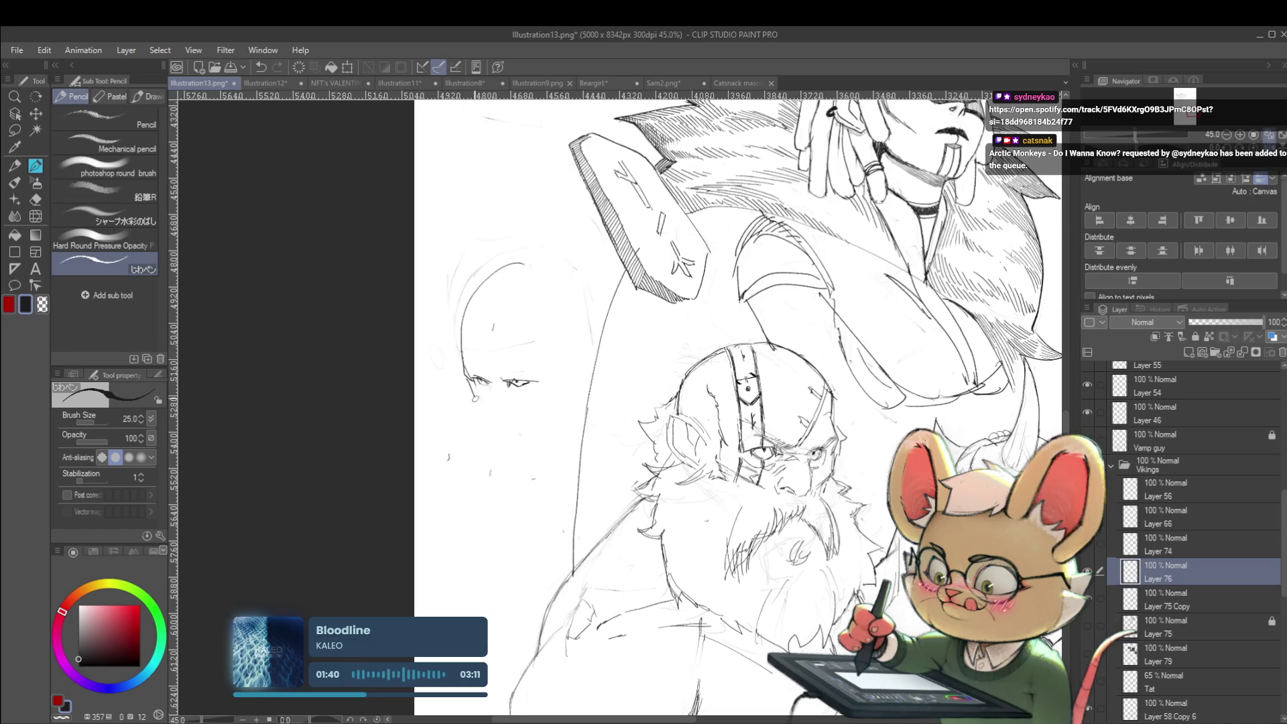
{"action": "left_click_drag", "start_coordinate": [465, 377], "coordinate": [481, 412]}
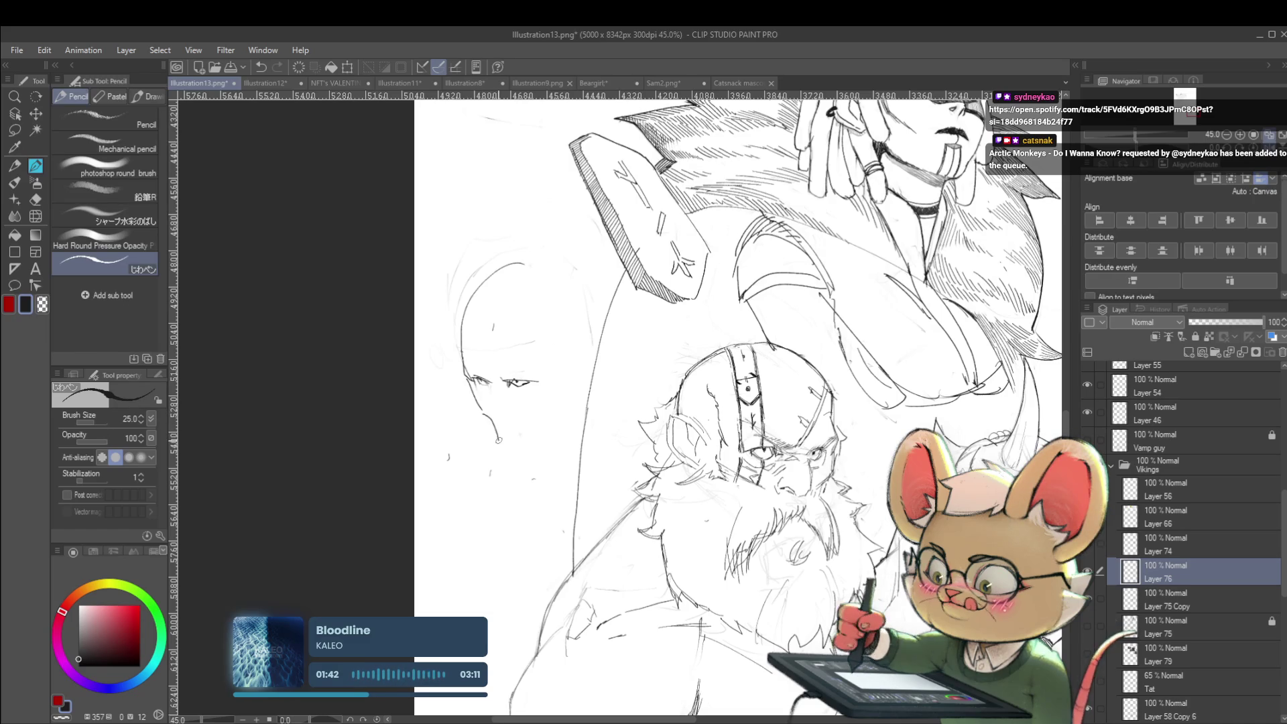
{"action": "left_click_drag", "start_coordinate": [498, 442], "coordinate": [520, 445]}
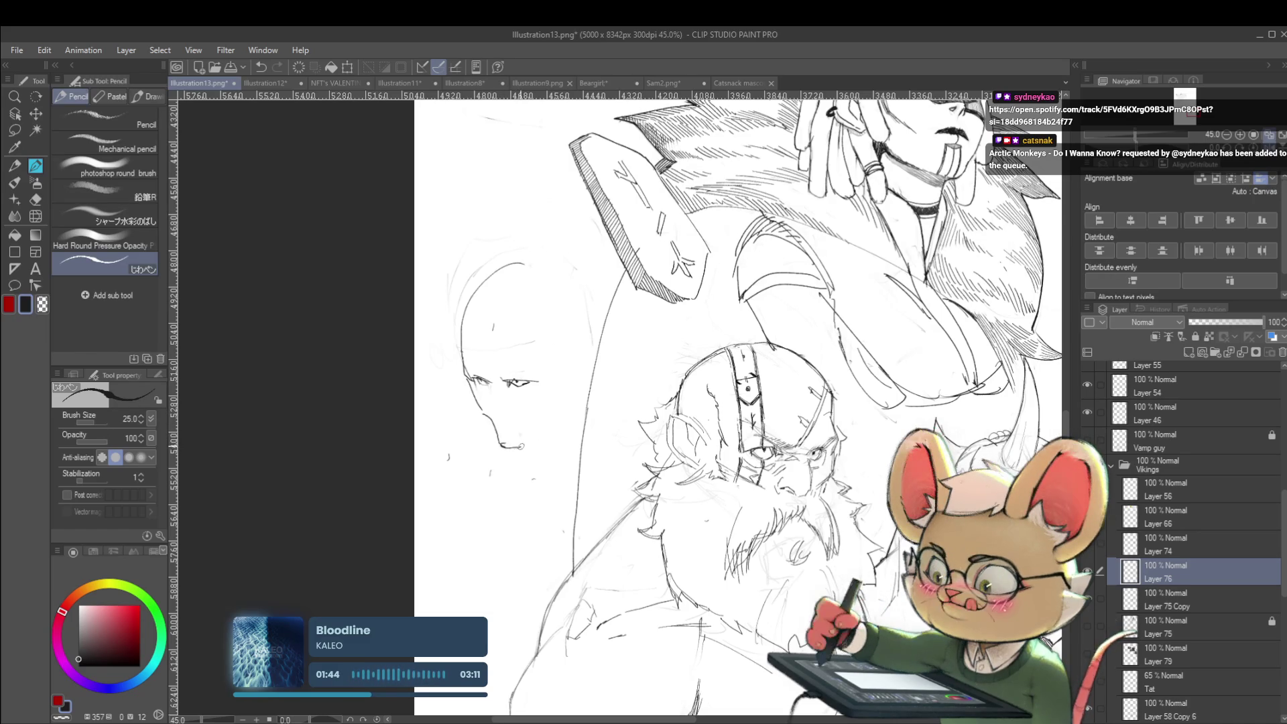
{"action": "scroll", "coordinate": [593, 400], "scroll_direction": "down", "scroll_amount": 3}
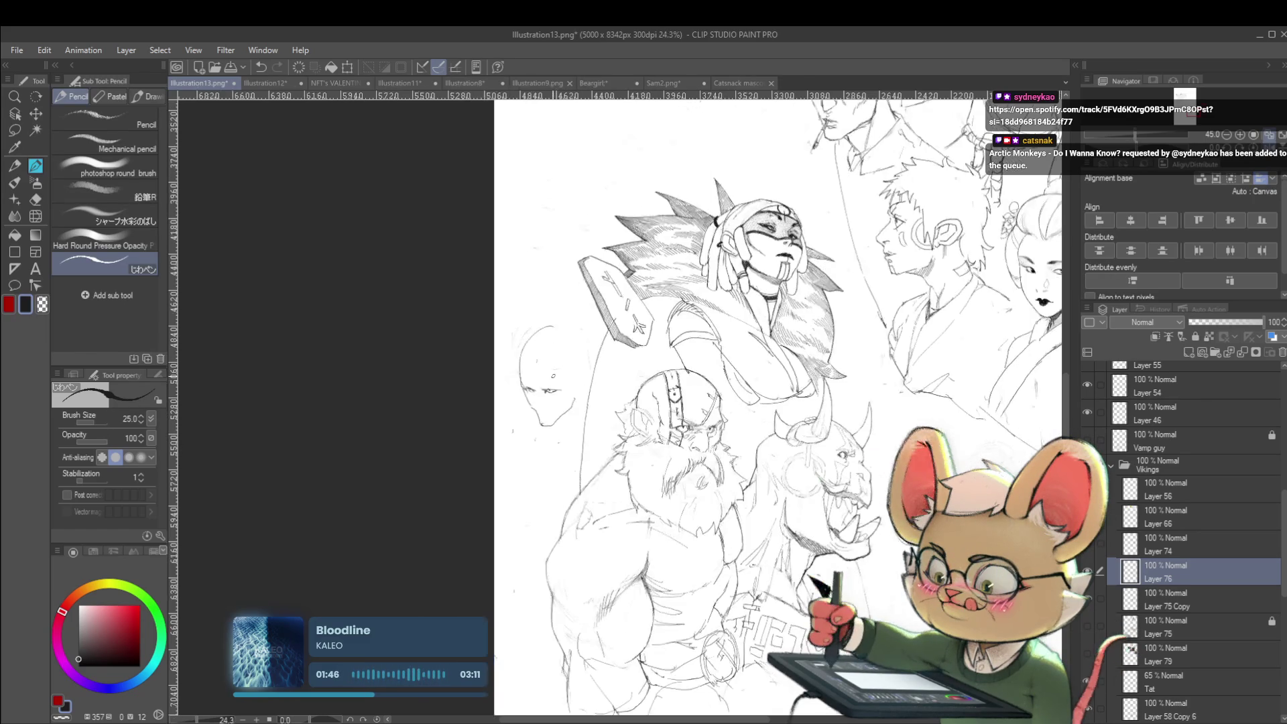
Step: Flip the view back to normal and draw the nose line on the face
{"action": "key", "text": "h"}
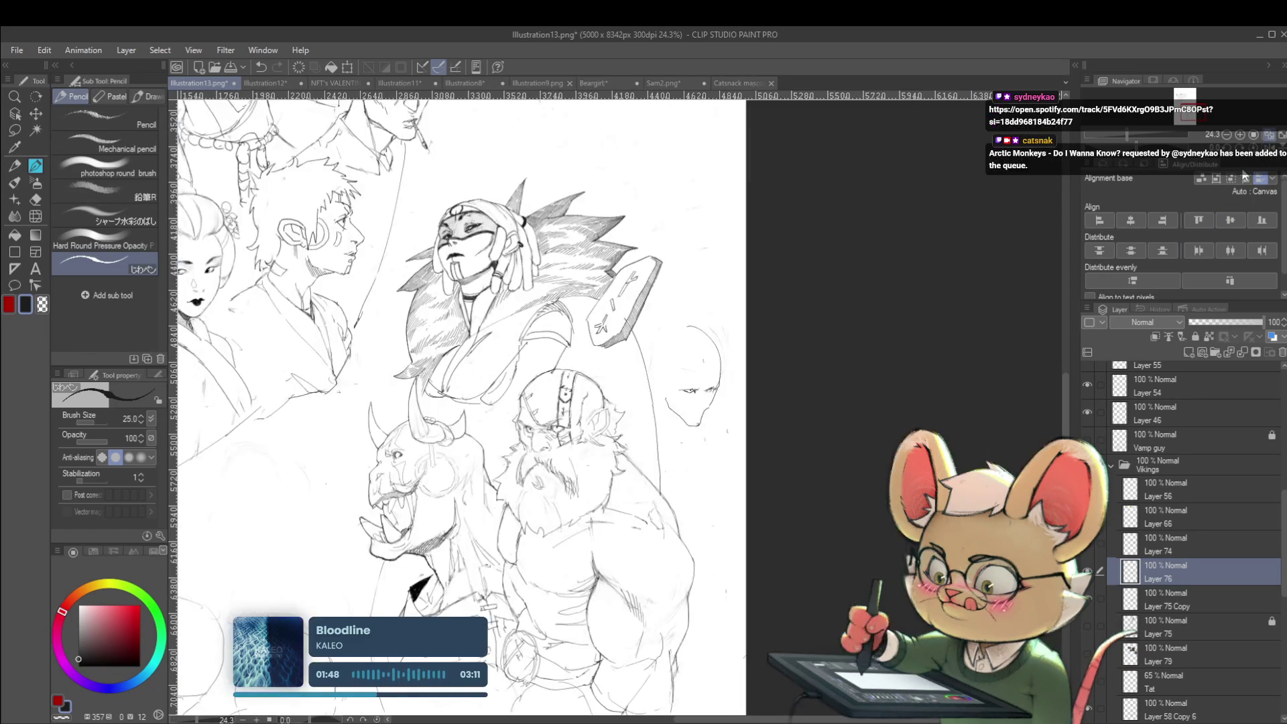
{"action": "scroll", "coordinate": [784, 345], "scroll_direction": "up", "scroll_amount": 3}
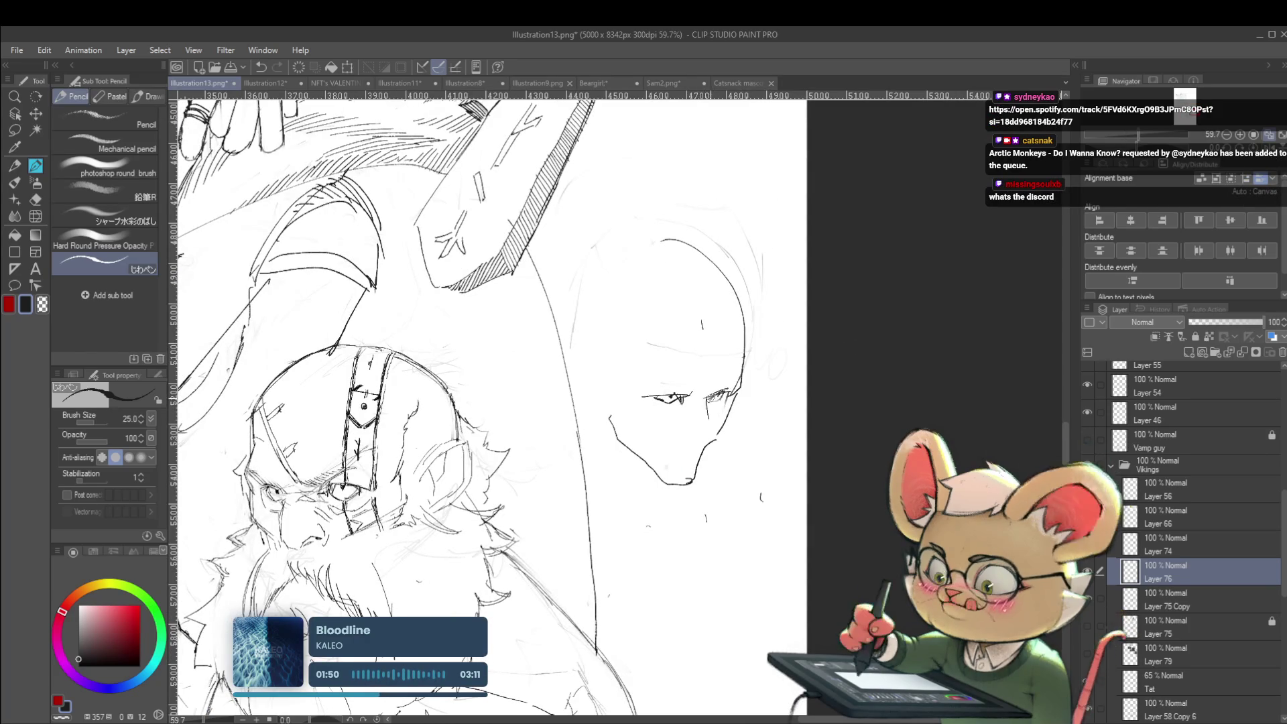
{"action": "left_click_drag", "start_coordinate": [705, 396], "coordinate": [704, 423]}
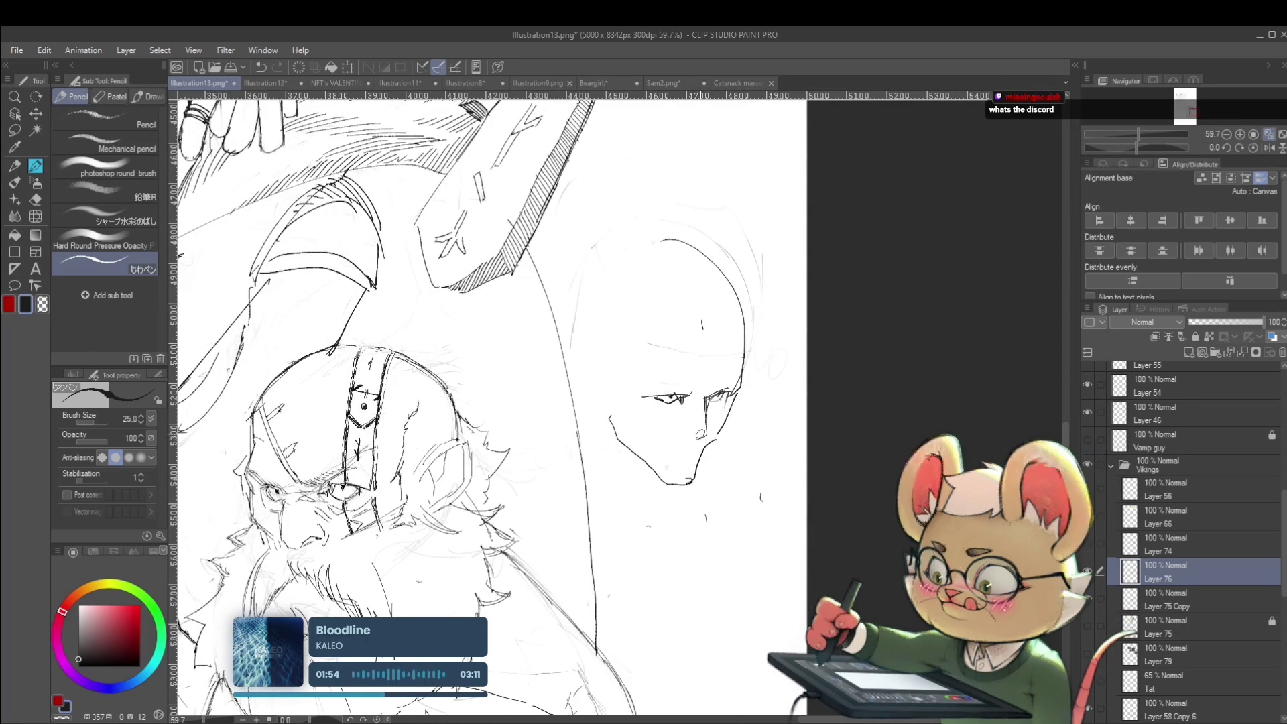
{"action": "scroll", "coordinate": [697, 392], "scroll_direction": "down", "scroll_amount": 3}
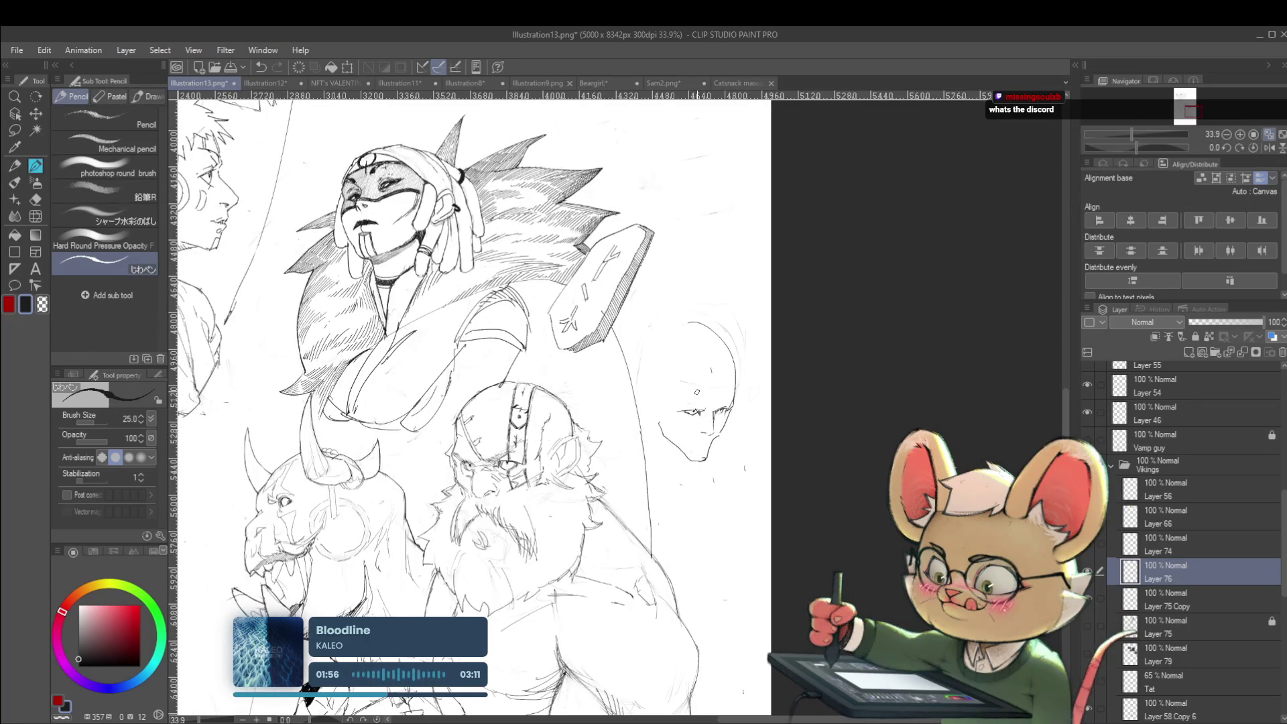
{"action": "left_click_drag", "start_coordinate": [697, 392], "coordinate": [660, 388]}
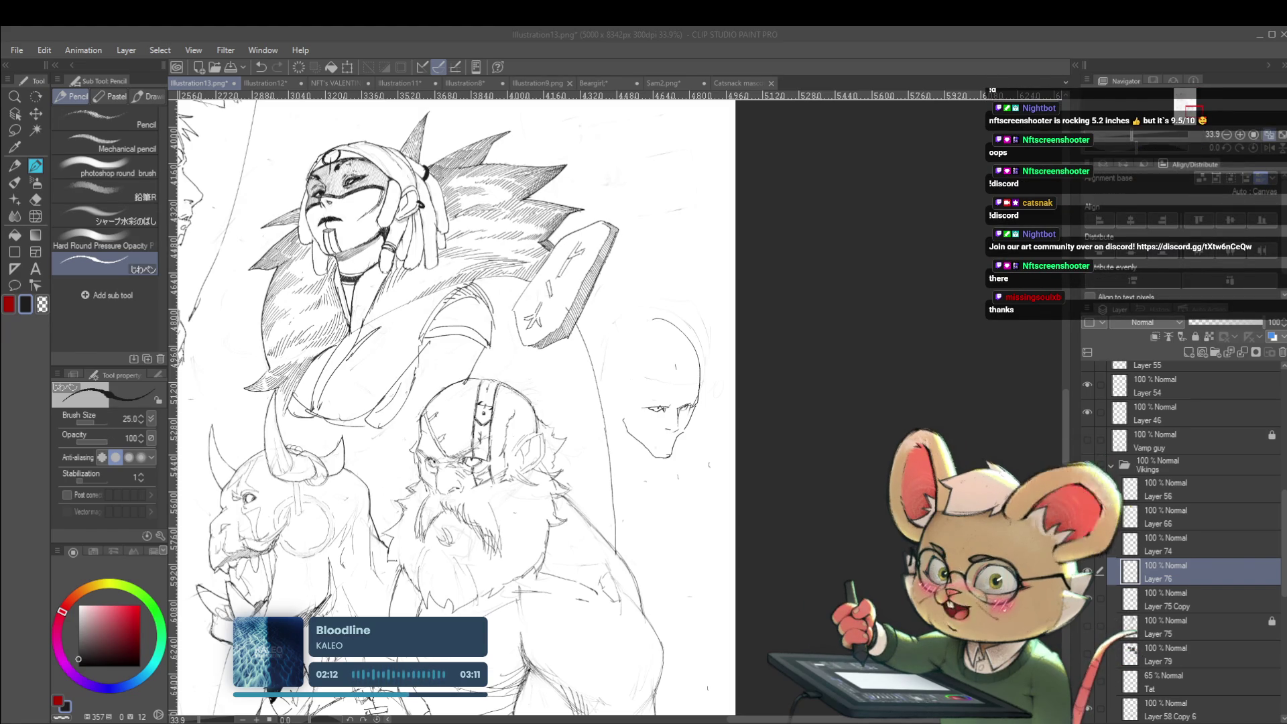
Step: Mirror the view, enlarge the brush, and darken the bald face's left eye
{"action": "key", "text": "h"}
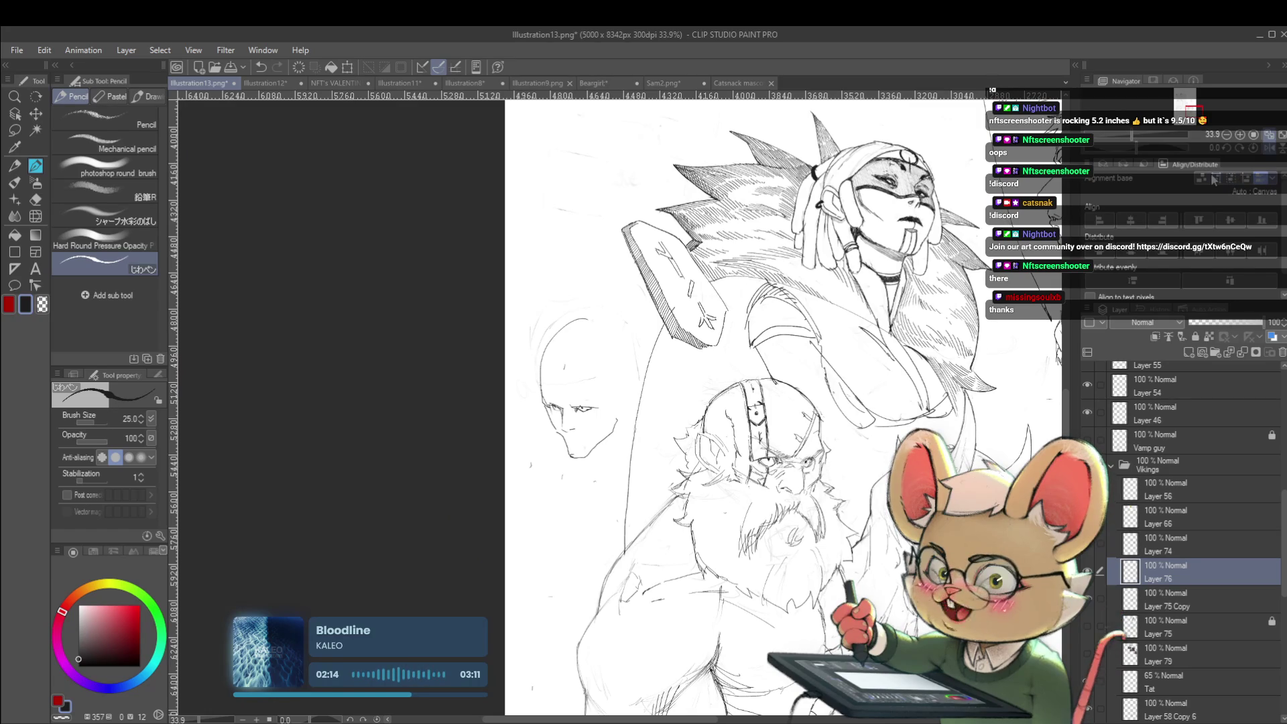
{"action": "scroll", "coordinate": [620, 442], "scroll_direction": "up", "scroll_amount": 3}
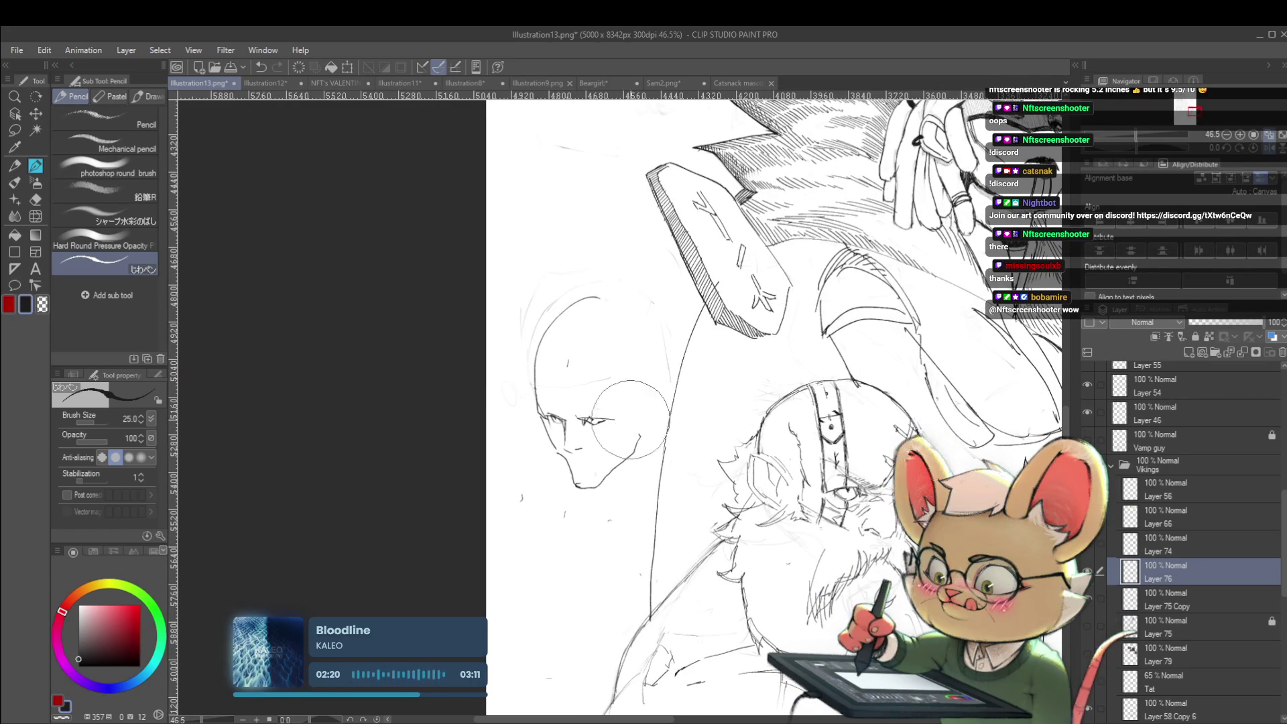
{"action": "left_click_drag", "start_coordinate": [628, 424], "coordinate": [660, 424]}
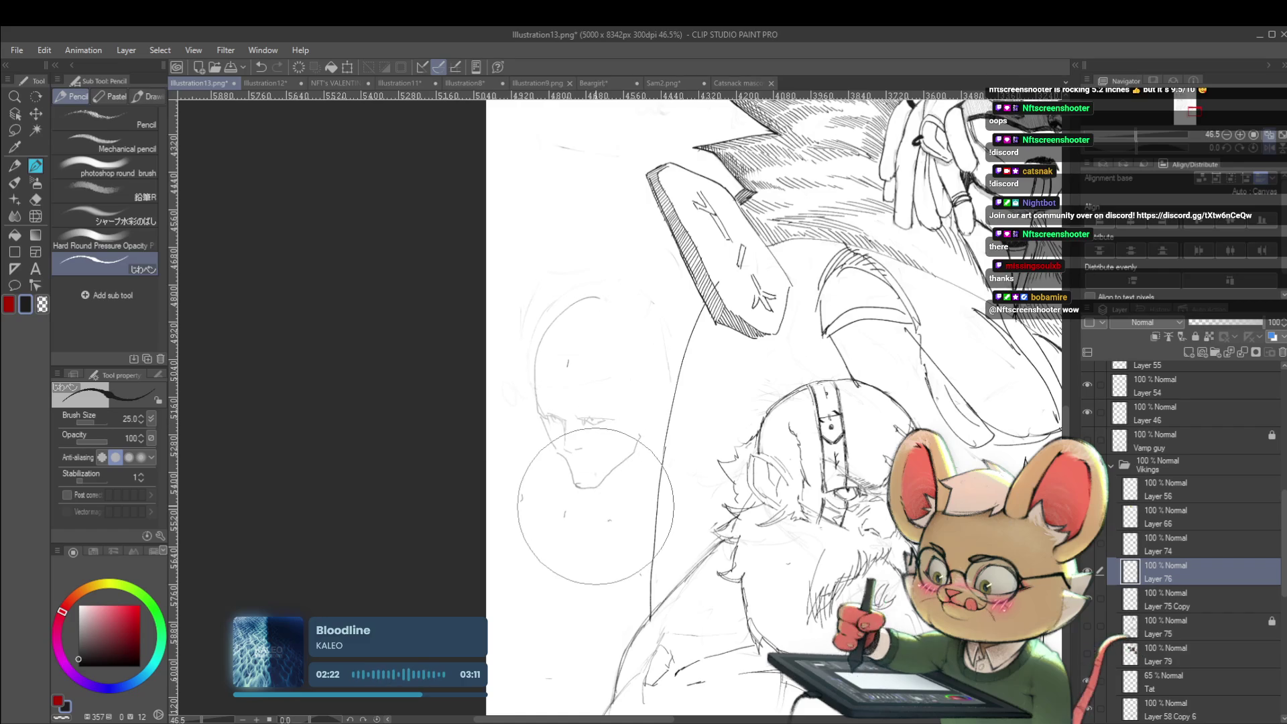
{"action": "scroll", "coordinate": [603, 462], "scroll_direction": "up", "scroll_amount": 2}
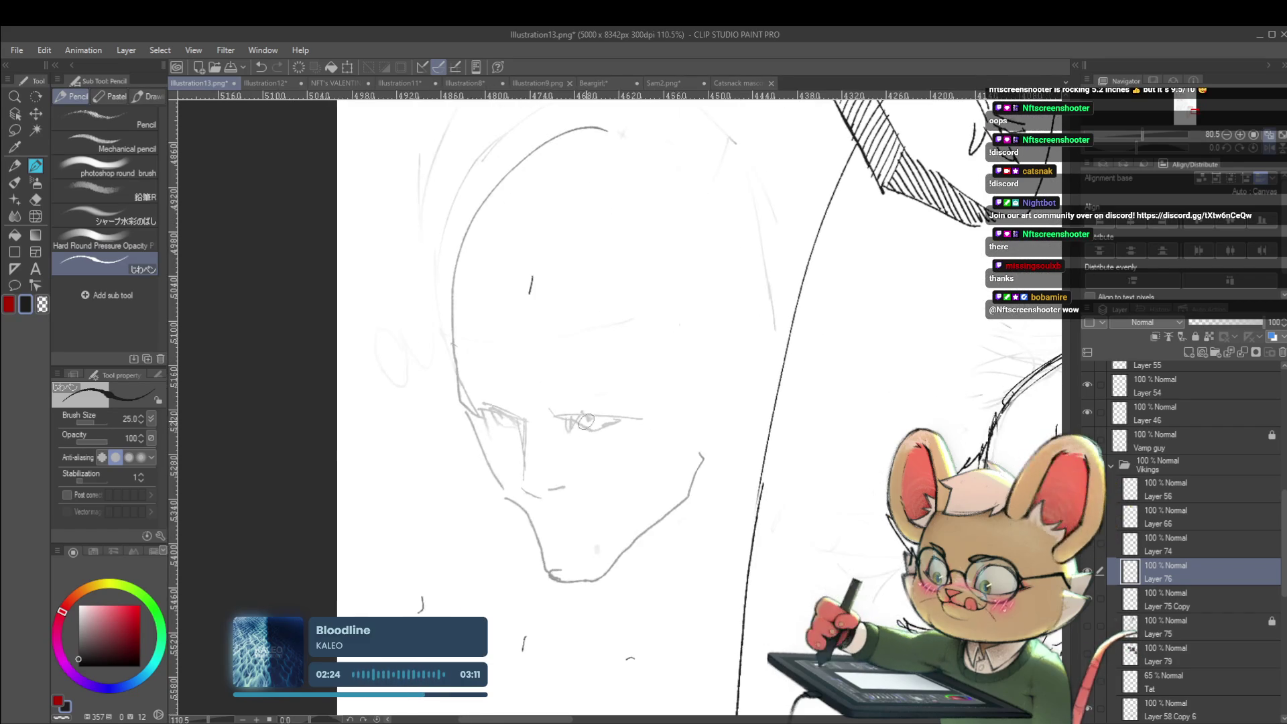
{"action": "scroll", "coordinate": [577, 421], "scroll_direction": "up", "scroll_amount": 2}
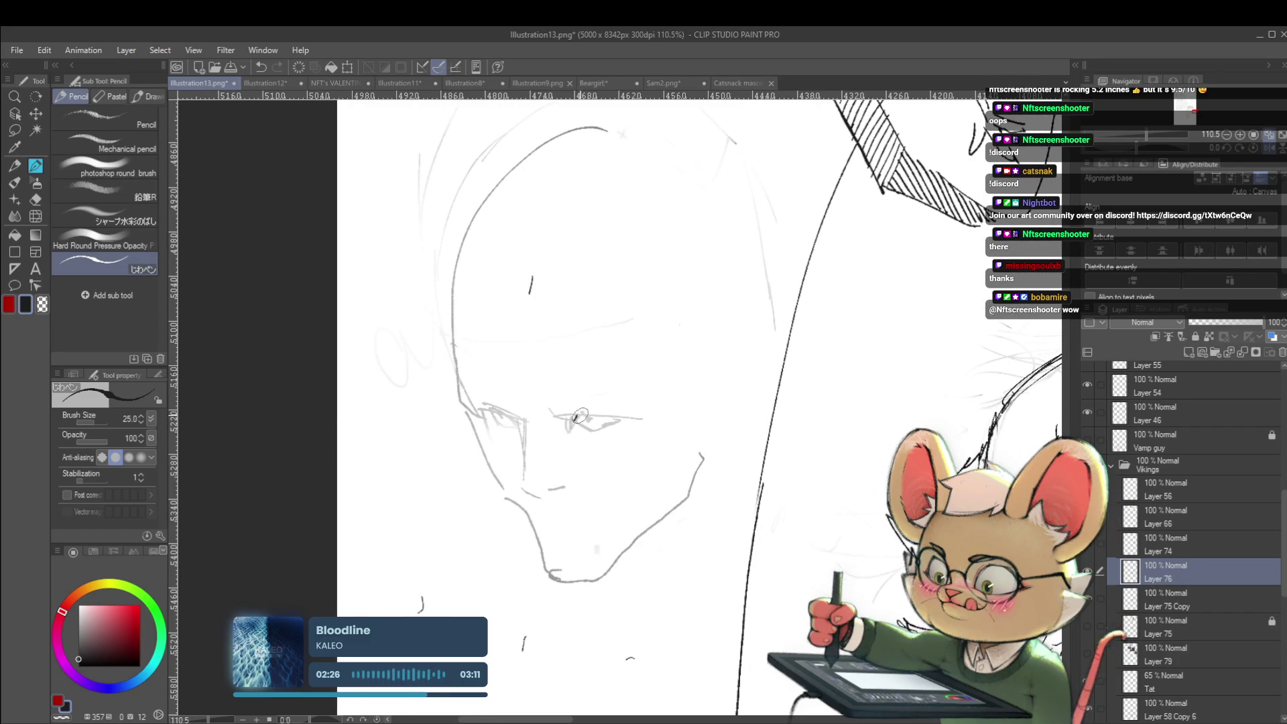
{"action": "left_click_drag", "start_coordinate": [570, 421], "coordinate": [613, 417]}
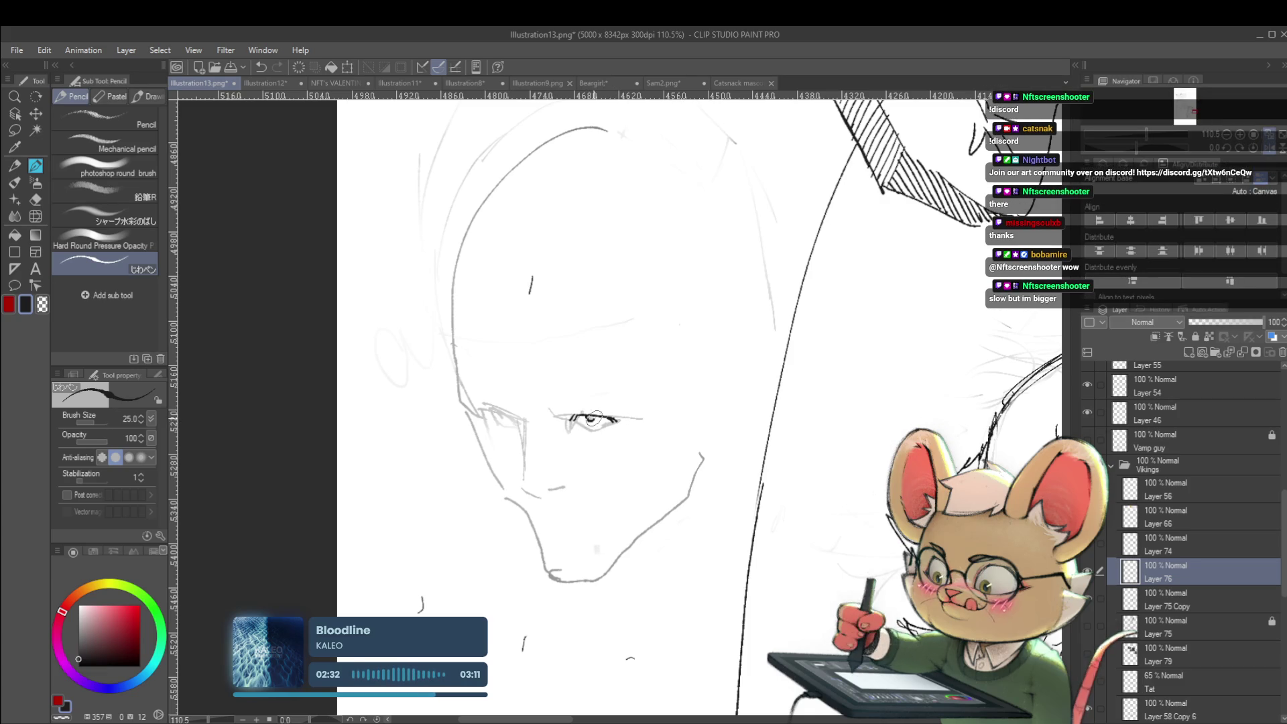
{"action": "scroll", "coordinate": [590, 416], "scroll_direction": "down", "scroll_amount": 10}
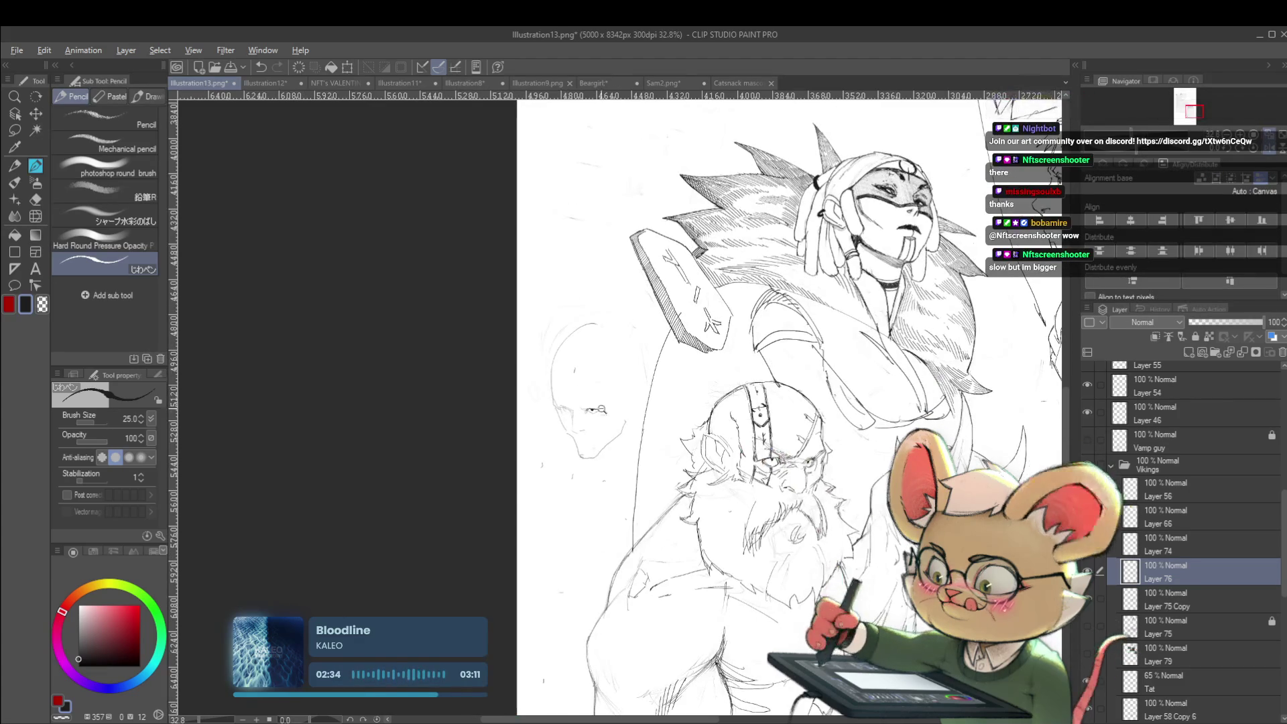
{"action": "scroll", "coordinate": [578, 407], "scroll_direction": "up", "scroll_amount": 8}
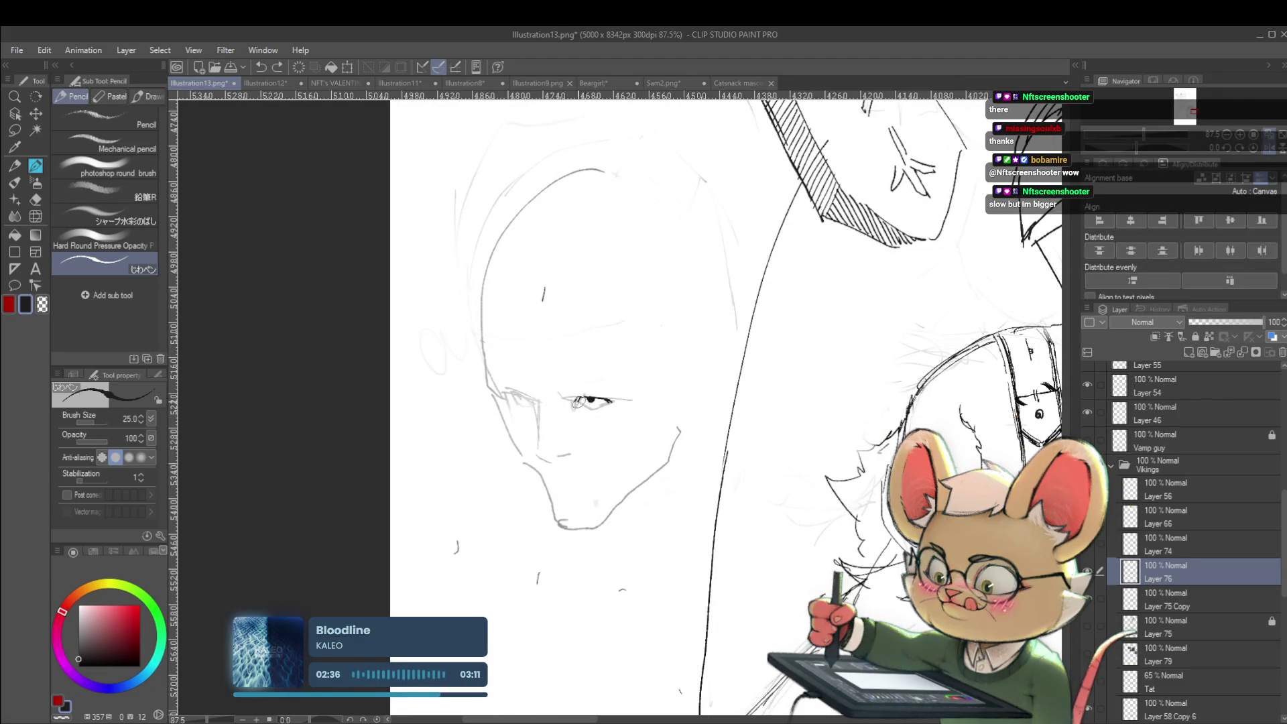
{"action": "scroll", "coordinate": [576, 402], "scroll_direction": "down", "scroll_amount": 4}
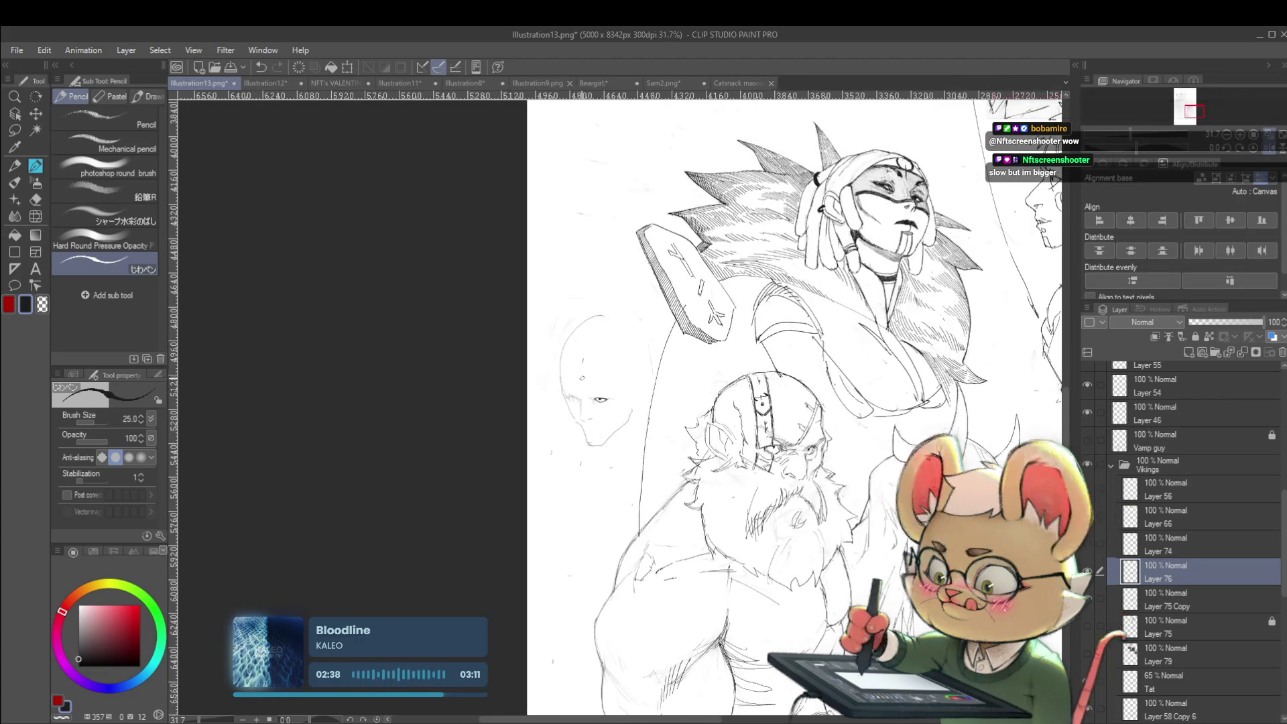
{"action": "scroll", "coordinate": [582, 378], "scroll_direction": "up", "scroll_amount": 5}
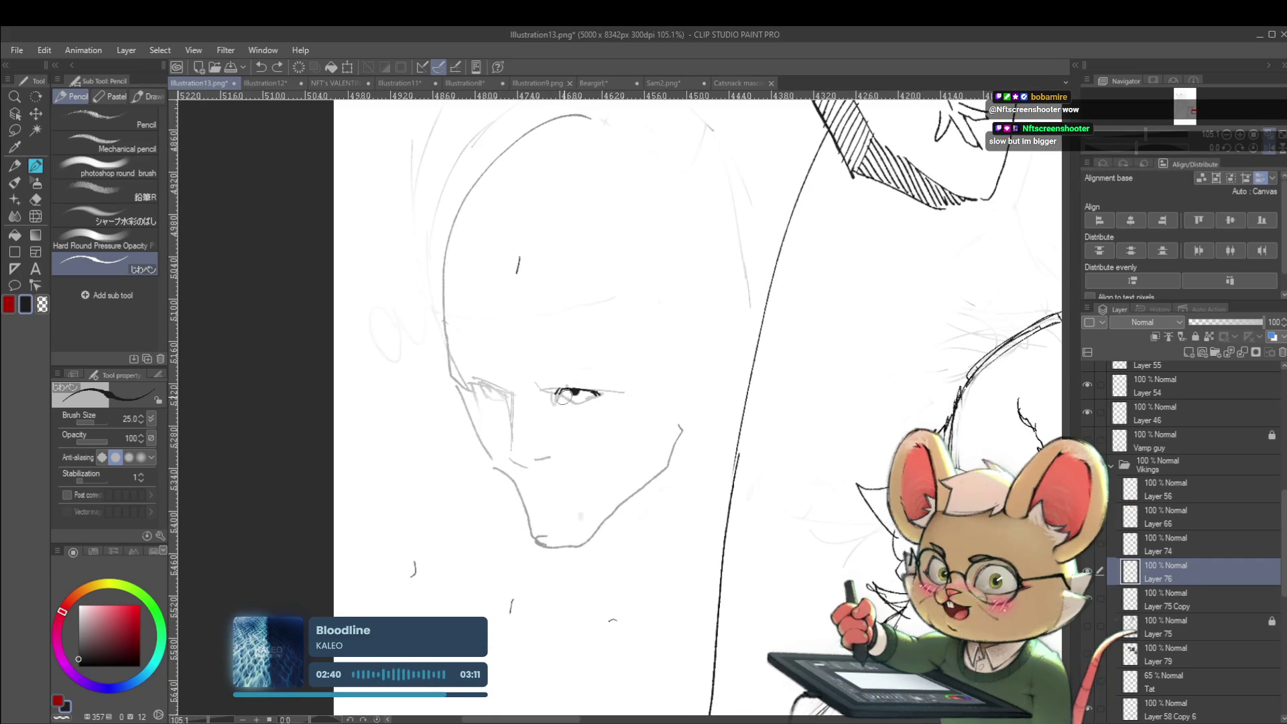
Step: Fill in the pupil darker and add a small mark in the left eye
{"action": "left_click_drag", "start_coordinate": [563, 396], "coordinate": [576, 396]}
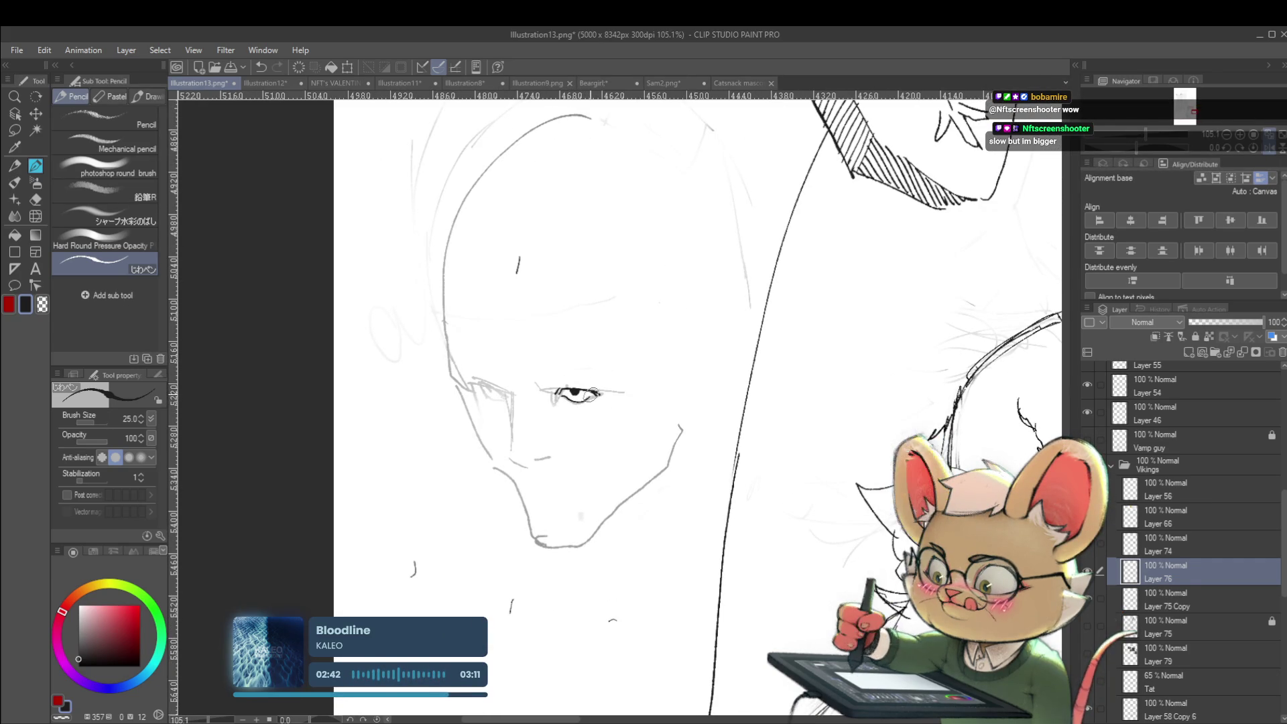
{"action": "scroll", "coordinate": [595, 389], "scroll_direction": "down", "scroll_amount": 4}
{"action": "scroll", "coordinate": [547, 390], "scroll_direction": "up", "scroll_amount": 3}
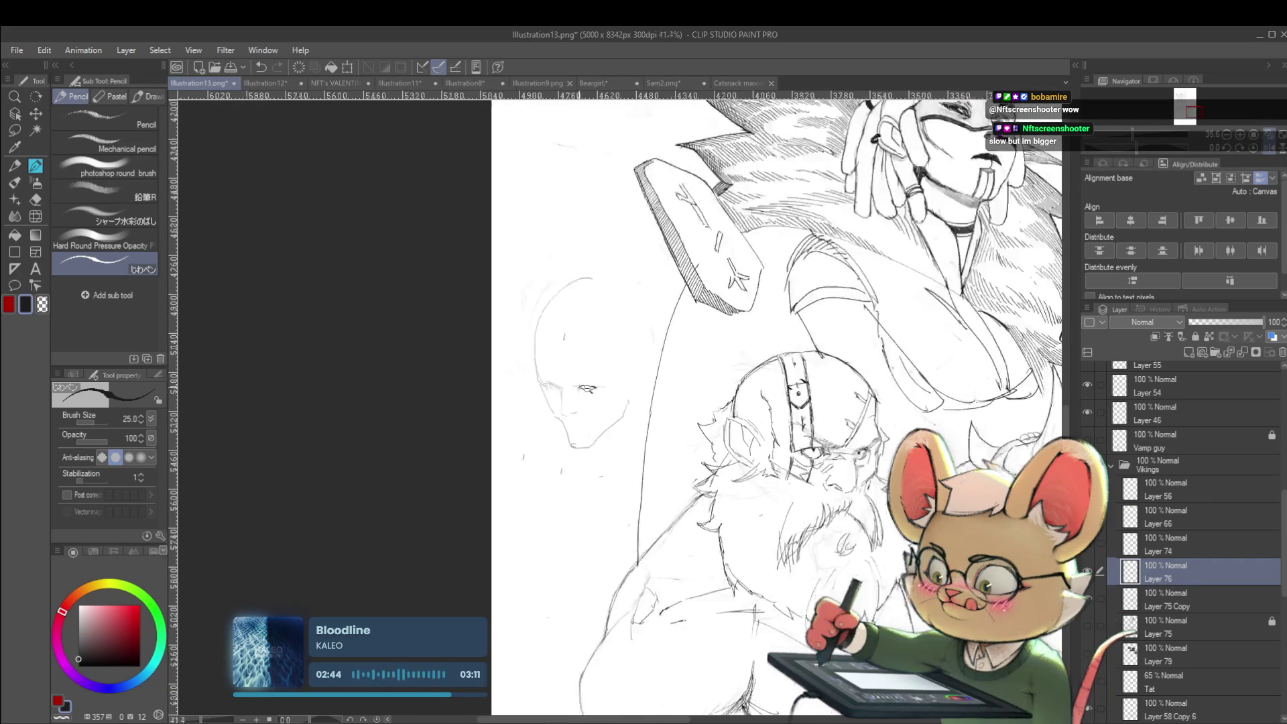
{"action": "scroll", "coordinate": [547, 390], "scroll_direction": "up", "scroll_amount": 1}
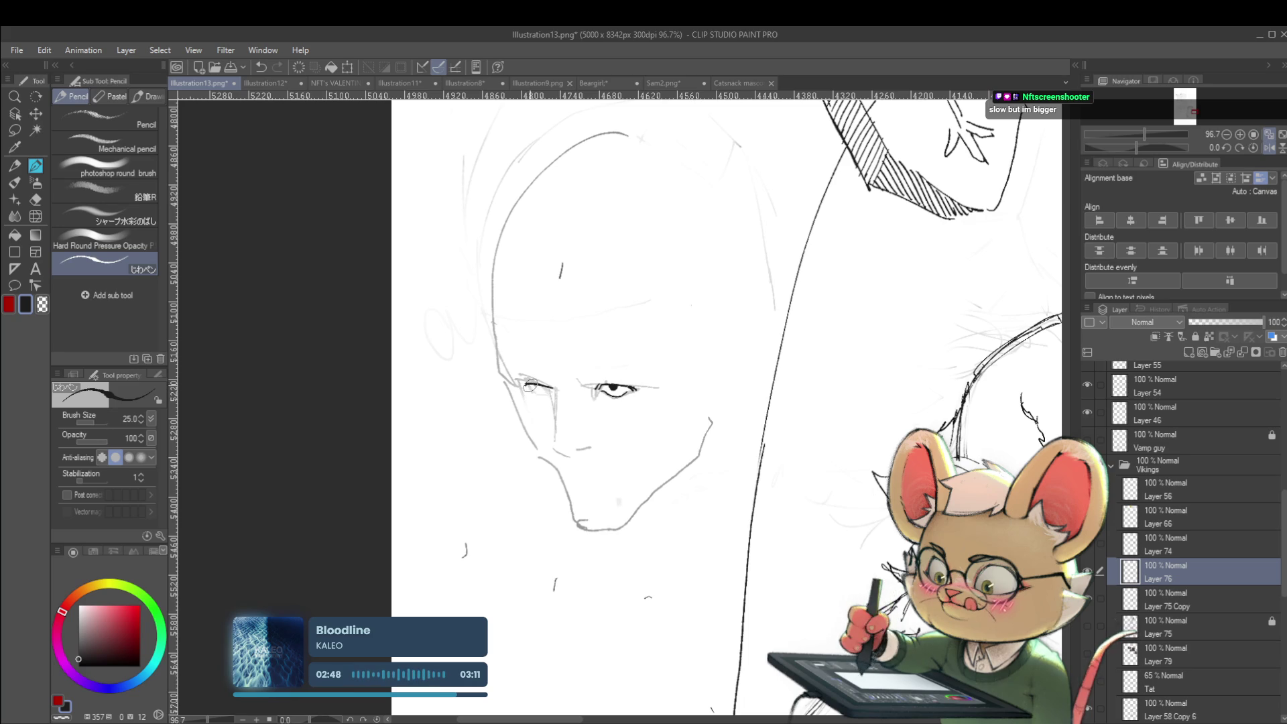
{"action": "left_click_drag", "start_coordinate": [529, 388], "coordinate": [533, 392]}
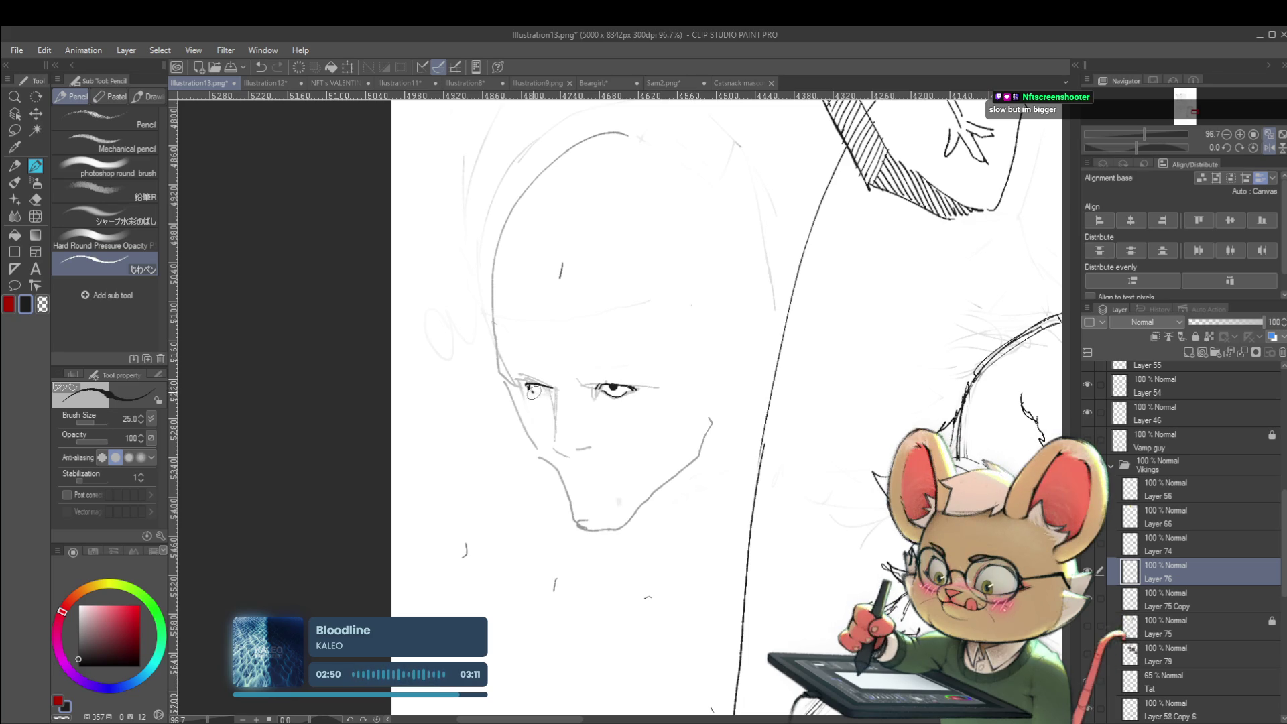
{"action": "scroll", "coordinate": [552, 390], "scroll_direction": "down", "scroll_amount": 4}
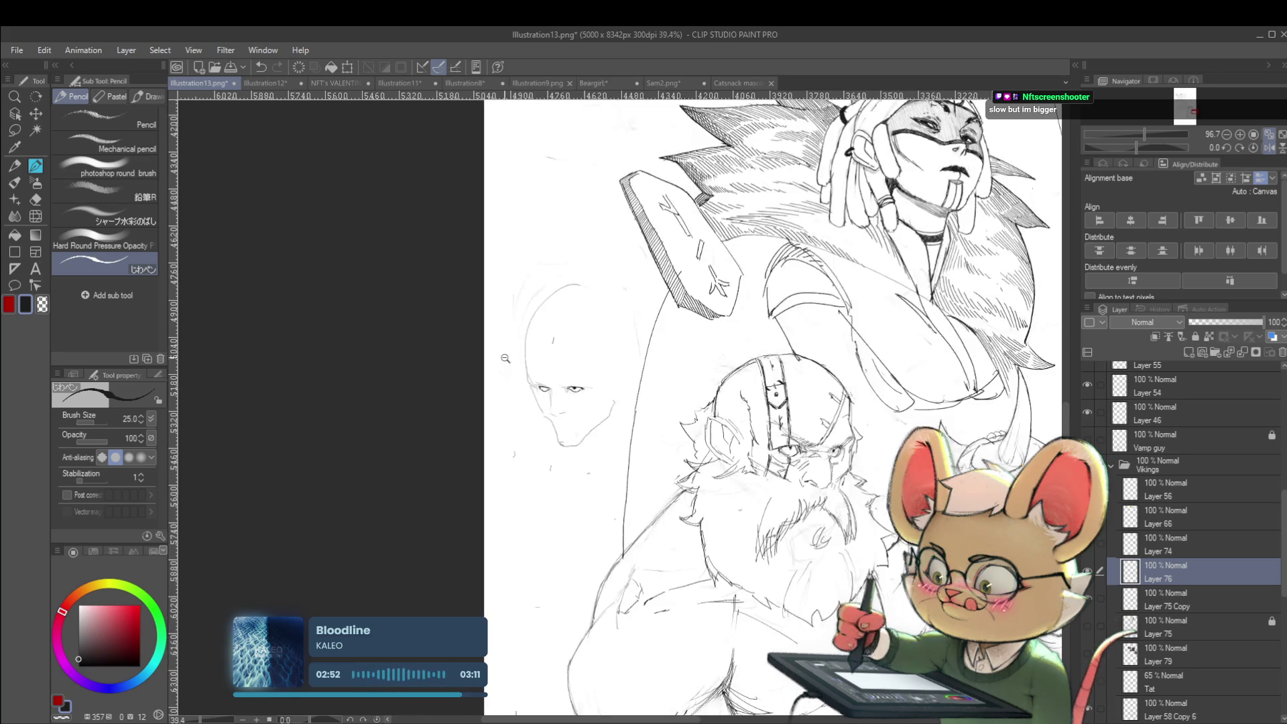
{"action": "scroll", "coordinate": [530, 387], "scroll_direction": "up", "scroll_amount": 5}
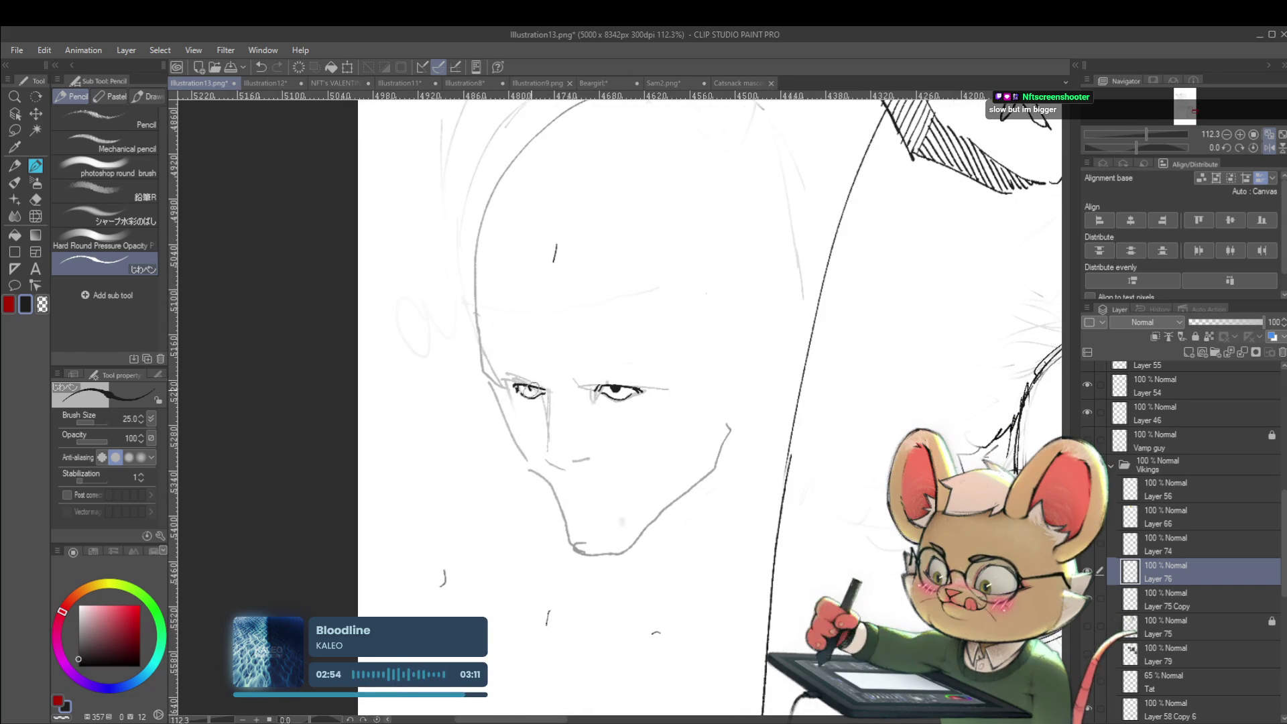
{"action": "scroll", "coordinate": [534, 388], "scroll_direction": "down", "scroll_amount": 5}
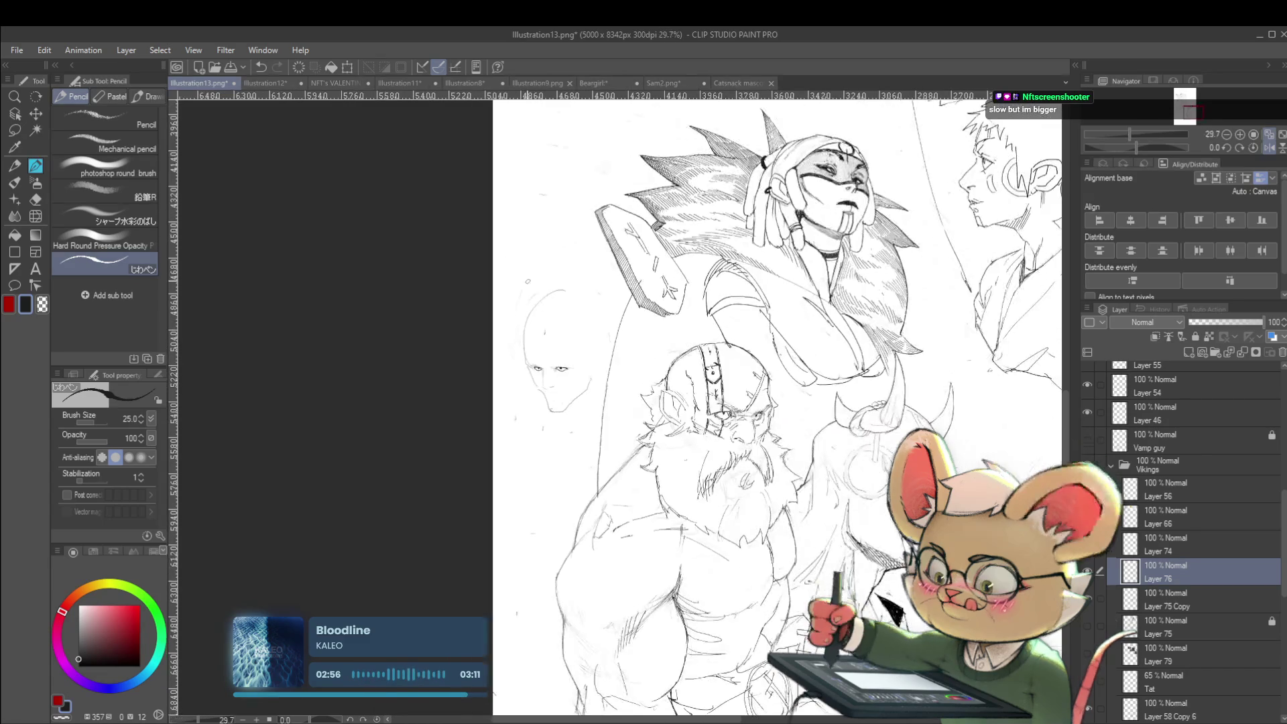
{"action": "scroll", "coordinate": [735, 371], "scroll_direction": "up", "scroll_amount": 6}
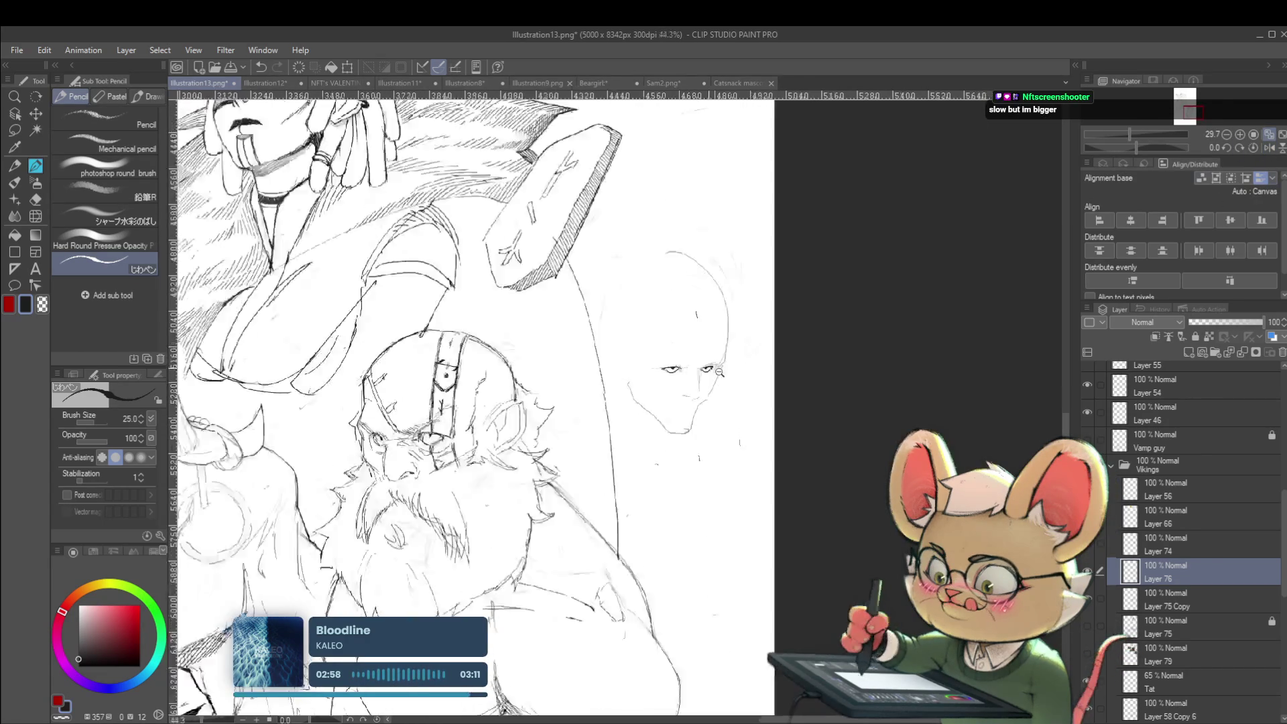
{"action": "scroll", "coordinate": [761, 344], "scroll_direction": "down", "scroll_amount": 6}
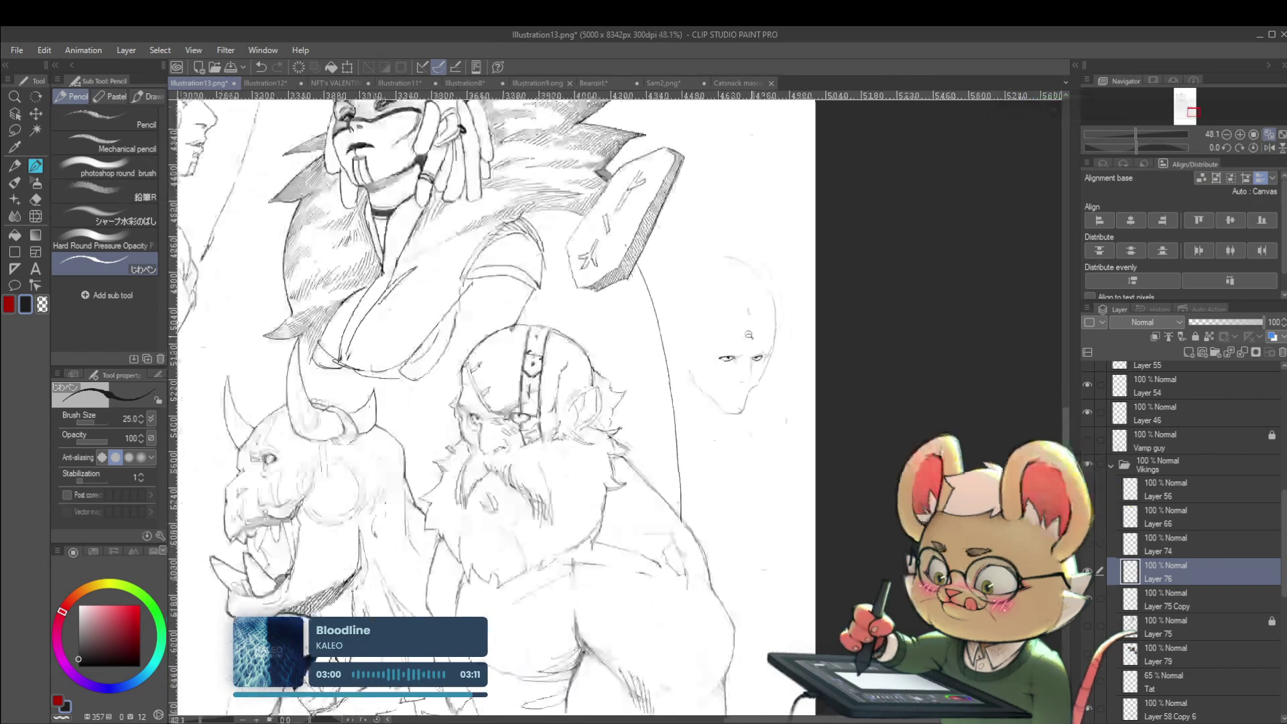
Step: Sketch strokes around the bald face's right eye
{"action": "left_click_drag", "start_coordinate": [788, 305], "coordinate": [764, 340]}
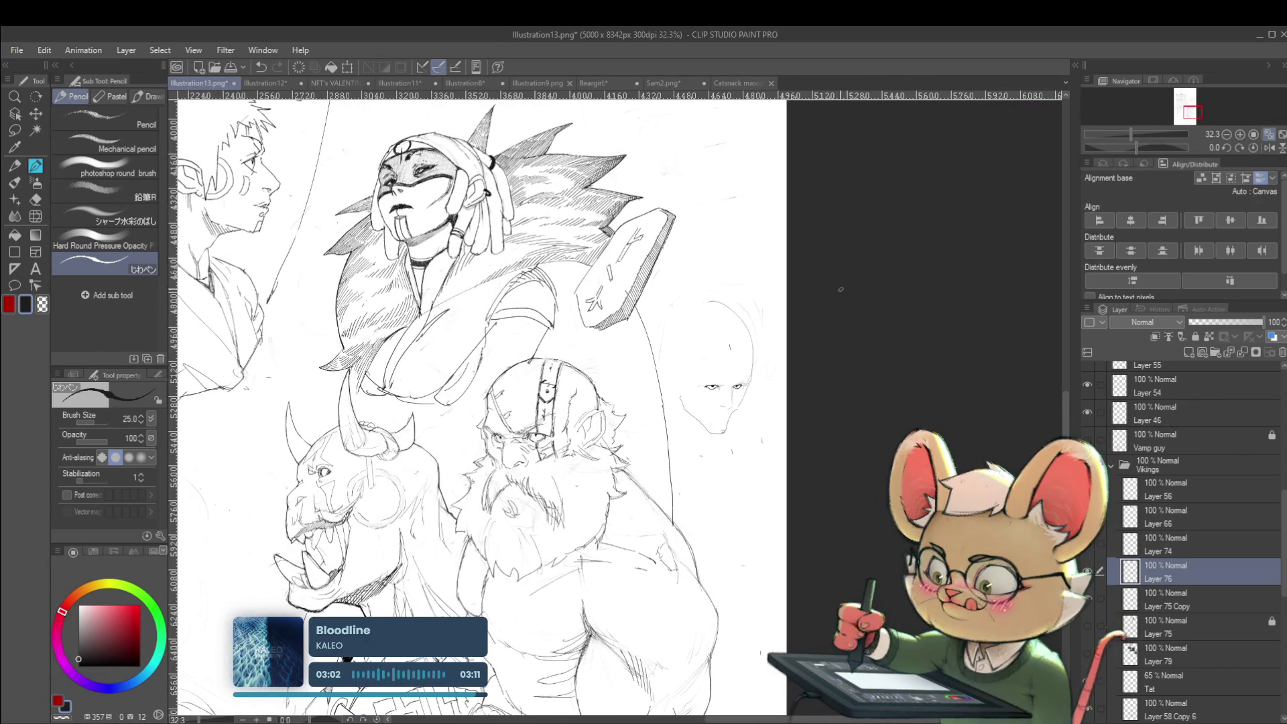
{"action": "left_click_drag", "start_coordinate": [771, 412], "coordinate": [818, 425]}
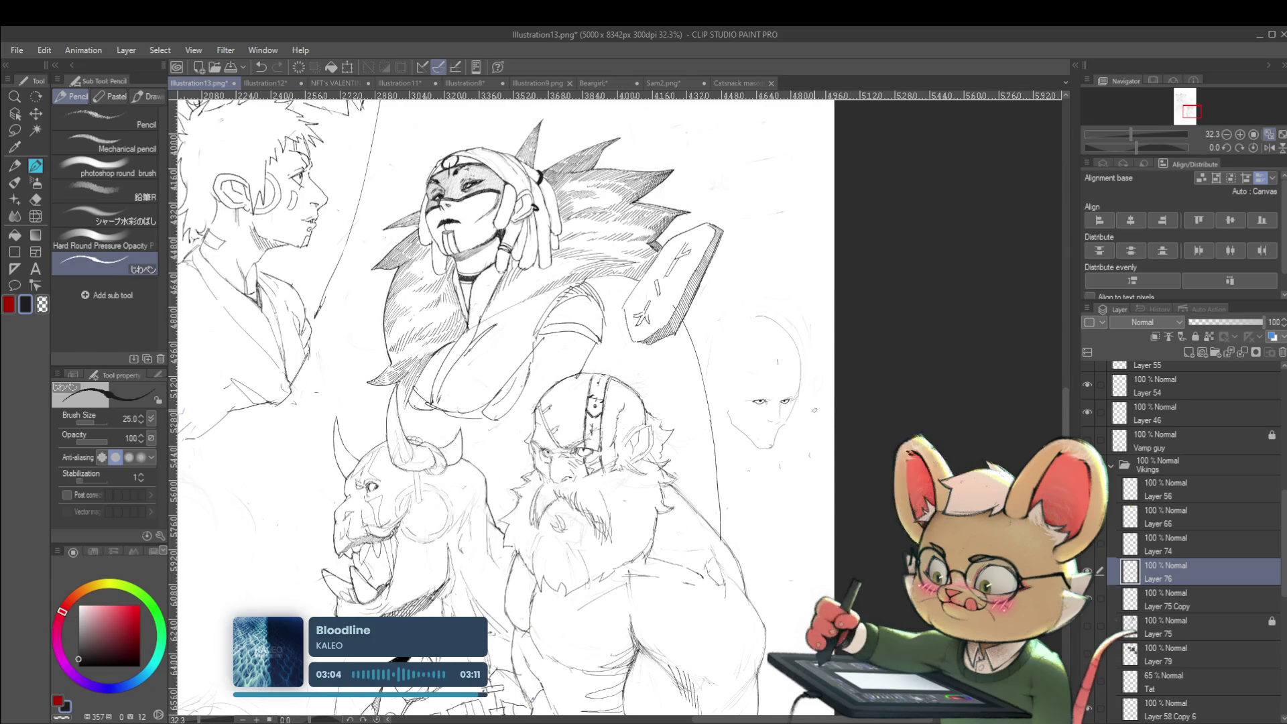
{"action": "scroll", "coordinate": [785, 367], "scroll_direction": "up", "scroll_amount": 3}
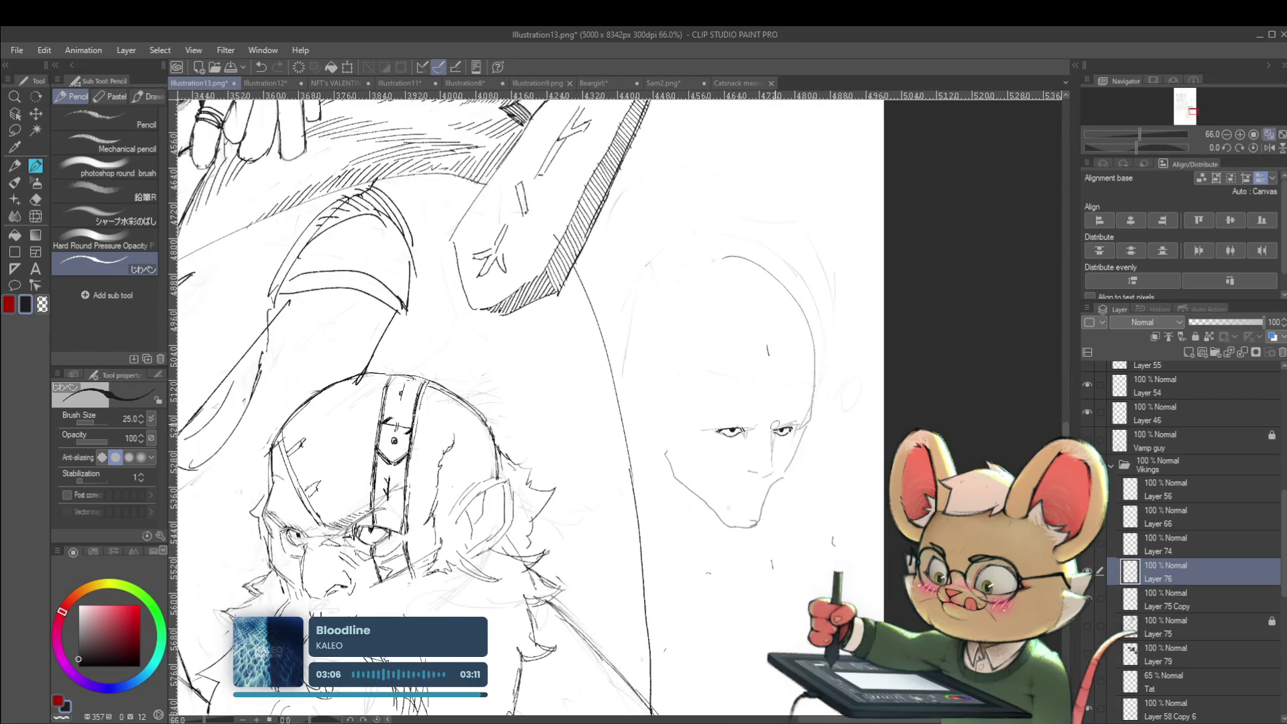
{"action": "mouse_move", "coordinate": [774, 425]}
{"action": "left_mouse_down"}
{"action": "mouse_move", "coordinate": [794, 413]}
{"action": "mouse_move", "coordinate": [801, 426]}
{"action": "left_mouse_up"}
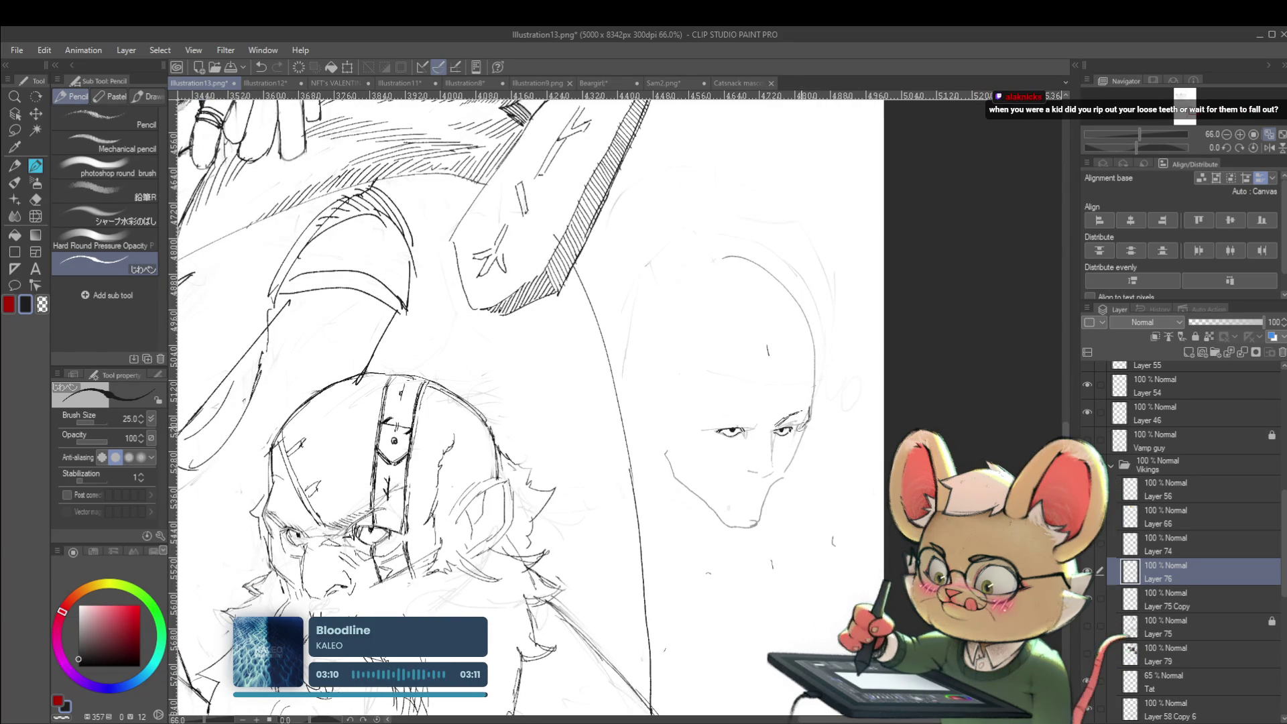
{"action": "left_click_drag", "start_coordinate": [509, 402], "coordinate": [498, 382]}
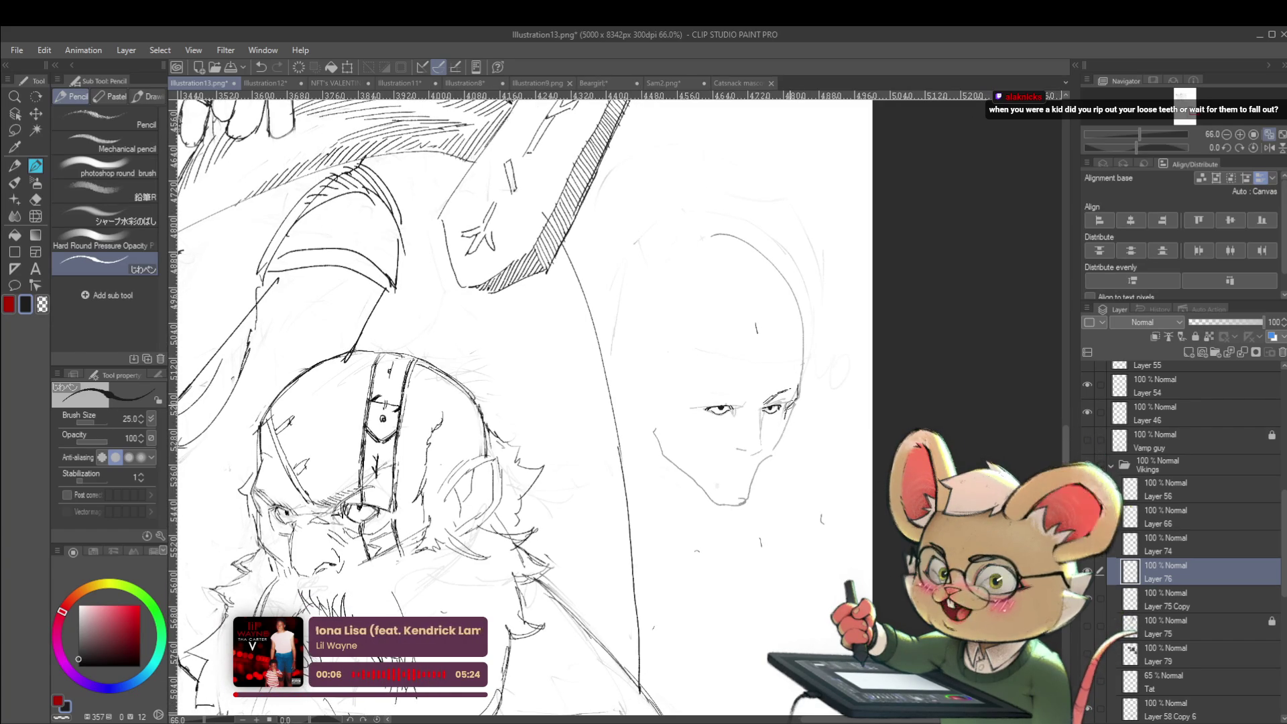
Step: Mirror the view, then darken the head outline and extend it over the skull
{"action": "left_click", "coordinate": [1268, 136]}
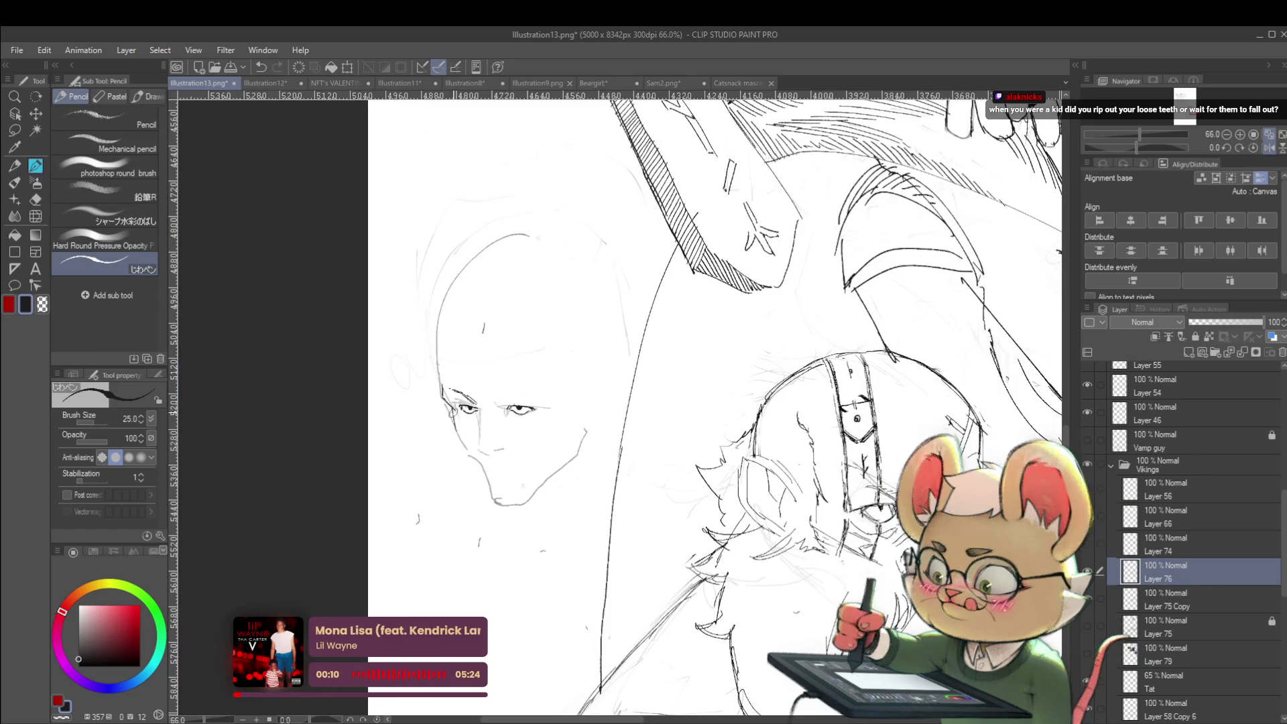
{"action": "left_click", "coordinate": [469, 459]}
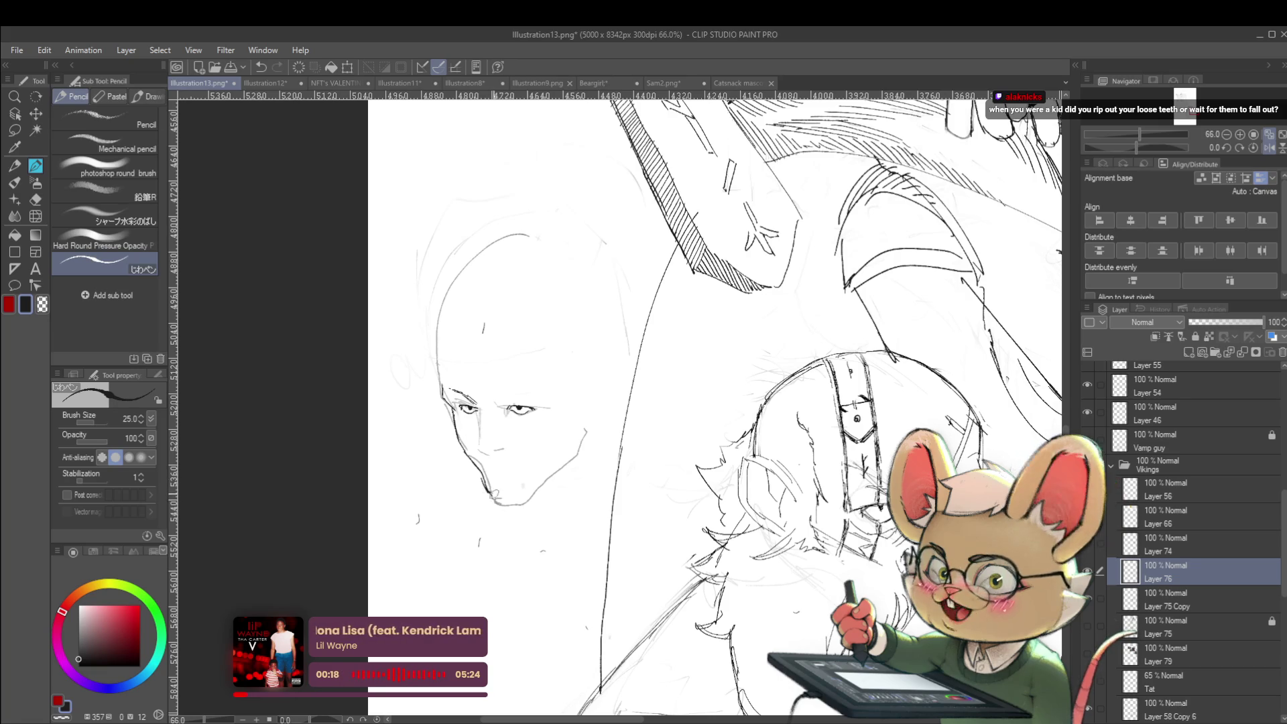
{"action": "scroll", "coordinate": [521, 506], "scroll_direction": "down", "scroll_amount": 5}
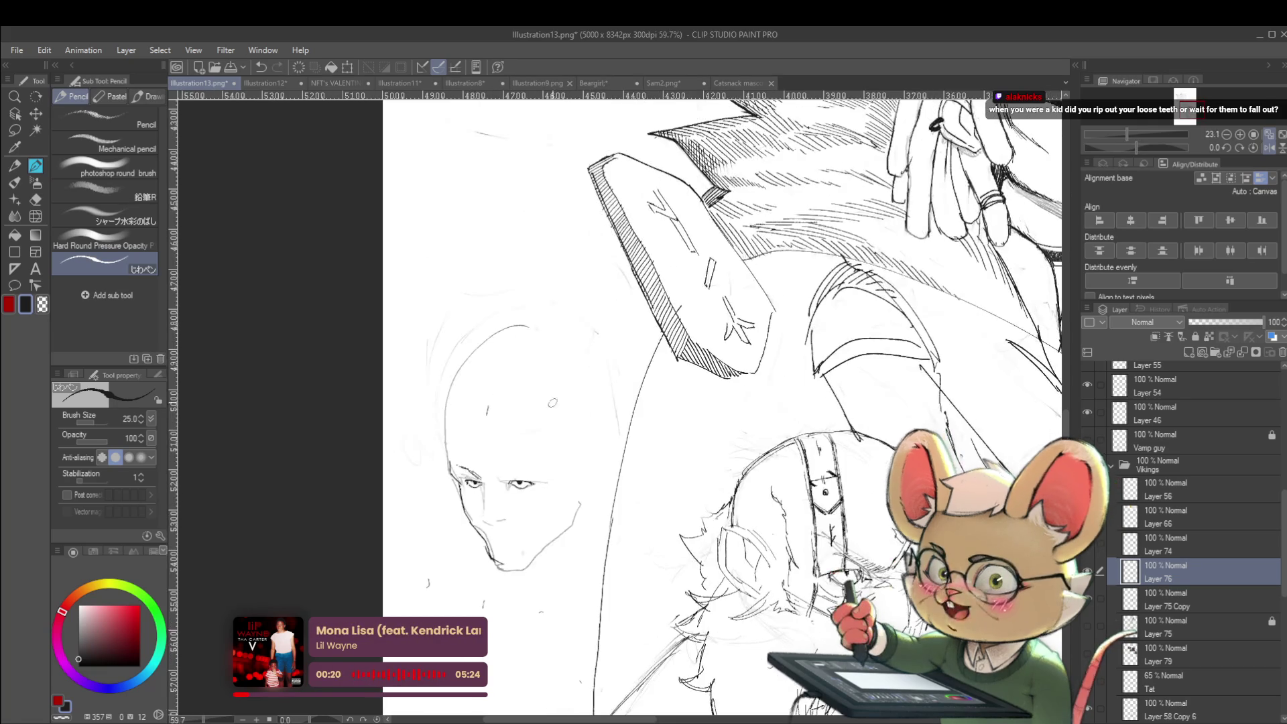
{"action": "scroll", "coordinate": [450, 456], "scroll_direction": "up", "scroll_amount": 5}
{"action": "mouse_move", "coordinate": [450, 456]}
{"action": "left_mouse_down"}
{"action": "mouse_move", "coordinate": [448, 419]}
{"action": "mouse_move", "coordinate": [481, 370]}
{"action": "left_mouse_up"}
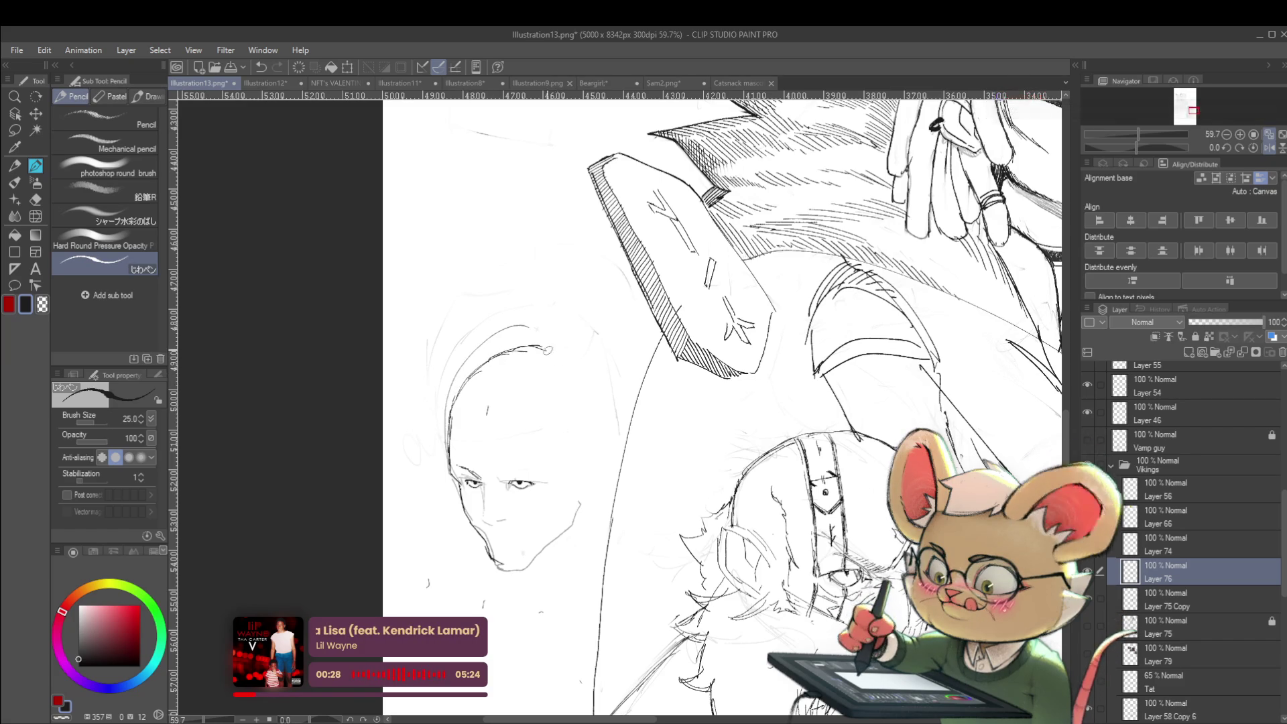
{"action": "mouse_move", "coordinate": [544, 347]}
{"action": "left_mouse_down"}
{"action": "mouse_move", "coordinate": [590, 390]}
{"action": "mouse_move", "coordinate": [567, 377]}
{"action": "left_mouse_up"}
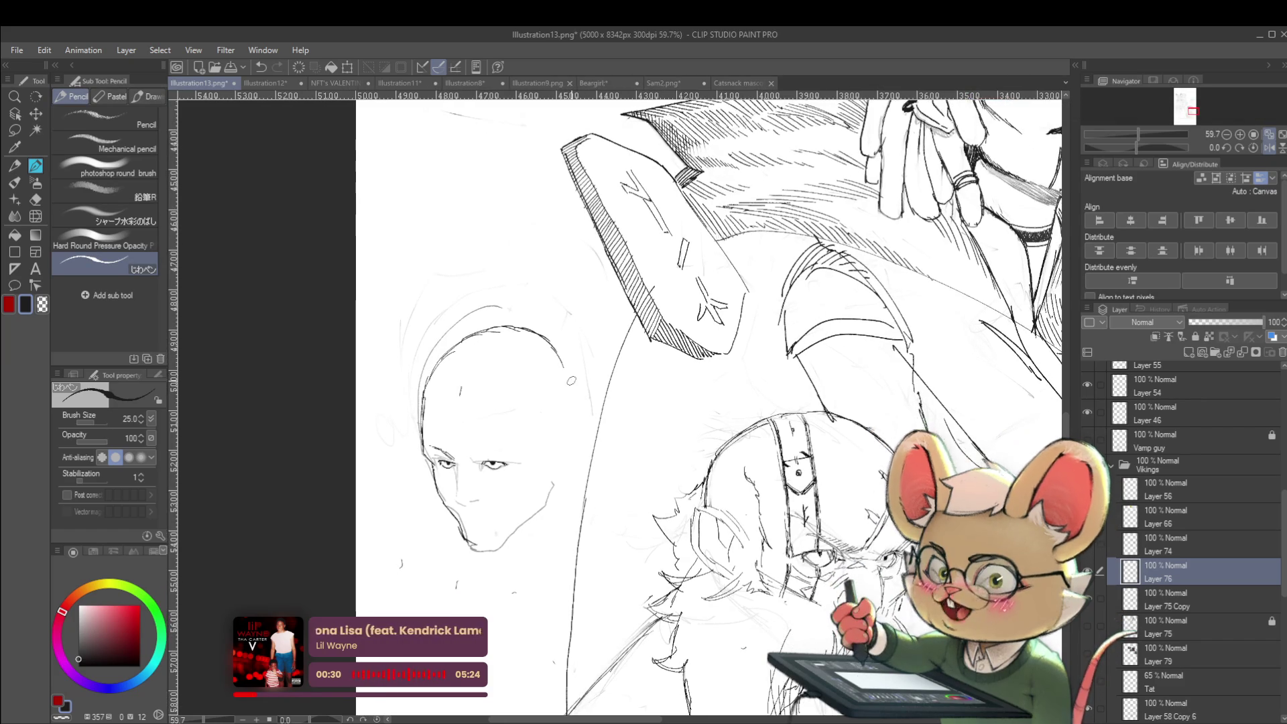
{"action": "left_click_drag", "start_coordinate": [759, 393], "coordinate": [741, 371]}
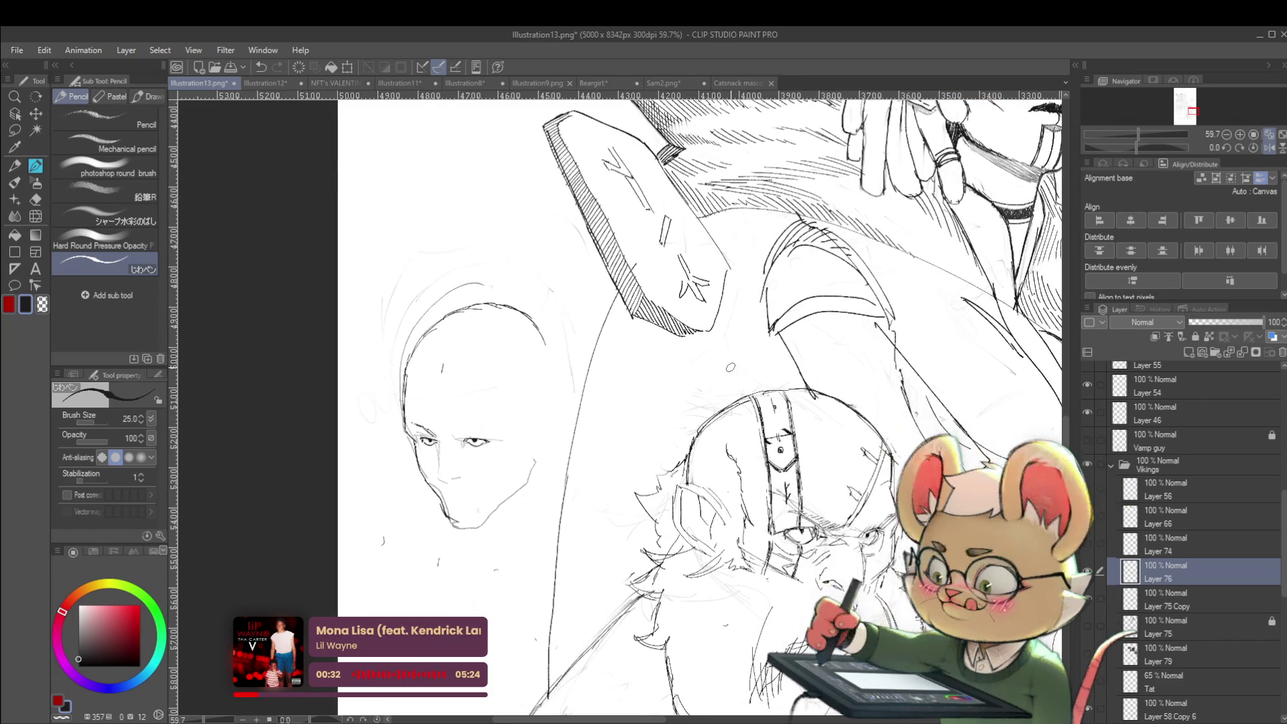
Step: Recheck proportions in the mirrored view and hatch a brow from the left eye toward the other
{"action": "left_click", "coordinate": [1268, 147]}
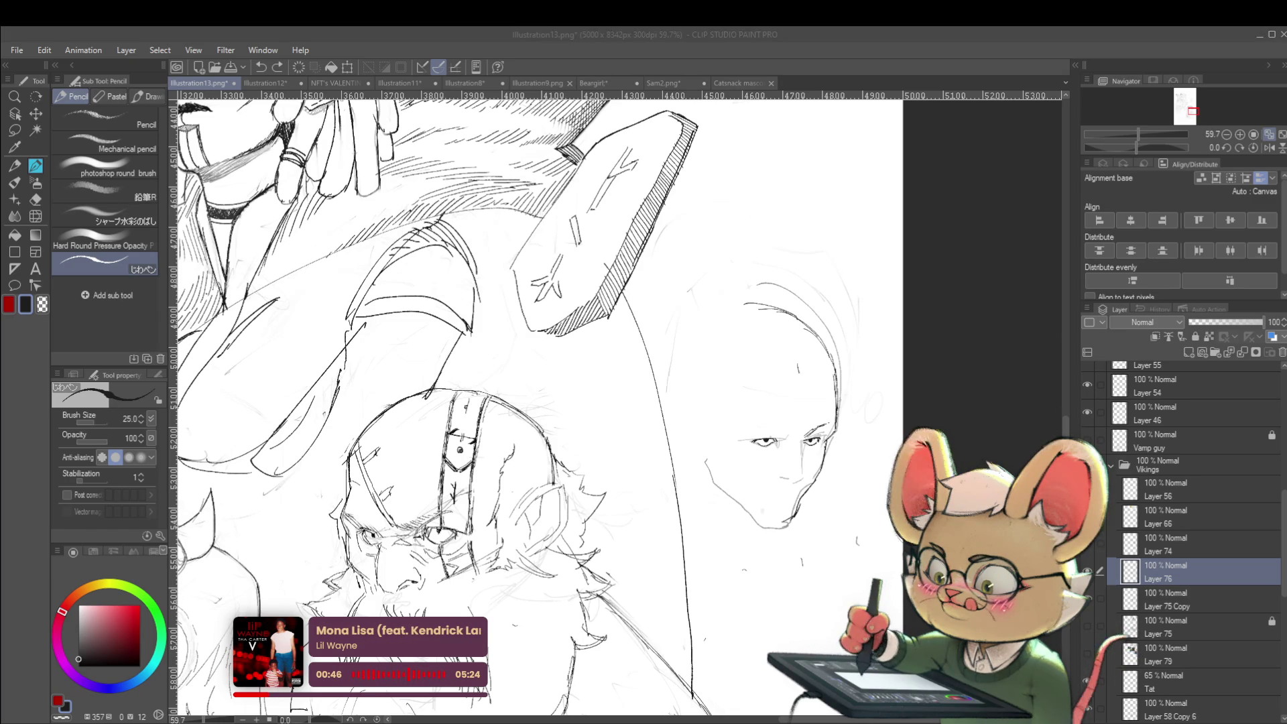
{"action": "left_click", "coordinate": [1272, 147]}
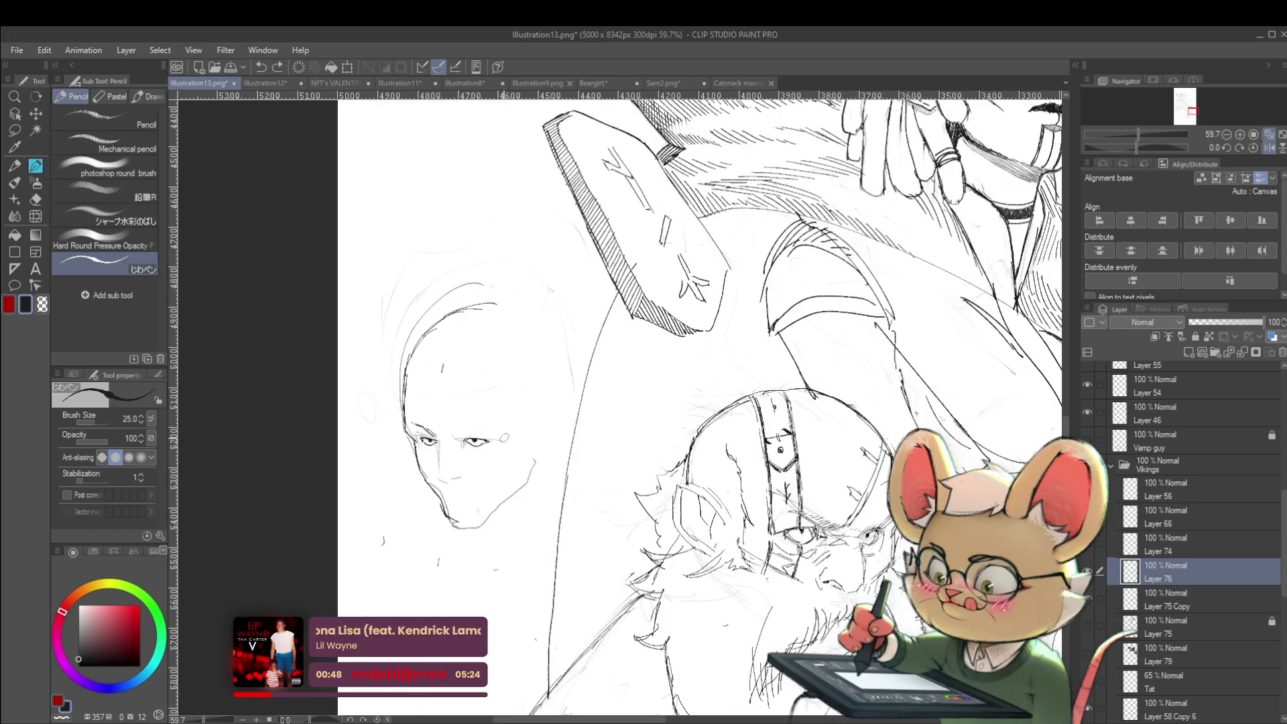
{"action": "scroll", "coordinate": [447, 432], "scroll_direction": "up", "scroll_amount": 2}
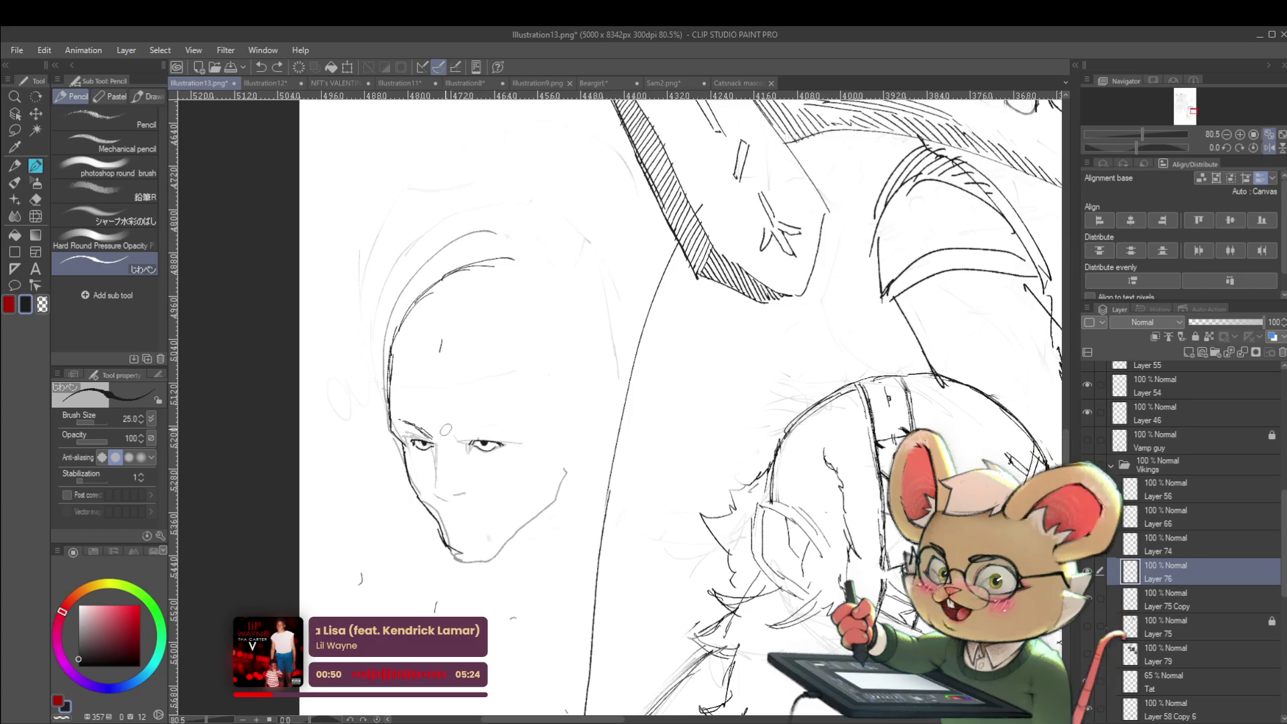
{"action": "scroll", "coordinate": [458, 429], "scroll_direction": "down", "scroll_amount": 5}
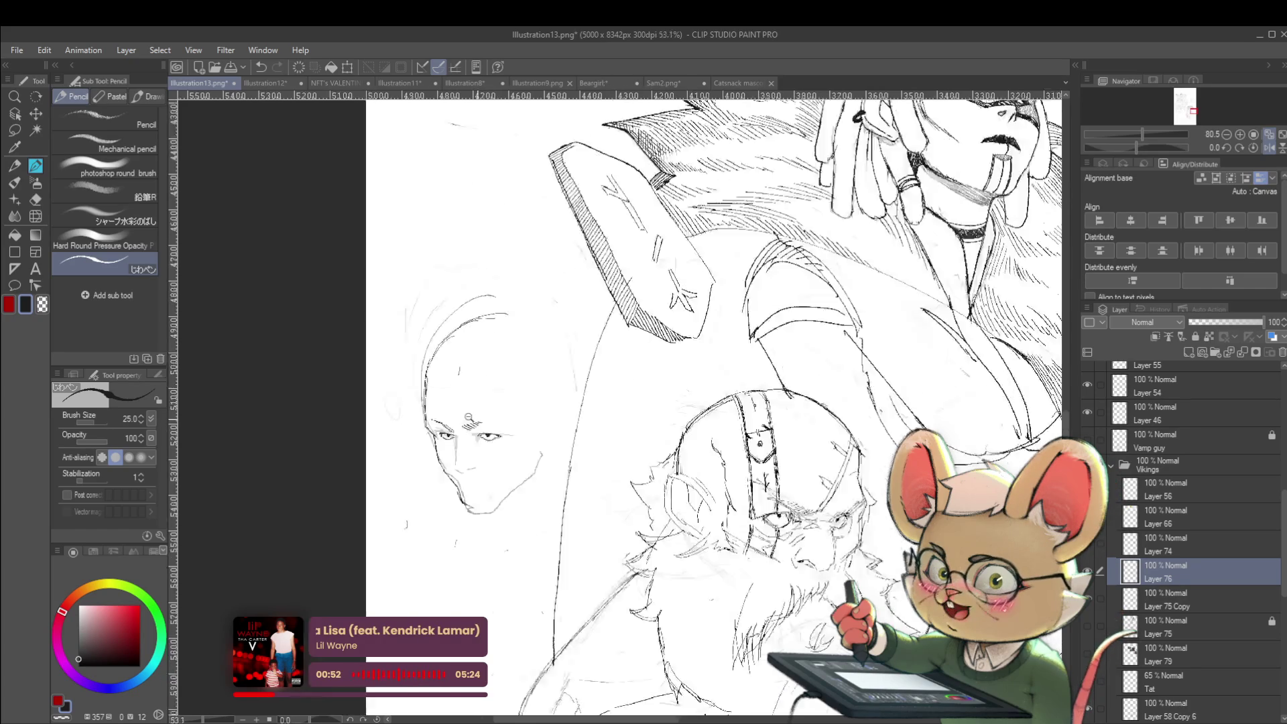
{"action": "scroll", "coordinate": [543, 442], "scroll_direction": "up", "scroll_amount": 4}
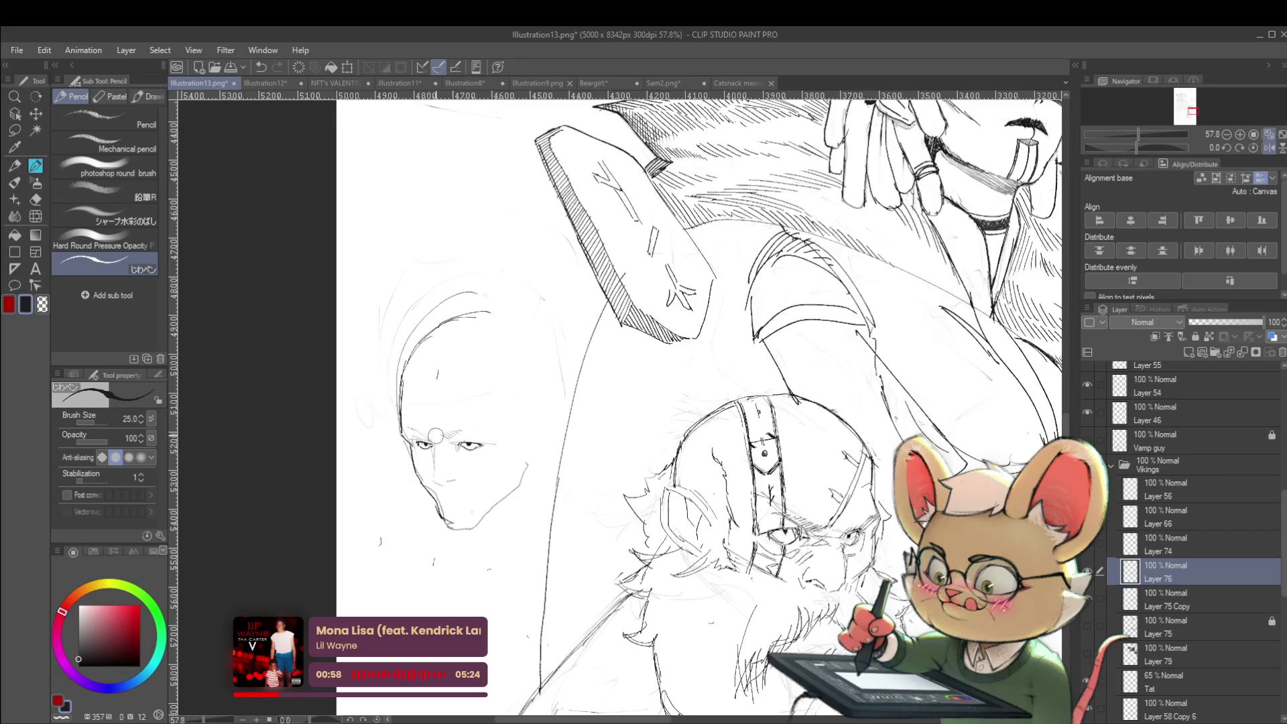
{"action": "scroll", "coordinate": [493, 419], "scroll_direction": "up", "scroll_amount": 2}
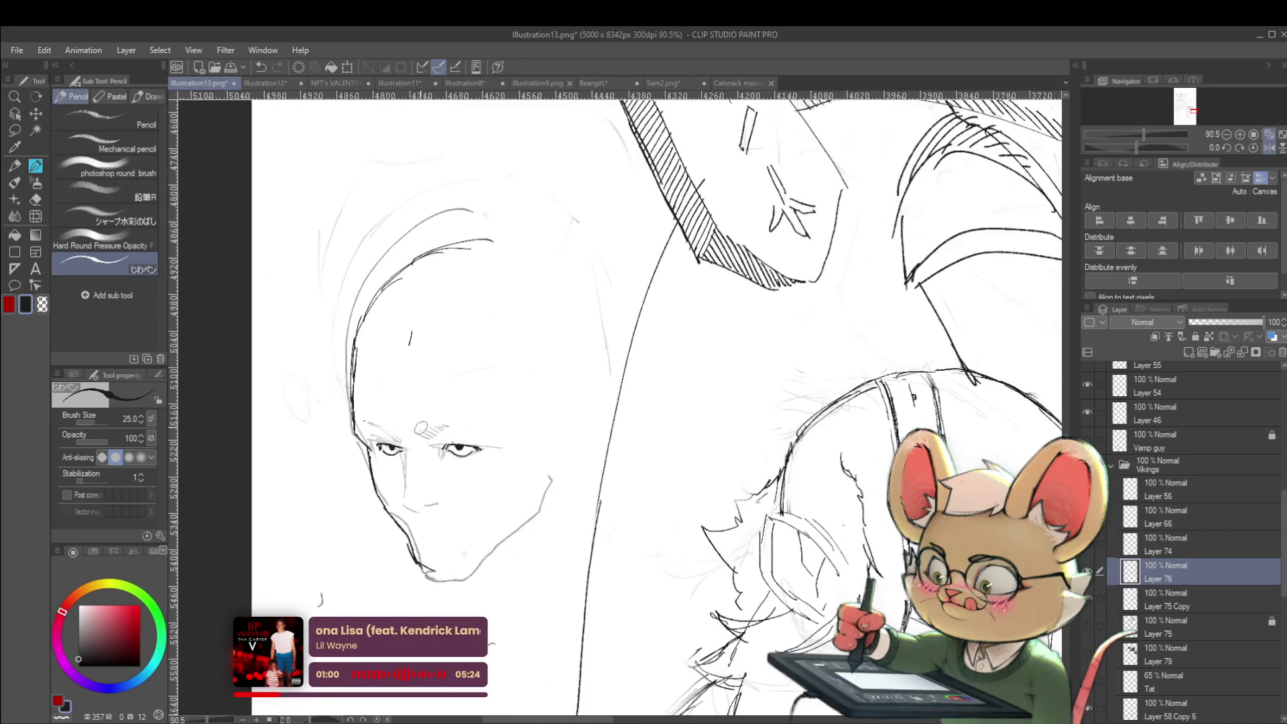
{"action": "left_click_drag", "start_coordinate": [417, 435], "coordinate": [453, 426]}
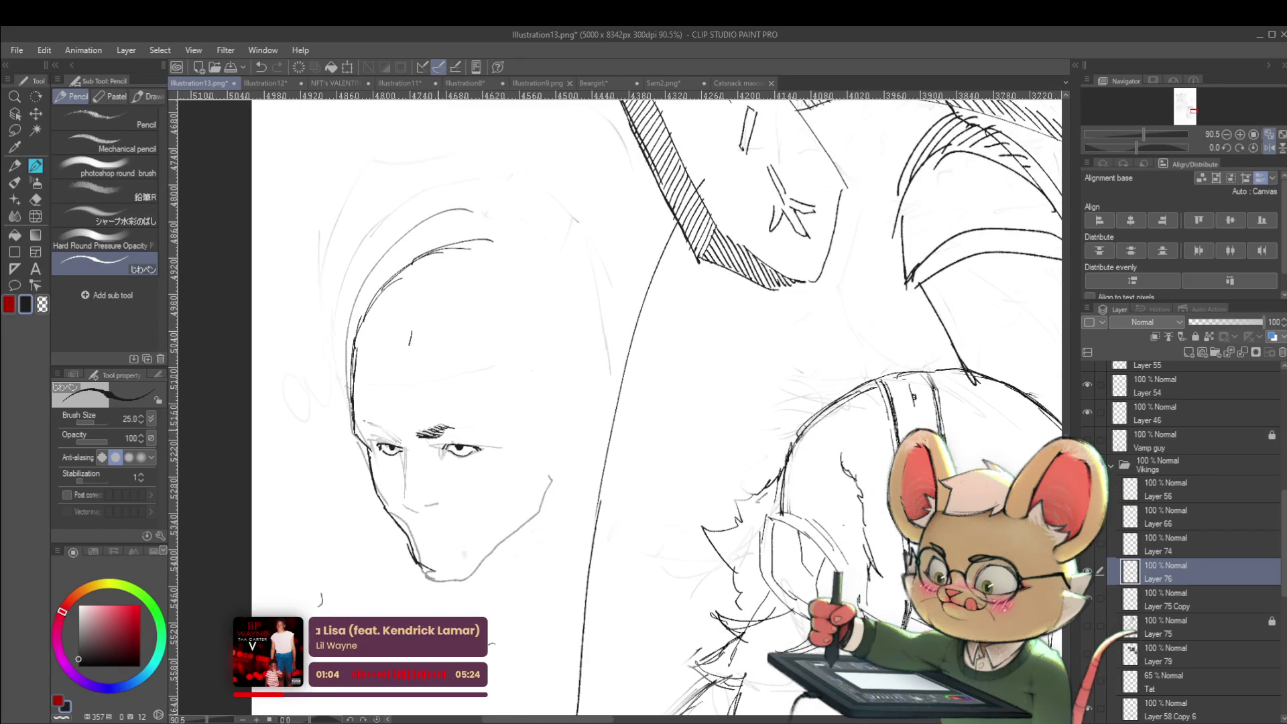
{"action": "left_click_drag", "start_coordinate": [453, 432], "coordinate": [465, 429]}
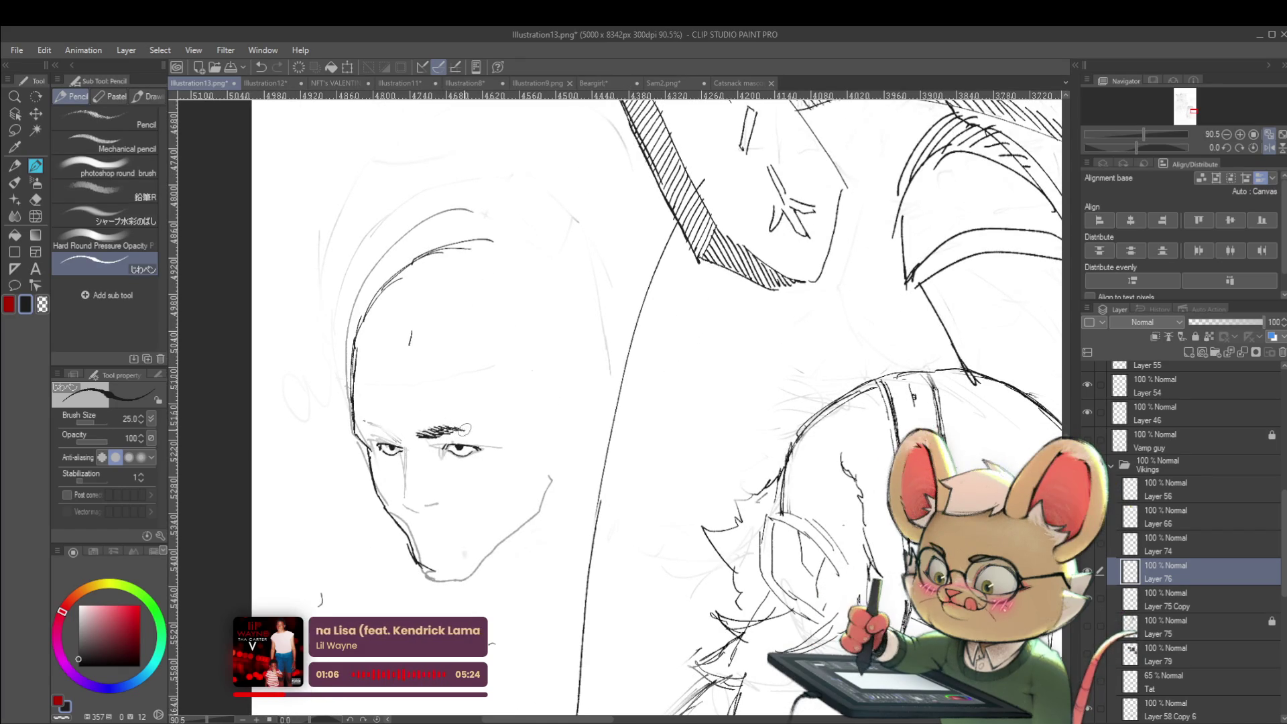
Step: Mirror the canvas view horizontally and zoom in closer on the viking group
{"action": "scroll", "coordinate": [476, 423], "scroll_direction": "down", "scroll_amount": 3}
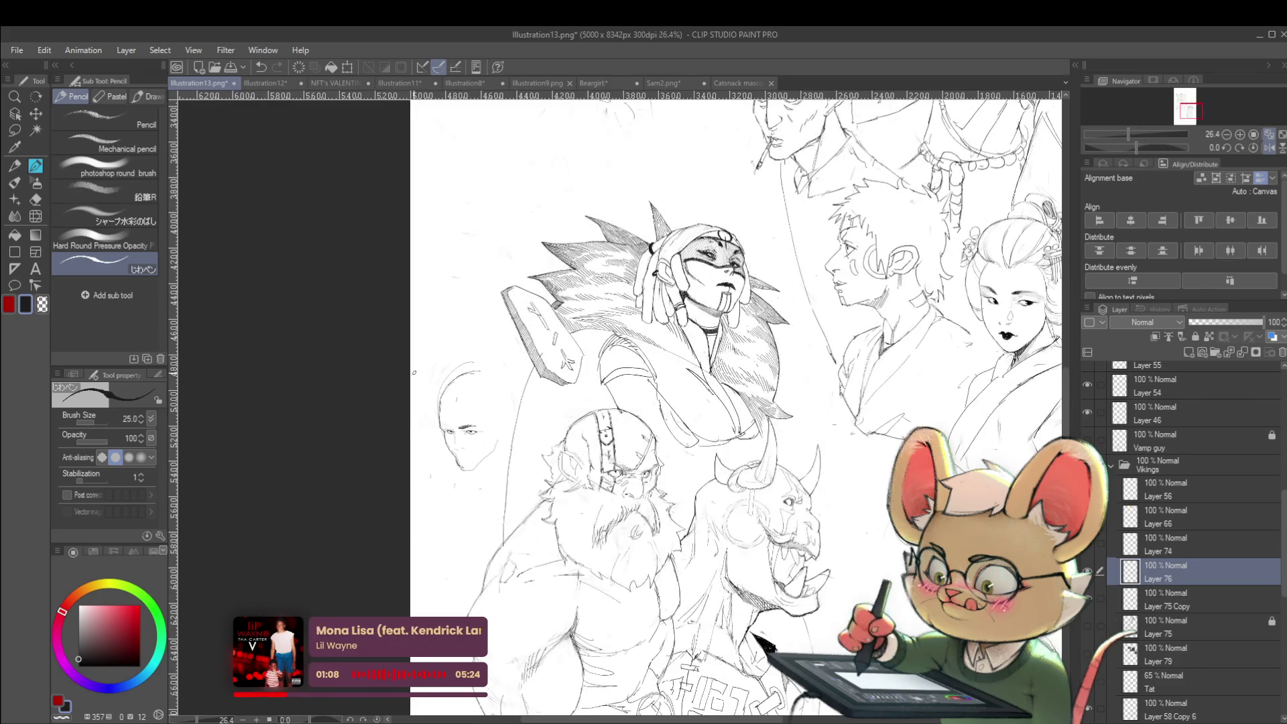
{"action": "scroll", "coordinate": [463, 426], "scroll_direction": "up", "scroll_amount": 3}
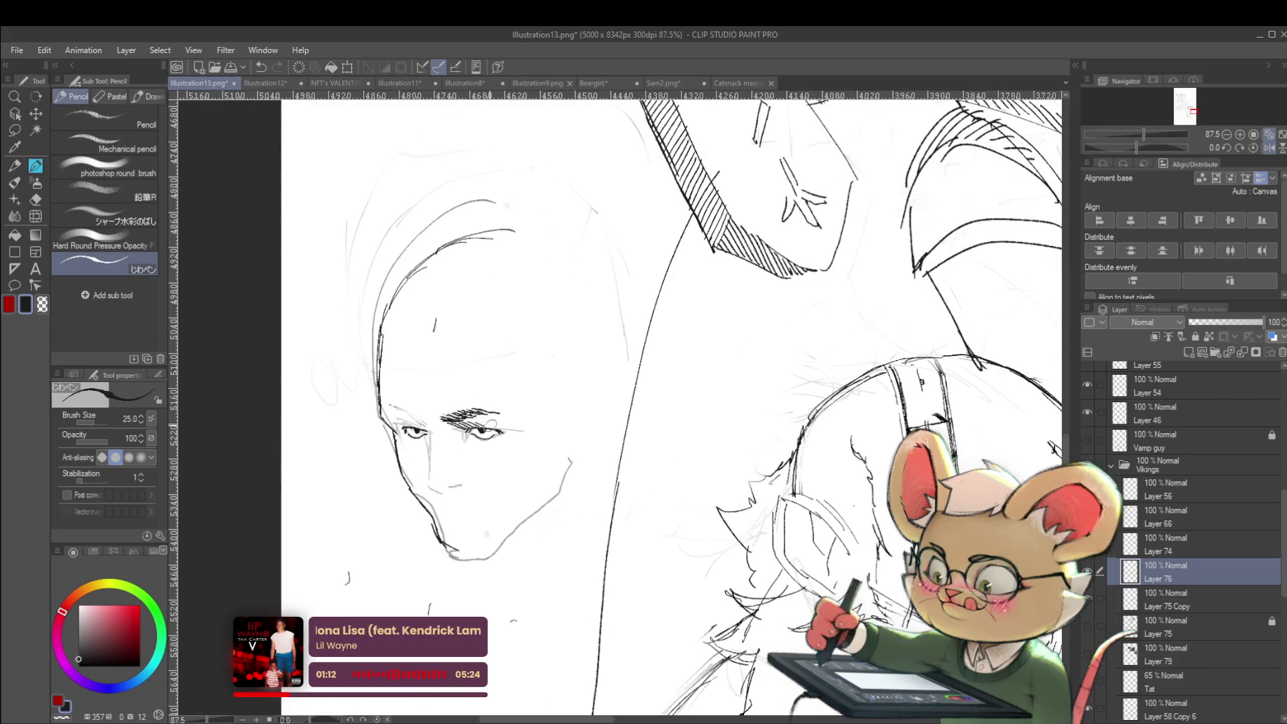
{"action": "scroll", "coordinate": [473, 423], "scroll_direction": "down", "scroll_amount": 5}
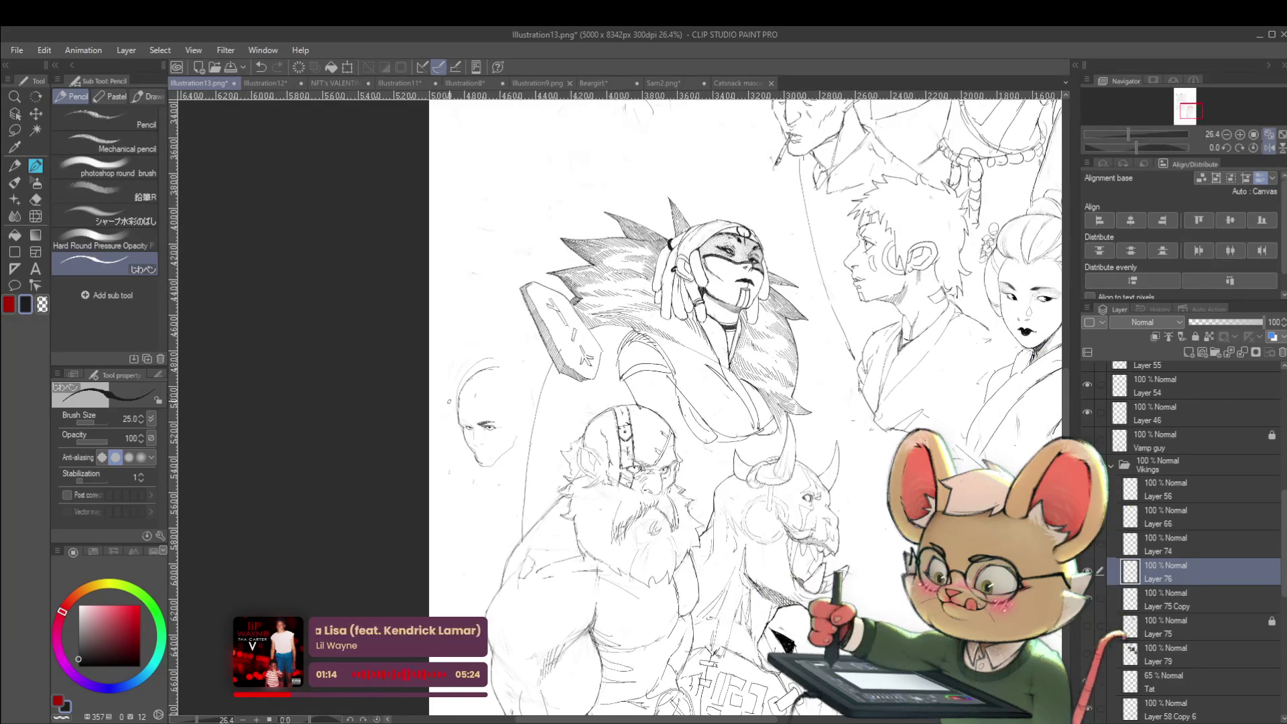
{"action": "scroll", "coordinate": [449, 401], "scroll_direction": "up", "scroll_amount": 2}
{"action": "scroll", "coordinate": [452, 427], "scroll_direction": "up", "scroll_amount": 2}
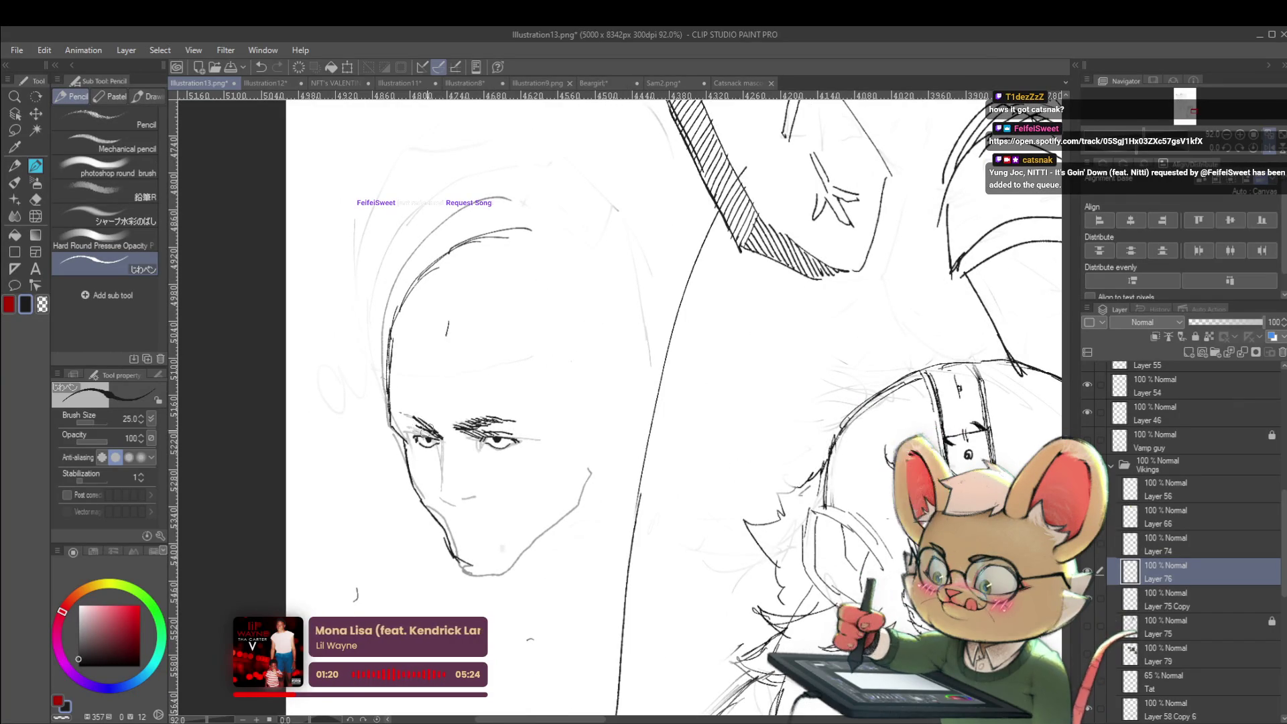
{"action": "scroll", "coordinate": [385, 397], "scroll_direction": "down", "scroll_amount": 3}
{"action": "scroll", "coordinate": [370, 374], "scroll_direction": "down", "scroll_amount": 1}
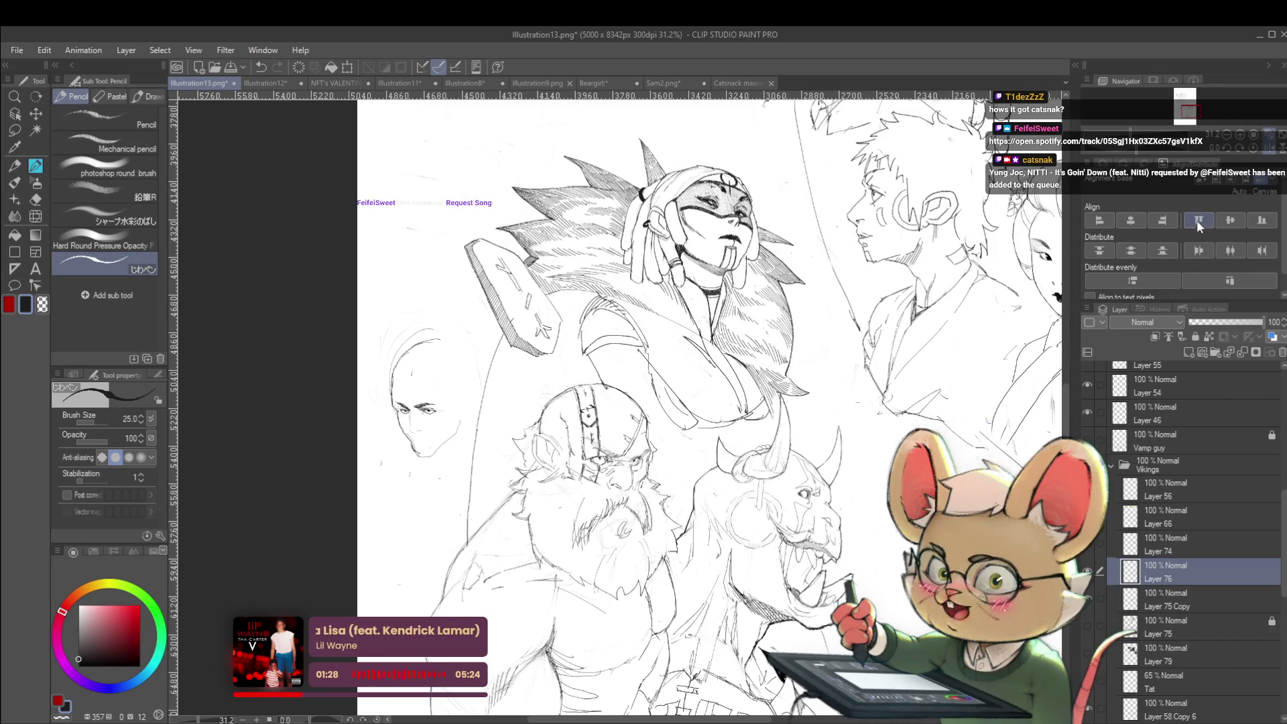
{"action": "left_click", "coordinate": [1269, 155]}
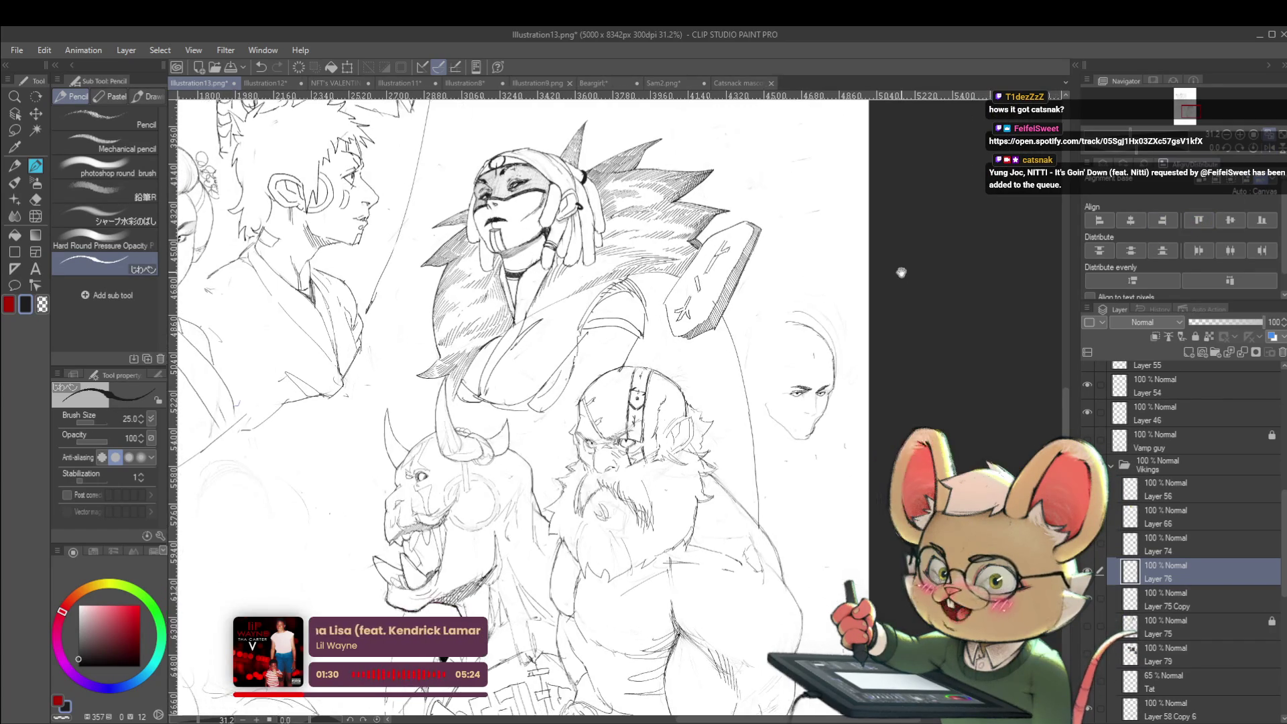
{"action": "left_click_drag", "start_coordinate": [819, 363], "coordinate": [837, 365]}
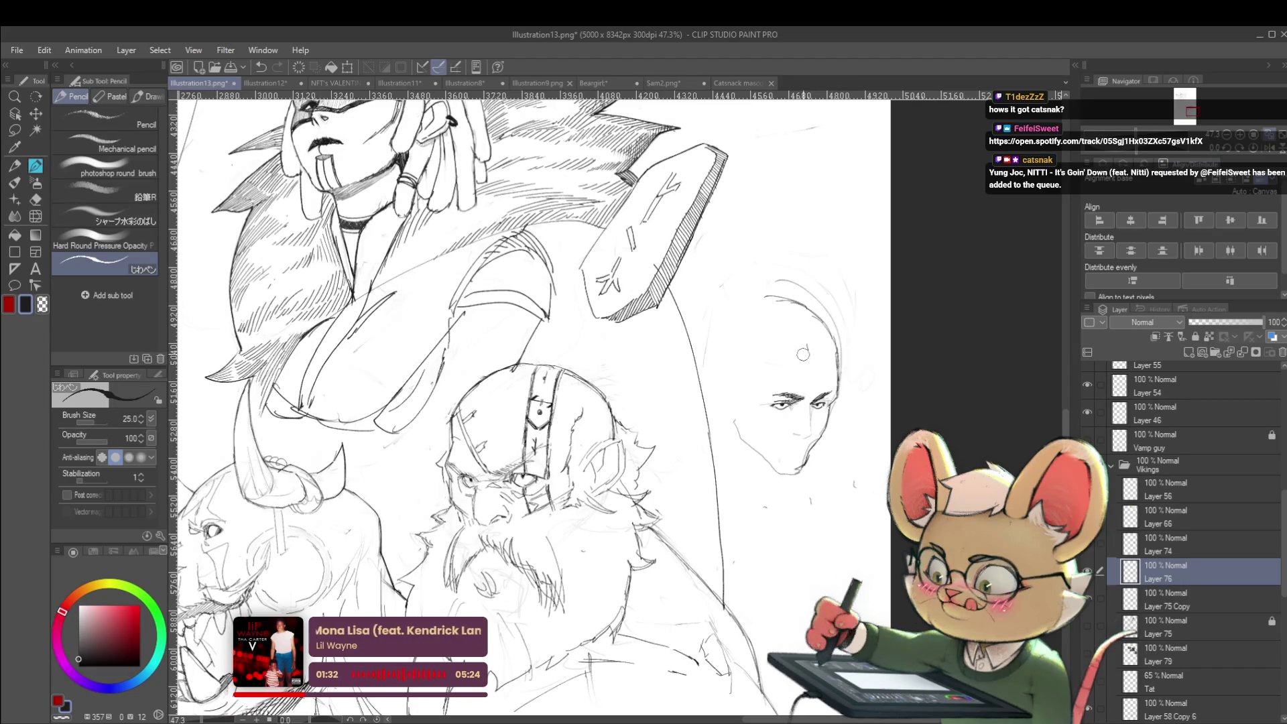
Step: Darken the viking's eye and lids with pencil, then mirror the view with H to check the sheet
{"action": "scroll", "coordinate": [482, 483], "scroll_direction": "up", "scroll_amount": 5}
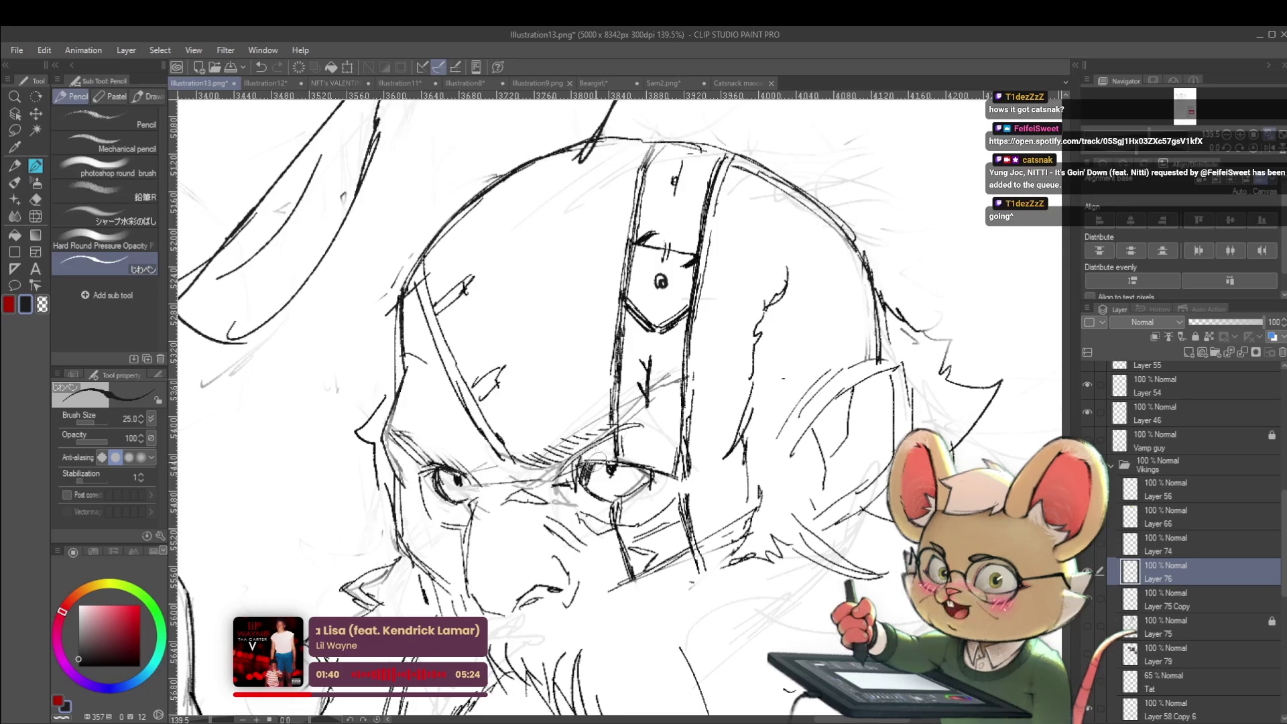
{"action": "mouse_move", "coordinate": [578, 467]}
{"action": "left_mouse_down"}
{"action": "mouse_move", "coordinate": [633, 462]}
{"action": "mouse_move", "coordinate": [658, 488]}
{"action": "mouse_move", "coordinate": [623, 495]}
{"action": "left_mouse_up"}
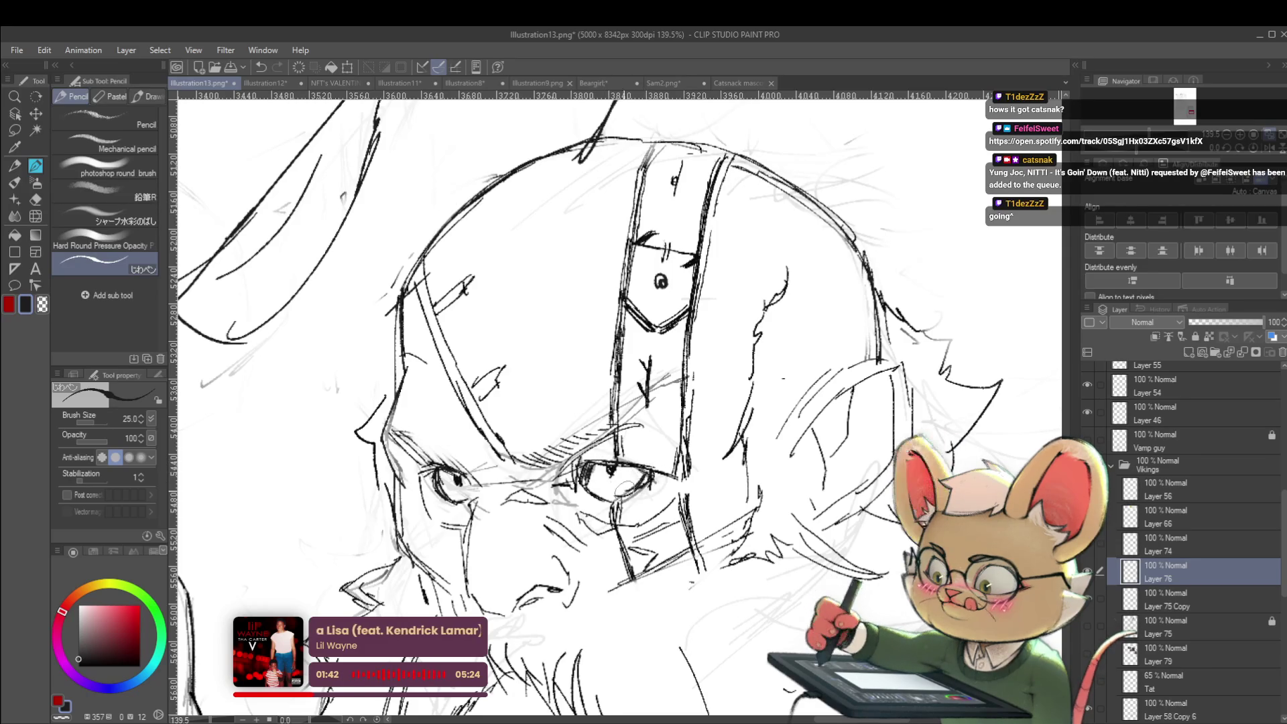
{"action": "scroll", "coordinate": [626, 487], "scroll_direction": "down", "scroll_amount": 10}
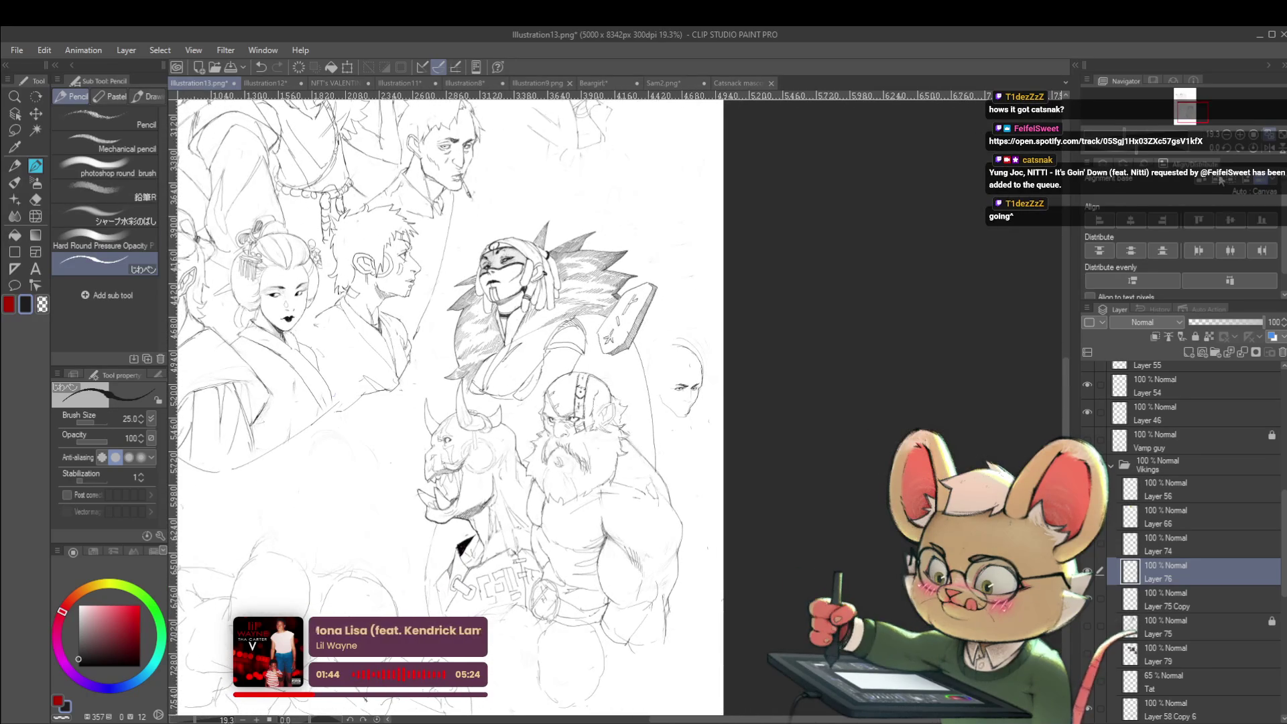
{"action": "key", "text": "h"}
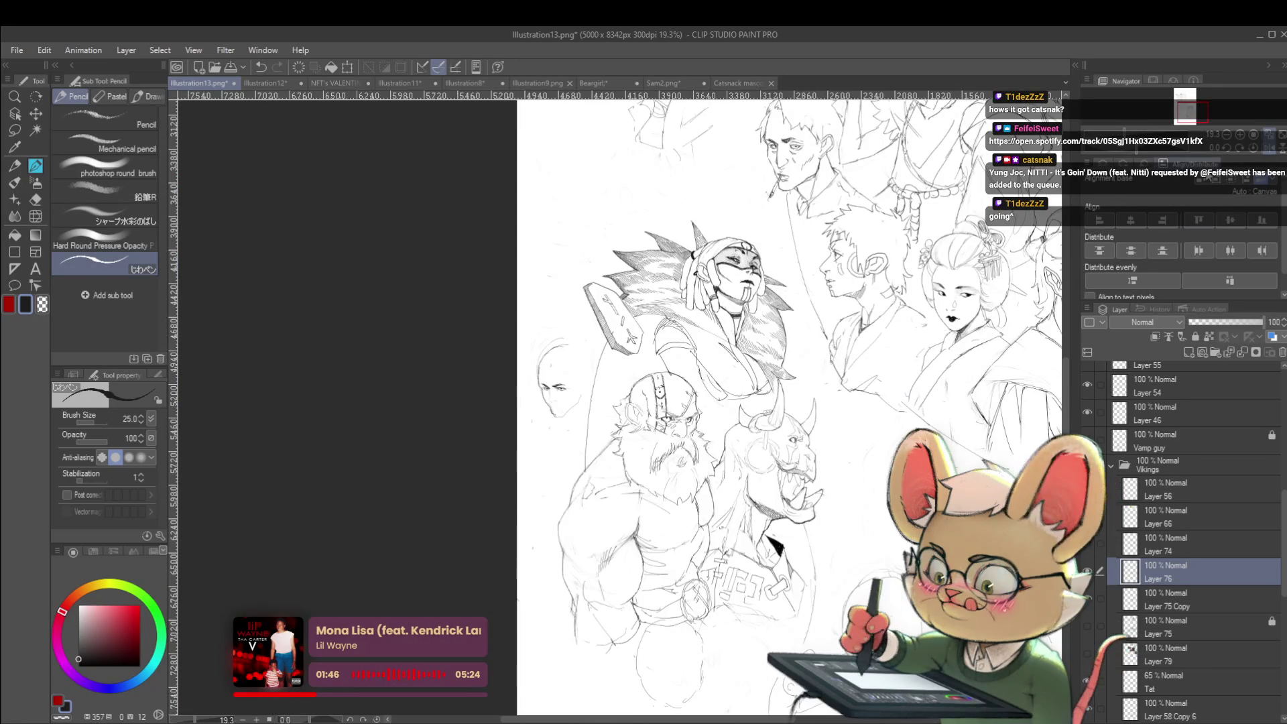
{"action": "scroll", "coordinate": [650, 359], "scroll_direction": "up", "scroll_amount": 2}
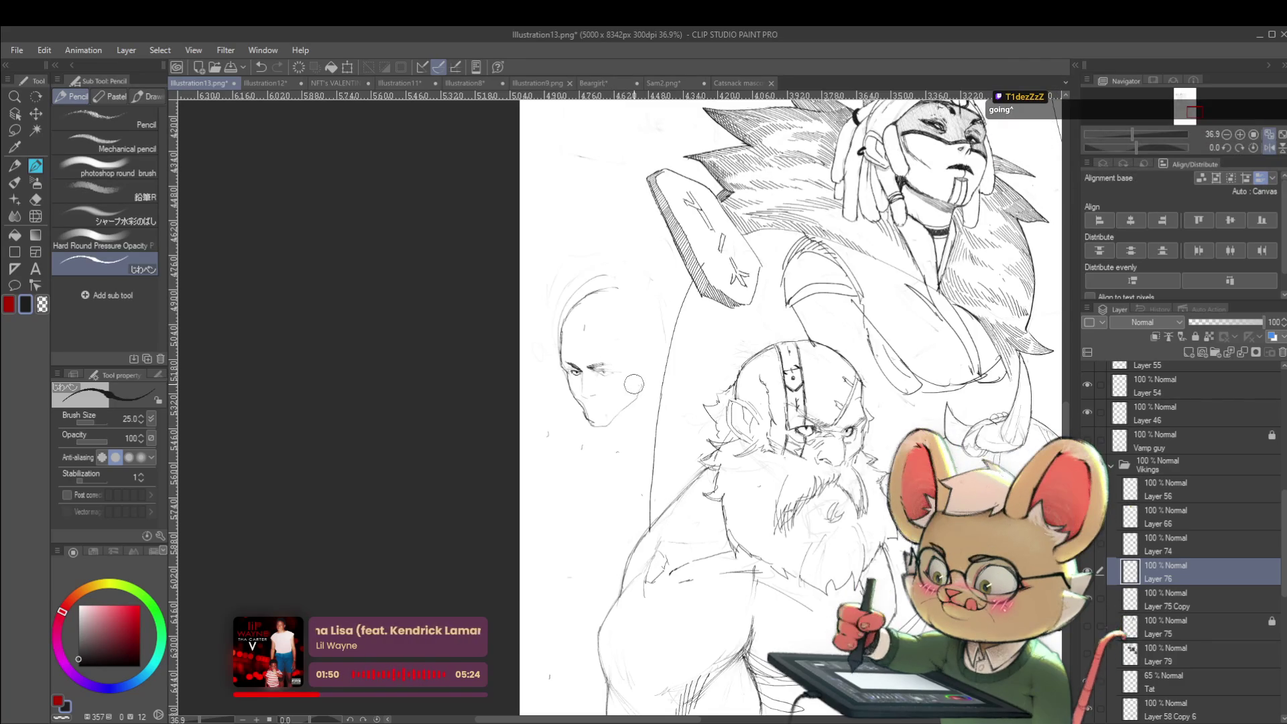
Step: Undo the small face sketch, try a new curved head outline beside the viking, then undo those strokes
{"action": "key", "text": "ctrl+z"}
{"action": "key", "text": "ctrl+z"}
{"action": "key", "text": "ctrl+z"}
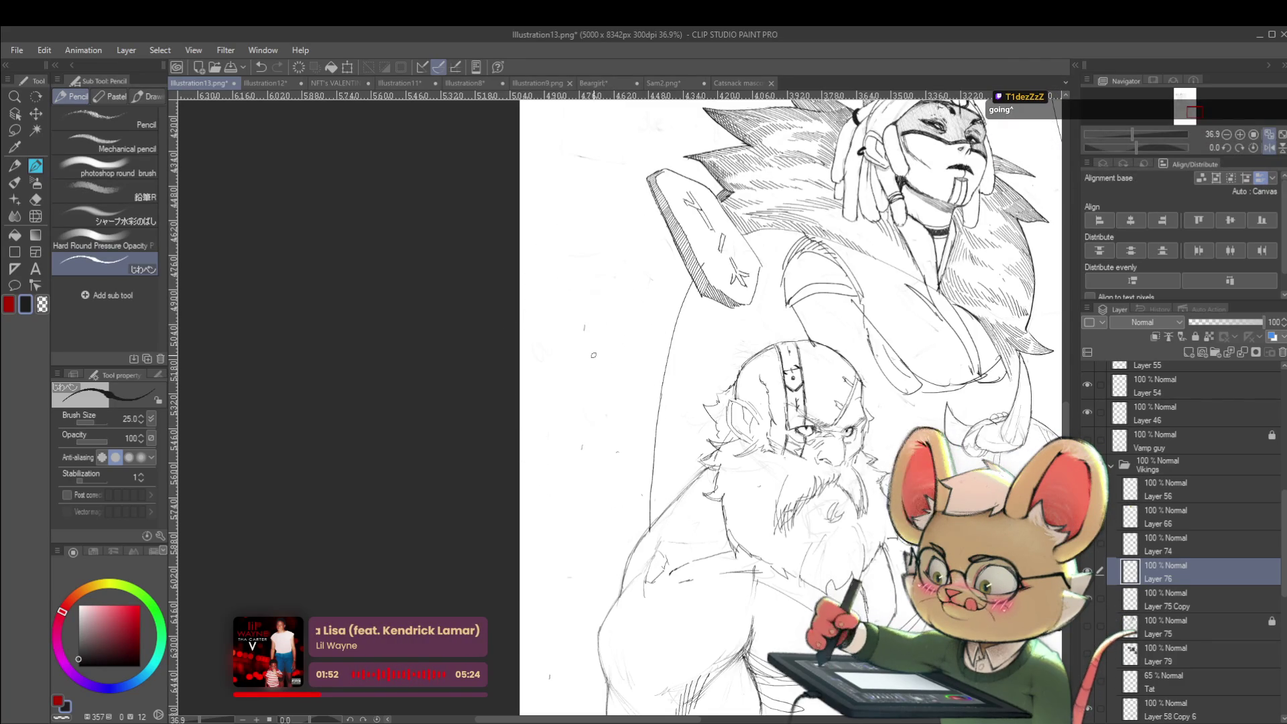
{"action": "mouse_move", "coordinate": [591, 410]}
{"action": "left_mouse_down"}
{"action": "mouse_move", "coordinate": [581, 342]}
{"action": "mouse_move", "coordinate": [617, 293]}
{"action": "left_mouse_up"}
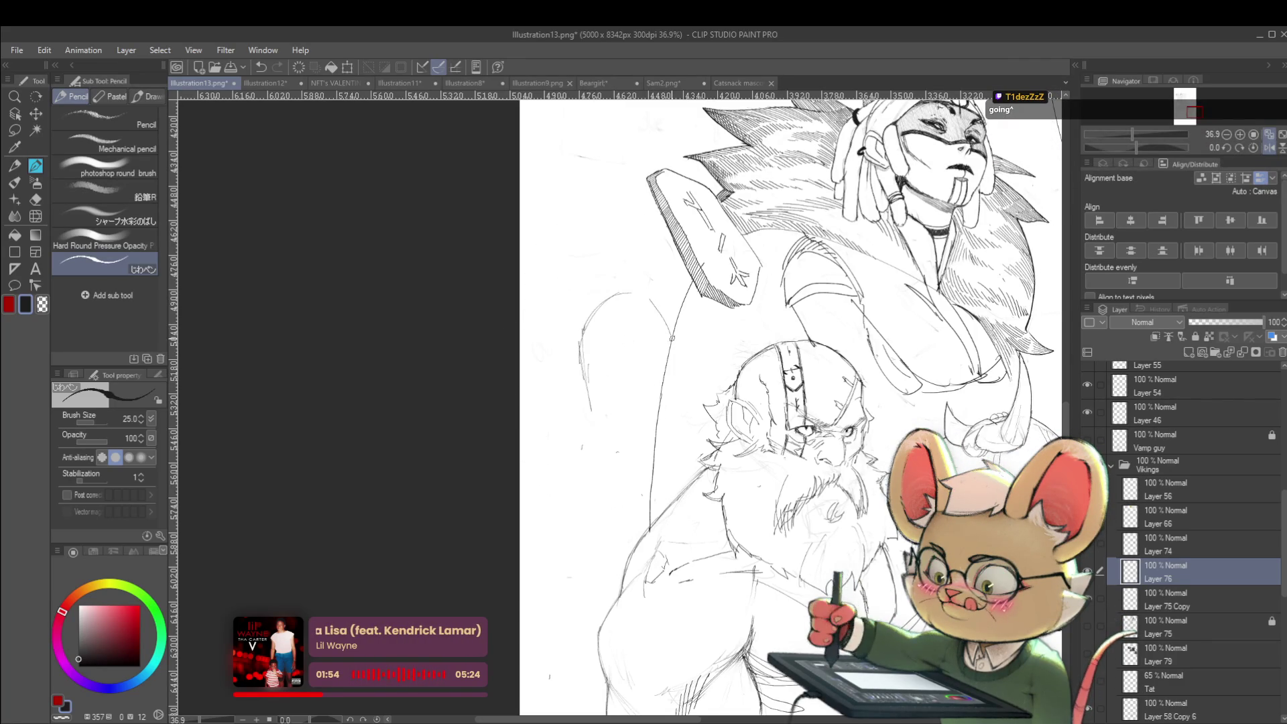
{"action": "mouse_move", "coordinate": [591, 408]}
{"action": "left_mouse_down"}
{"action": "mouse_move", "coordinate": [637, 437]}
{"action": "mouse_move", "coordinate": [660, 434]}
{"action": "mouse_move", "coordinate": [677, 386]}
{"action": "mouse_move", "coordinate": [620, 369]}
{"action": "mouse_move", "coordinate": [627, 378]}
{"action": "left_mouse_up"}
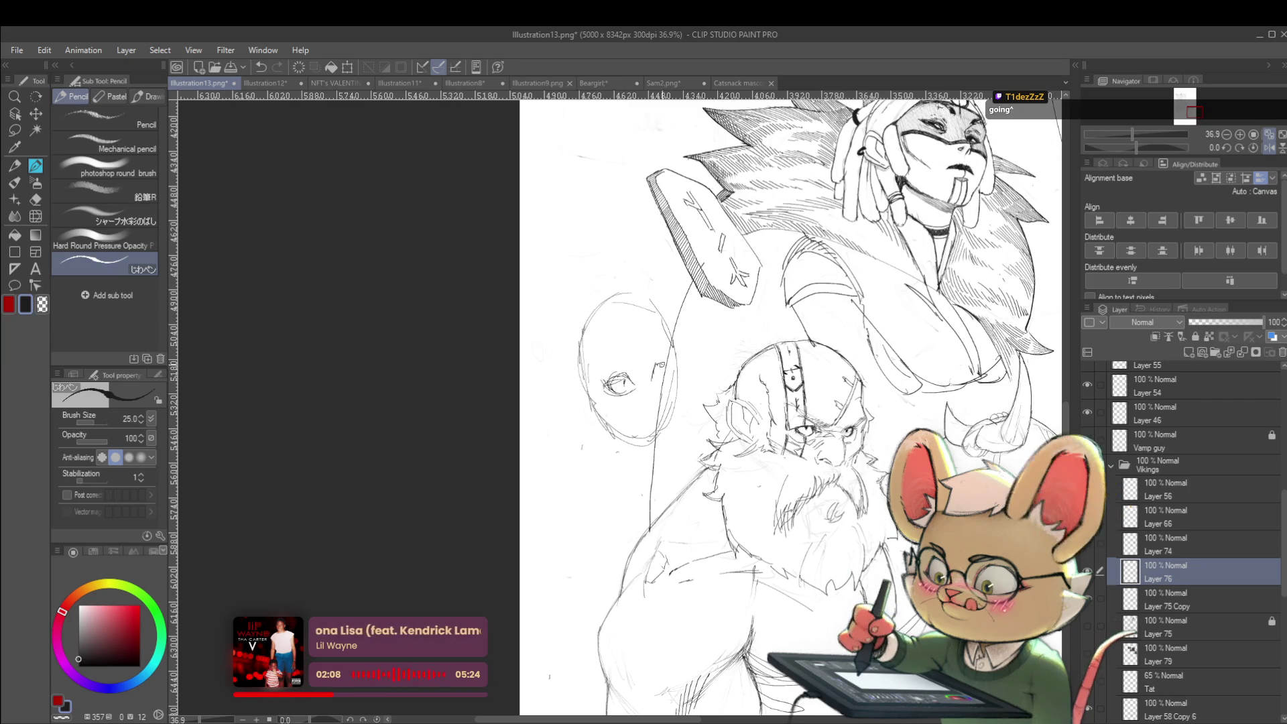
{"action": "left_click_drag", "start_coordinate": [654, 367], "coordinate": [665, 363]}
{"action": "scroll", "coordinate": [666, 374], "scroll_direction": "down", "scroll_amount": 2}
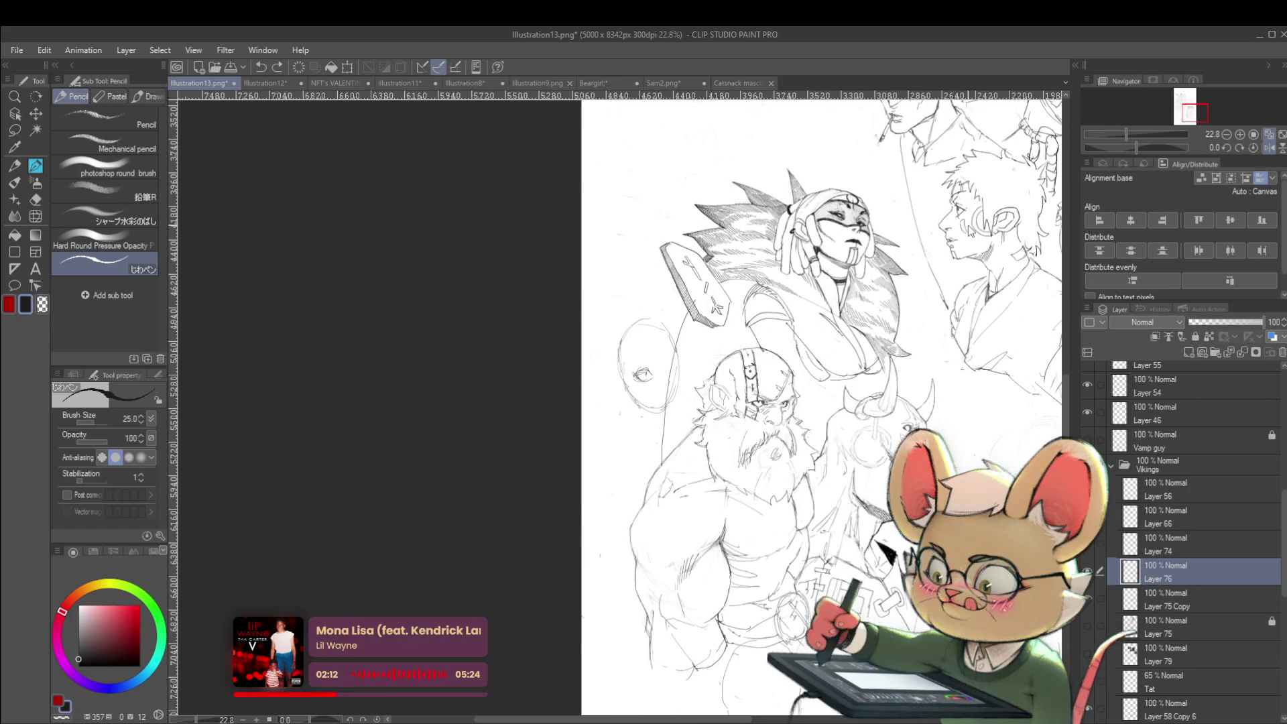
{"action": "key", "text": "ctrl+z"}
{"action": "key", "text": "ctrl+z"}
{"action": "key", "text": "ctrl+z"}
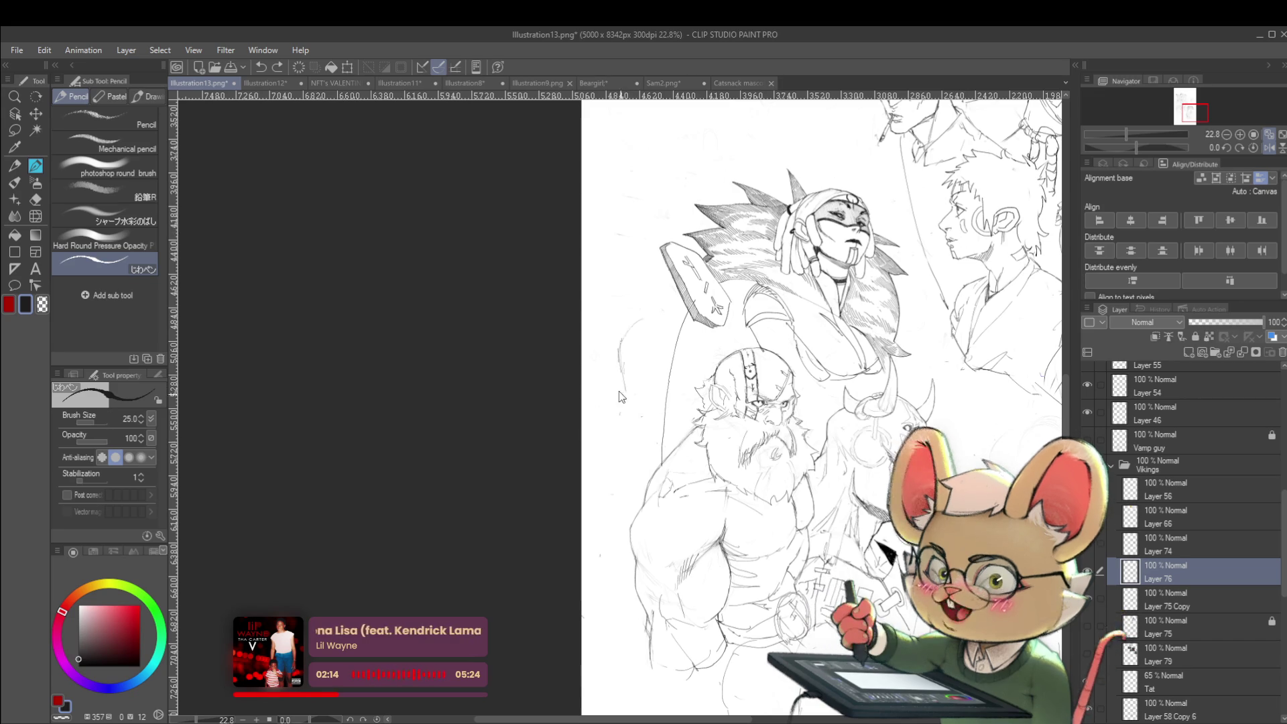
Step: Sketch the bald head's back edge, top curve and the lower edge of its jaw
{"action": "left_click_drag", "start_coordinate": [610, 429], "coordinate": [617, 361]}
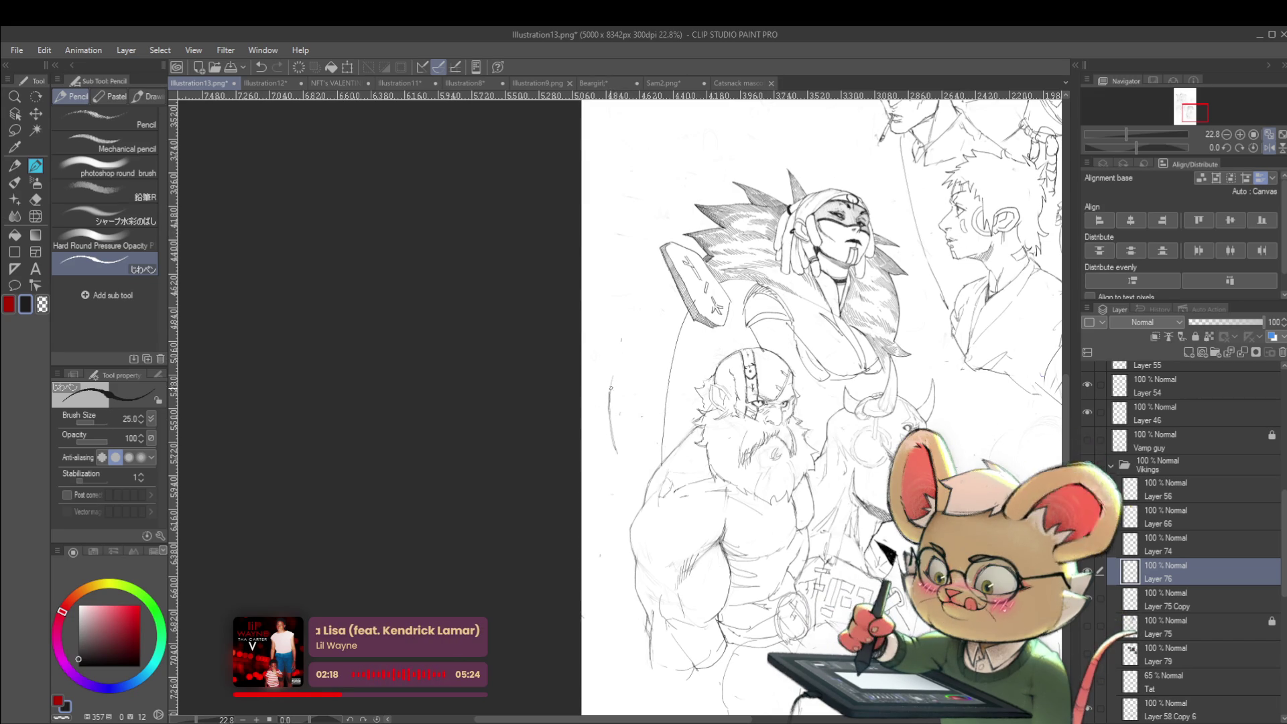
{"action": "left_click_drag", "start_coordinate": [611, 382], "coordinate": [674, 360]}
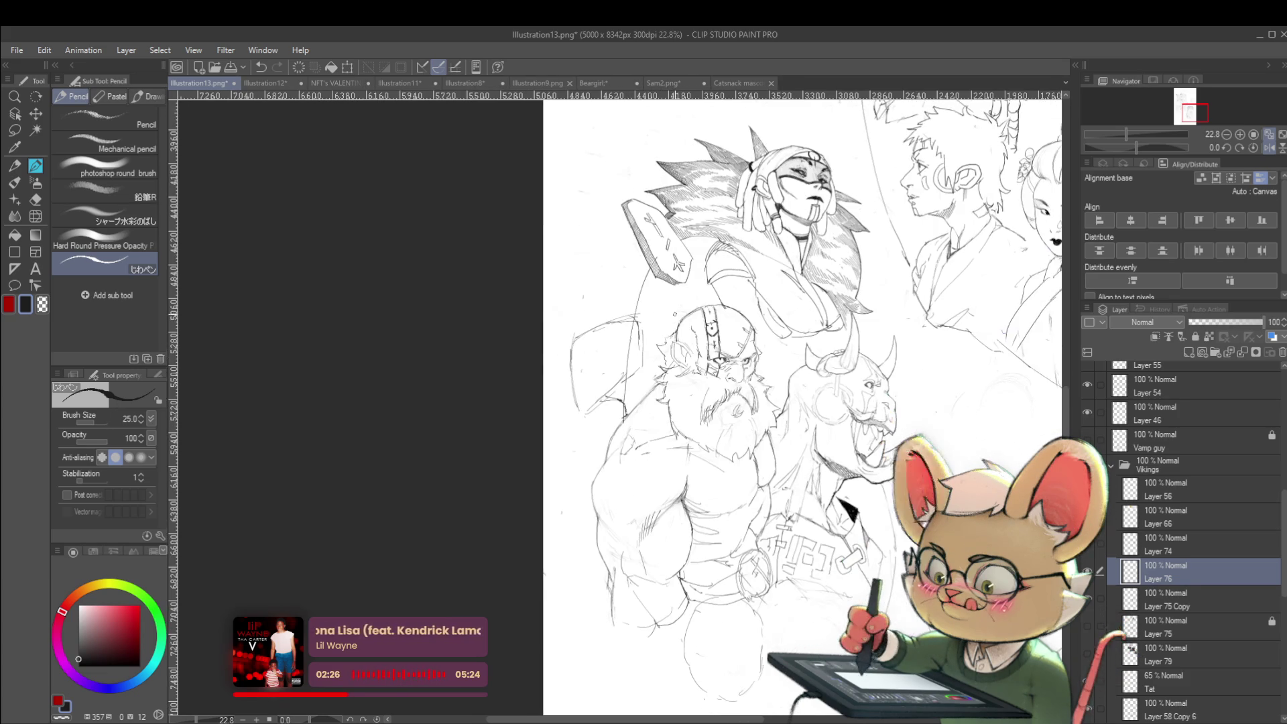
{"action": "left_click_drag", "start_coordinate": [716, 386], "coordinate": [678, 348]}
{"action": "left_click", "coordinate": [1273, 149]}
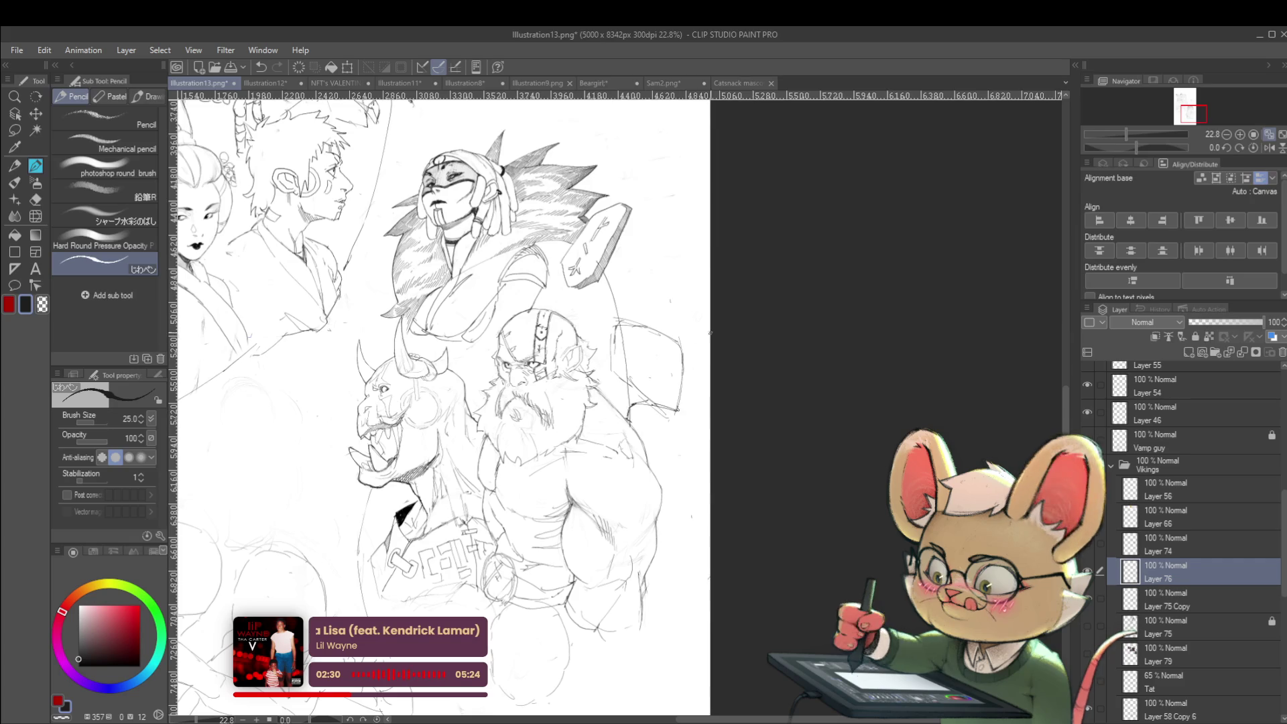
{"action": "left_click_drag", "start_coordinate": [630, 404], "coordinate": [677, 408]}
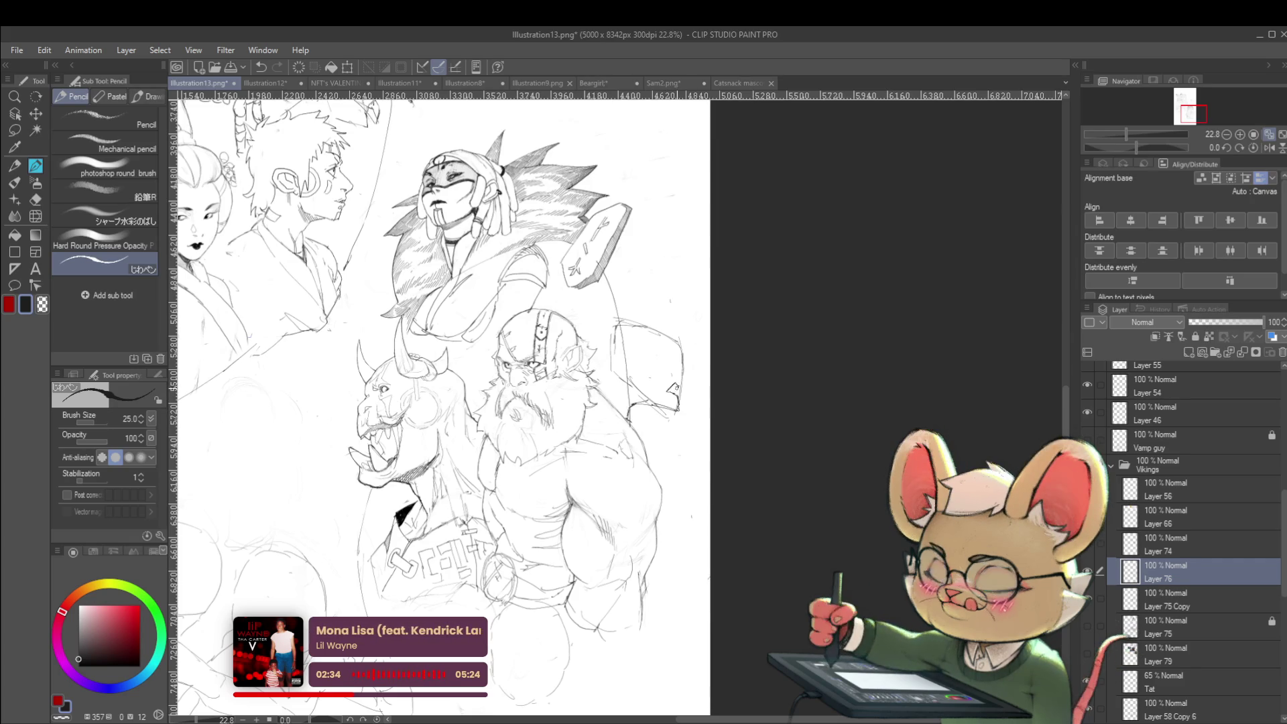
Step: Check the whole sheet mirrored, then add the bald figure's brow and refine its eye
{"action": "left_click", "coordinate": [702, 357], "text": "alt"}
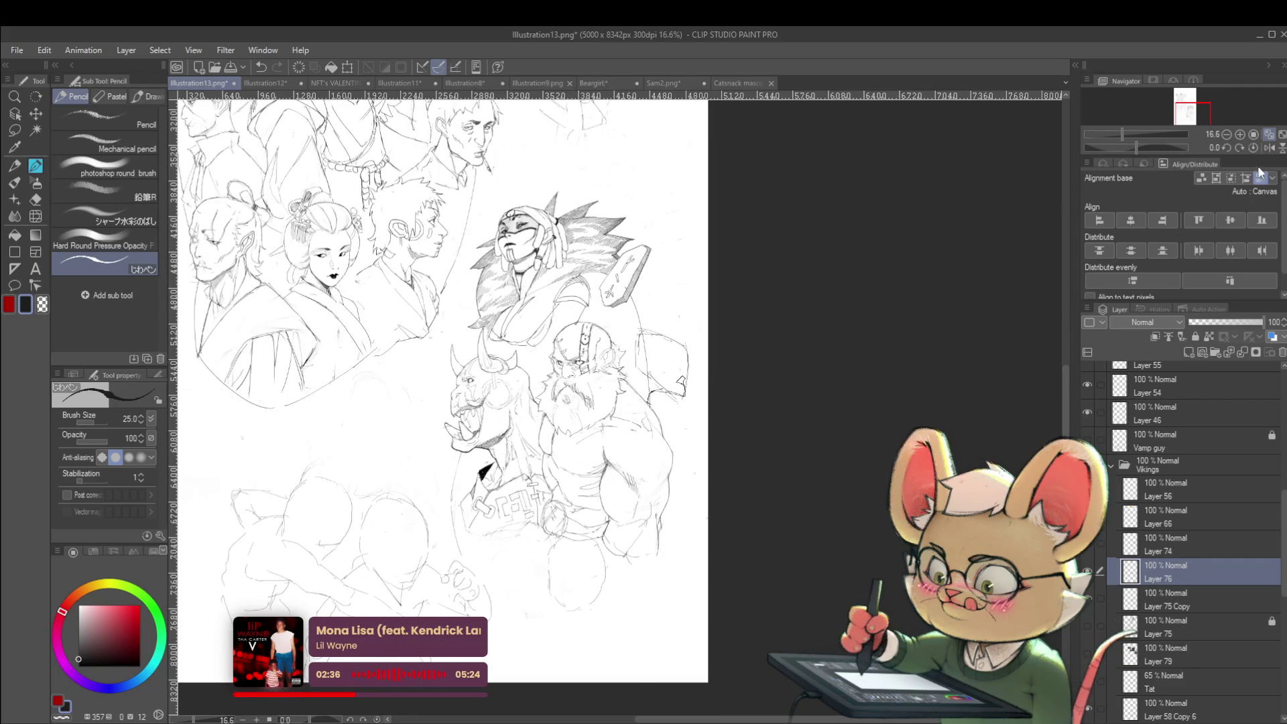
{"action": "left_click", "coordinate": [1269, 147]}
{"action": "scroll", "coordinate": [471, 351], "scroll_direction": "up", "scroll_amount": 5}
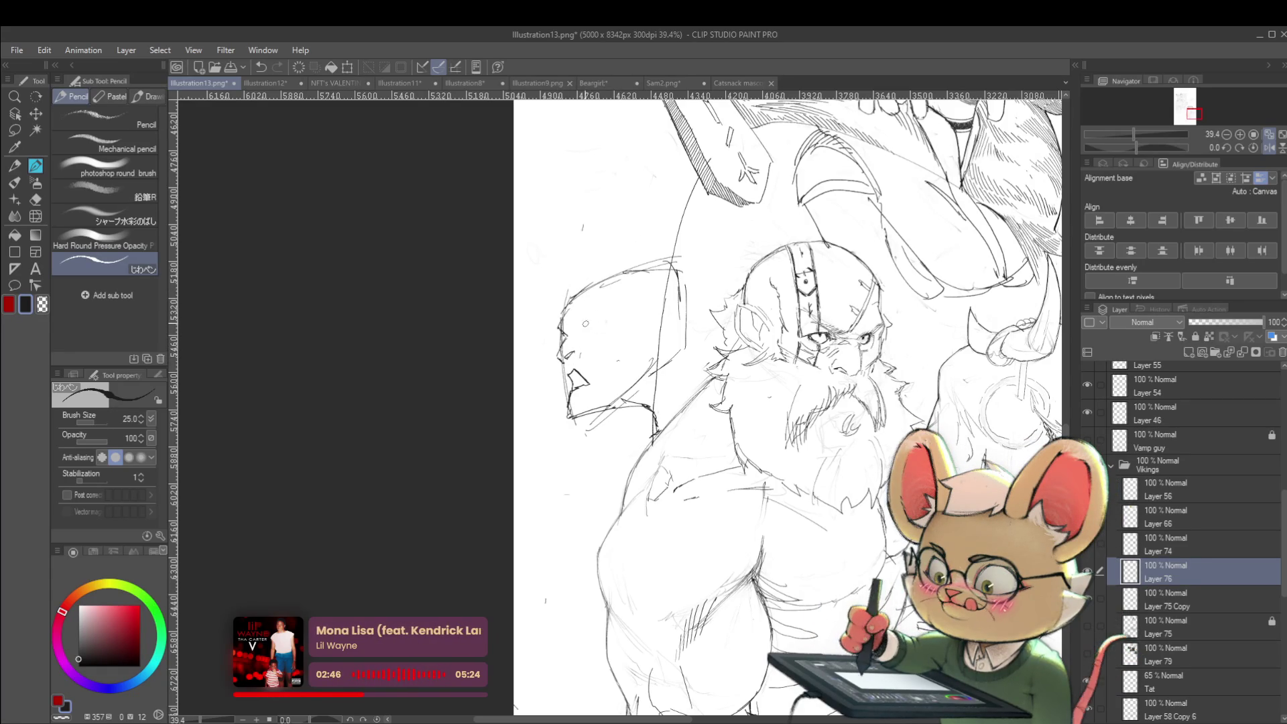
{"action": "left_click_drag", "start_coordinate": [579, 333], "coordinate": [593, 326]}
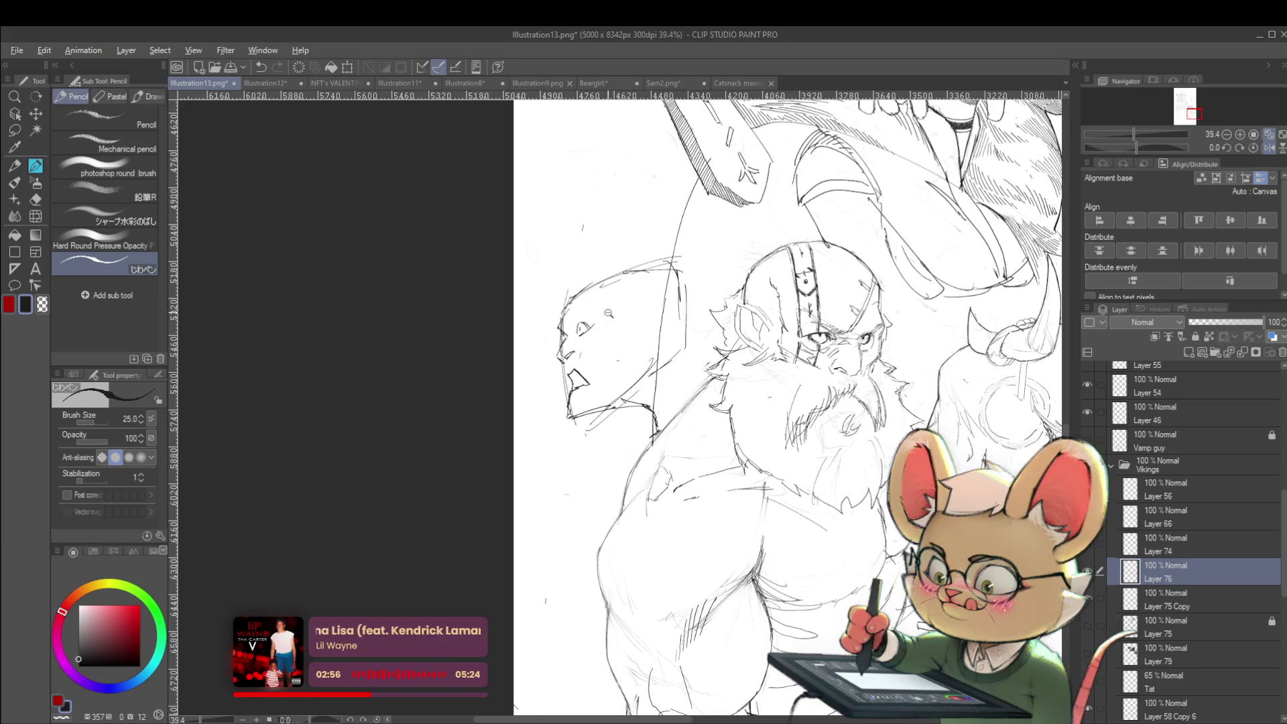
{"action": "scroll", "coordinate": [609, 314], "scroll_direction": "down", "scroll_amount": 3}
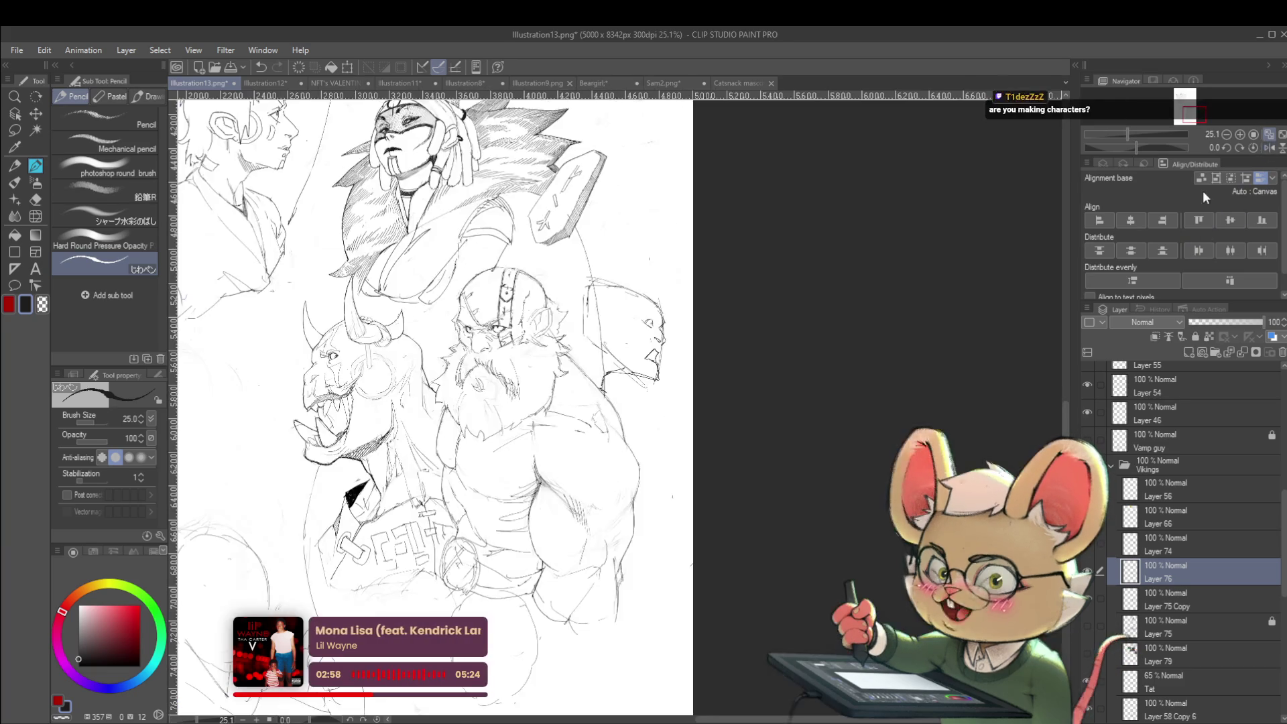
{"action": "scroll", "coordinate": [679, 301], "scroll_direction": "up", "scroll_amount": 5}
{"action": "mouse_move", "coordinate": [647, 309]}
{"action": "left_mouse_down"}
{"action": "mouse_move", "coordinate": [671, 316]}
{"action": "mouse_move", "coordinate": [651, 303]}
{"action": "left_mouse_up"}
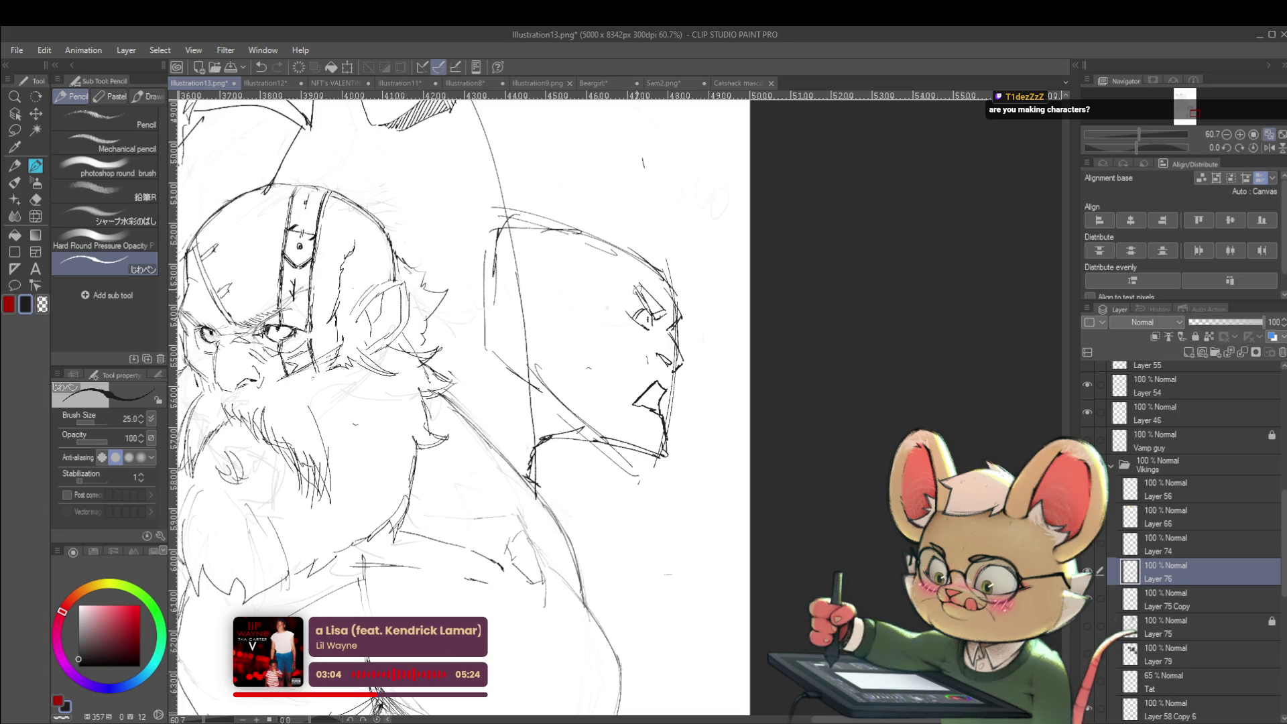
{"action": "scroll", "coordinate": [655, 338], "scroll_direction": "down", "scroll_amount": 3}
{"action": "scroll", "coordinate": [655, 339], "scroll_direction": "down", "scroll_amount": 3}
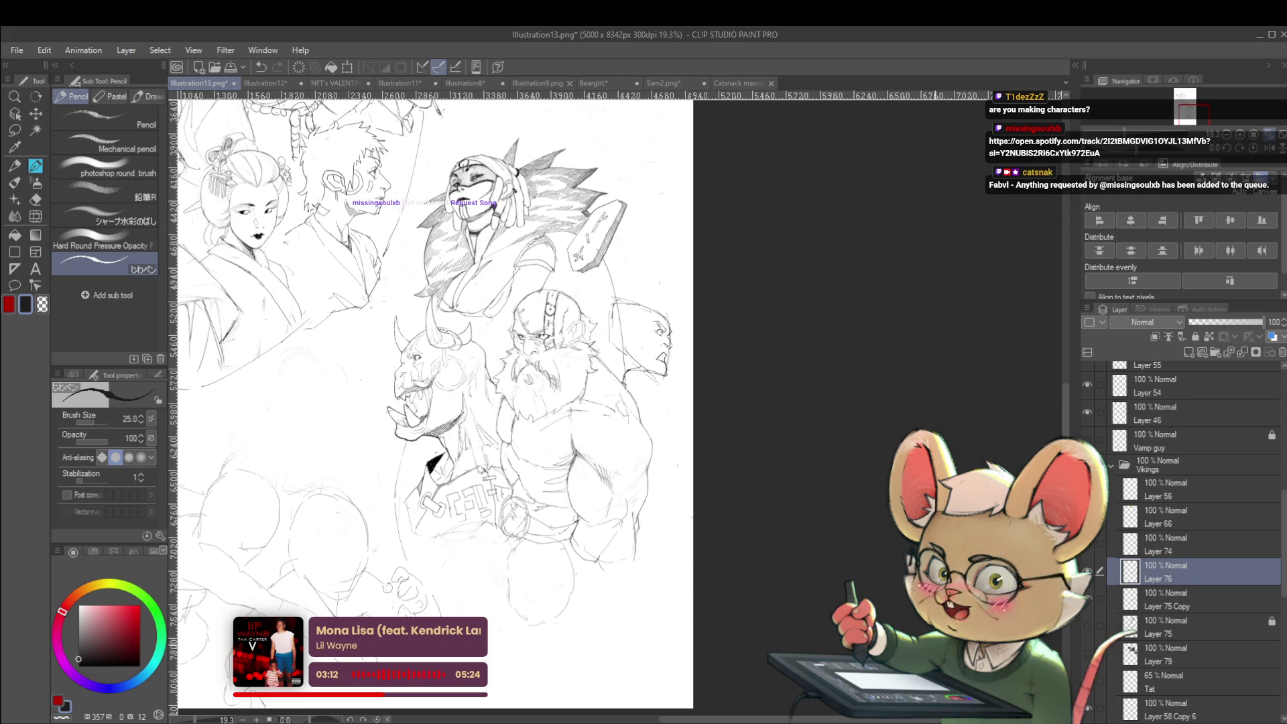
{"action": "left_click", "coordinate": [1254, 148]}
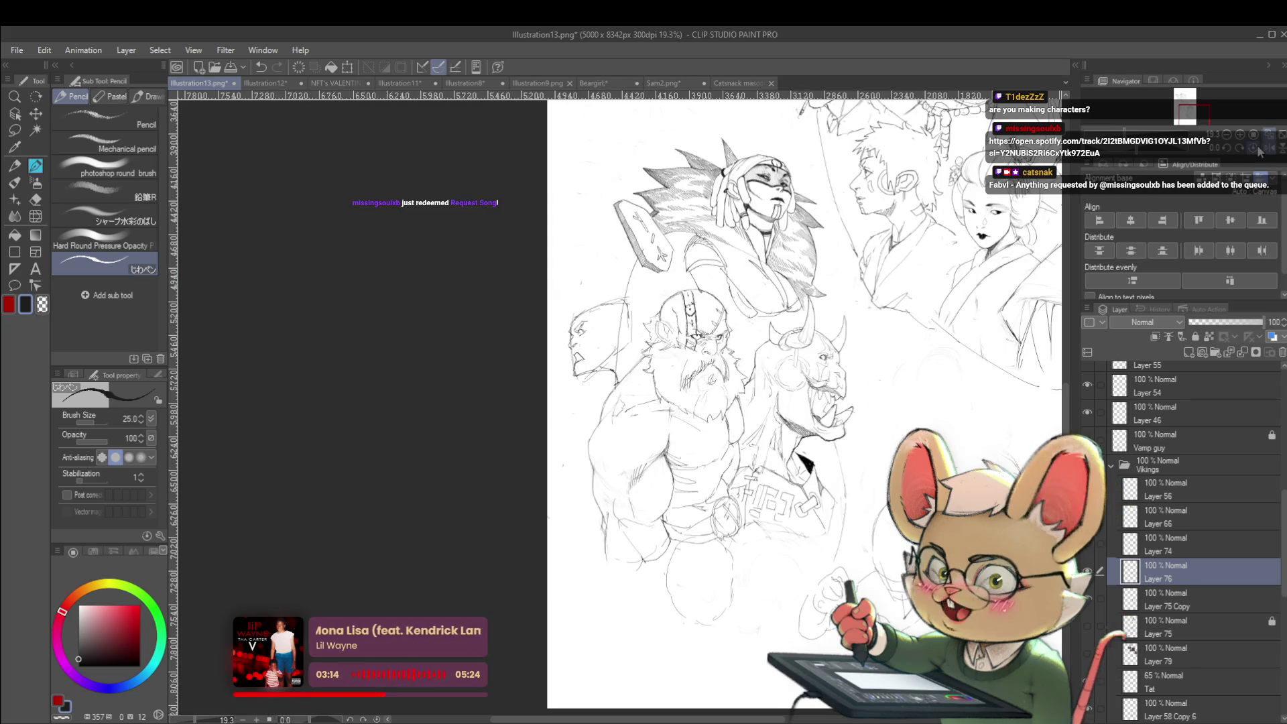
{"action": "scroll", "coordinate": [601, 340], "scroll_direction": "up", "scroll_amount": 4}
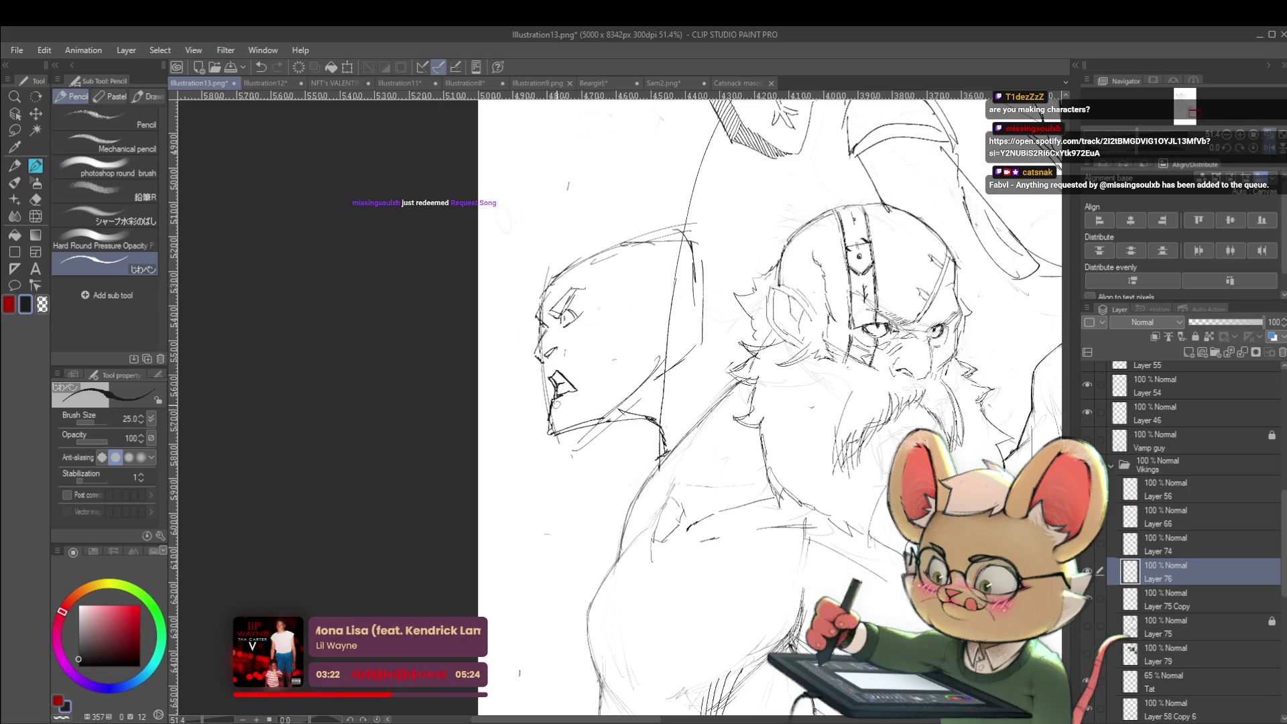
Step: Strengthen the bald figure's jaw line and draw a small cigarette at its mouth
{"action": "left_click_drag", "start_coordinate": [545, 427], "coordinate": [616, 405]}
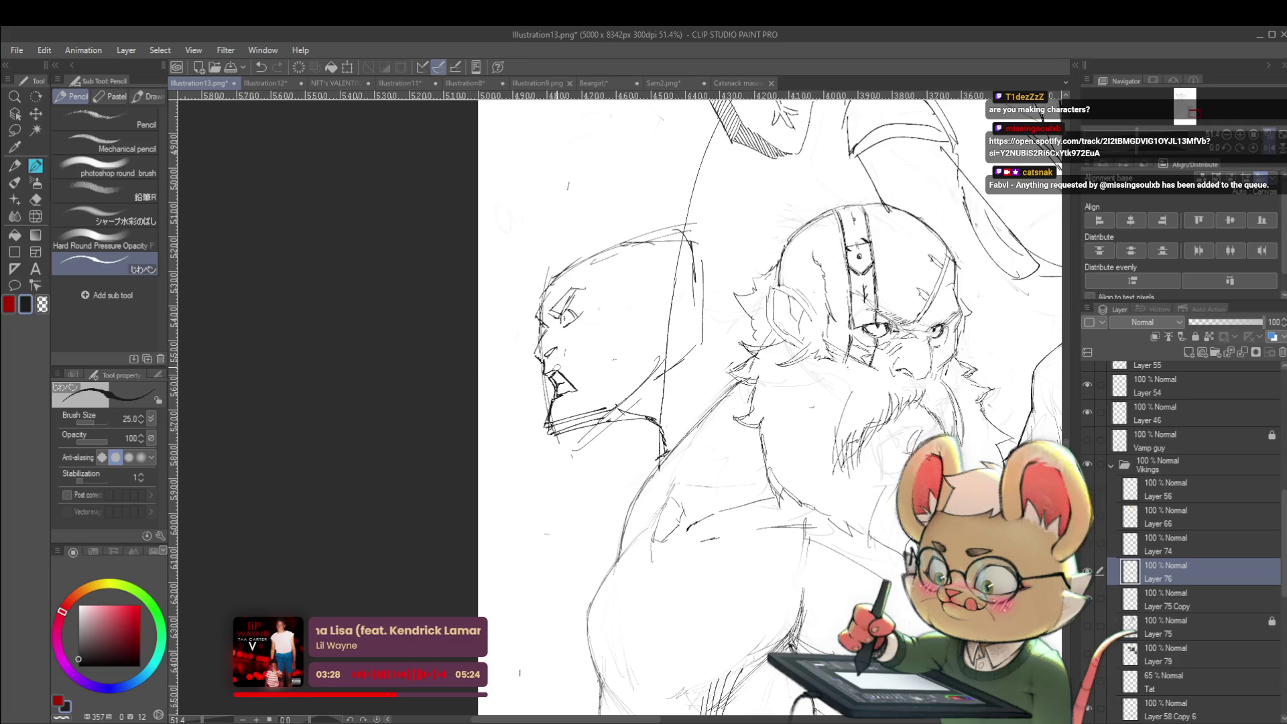
{"action": "scroll", "coordinate": [596, 386], "scroll_direction": "down", "scroll_amount": 3}
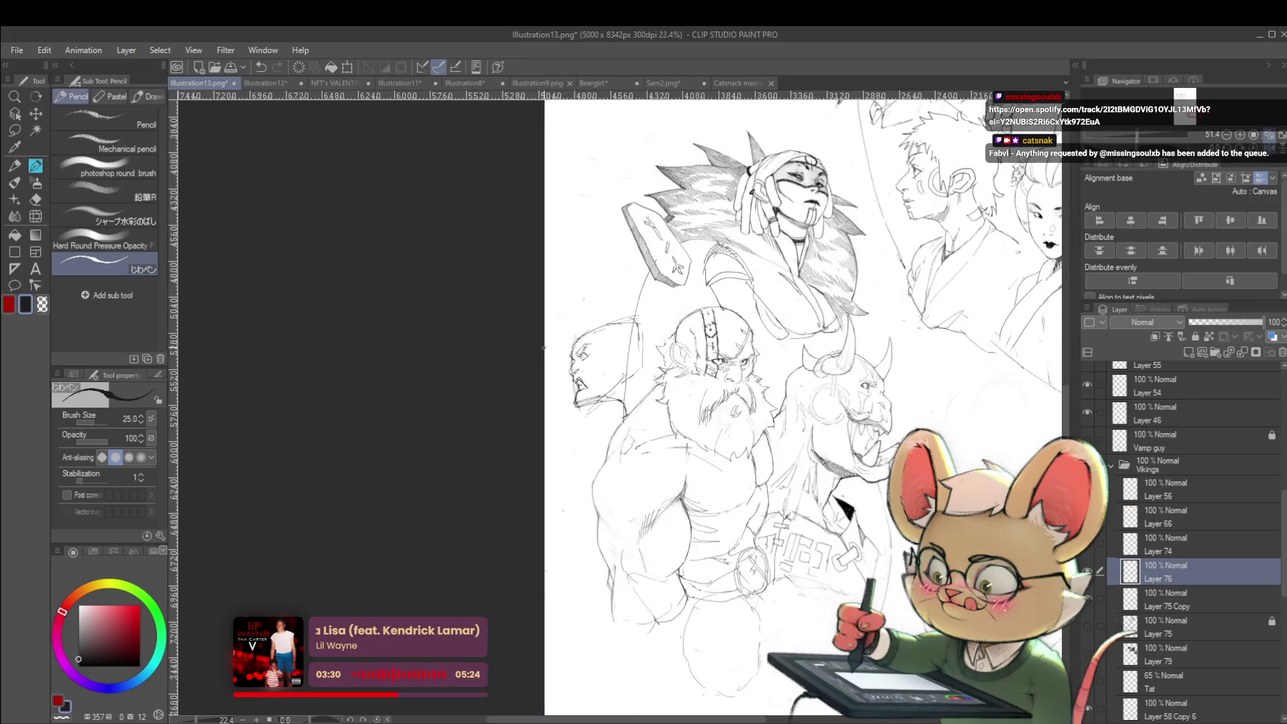
{"action": "scroll", "coordinate": [578, 373], "scroll_direction": "up", "scroll_amount": 3}
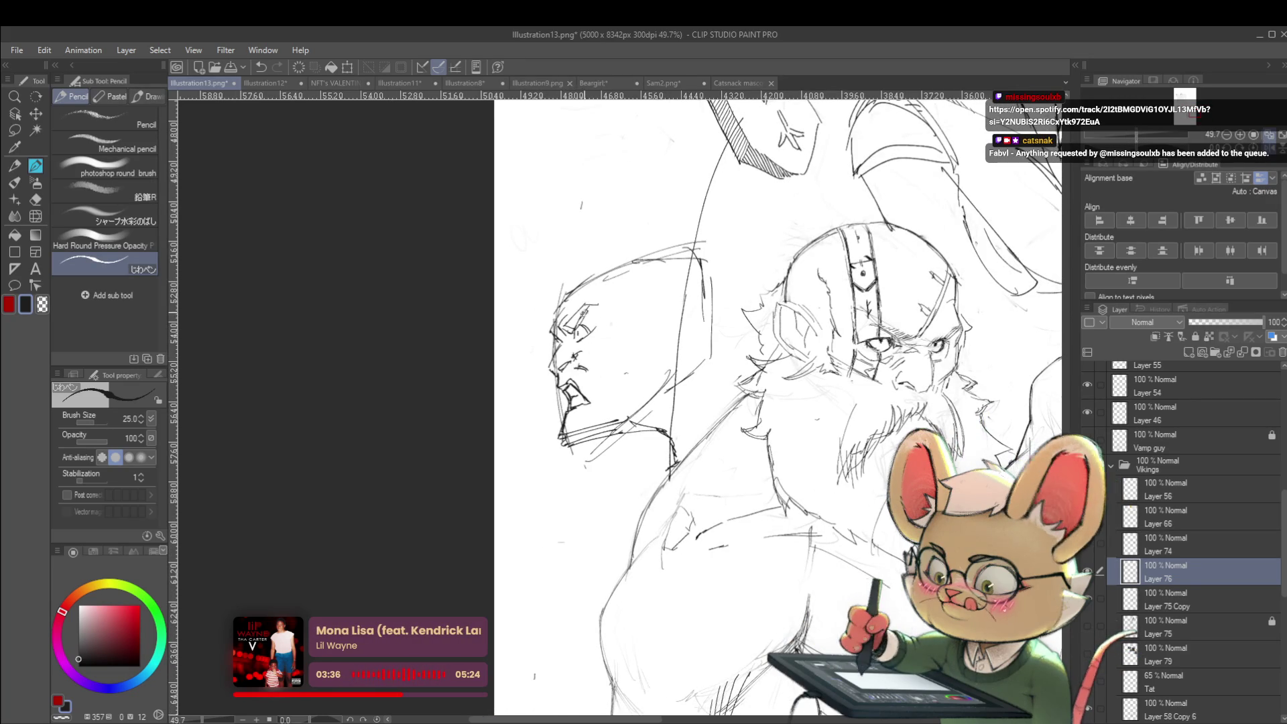
{"action": "scroll", "coordinate": [628, 321], "scroll_direction": "down", "scroll_amount": 3}
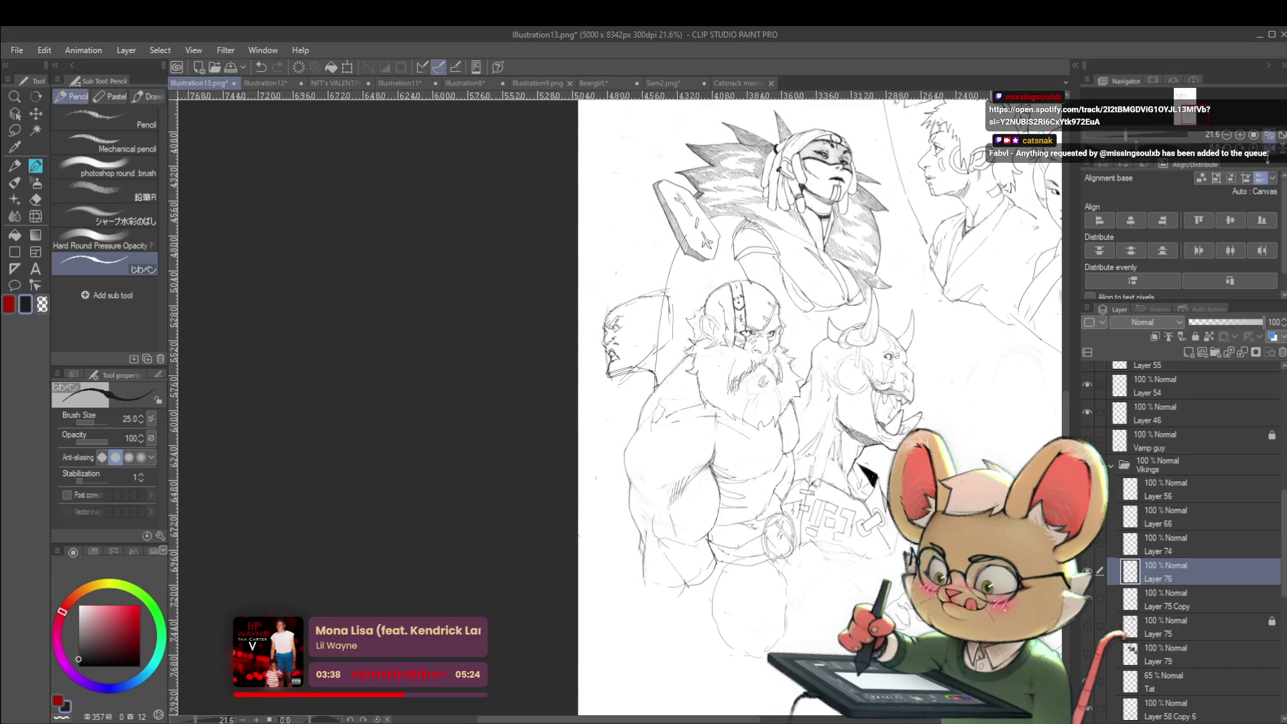
{"action": "scroll", "coordinate": [634, 473], "scroll_direction": "up", "scroll_amount": 5}
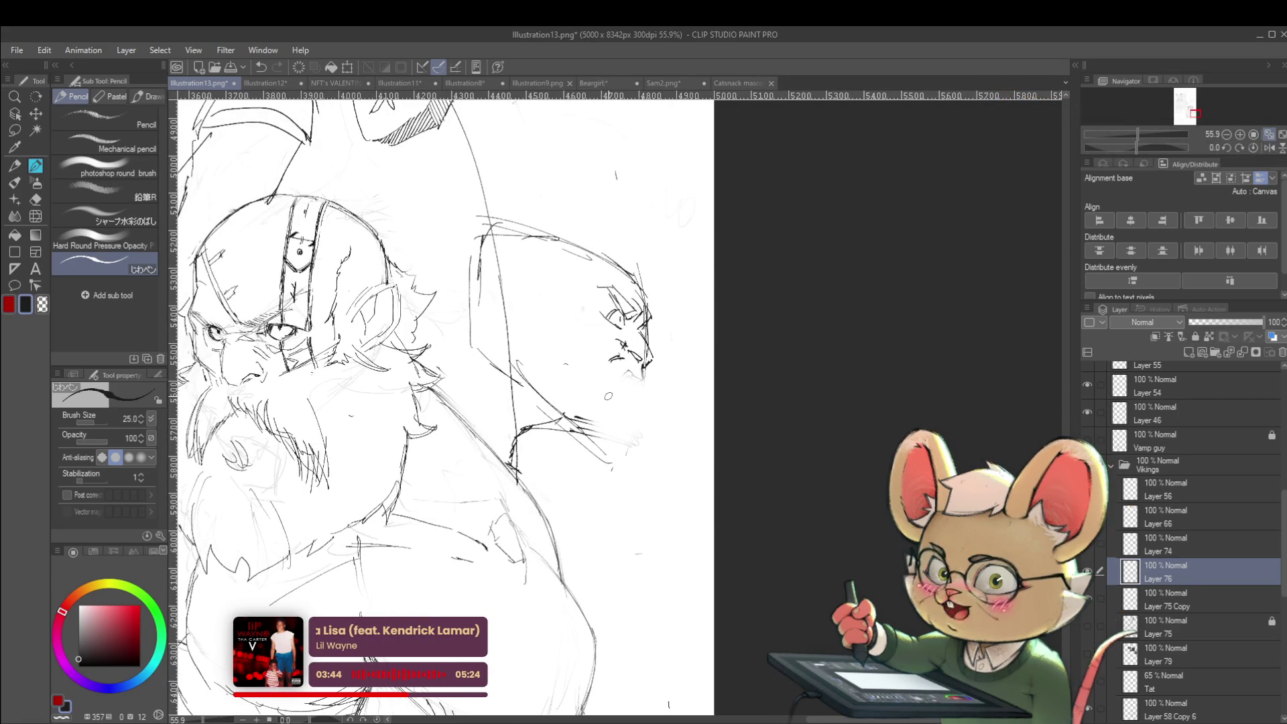
{"action": "left_click_drag", "start_coordinate": [643, 363], "coordinate": [601, 386]}
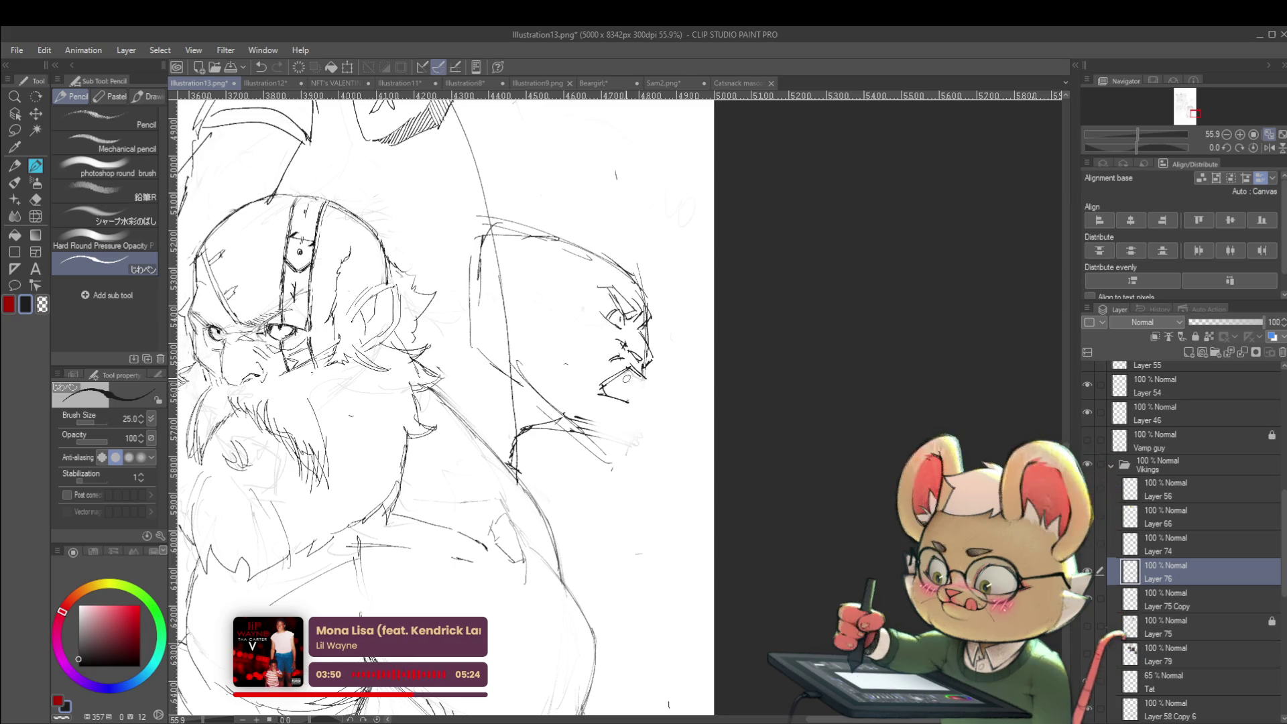
{"action": "left_click_drag", "start_coordinate": [640, 371], "coordinate": [629, 379]}
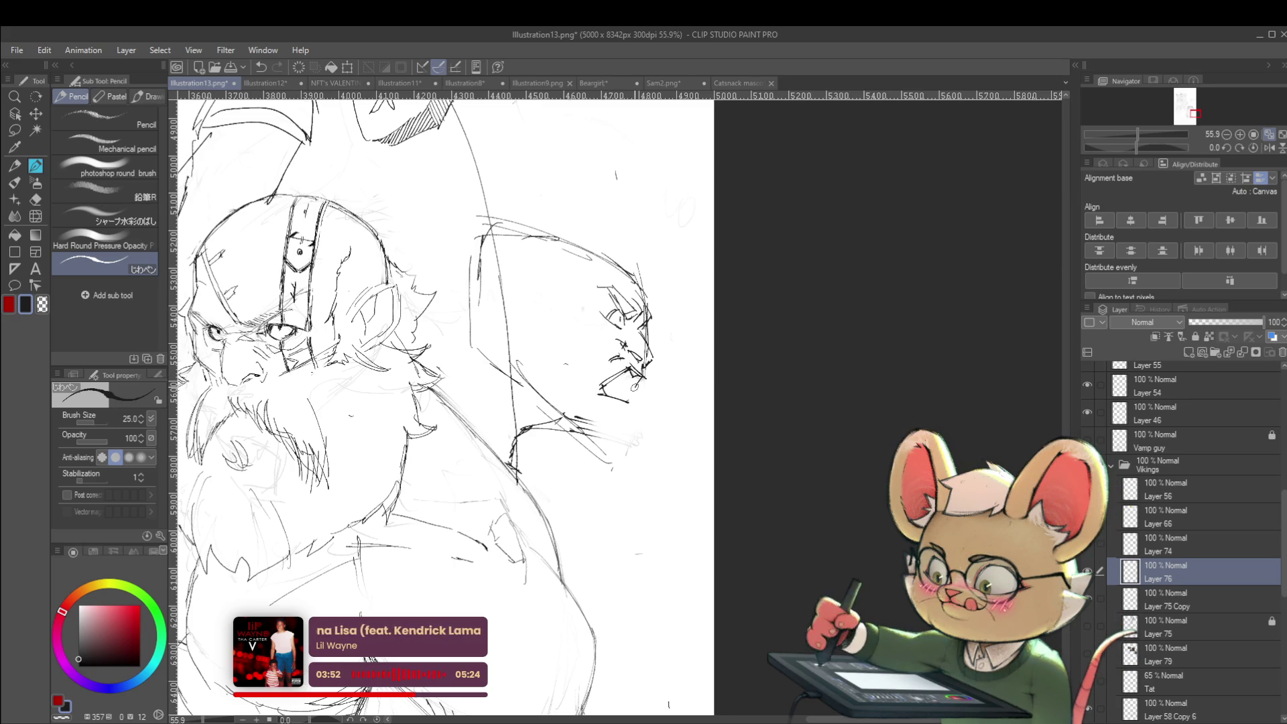
{"action": "scroll", "coordinate": [436, 402], "scroll_direction": "down", "scroll_amount": 3}
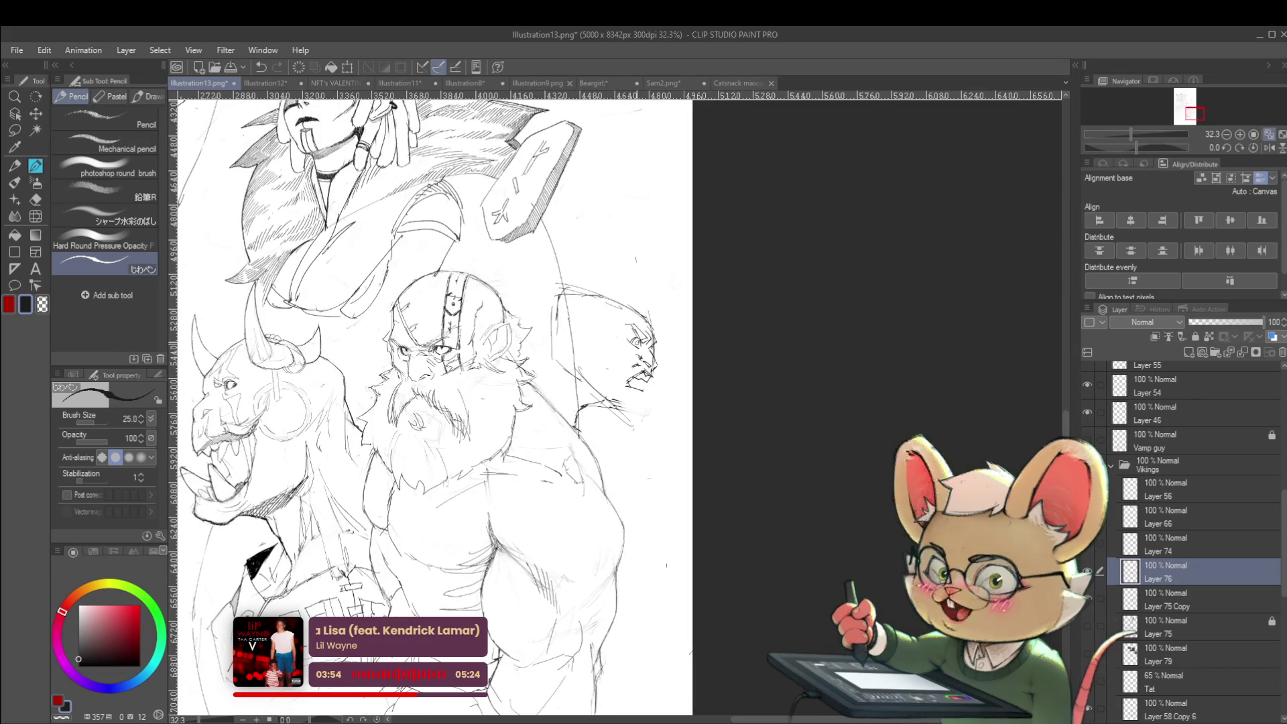
Step: Redraw the top of the screaming figure's head in the mirrored view
{"action": "left_click", "coordinate": [1267, 149]}
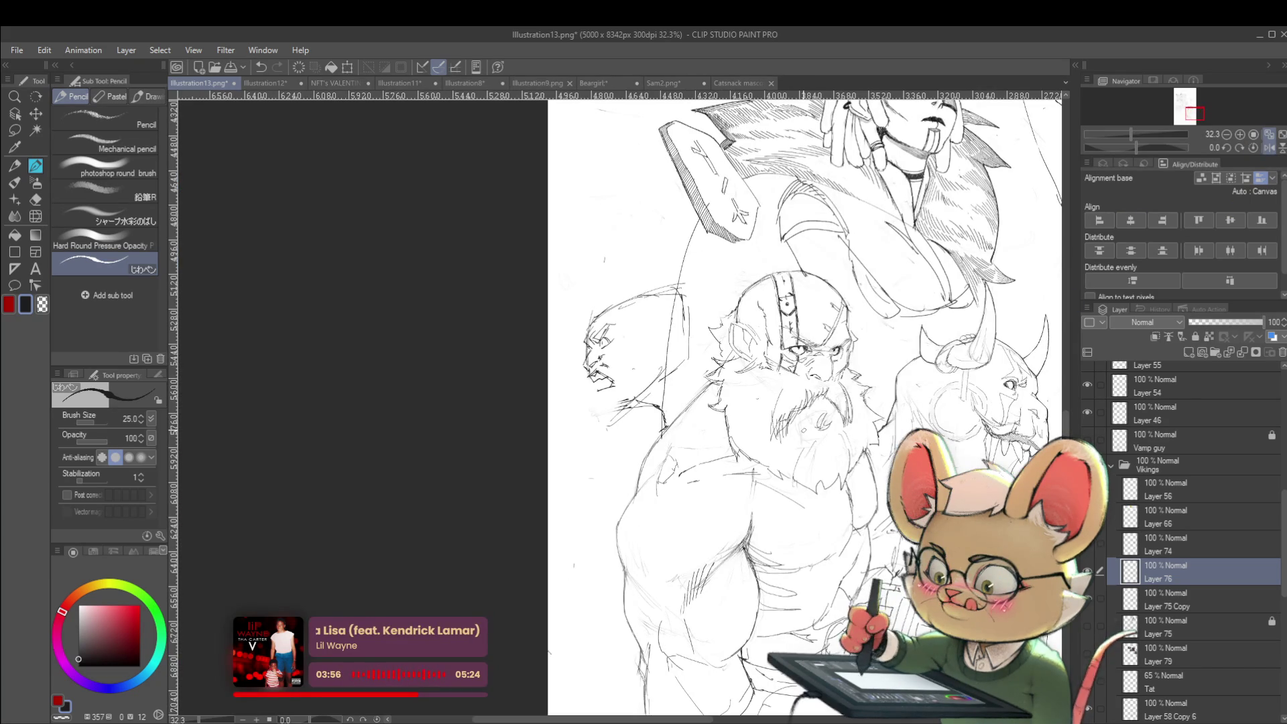
{"action": "left_click_drag", "start_coordinate": [670, 402], "coordinate": [644, 398]}
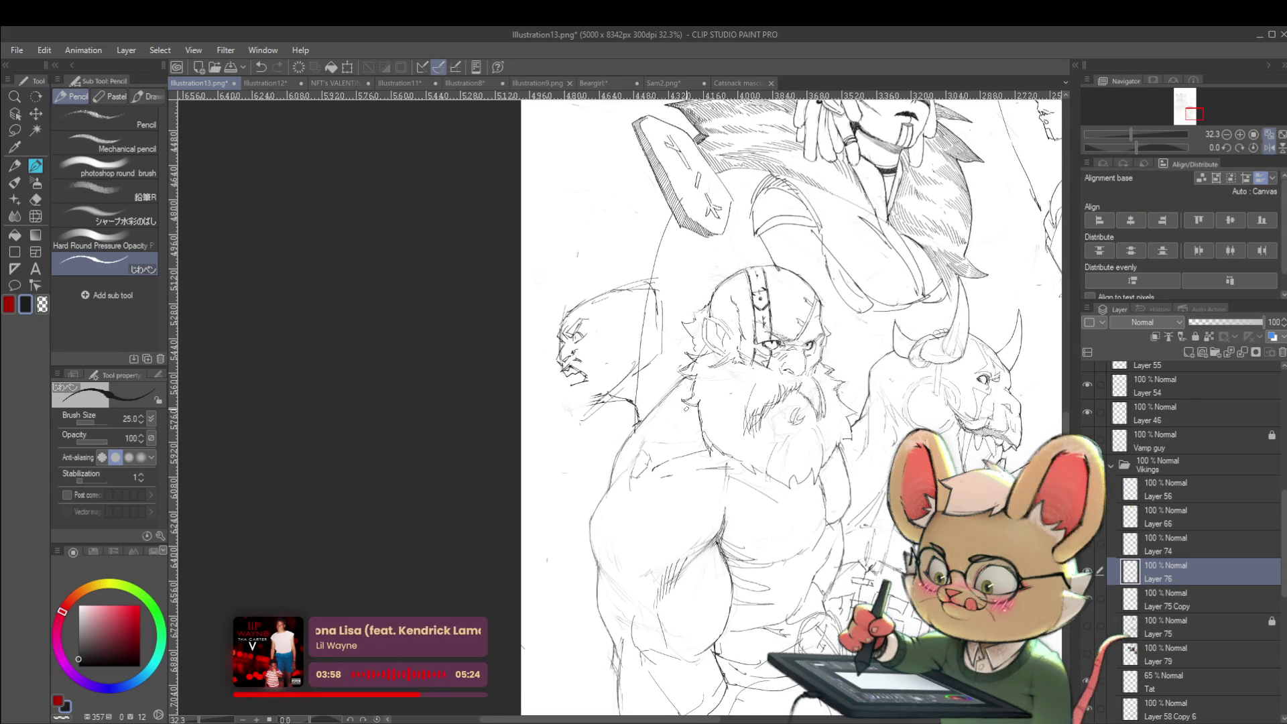
{"action": "scroll", "coordinate": [580, 365], "scroll_direction": "up", "scroll_amount": 5}
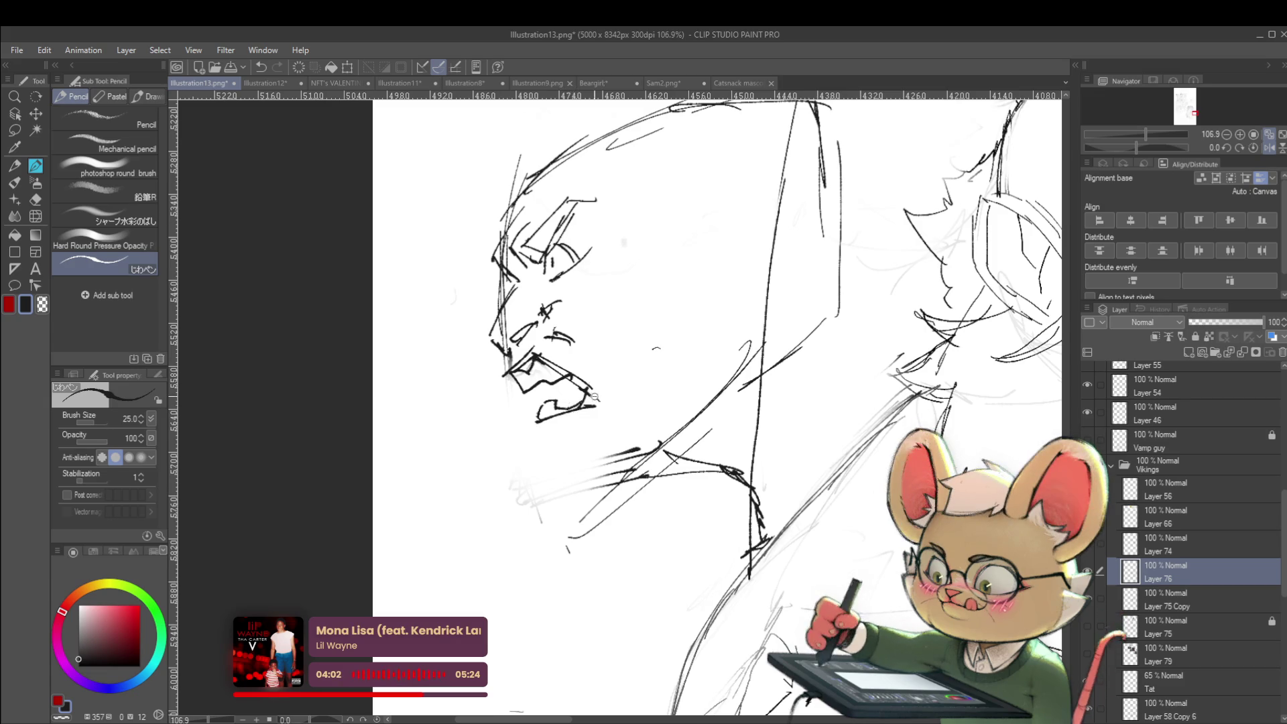
{"action": "scroll", "coordinate": [575, 405], "scroll_direction": "down", "scroll_amount": 4}
{"action": "scroll", "coordinate": [571, 406], "scroll_direction": "up", "scroll_amount": 2}
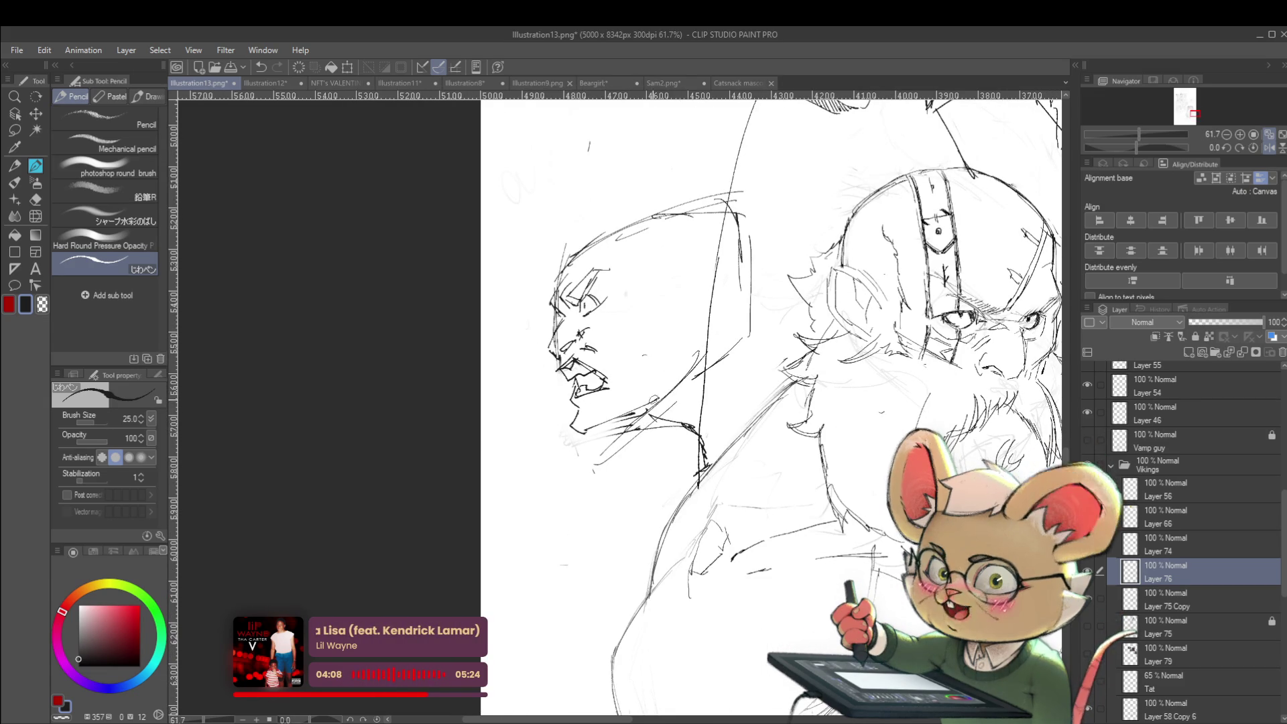
{"action": "scroll", "coordinate": [640, 412], "scroll_direction": "down", "scroll_amount": 3}
{"action": "scroll", "coordinate": [620, 355], "scroll_direction": "up", "scroll_amount": 2}
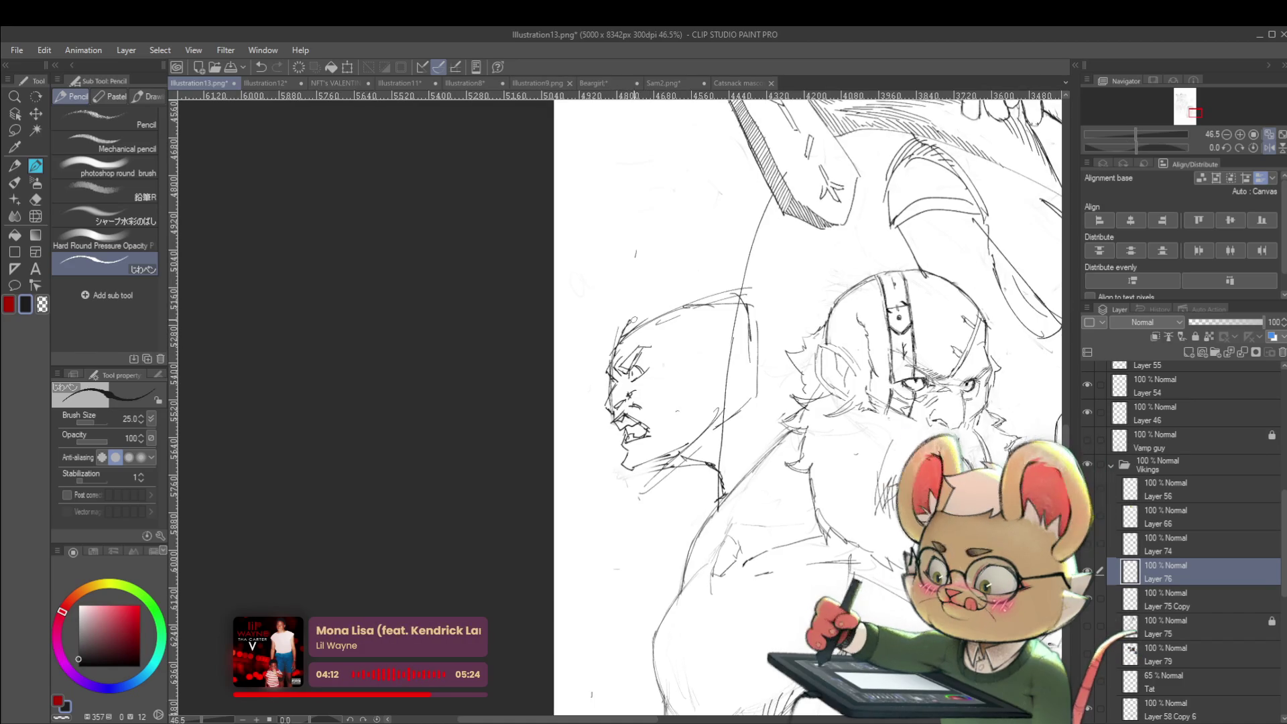
{"action": "left_click_drag", "start_coordinate": [624, 327], "coordinate": [697, 311]}
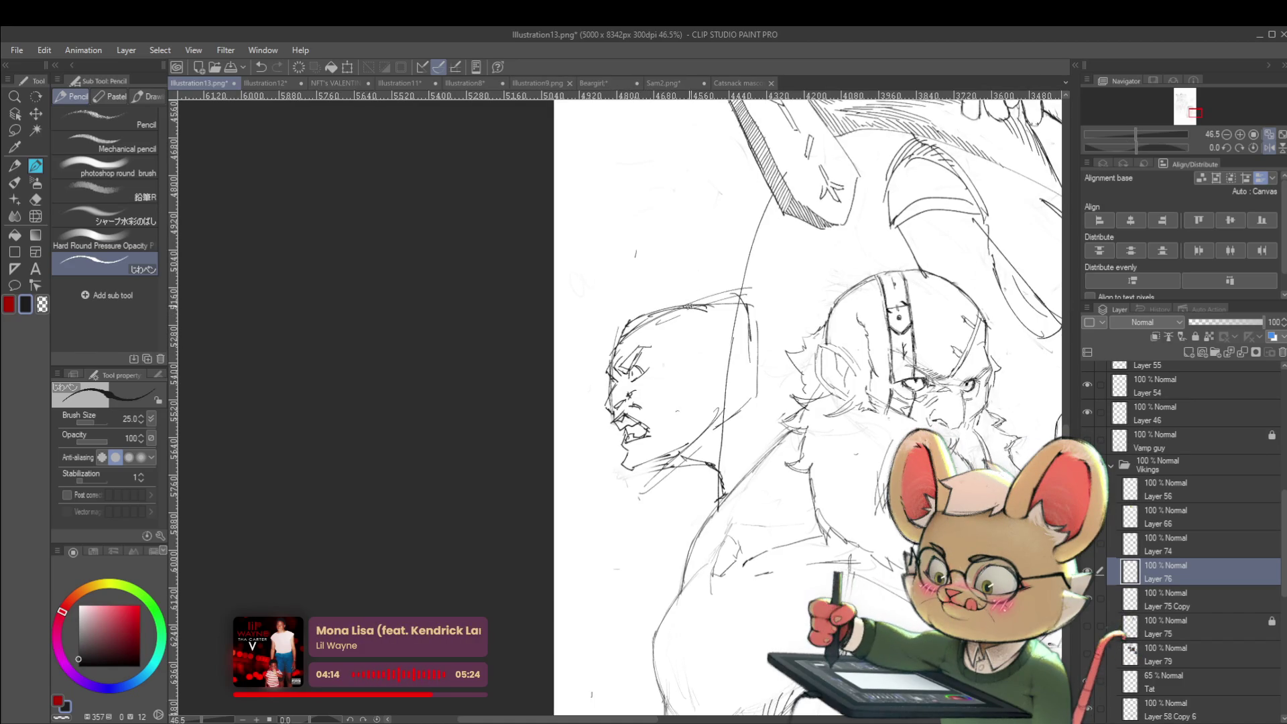
{"action": "scroll", "coordinate": [717, 332], "scroll_direction": "down", "scroll_amount": 3}
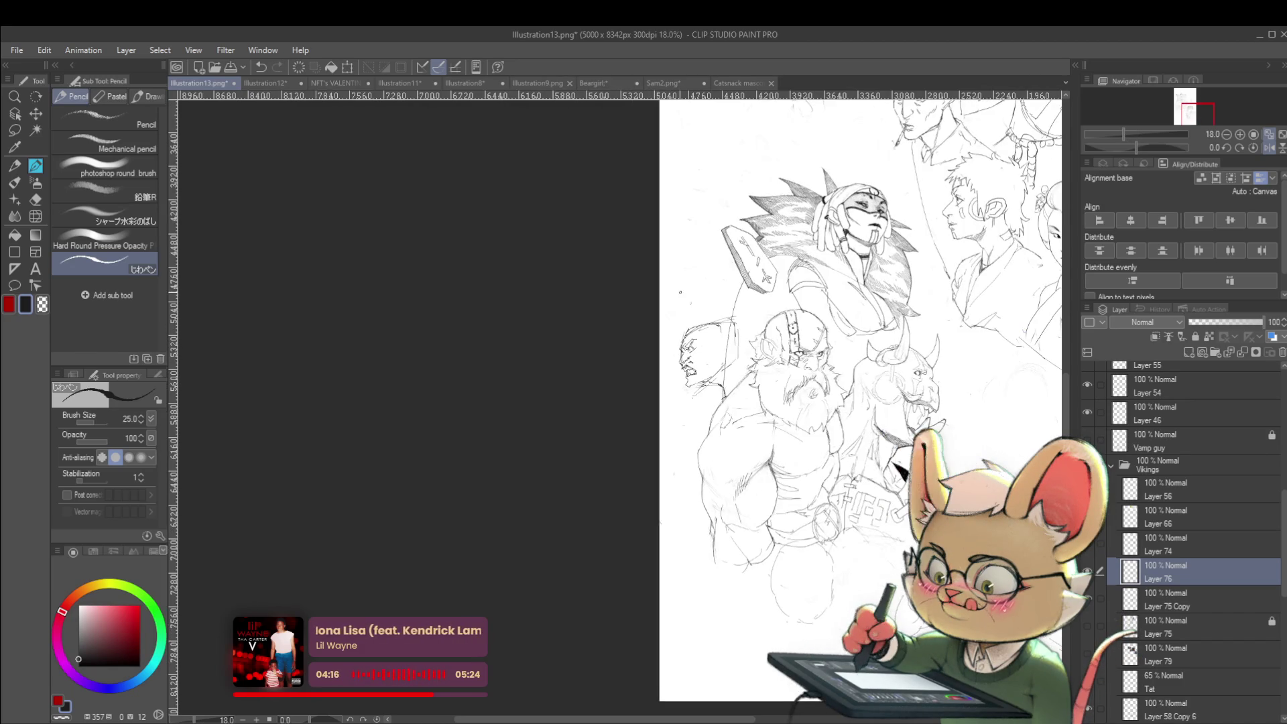
Step: Flip the view back and sharpen the side figure's mouth and jaw lines
{"action": "left_click", "coordinate": [1269, 148]}
{"action": "scroll", "coordinate": [611, 368], "scroll_direction": "up", "scroll_amount": 3}
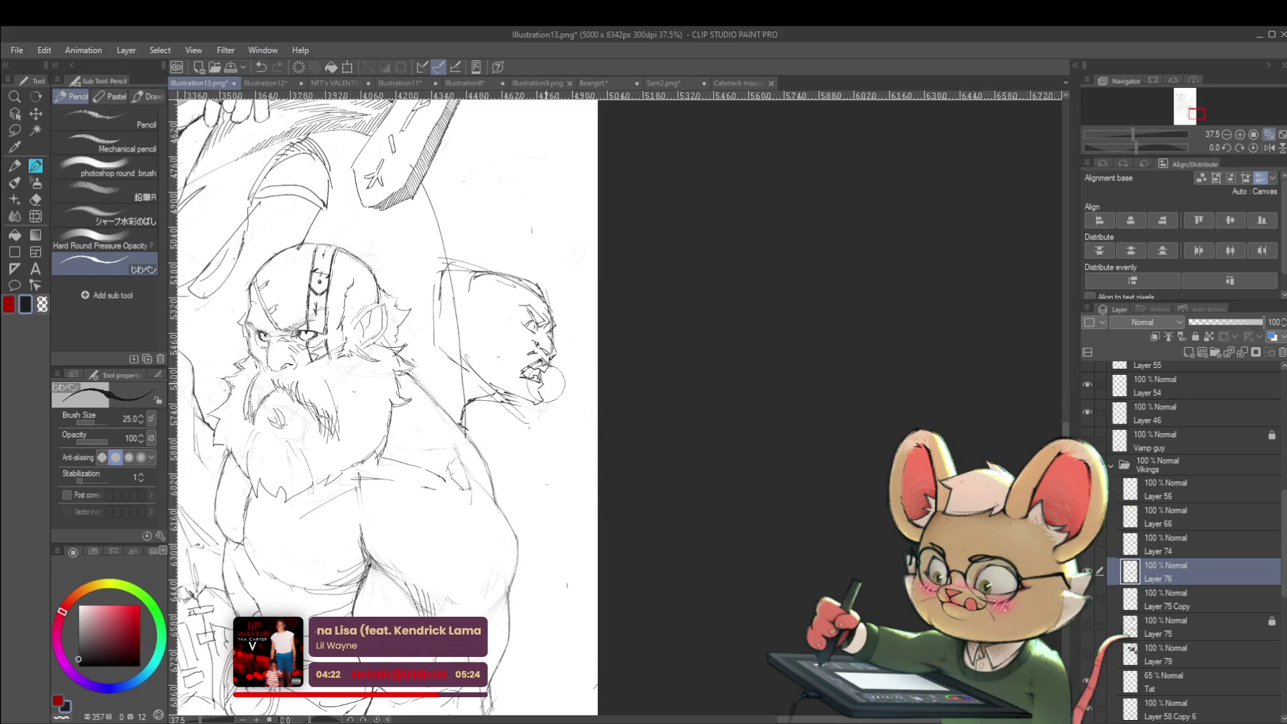
{"action": "scroll", "coordinate": [585, 392], "scroll_direction": "up", "scroll_amount": 1}
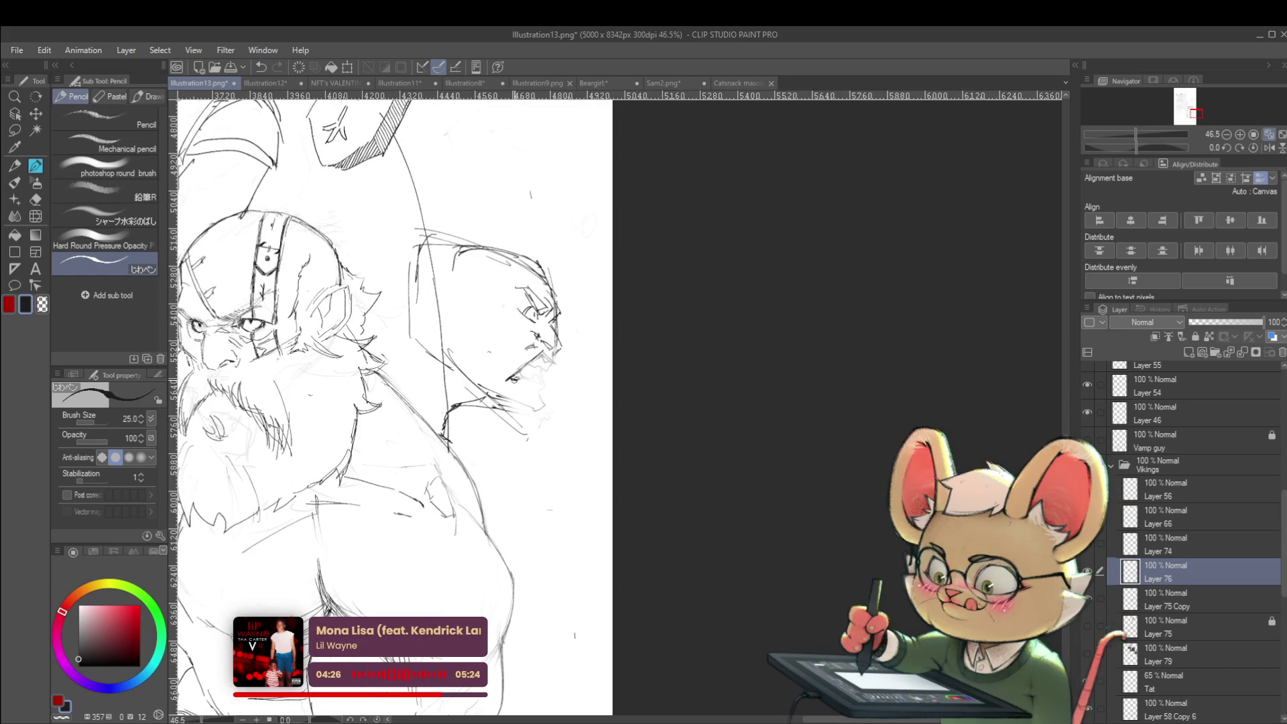
{"action": "left_click_drag", "start_coordinate": [509, 382], "coordinate": [548, 369]}
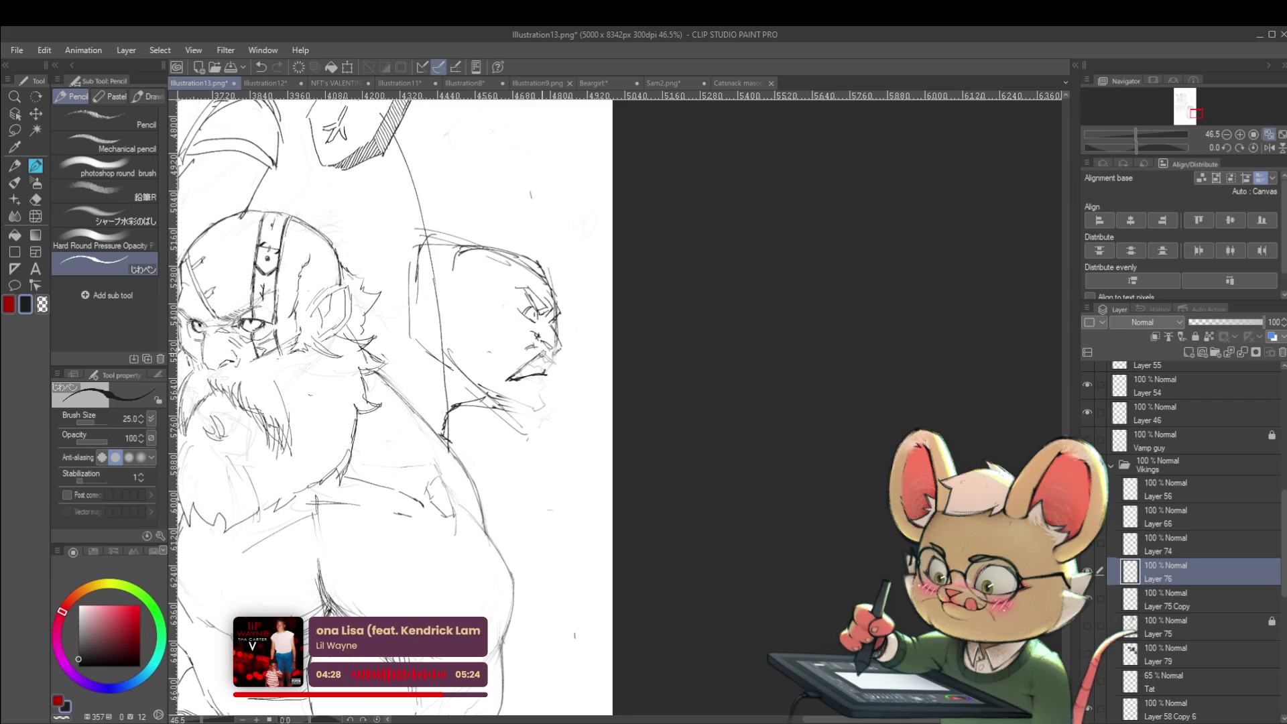
{"action": "scroll", "coordinate": [553, 363], "scroll_direction": "down", "scroll_amount": 2}
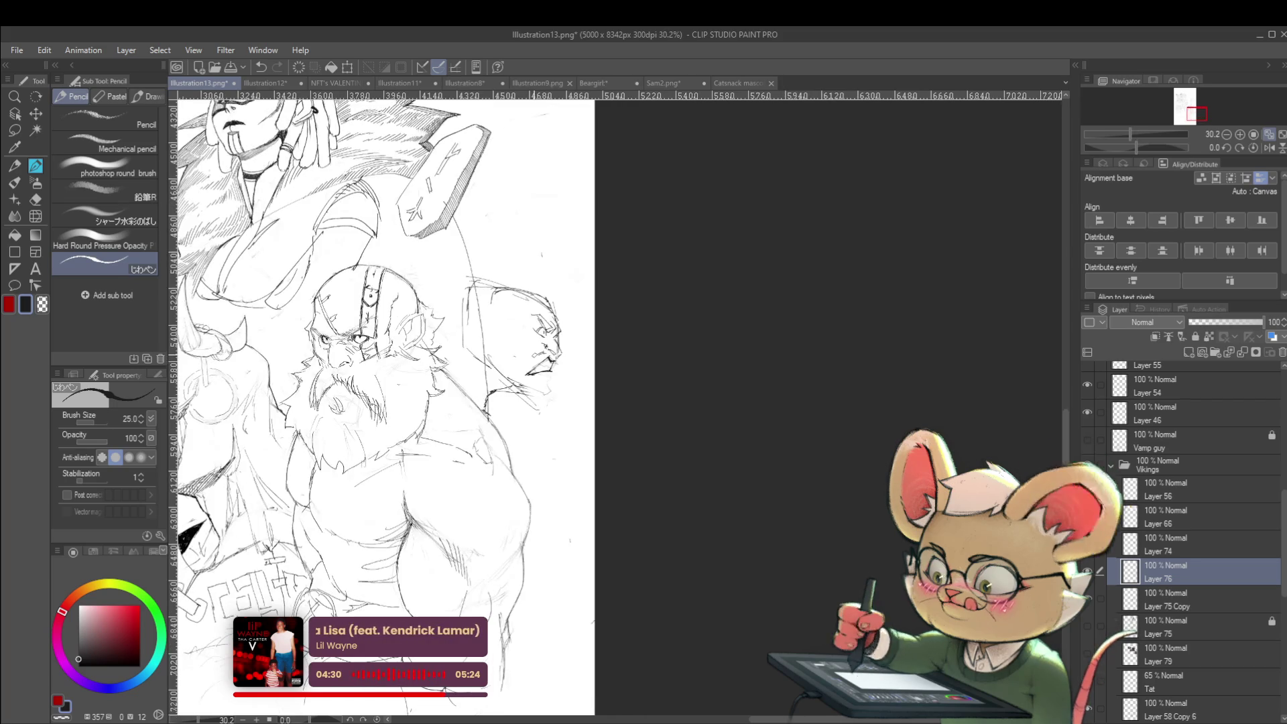
{"action": "key", "text": "h"}
{"action": "scroll", "coordinate": [723, 368], "scroll_direction": "up", "scroll_amount": 3}
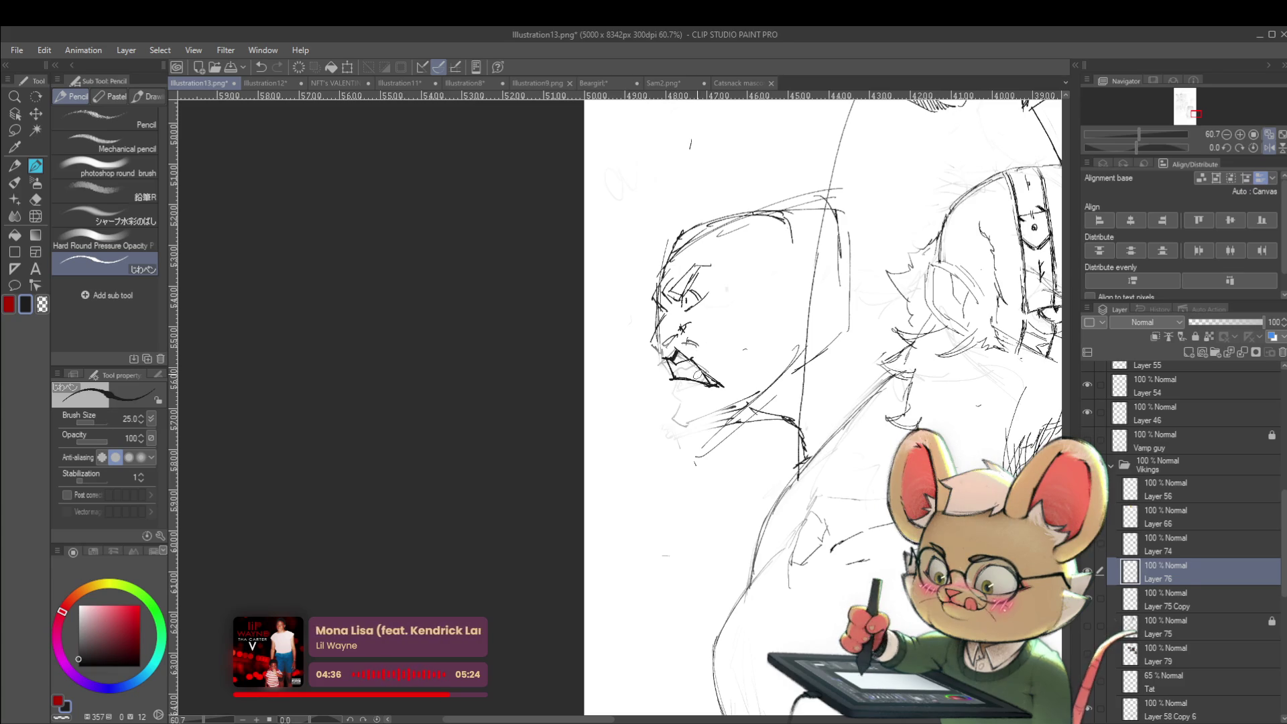
{"action": "scroll", "coordinate": [714, 379], "scroll_direction": "down", "scroll_amount": 3}
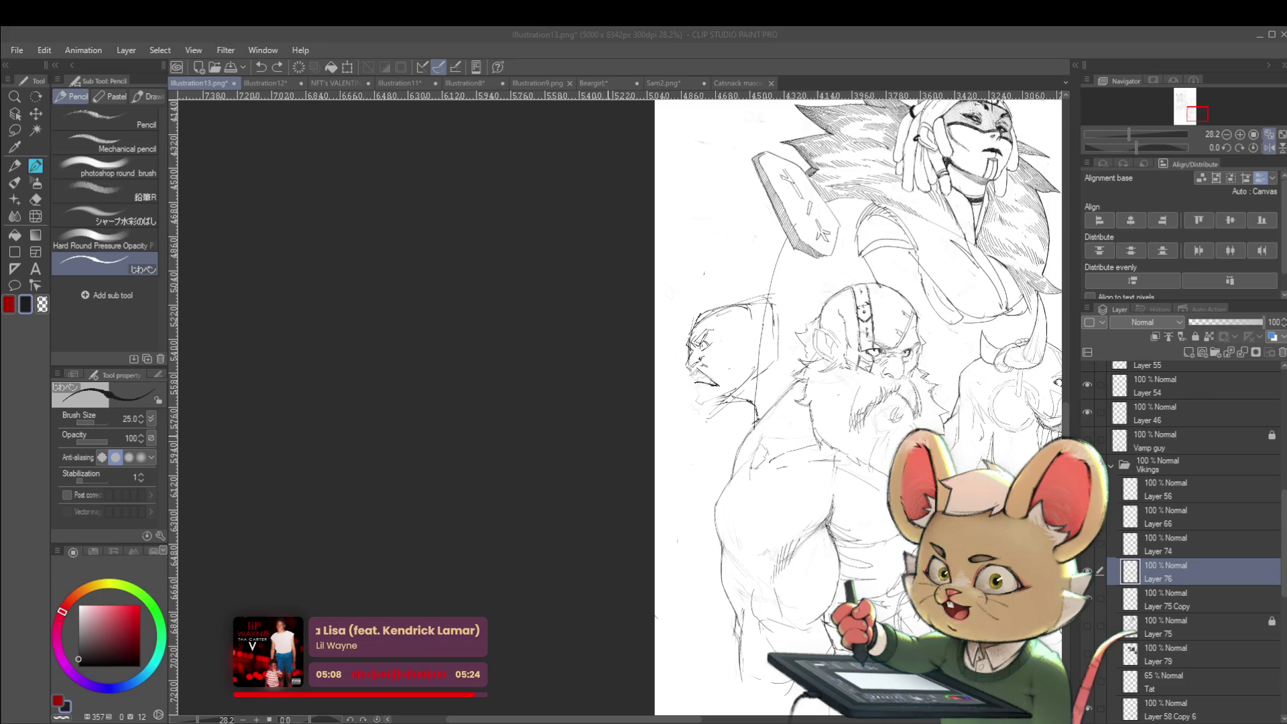
{"action": "scroll", "coordinate": [827, 402], "scroll_direction": "right", "scroll_amount": 2}
{"action": "scroll", "coordinate": [385, 305], "scroll_direction": "down", "scroll_amount": 2}
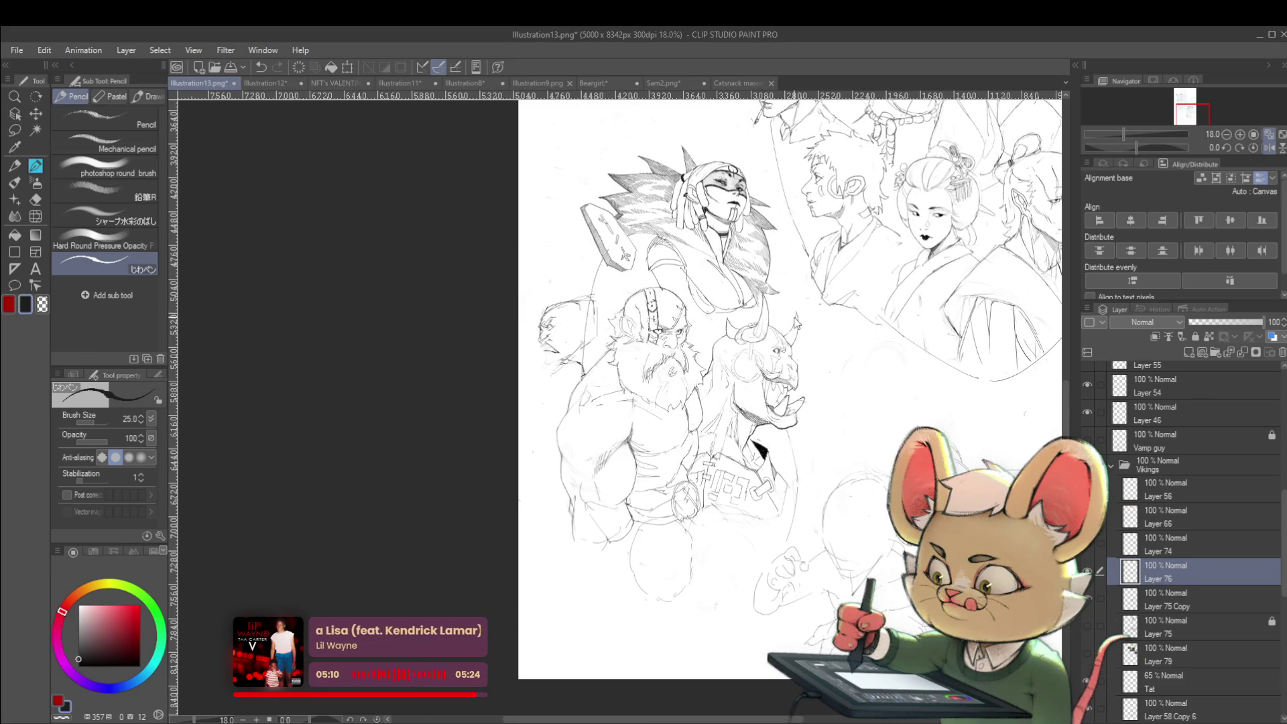
Step: Paste the screaming old-man reference photo onto the page, then resize and position it
{"action": "key", "text": "ctrl+shift+n"}
{"action": "scroll", "coordinate": [817, 347], "scroll_direction": "up", "scroll_amount": 5}
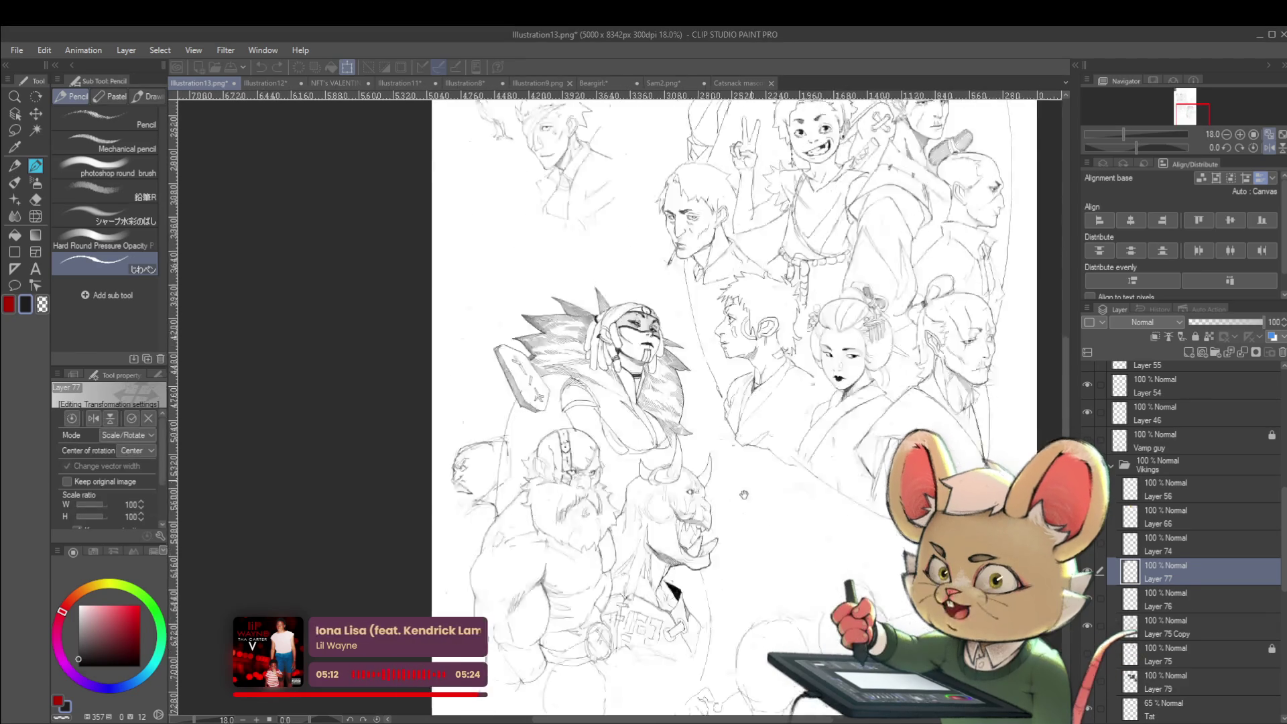
{"action": "scroll", "coordinate": [818, 346], "scroll_direction": "right", "scroll_amount": 5}
{"action": "key", "text": "ctrl+t"}
{"action": "scroll", "coordinate": [704, 553], "scroll_direction": "down", "scroll_amount": 5}
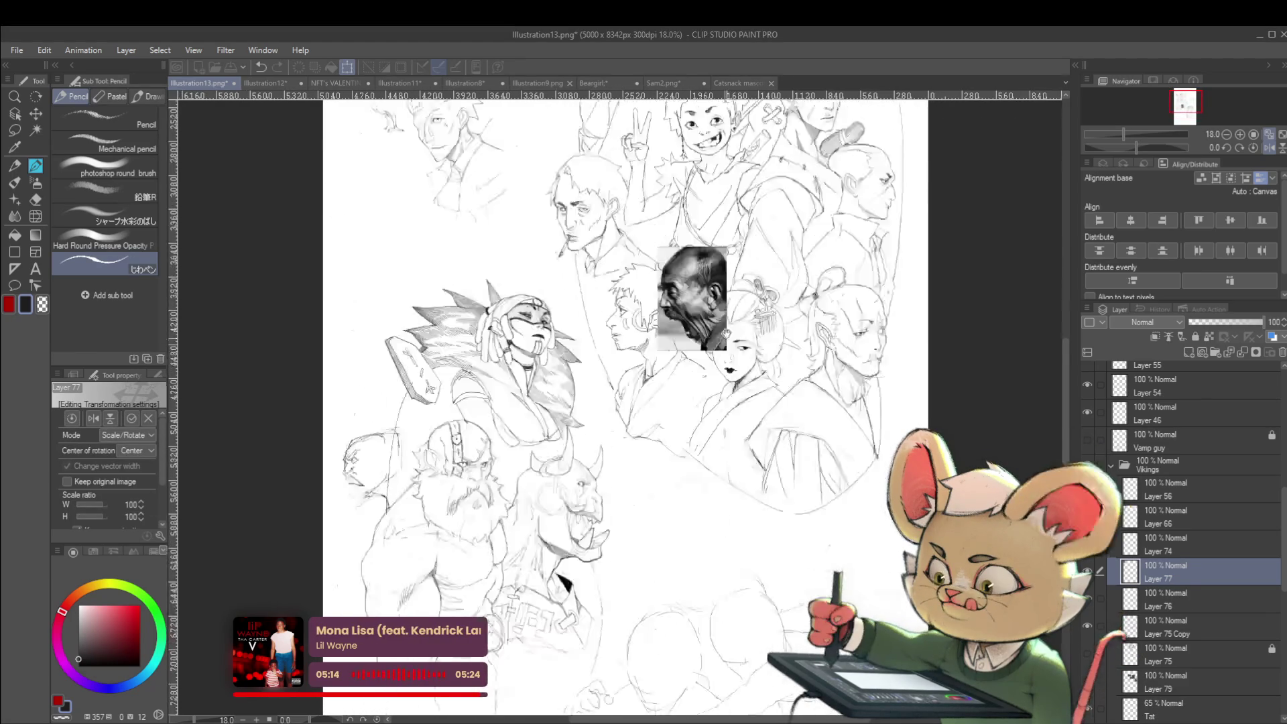
{"action": "mouse_move", "coordinate": [694, 375]}
{"action": "left_mouse_down"}
{"action": "mouse_move", "coordinate": [694, 472]}
{"action": "mouse_move", "coordinate": [385, 213]}
{"action": "left_mouse_up"}
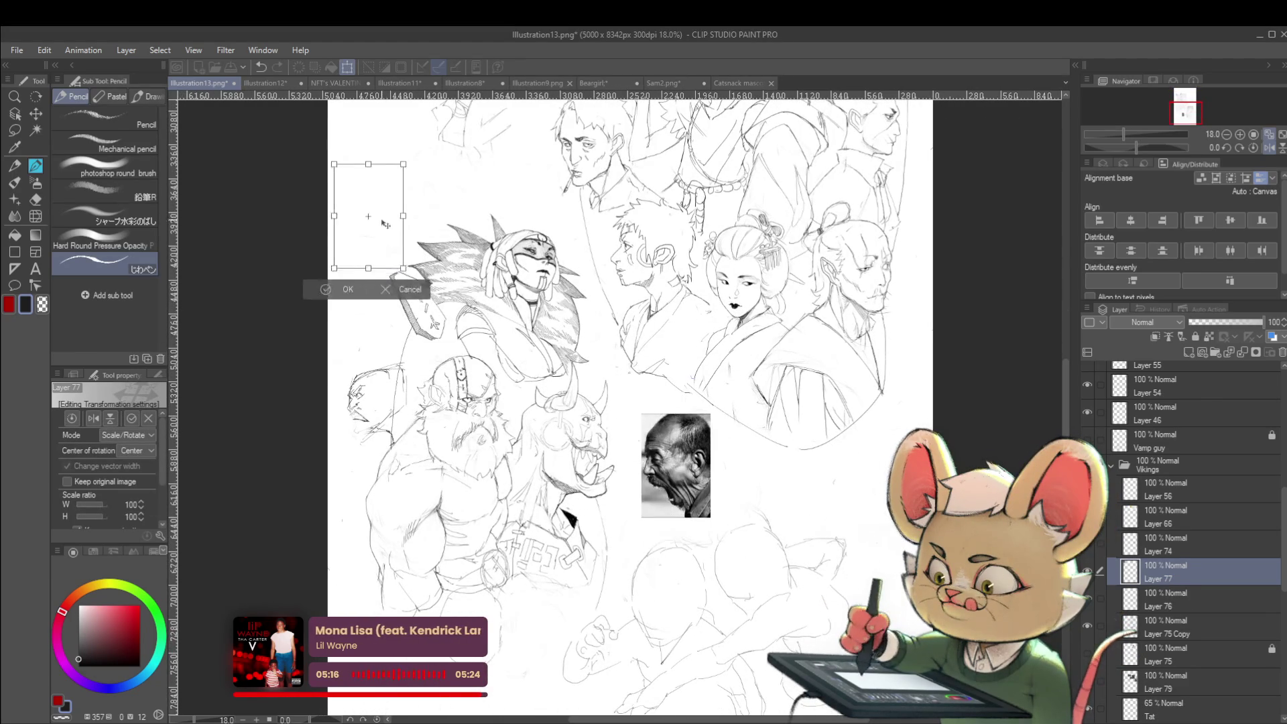
{"action": "scroll", "coordinate": [396, 221], "scroll_direction": "up", "scroll_amount": 2}
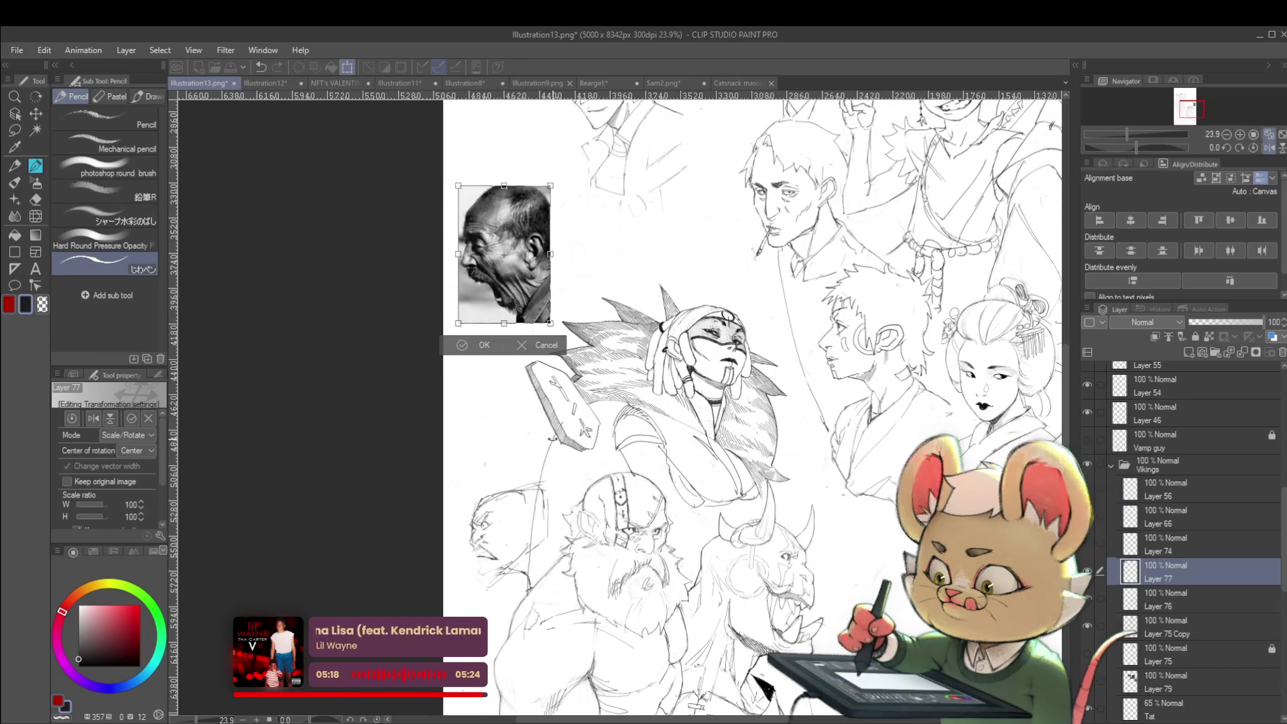
{"action": "key", "text": "Return"}
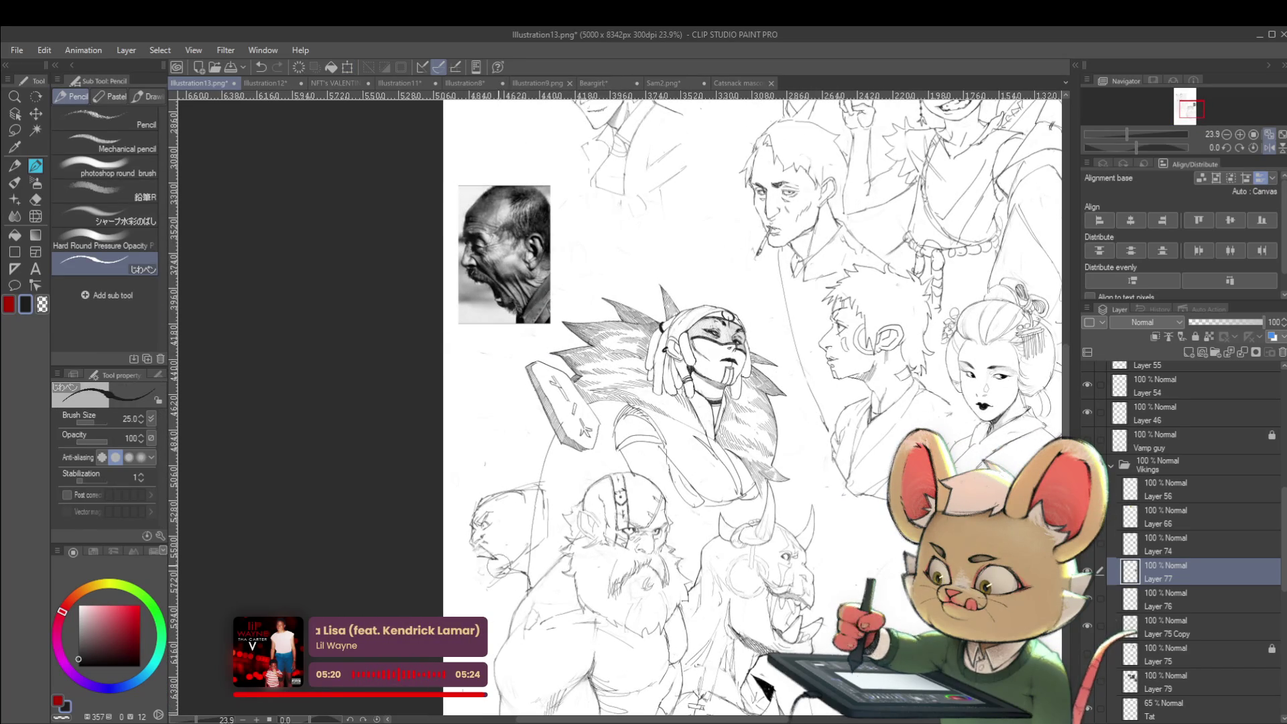
Step: Return to the sketch layer, add a small pencil stroke, and check the group mirrored
{"action": "left_click", "coordinate": [1178, 603]}
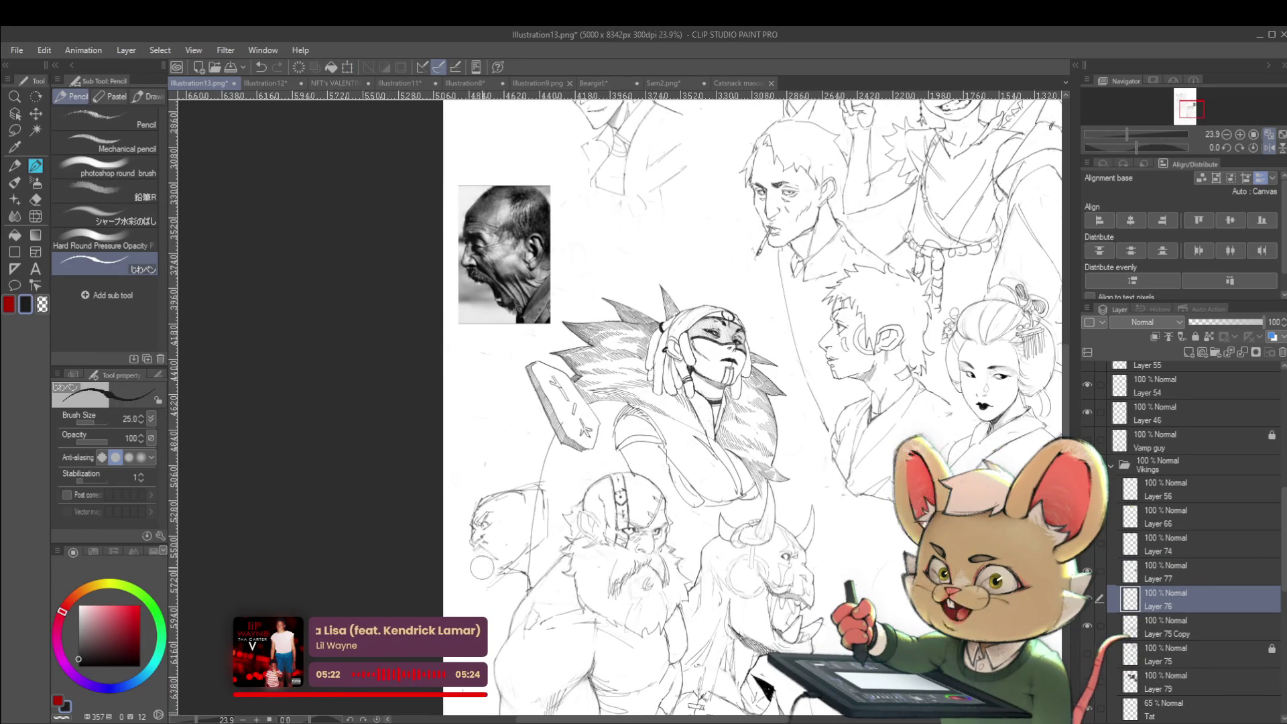
{"action": "scroll", "coordinate": [496, 565], "scroll_direction": "up", "scroll_amount": 1}
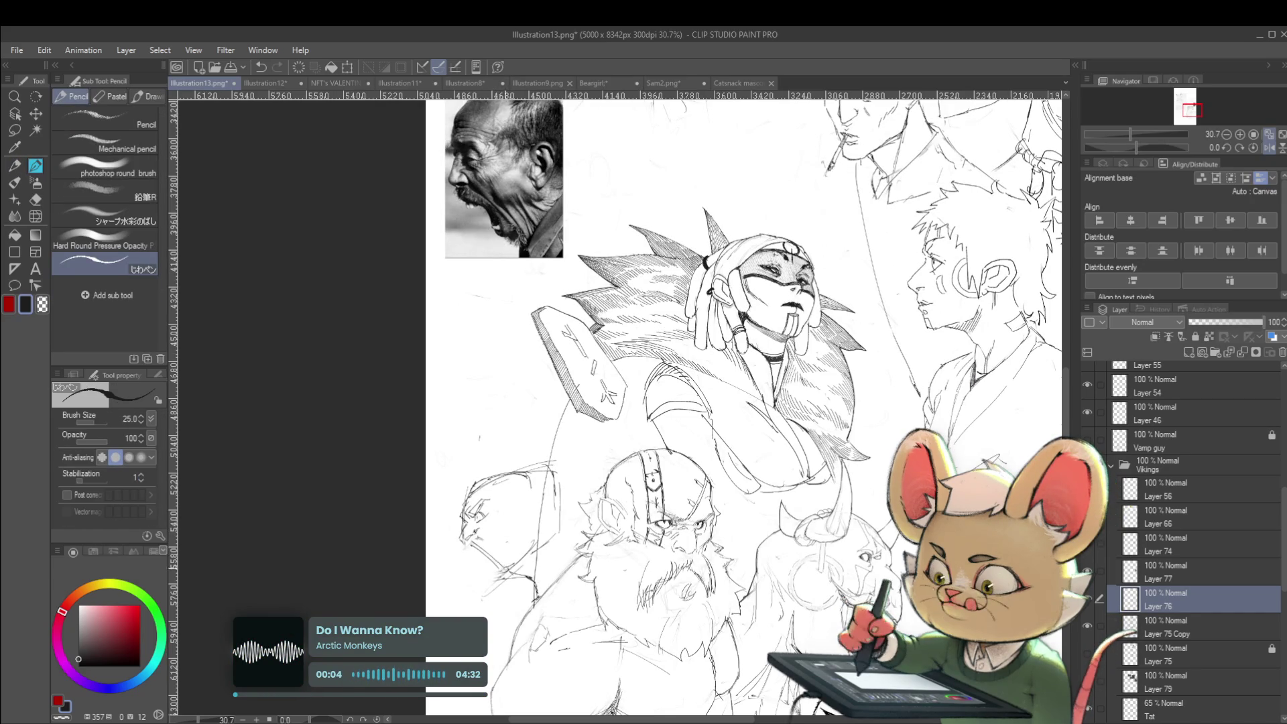
{"action": "left_click_drag", "start_coordinate": [481, 555], "coordinate": [489, 560]}
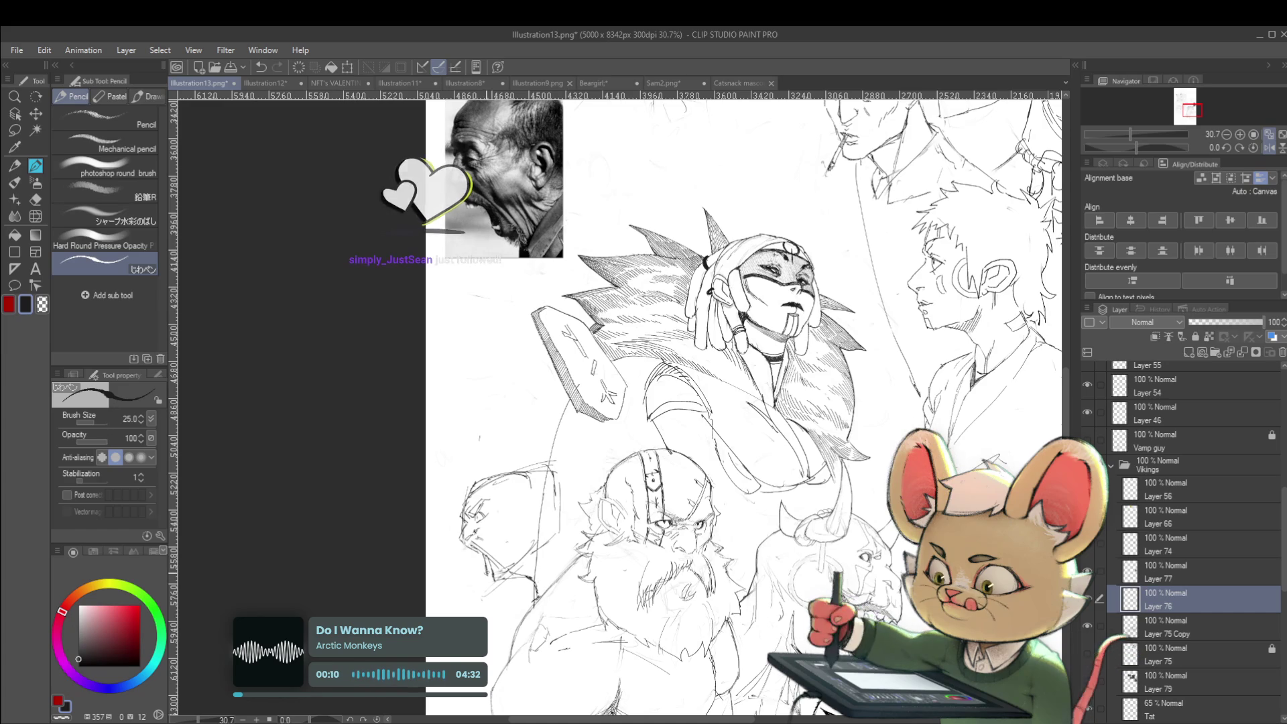
{"action": "key", "text": "ctrl+minus"}
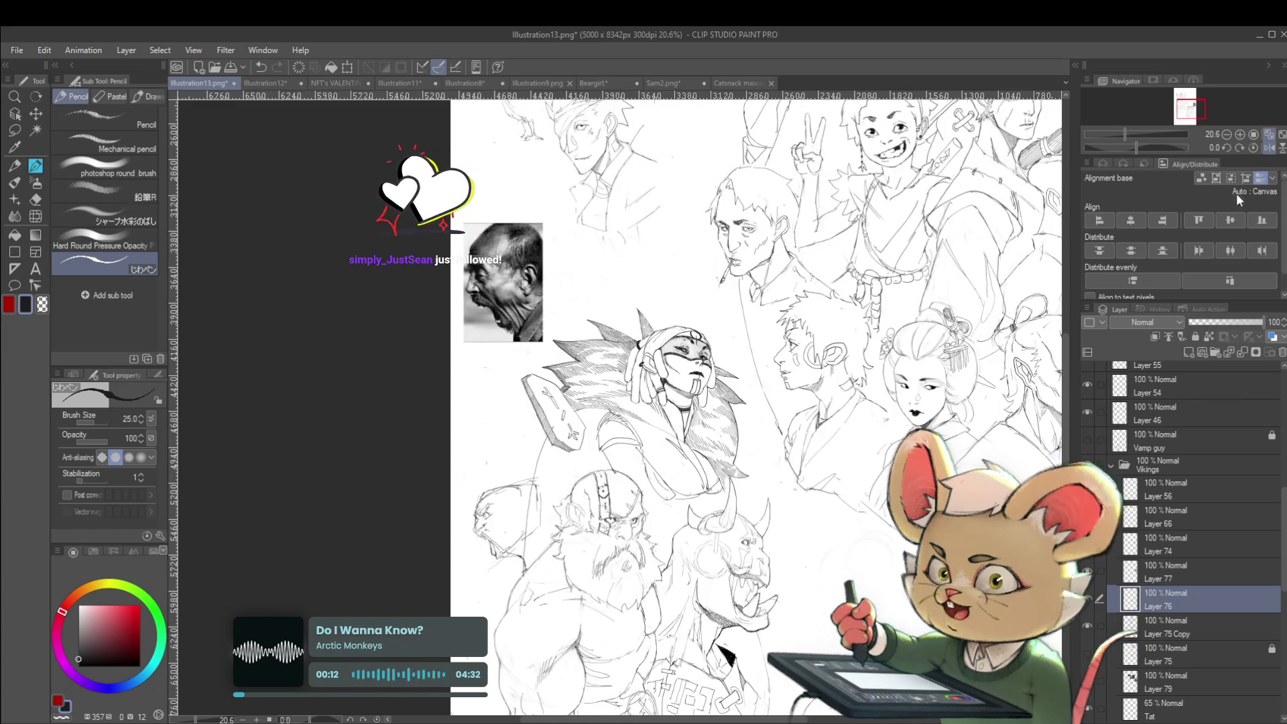
{"action": "left_click", "coordinate": [1269, 148]}
{"action": "left_click_drag", "start_coordinate": [815, 472], "coordinate": [837, 421]}
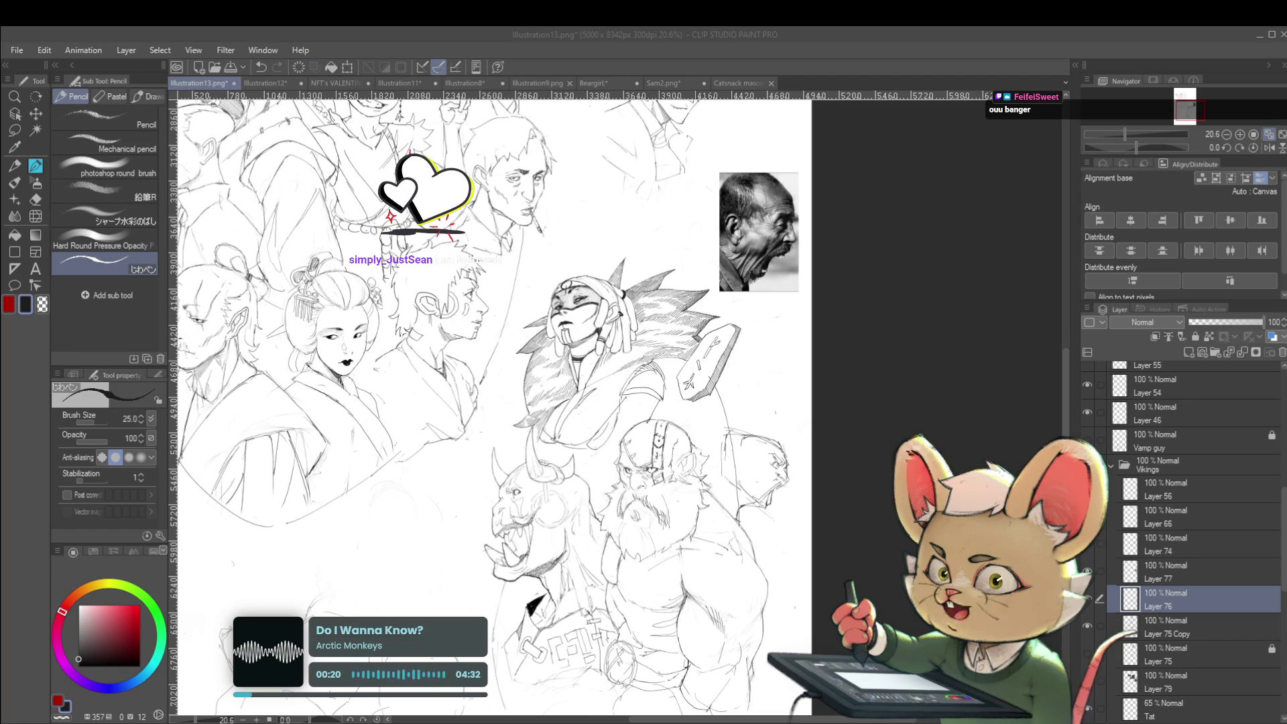
{"action": "left_click", "coordinate": [1268, 148]}
{"action": "scroll", "coordinate": [467, 499], "scroll_direction": "up", "scroll_amount": 3}
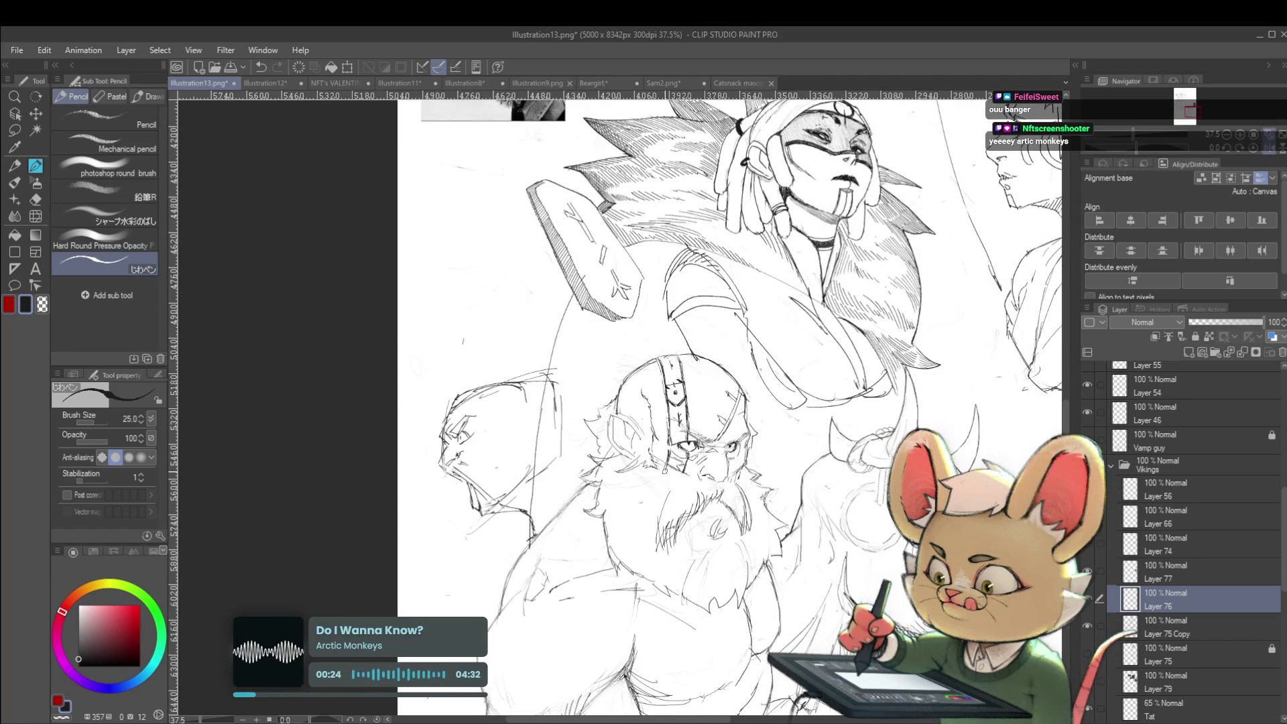
{"action": "mouse_move", "coordinate": [657, 402]}
{"action": "left_mouse_down"}
{"action": "mouse_move", "coordinate": [657, 549]}
{"action": "mouse_move", "coordinate": [703, 465]}
{"action": "mouse_move", "coordinate": [671, 537]}
{"action": "mouse_move", "coordinate": [555, 557]}
{"action": "left_mouse_up"}
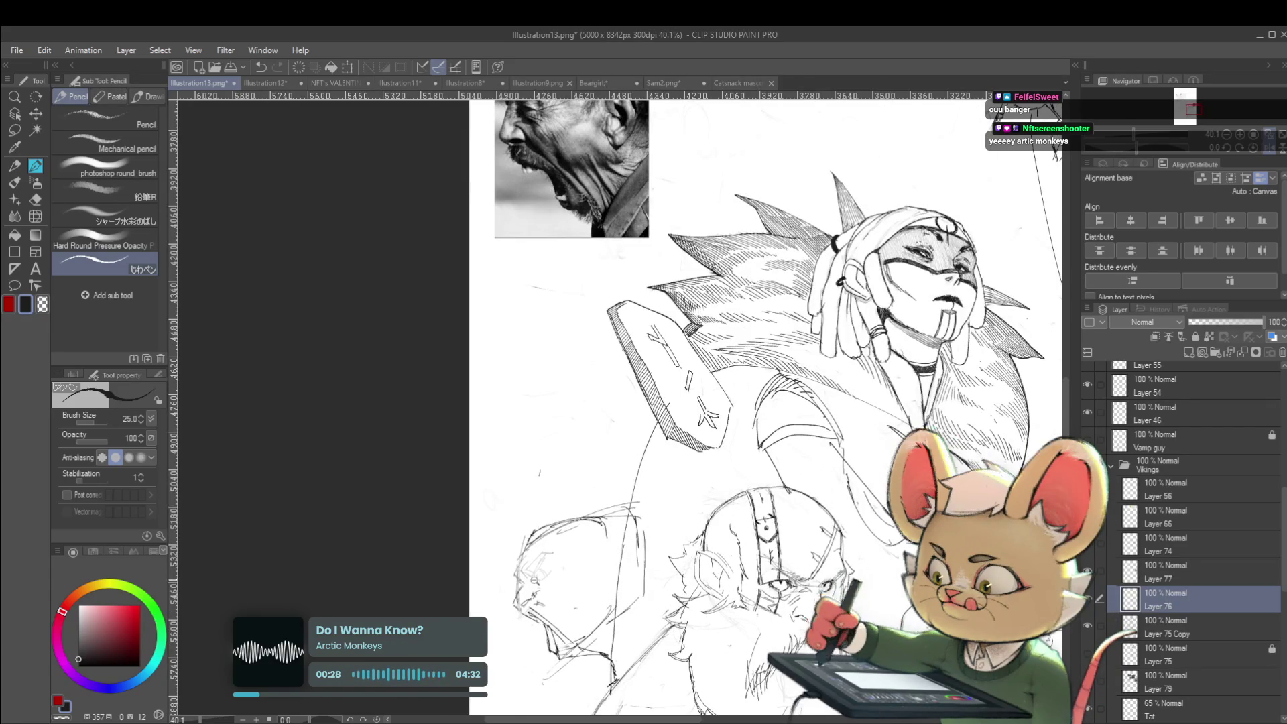
Step: Refine the screaming figure's eye and check the face in the mirrored view
{"action": "scroll", "coordinate": [543, 576], "scroll_direction": "up", "scroll_amount": 3}
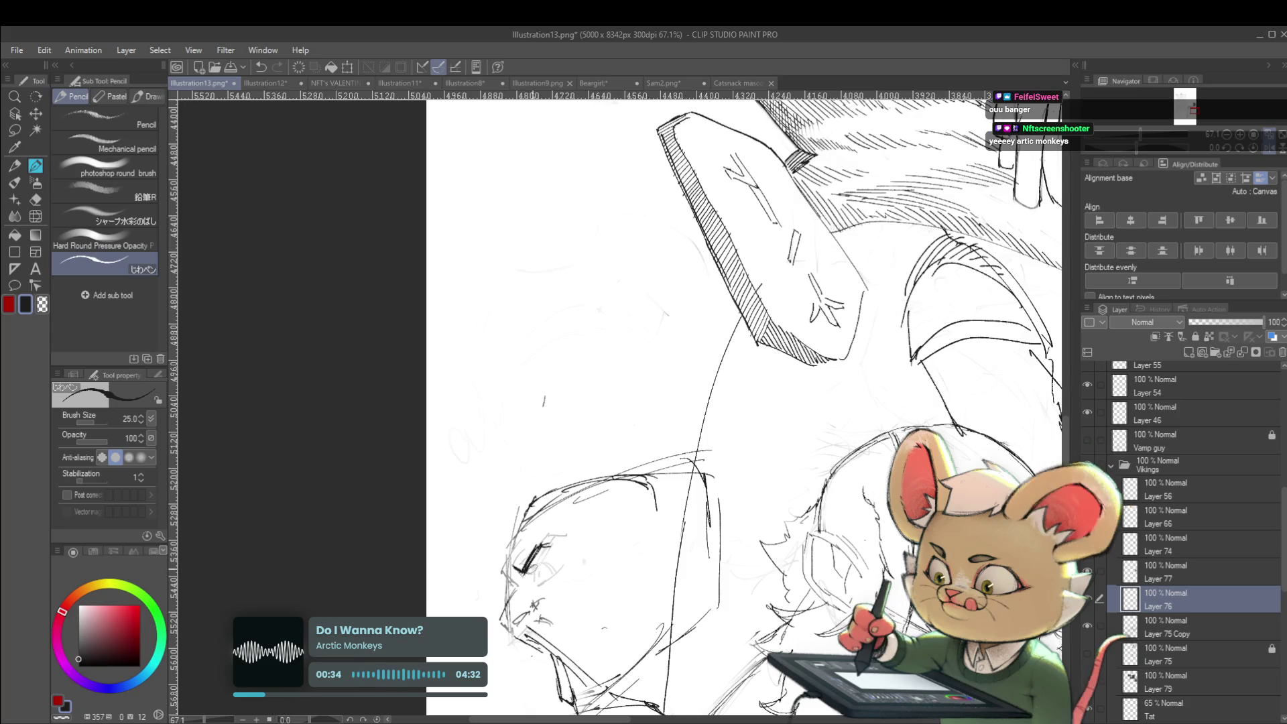
{"action": "left_click_drag", "start_coordinate": [533, 568], "coordinate": [553, 574]}
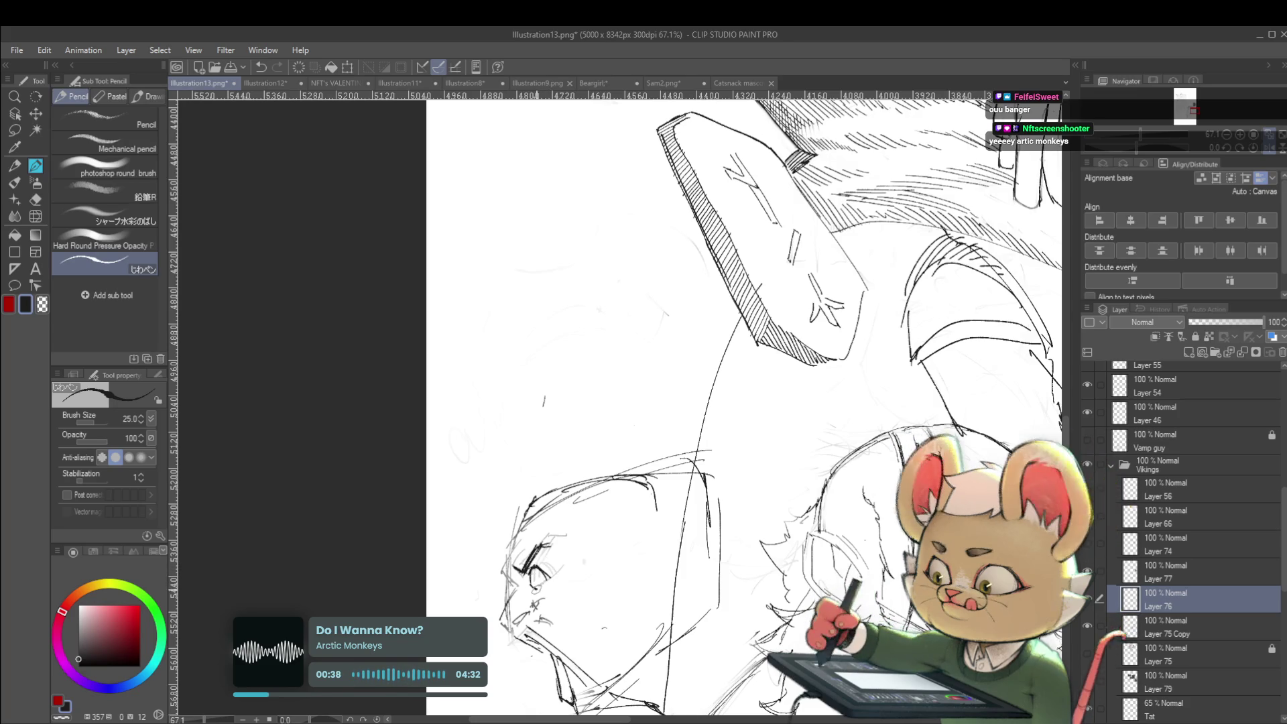
{"action": "scroll", "coordinate": [536, 576], "scroll_direction": "down", "scroll_amount": 3}
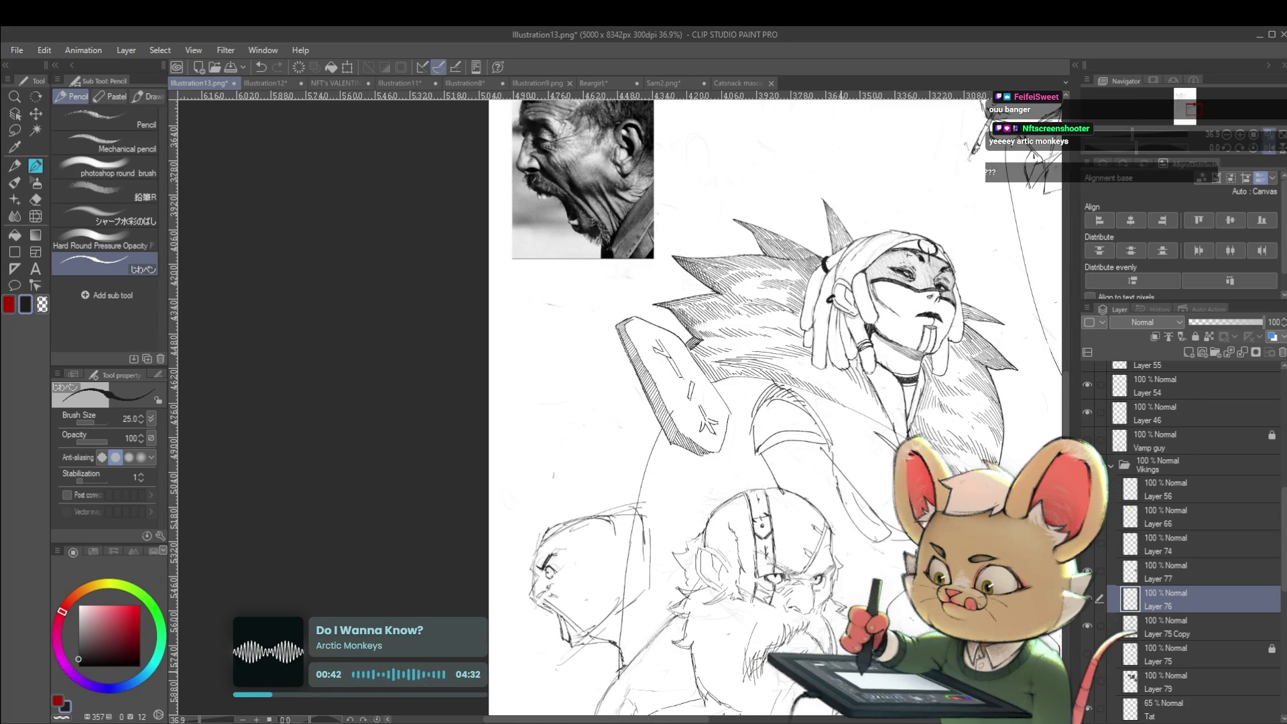
{"action": "left_click", "coordinate": [1276, 151]}
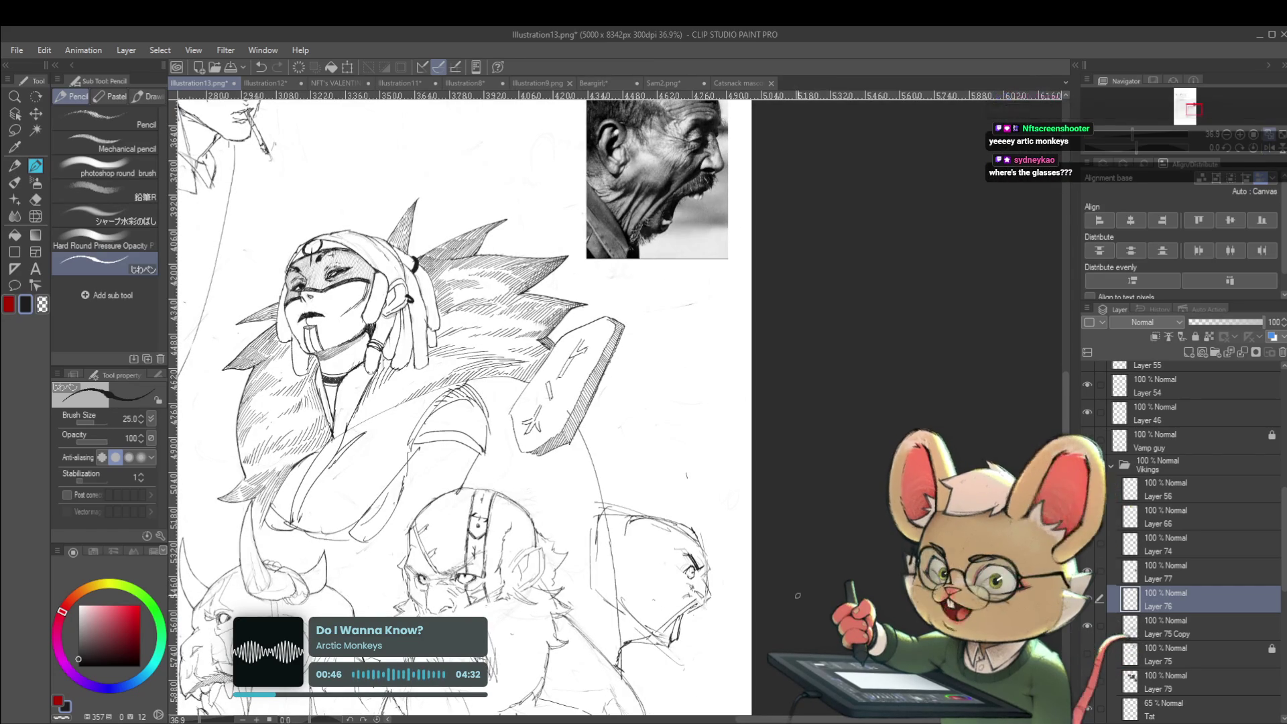
{"action": "scroll", "coordinate": [797, 595], "scroll_direction": "up", "scroll_amount": 3}
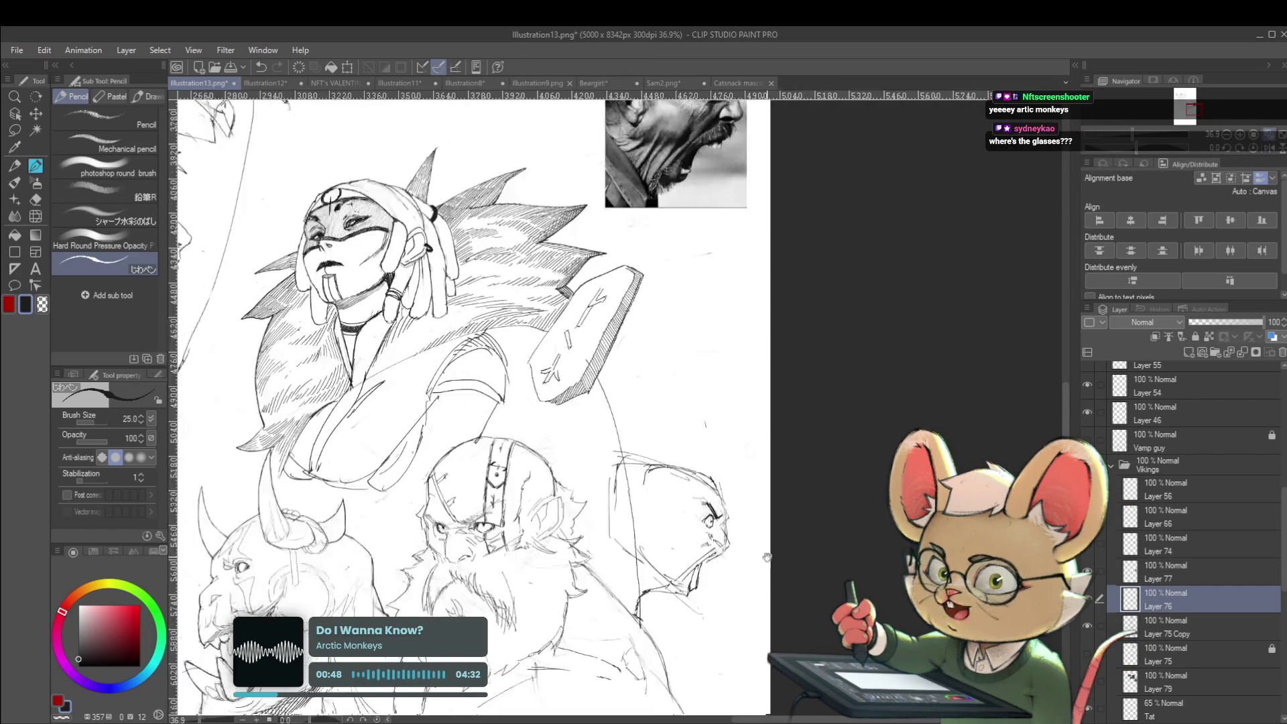
{"action": "scroll", "coordinate": [789, 451], "scroll_direction": "down", "scroll_amount": 4}
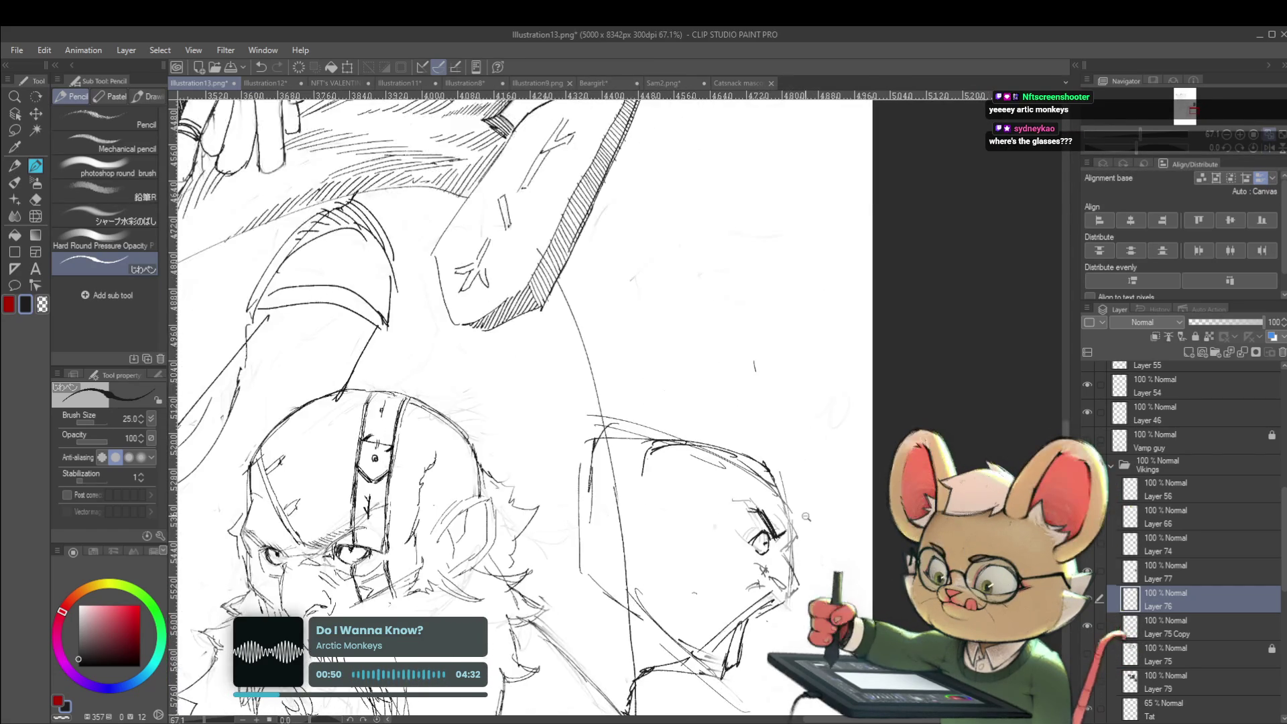
{"action": "scroll", "coordinate": [797, 506], "scroll_direction": "up", "scroll_amount": 2}
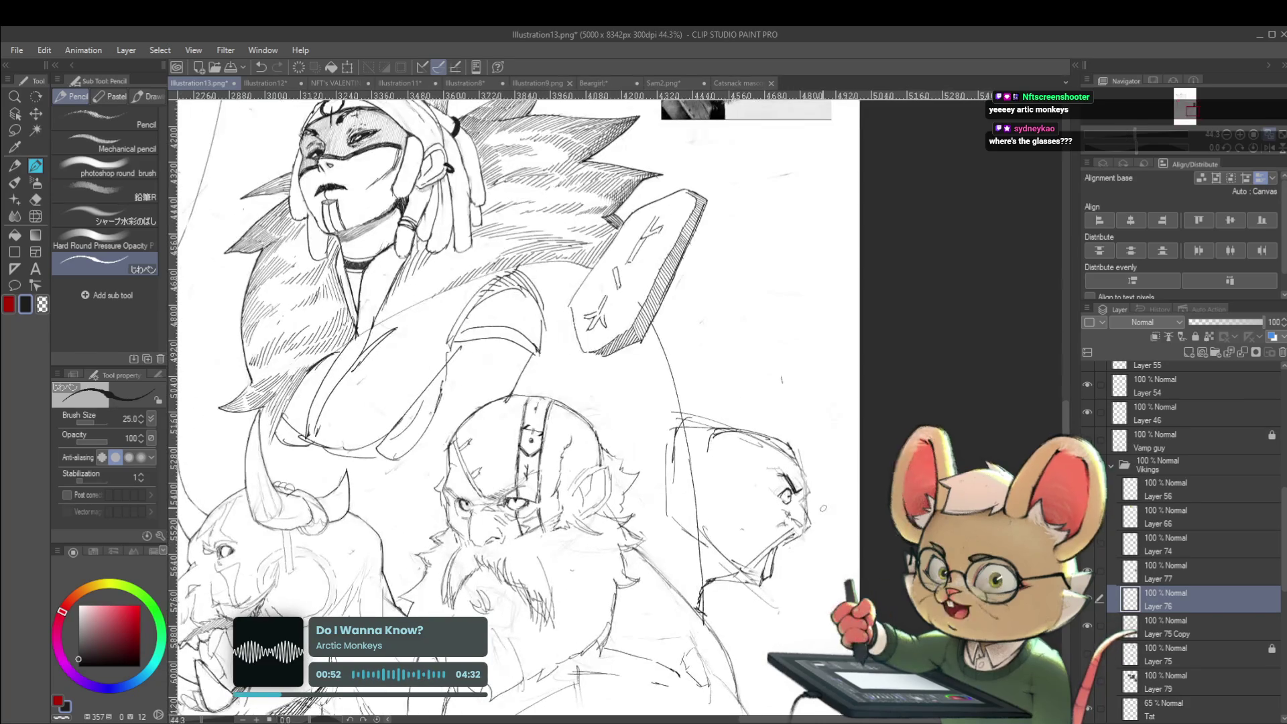
{"action": "scroll", "coordinate": [813, 530], "scroll_direction": "up", "scroll_amount": 2}
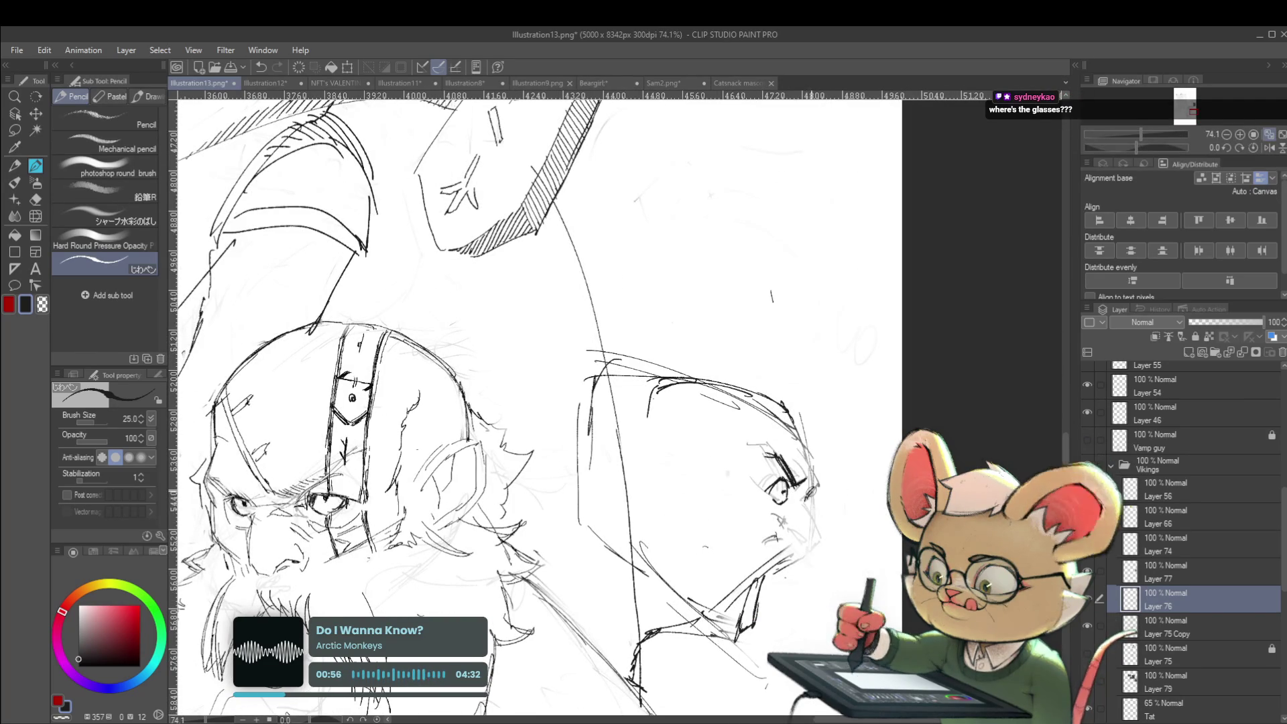
{"action": "scroll", "coordinate": [807, 495], "scroll_direction": "down", "scroll_amount": 3}
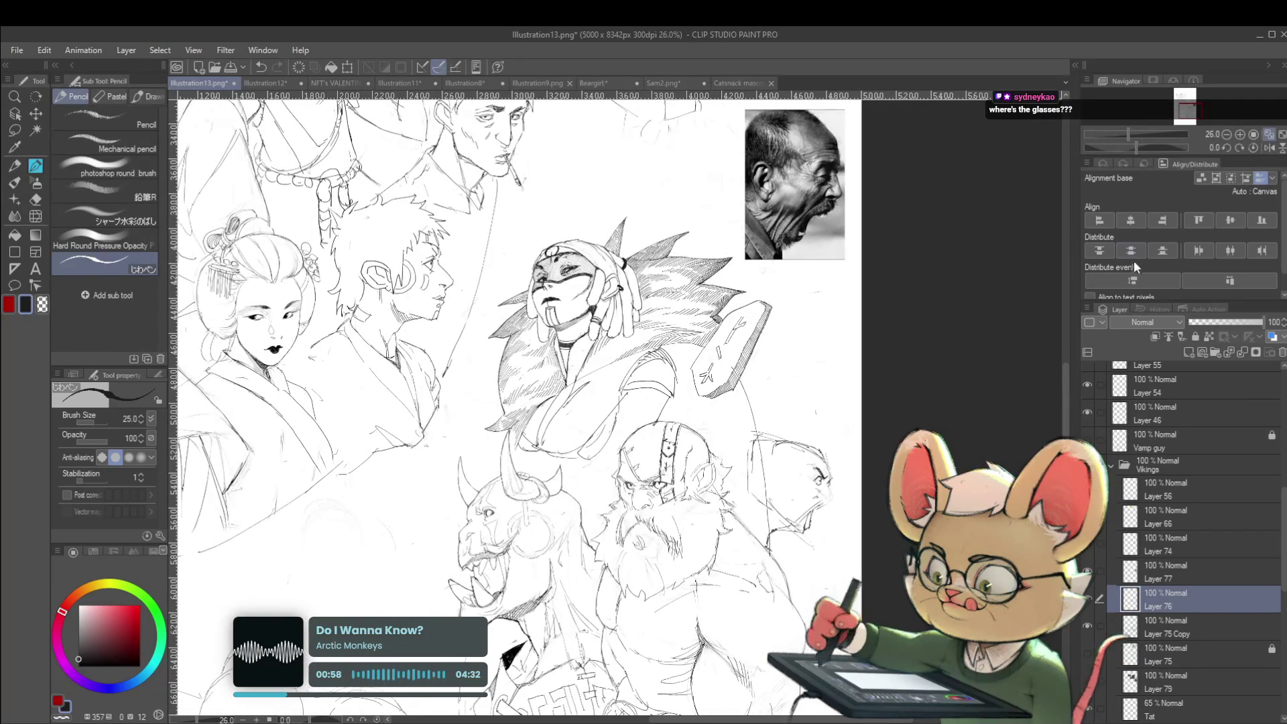
Step: Sketch the screaming figure's forehead and brow, and add a mark near the nose
{"action": "left_click", "coordinate": [1268, 148]}
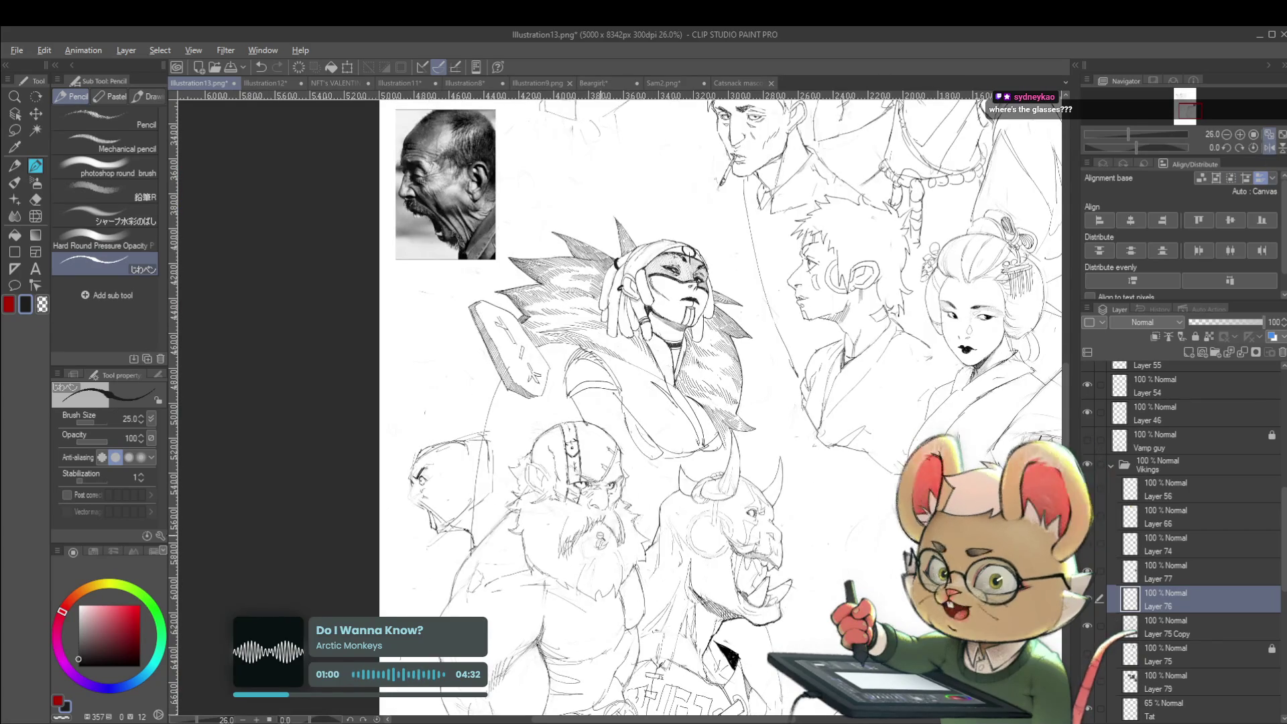
{"action": "scroll", "coordinate": [574, 385], "scroll_direction": "up", "scroll_amount": 2}
{"action": "scroll", "coordinate": [574, 386], "scroll_direction": "up", "scroll_amount": 2}
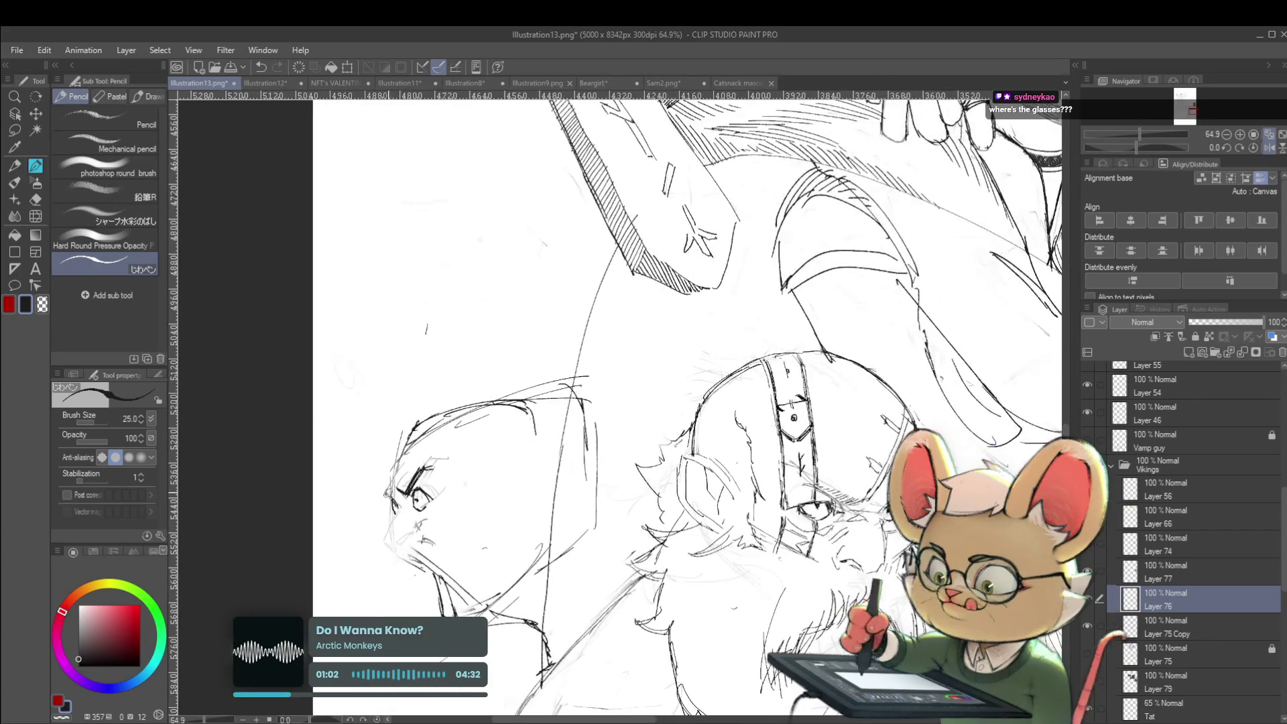
{"action": "mouse_move", "coordinate": [404, 460]}
{"action": "left_mouse_down"}
{"action": "mouse_move", "coordinate": [384, 492]}
{"action": "mouse_move", "coordinate": [400, 464]}
{"action": "left_mouse_up"}
{"action": "scroll", "coordinate": [447, 437], "scroll_direction": "down", "scroll_amount": 3}
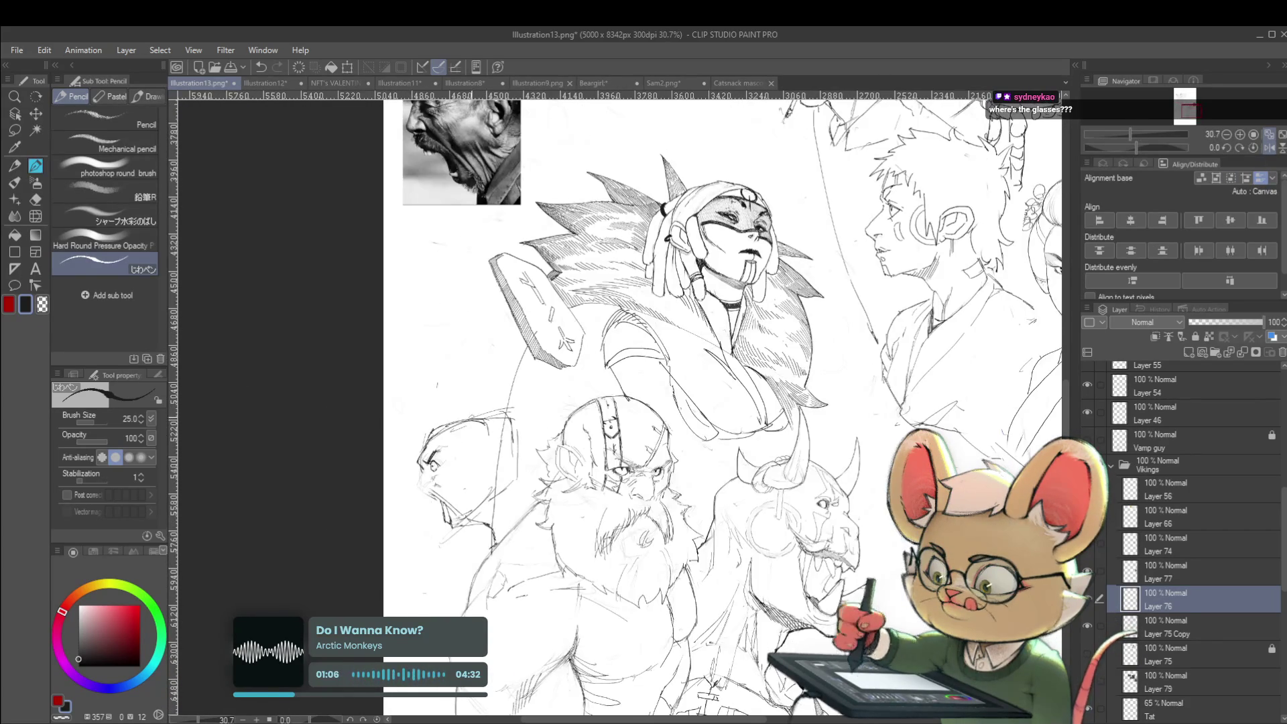
{"action": "scroll", "coordinate": [440, 482], "scroll_direction": "up", "scroll_amount": 4}
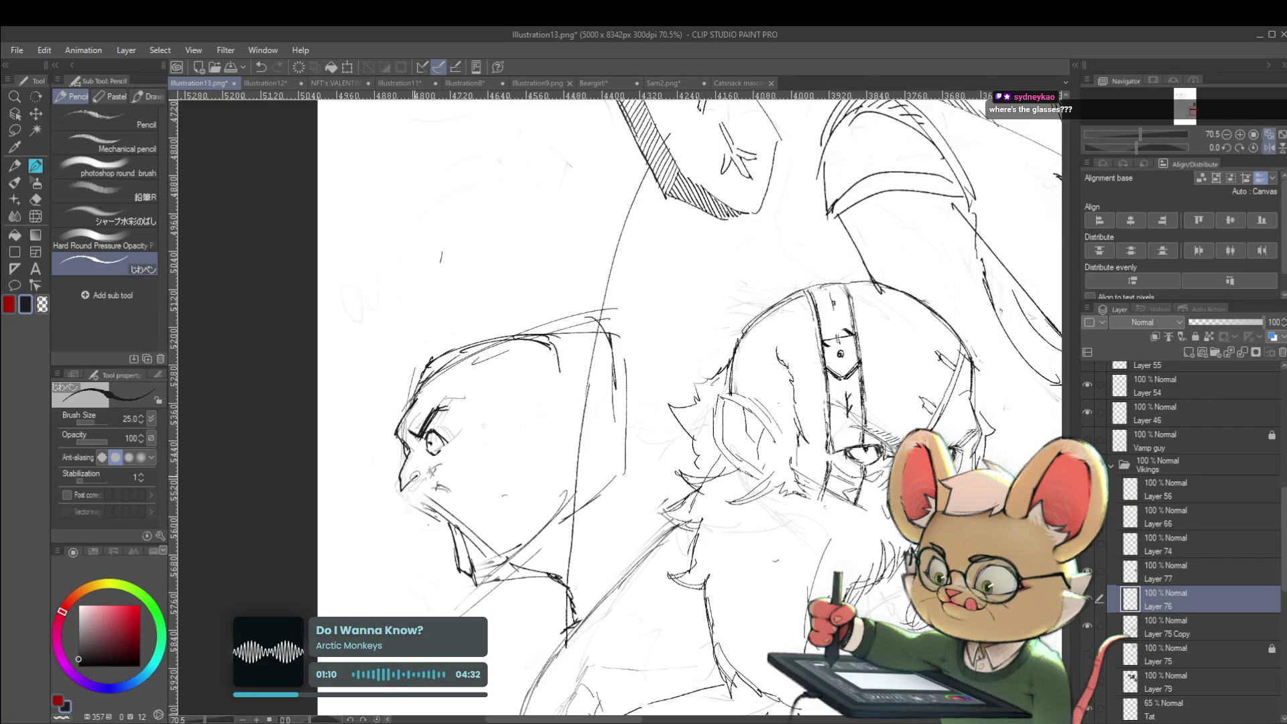
{"action": "left_click_drag", "start_coordinate": [416, 477], "coordinate": [406, 488]}
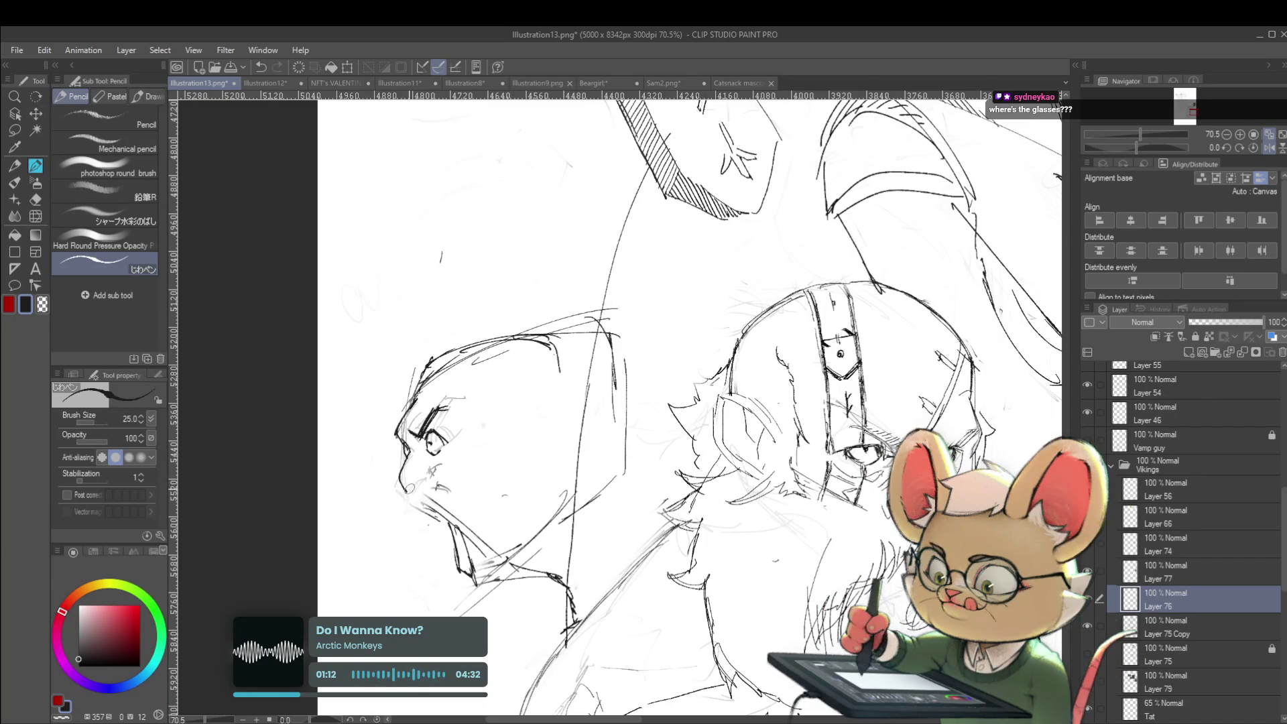
{"action": "scroll", "coordinate": [427, 461], "scroll_direction": "down", "scroll_amount": 5}
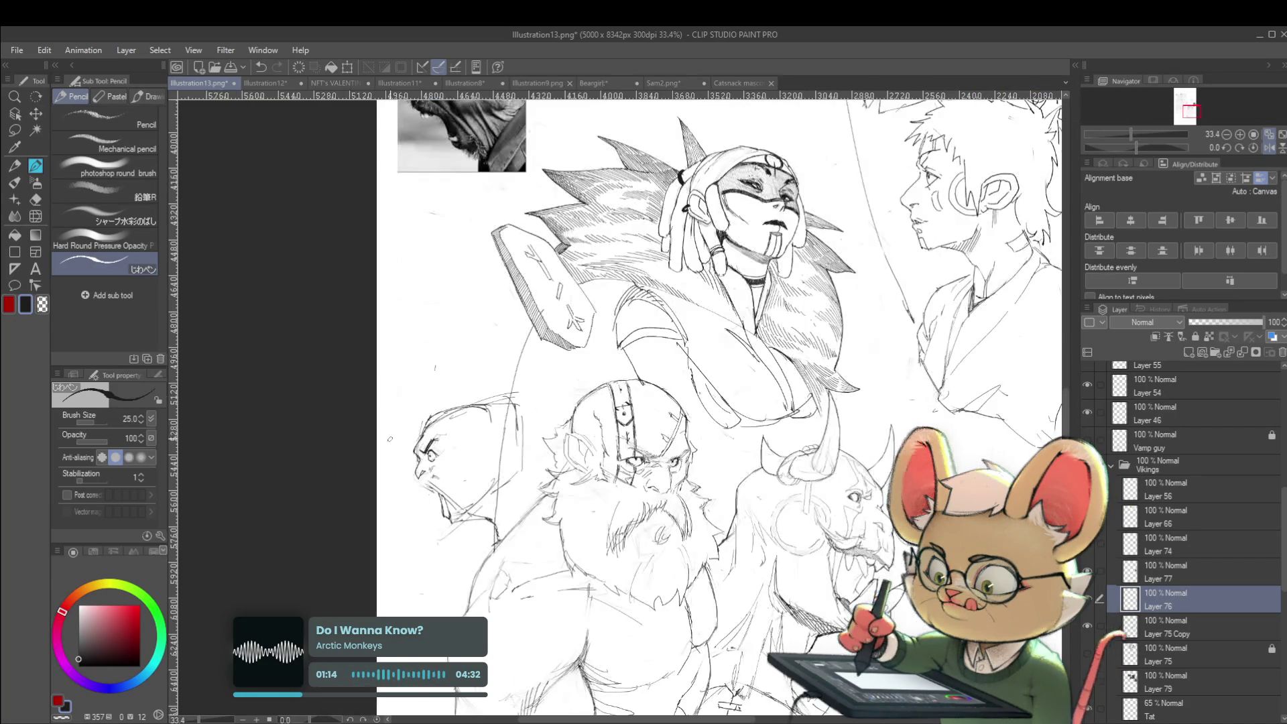
{"action": "scroll", "coordinate": [414, 479], "scroll_direction": "up", "scroll_amount": 5}
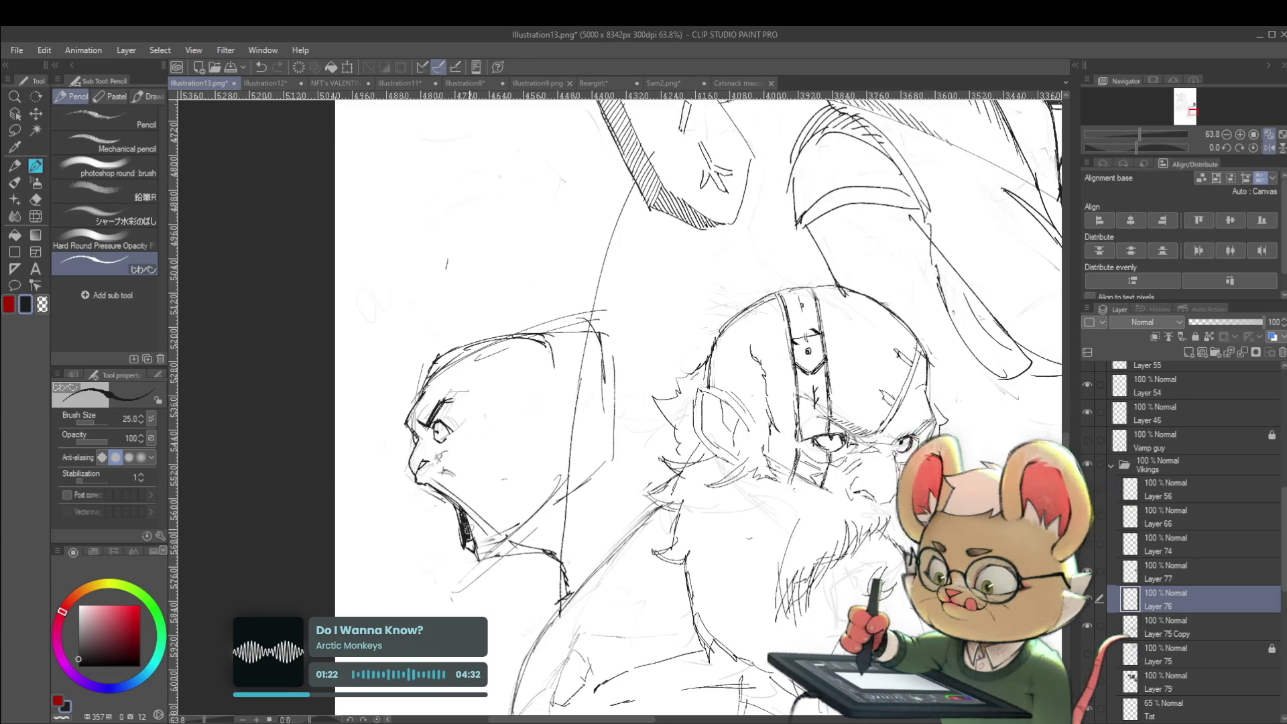
{"action": "scroll", "coordinate": [435, 460], "scroll_direction": "down", "scroll_amount": 3}
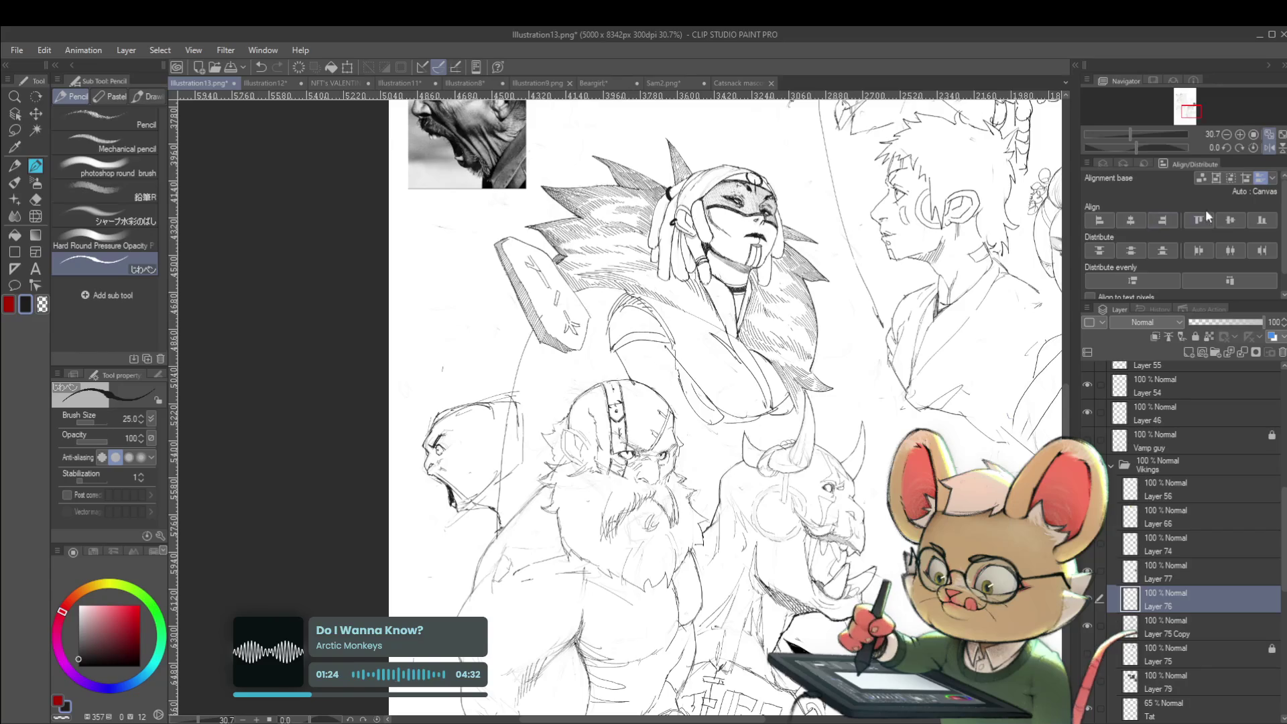
Step: Unmirror, pan to the viking sketches, mirror again, and select the Liquify tool
{"action": "left_click", "coordinate": [1268, 148]}
{"action": "scroll", "coordinate": [741, 469], "scroll_direction": "up", "scroll_amount": 2}
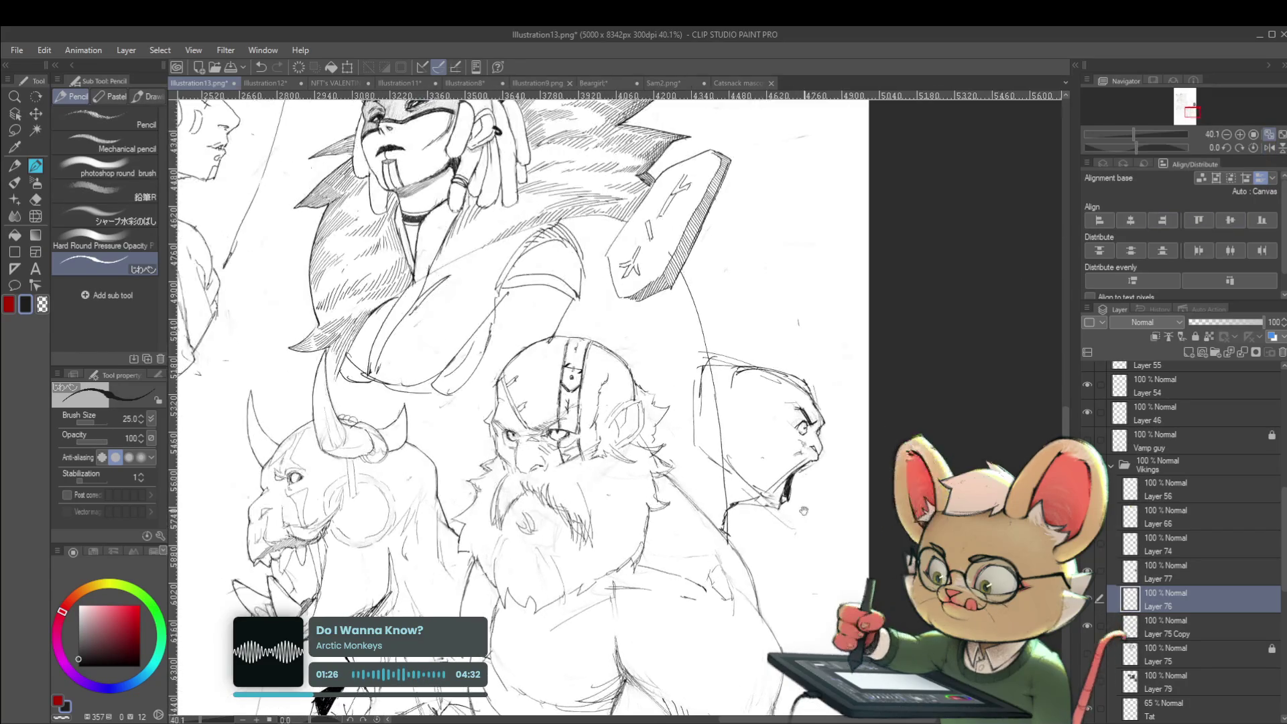
{"action": "mouse_move", "coordinate": [759, 680]}
{"action": "left_mouse_down"}
{"action": "mouse_move", "coordinate": [741, 711]}
{"action": "mouse_move", "coordinate": [743, 683]}
{"action": "left_mouse_up"}
{"action": "left_click_drag", "start_coordinate": [670, 469], "coordinate": [664, 557]}
{"action": "left_click_drag", "start_coordinate": [715, 340], "coordinate": [774, 152]}
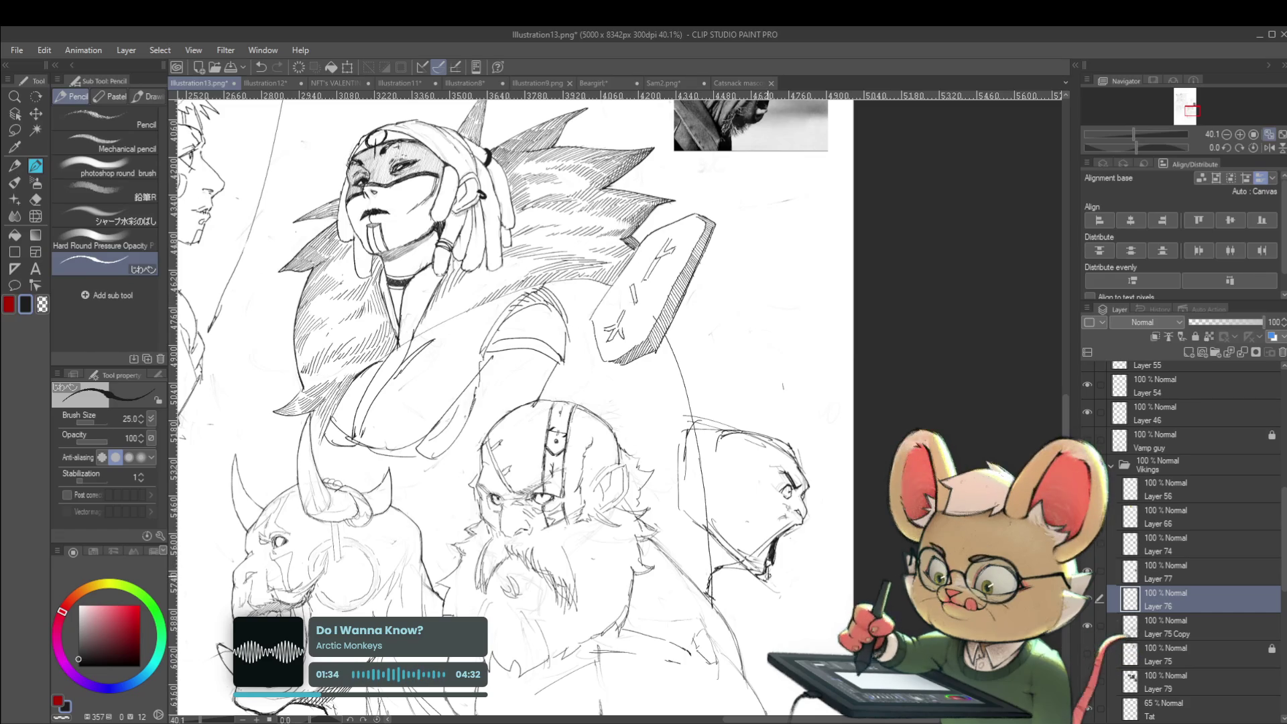
{"action": "left_click", "coordinate": [1269, 148]}
{"action": "scroll", "coordinate": [615, 403], "scroll_direction": "down", "scroll_amount": 5}
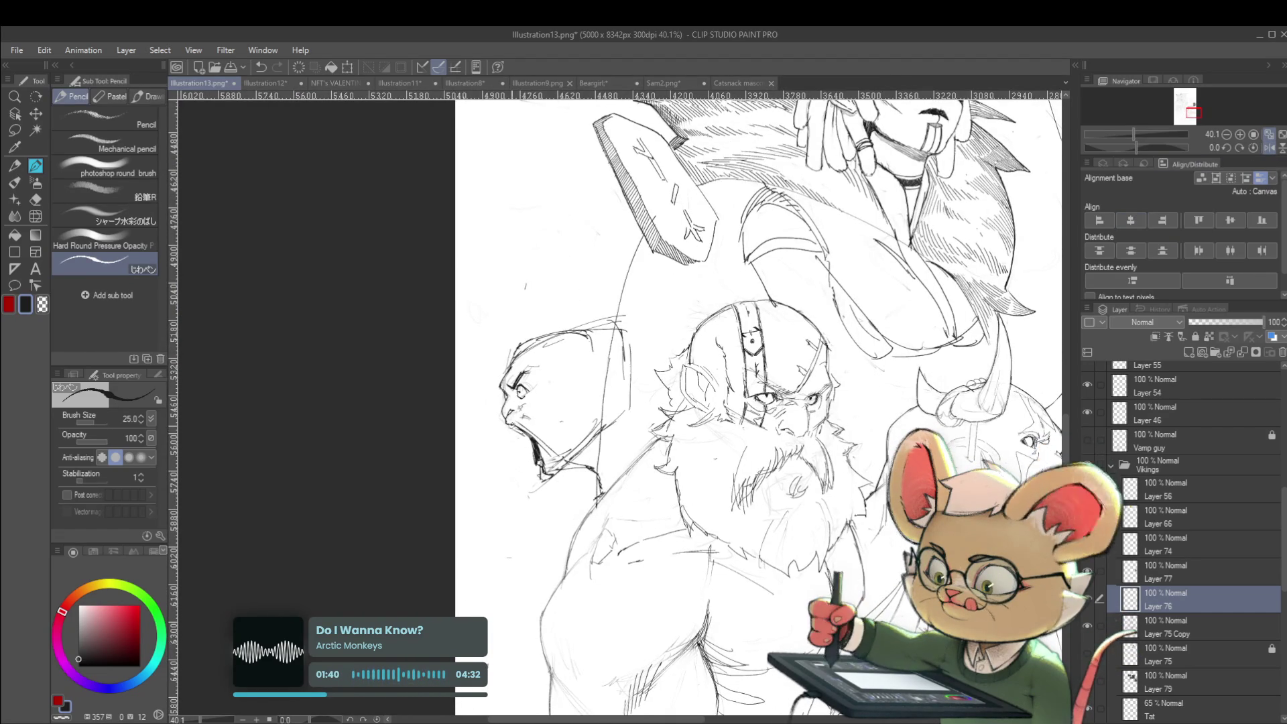
{"action": "scroll", "coordinate": [569, 426], "scroll_direction": "down", "scroll_amount": 3}
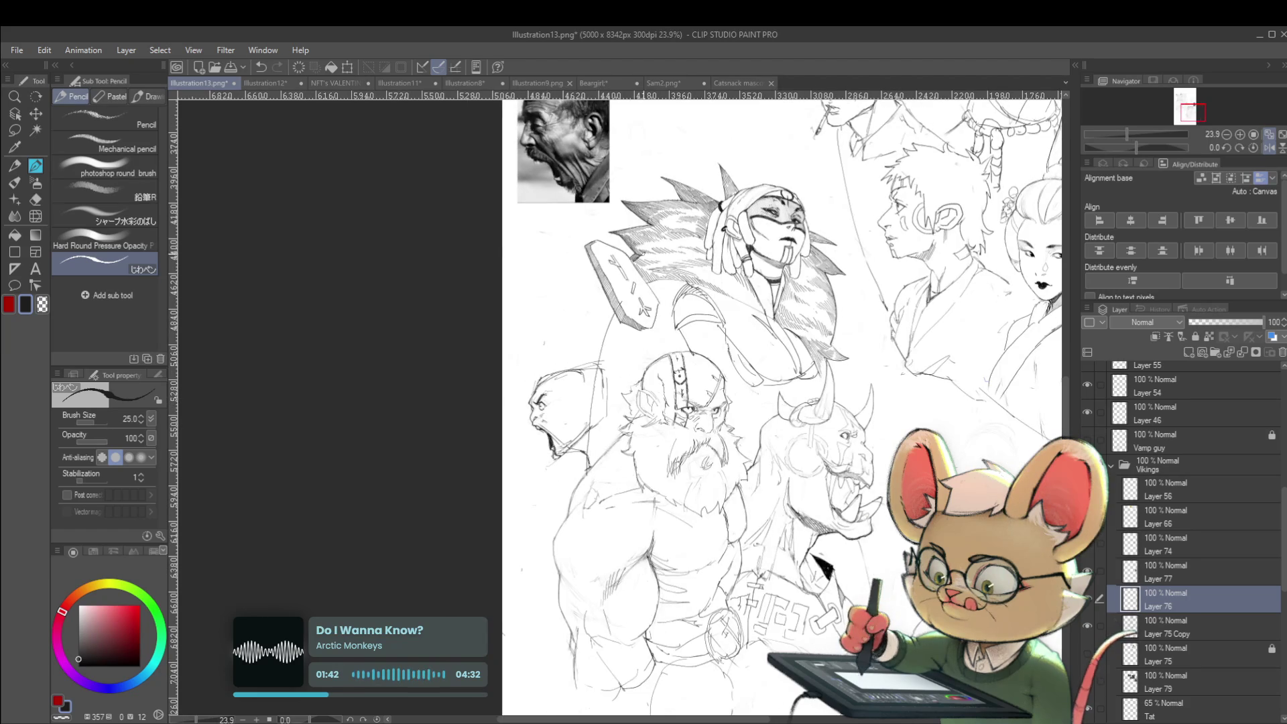
{"action": "scroll", "coordinate": [556, 429], "scroll_direction": "up", "scroll_amount": 3}
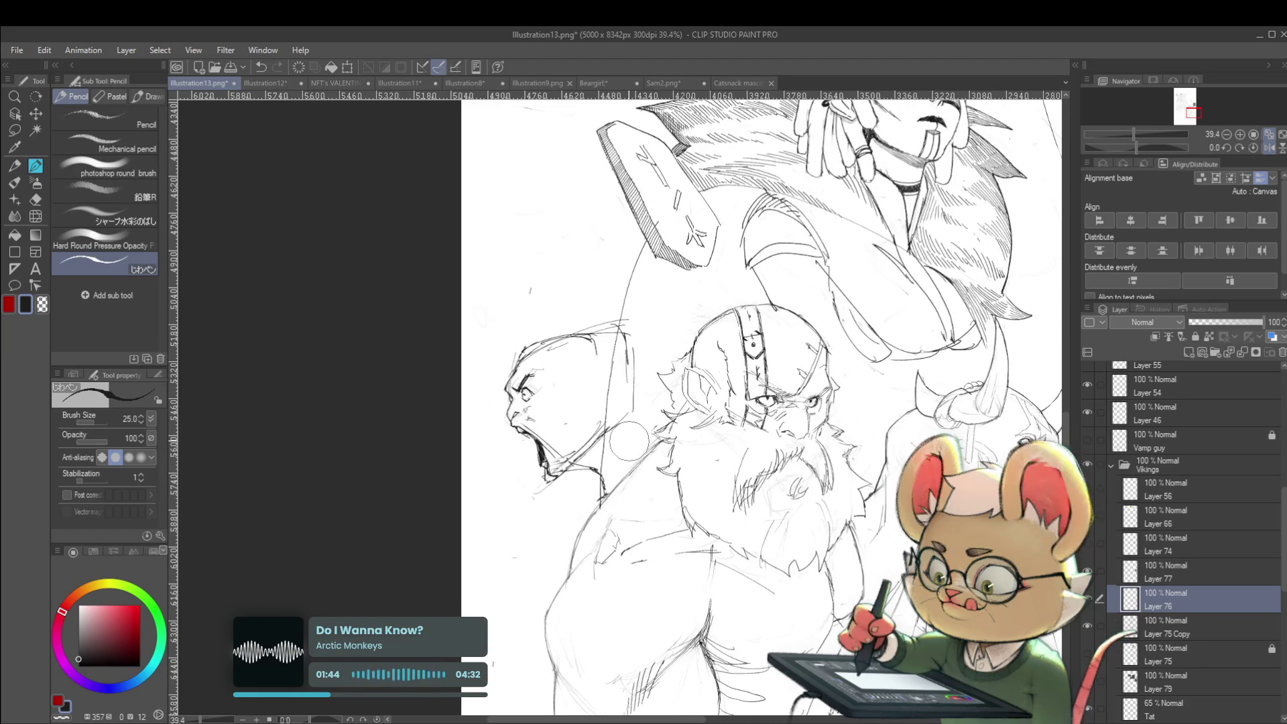
{"action": "left_click", "coordinate": [35, 216]}
Step: Enlarge the Liquify brush to 250, push the jaw lines slightly left, then unmirror the view
{"action": "scroll", "coordinate": [569, 480], "scroll_direction": "up", "scroll_amount": 1}
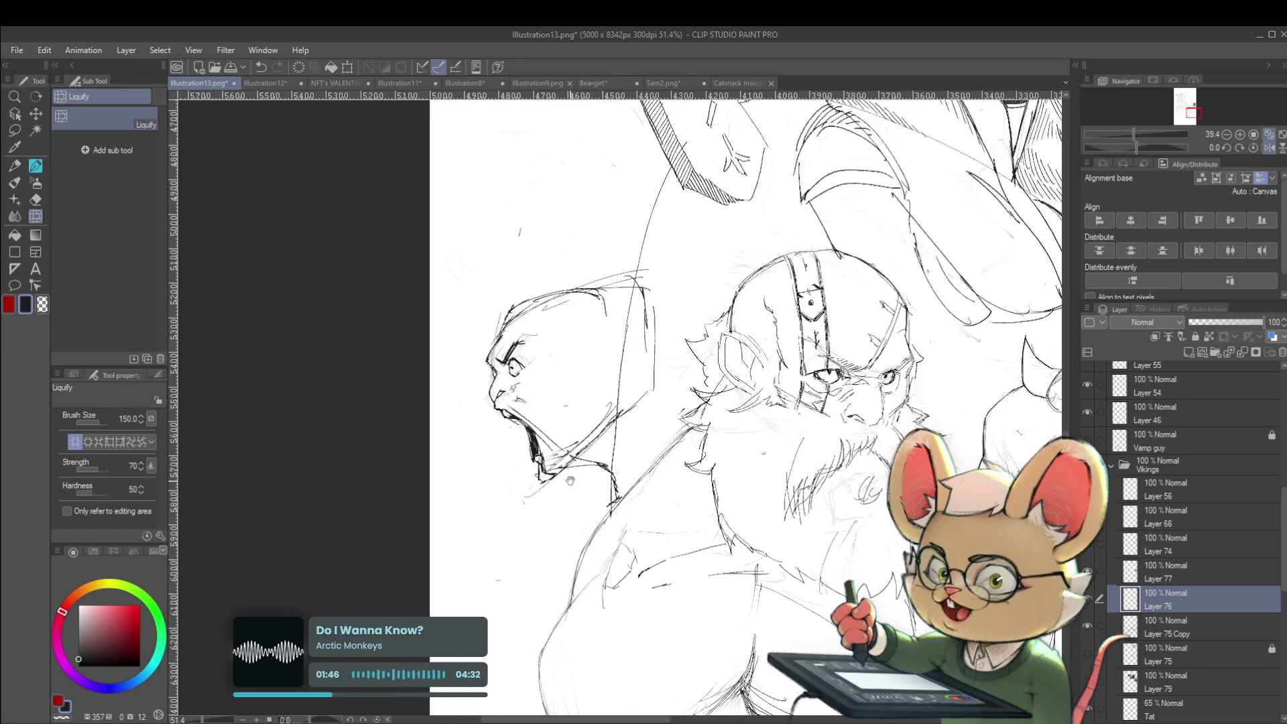
{"action": "key", "text": "bracketright"}
{"action": "mouse_move", "coordinate": [553, 494]}
{"action": "left_mouse_down"}
{"action": "mouse_move", "coordinate": [517, 489]}
{"action": "mouse_move", "coordinate": [548, 432]}
{"action": "mouse_move", "coordinate": [543, 476]}
{"action": "mouse_move", "coordinate": [561, 458]}
{"action": "mouse_move", "coordinate": [538, 477]}
{"action": "left_mouse_up"}
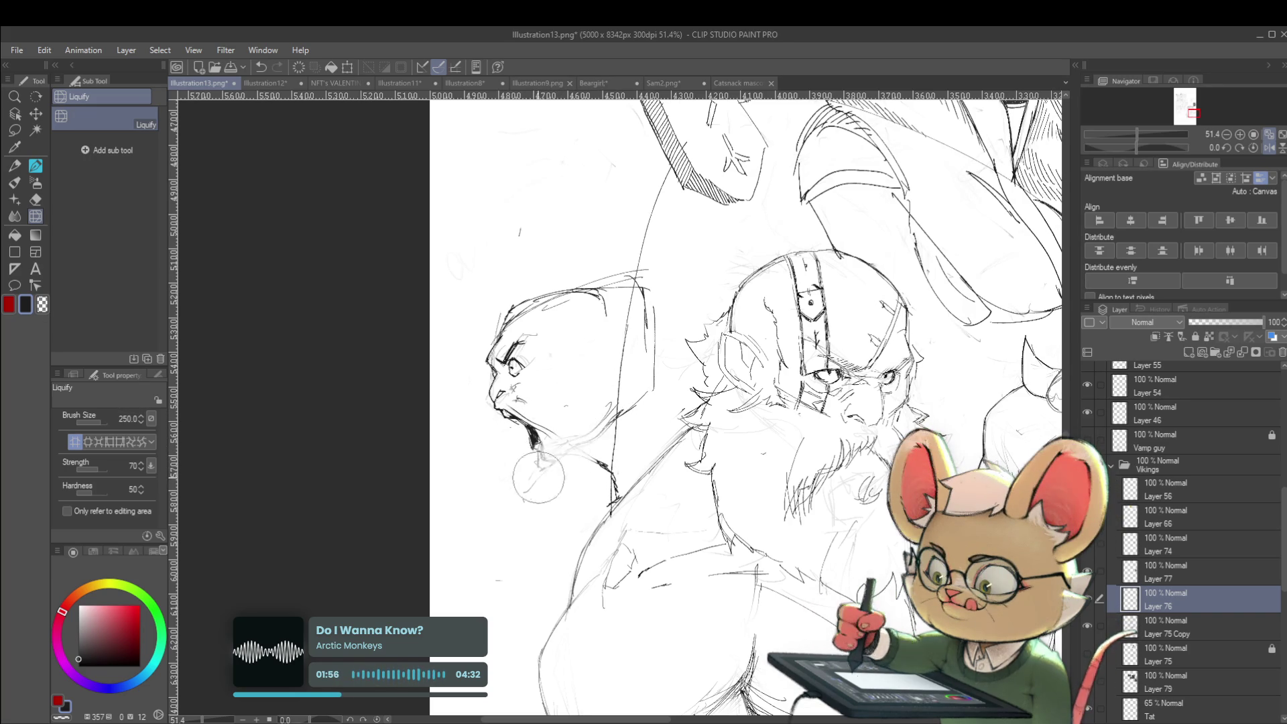
{"action": "key", "text": "h"}
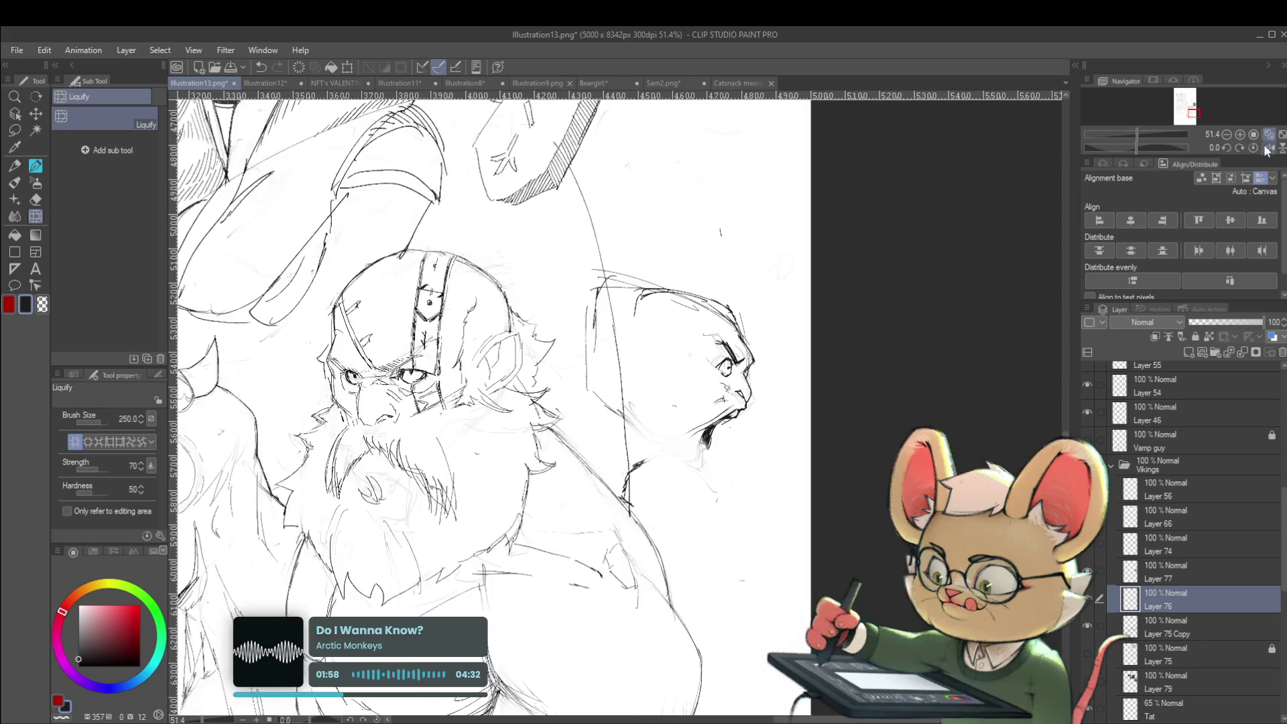
{"action": "scroll", "coordinate": [757, 391], "scroll_direction": "down", "scroll_amount": 2}
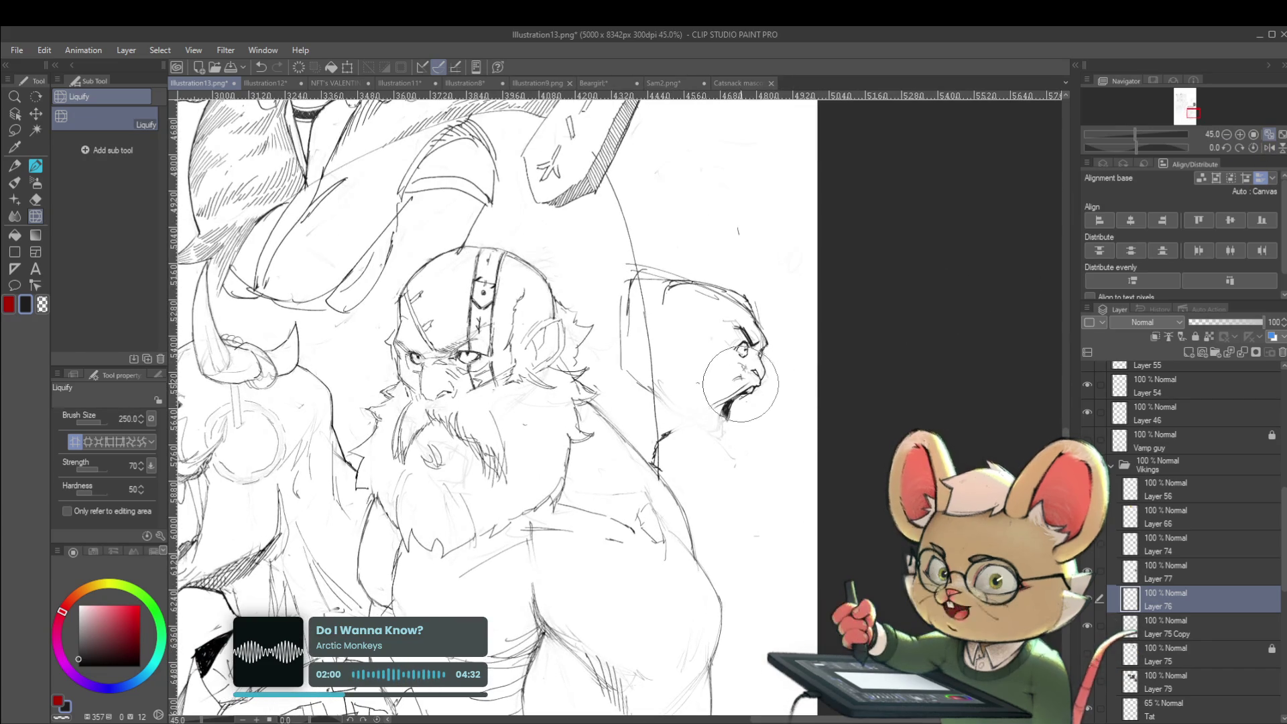
Step: With the pencil, sketch the screaming figure's open mouth and jaw after a mirrored check
{"action": "key", "text": "p"}
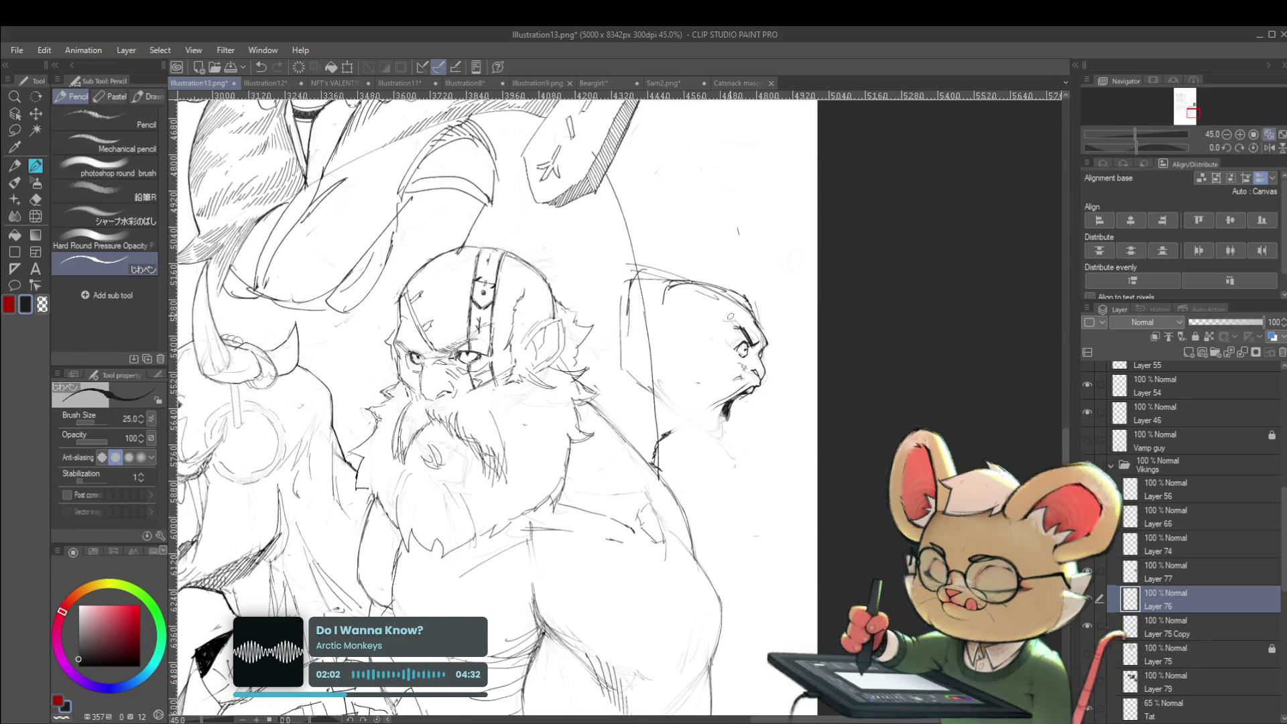
{"action": "scroll", "coordinate": [762, 376], "scroll_direction": "up", "scroll_amount": 3}
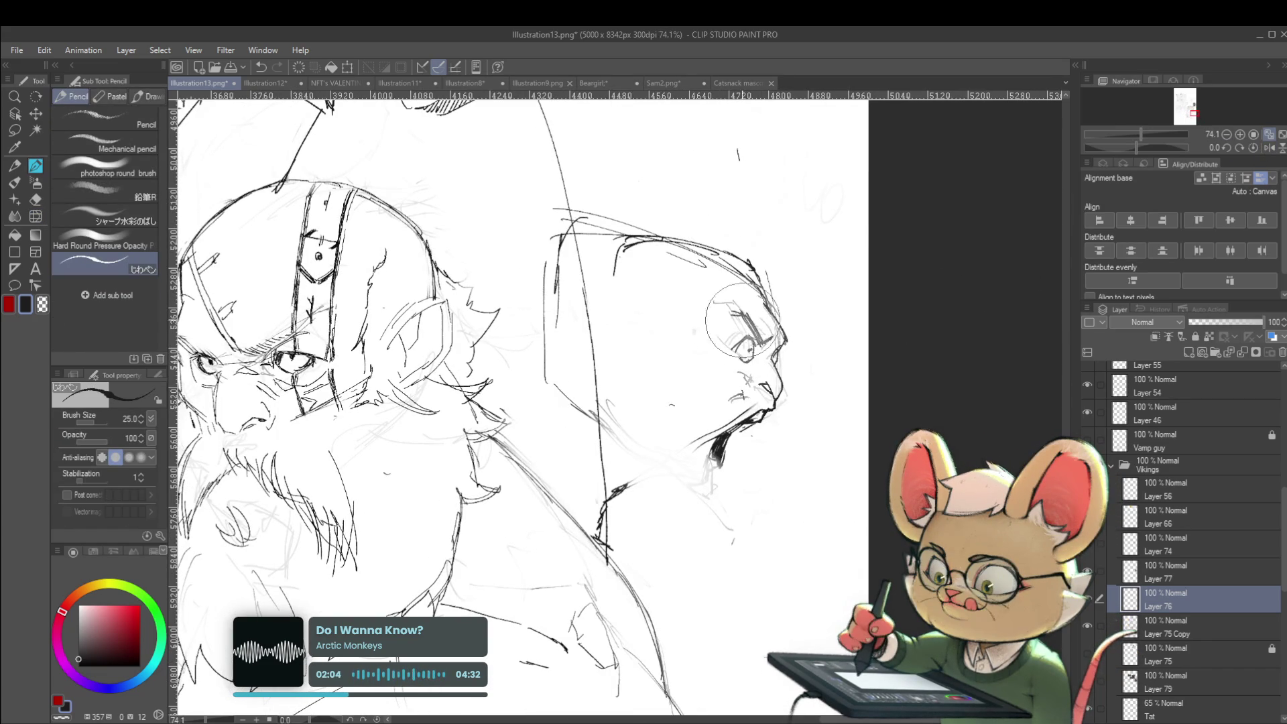
{"action": "left_click", "coordinate": [1267, 149]}
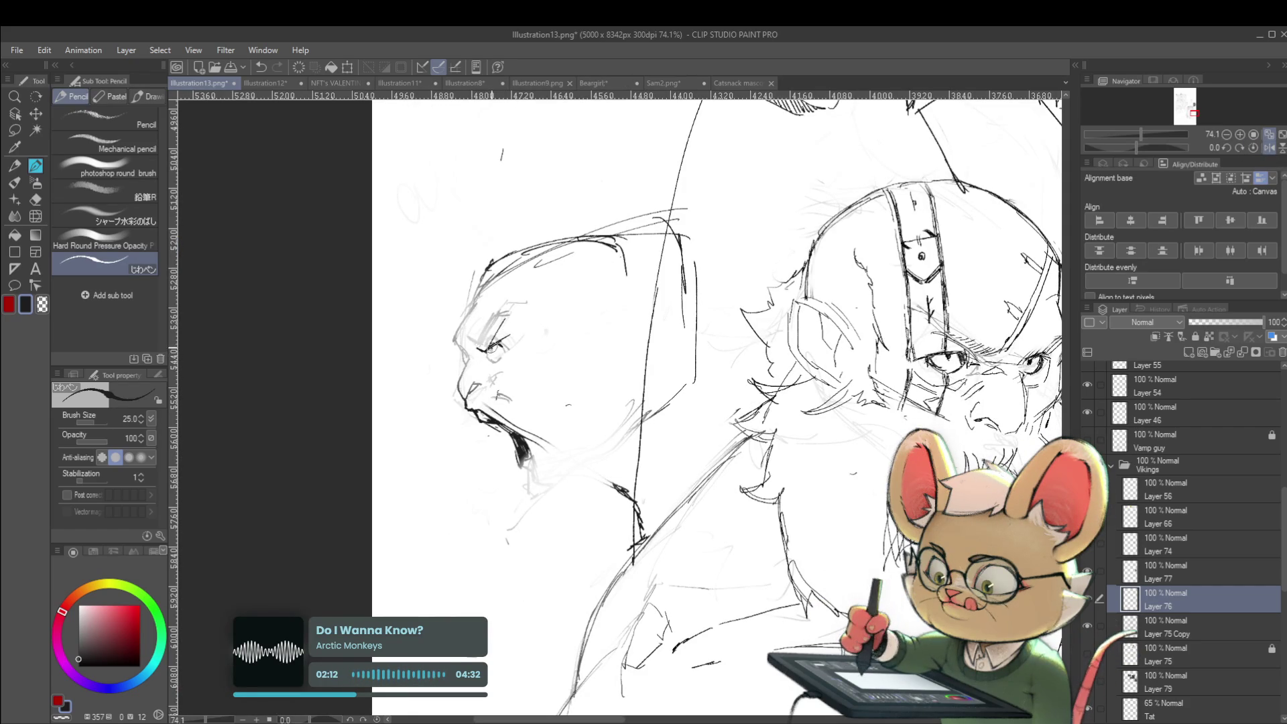
{"action": "scroll", "coordinate": [496, 349], "scroll_direction": "down", "scroll_amount": 4}
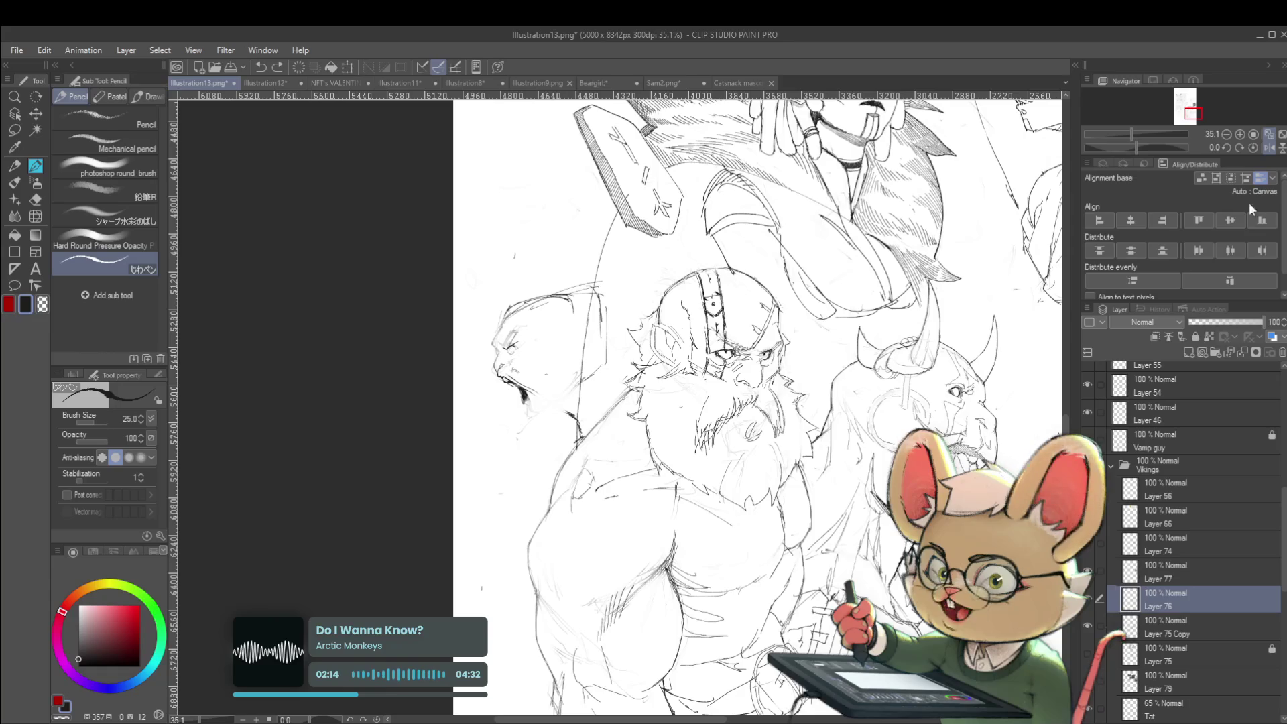
{"action": "left_click", "coordinate": [1267, 148]}
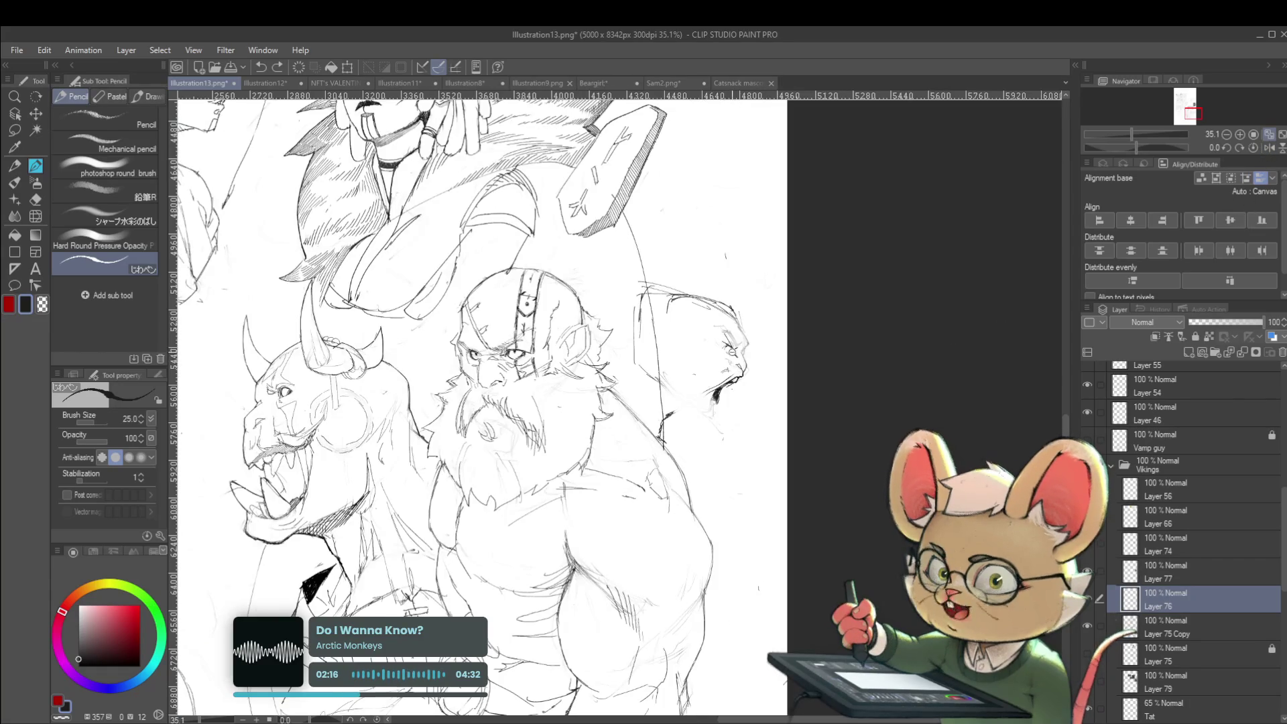
{"action": "scroll", "coordinate": [737, 351], "scroll_direction": "up", "scroll_amount": 5}
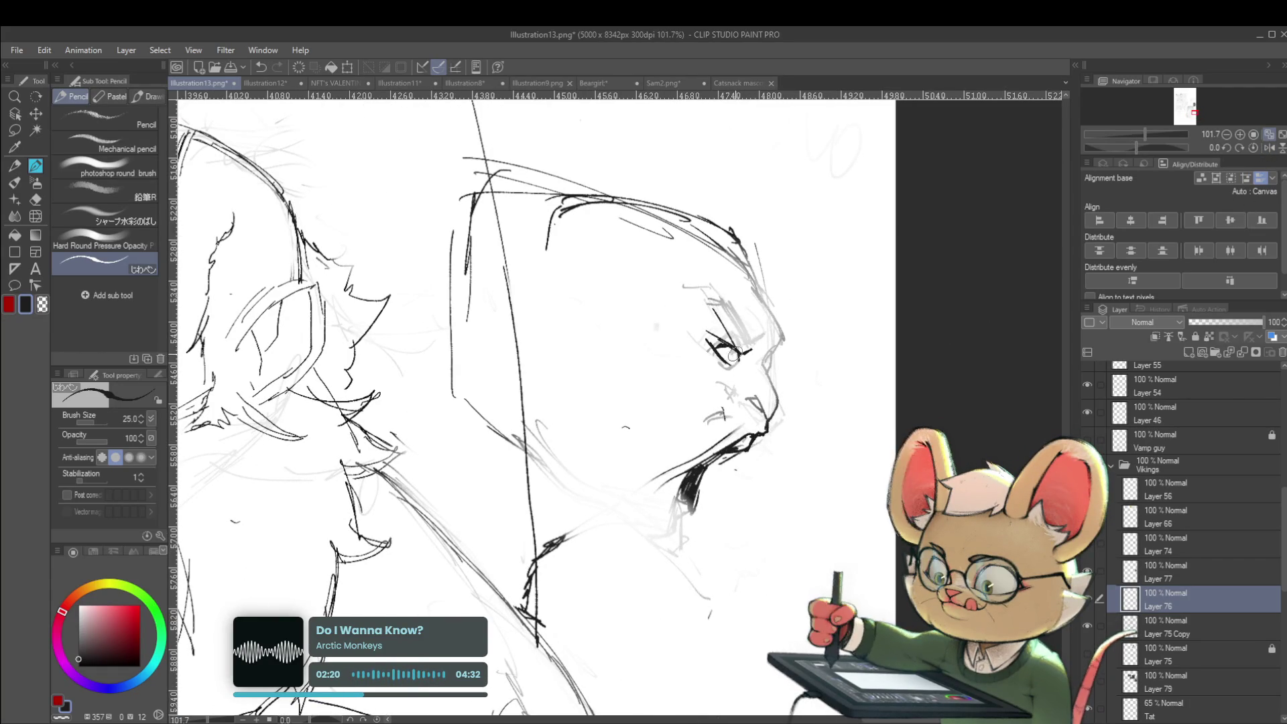
{"action": "scroll", "coordinate": [733, 356], "scroll_direction": "down", "scroll_amount": 3}
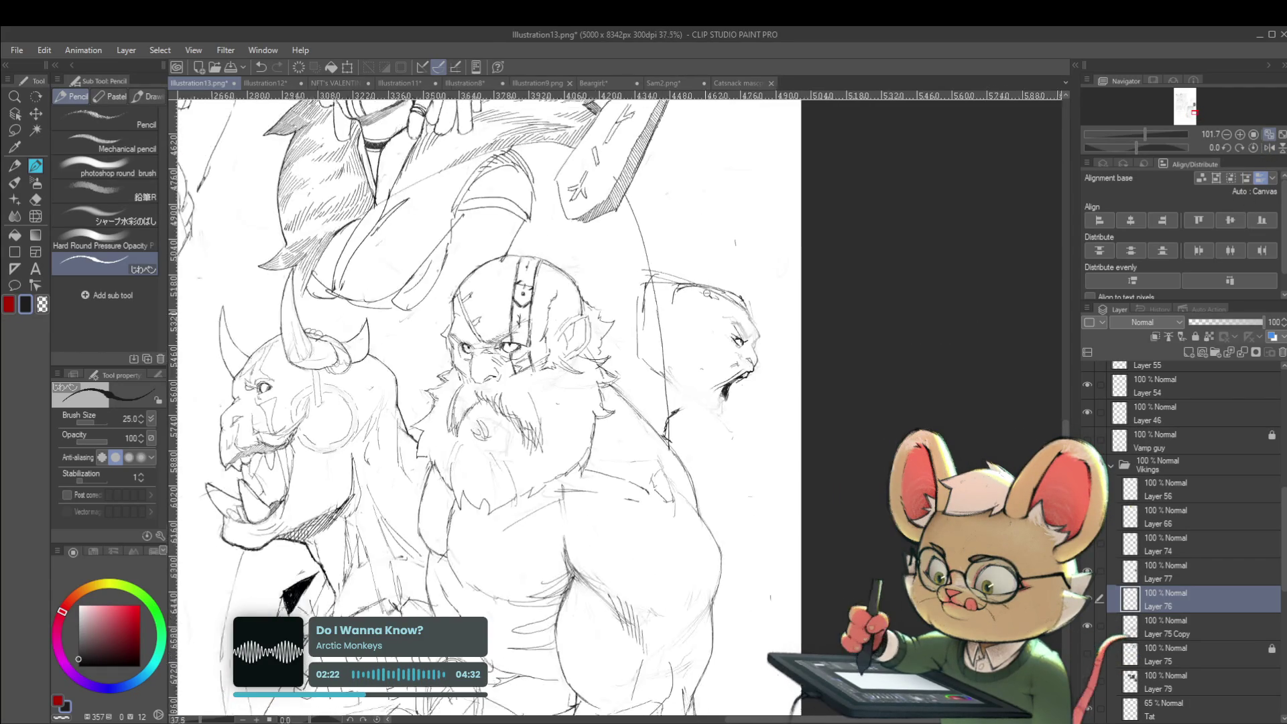
{"action": "scroll", "coordinate": [734, 348], "scroll_direction": "up", "scroll_amount": 1}
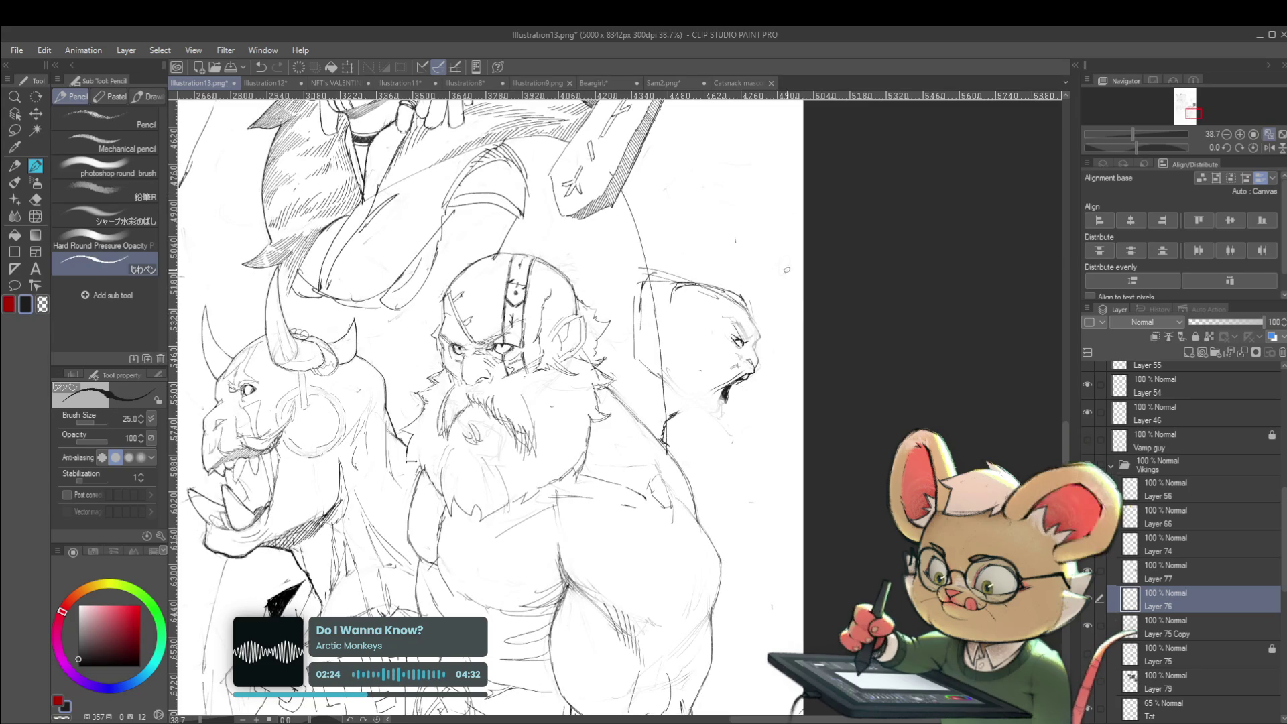
{"action": "scroll", "coordinate": [773, 443], "scroll_direction": "up", "scroll_amount": 2}
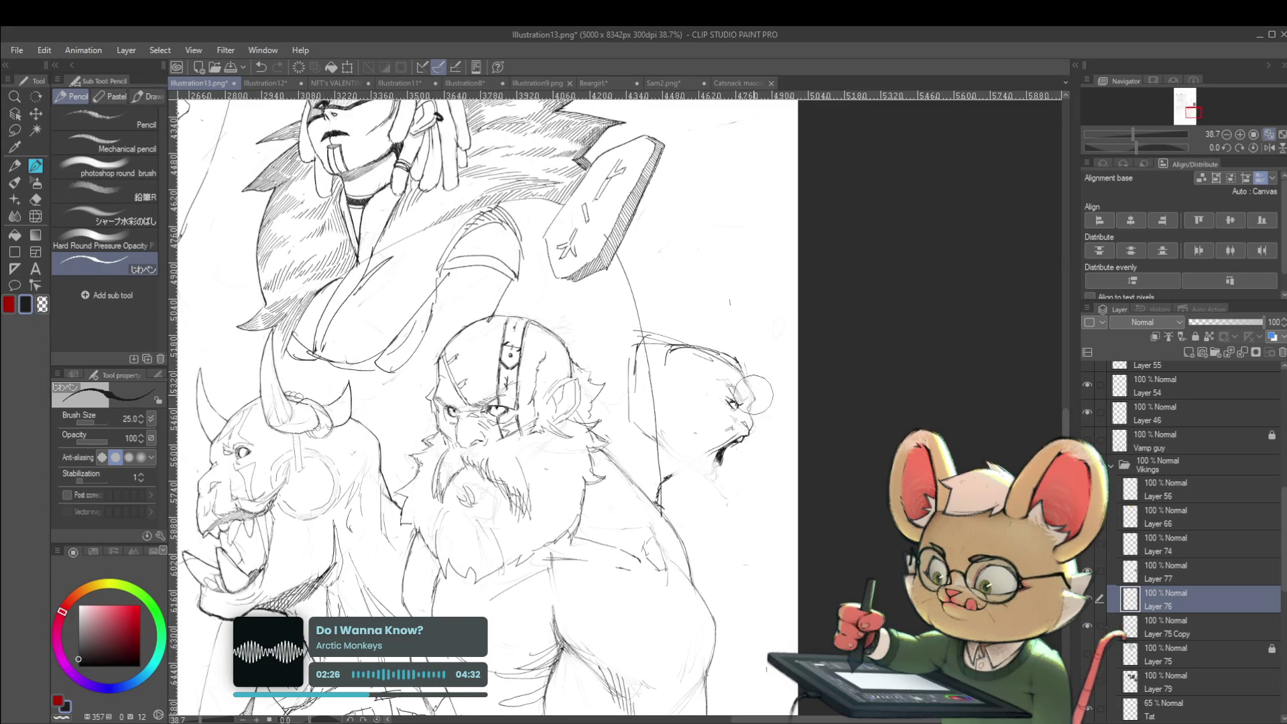
{"action": "scroll", "coordinate": [743, 411], "scroll_direction": "up", "scroll_amount": 3}
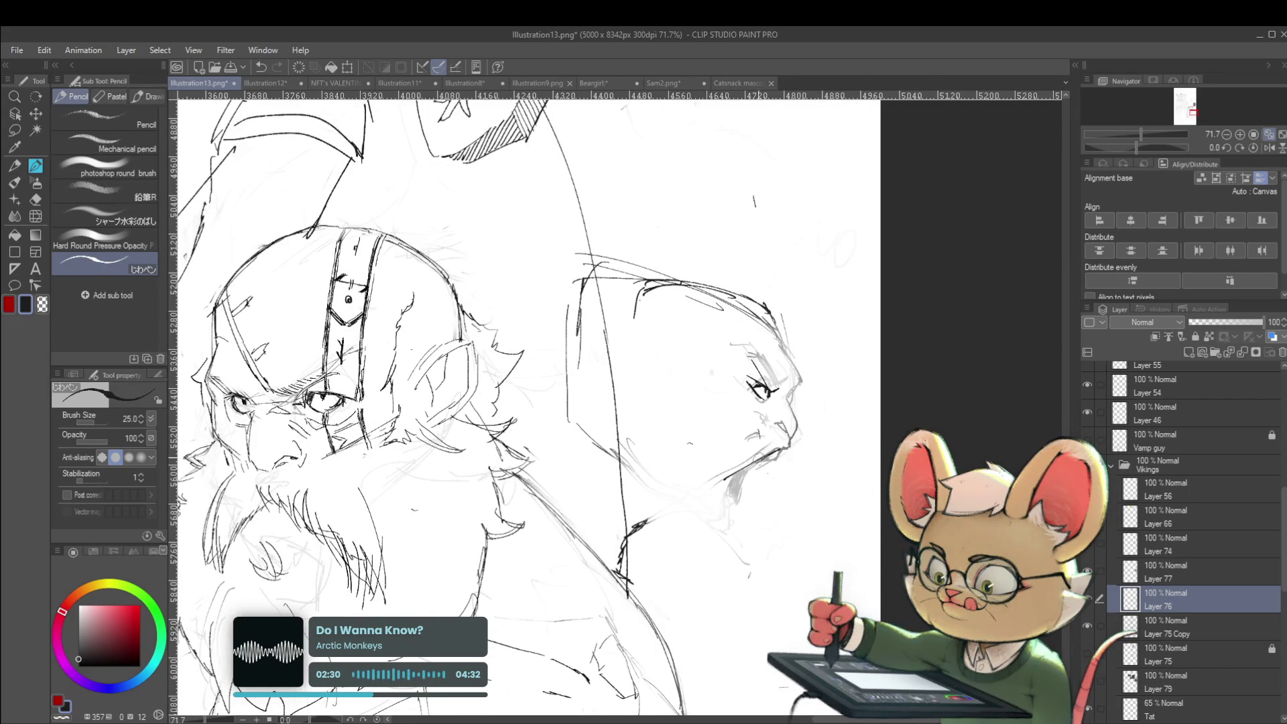
{"action": "mouse_move", "coordinate": [723, 489]}
{"action": "left_mouse_down"}
{"action": "mouse_move", "coordinate": [721, 503]}
{"action": "mouse_move", "coordinate": [740, 471]}
{"action": "left_mouse_up"}
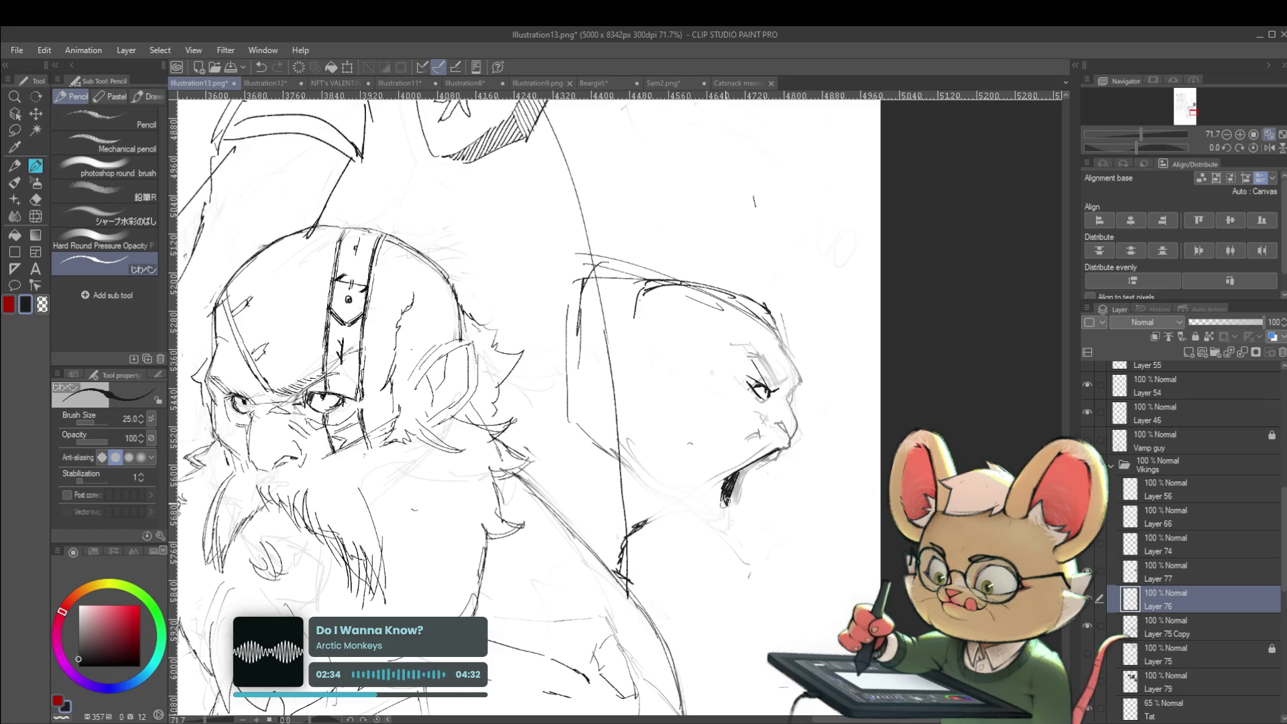
Step: Refine the screaming figure's open mouth while checking it in mirrored view
{"action": "scroll", "coordinate": [764, 469], "scroll_direction": "down", "scroll_amount": 4}
{"action": "left_click", "coordinate": [1267, 149]}
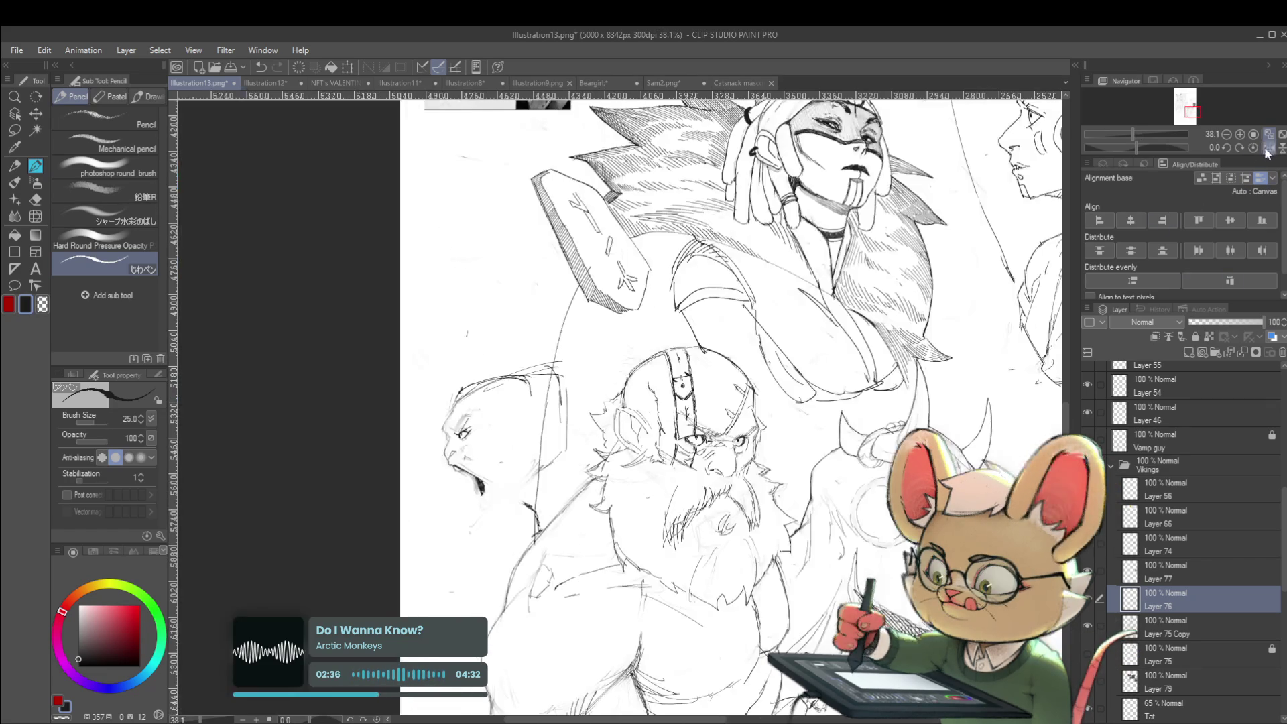
{"action": "scroll", "coordinate": [498, 516], "scroll_direction": "up", "scroll_amount": 2}
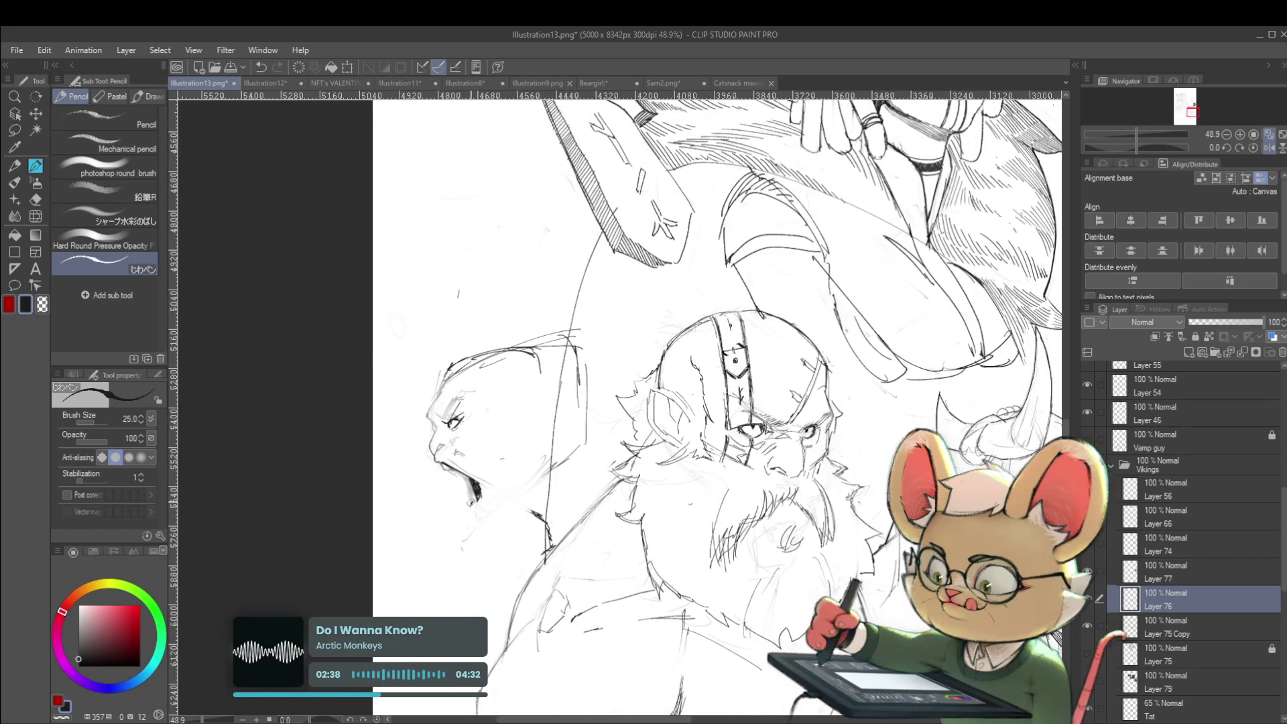
{"action": "mouse_move", "coordinate": [475, 498]}
{"action": "left_mouse_down"}
{"action": "mouse_move", "coordinate": [478, 509]}
{"action": "mouse_move", "coordinate": [490, 499]}
{"action": "left_mouse_up"}
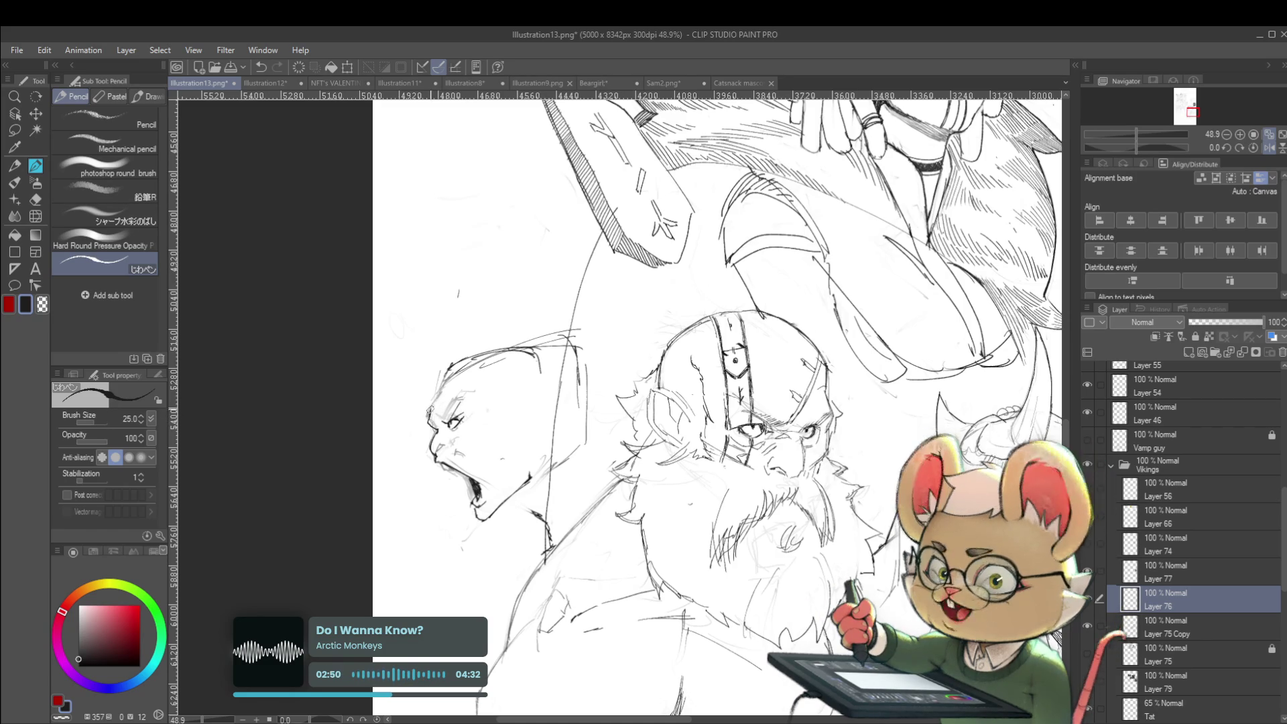
Step: Add a short stroke to the screaming figure's brow after flipping the view to check
{"action": "scroll", "coordinate": [474, 346], "scroll_direction": "down", "scroll_amount": 2}
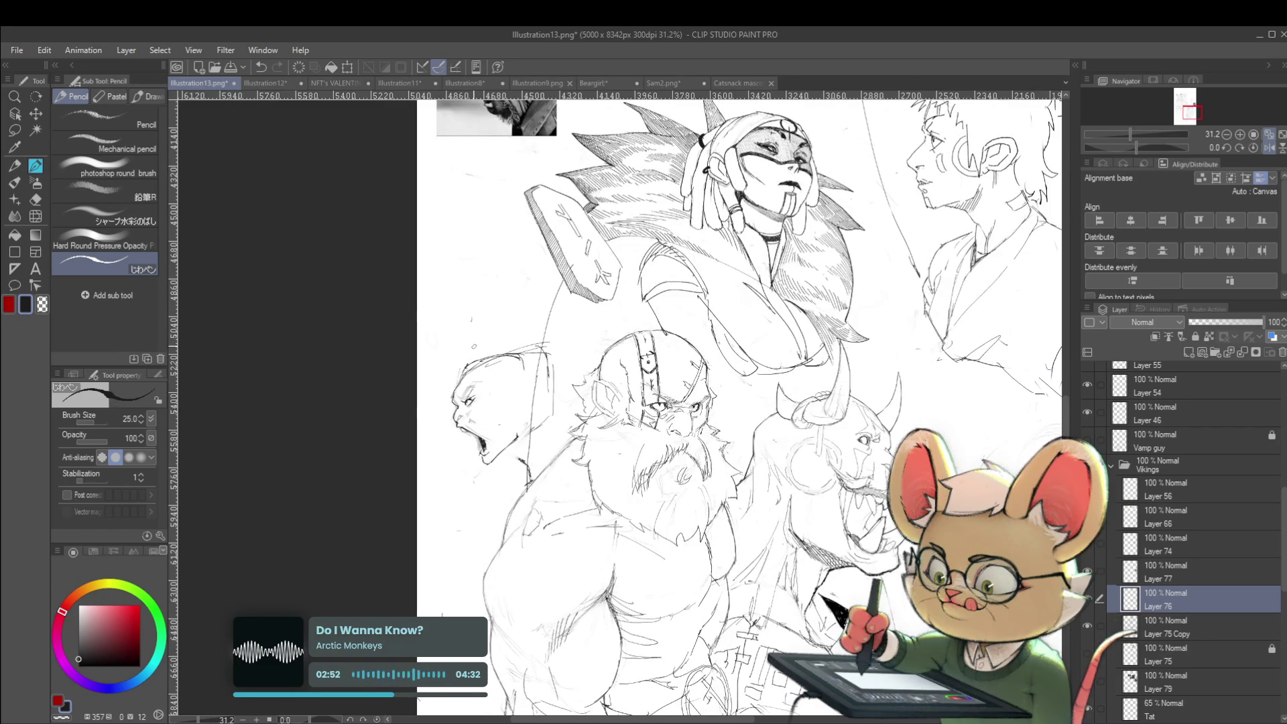
{"action": "key", "text": "h"}
{"action": "scroll", "coordinate": [754, 233], "scroll_direction": "up", "scroll_amount": 3}
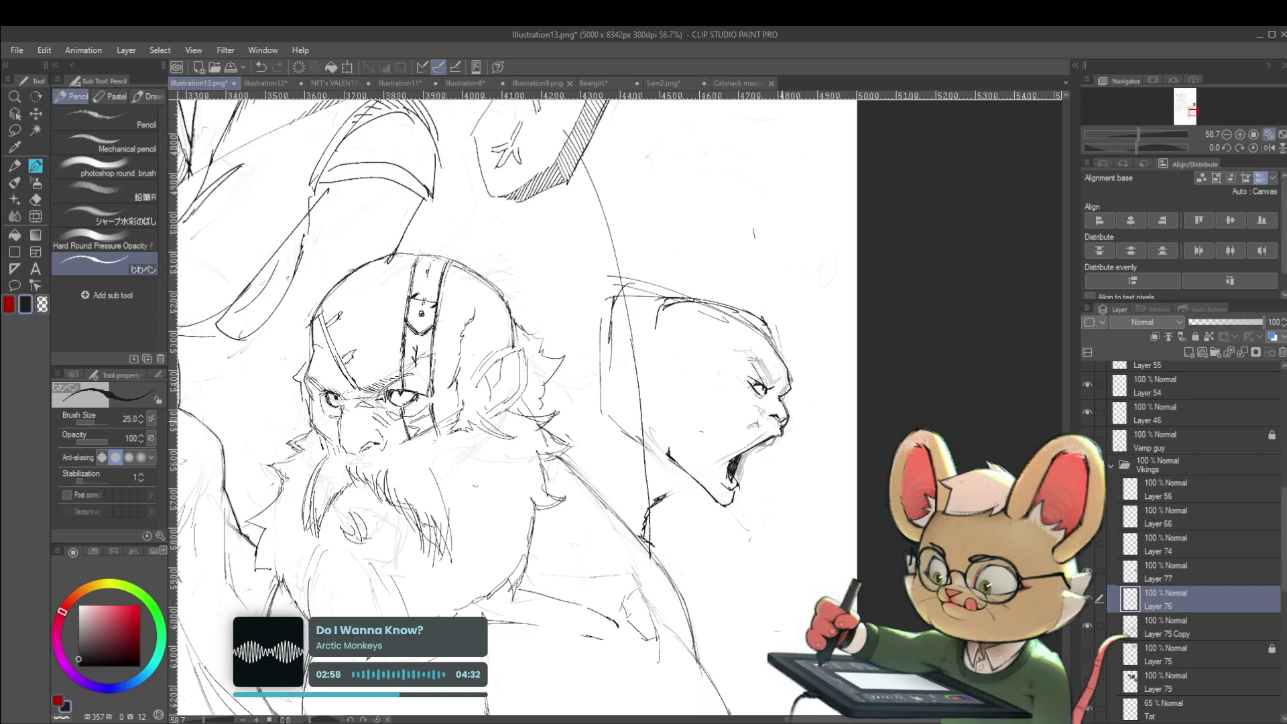
{"action": "scroll", "coordinate": [823, 416], "scroll_direction": "down", "scroll_amount": 2}
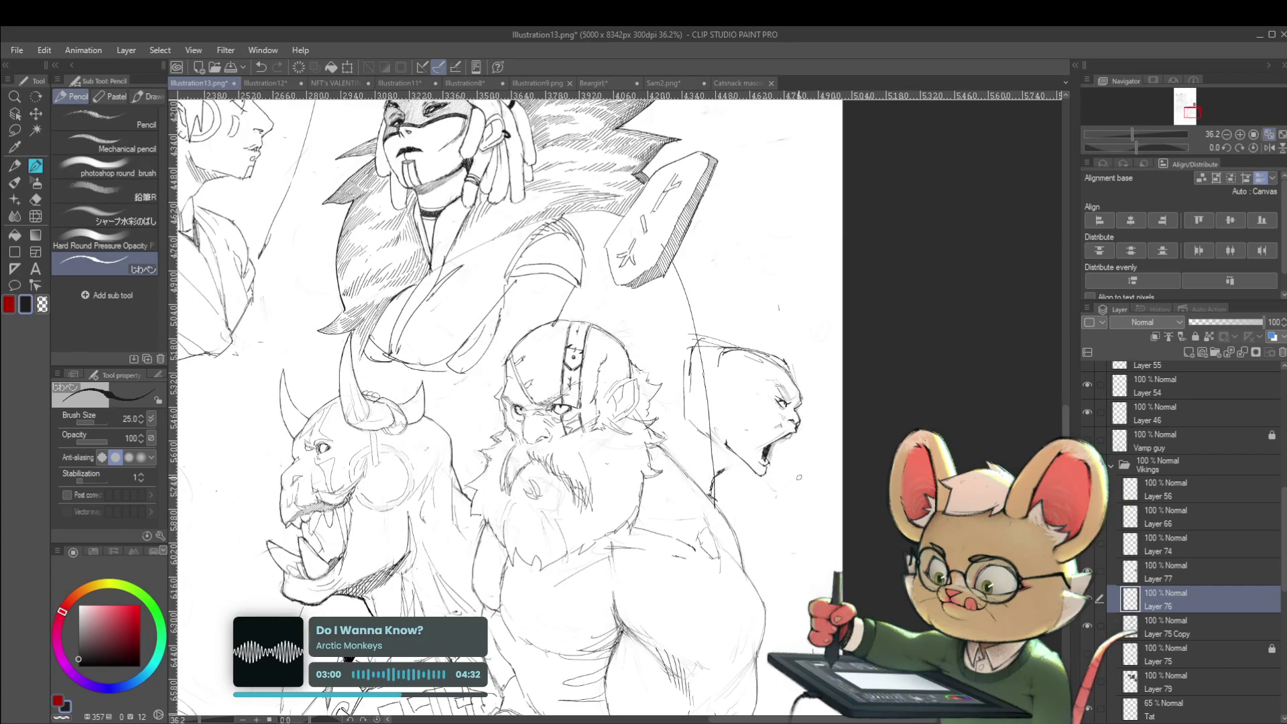
{"action": "key", "text": "h"}
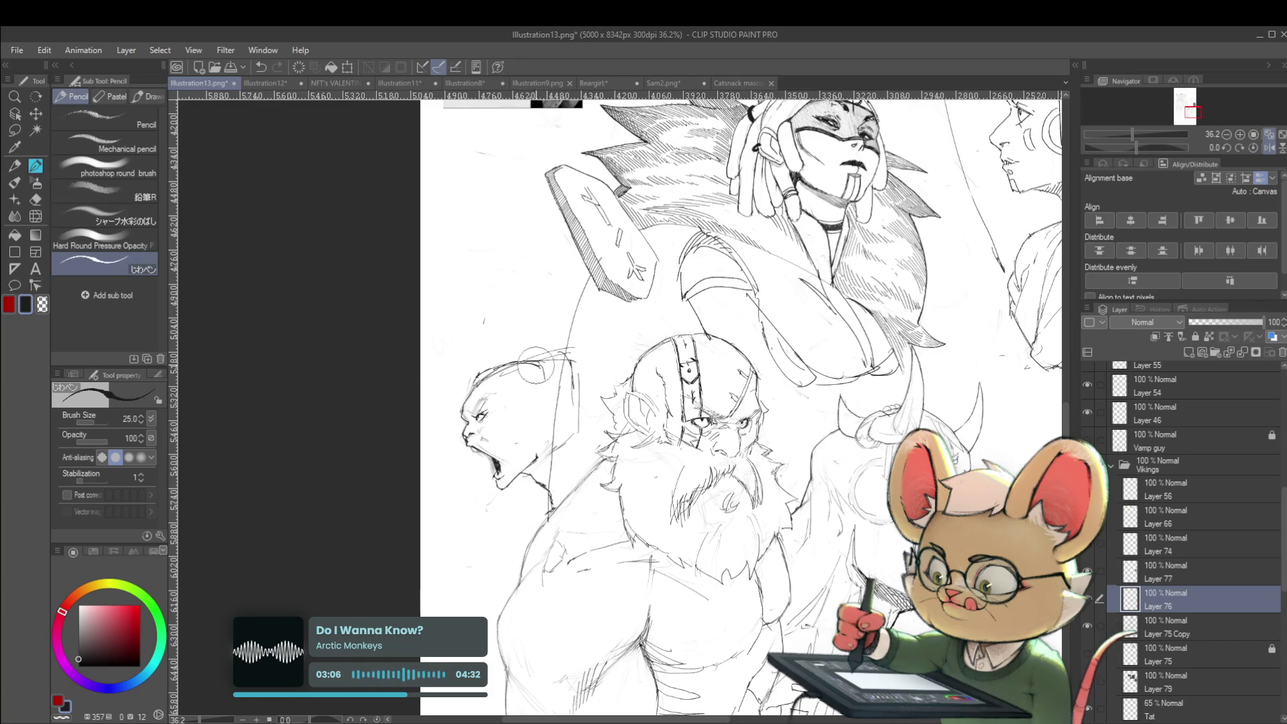
{"action": "scroll", "coordinate": [449, 422], "scroll_direction": "up", "scroll_amount": 2}
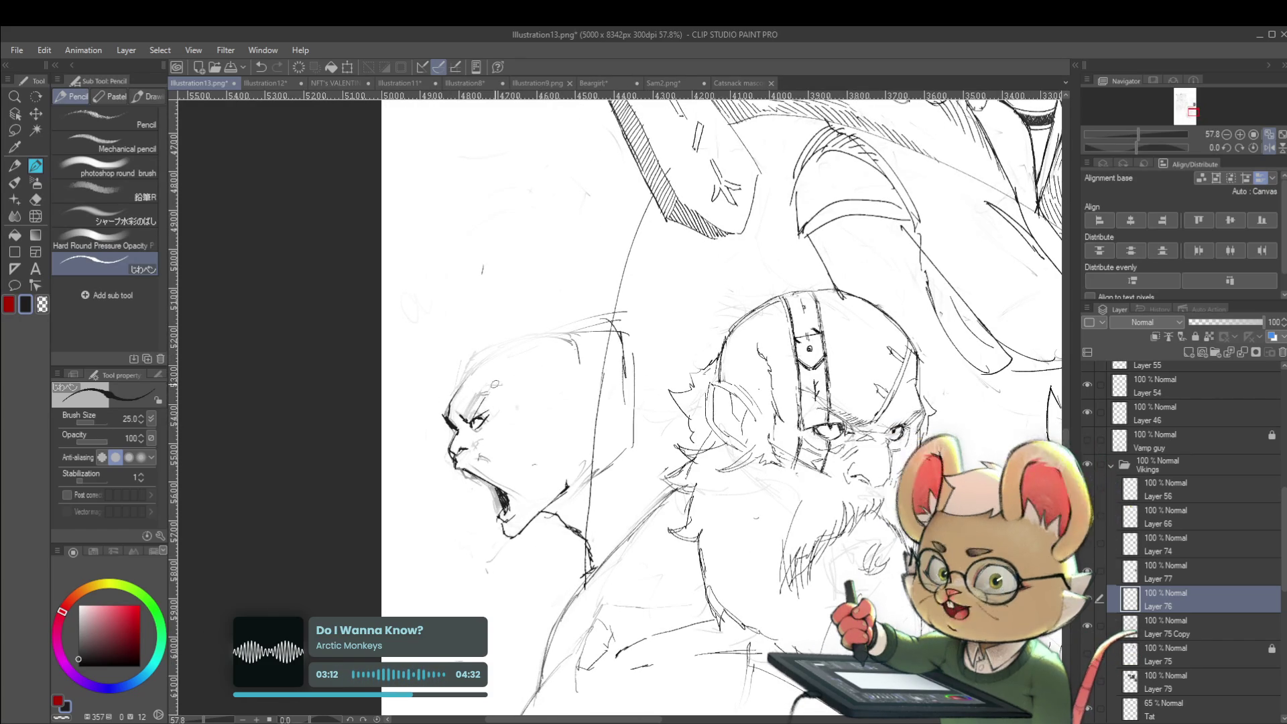
{"action": "left_click_drag", "start_coordinate": [480, 401], "coordinate": [463, 419]}
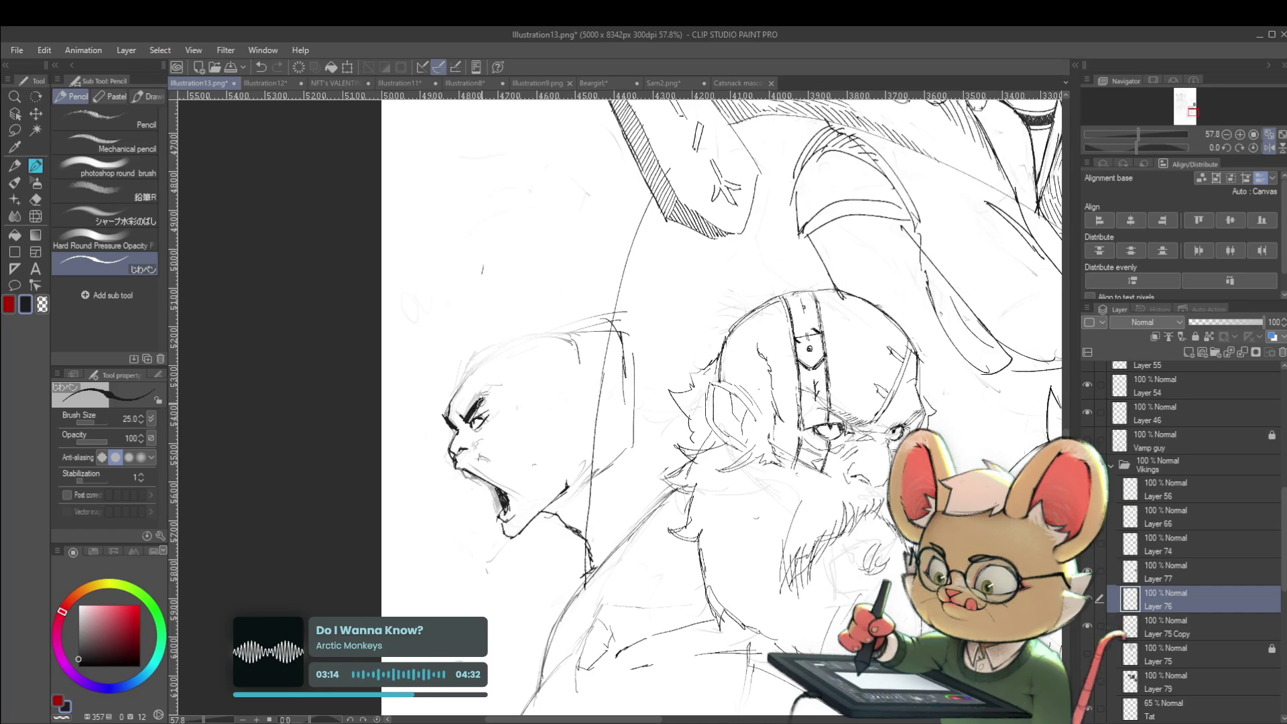
Step: Reduce the brush size to 15 and darken the screaming figure's eye
{"action": "scroll", "coordinate": [644, 321], "scroll_direction": "down", "scroll_amount": 1}
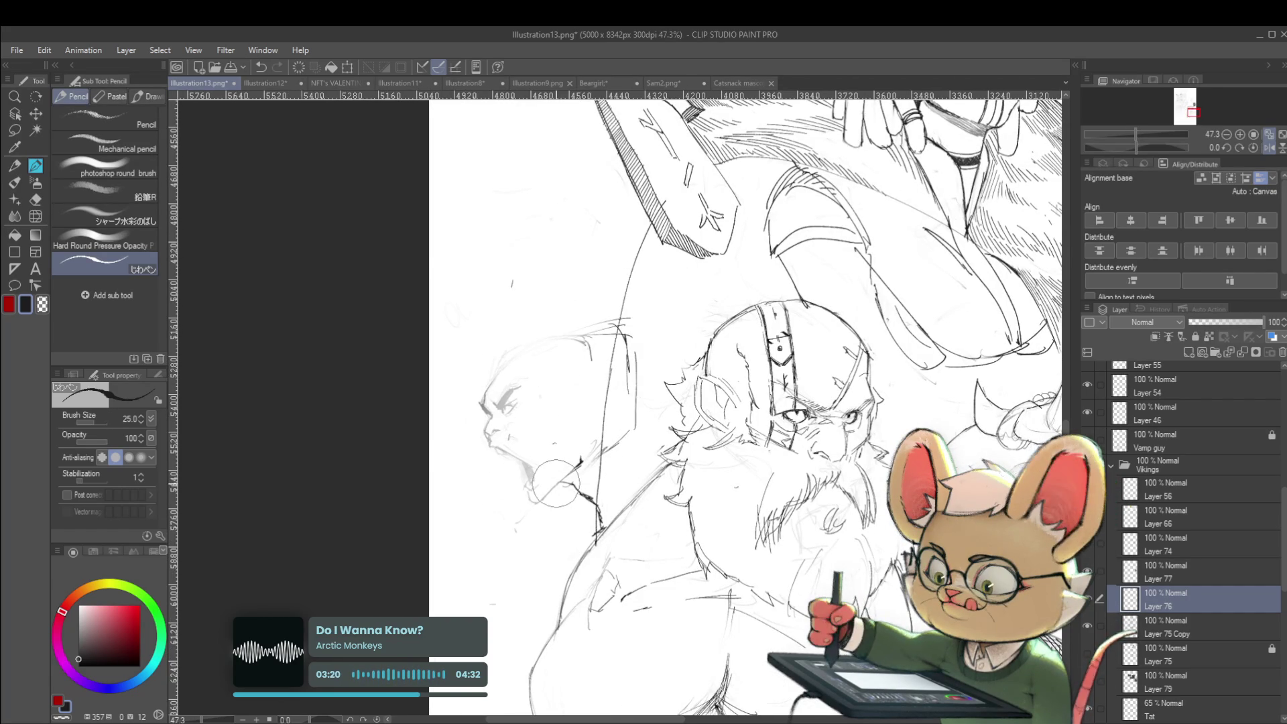
{"action": "scroll", "coordinate": [536, 407], "scroll_direction": "up", "scroll_amount": 3}
{"action": "scroll", "coordinate": [537, 407], "scroll_direction": "up", "scroll_amount": 1}
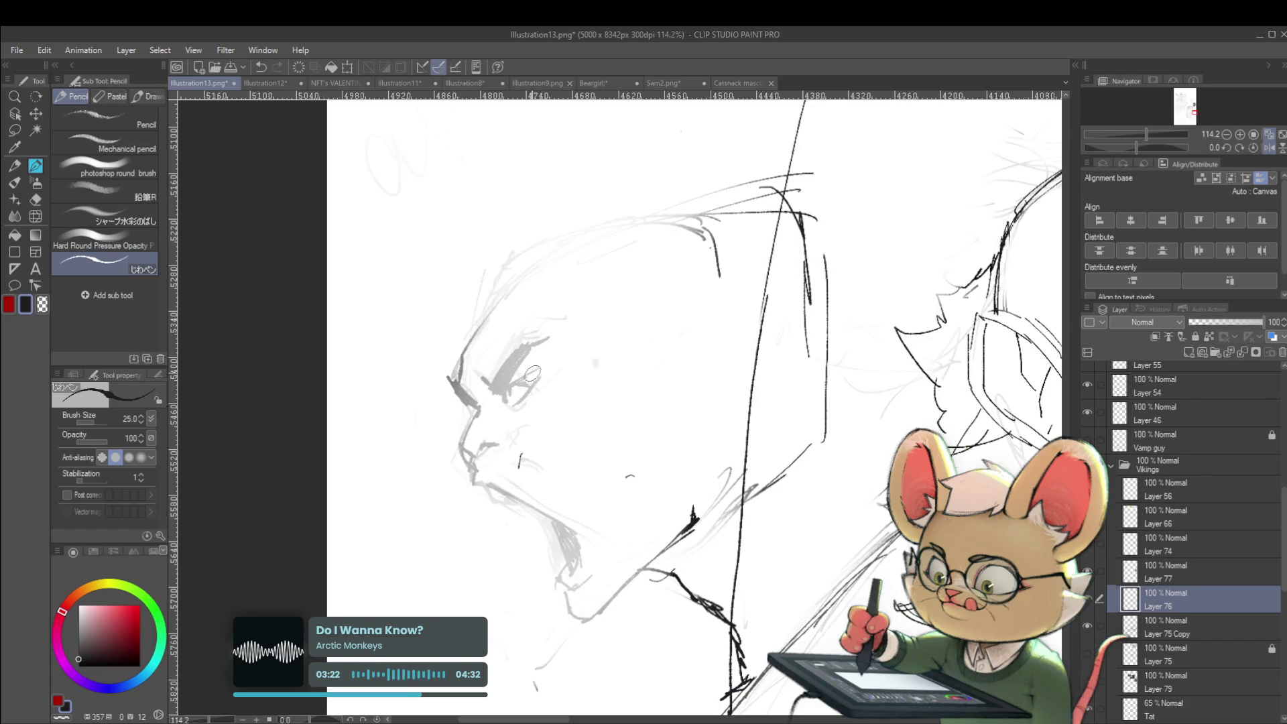
{"action": "key", "text": "bracketleft"}
{"action": "key", "text": "bracketleft"}
{"action": "key", "text": "bracketleft"}
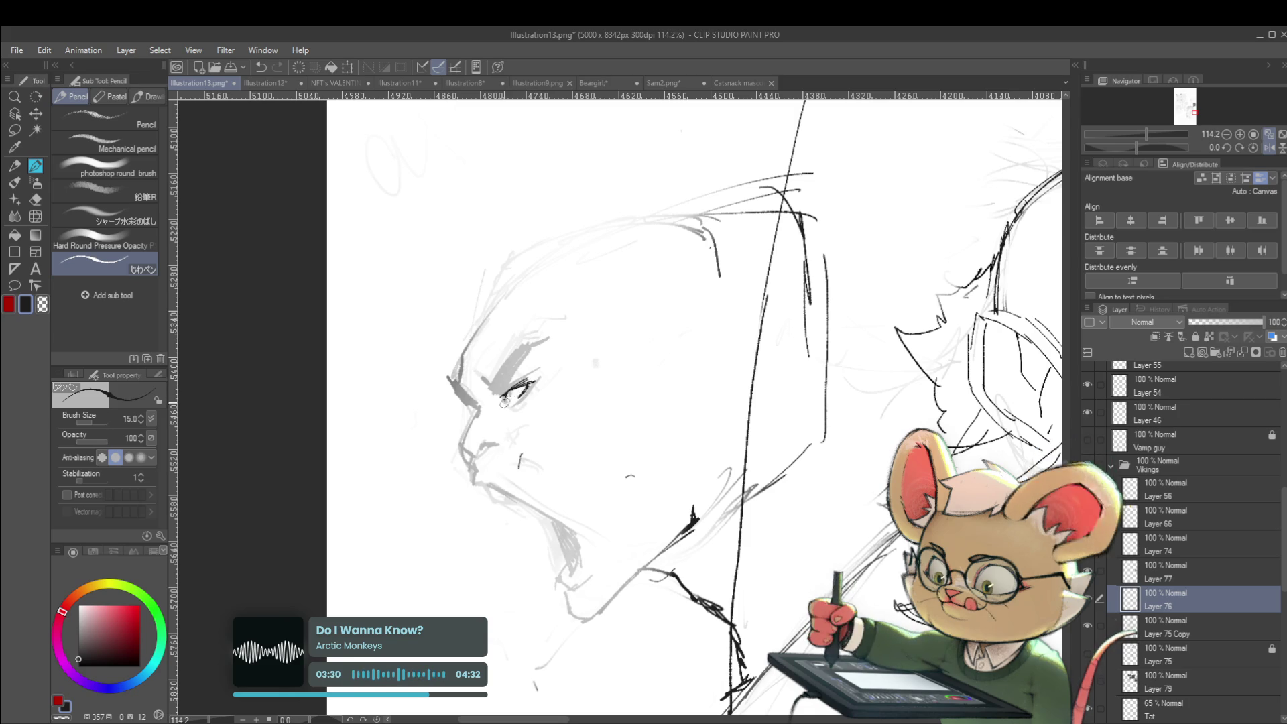
{"action": "scroll", "coordinate": [525, 387], "scroll_direction": "down", "scroll_amount": 4}
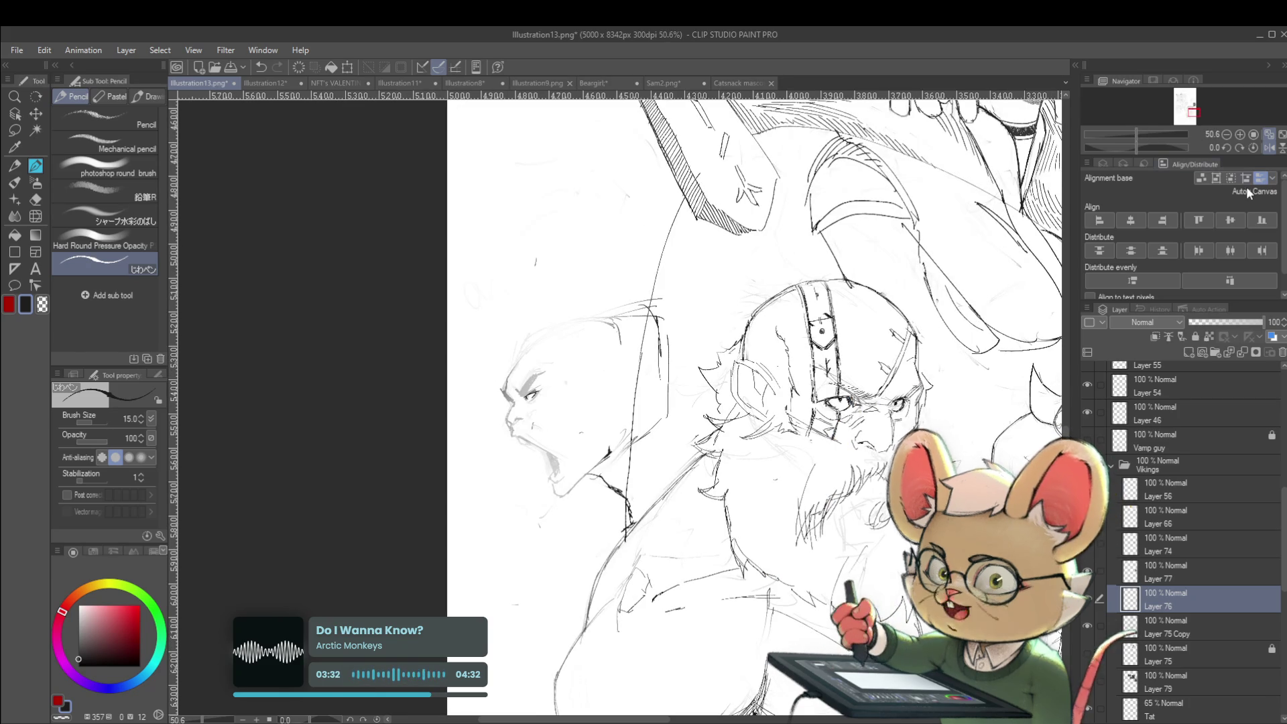
{"action": "left_click", "coordinate": [1268, 147]}
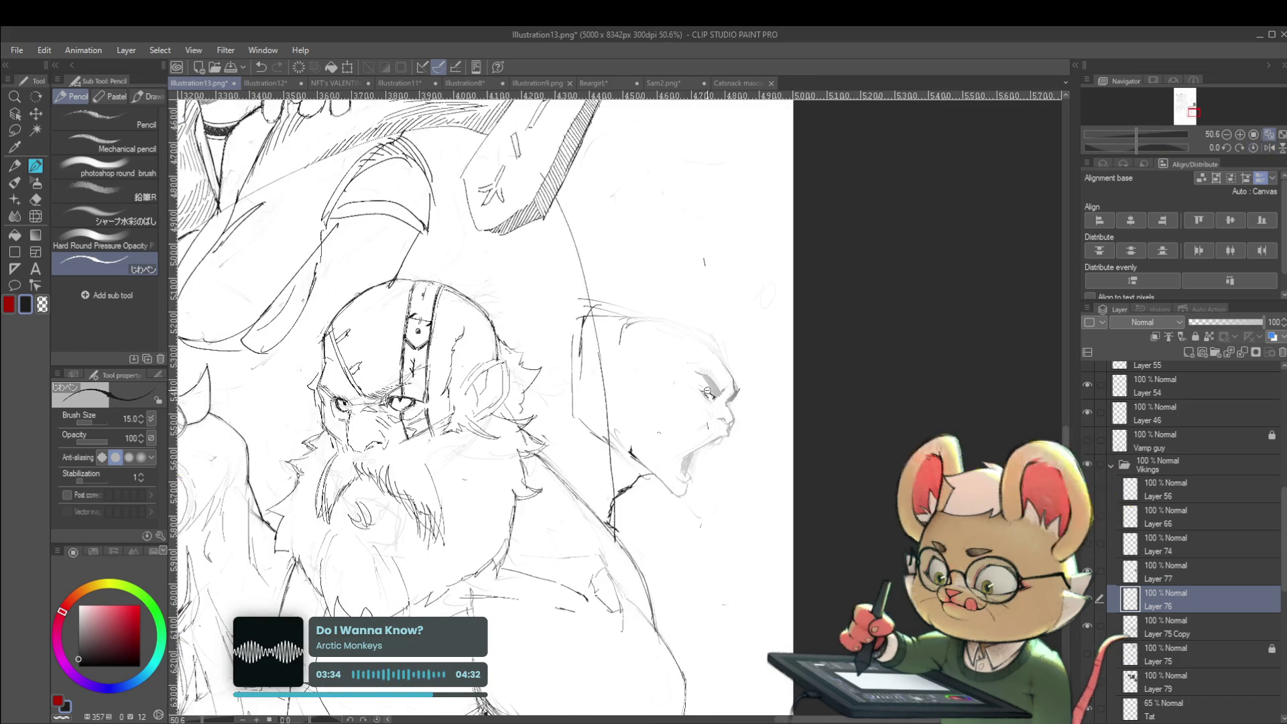
{"action": "scroll", "coordinate": [711, 402], "scroll_direction": "up", "scroll_amount": 5}
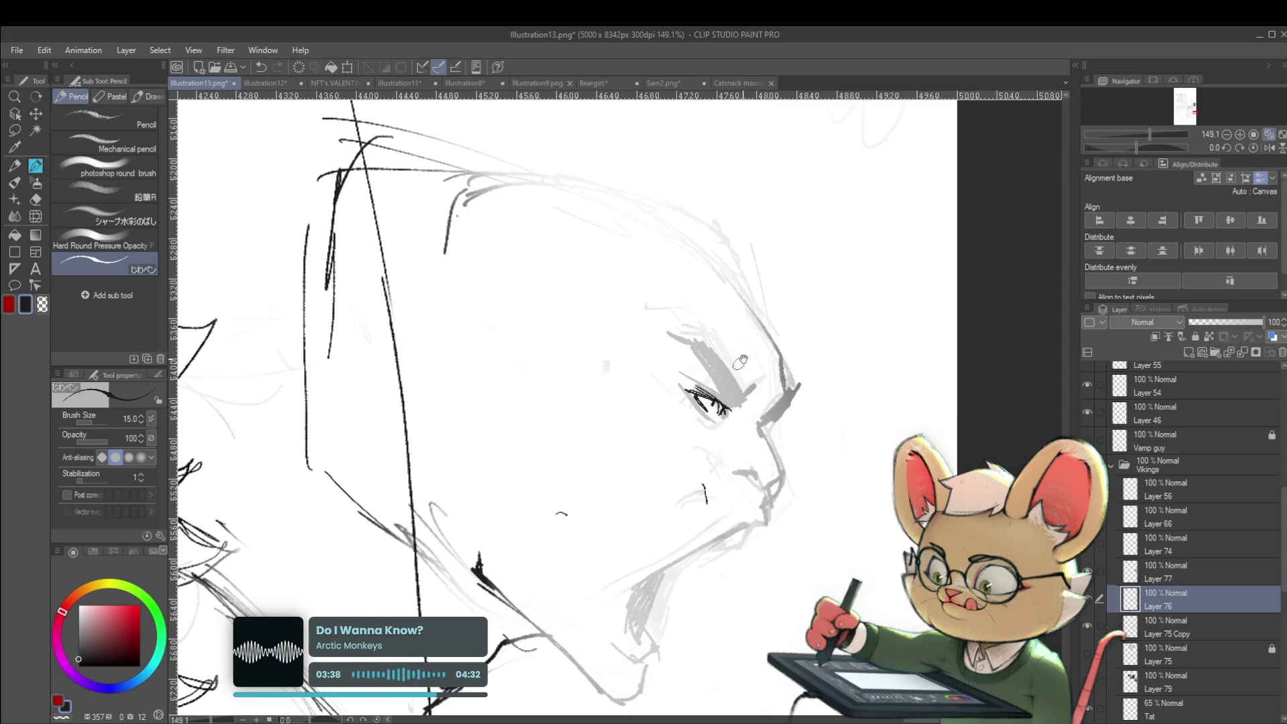
{"action": "scroll", "coordinate": [752, 339], "scroll_direction": "down", "scroll_amount": 4}
{"action": "scroll", "coordinate": [752, 338], "scroll_direction": "up", "scroll_amount": 5}
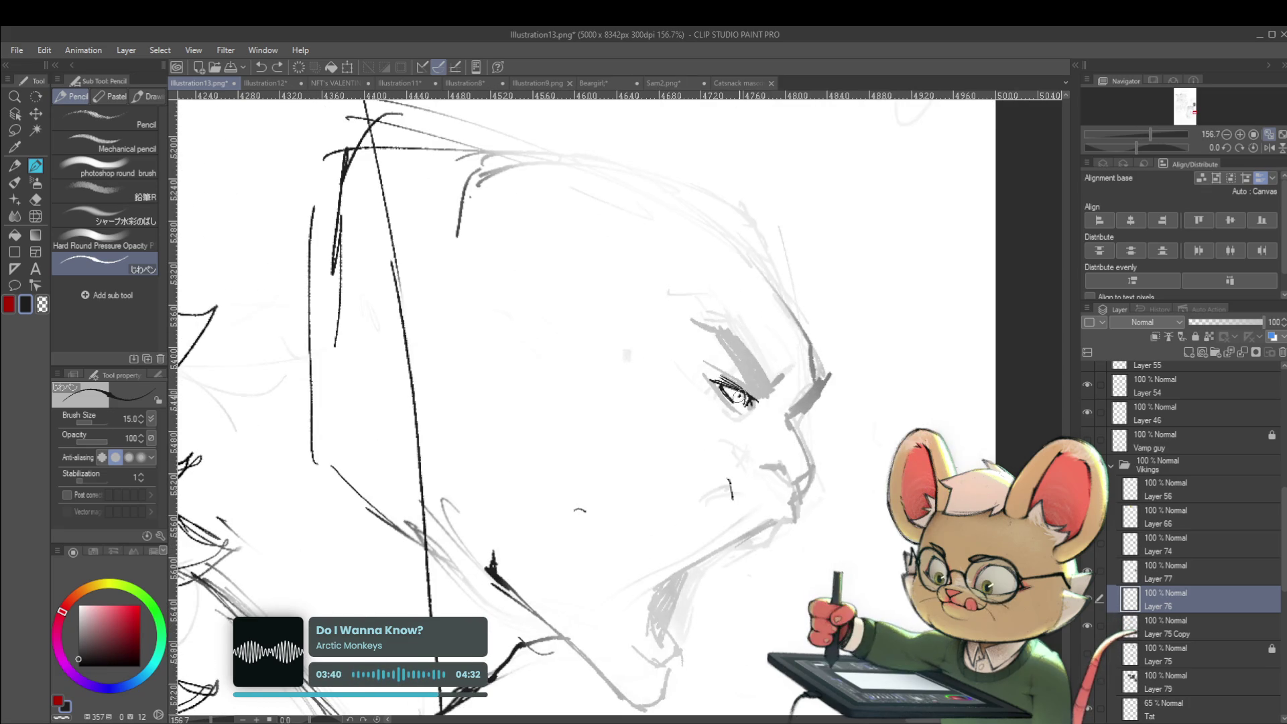
{"action": "scroll", "coordinate": [777, 328], "scroll_direction": "down", "scroll_amount": 5}
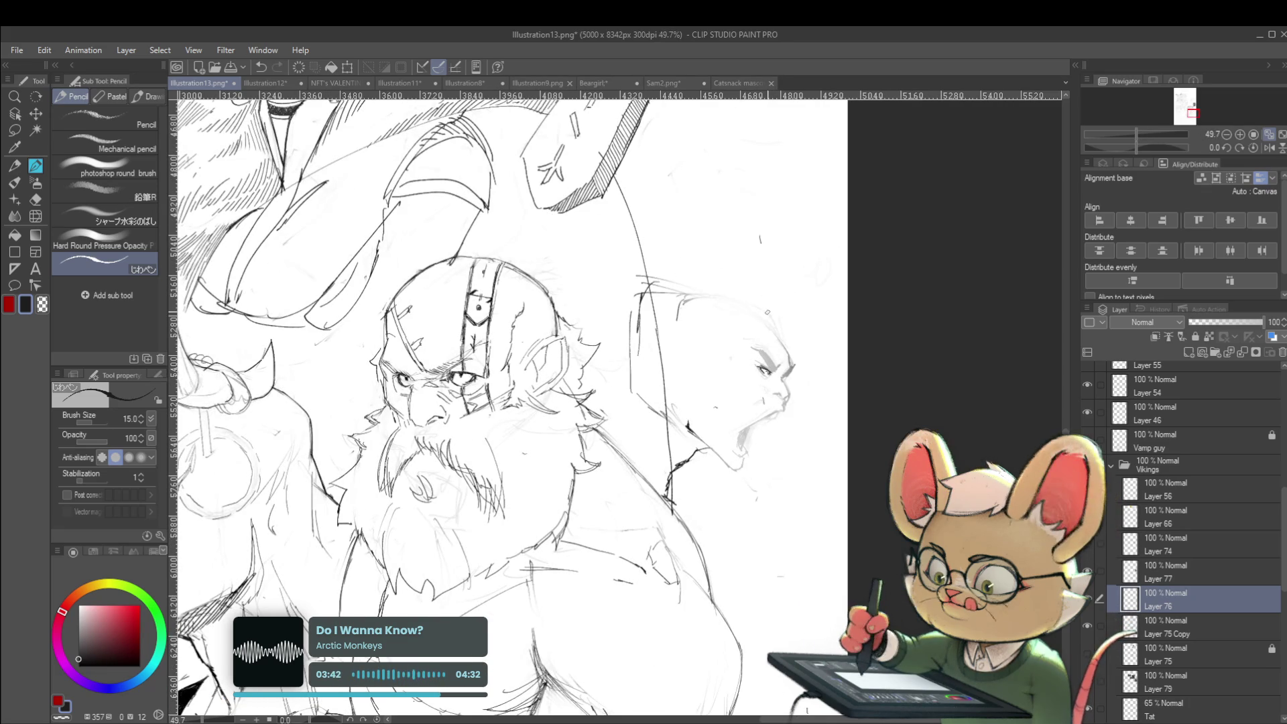
{"action": "scroll", "coordinate": [756, 382], "scroll_direction": "up", "scroll_amount": 3}
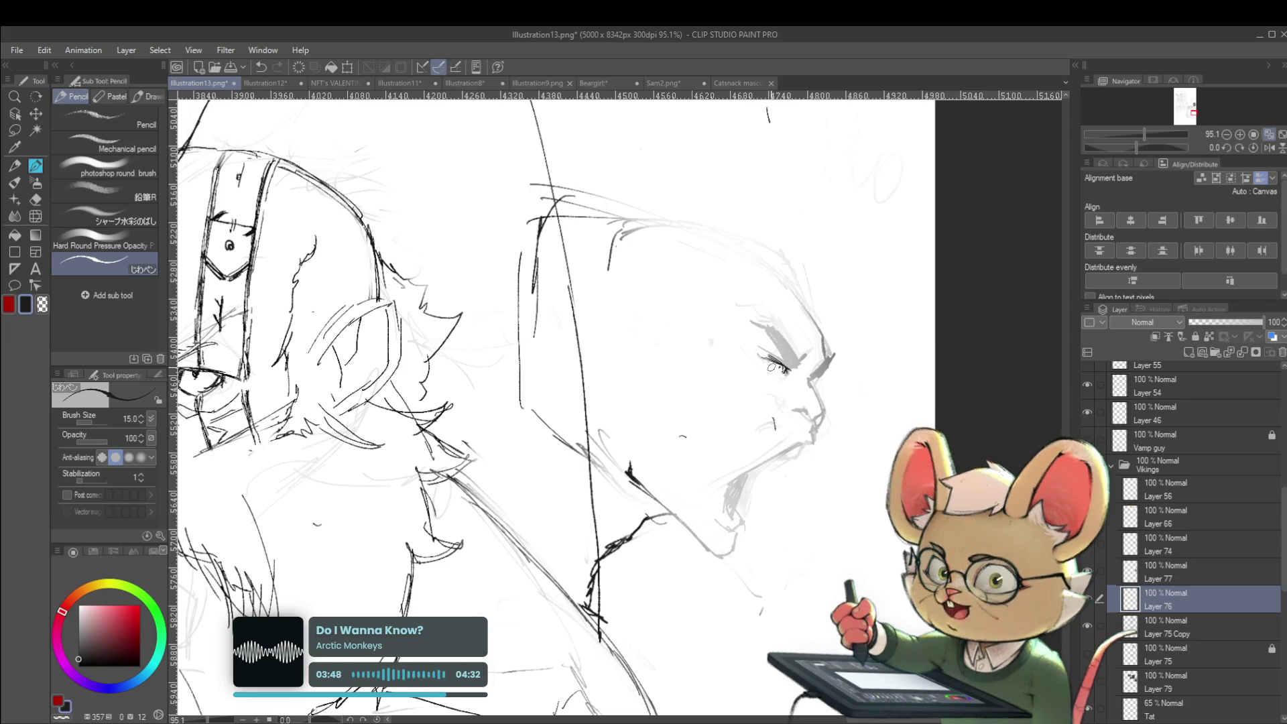
{"action": "left_click_drag", "start_coordinate": [770, 355], "coordinate": [771, 377]}
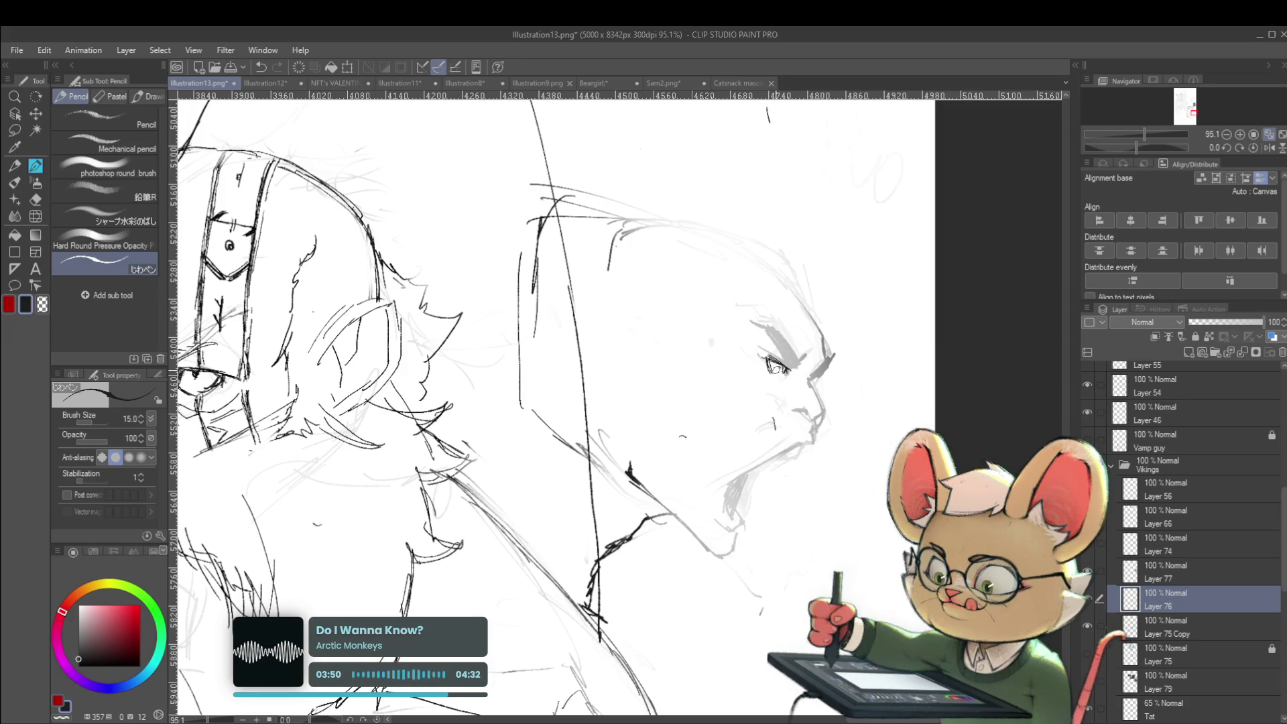
Step: Draw and hatch a dark eyebrow, then darken the brow and face outline
{"action": "scroll", "coordinate": [784, 365], "scroll_direction": "down", "scroll_amount": 5}
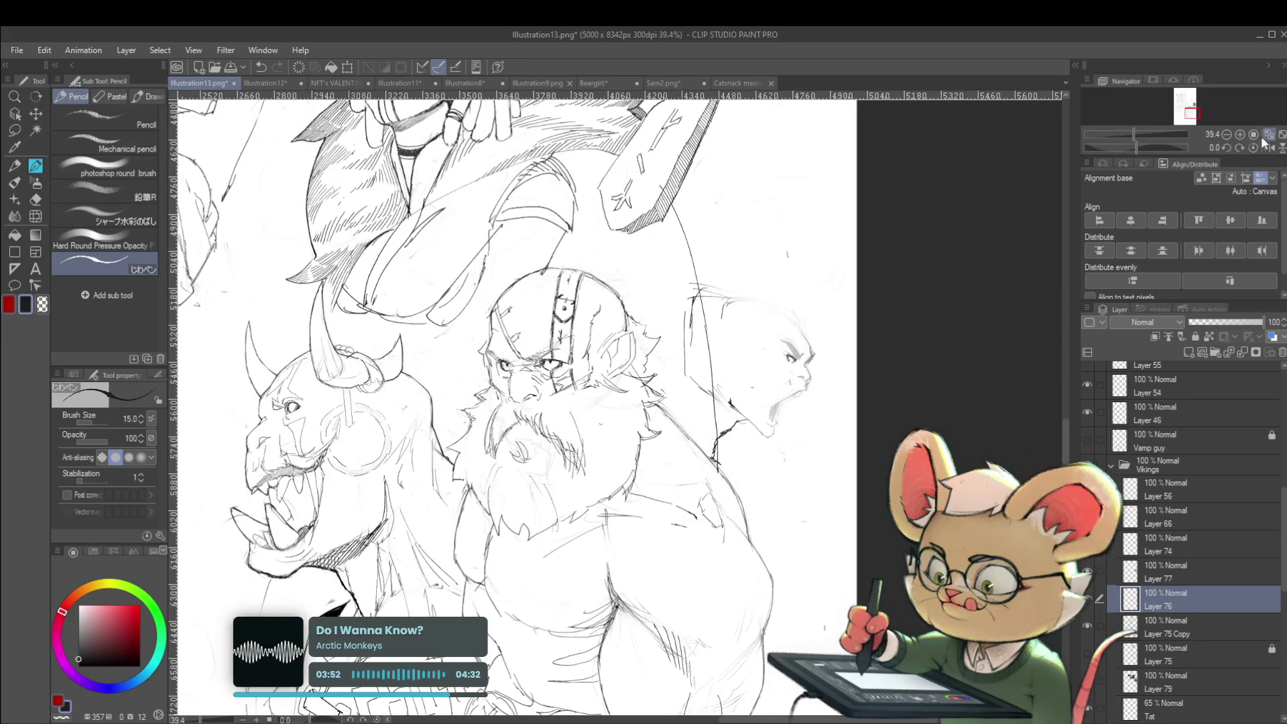
{"action": "left_click", "coordinate": [1268, 147]}
{"action": "scroll", "coordinate": [463, 358], "scroll_direction": "up", "scroll_amount": 4}
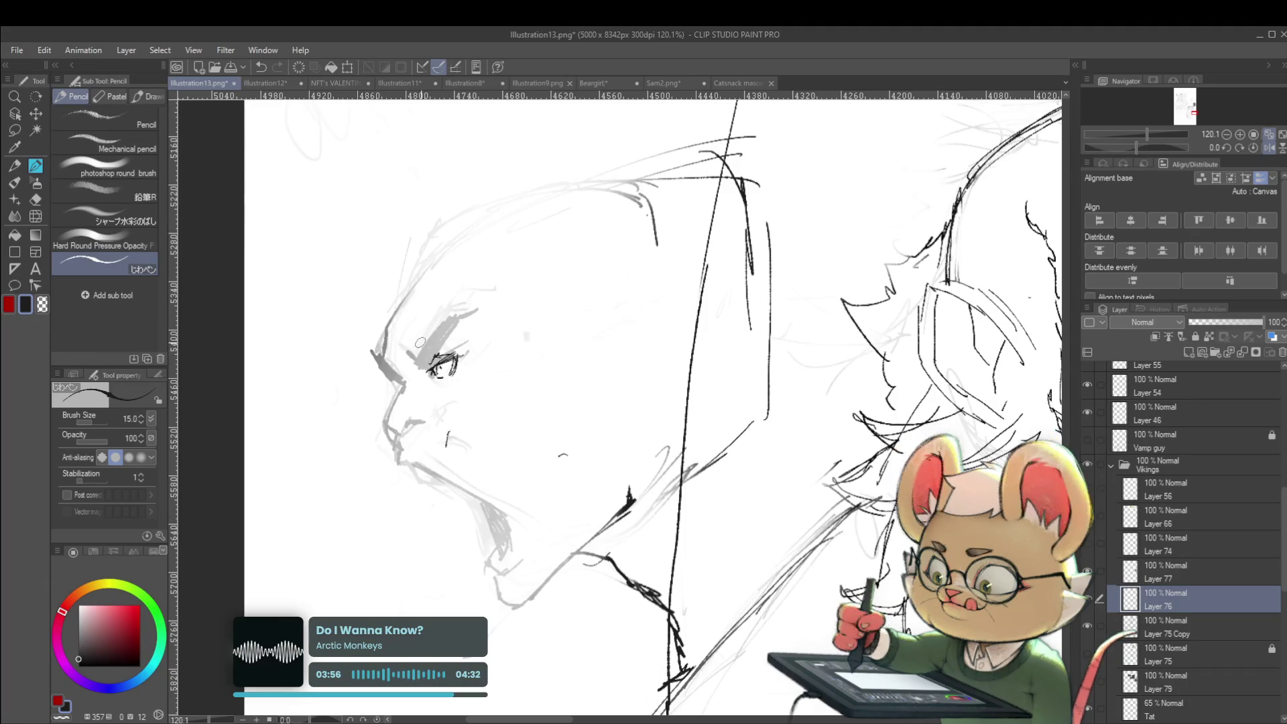
{"action": "left_click_drag", "start_coordinate": [407, 349], "coordinate": [433, 368]}
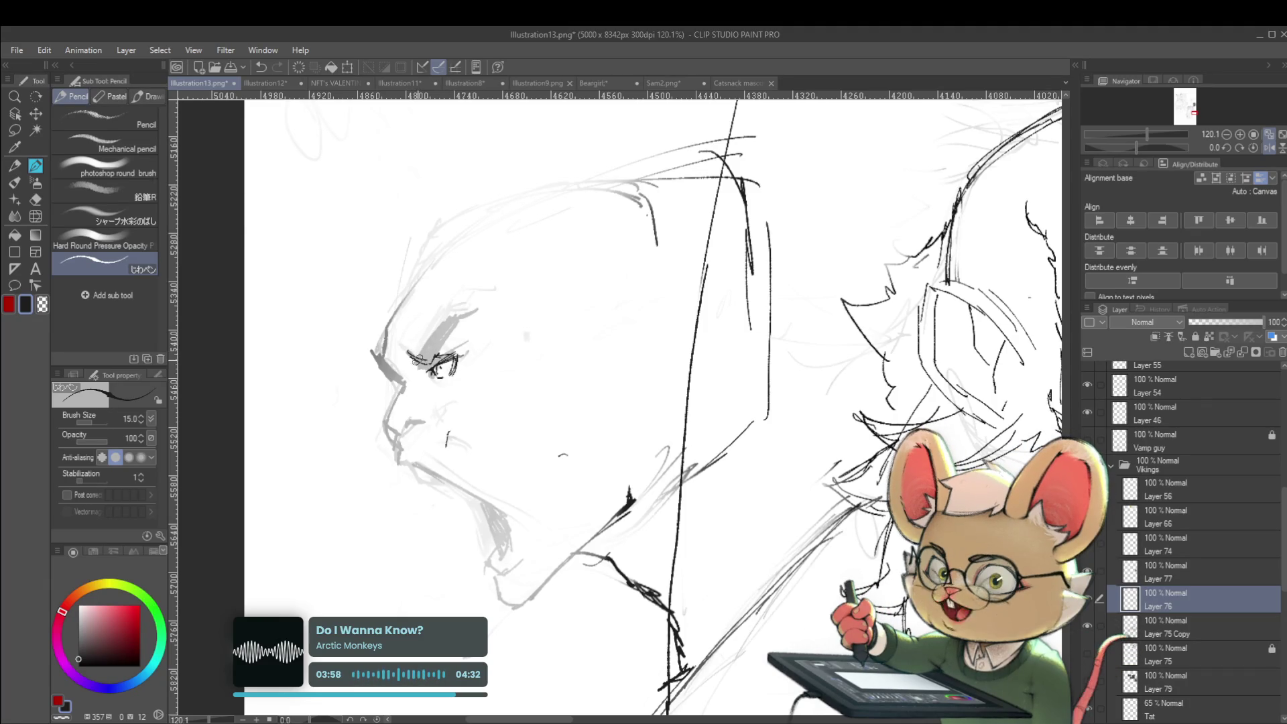
{"action": "mouse_move", "coordinate": [438, 322]}
{"action": "left_mouse_down"}
{"action": "mouse_move", "coordinate": [420, 364]}
{"action": "mouse_move", "coordinate": [451, 326]}
{"action": "left_mouse_up"}
{"action": "scroll", "coordinate": [483, 319], "scroll_direction": "down", "scroll_amount": 2}
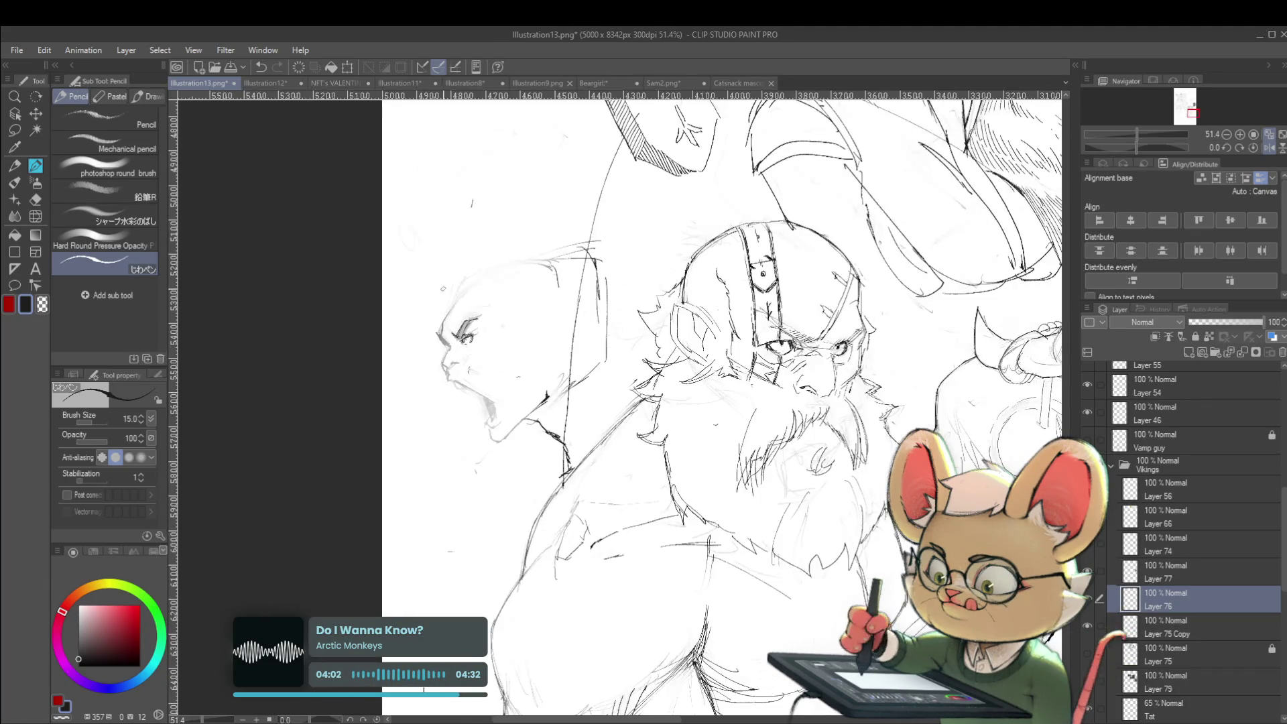
{"action": "scroll", "coordinate": [469, 335], "scroll_direction": "up", "scroll_amount": 2}
{"action": "mouse_move", "coordinate": [436, 372]}
{"action": "left_mouse_down"}
{"action": "mouse_move", "coordinate": [417, 347]}
{"action": "mouse_move", "coordinate": [423, 328]}
{"action": "left_mouse_up"}
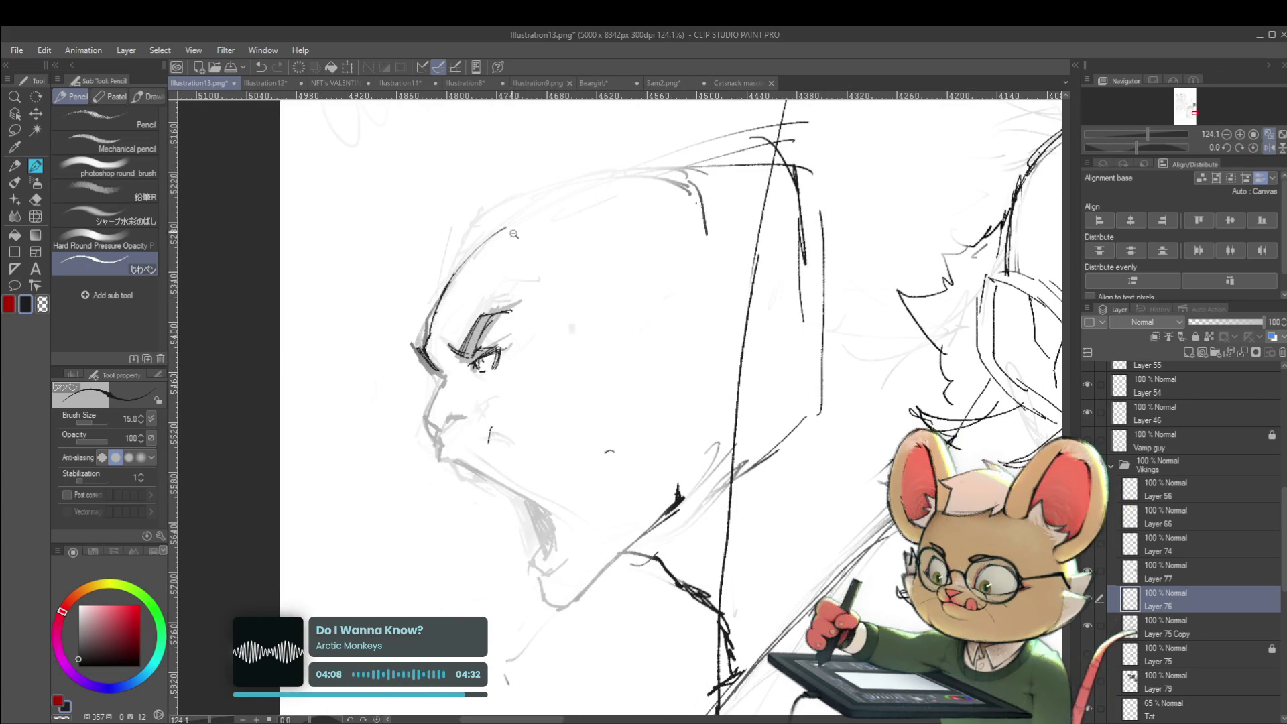
Step: Flip the view back, bring the viking and screaming head into view, and mirror-check them
{"action": "scroll", "coordinate": [529, 251], "scroll_direction": "down", "scroll_amount": 5}
{"action": "scroll", "coordinate": [480, 327], "scroll_direction": "up", "scroll_amount": 5}
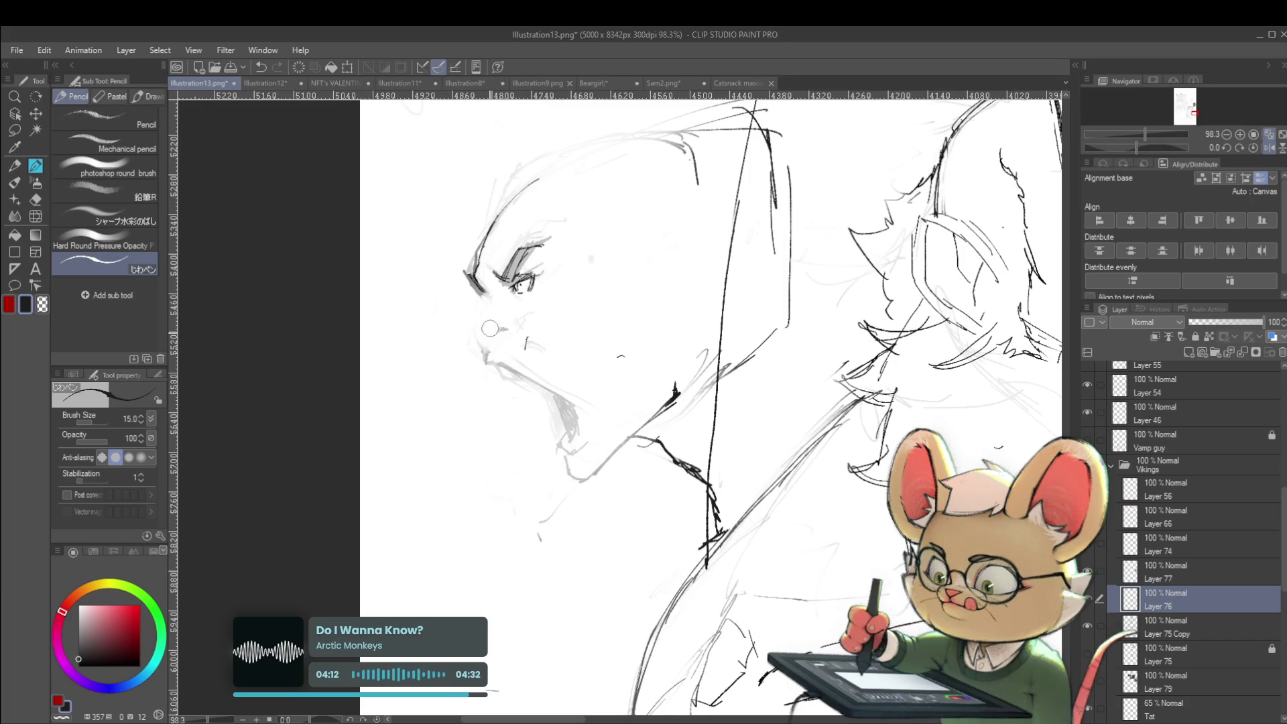
{"action": "scroll", "coordinate": [542, 289], "scroll_direction": "down", "scroll_amount": 5}
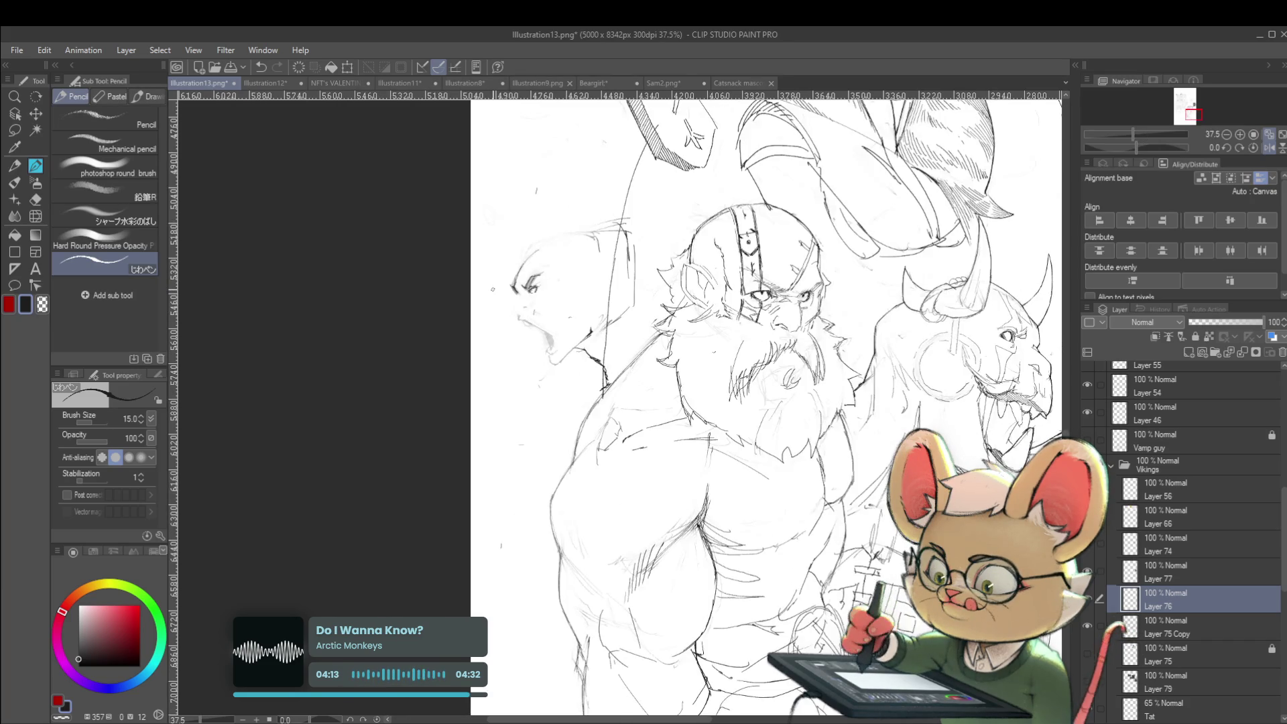
{"action": "left_click", "coordinate": [1269, 148]}
{"action": "left_click_drag", "start_coordinate": [806, 257], "coordinate": [806, 552]}
{"action": "scroll", "coordinate": [772, 481], "scroll_direction": "up", "scroll_amount": 5}
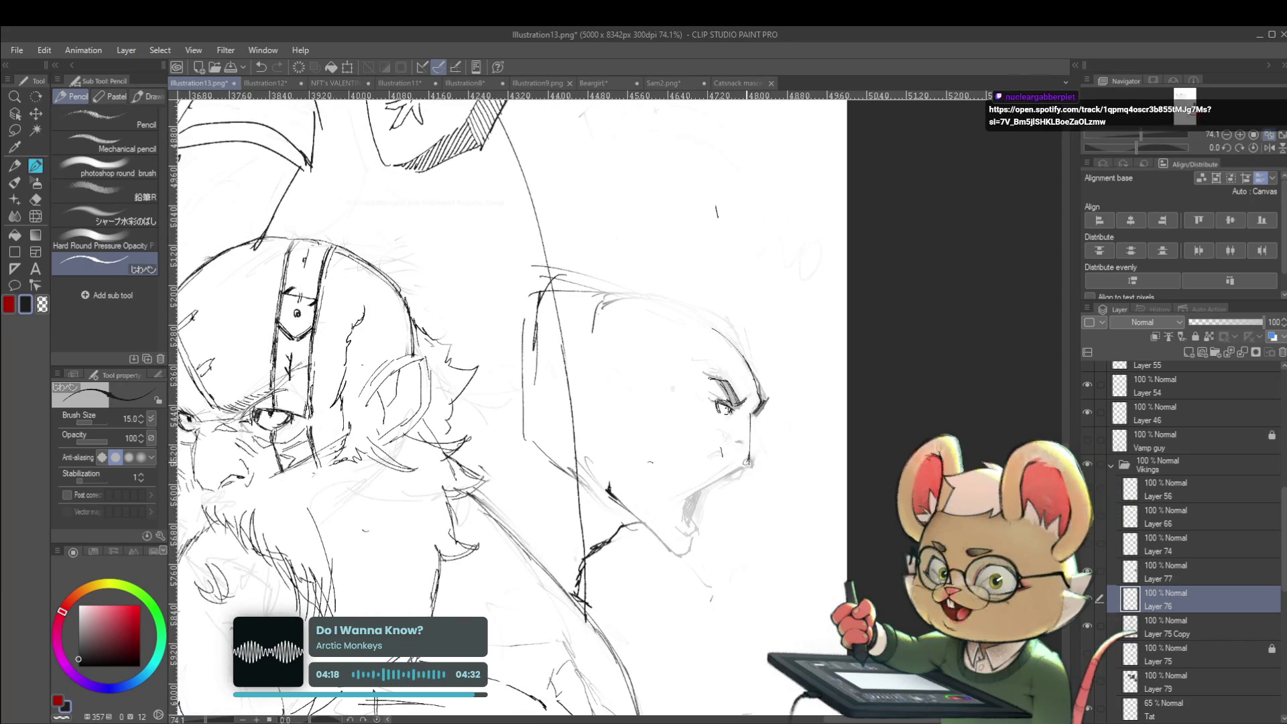
{"action": "left_click", "coordinate": [1269, 148]}
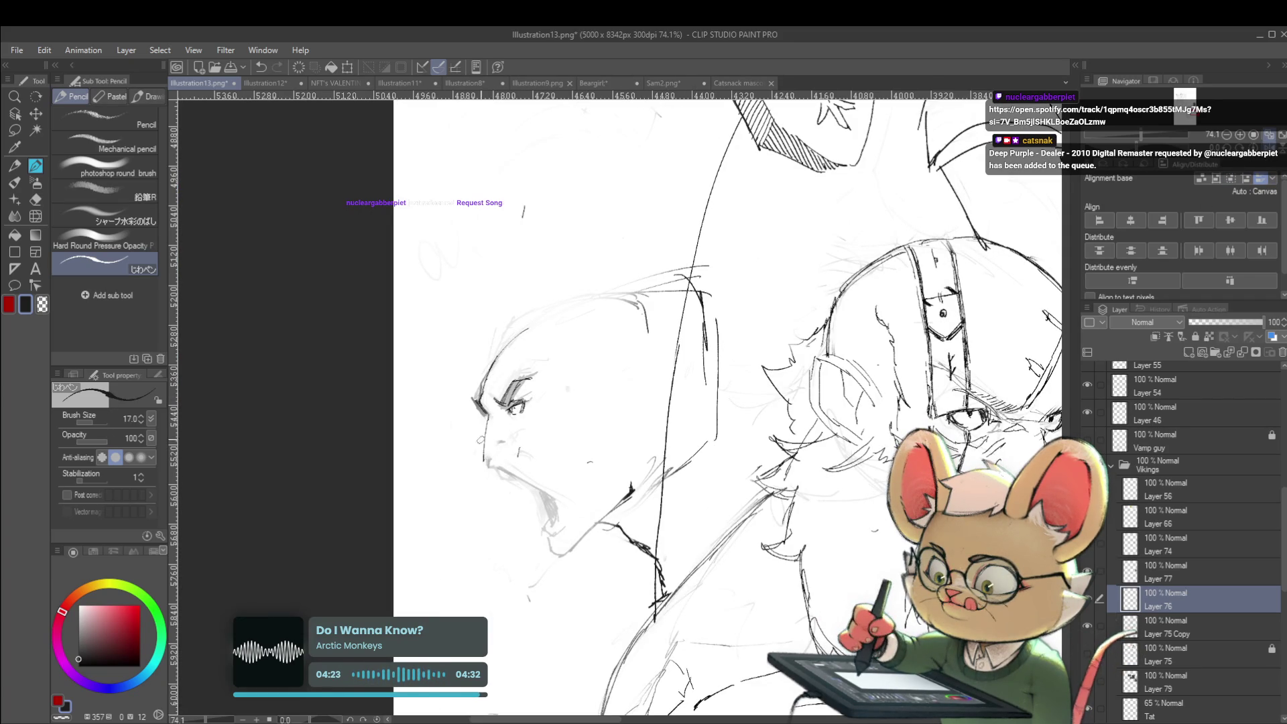
{"action": "scroll", "coordinate": [528, 417], "scroll_direction": "down", "scroll_amount": 3}
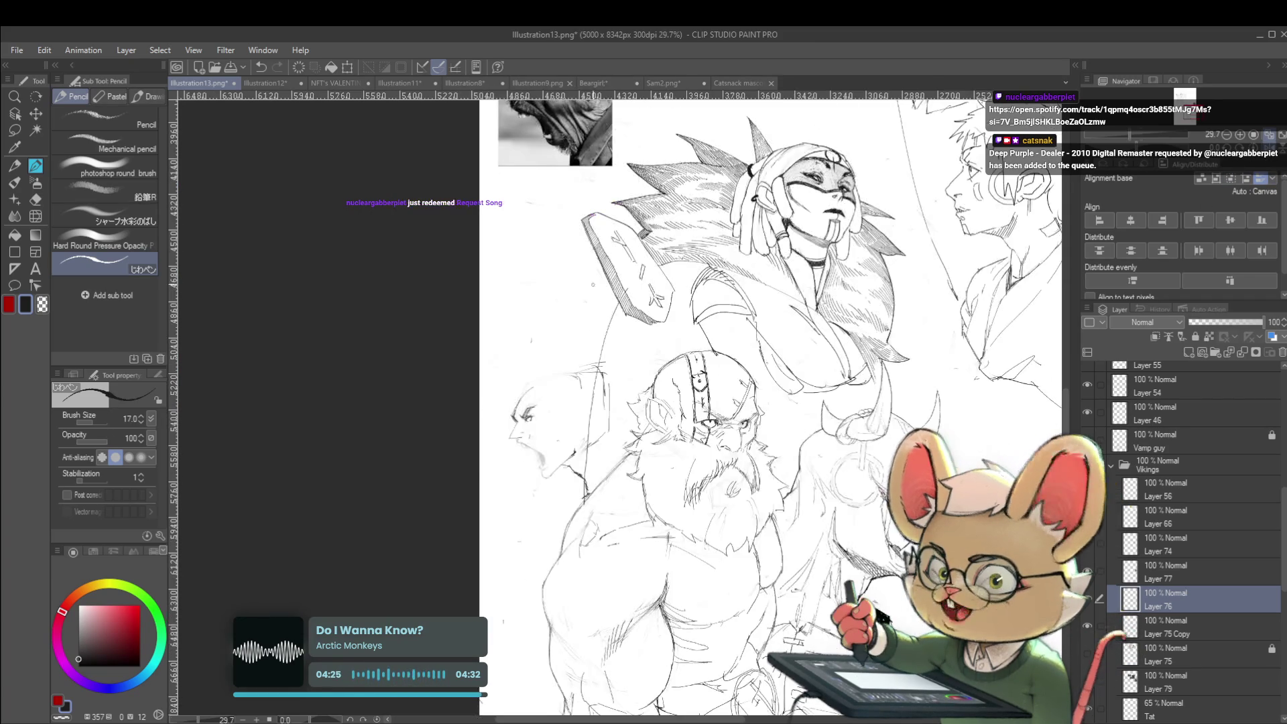
{"action": "scroll", "coordinate": [525, 434], "scroll_direction": "up", "scroll_amount": 4}
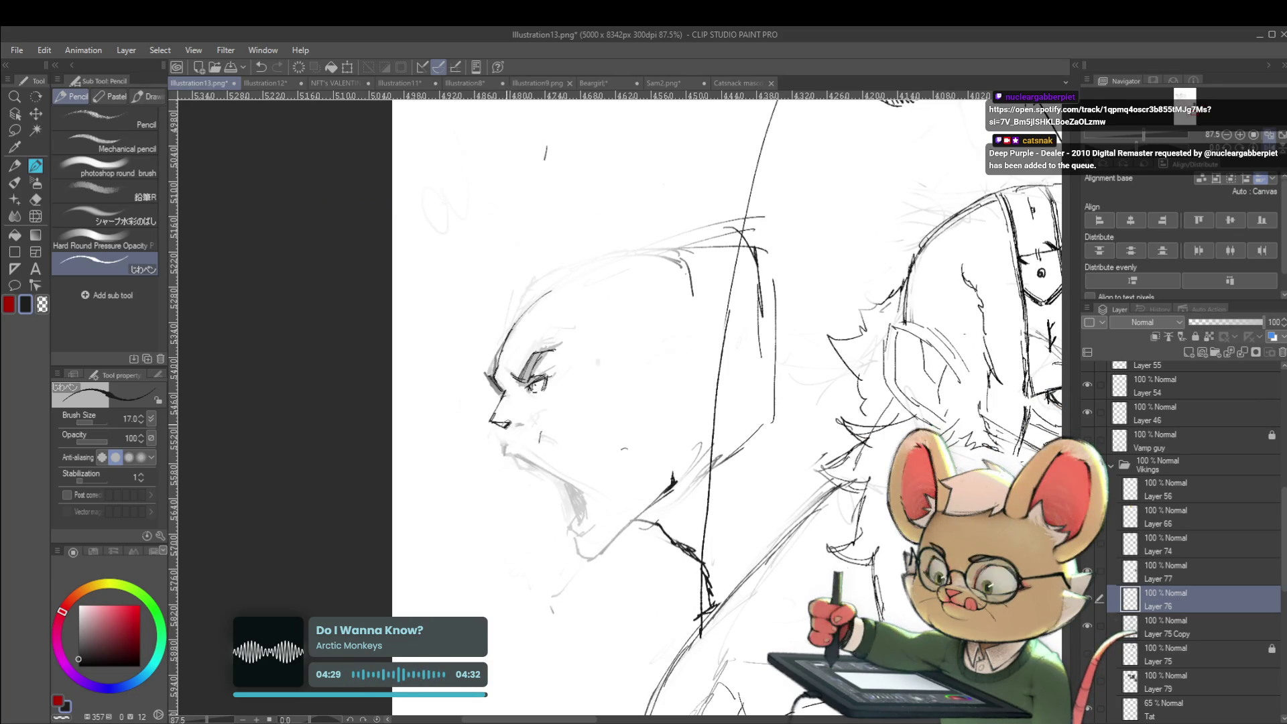
{"action": "scroll", "coordinate": [512, 423], "scroll_direction": "down", "scroll_amount": 3}
{"action": "scroll", "coordinate": [554, 428], "scroll_direction": "up", "scroll_amount": 3}
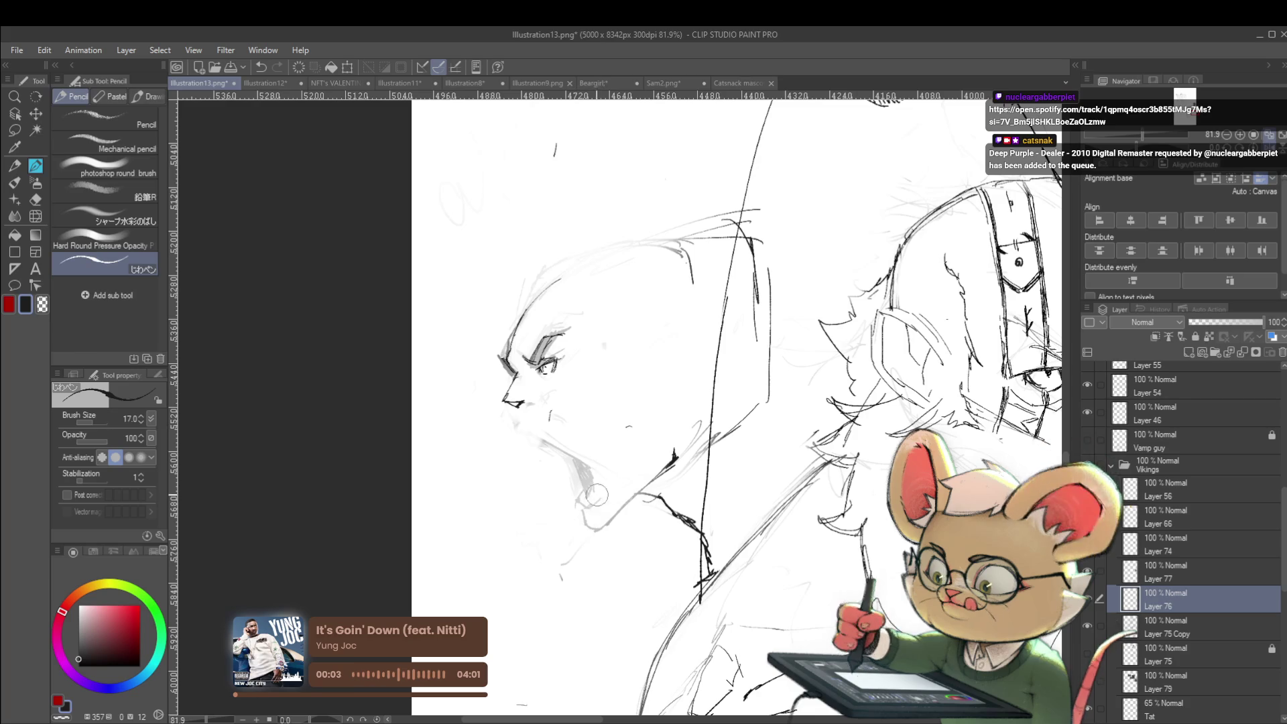
Step: Erase the old mouth lines, redraw the open mouth's jaw, and undo a bad eye stroke
{"action": "mouse_move", "coordinate": [594, 494]}
{"action": "left_mouse_down"}
{"action": "mouse_move", "coordinate": [589, 516]}
{"action": "mouse_move", "coordinate": [657, 450]}
{"action": "left_mouse_up"}
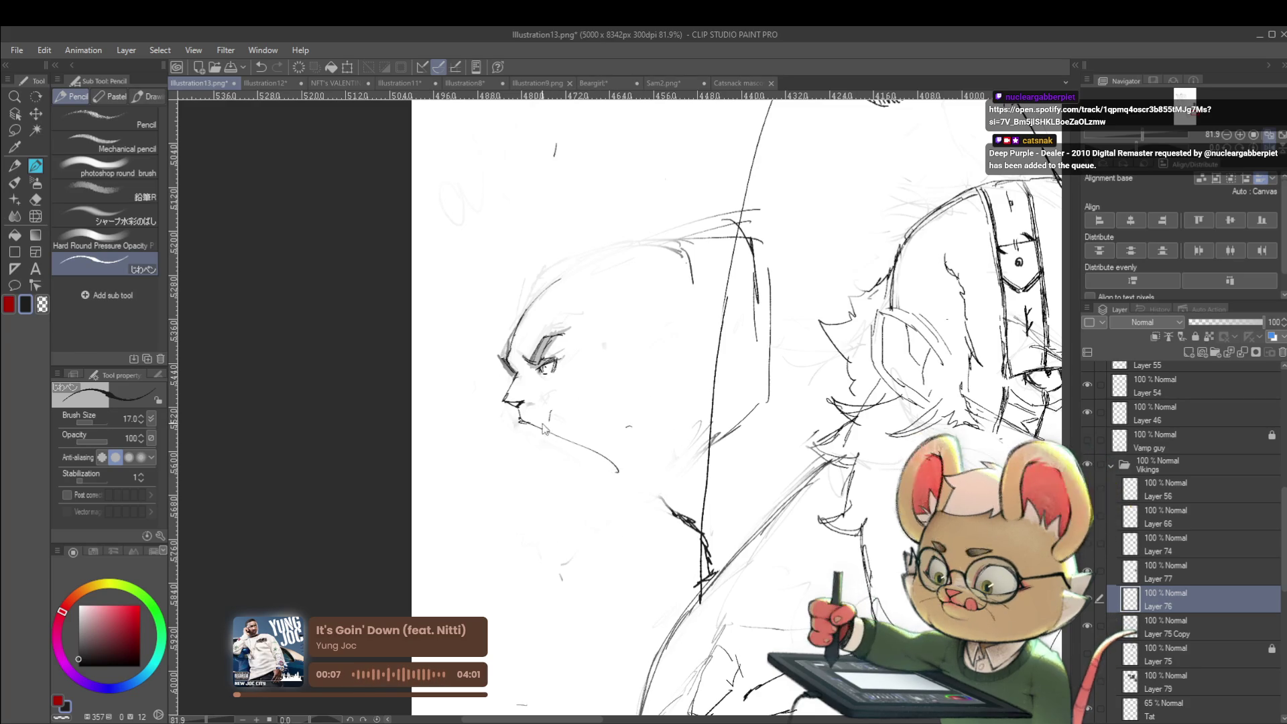
{"action": "mouse_move", "coordinate": [521, 422]}
{"action": "left_mouse_down"}
{"action": "mouse_move", "coordinate": [570, 433]}
{"action": "mouse_move", "coordinate": [593, 460]}
{"action": "mouse_move", "coordinate": [571, 459]}
{"action": "left_mouse_up"}
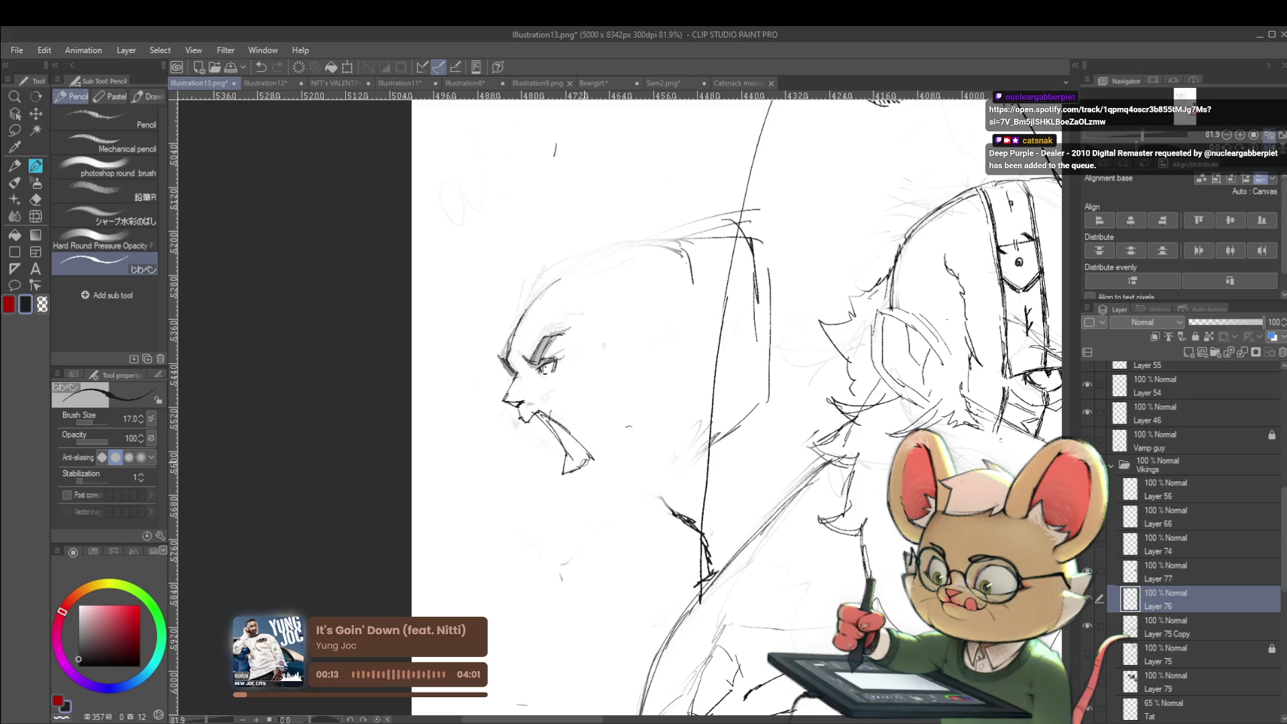
{"action": "scroll", "coordinate": [585, 449], "scroll_direction": "down", "scroll_amount": 3}
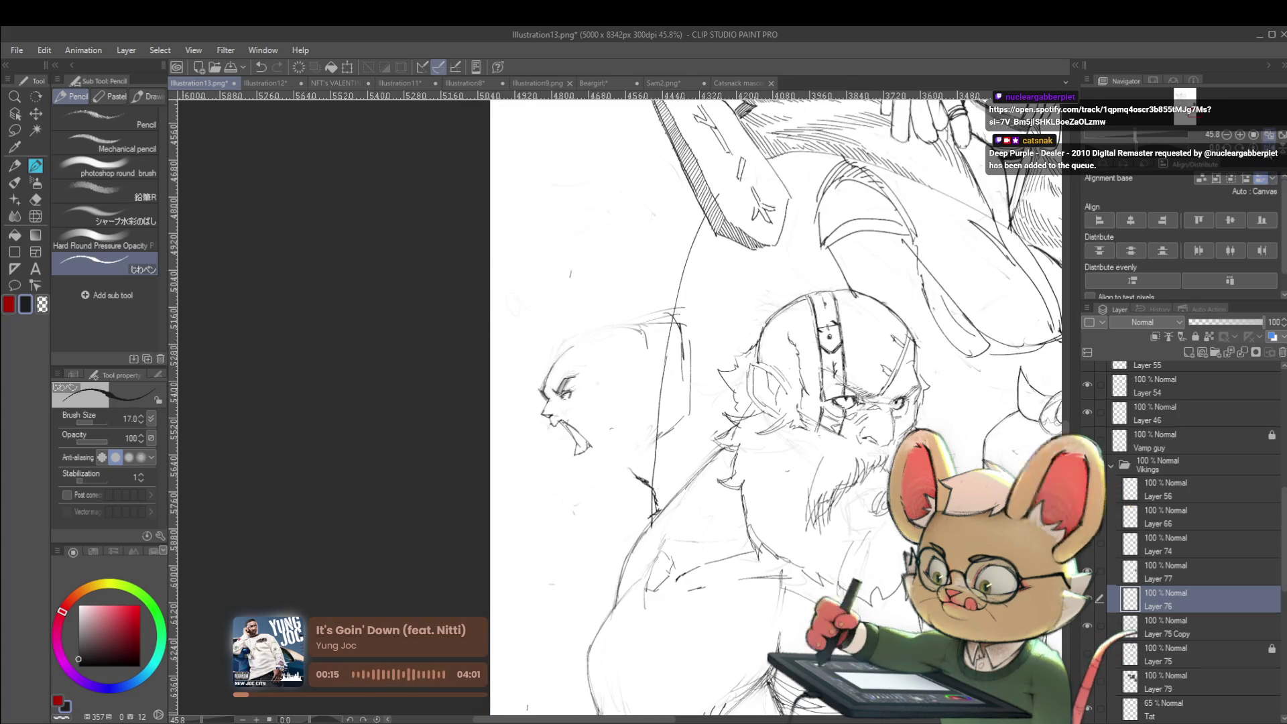
{"action": "key", "text": "h"}
{"action": "scroll", "coordinate": [636, 402], "scroll_direction": "up", "scroll_amount": 2}
{"action": "mouse_move", "coordinate": [626, 371]}
{"action": "left_mouse_down"}
{"action": "mouse_move", "coordinate": [680, 371]}
{"action": "mouse_move", "coordinate": [681, 401]}
{"action": "left_mouse_up"}
{"action": "key", "text": "ctrl+z"}
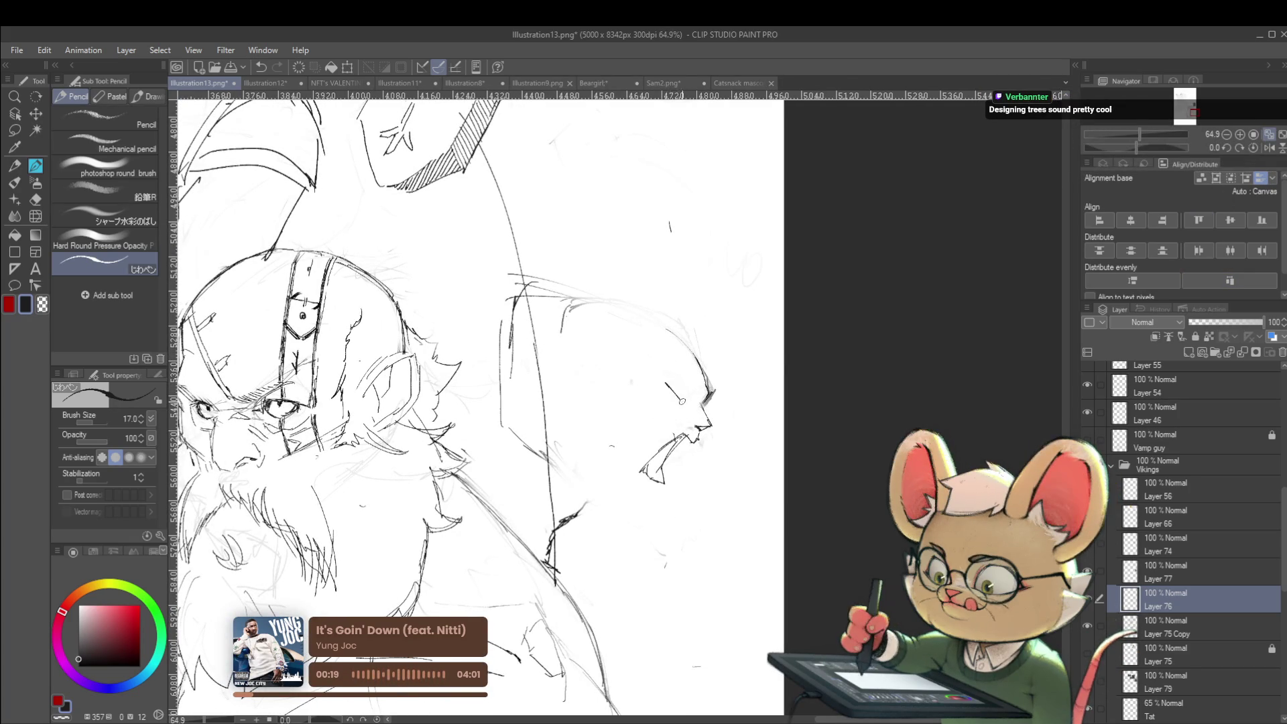
Step: Undo an iris attempt and erase the forehead, nose and mouth profile lines
{"action": "scroll", "coordinate": [689, 359], "scroll_direction": "down", "scroll_amount": 3}
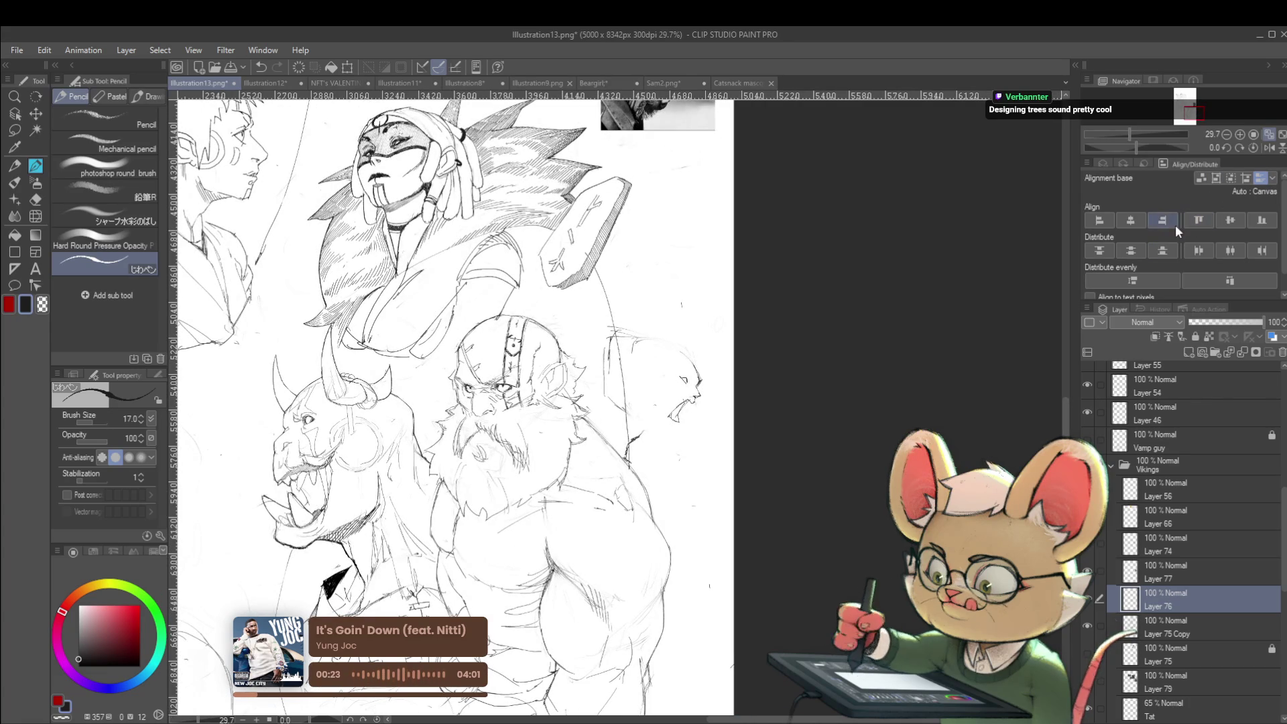
{"action": "key", "text": "h"}
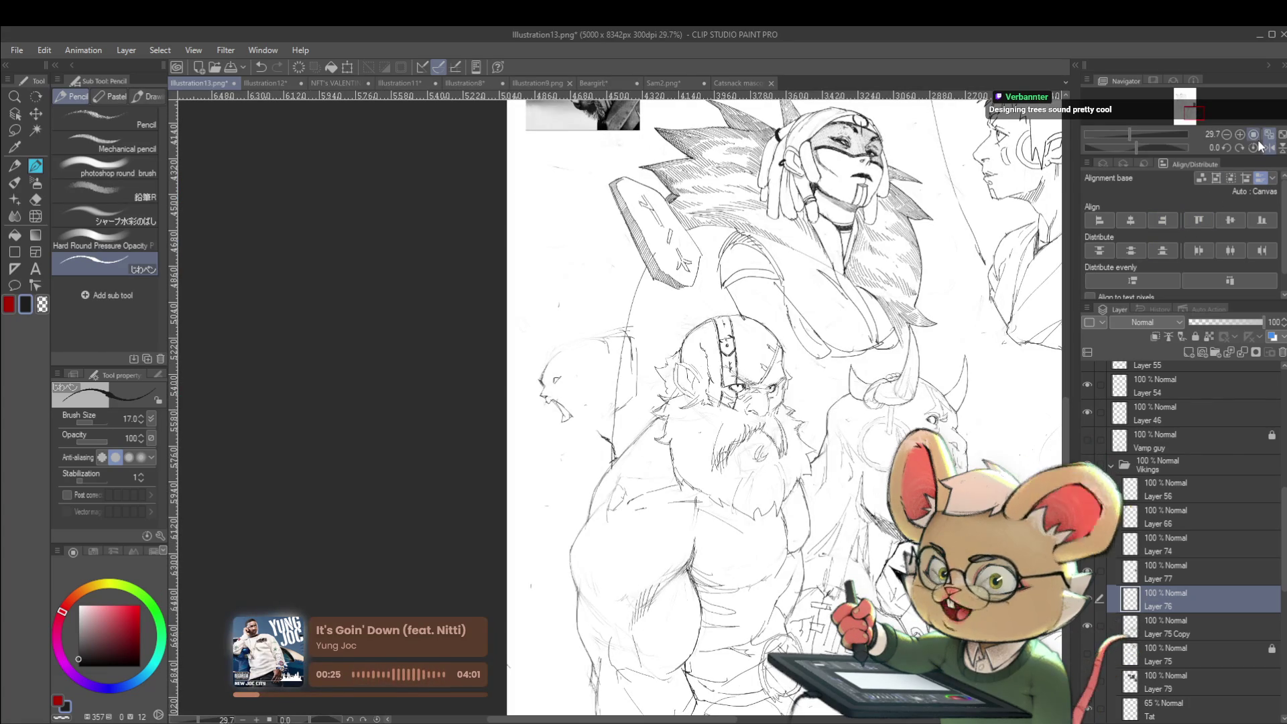
{"action": "scroll", "coordinate": [555, 384], "scroll_direction": "up", "scroll_amount": 4}
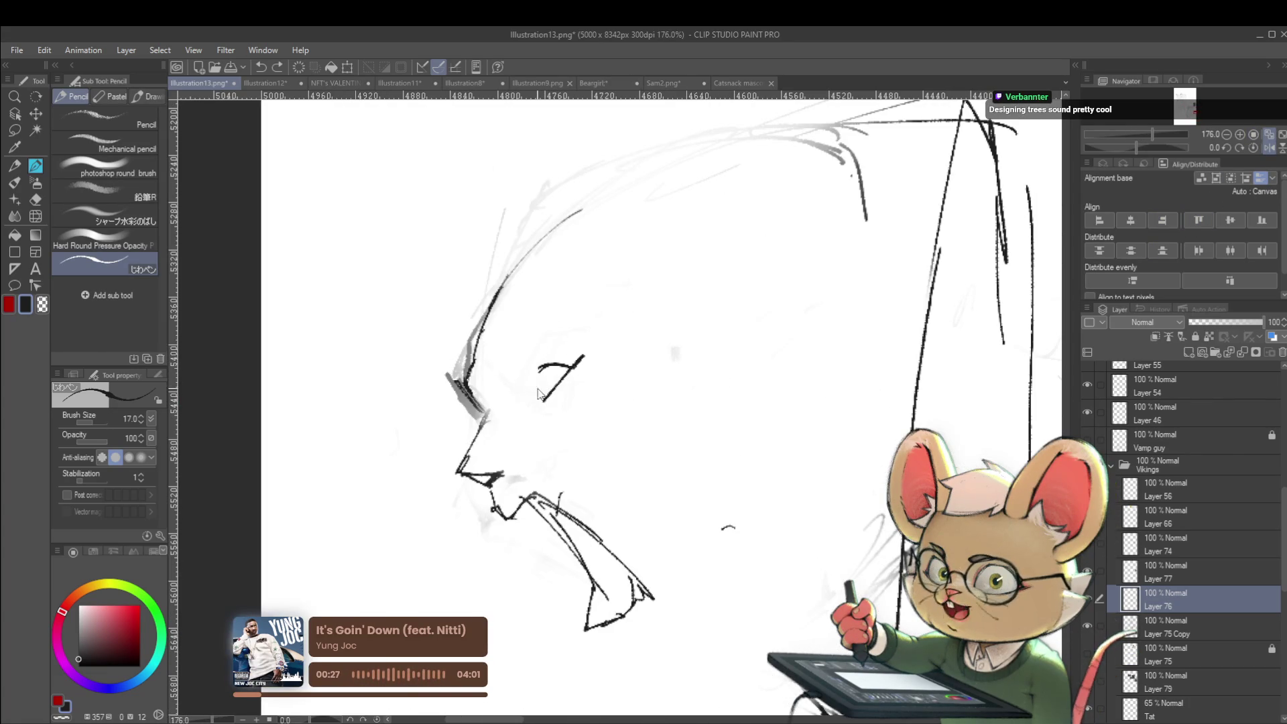
{"action": "left_click_drag", "start_coordinate": [539, 376], "coordinate": [550, 369]}
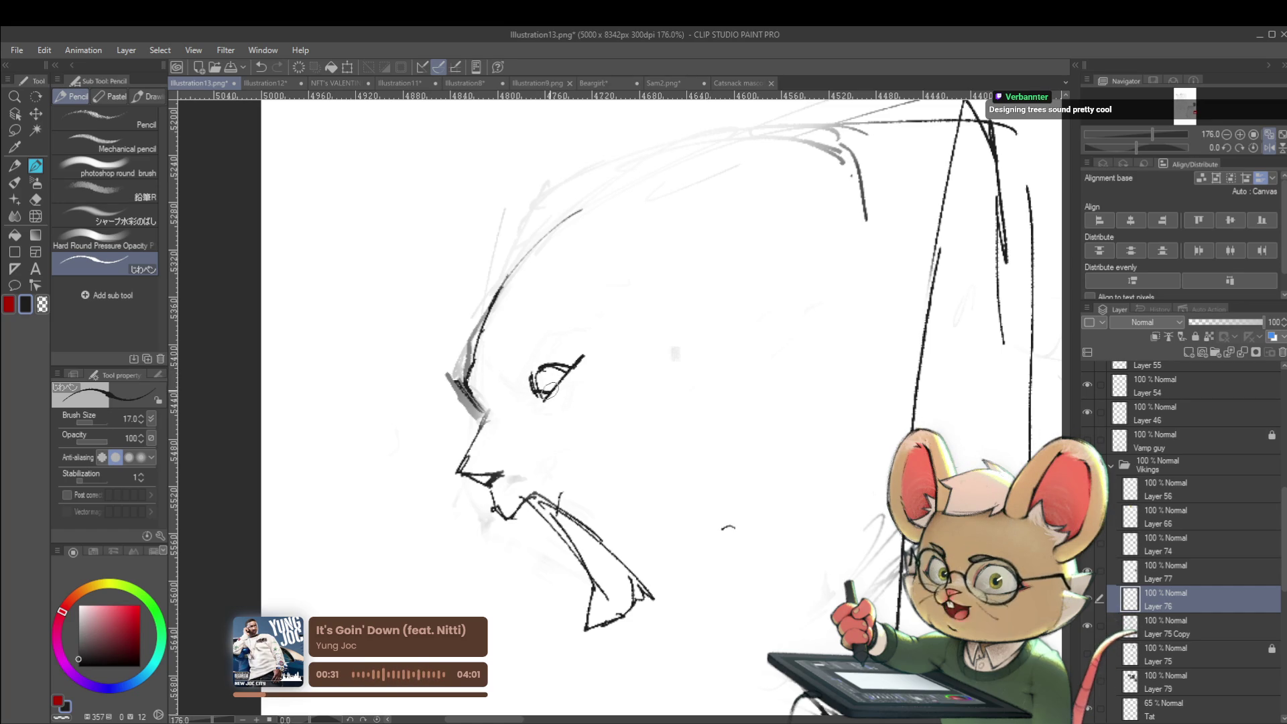
{"action": "key", "text": "ctrl+z"}
{"action": "scroll", "coordinate": [604, 375], "scroll_direction": "down", "scroll_amount": 2}
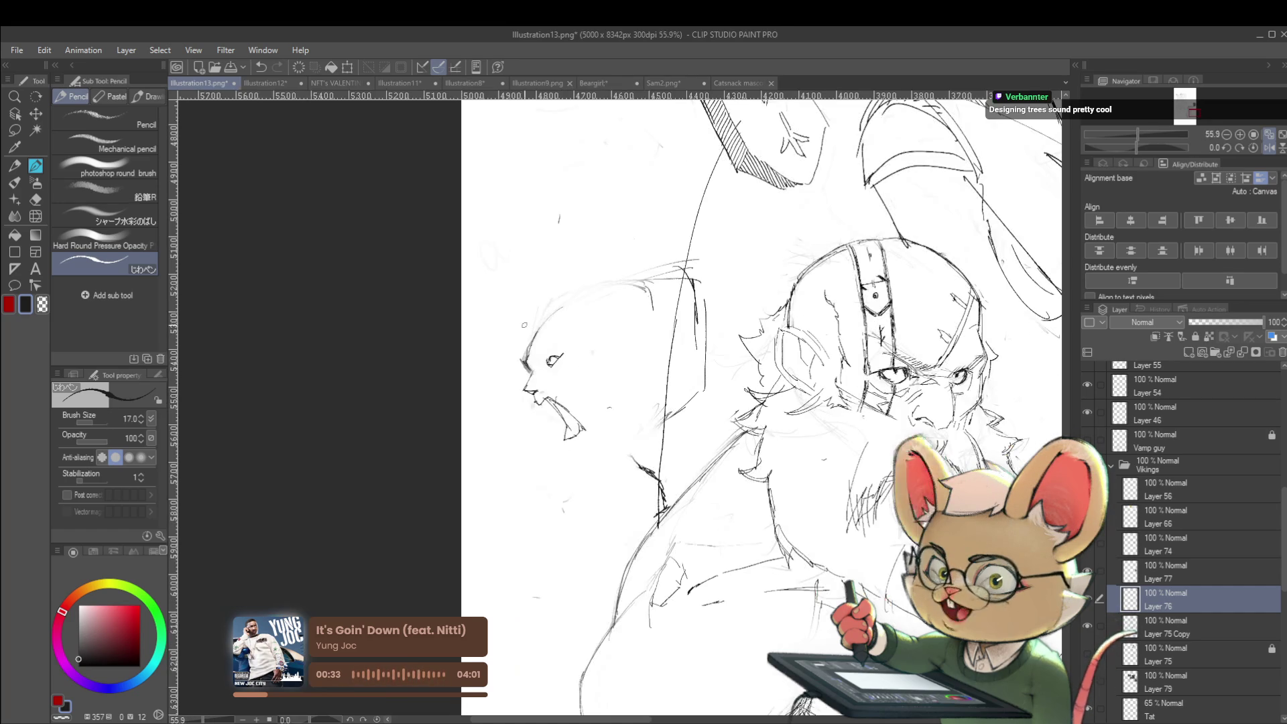
{"action": "mouse_move", "coordinate": [496, 348]}
{"action": "left_mouse_down"}
{"action": "mouse_move", "coordinate": [431, 388]}
{"action": "mouse_move", "coordinate": [445, 330]}
{"action": "mouse_move", "coordinate": [442, 417]}
{"action": "left_mouse_up"}
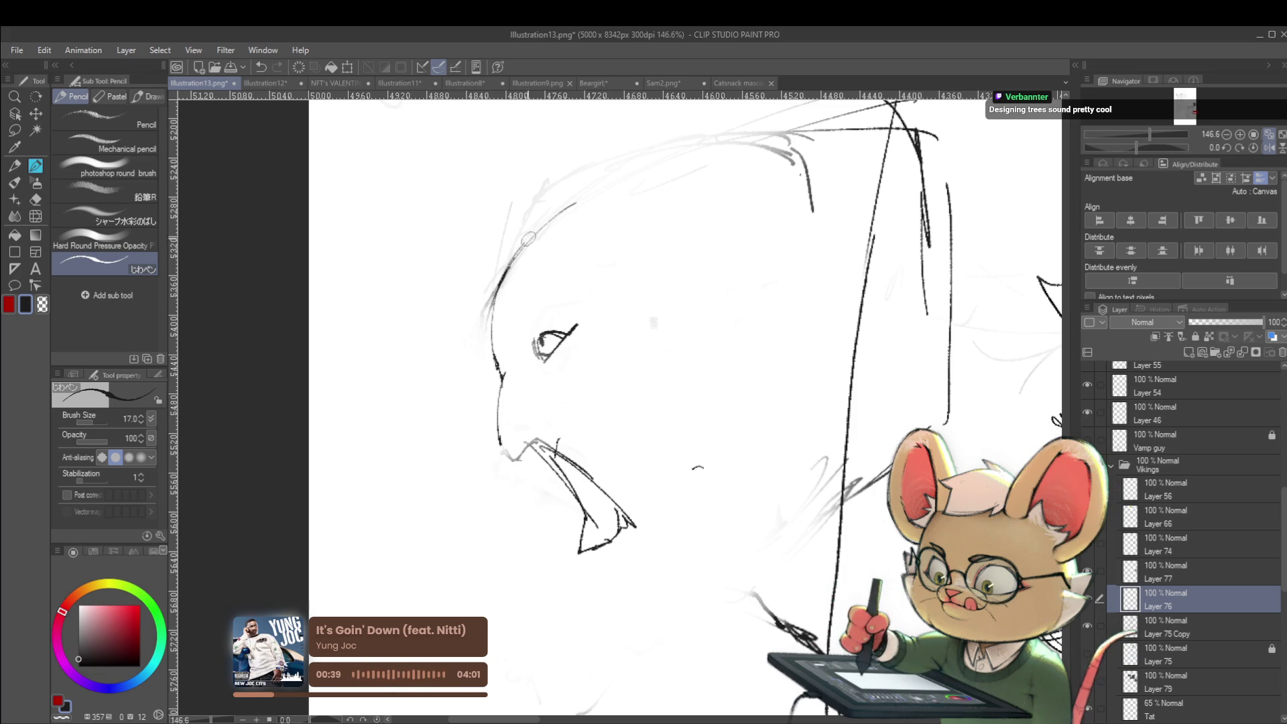
Step: Add a brow line above the eye, checking the face in mirrored view
{"action": "scroll", "coordinate": [528, 238], "scroll_direction": "down", "scroll_amount": 5}
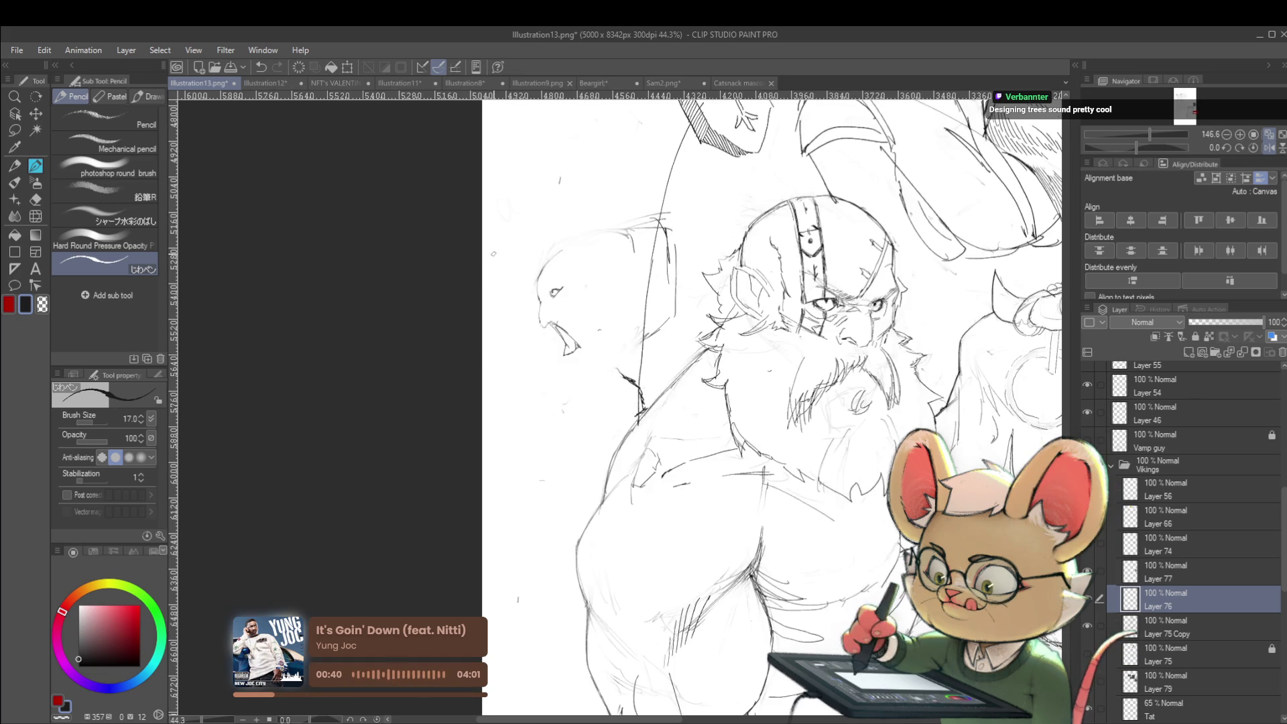
{"action": "left_click", "coordinate": [1269, 148]}
{"action": "scroll", "coordinate": [686, 294], "scroll_direction": "up", "scroll_amount": 3}
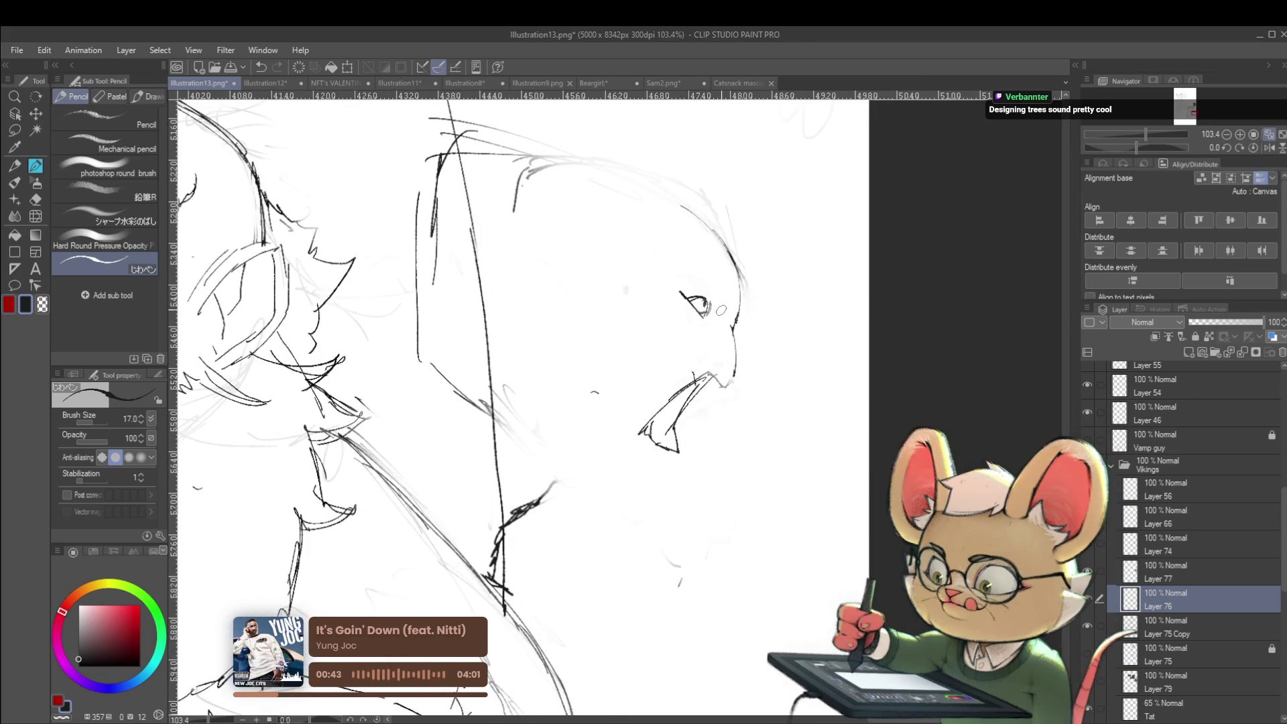
{"action": "left_click_drag", "start_coordinate": [722, 307], "coordinate": [699, 274]}
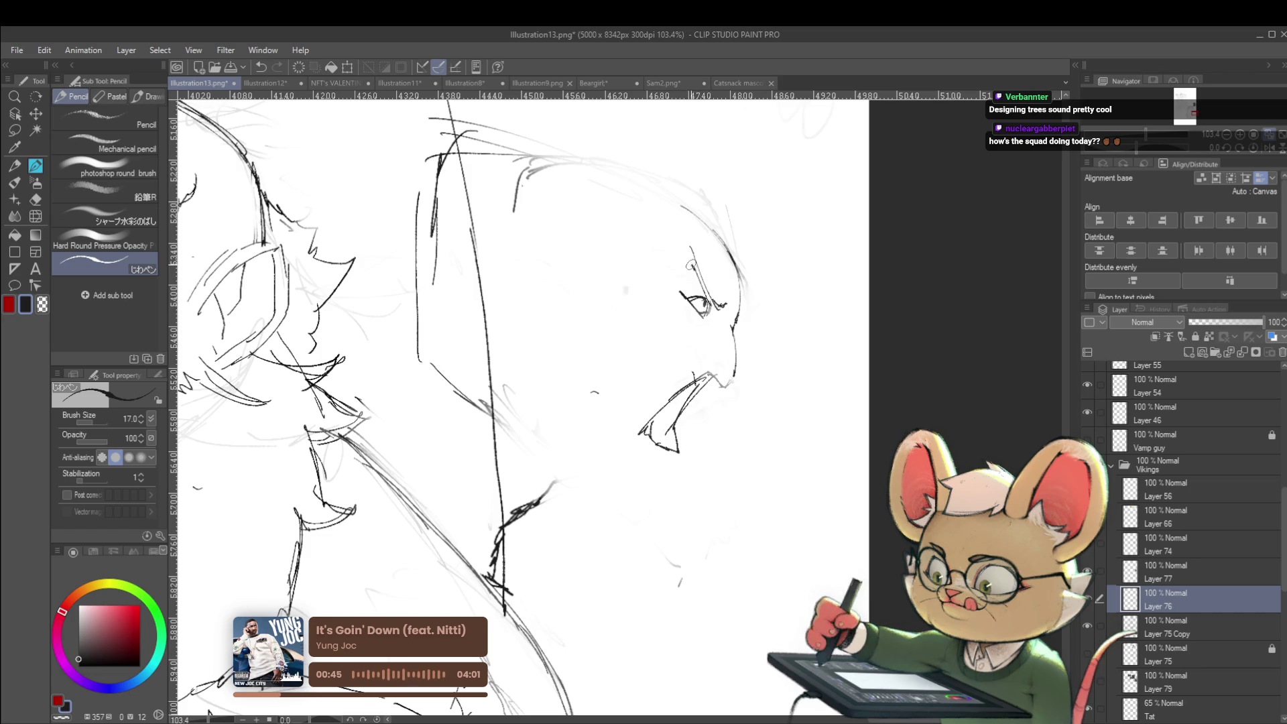
{"action": "scroll", "coordinate": [691, 266], "scroll_direction": "down", "scroll_amount": 3}
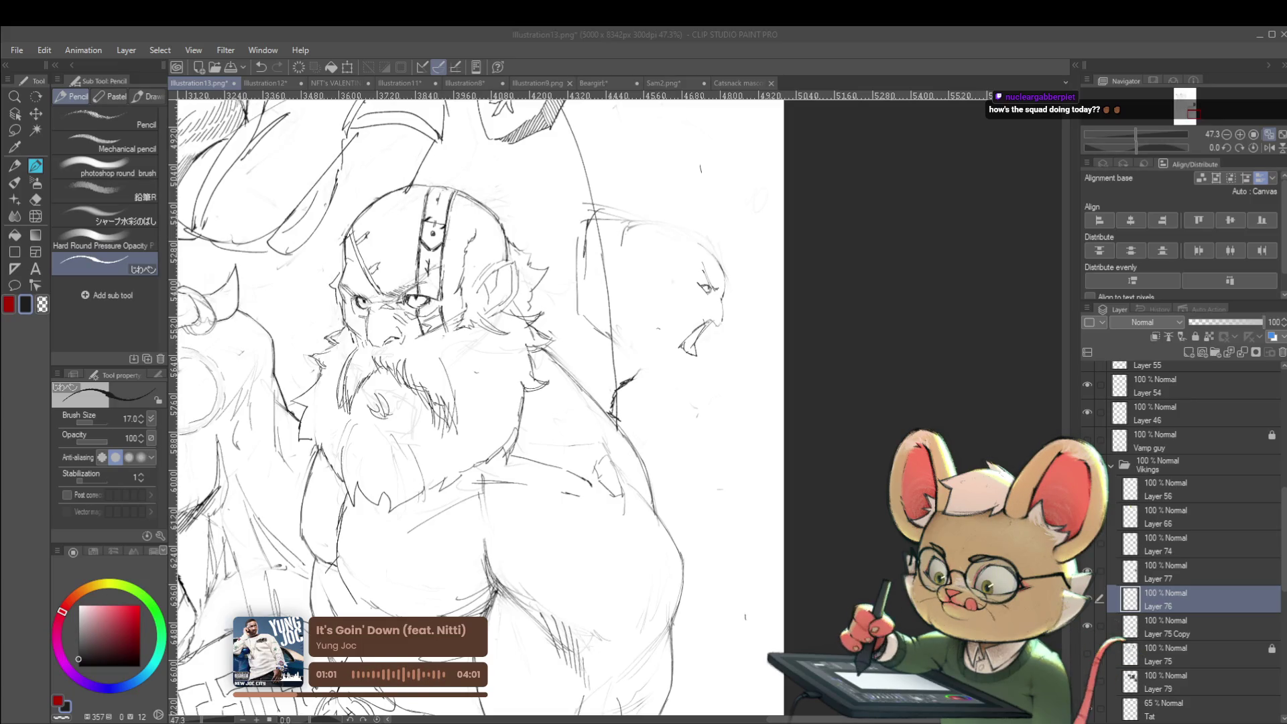
{"action": "scroll", "coordinate": [469, 402], "scroll_direction": "down", "scroll_amount": 2}
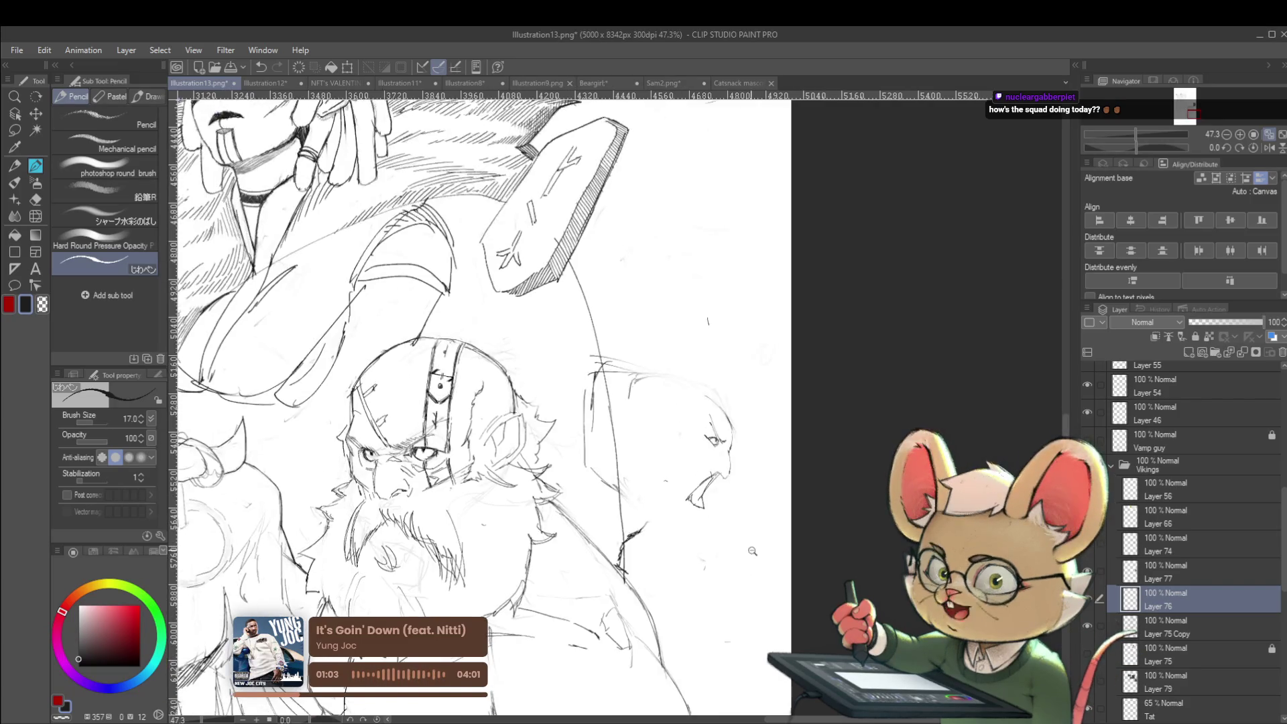
{"action": "left_click", "coordinate": [1269, 149]}
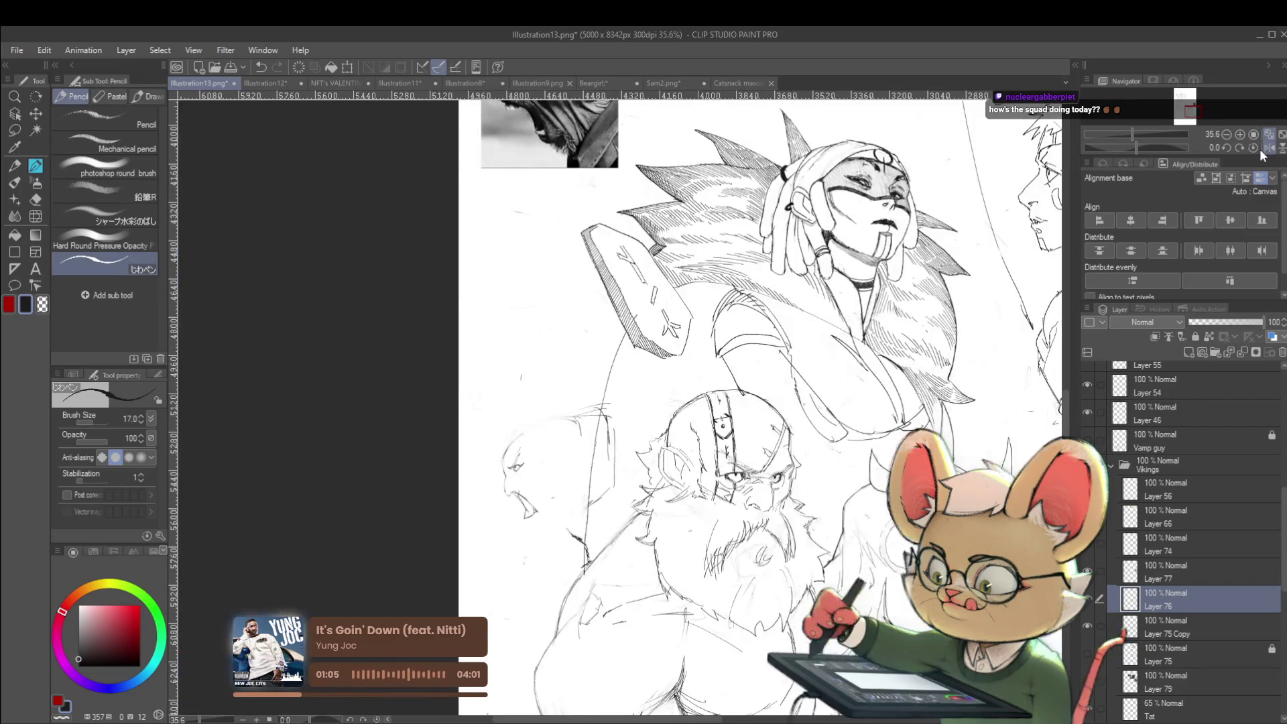
{"action": "scroll", "coordinate": [587, 474], "scroll_direction": "up", "scroll_amount": 2}
Step: Lasso-select the screaming figure's head, discarding a stray brush arc first
{"action": "key", "text": "comma"}
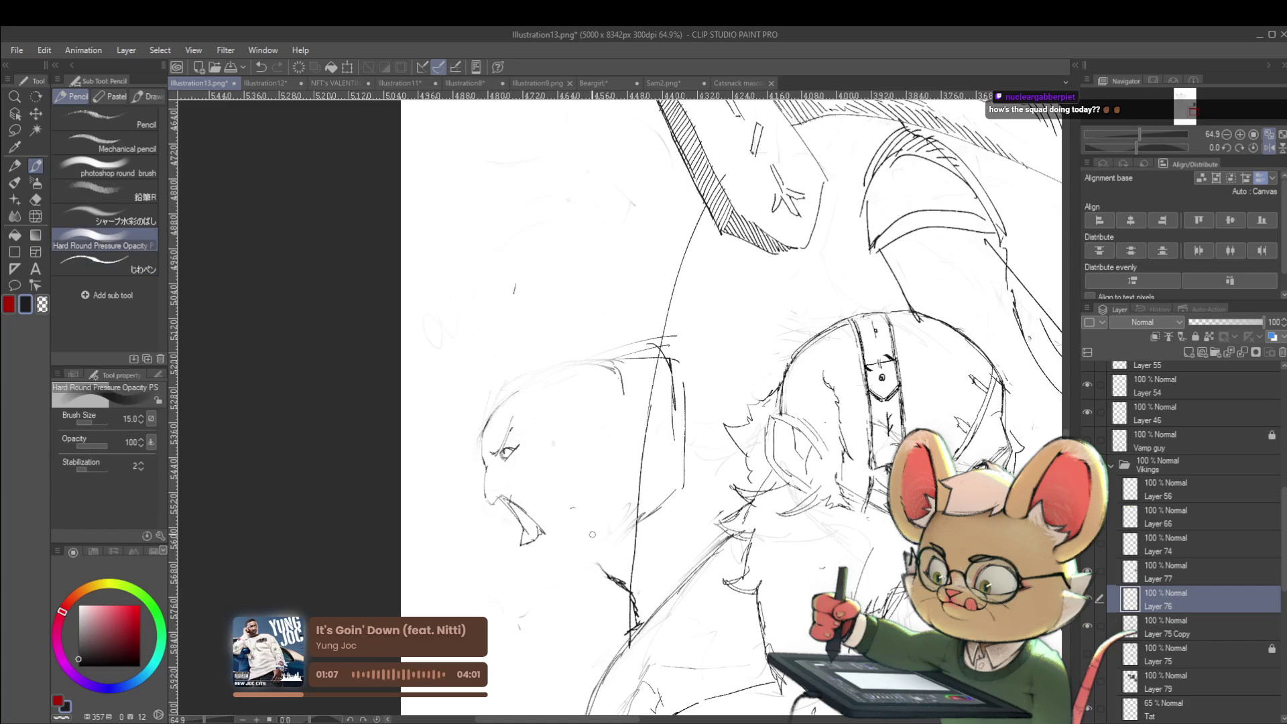
{"action": "left_click_drag", "start_coordinate": [530, 599], "coordinate": [622, 426]}
{"action": "key", "text": "ctrl+z"}
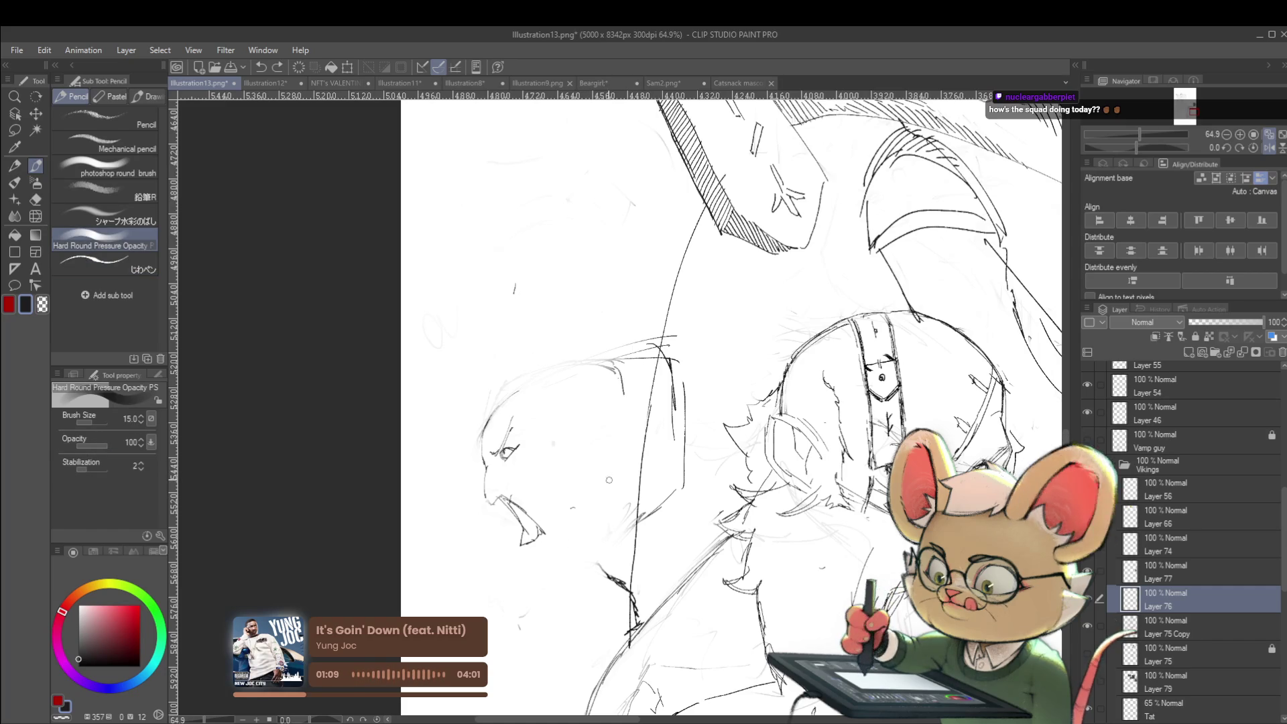
{"action": "key", "text": "m"}
{"action": "left_click_drag", "start_coordinate": [489, 331], "coordinate": [460, 366]}
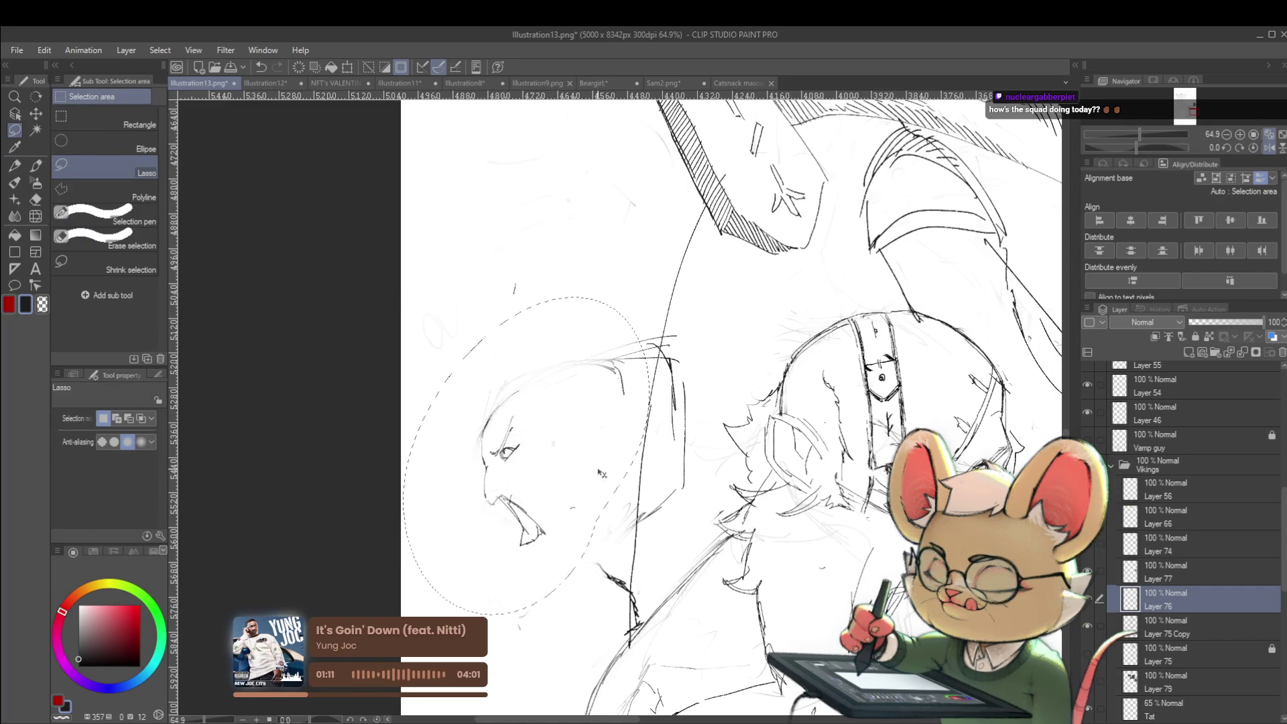
Step: Scale the selected head up to about 138%, nudge it into place, and commit
{"action": "key", "text": "ctrl+t"}
{"action": "left_click_drag", "start_coordinate": [657, 279], "coordinate": [712, 175]}
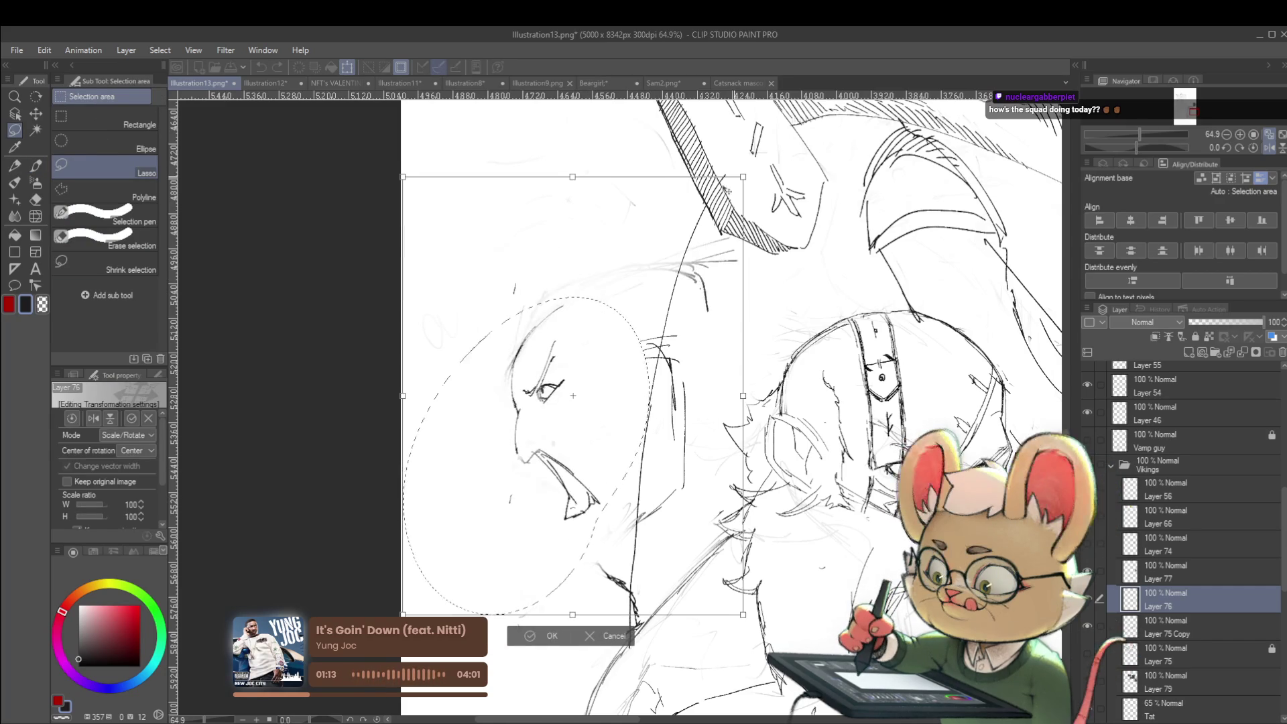
{"action": "left_click_drag", "start_coordinate": [677, 222], "coordinate": [657, 270]}
{"action": "key", "text": "Return"}
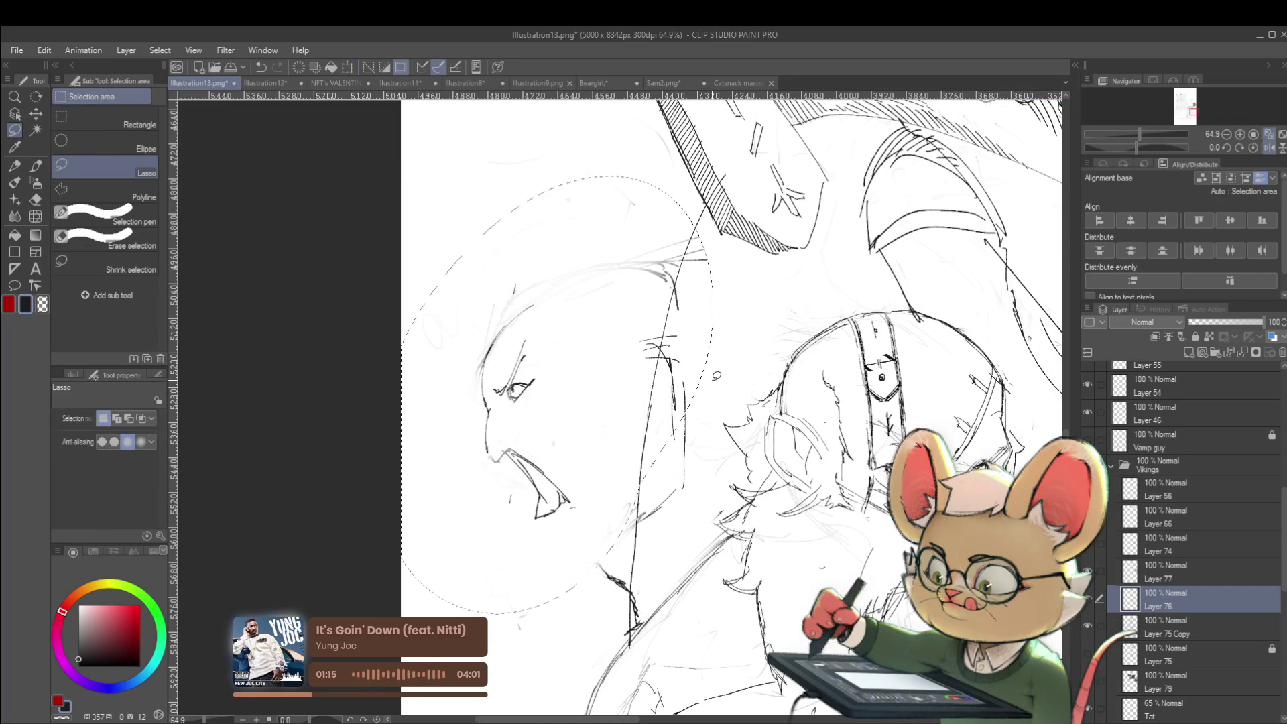
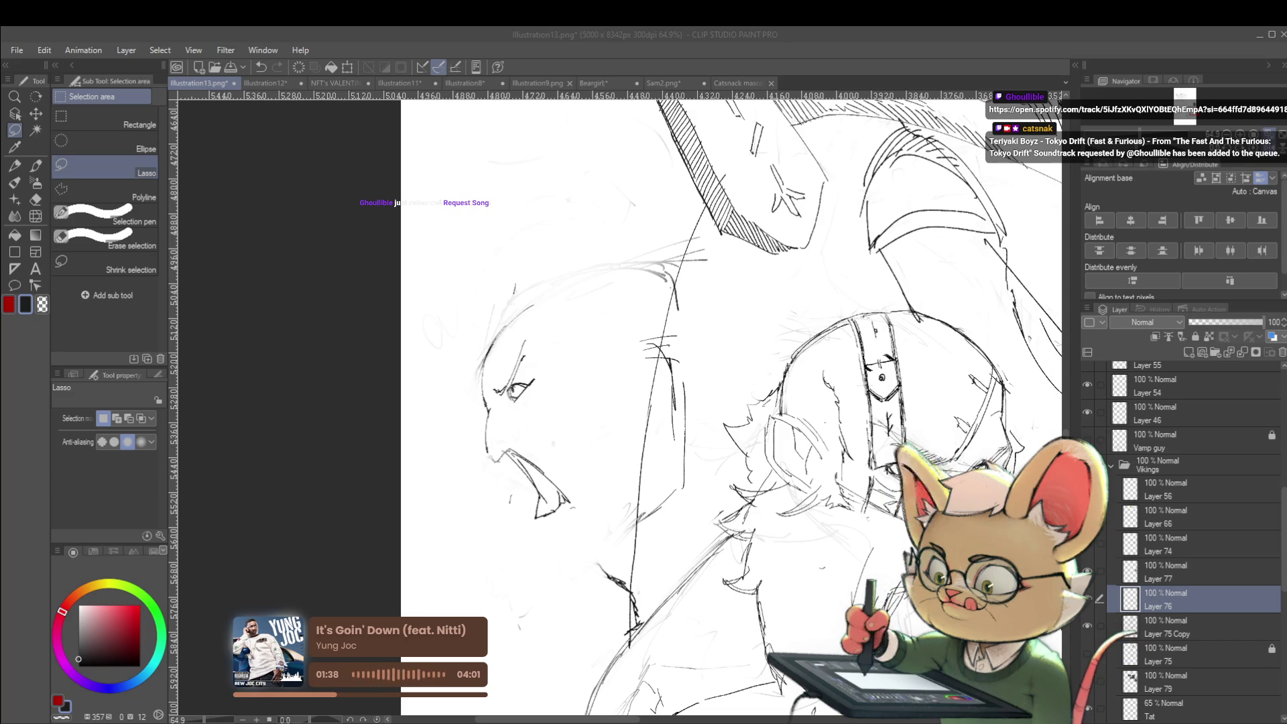
Step: Switch to the じわペン pencil and sketch short strokes around the man's eye
{"action": "left_click_drag", "start_coordinate": [527, 387], "coordinate": [556, 327]}
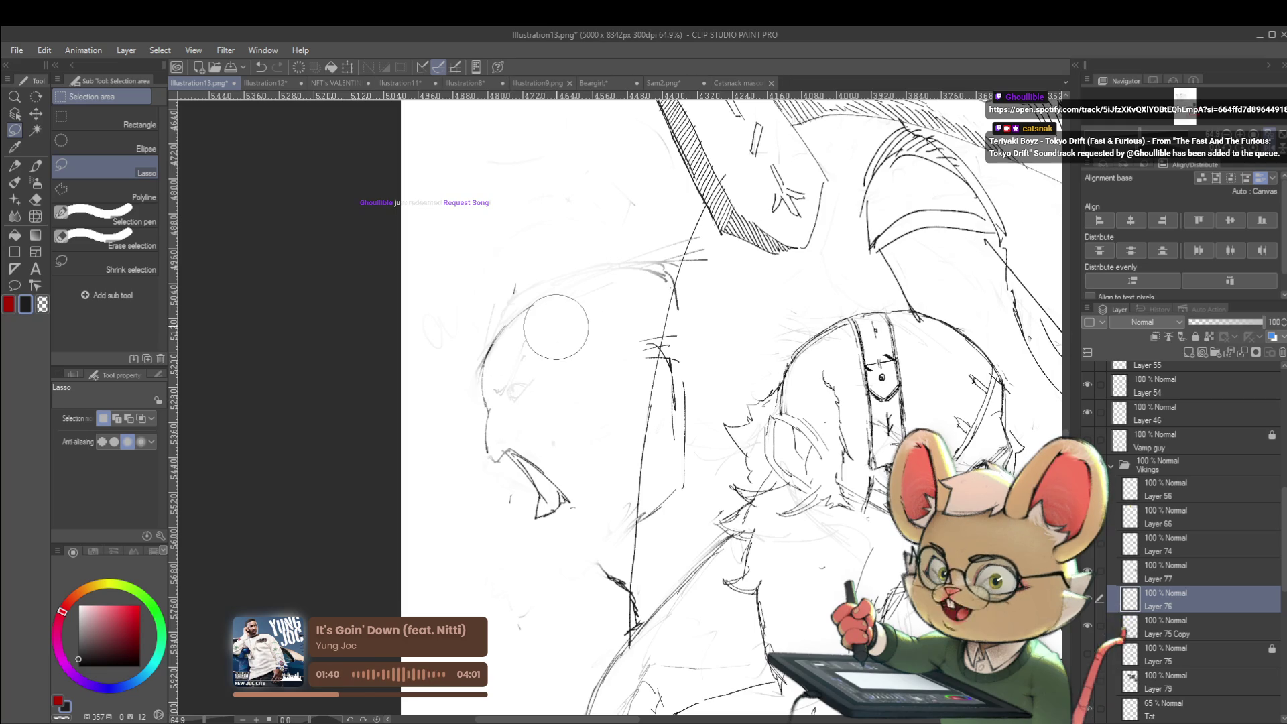
{"action": "key", "text": "p"}
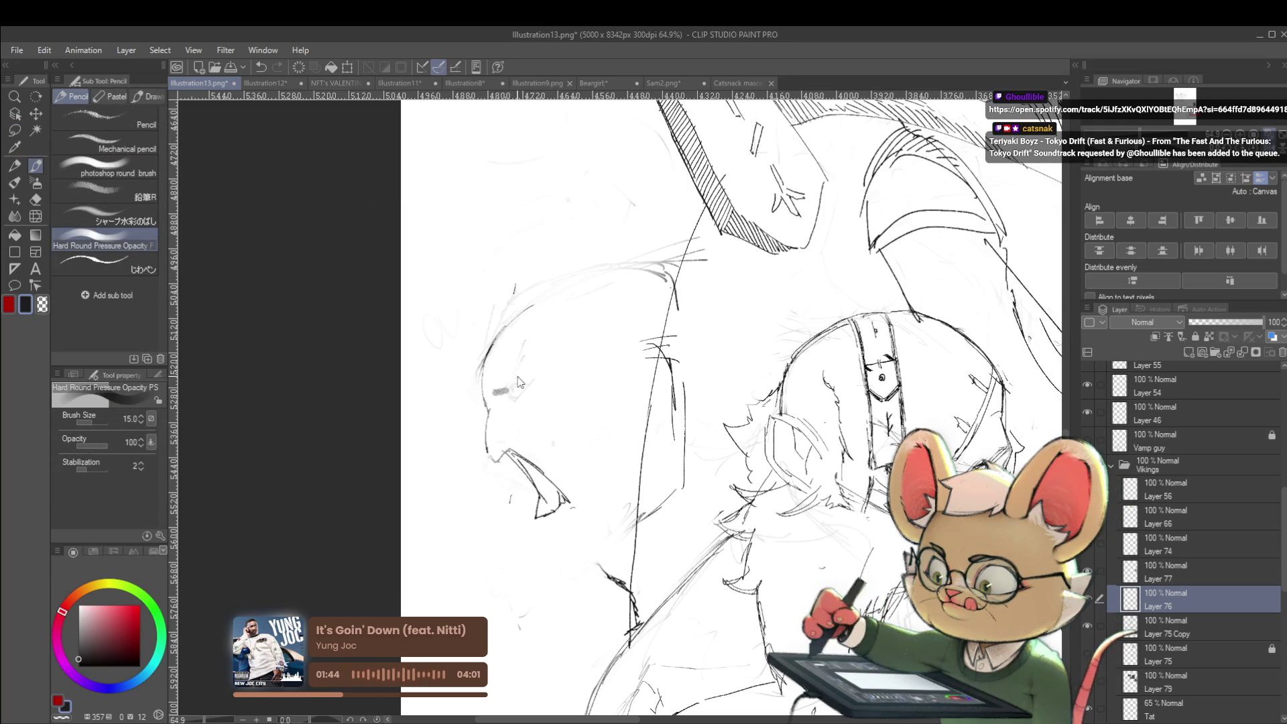
{"action": "key", "text": "p"}
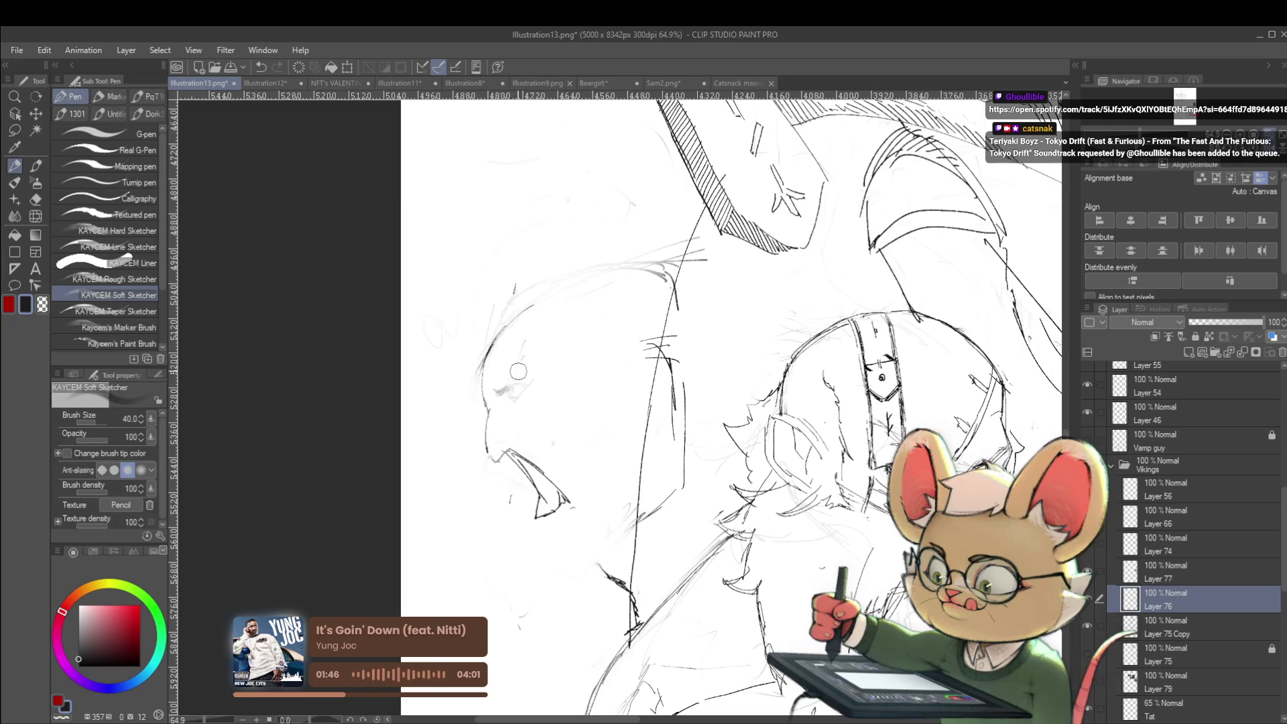
{"action": "key", "text": "p"}
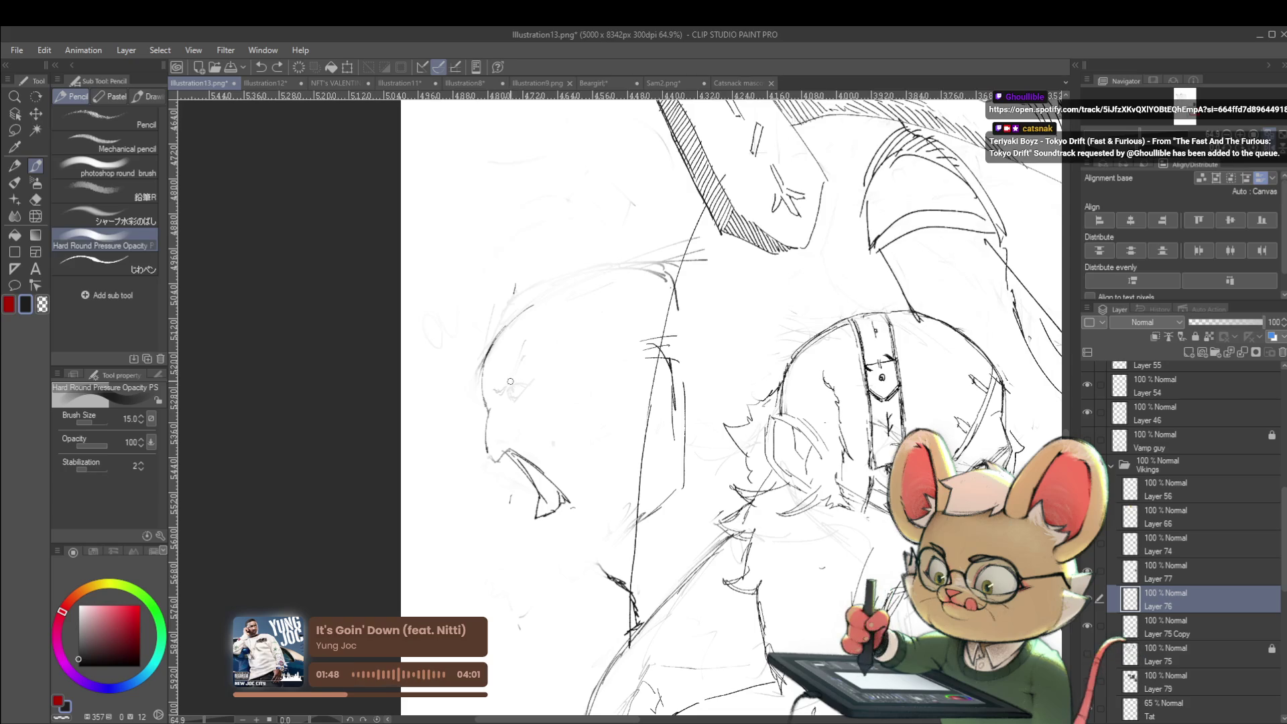
{"action": "key", "text": "p"}
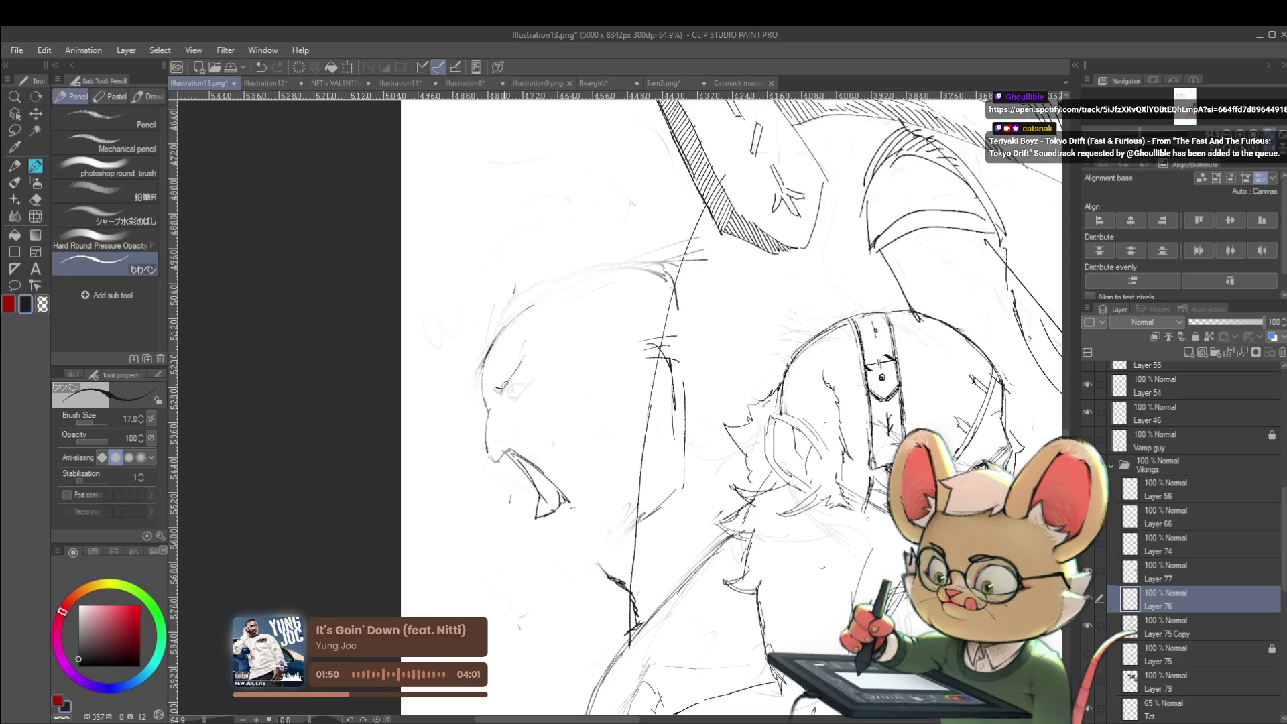
{"action": "left_click_drag", "start_coordinate": [503, 389], "coordinate": [520, 386]}
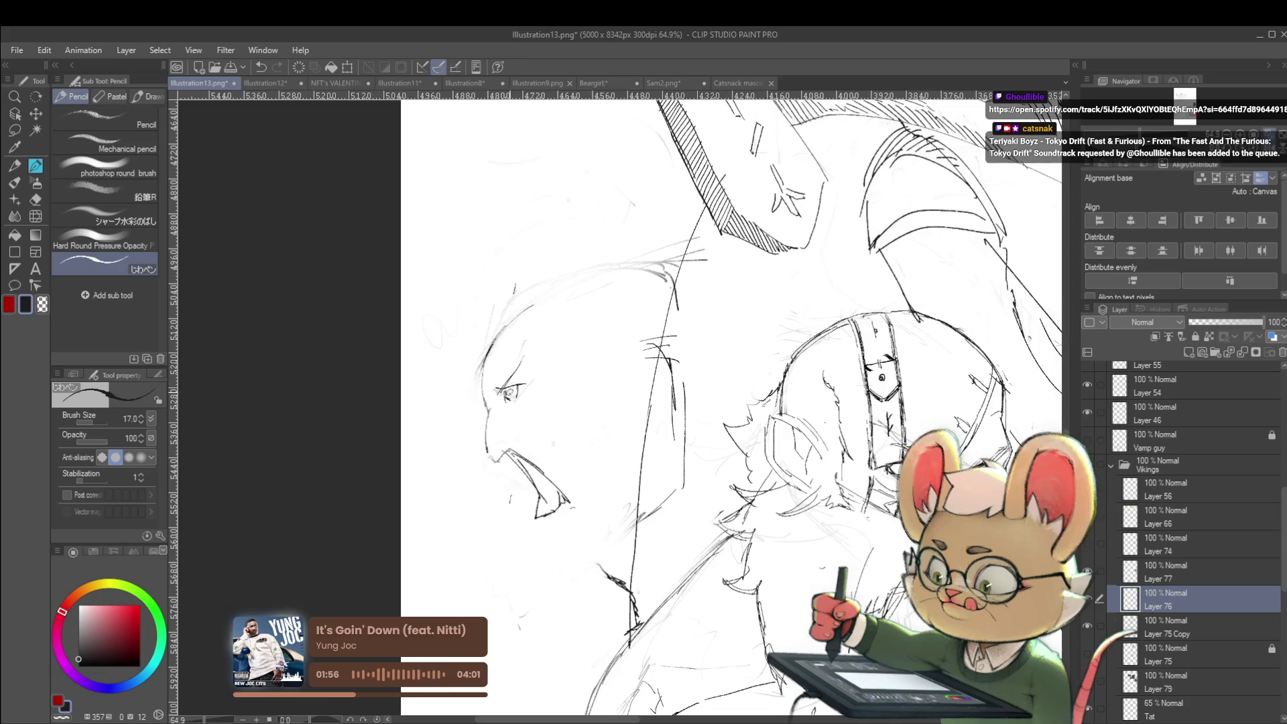
Step: Mirror the canvas, erase rough lines on the profile face, and redraw that stroke
{"action": "scroll", "coordinate": [510, 392], "scroll_direction": "down", "scroll_amount": 4}
{"action": "key", "text": "h"}
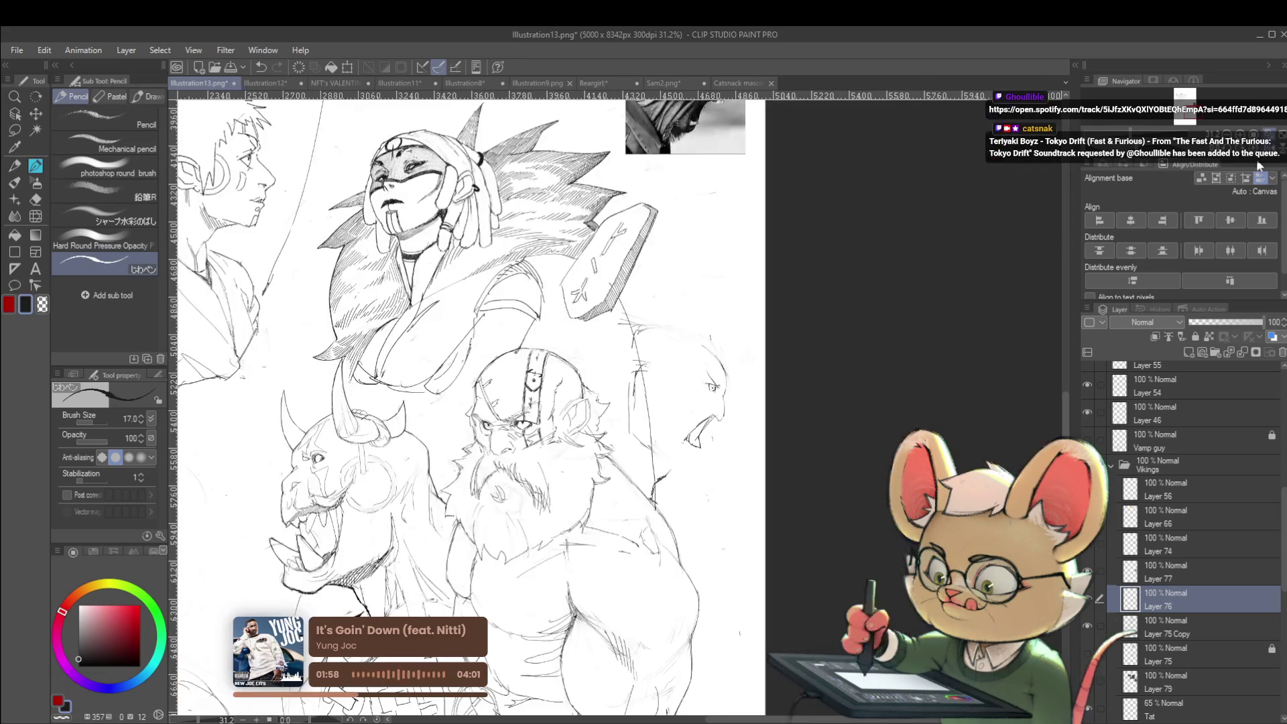
{"action": "scroll", "coordinate": [720, 399], "scroll_direction": "up", "scroll_amount": 8}
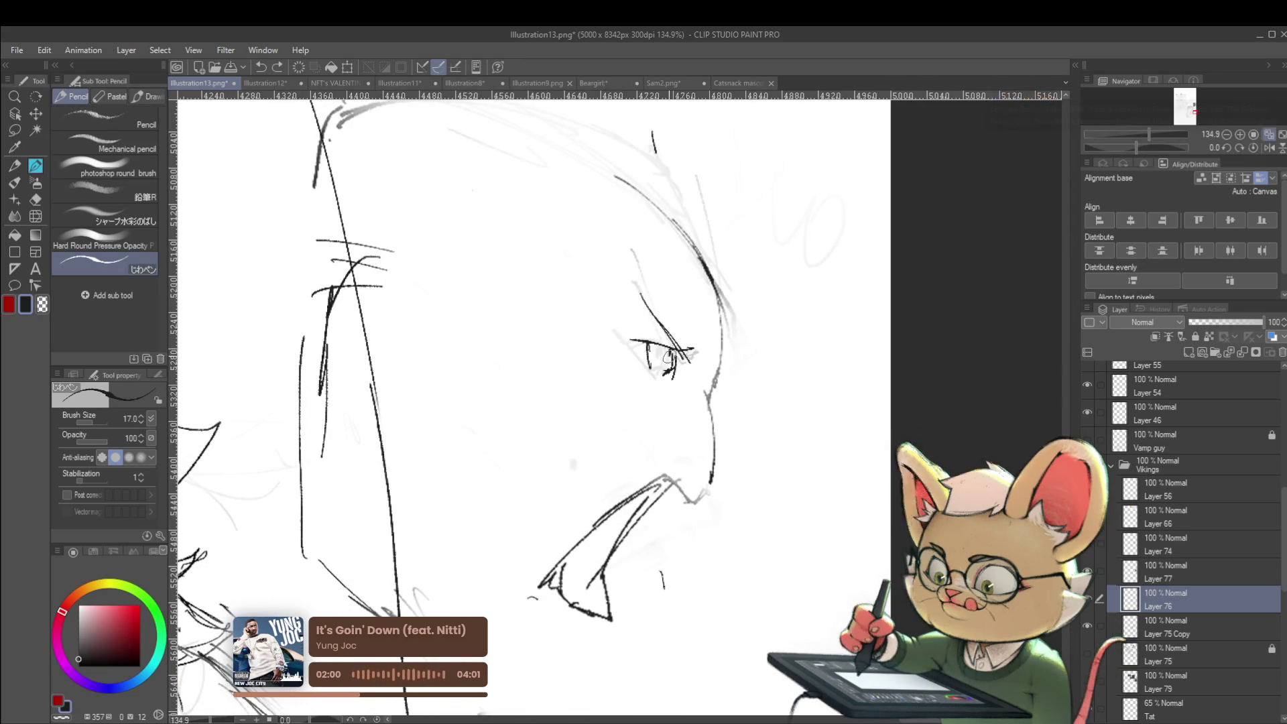
{"action": "scroll", "coordinate": [693, 309], "scroll_direction": "down", "scroll_amount": 7}
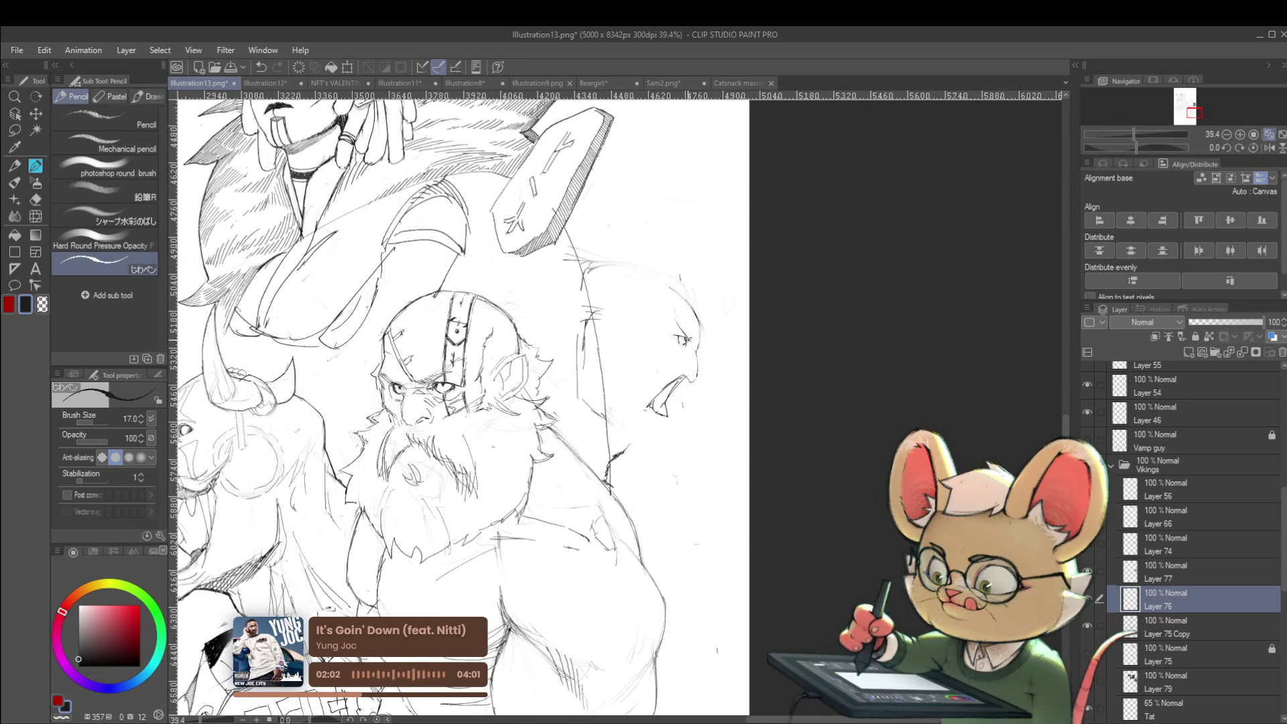
{"action": "mouse_move", "coordinate": [689, 376]}
{"action": "left_mouse_down"}
{"action": "mouse_move", "coordinate": [666, 382]}
{"action": "mouse_move", "coordinate": [675, 394]}
{"action": "left_mouse_up"}
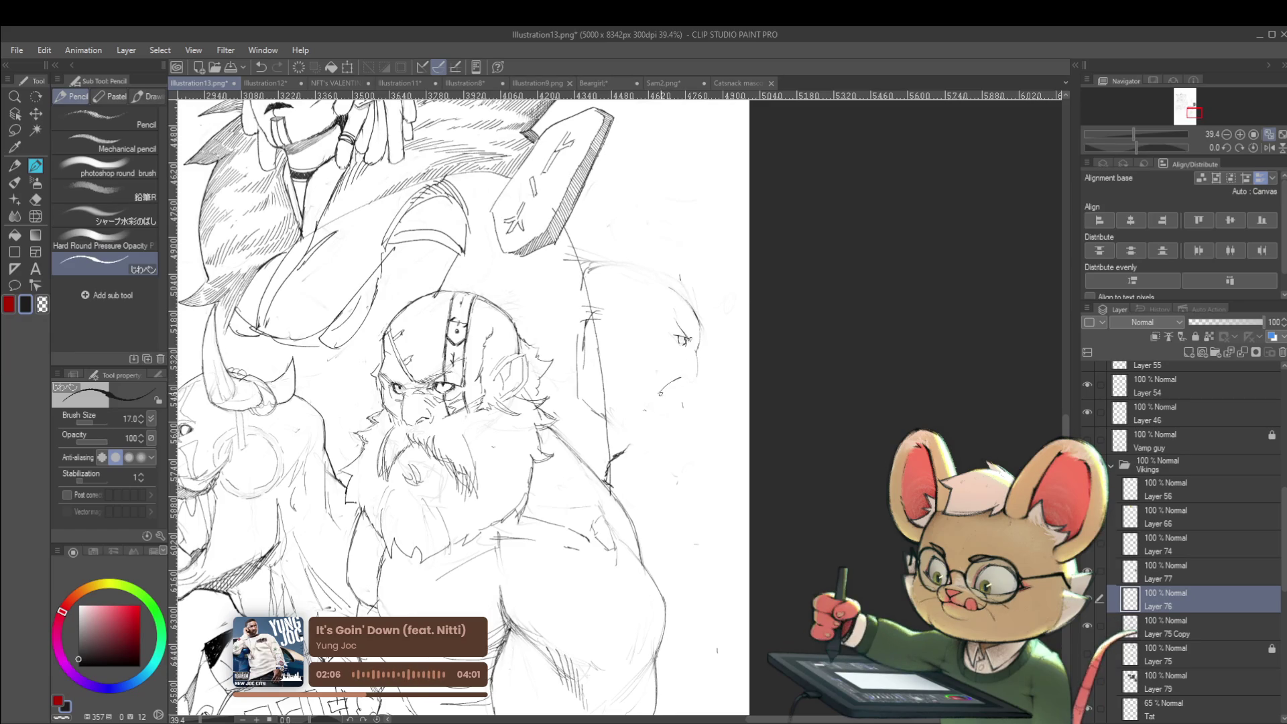
{"action": "key", "text": "ctrl+z"}
{"action": "left_click_drag", "start_coordinate": [682, 379], "coordinate": [648, 397]}
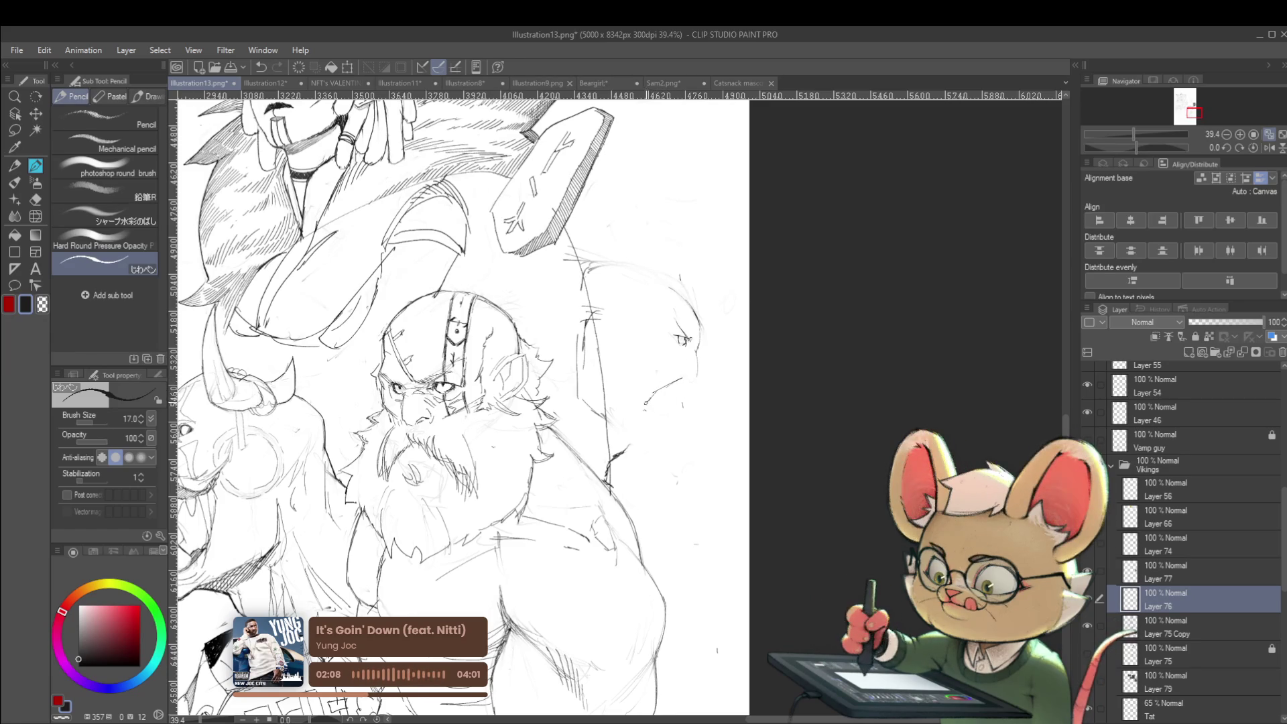
{"action": "left_click_drag", "start_coordinate": [702, 351], "coordinate": [656, 548]}
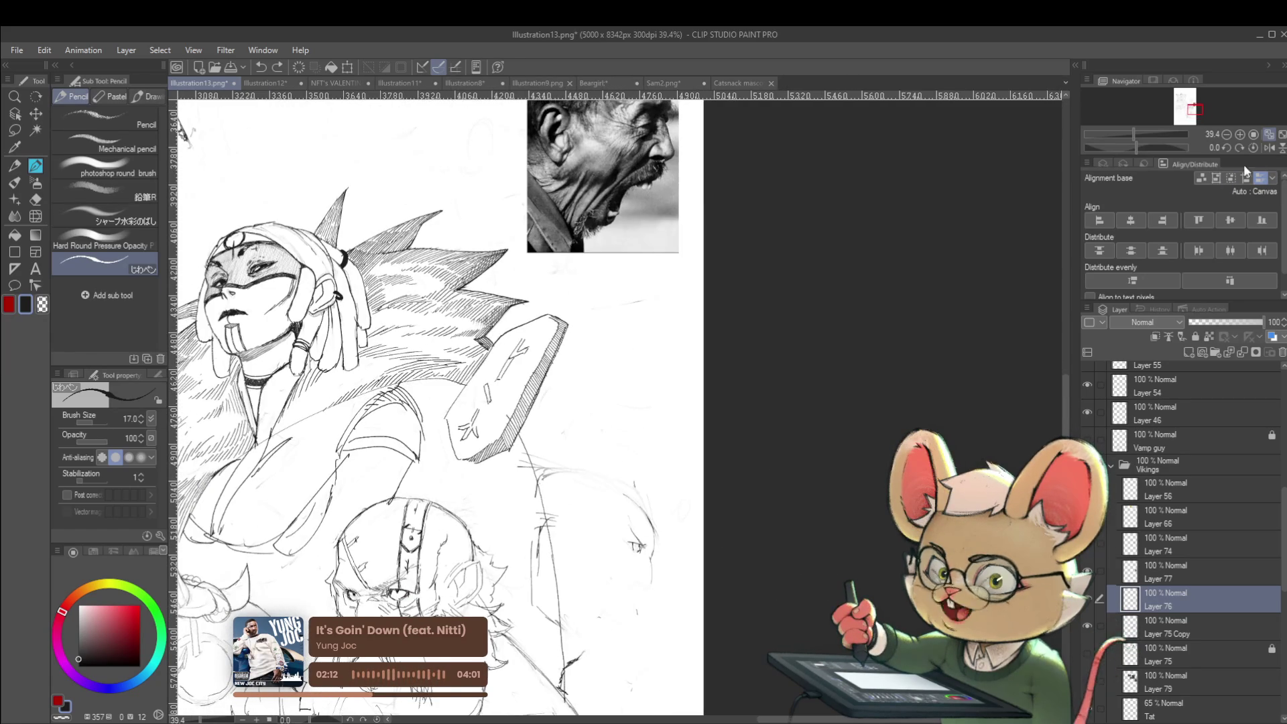
Step: Mirror the view, add face strokes, then switch to white with a larger brush
{"action": "left_click", "coordinate": [1269, 148]}
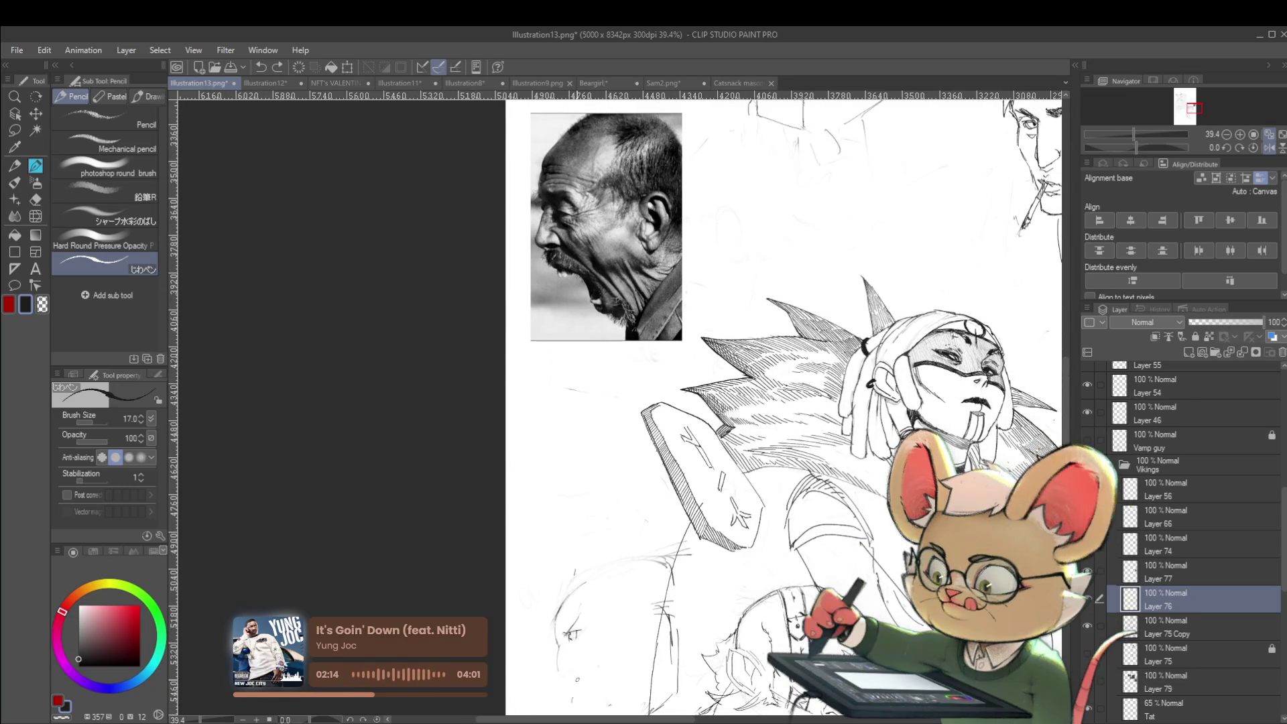
{"action": "mouse_move", "coordinate": [569, 665]}
{"action": "left_mouse_down"}
{"action": "mouse_move", "coordinate": [602, 698]}
{"action": "mouse_move", "coordinate": [580, 683]}
{"action": "left_mouse_up"}
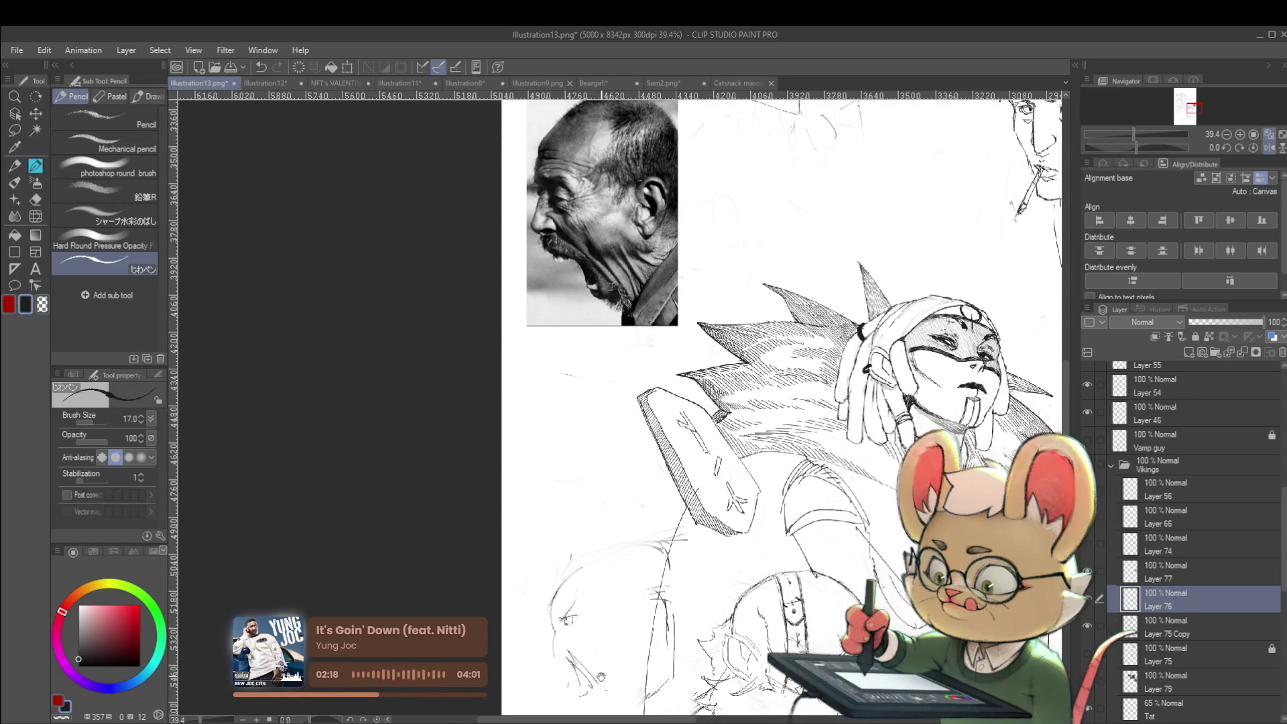
{"action": "left_click_drag", "start_coordinate": [737, 402], "coordinate": [734, 388]}
{"action": "left_click", "coordinate": [603, 469], "text": "alt"}
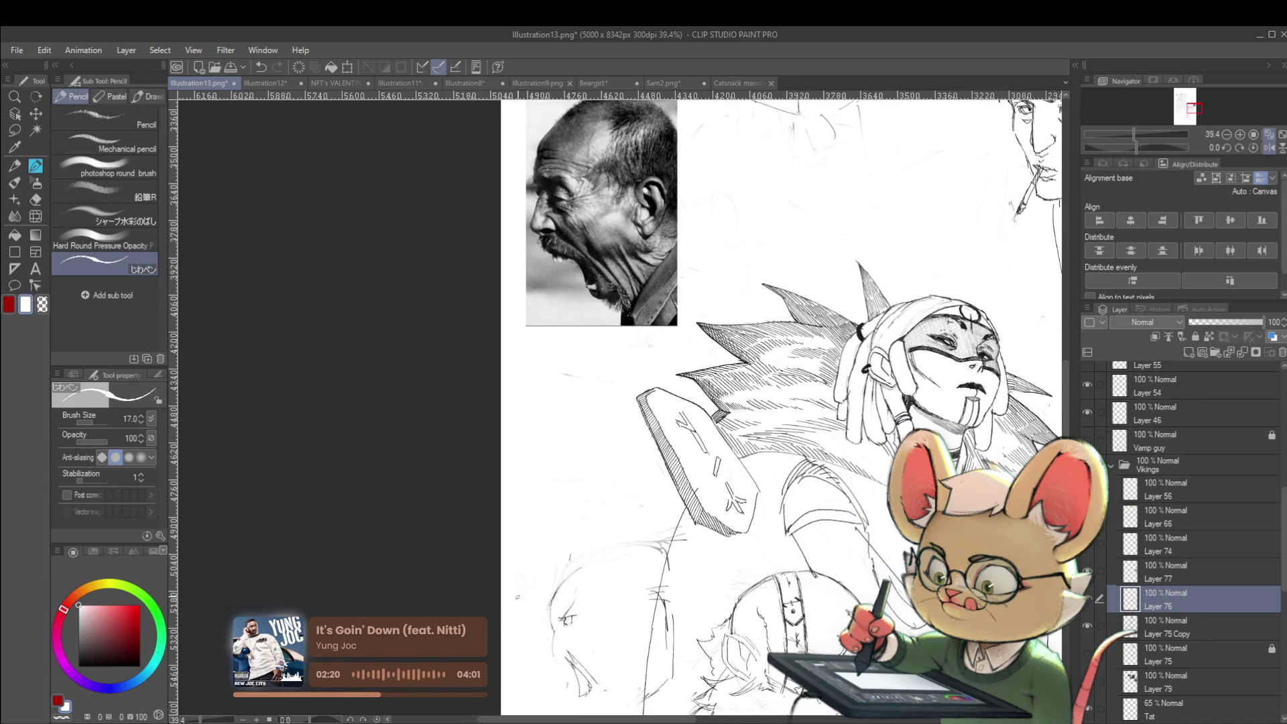
{"action": "left_click_drag", "start_coordinate": [737, 402], "coordinate": [733, 372]}
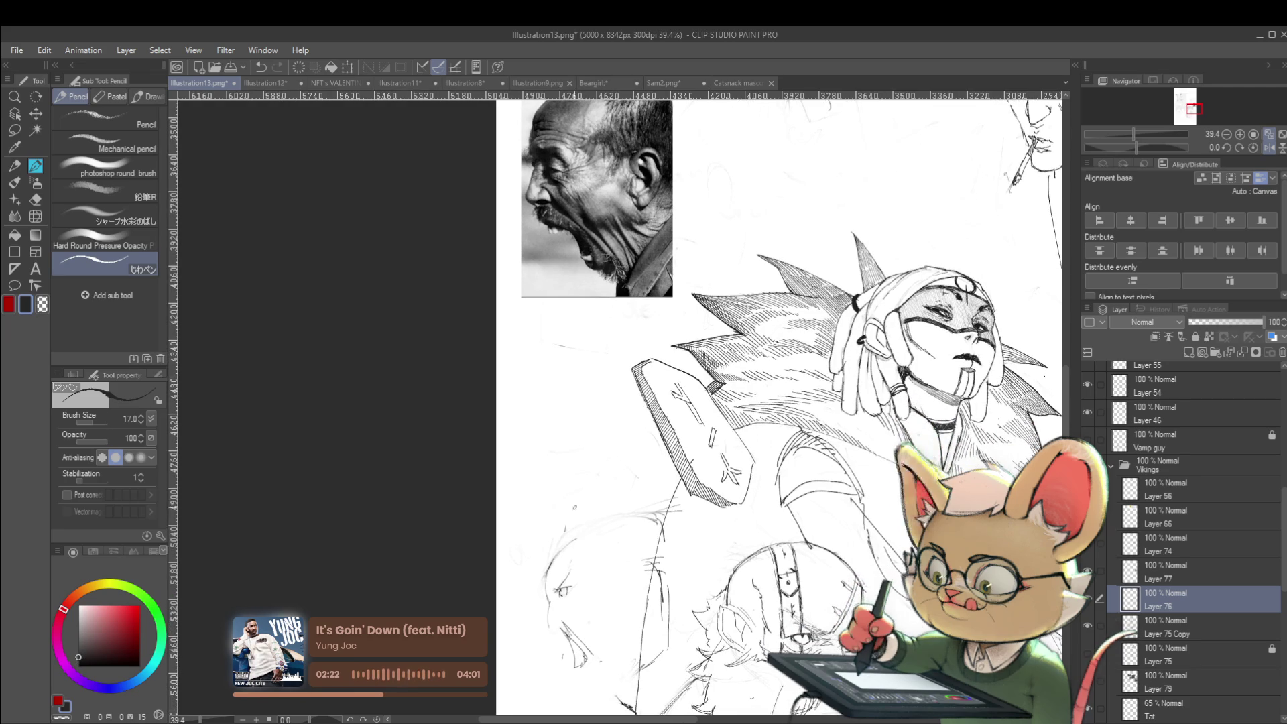
{"action": "key", "text": "bracketright"}
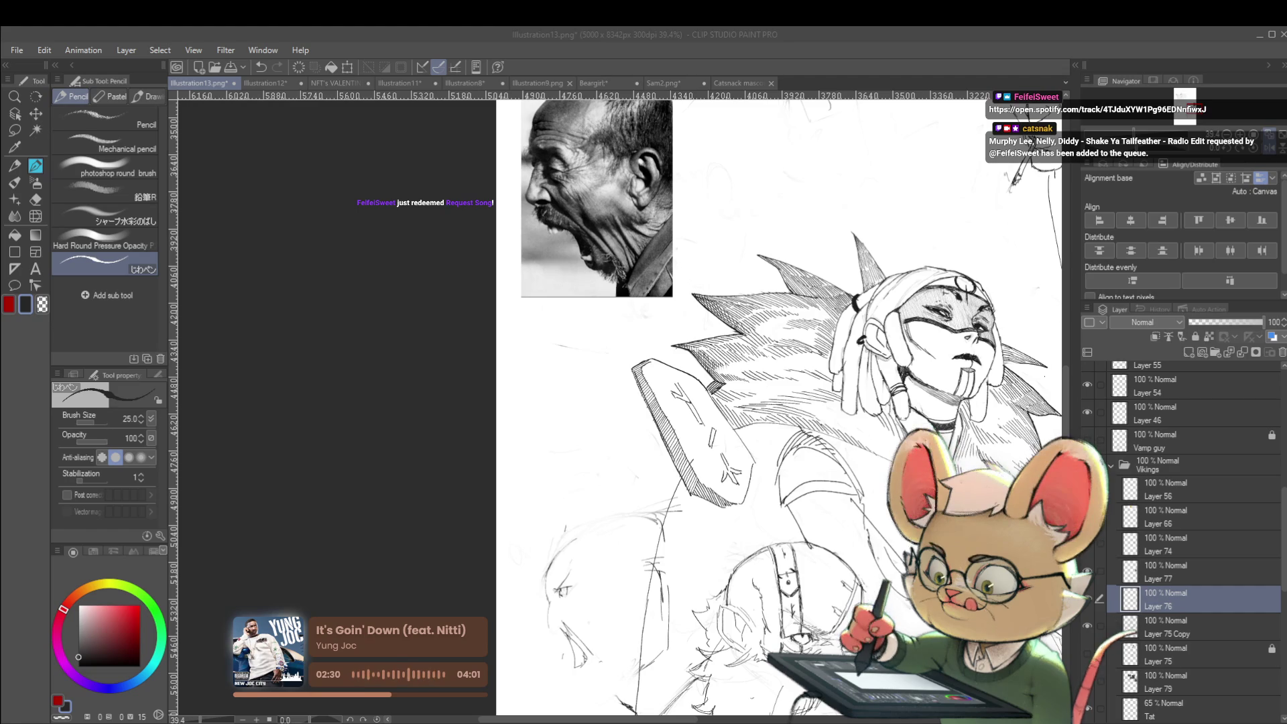
{"action": "left_click", "coordinate": [608, 639]}
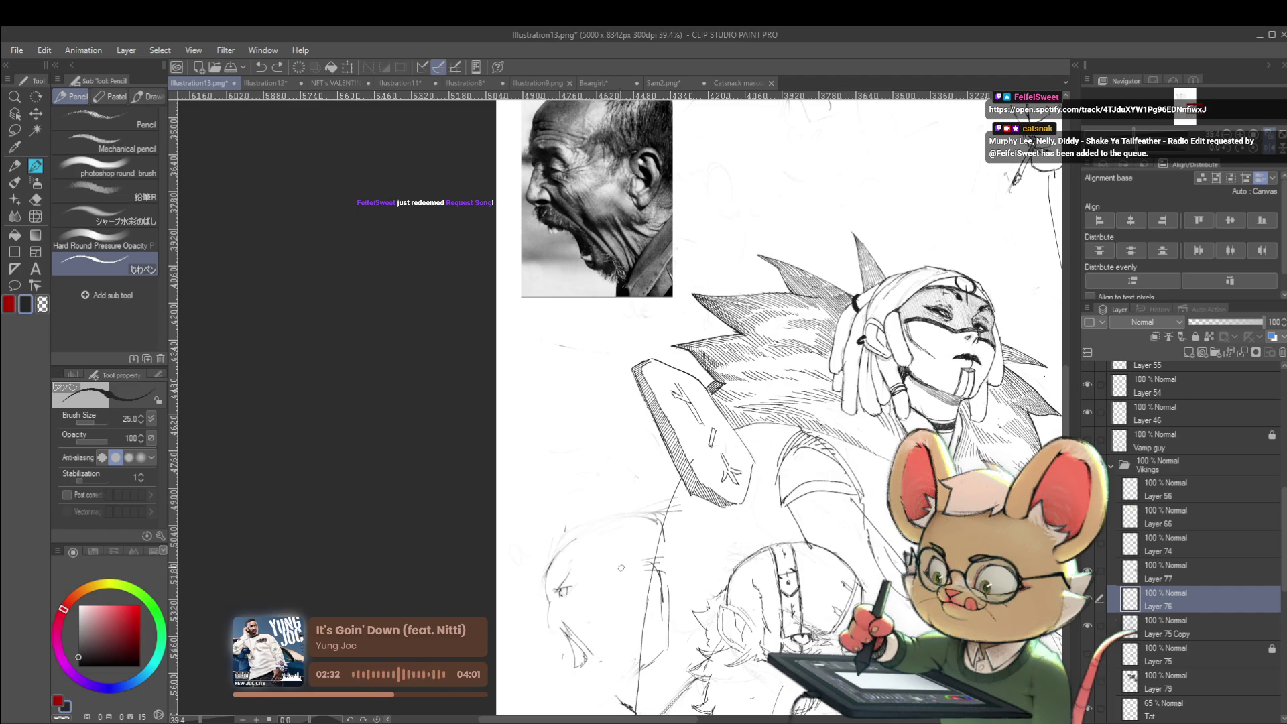
{"action": "scroll", "coordinate": [620, 567], "scroll_direction": "up", "scroll_amount": 3}
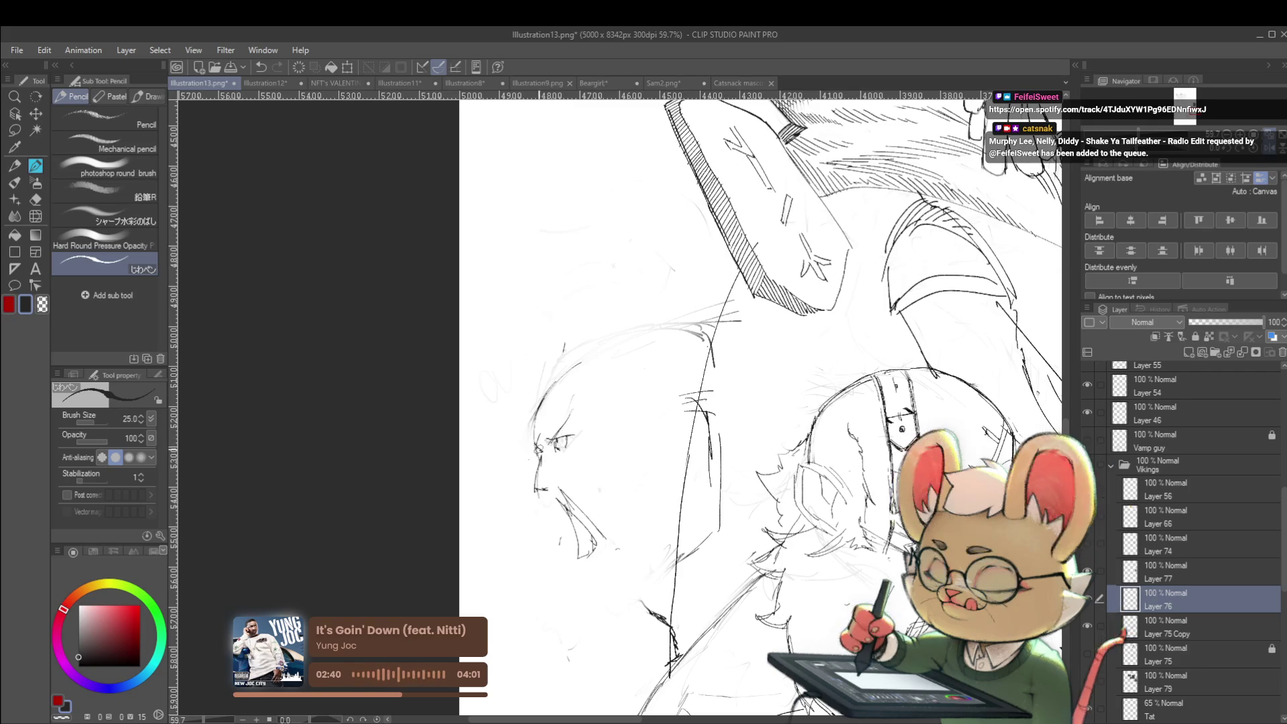
Step: Sketch short strokes at the eye and darken faint marks around the eye and cheek
{"action": "left_click_drag", "start_coordinate": [545, 444], "coordinate": [556, 454]}
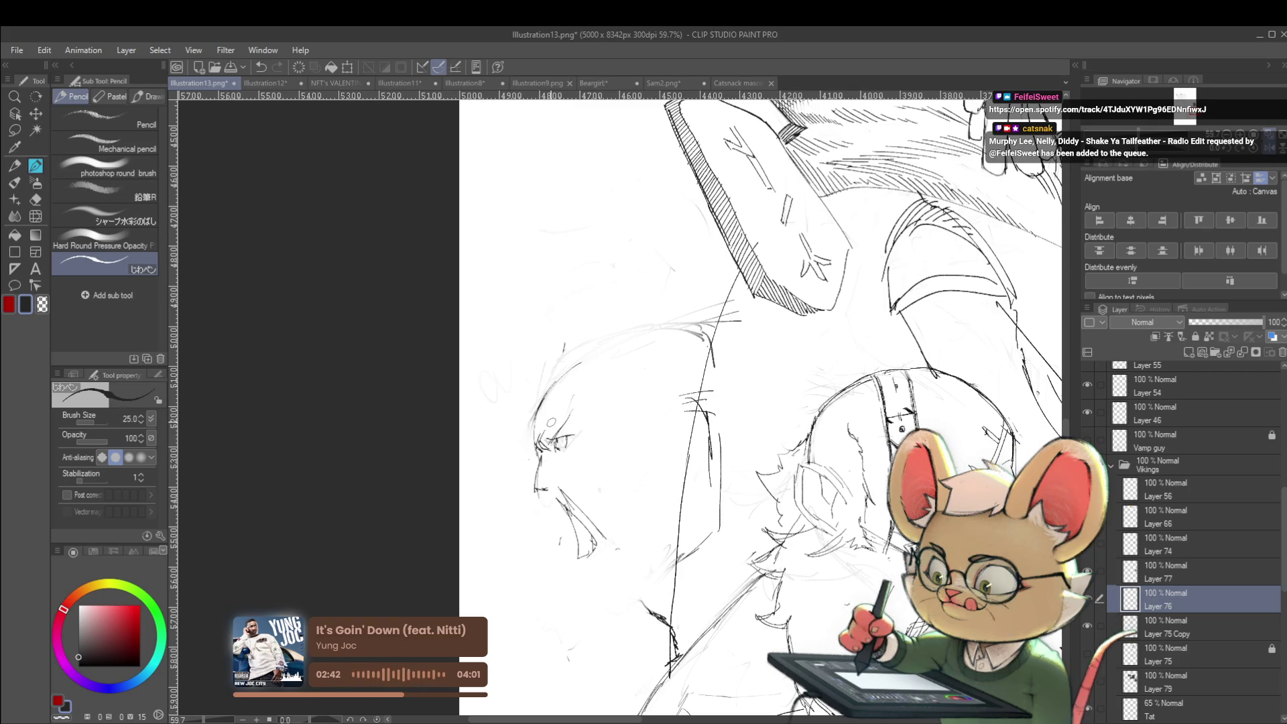
{"action": "left_click_drag", "start_coordinate": [539, 402], "coordinate": [538, 423]}
{"action": "scroll", "coordinate": [626, 354], "scroll_direction": "down", "scroll_amount": 5}
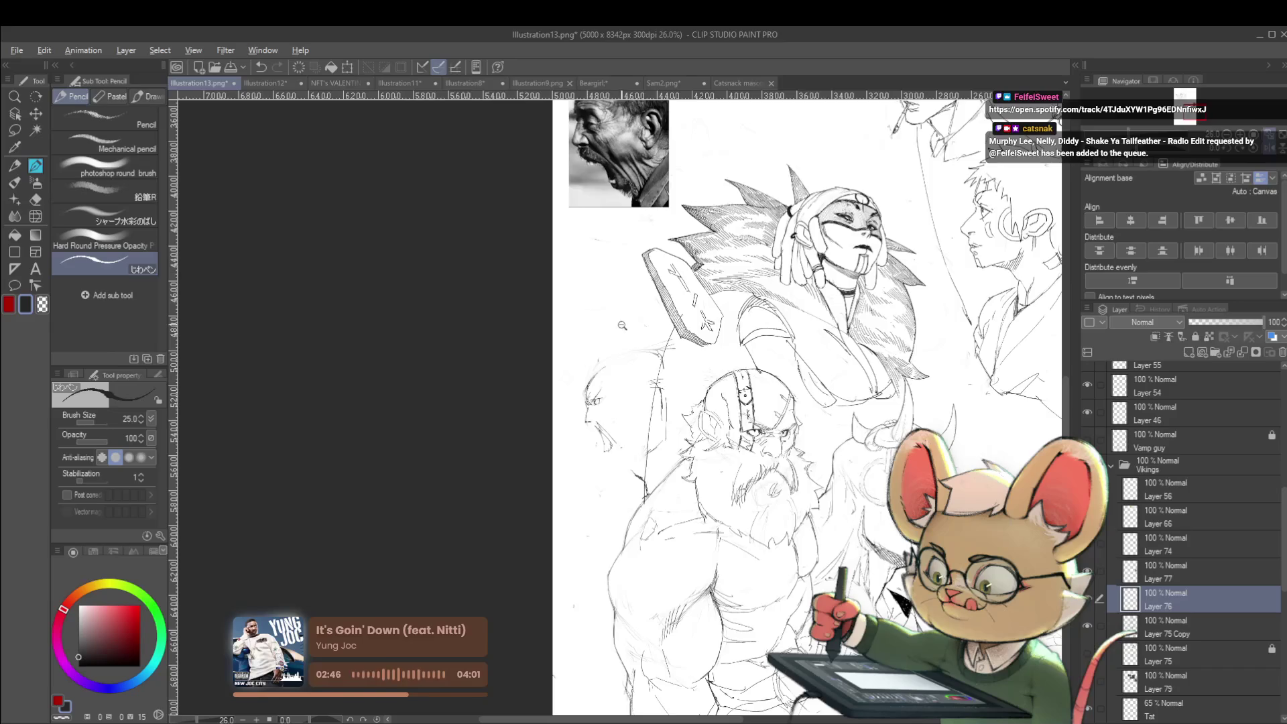
{"action": "scroll", "coordinate": [627, 354], "scroll_direction": "up", "scroll_amount": 4}
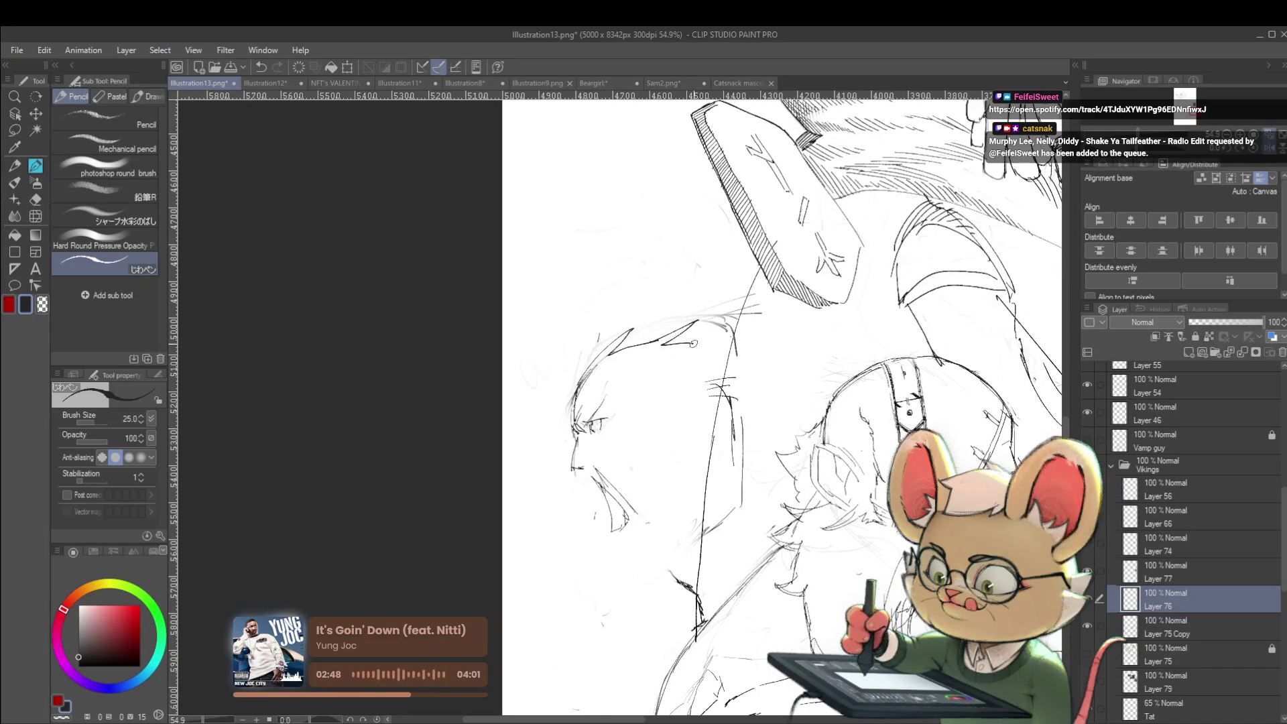
{"action": "scroll", "coordinate": [697, 338], "scroll_direction": "down", "scroll_amount": 4}
{"action": "scroll", "coordinate": [544, 373], "scroll_direction": "up", "scroll_amount": 5}
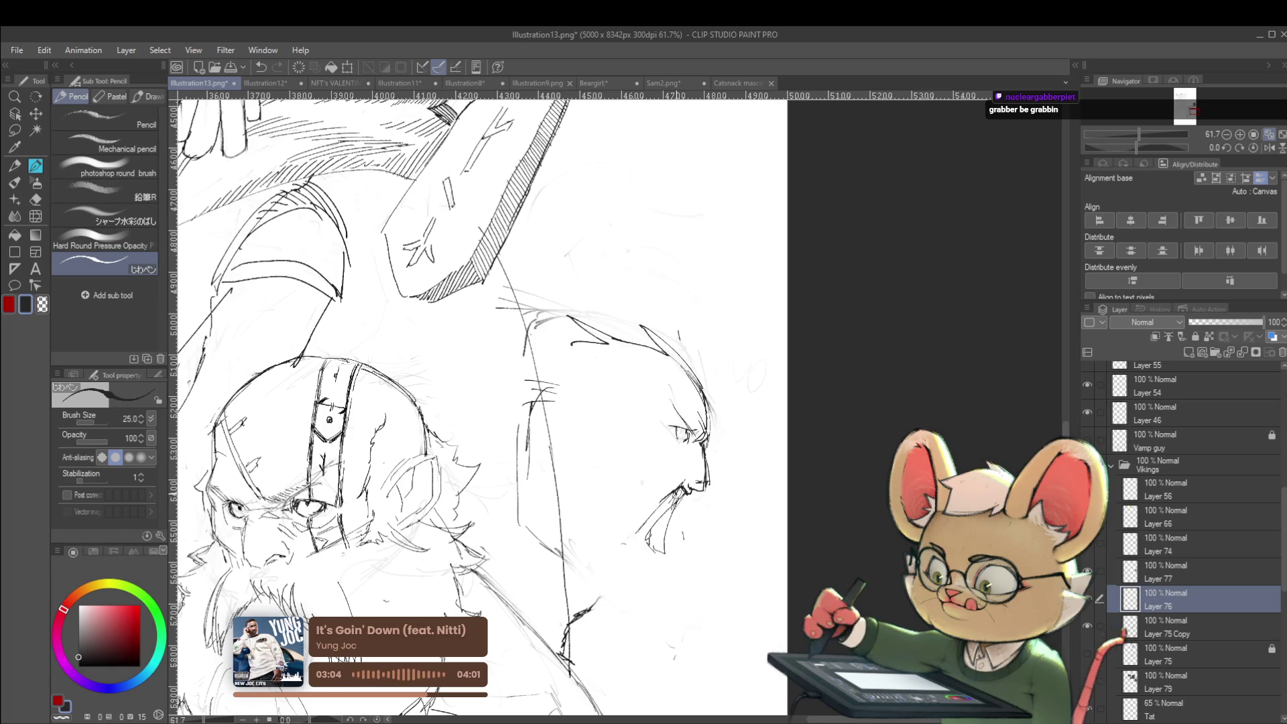
{"action": "key", "text": "ctrl+minus"}
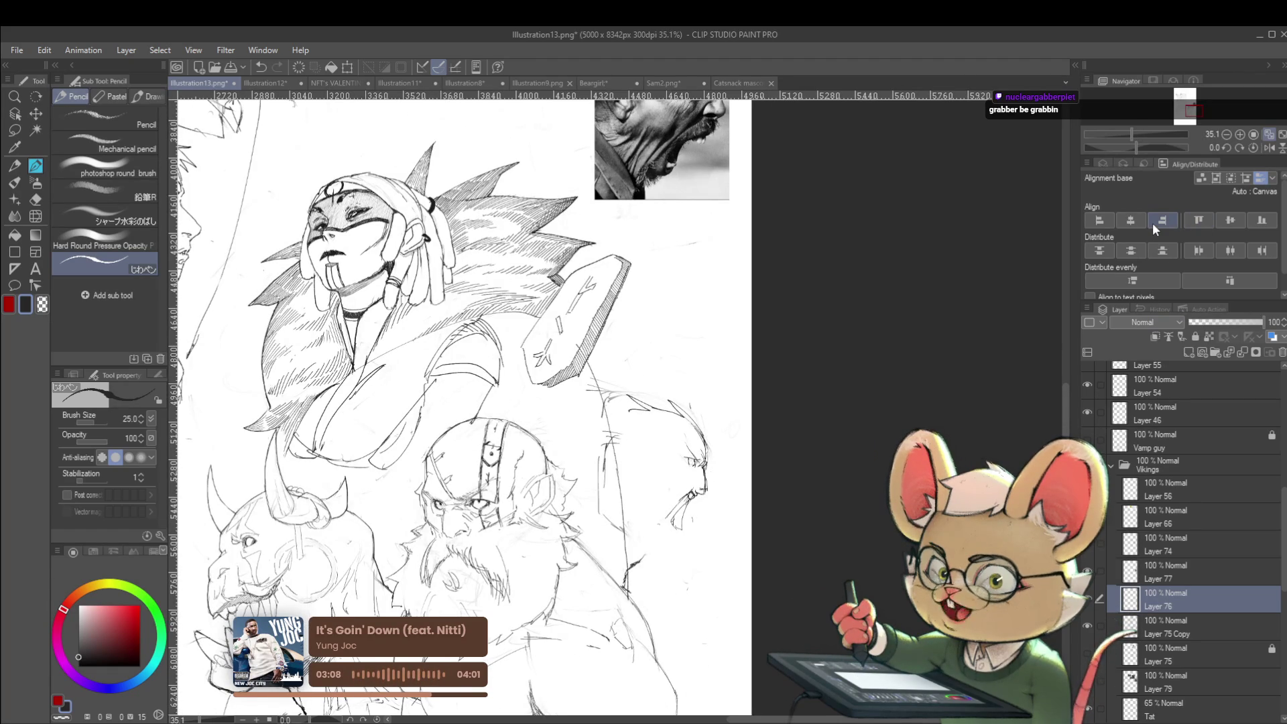
{"action": "scroll", "coordinate": [462, 402], "scroll_direction": "down", "scroll_amount": 1}
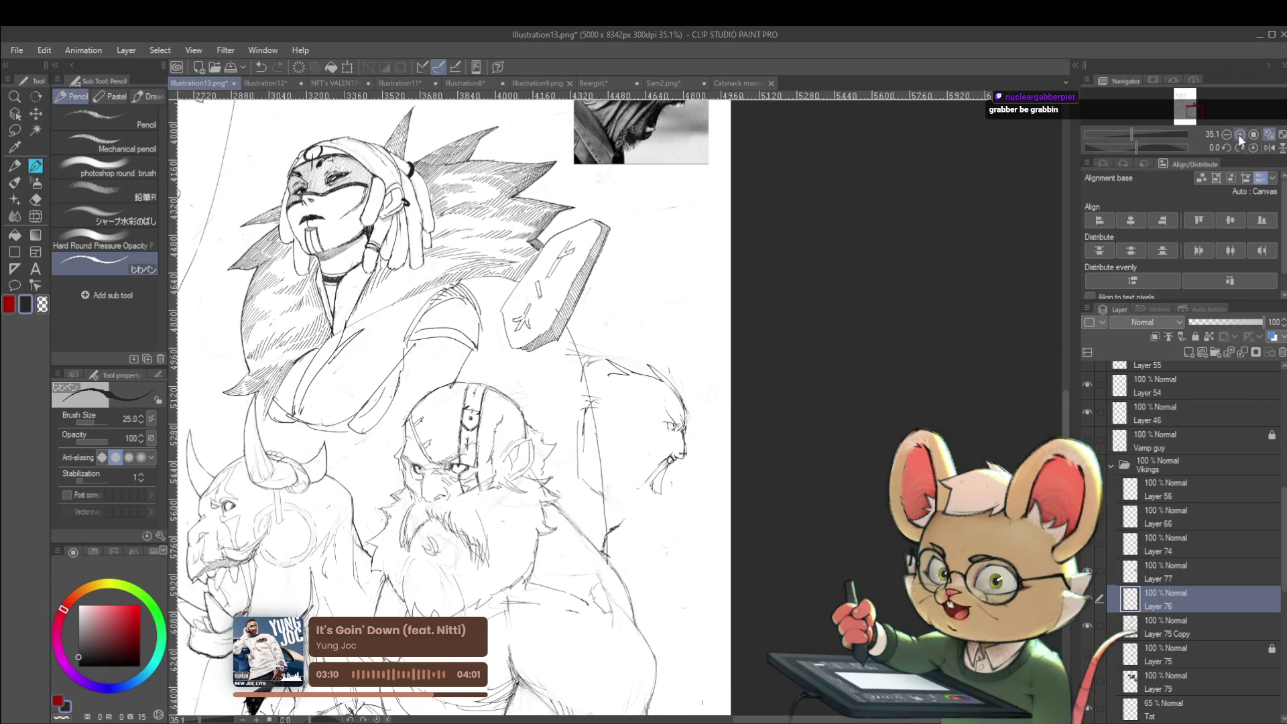
Step: In mirrored view, add a few fine short strokes near the man's eye
{"action": "left_click", "coordinate": [1269, 148]}
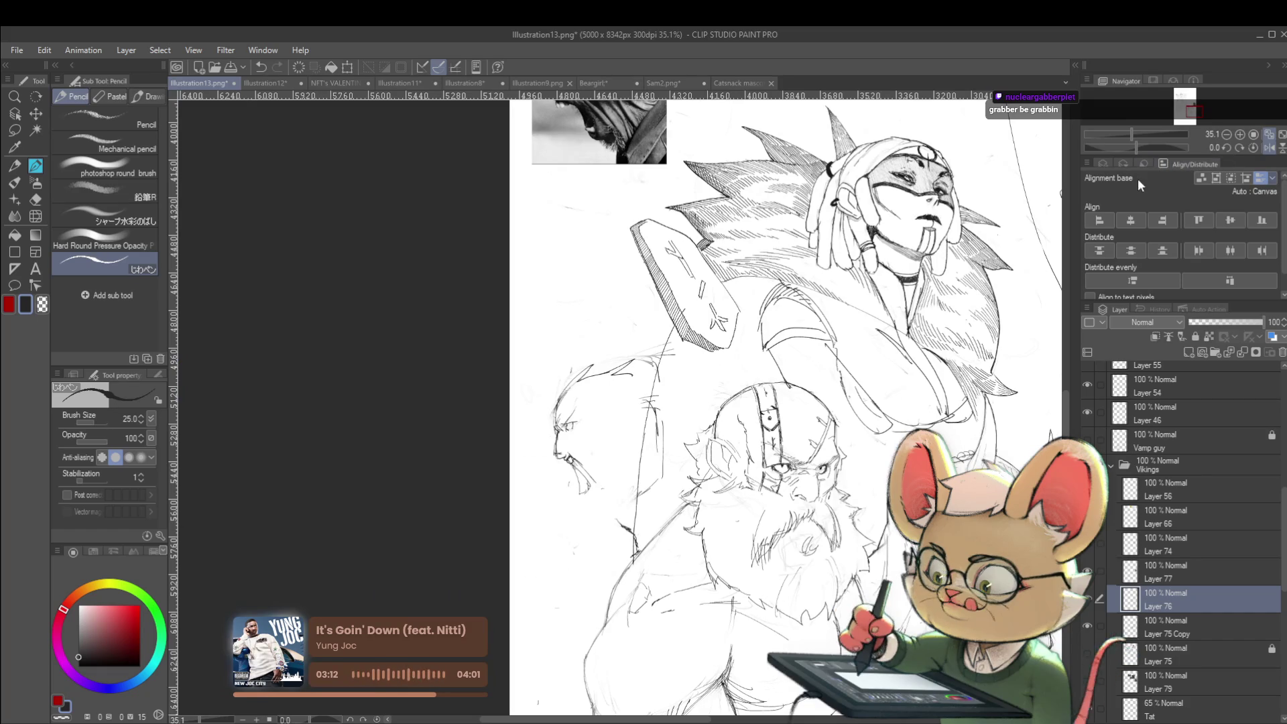
{"action": "scroll", "coordinate": [670, 402], "scroll_direction": "down", "scroll_amount": 3}
{"action": "scroll", "coordinate": [640, 399], "scroll_direction": "up", "scroll_amount": 5}
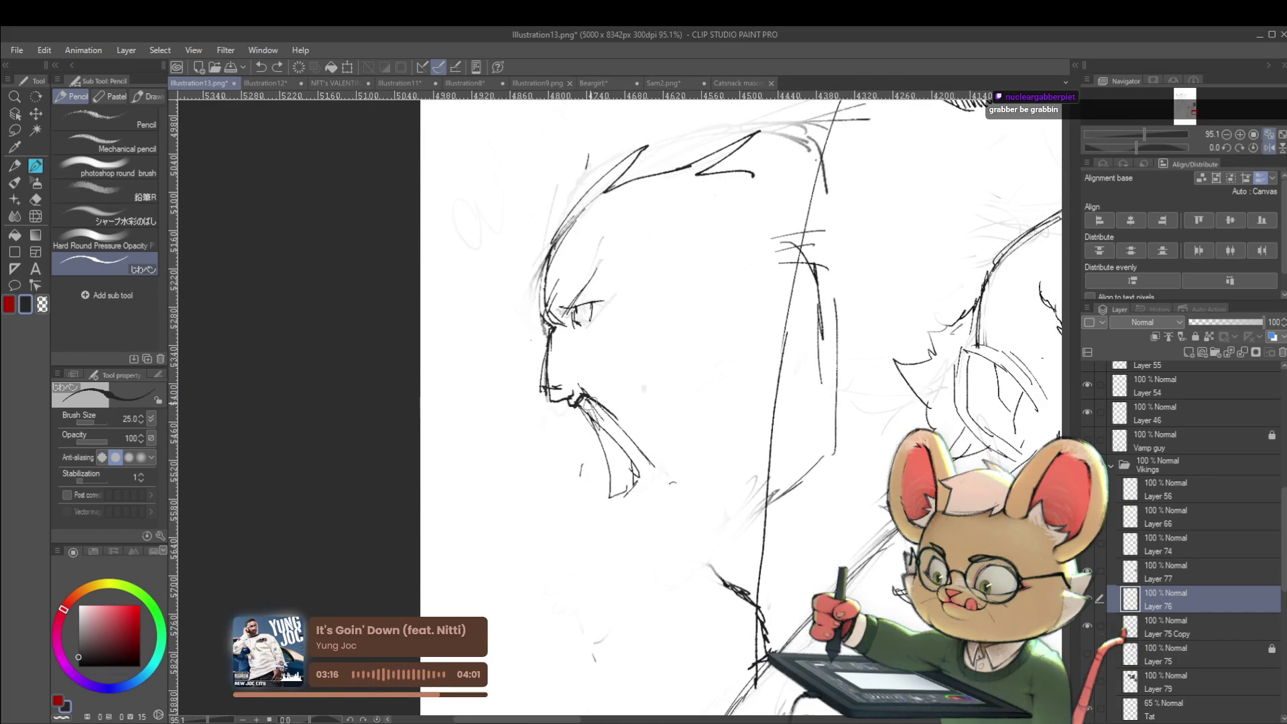
{"action": "left_click_drag", "start_coordinate": [589, 405], "coordinate": [583, 410]}
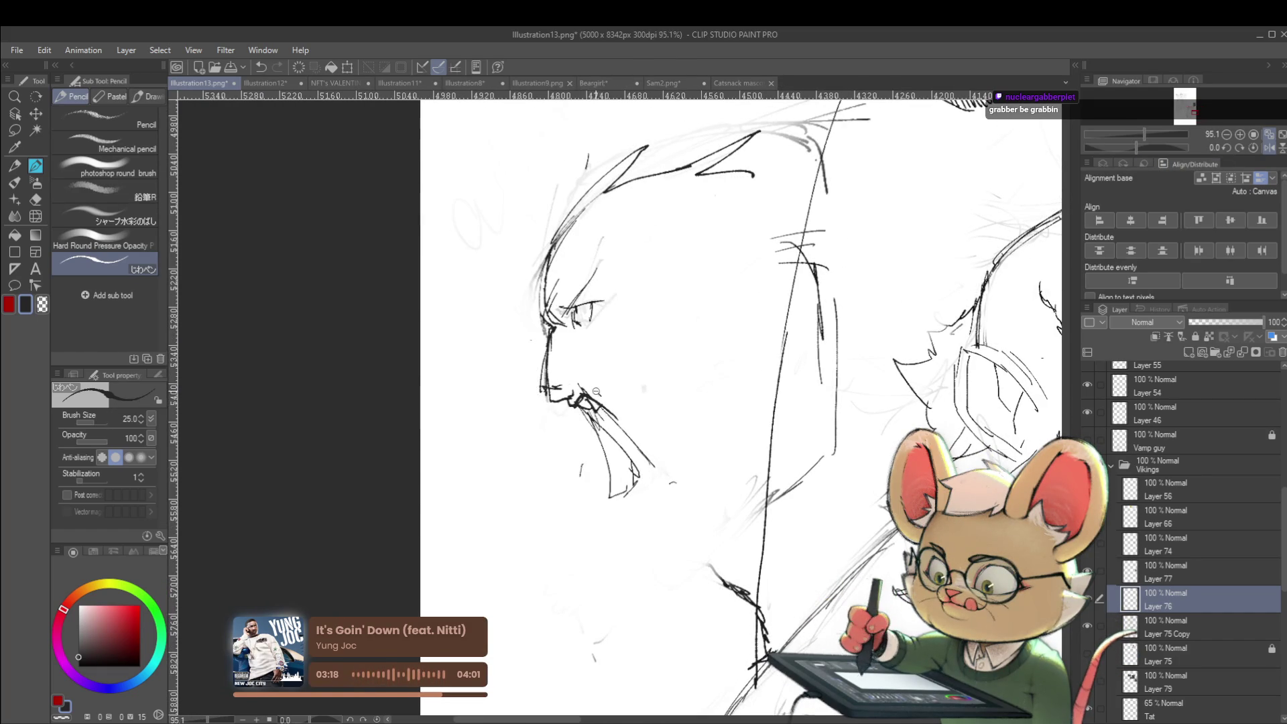
{"action": "scroll", "coordinate": [597, 391], "scroll_direction": "down", "scroll_amount": 5}
{"action": "scroll", "coordinate": [606, 421], "scroll_direction": "up", "scroll_amount": 4}
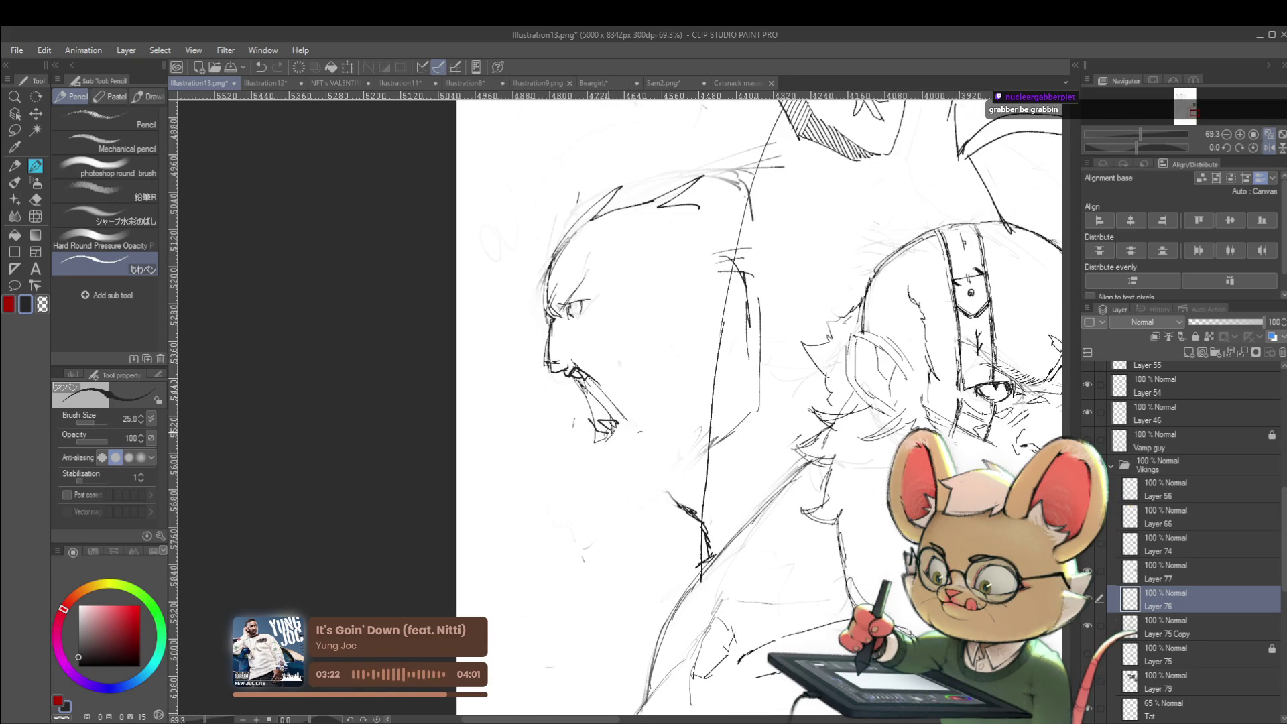
{"action": "scroll", "coordinate": [607, 419], "scroll_direction": "down", "scroll_amount": 3}
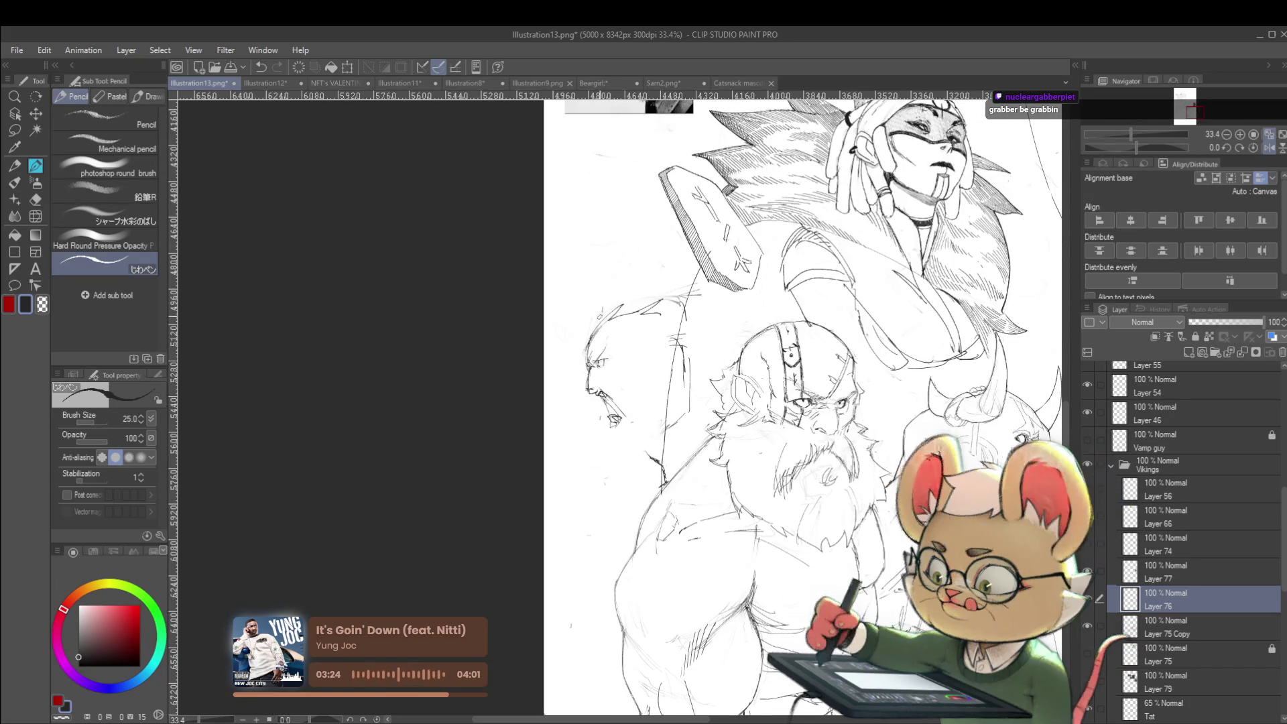
{"action": "scroll", "coordinate": [613, 385], "scroll_direction": "up", "scroll_amount": 4}
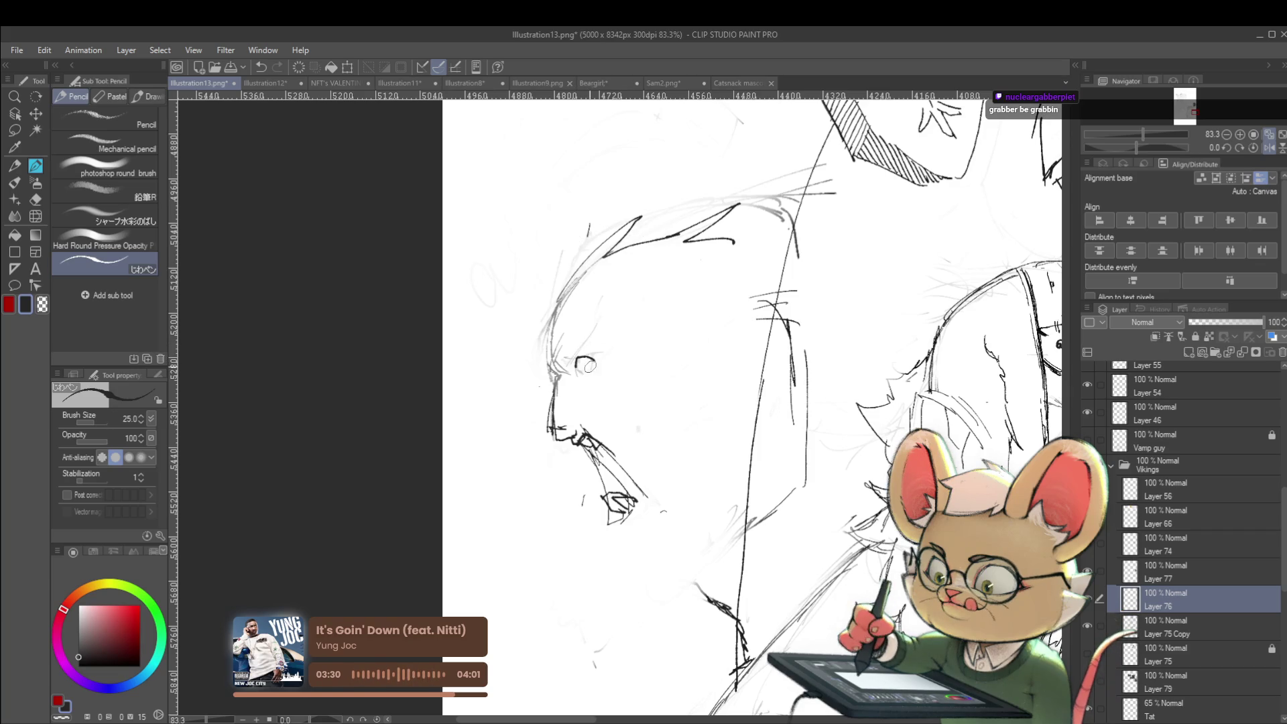
{"action": "left_click_drag", "start_coordinate": [585, 362], "coordinate": [595, 360]}
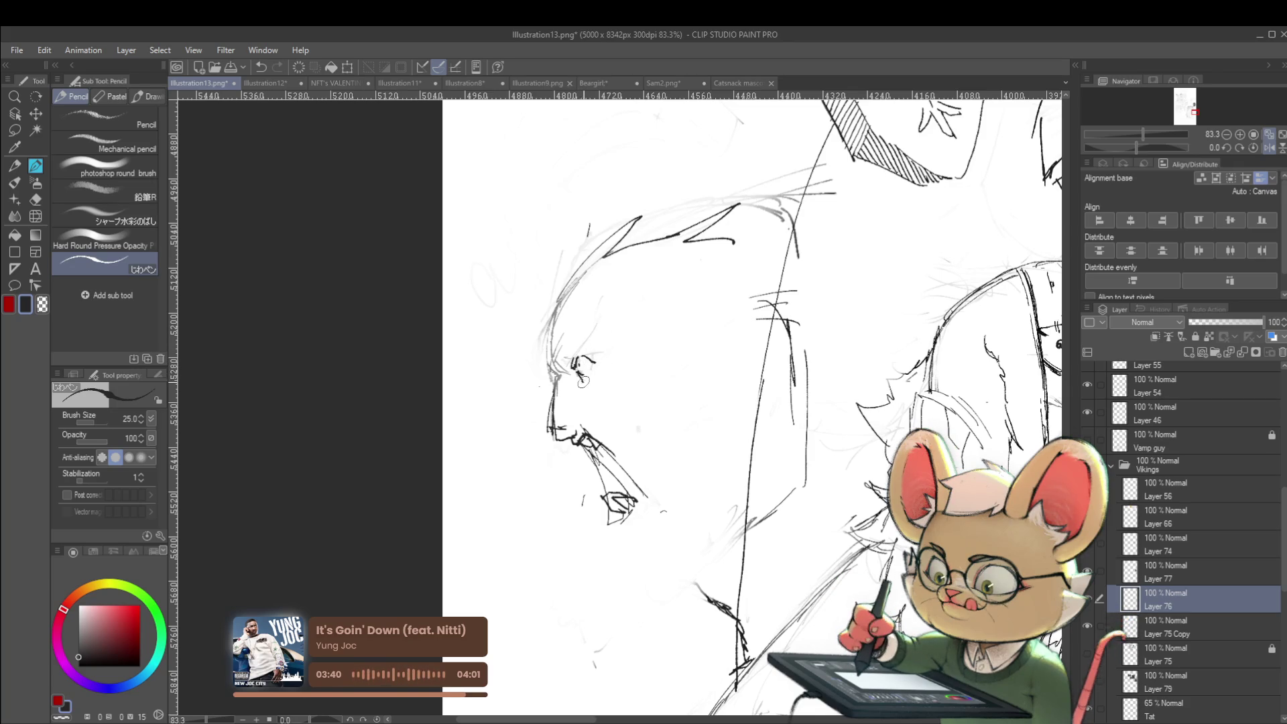
{"action": "left_click", "coordinate": [609, 374]}
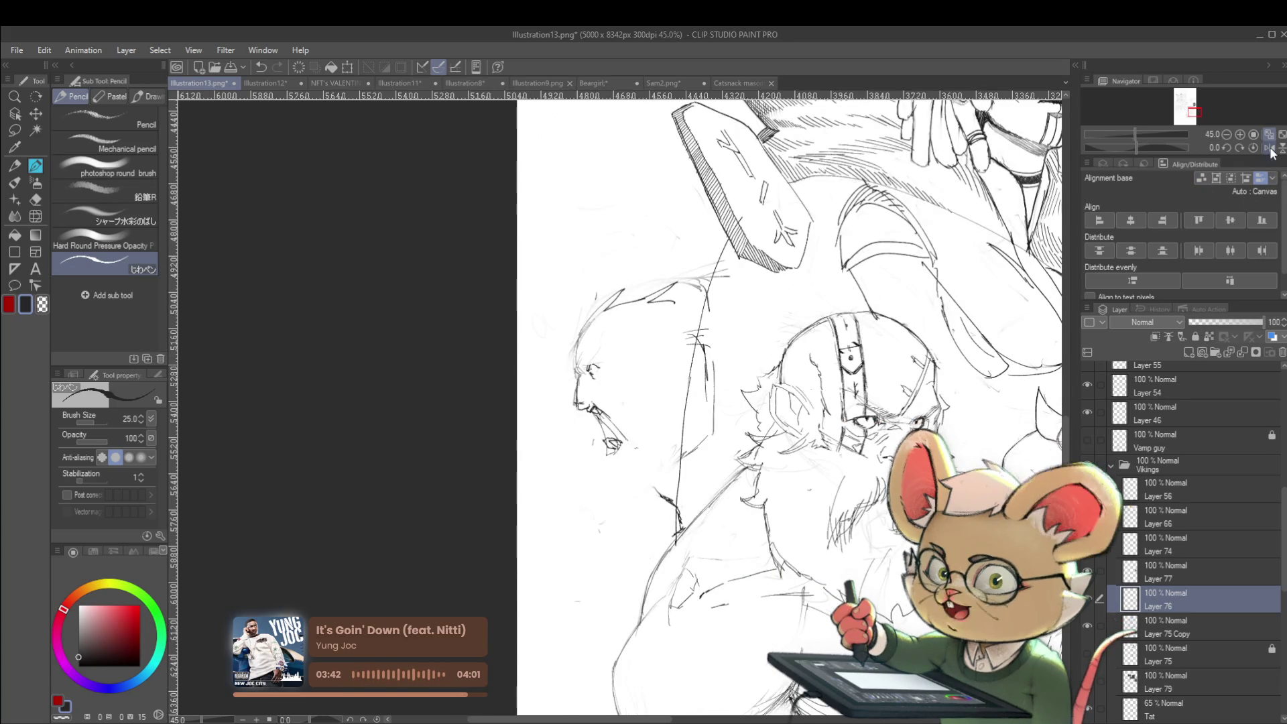
Step: Draw lines into the eye, then add a nose stroke and a nose-to-forehead line
{"action": "scroll", "coordinate": [622, 362], "scroll_direction": "up", "scroll_amount": 5}
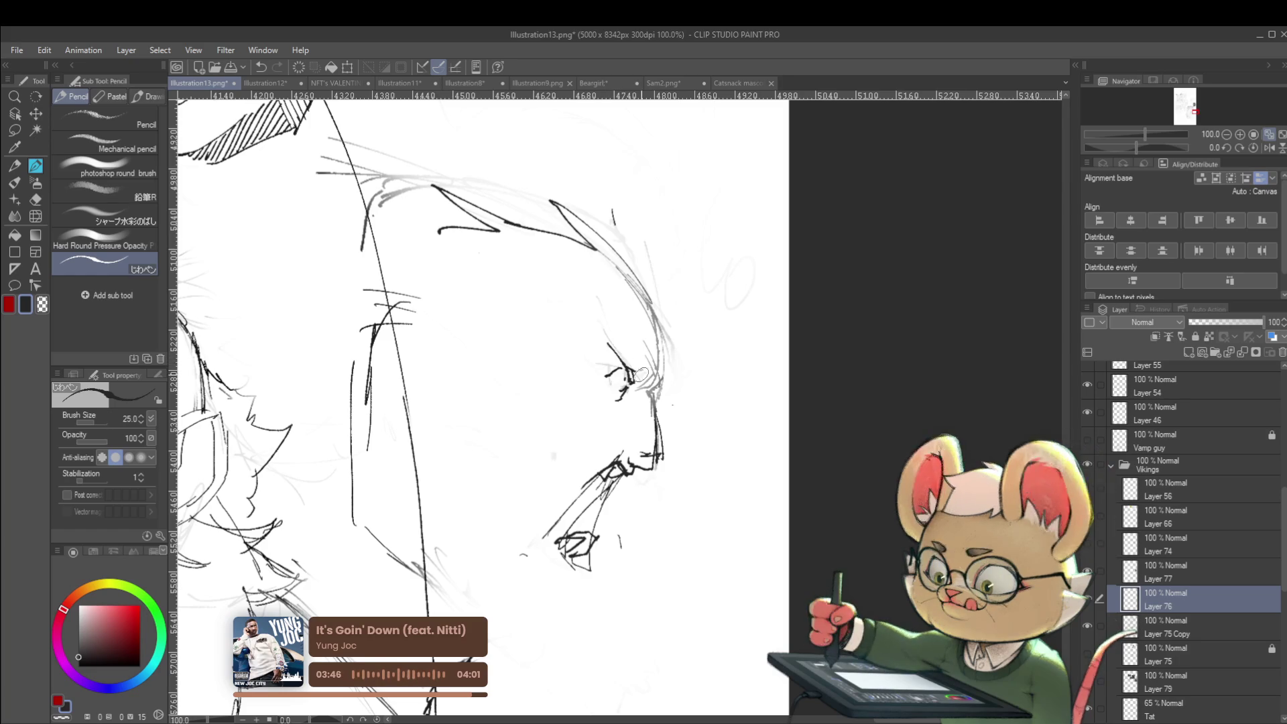
{"action": "left_click_drag", "start_coordinate": [608, 345], "coordinate": [640, 375]}
{"action": "scroll", "coordinate": [649, 369], "scroll_direction": "down", "scroll_amount": 5}
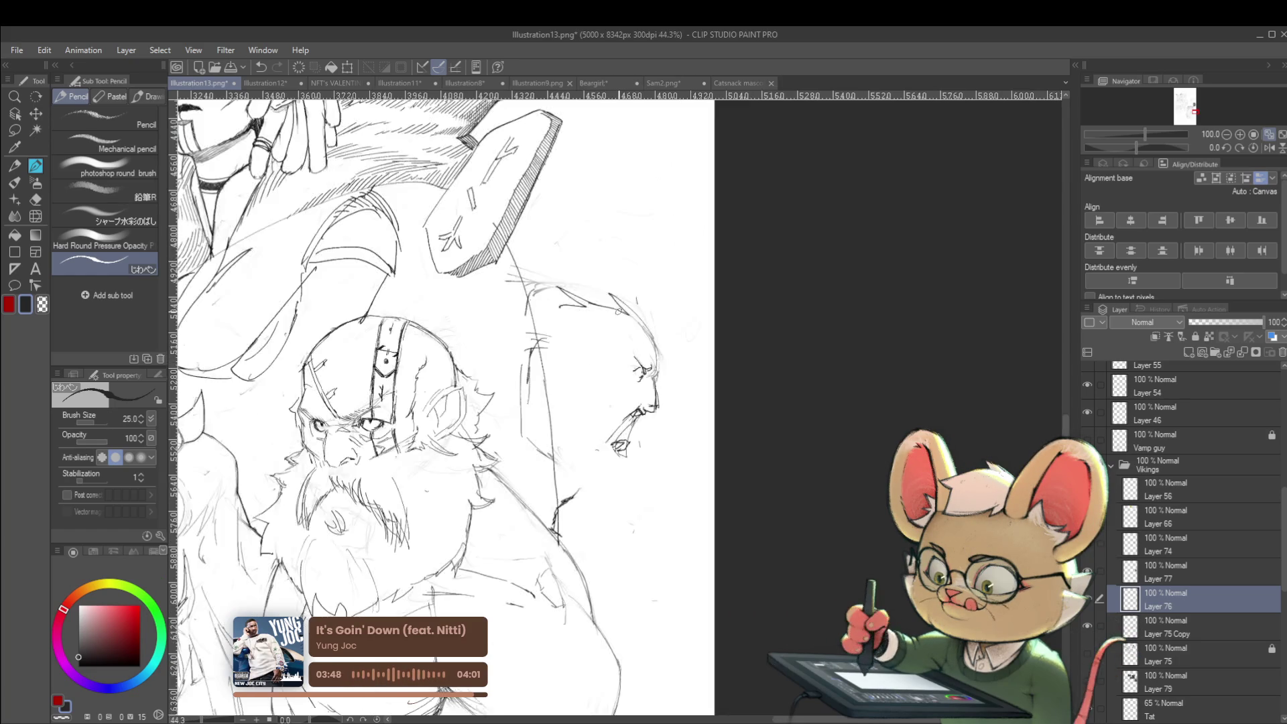
{"action": "scroll", "coordinate": [627, 366], "scroll_direction": "up", "scroll_amount": 6}
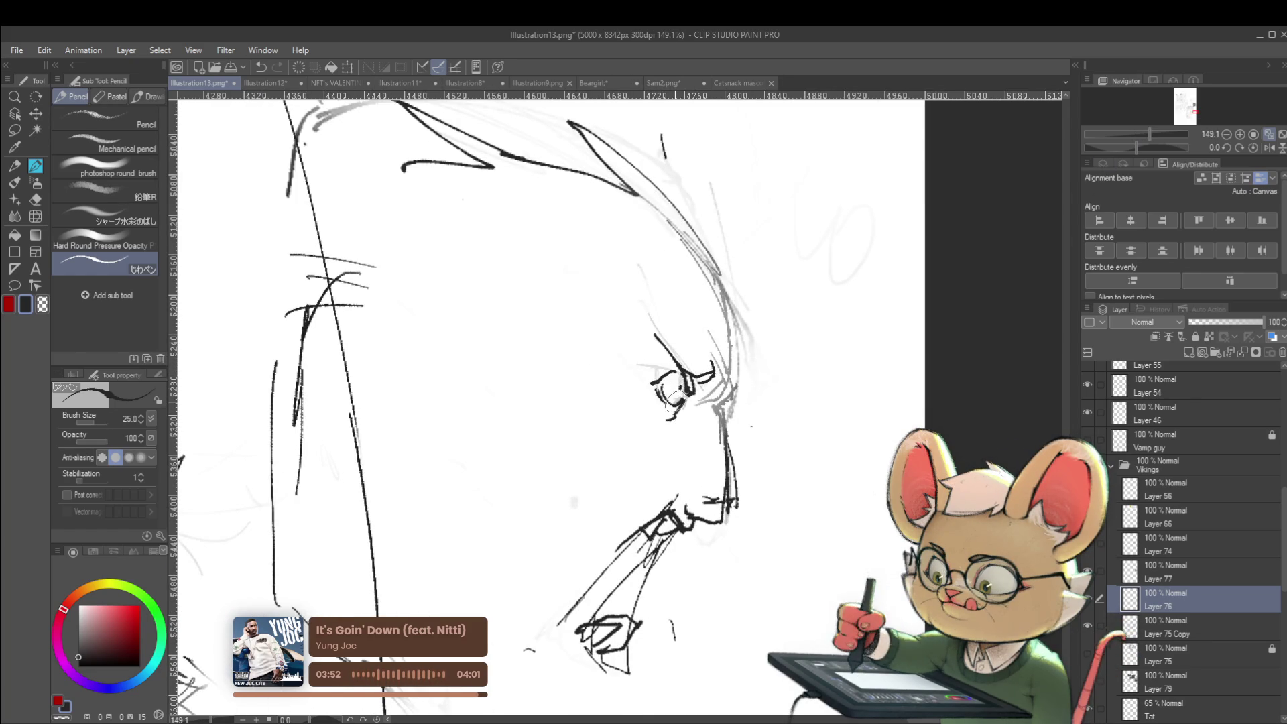
{"action": "scroll", "coordinate": [674, 402], "scroll_direction": "down", "scroll_amount": 4}
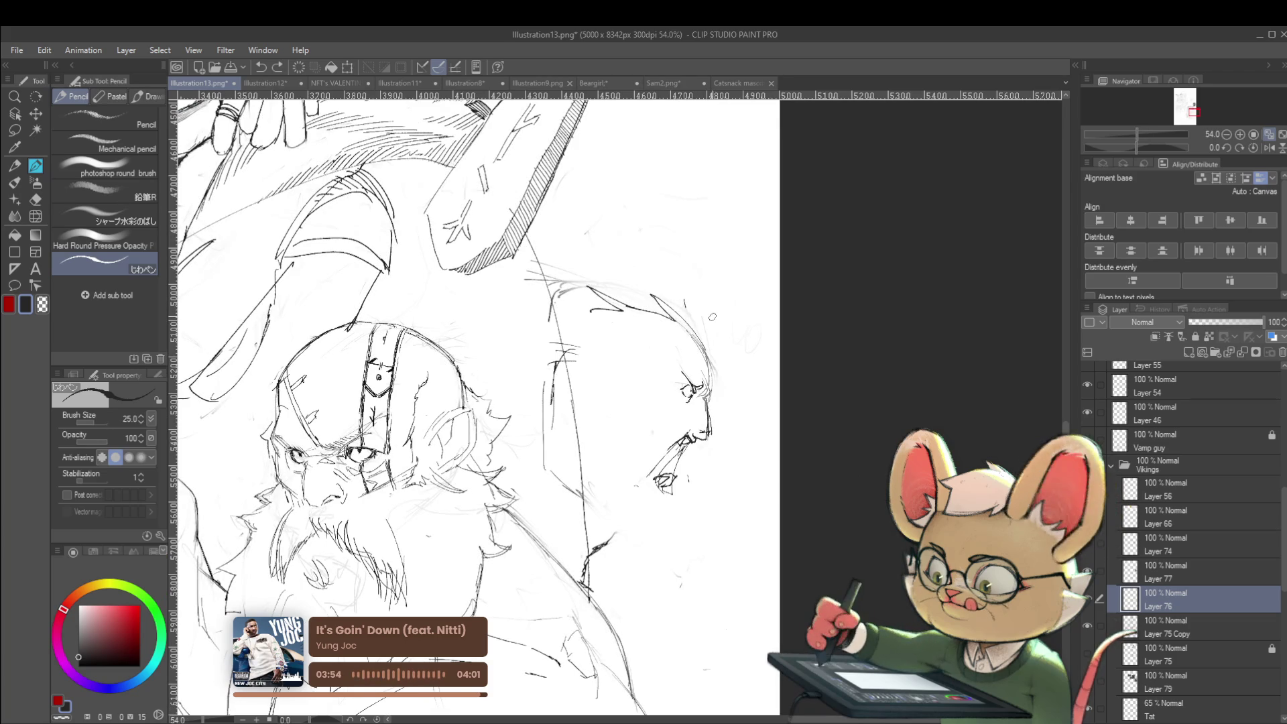
{"action": "left_click", "coordinate": [1268, 149]}
{"action": "scroll", "coordinate": [563, 382], "scroll_direction": "up", "scroll_amount": 4}
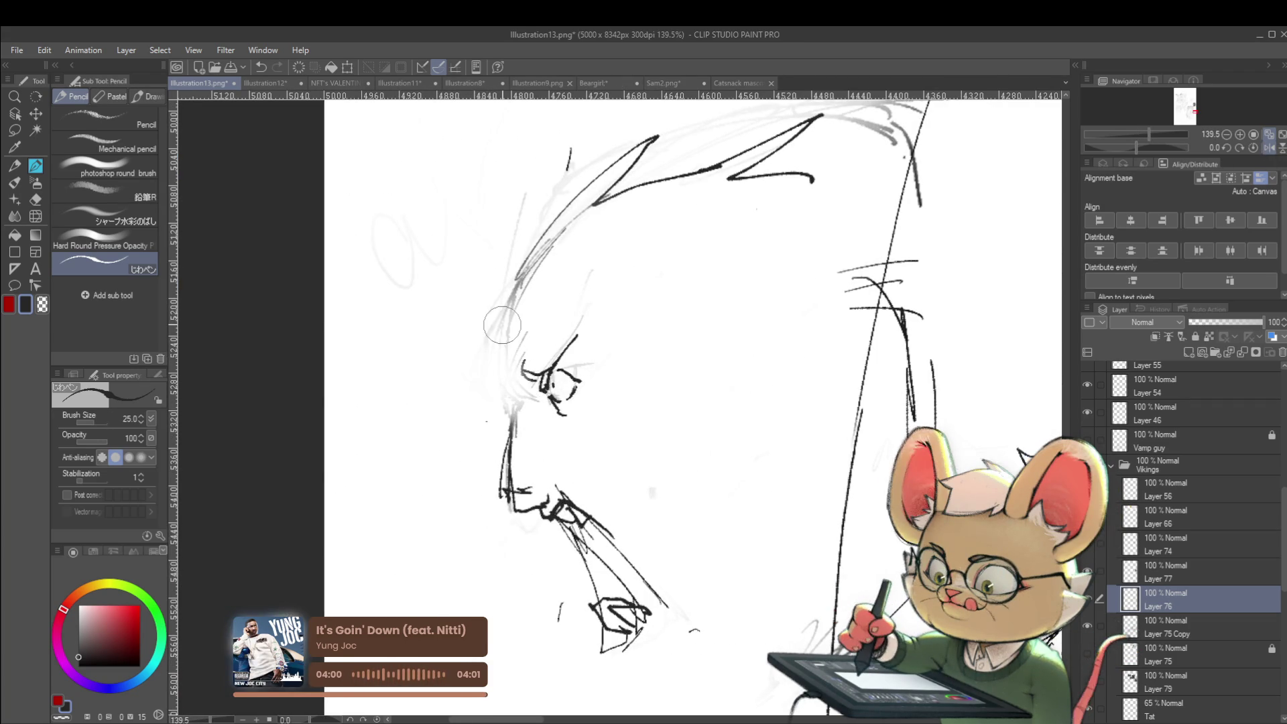
{"action": "left_click_drag", "start_coordinate": [510, 421], "coordinate": [526, 396]}
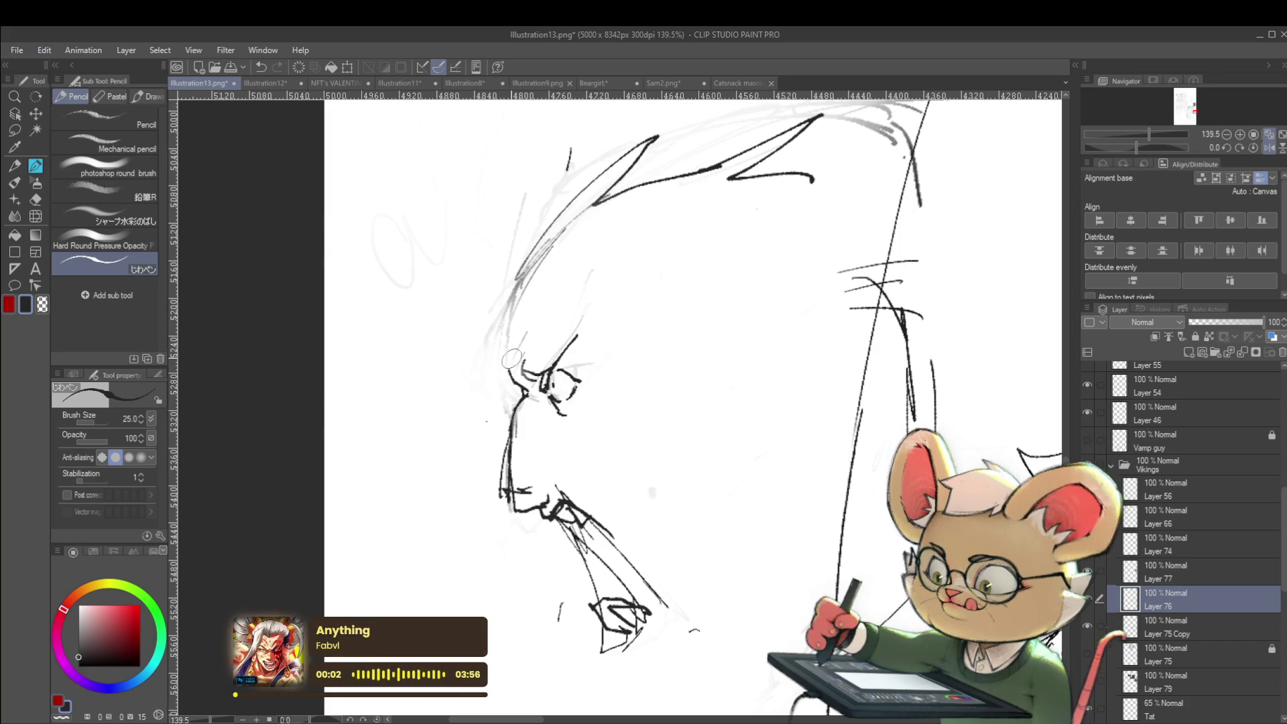
{"action": "left_click_drag", "start_coordinate": [514, 367], "coordinate": [513, 327]}
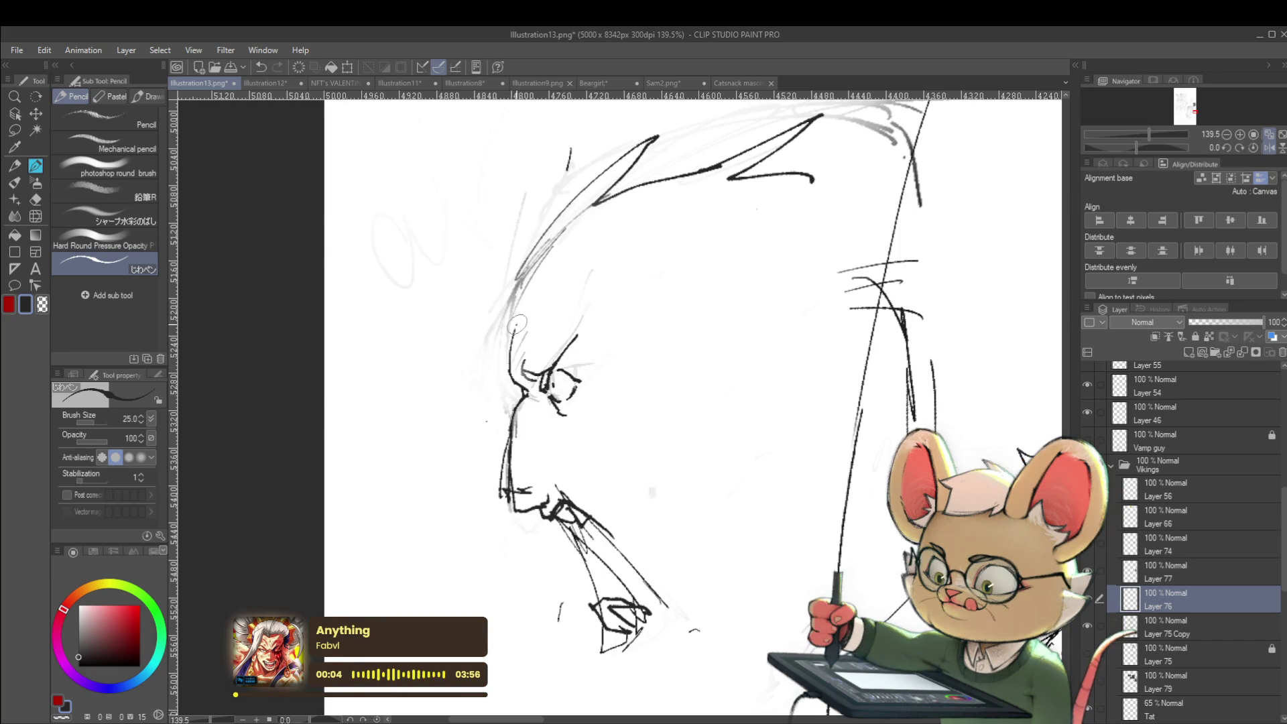
Step: Undo stray strokes, redraw the face stroke, and draw new chin and jaw lines
{"action": "left_click_drag", "start_coordinate": [593, 225], "coordinate": [554, 197]}
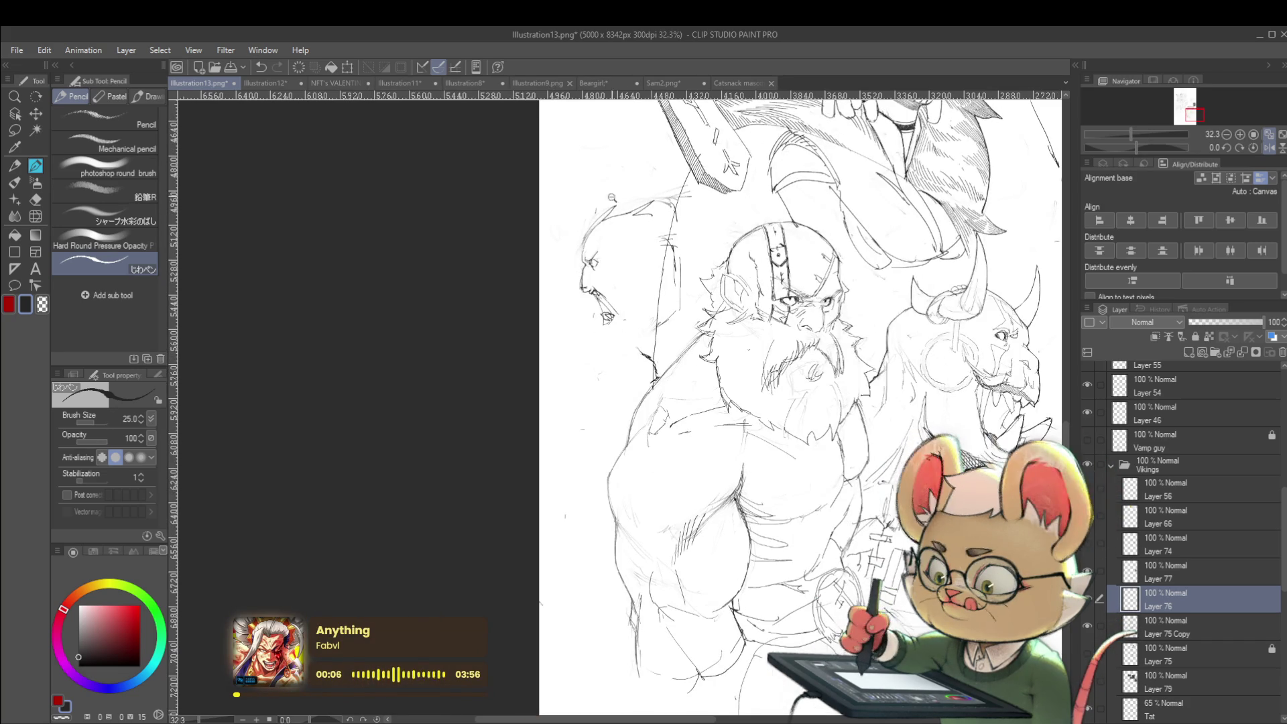
{"action": "left_click_drag", "start_coordinate": [593, 282], "coordinate": [620, 280]}
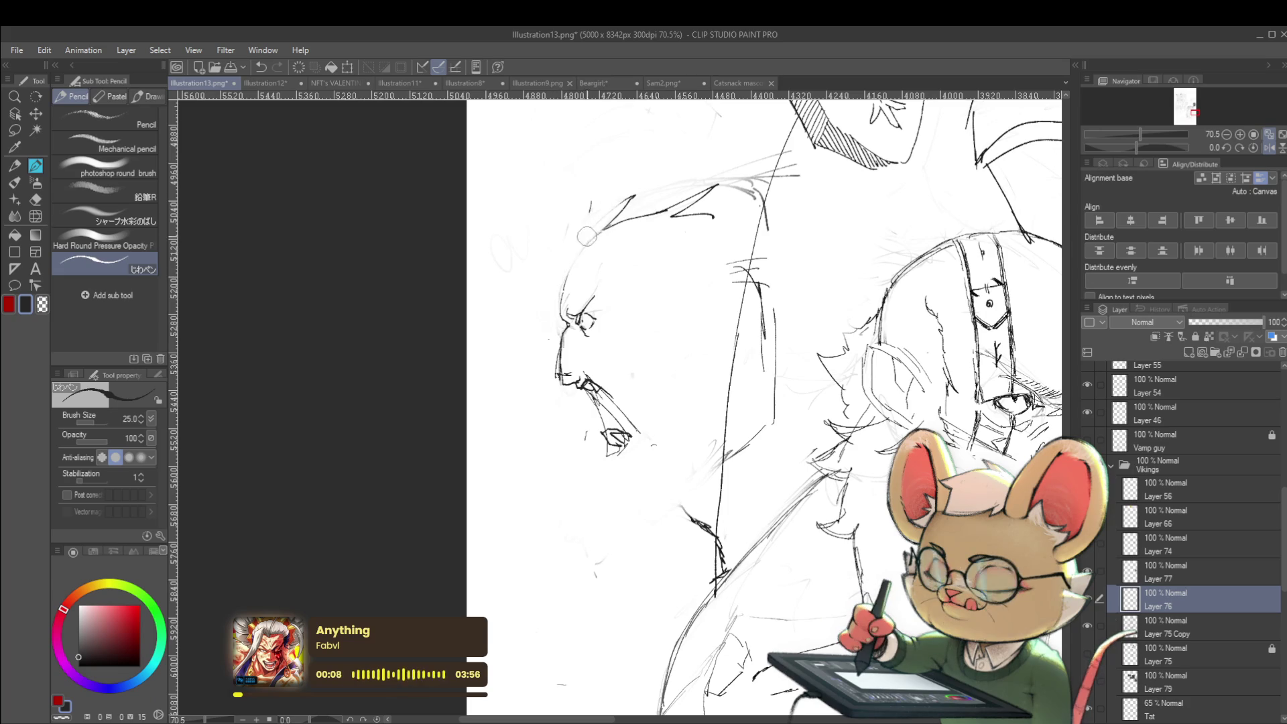
{"action": "key", "text": "ctrl+z"}
{"action": "key", "text": "ctrl+z"}
{"action": "key", "text": "ctrl+z"}
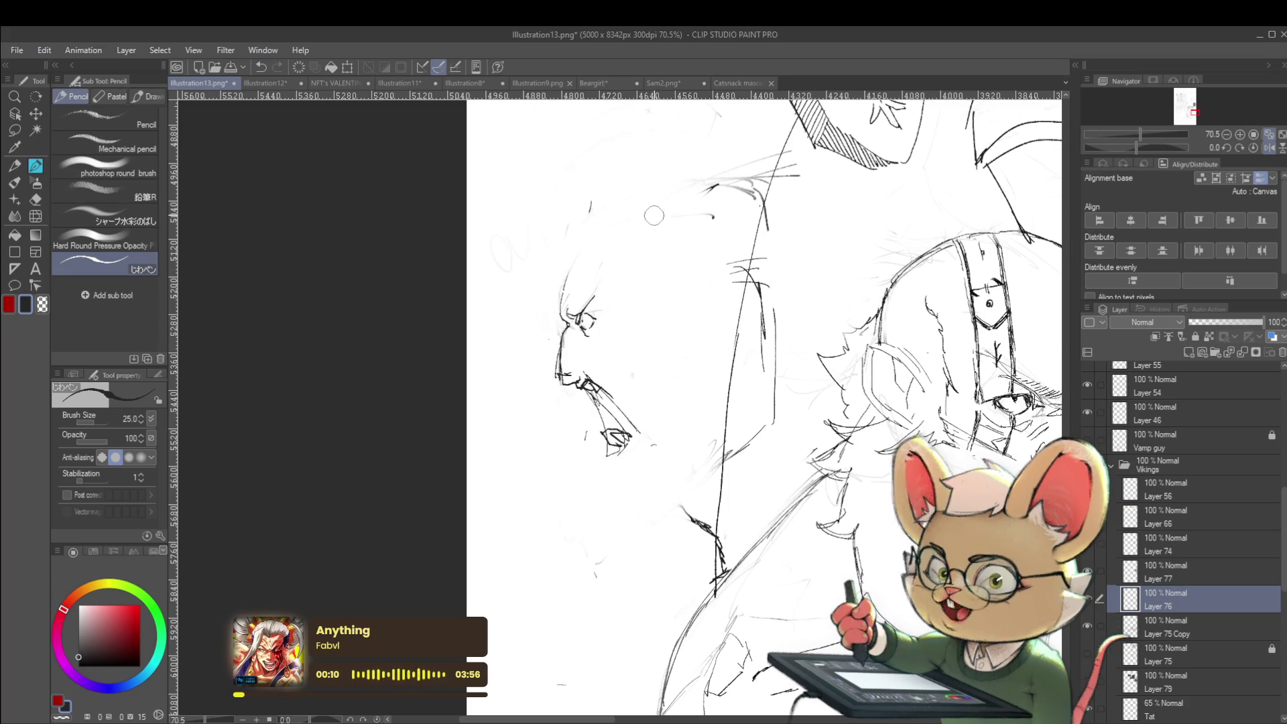
{"action": "left_click_drag", "start_coordinate": [617, 262], "coordinate": [652, 261]}
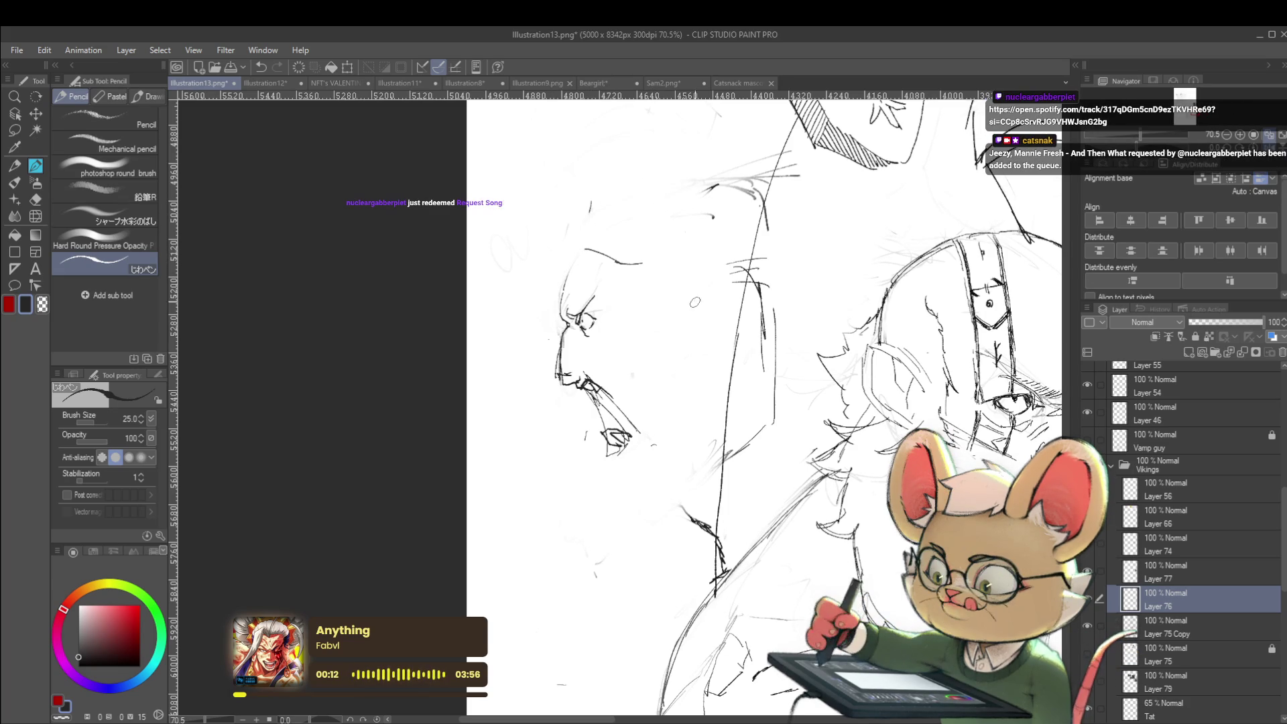
{"action": "key", "text": "ctrl+z"}
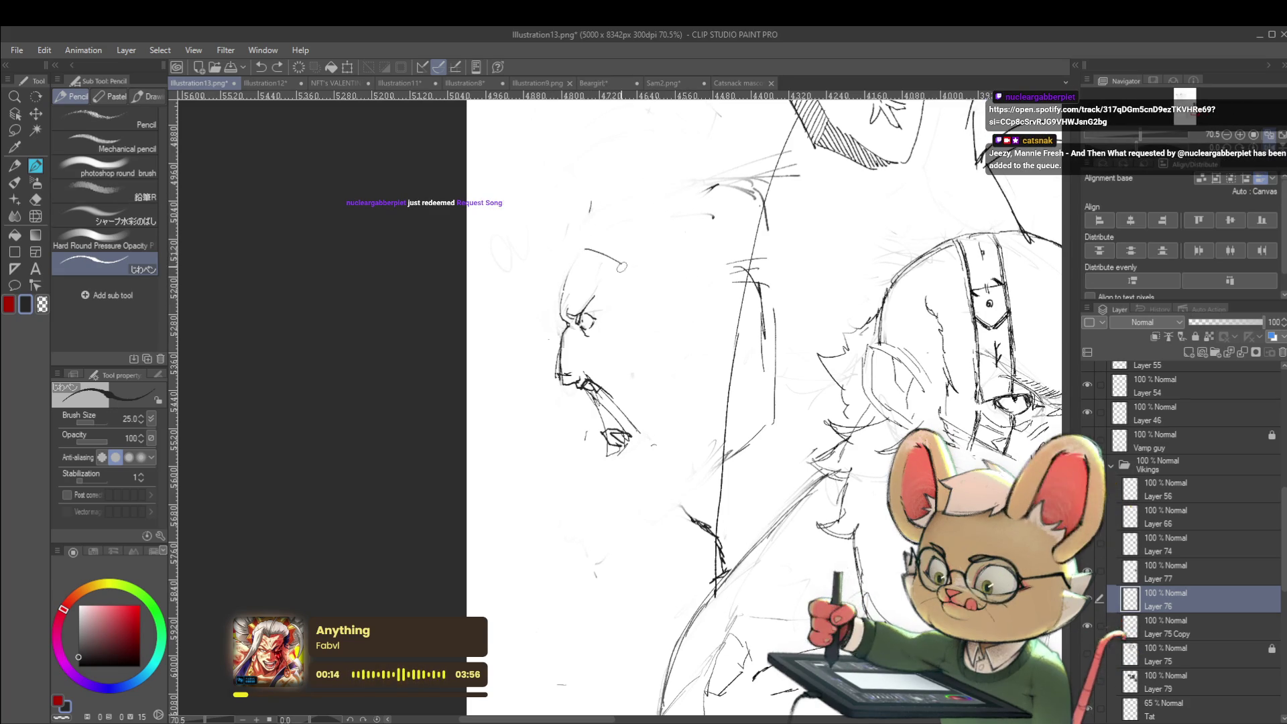
{"action": "mouse_move", "coordinate": [620, 267]}
{"action": "left_mouse_down"}
{"action": "mouse_move", "coordinate": [659, 274]}
{"action": "mouse_move", "coordinate": [655, 349]}
{"action": "left_mouse_up"}
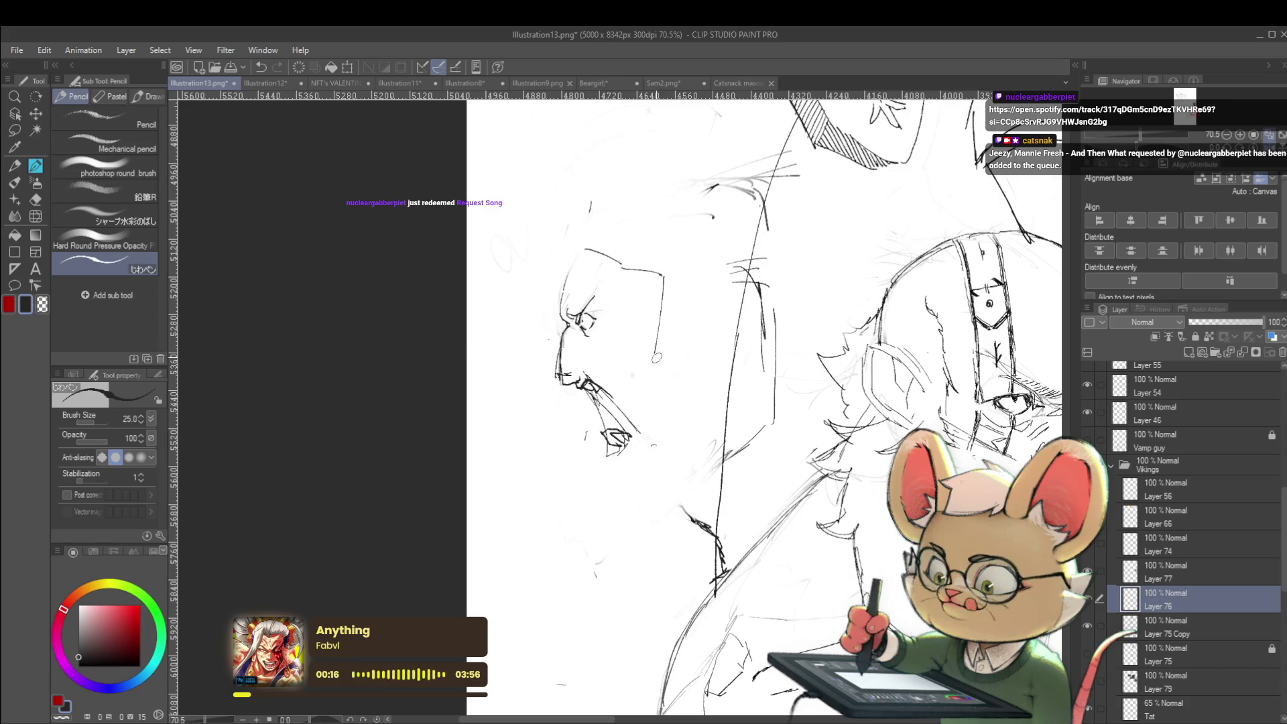
{"action": "left_click_drag", "start_coordinate": [592, 456], "coordinate": [600, 477]}
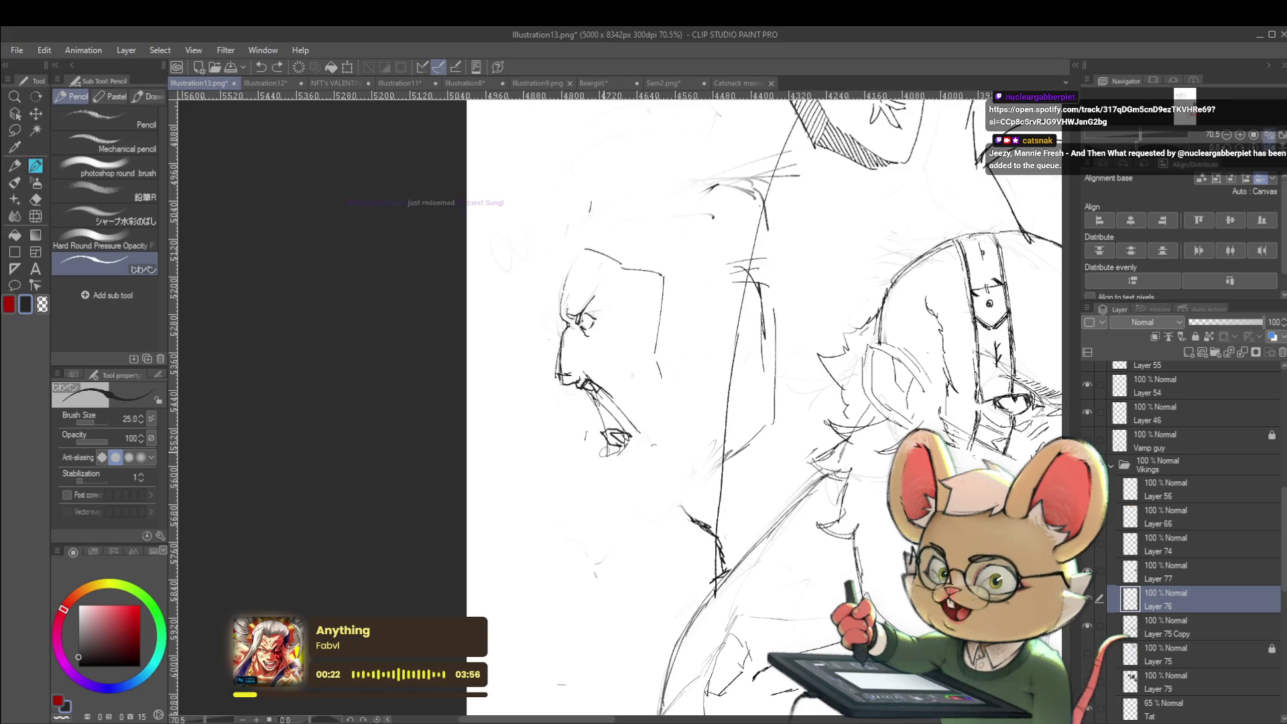
{"action": "left_click_drag", "start_coordinate": [605, 469], "coordinate": [682, 419]}
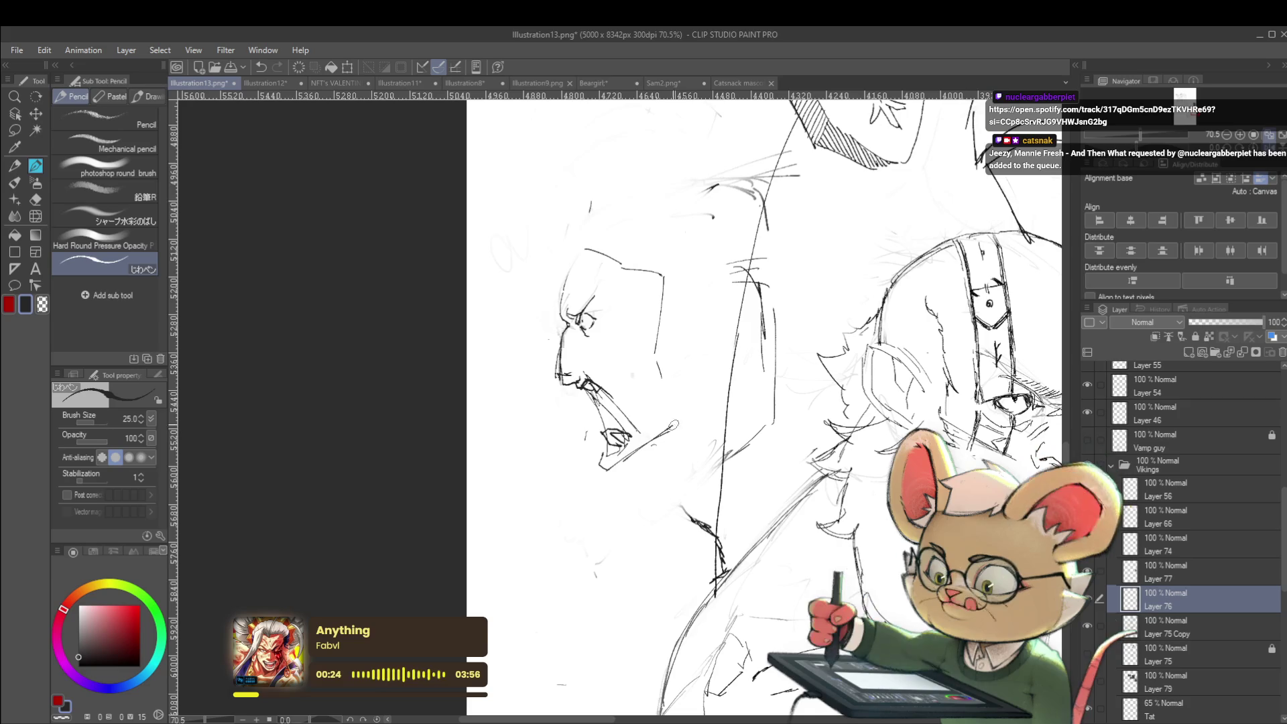
{"action": "scroll", "coordinate": [684, 388], "scroll_direction": "down", "scroll_amount": 2}
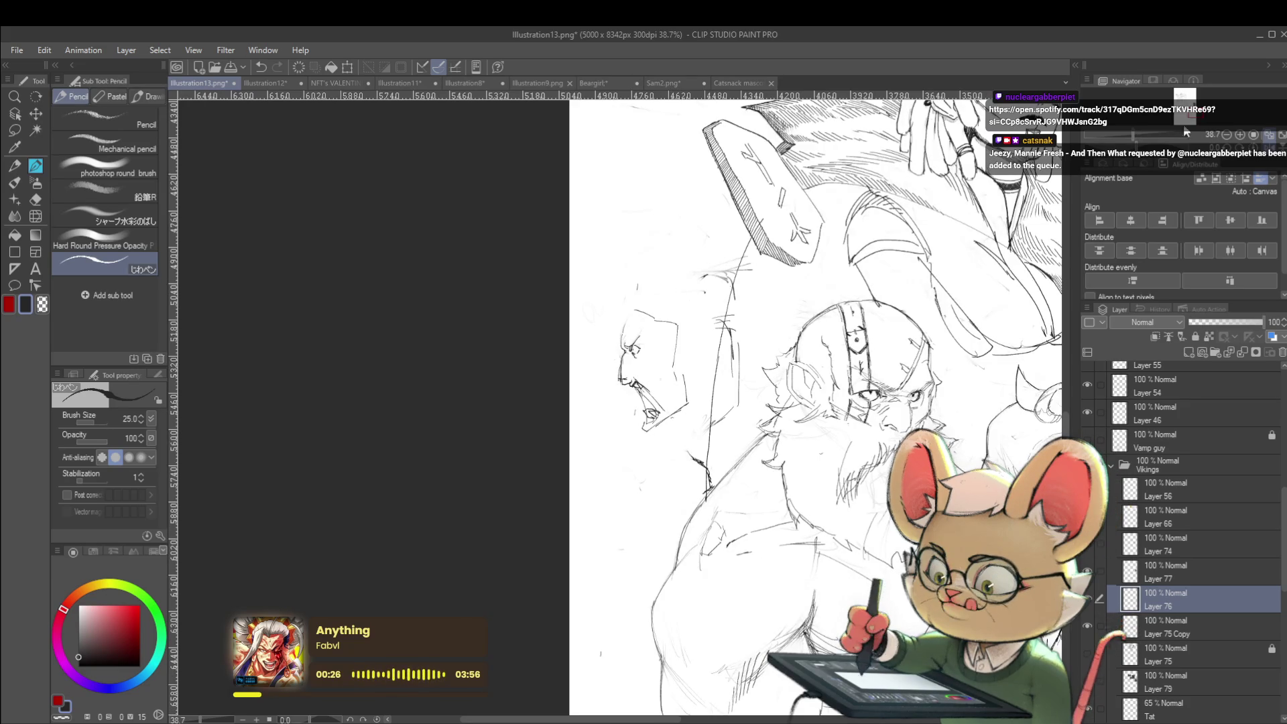
Step: With the view unmirrored, darken the lines of the open mouth
{"action": "key", "text": "h"}
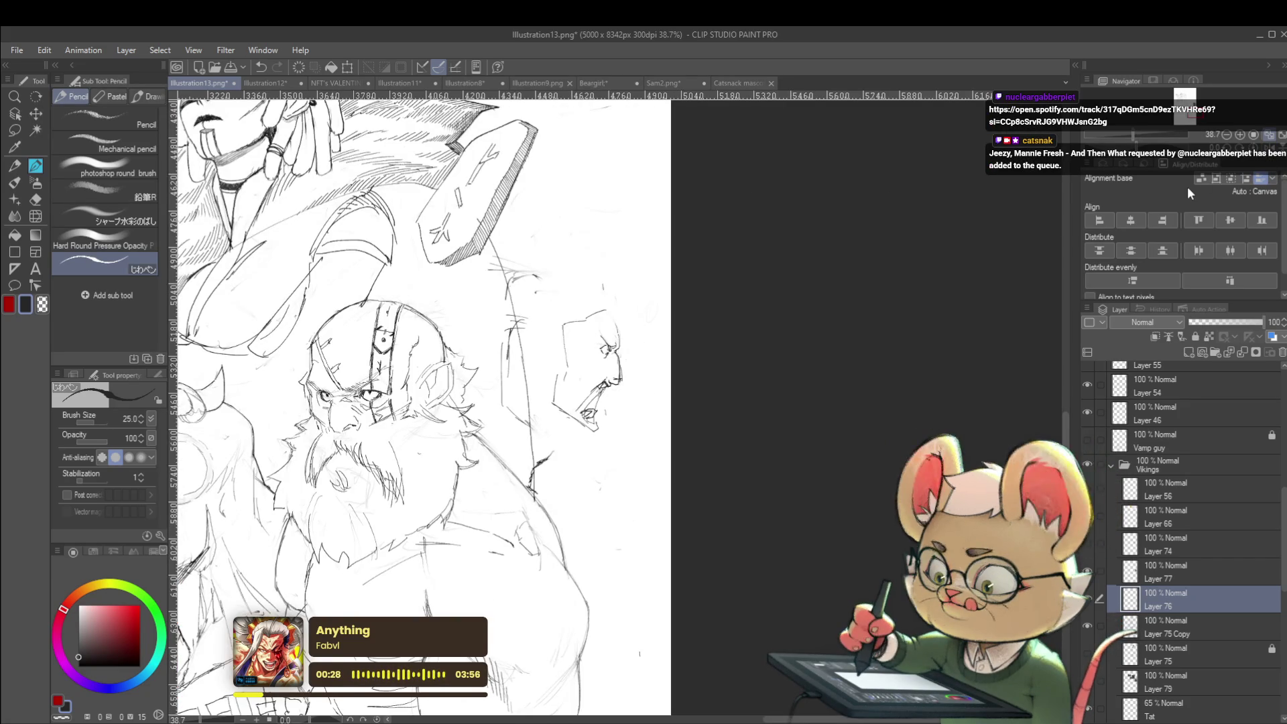
{"action": "scroll", "coordinate": [609, 419], "scroll_direction": "up", "scroll_amount": 2}
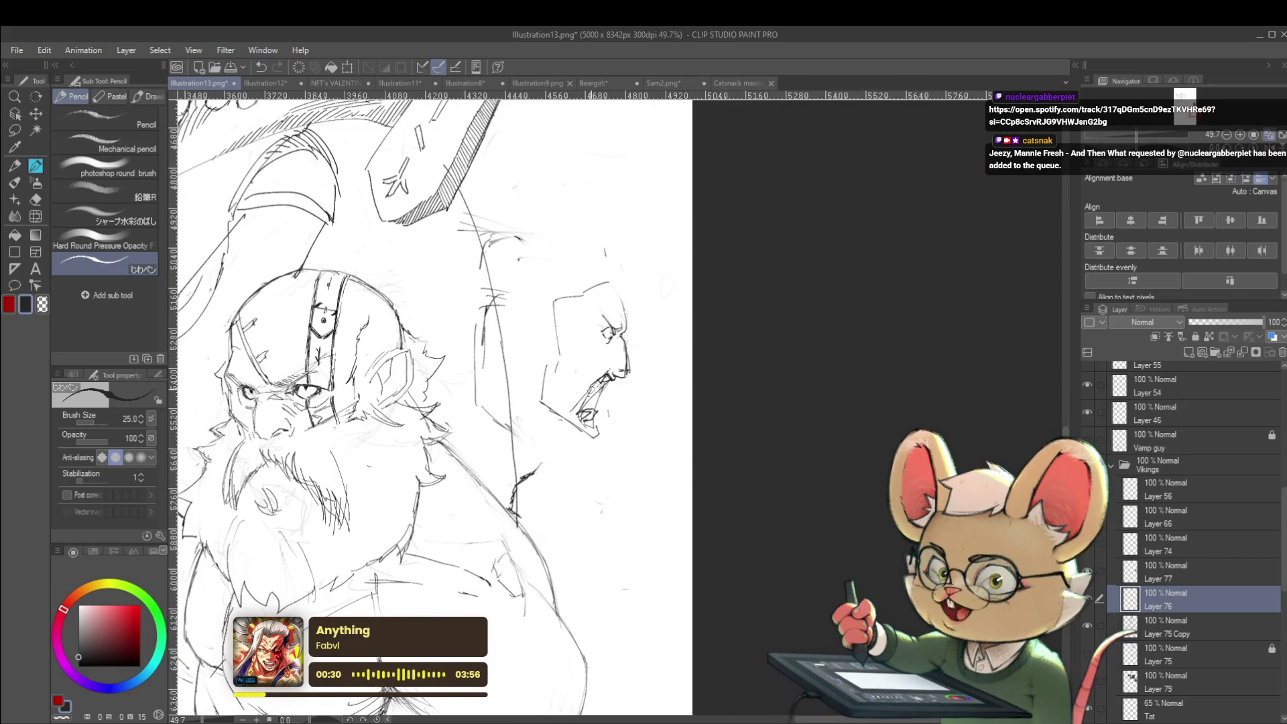
{"action": "mouse_move", "coordinate": [600, 378]}
{"action": "left_mouse_down"}
{"action": "mouse_move", "coordinate": [578, 426]}
{"action": "mouse_move", "coordinate": [580, 411]}
{"action": "left_mouse_up"}
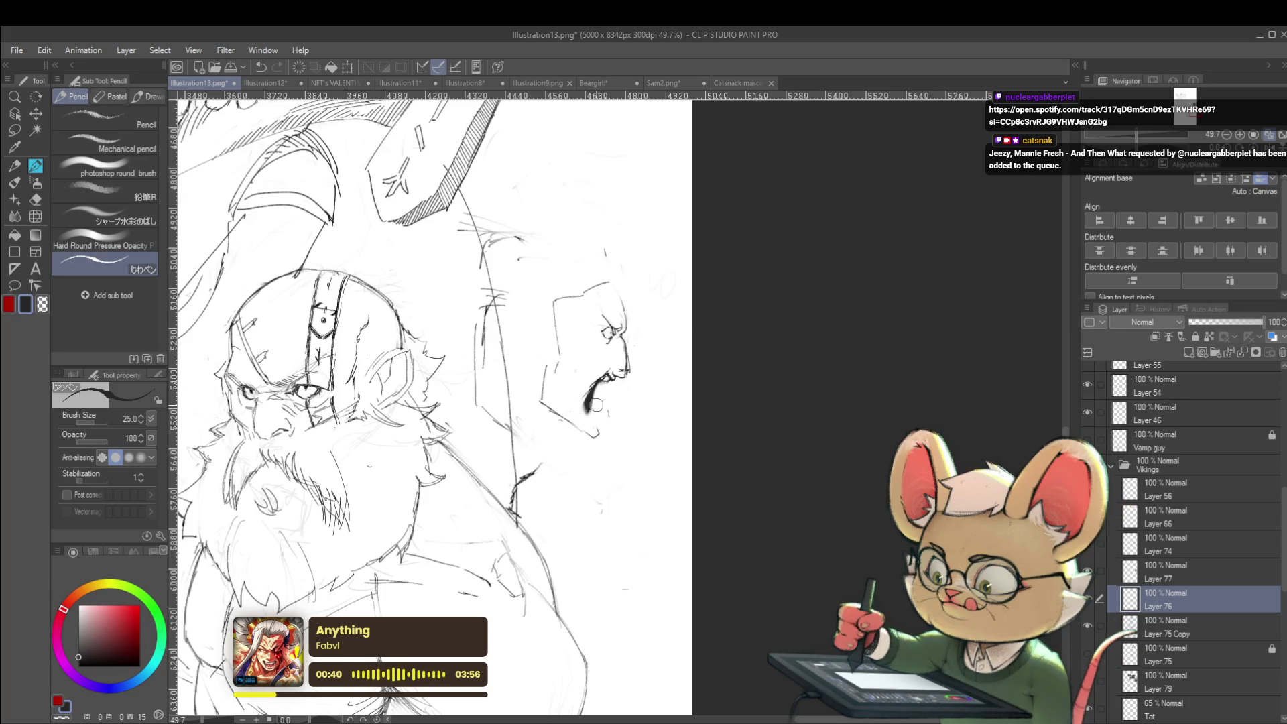
{"action": "scroll", "coordinate": [596, 416], "scroll_direction": "down", "scroll_amount": 3}
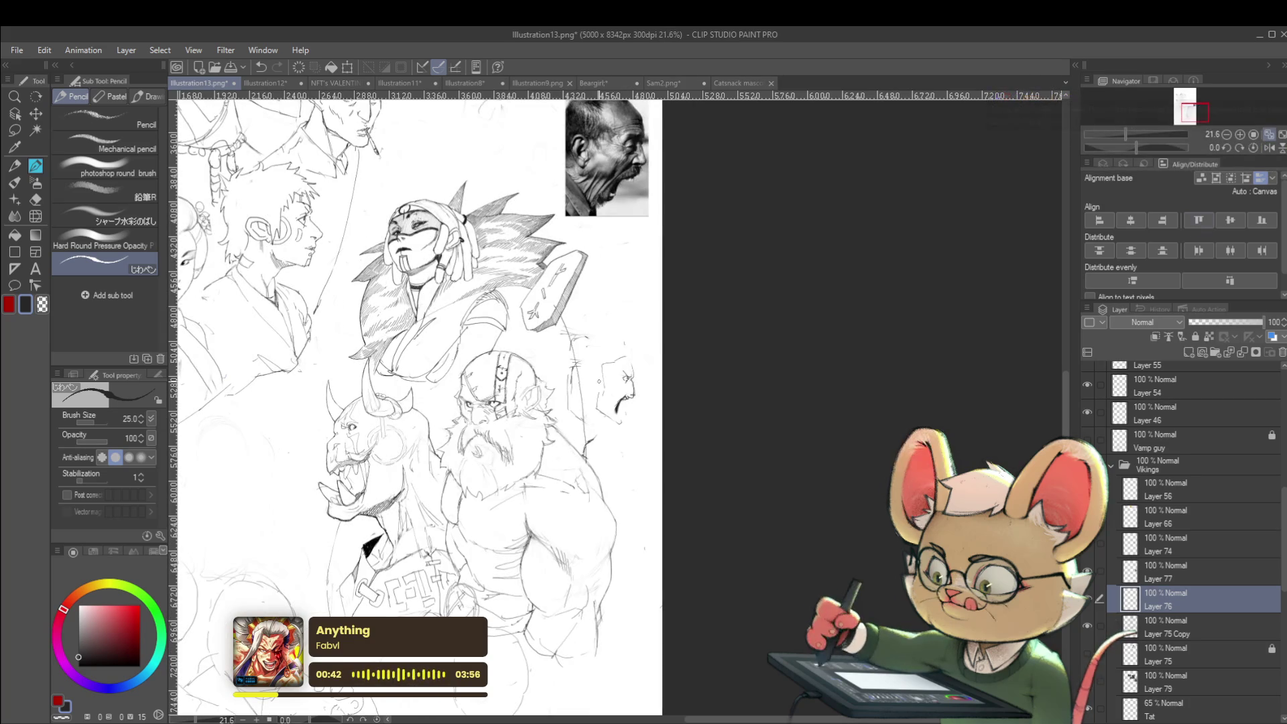
Step: In mirrored view, draw an arc over the top of the bald head
{"action": "left_click", "coordinate": [1266, 147]}
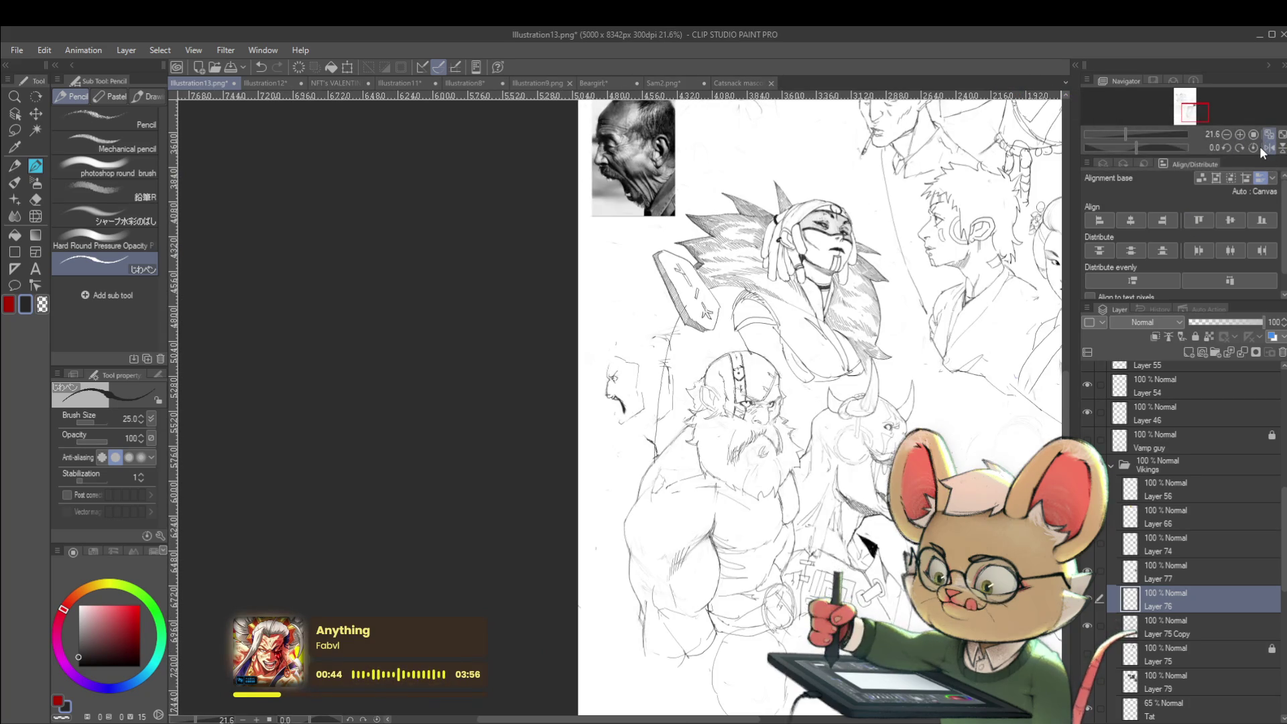
{"action": "scroll", "coordinate": [648, 421], "scroll_direction": "up", "scroll_amount": 2}
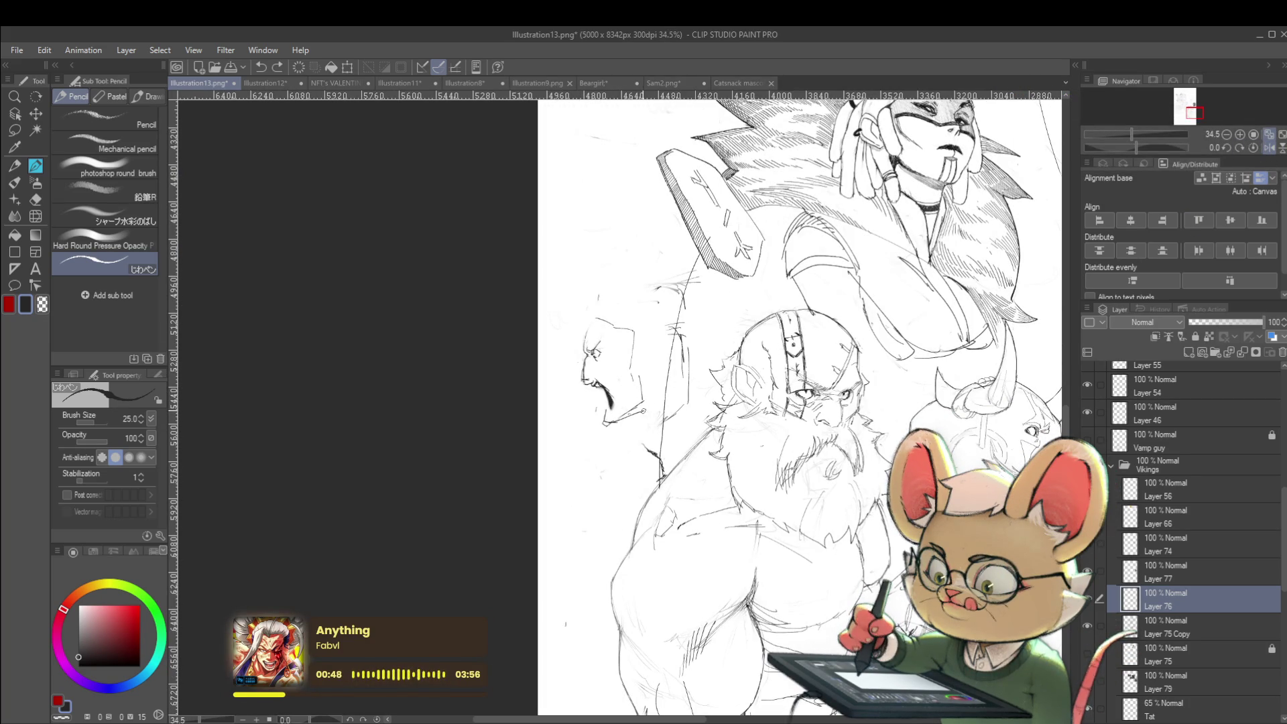
{"action": "left_click_drag", "start_coordinate": [590, 332], "coordinate": [640, 311]}
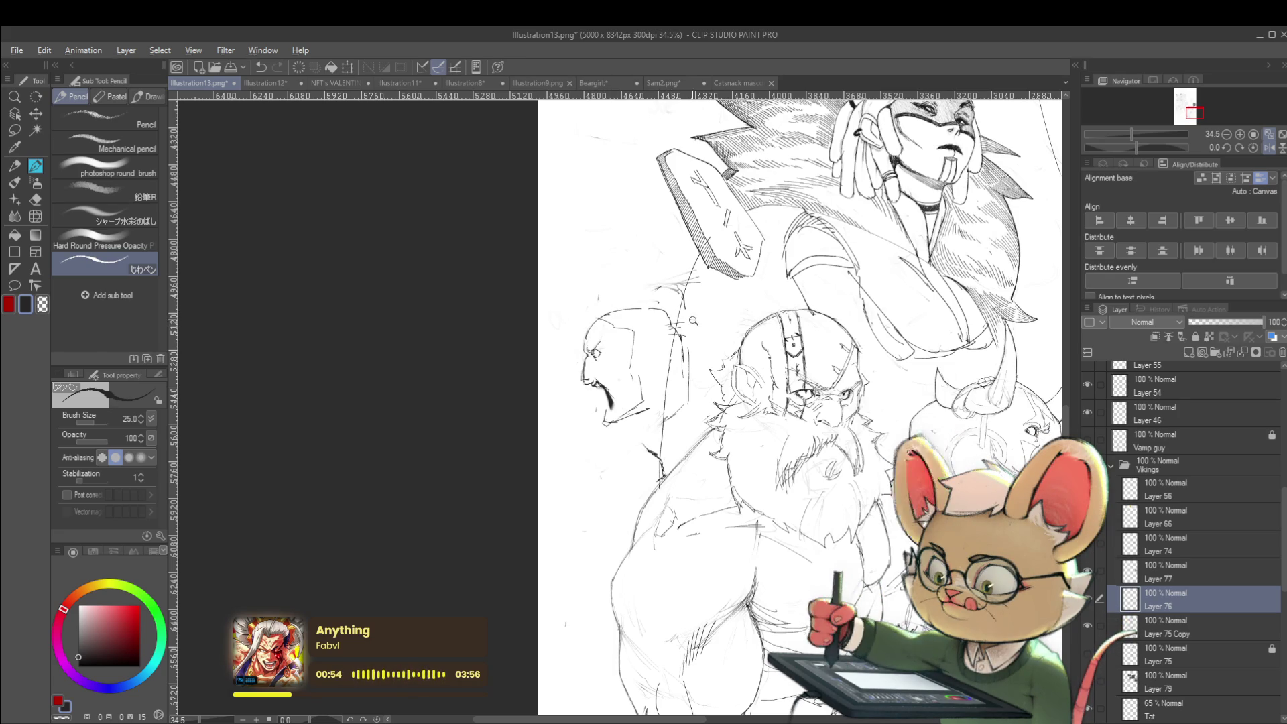
{"action": "scroll", "coordinate": [668, 315], "scroll_direction": "down", "scroll_amount": 2}
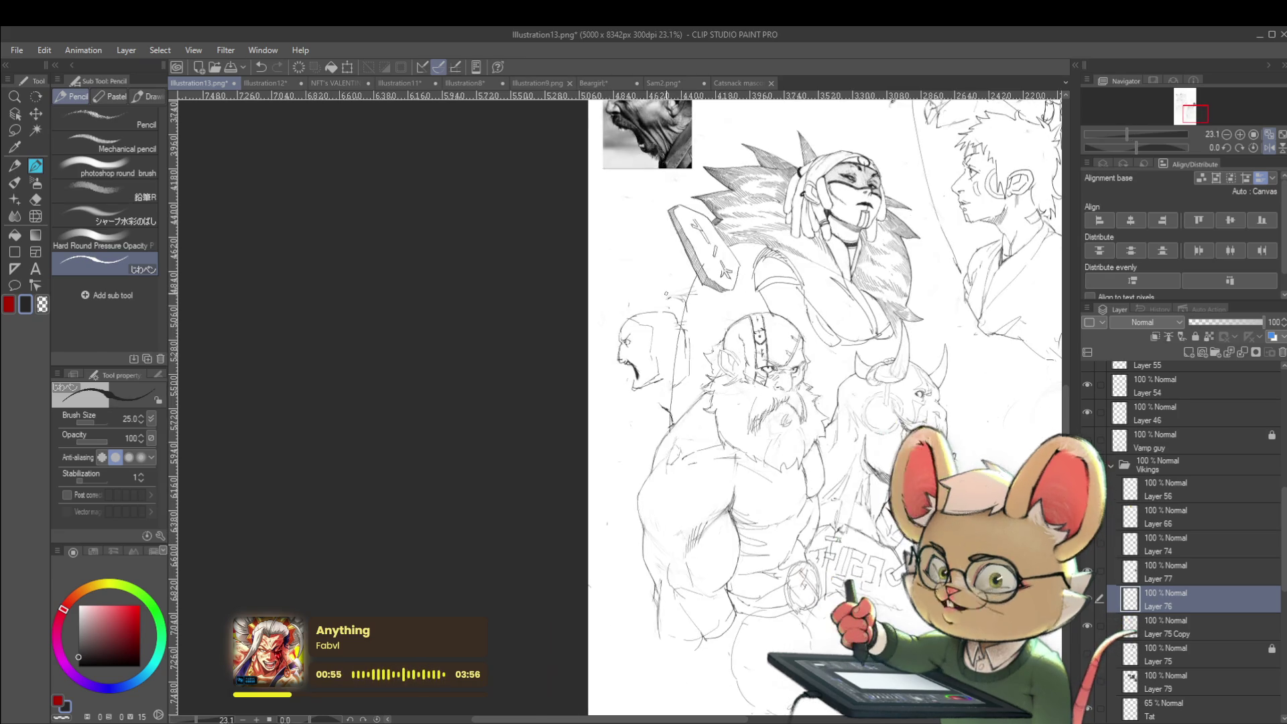
{"action": "left_click", "coordinate": [1268, 147]}
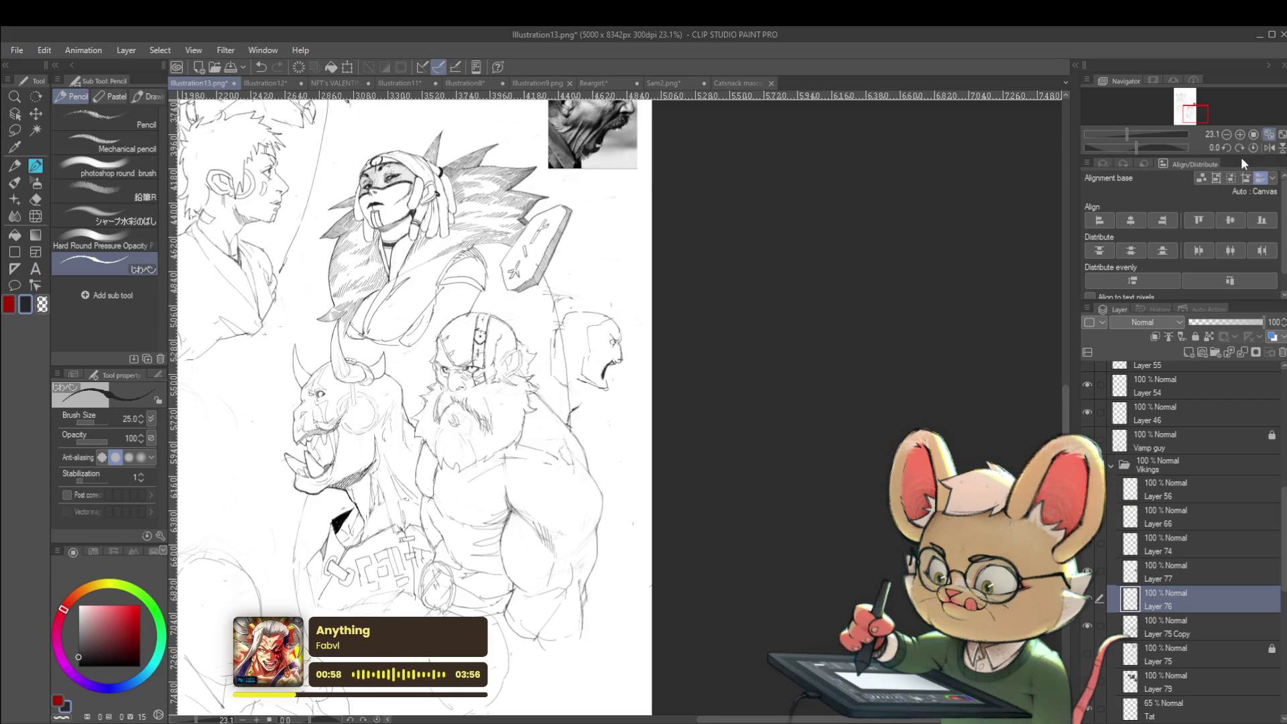
{"action": "scroll", "coordinate": [594, 333], "scroll_direction": "up", "scroll_amount": 3}
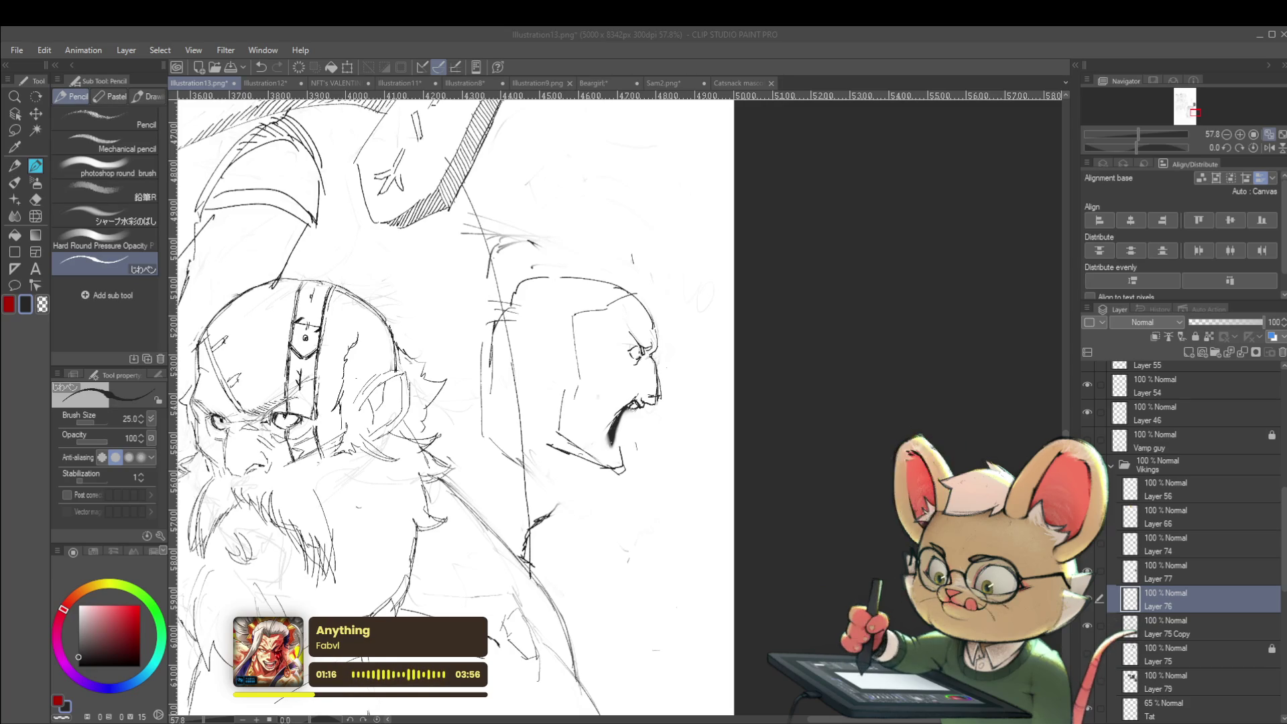
Step: In mirrored view, redraw the bald head's curve and add a stroke at the nose
{"action": "left_click", "coordinate": [717, 413]}
{"action": "scroll", "coordinate": [638, 347], "scroll_direction": "up", "scroll_amount": 3}
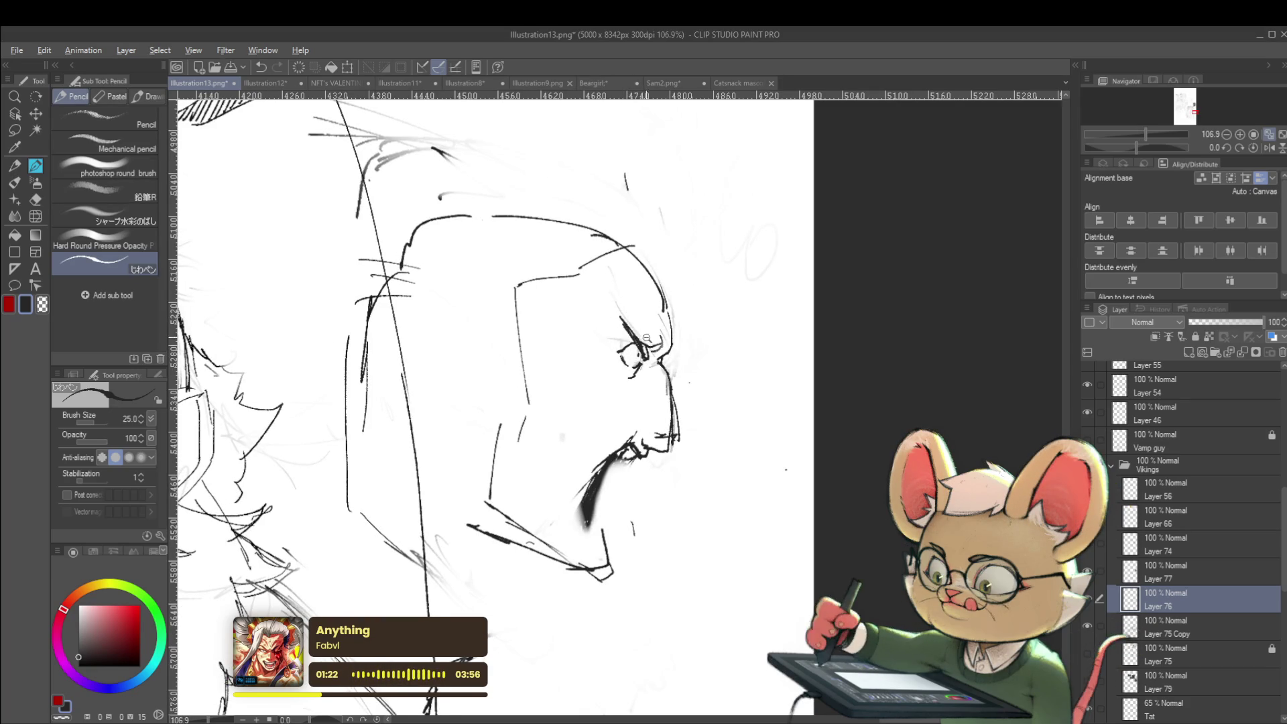
{"action": "scroll", "coordinate": [647, 339], "scroll_direction": "down", "scroll_amount": 5}
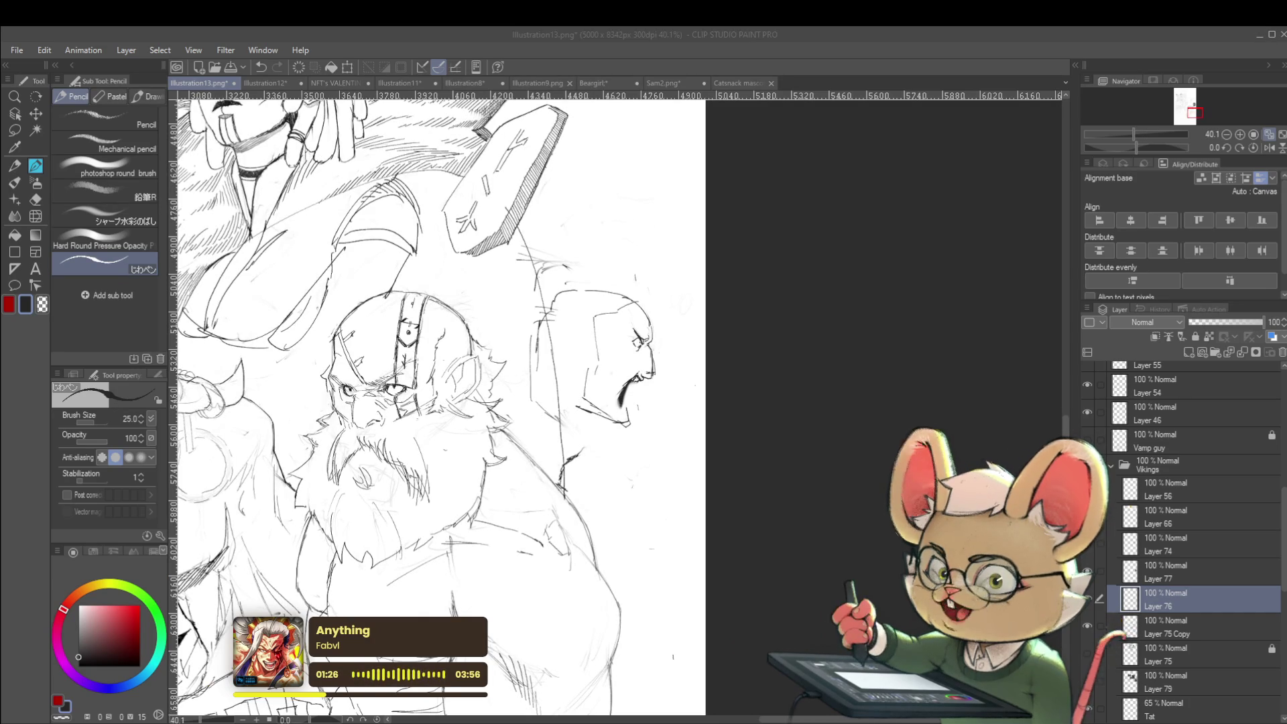
{"action": "left_click_drag", "start_coordinate": [660, 420], "coordinate": [743, 572]}
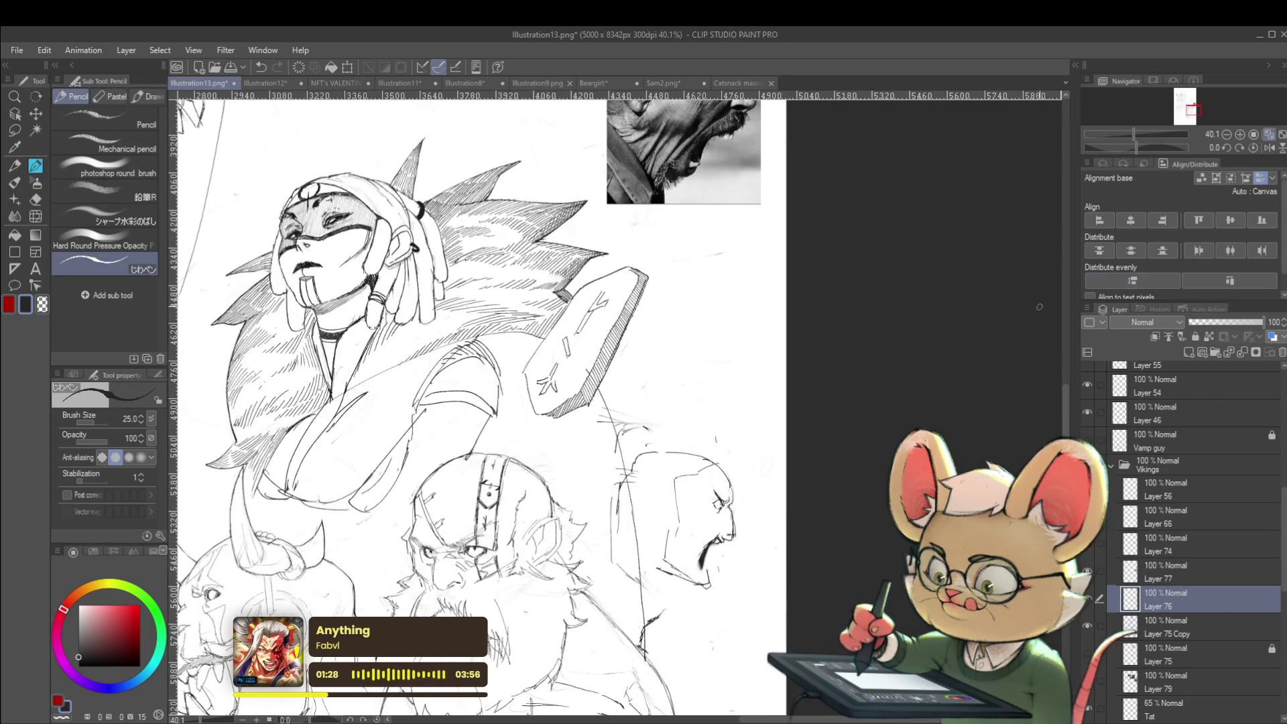
{"action": "left_click", "coordinate": [1268, 147]}
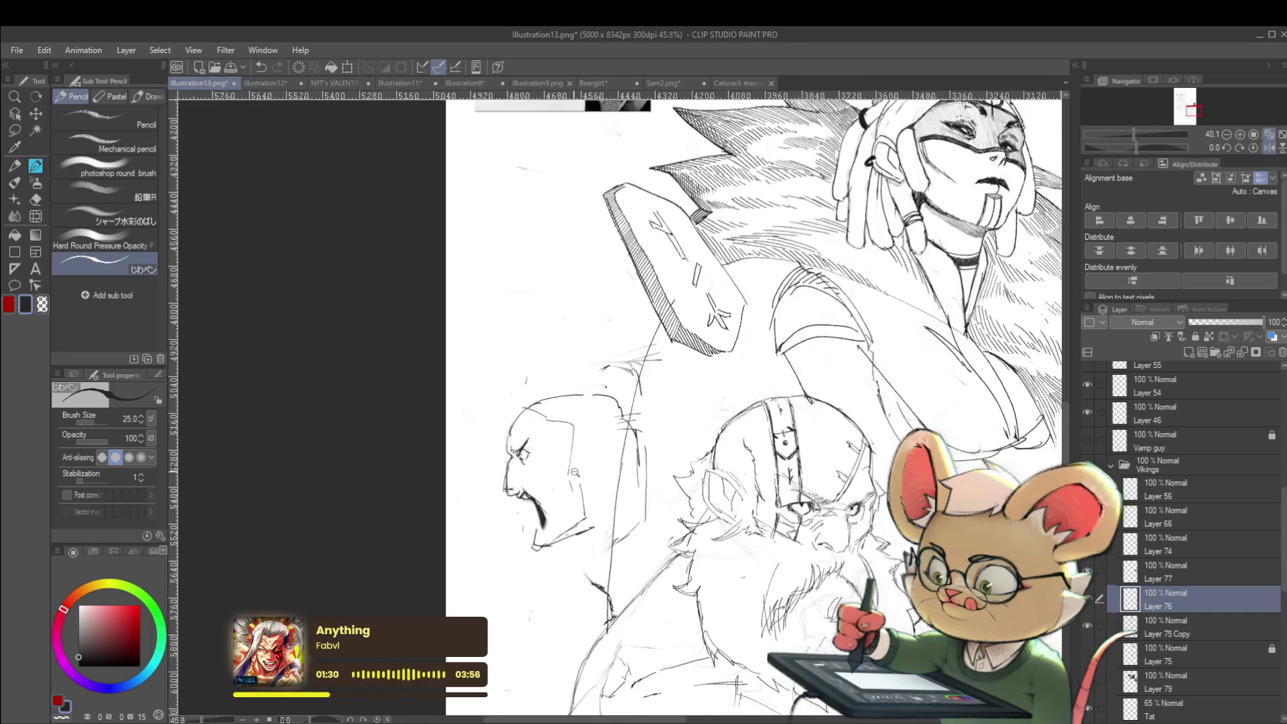
{"action": "scroll", "coordinate": [510, 418], "scroll_direction": "up", "scroll_amount": 3}
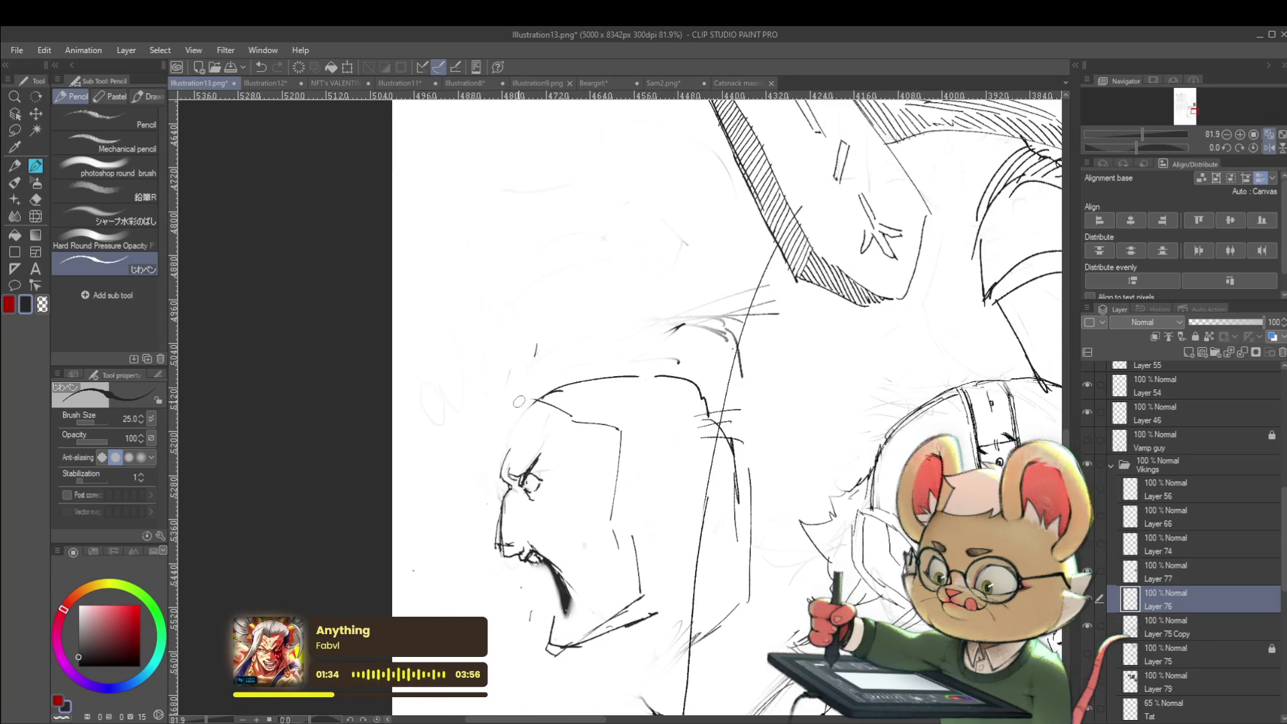
{"action": "left_click_drag", "start_coordinate": [508, 457], "coordinate": [538, 401]}
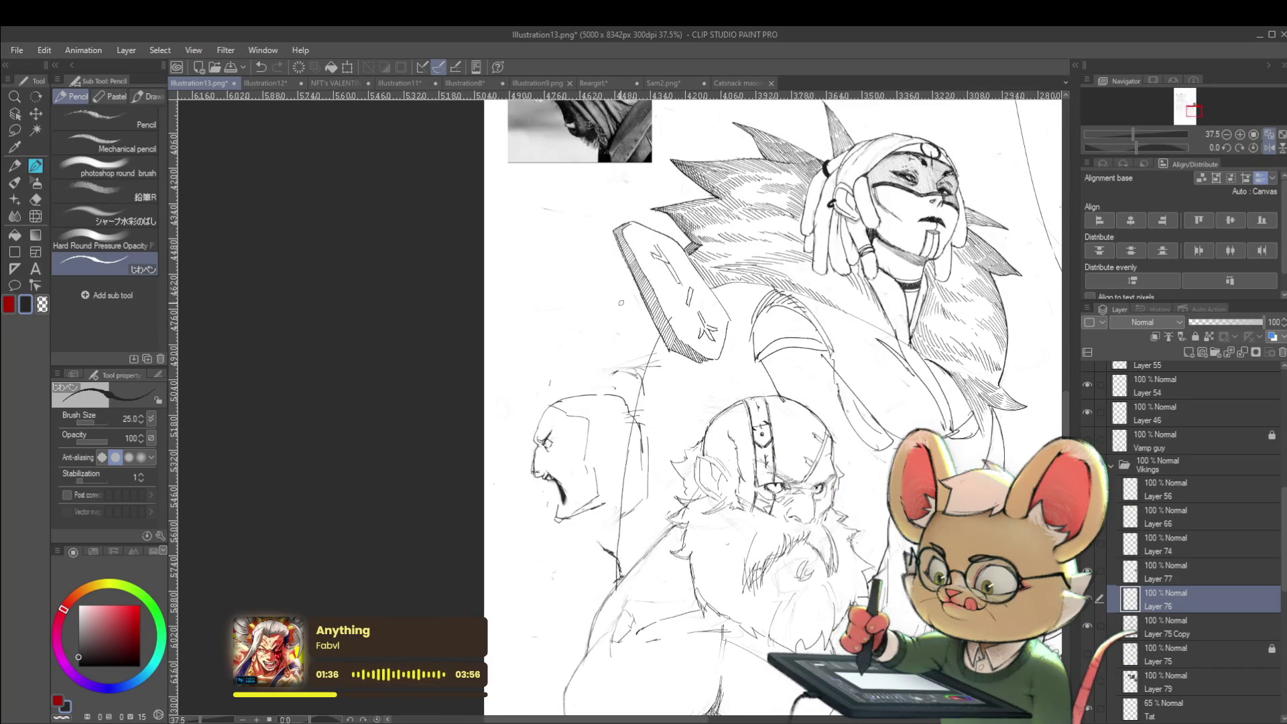
{"action": "scroll", "coordinate": [583, 469], "scroll_direction": "up", "scroll_amount": 3}
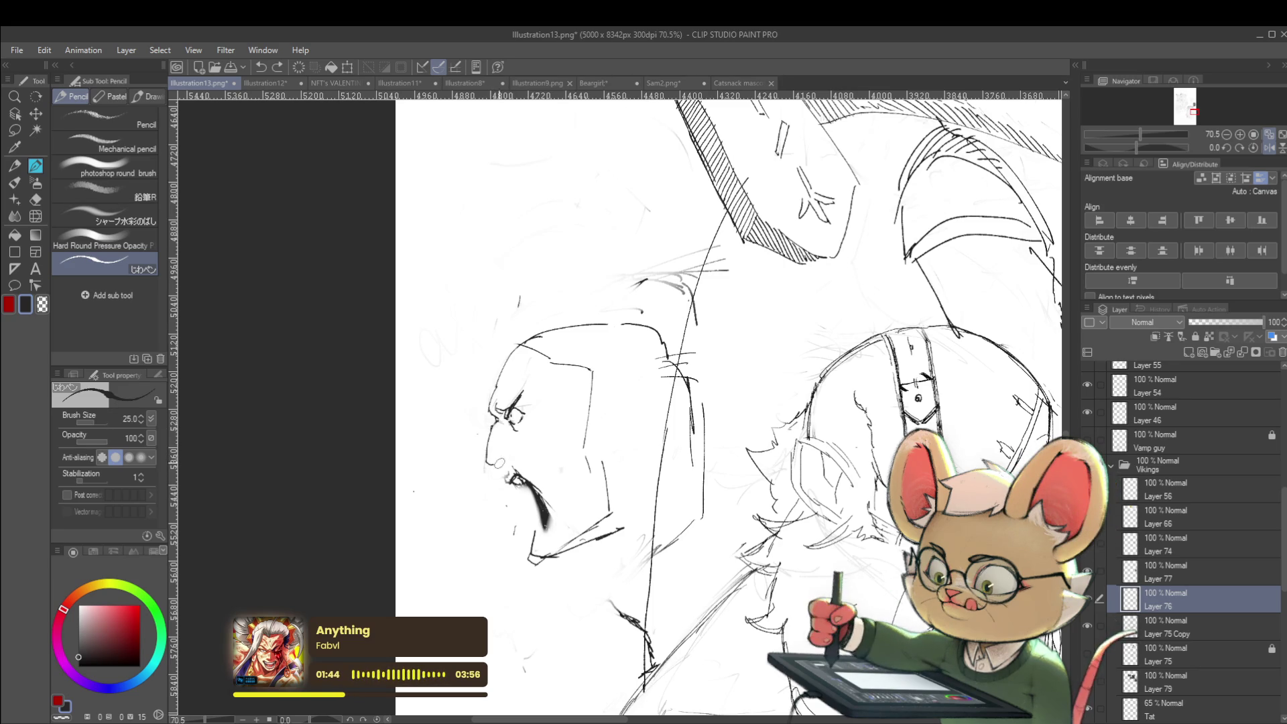
{"action": "left_click_drag", "start_coordinate": [497, 460], "coordinate": [508, 466]}
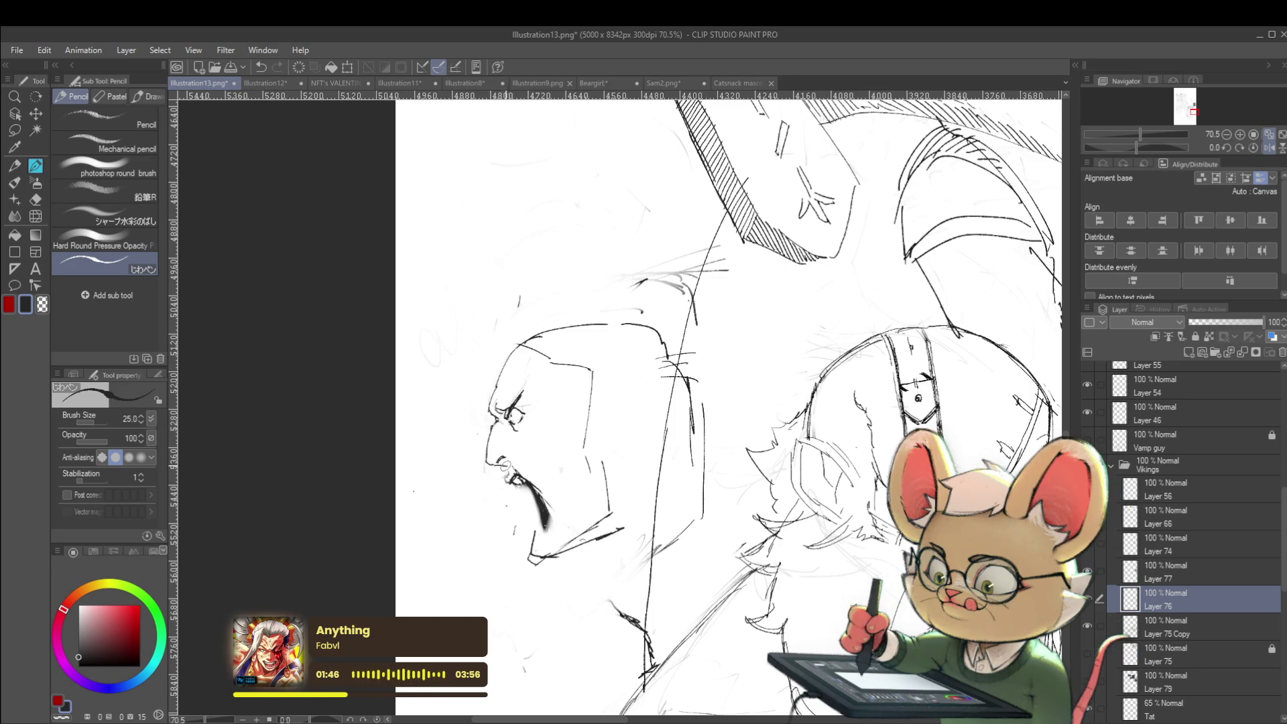
Step: Erase the old dark mouth strokes and sketch new lines down from the open mouth
{"action": "left_click_drag", "start_coordinate": [542, 412], "coordinate": [502, 384]}
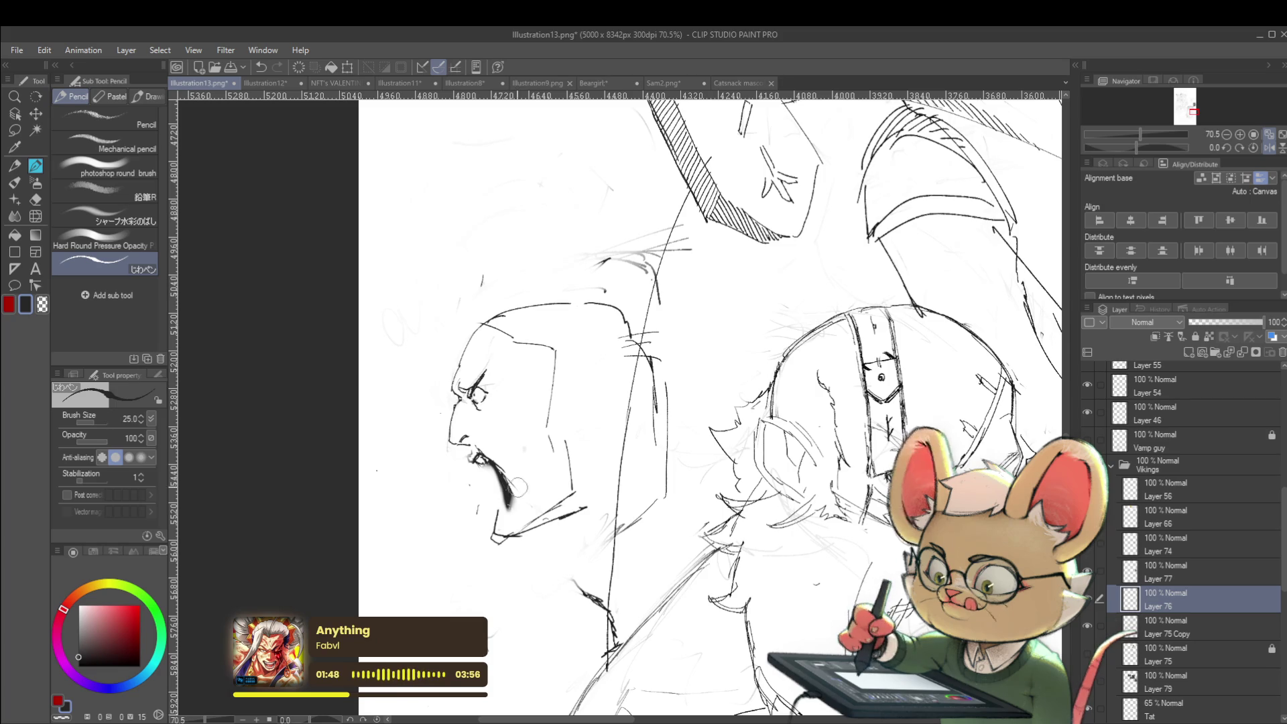
{"action": "mouse_move", "coordinate": [473, 456]}
{"action": "left_mouse_down"}
{"action": "mouse_move", "coordinate": [490, 482]}
{"action": "mouse_move", "coordinate": [501, 453]}
{"action": "left_mouse_up"}
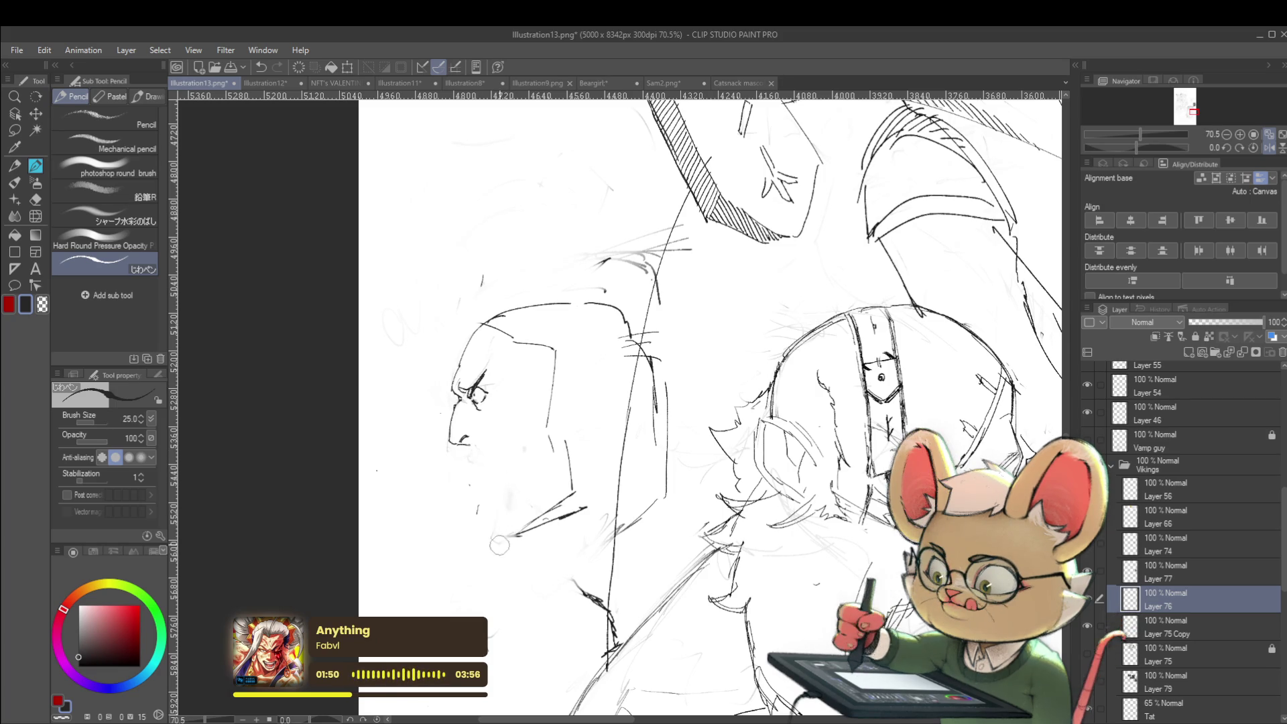
{"action": "left_click_drag", "start_coordinate": [502, 498], "coordinate": [536, 501]}
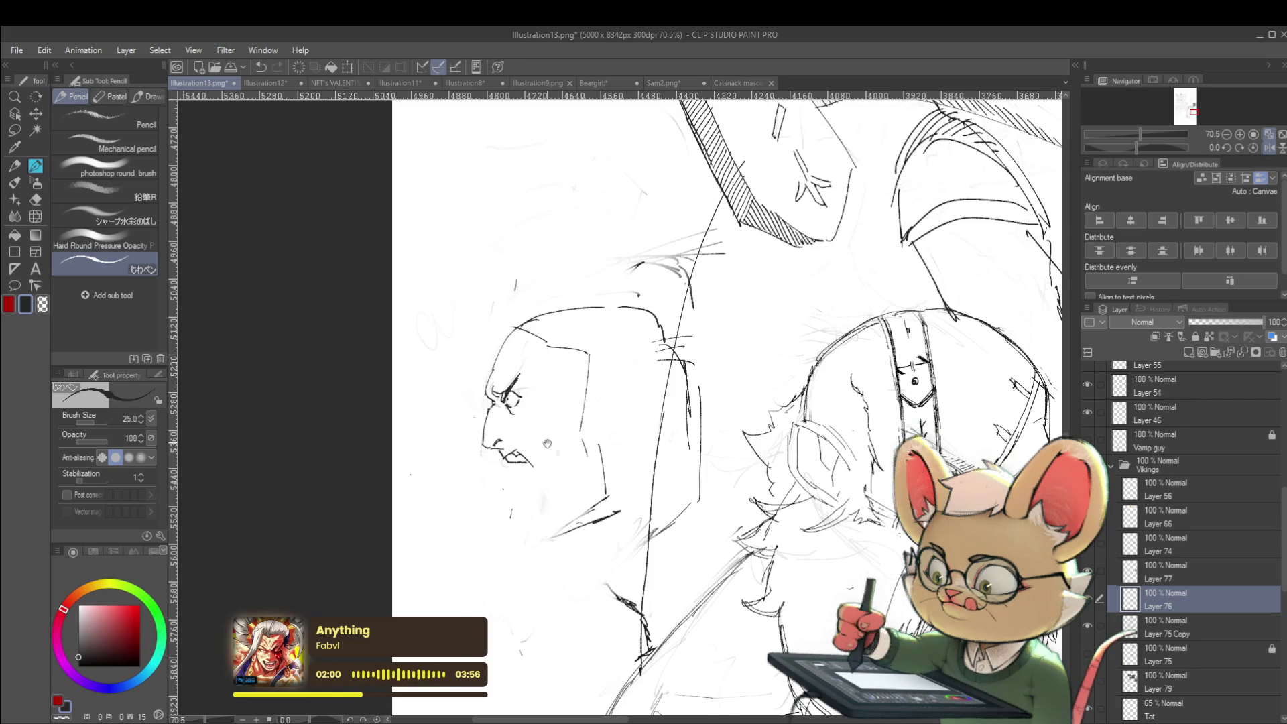
{"action": "scroll", "coordinate": [530, 463], "scroll_direction": "down", "scroll_amount": 2}
{"action": "scroll", "coordinate": [535, 454], "scroll_direction": "up", "scroll_amount": 2}
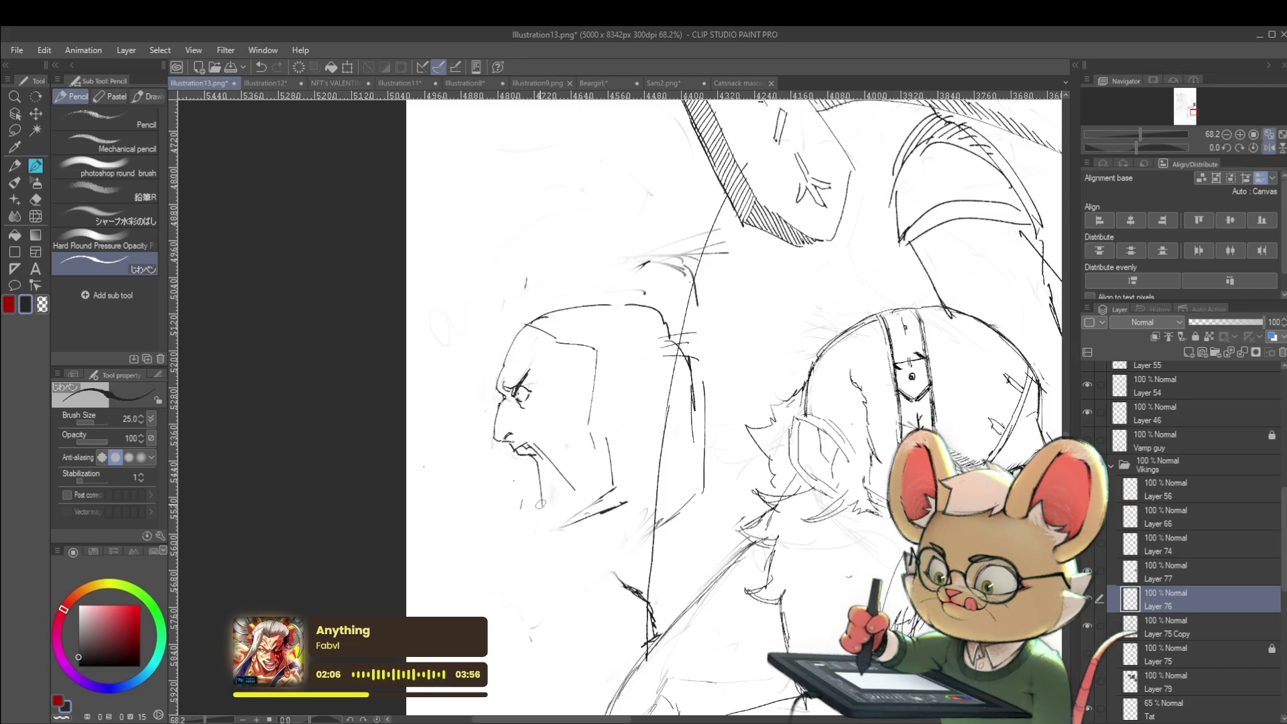
{"action": "left_click_drag", "start_coordinate": [533, 455], "coordinate": [544, 499]}
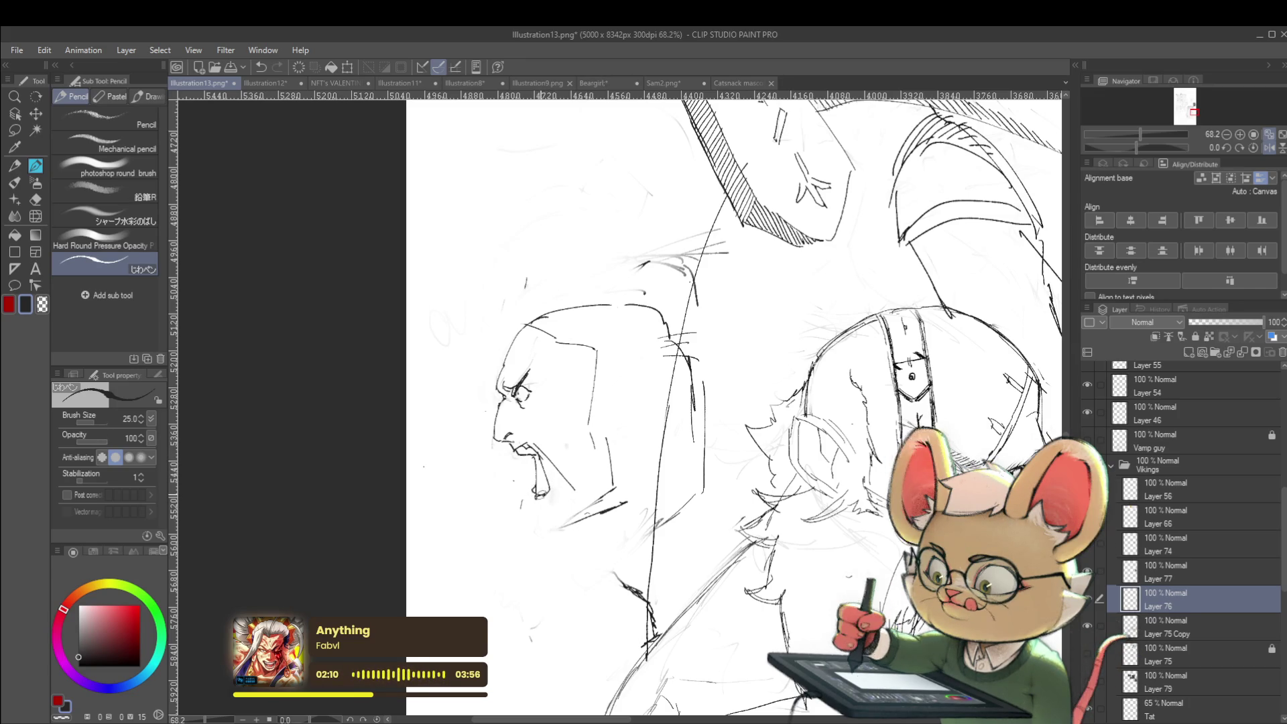
{"action": "scroll", "coordinate": [543, 489], "scroll_direction": "down", "scroll_amount": 2}
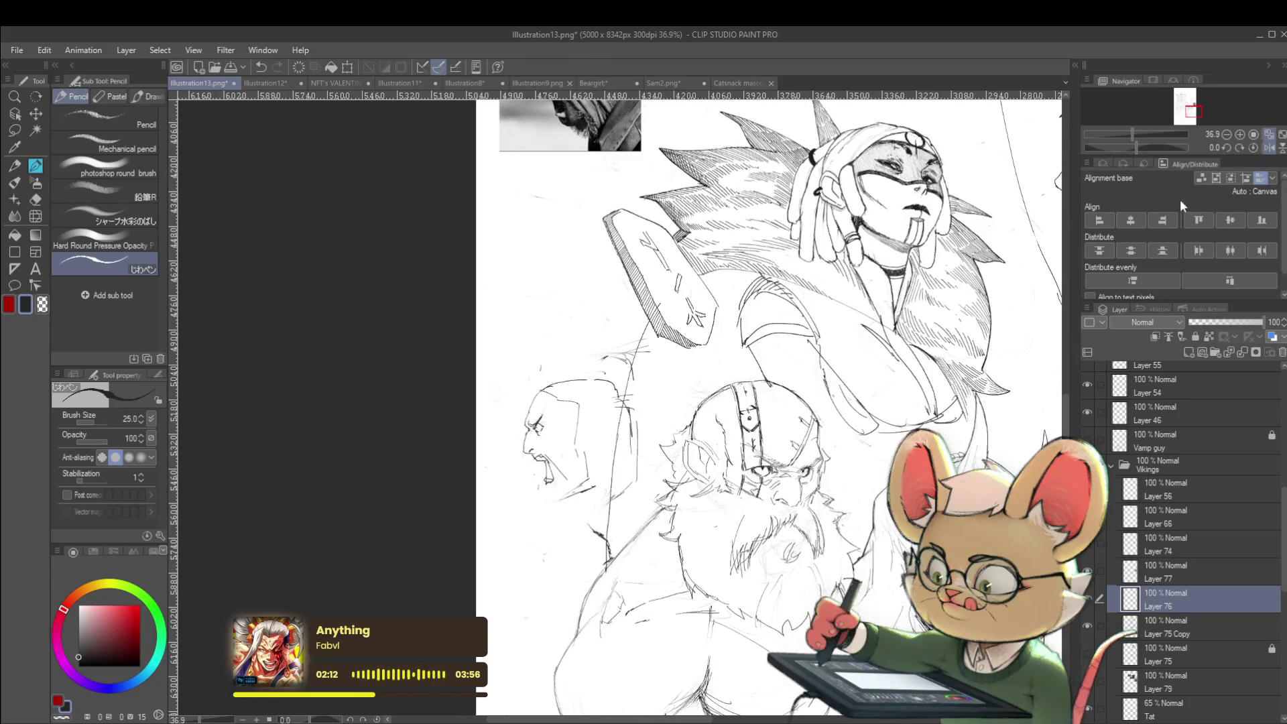
Step: Lasso the bald head, scale it up to about 132%, and move it up-left
{"action": "left_click", "coordinate": [1271, 148]}
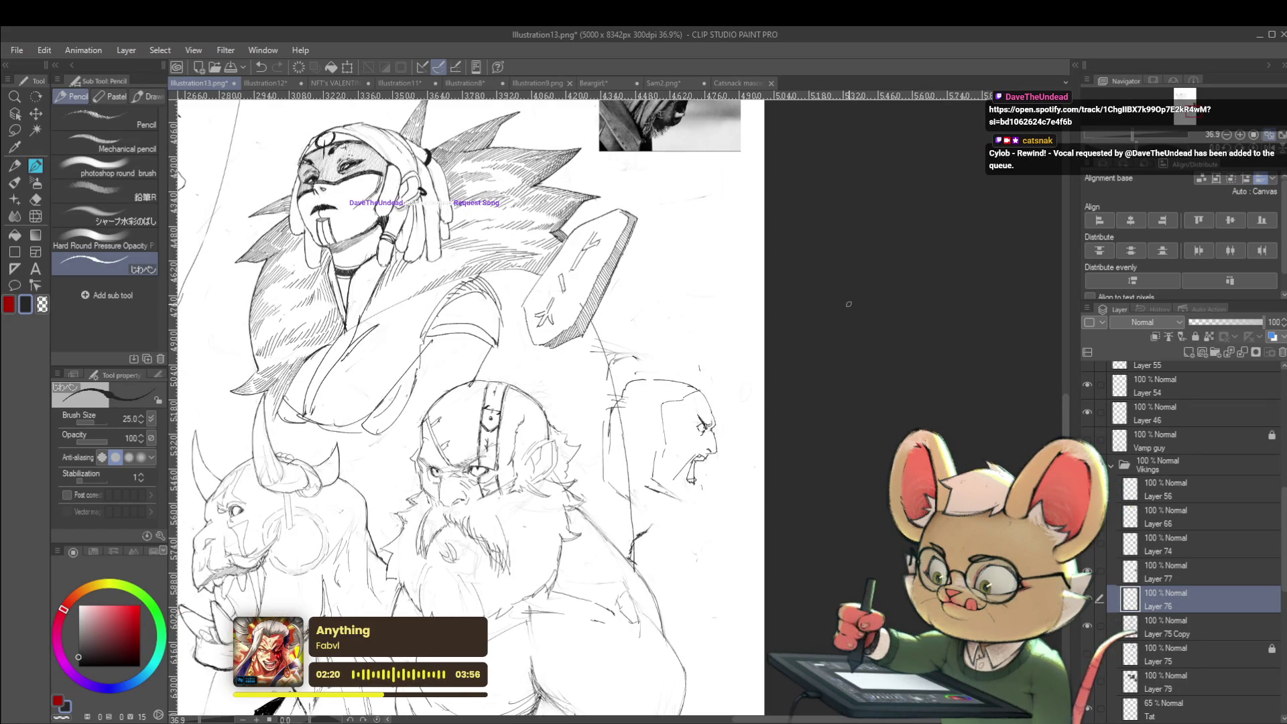
{"action": "left_click", "coordinate": [1271, 148]}
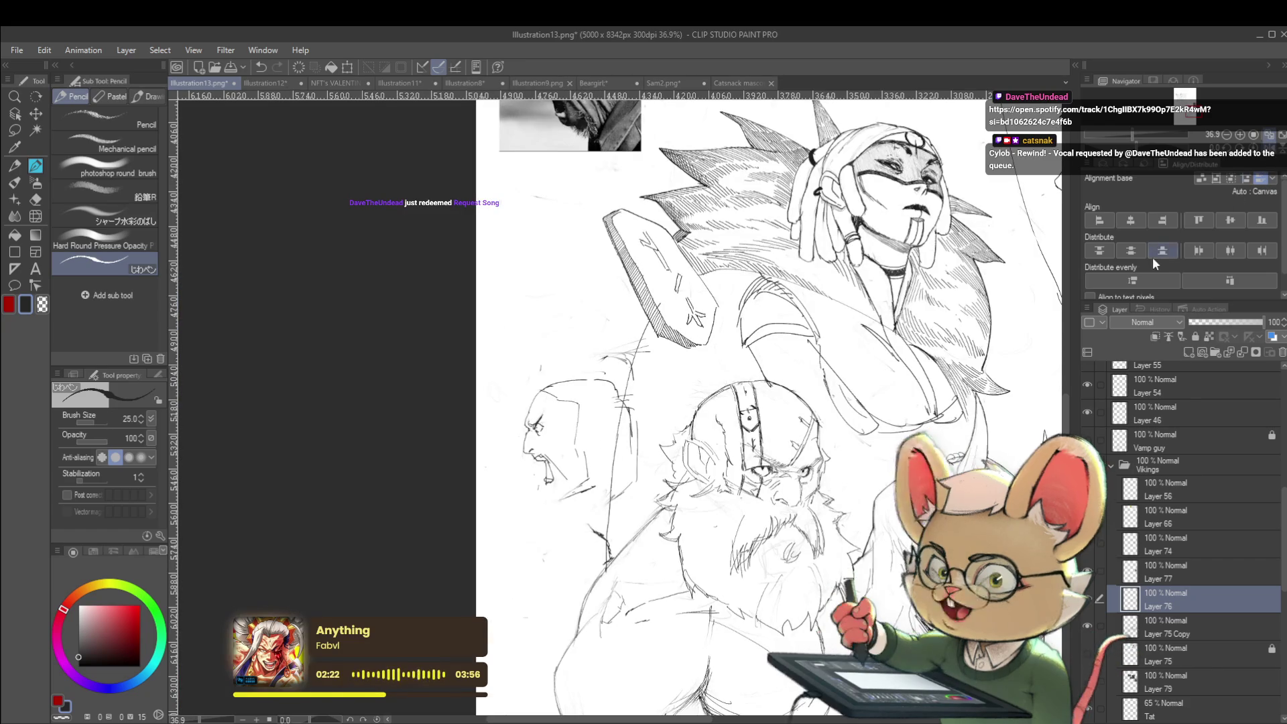
{"action": "key", "text": "m"}
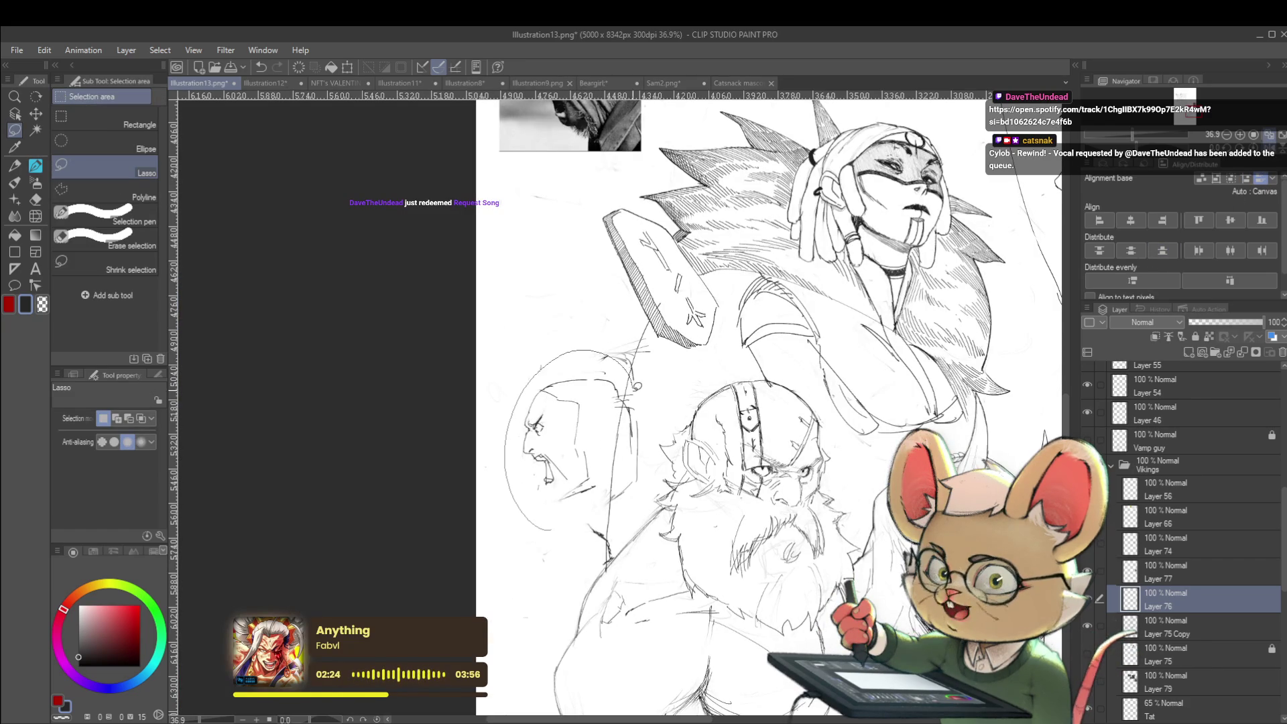
{"action": "key", "text": "ctrl+t"}
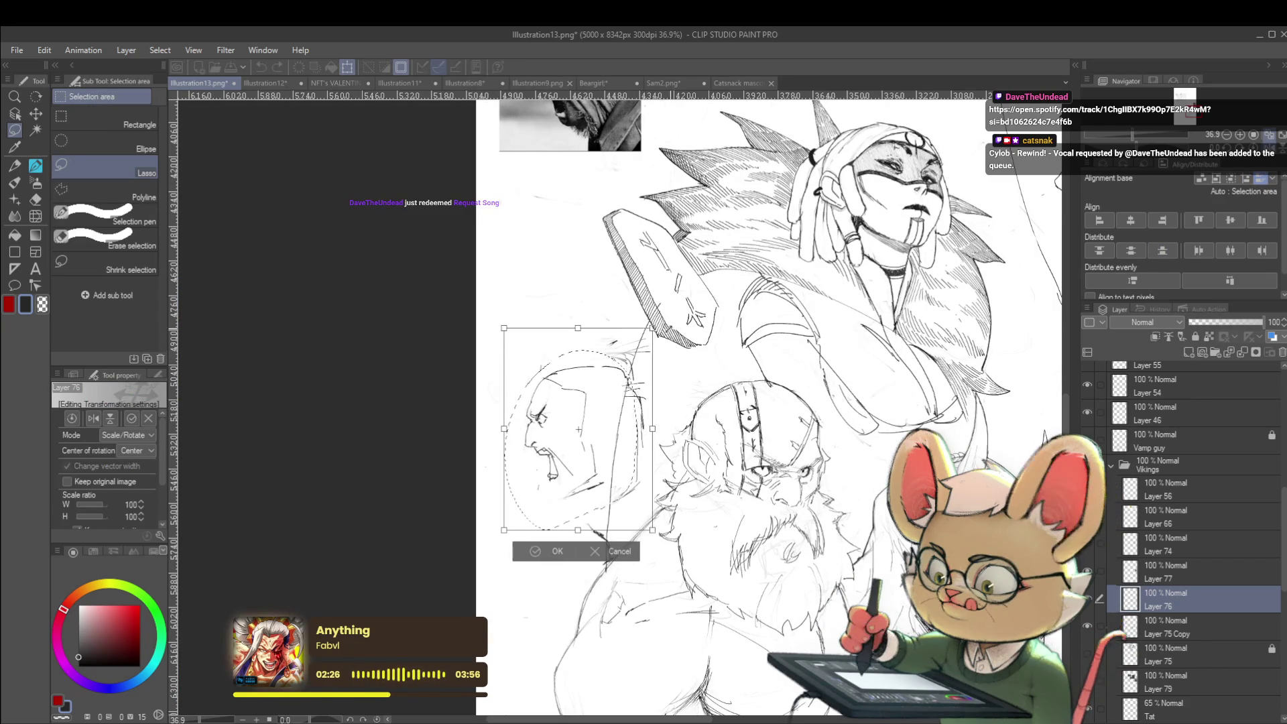
{"action": "left_click_drag", "start_coordinate": [503, 320], "coordinate": [497, 301]}
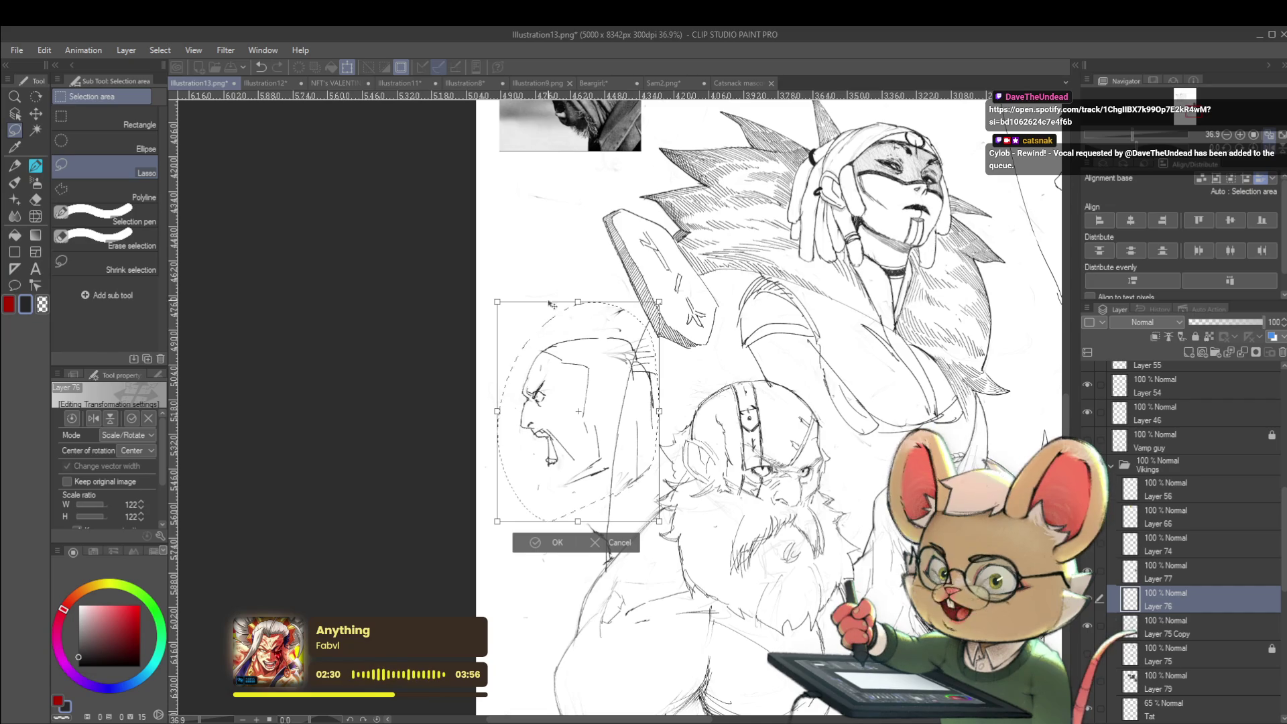
{"action": "left_click_drag", "start_coordinate": [500, 300], "coordinate": [462, 285]}
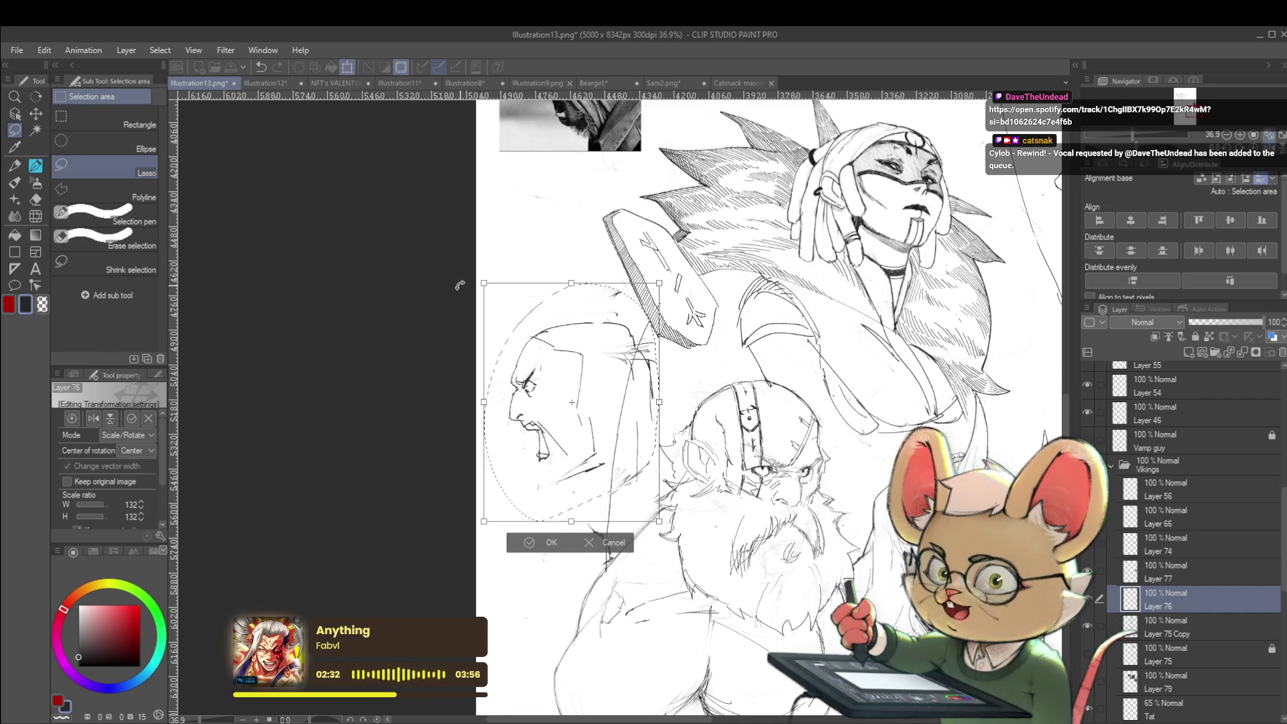
{"action": "key", "text": "Return"}
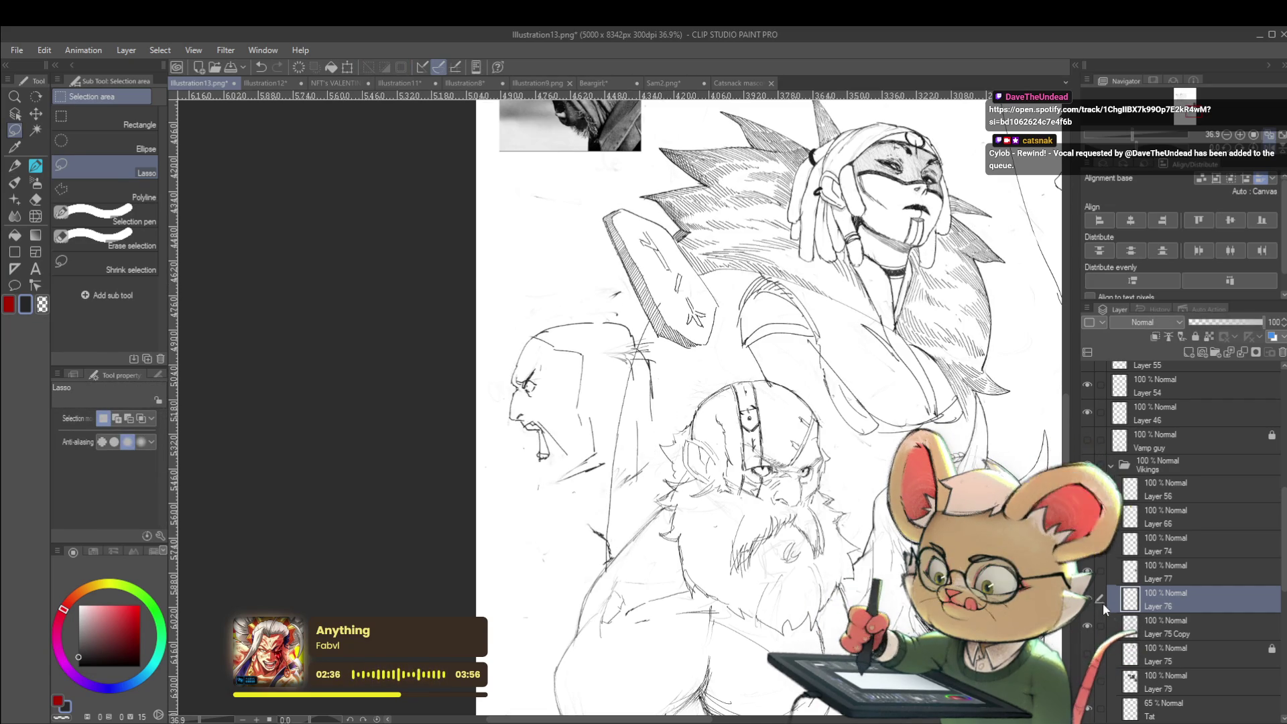
Step: With the pencil in mirrored view, sketch two strokes between the bald man's neck and the bearded viking
{"action": "key", "text": "p"}
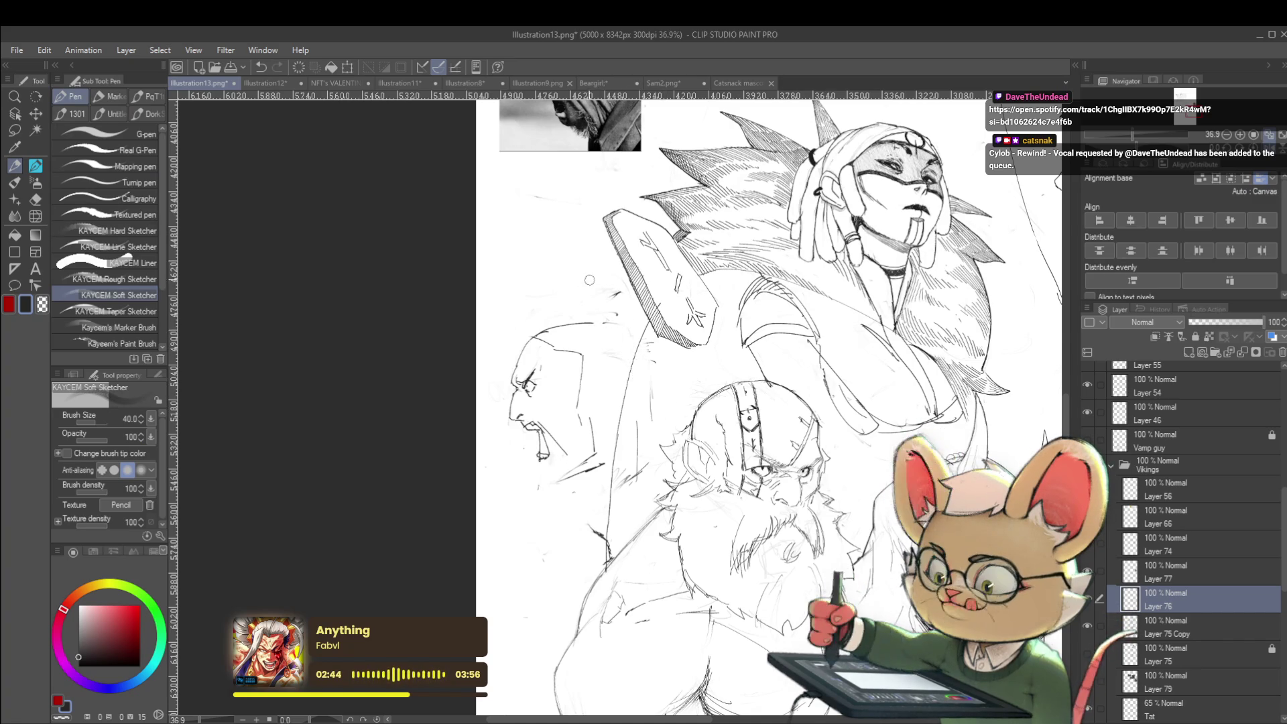
{"action": "key", "text": "p"}
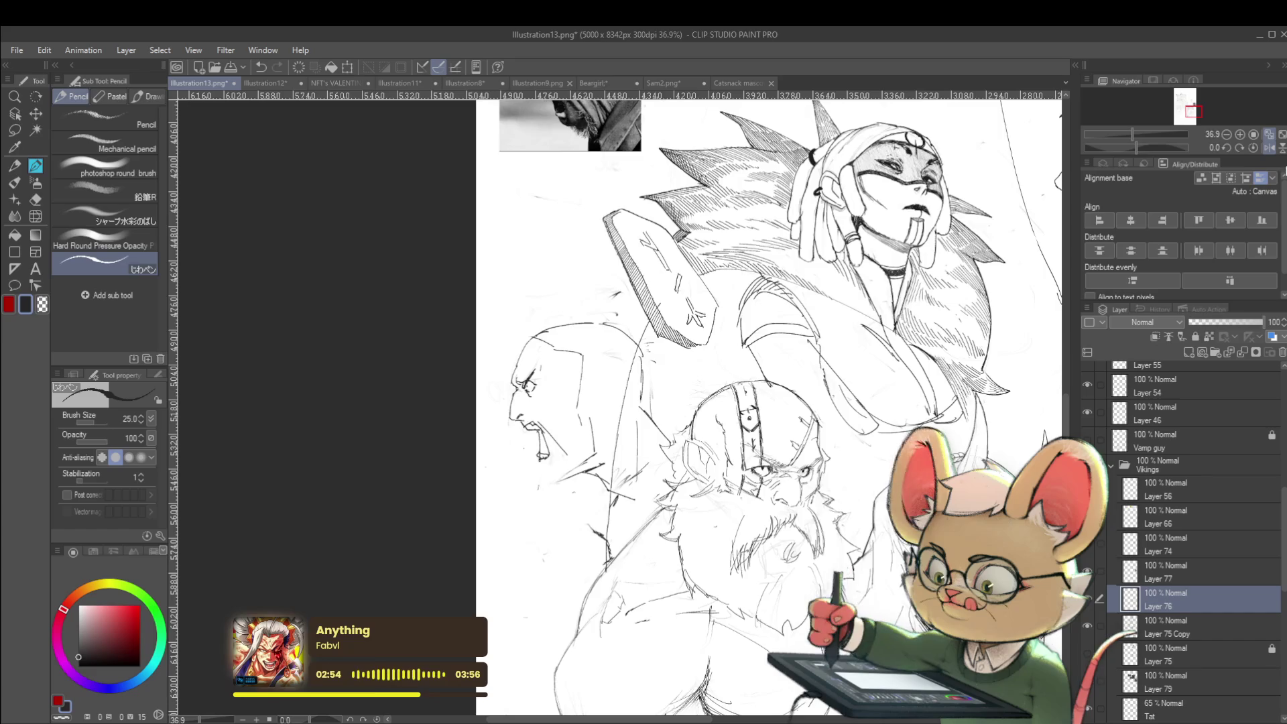
{"action": "left_click", "coordinate": [1269, 148]}
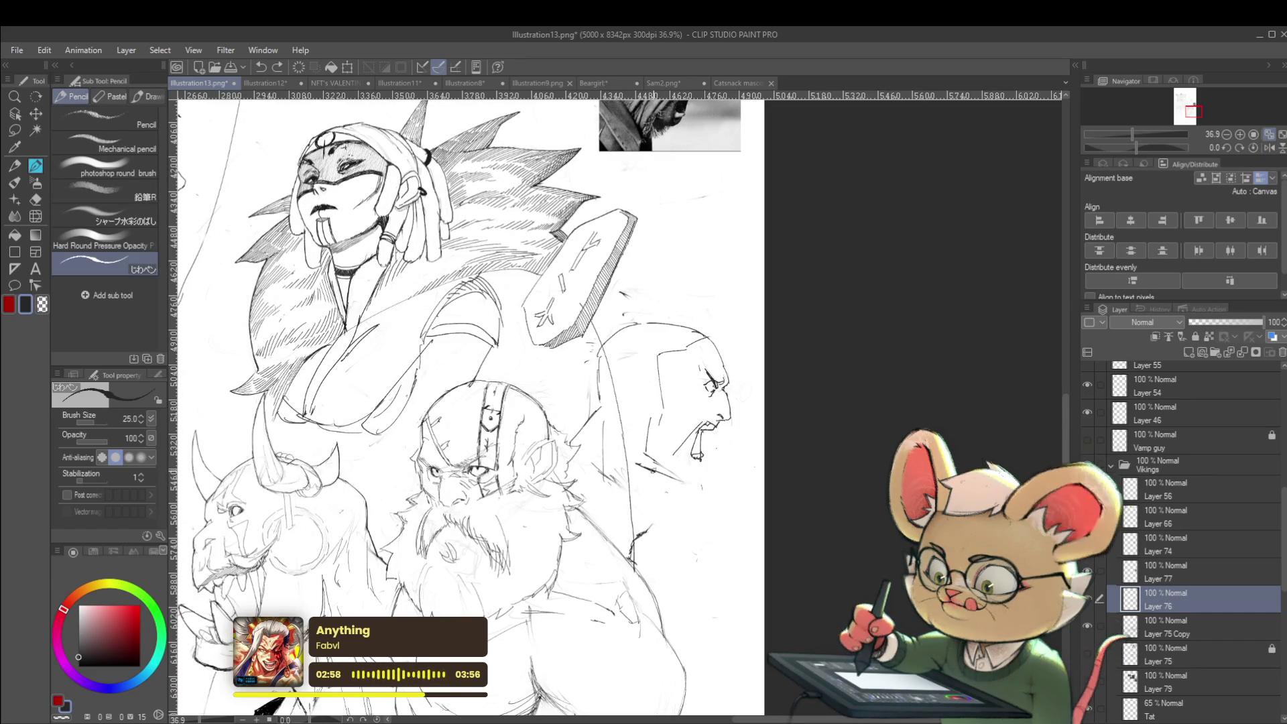
{"action": "mouse_move", "coordinate": [655, 468]}
{"action": "left_mouse_down"}
{"action": "mouse_move", "coordinate": [636, 500]}
{"action": "mouse_move", "coordinate": [609, 504]}
{"action": "left_mouse_up"}
{"action": "left_click_drag", "start_coordinate": [622, 459], "coordinate": [590, 494]}
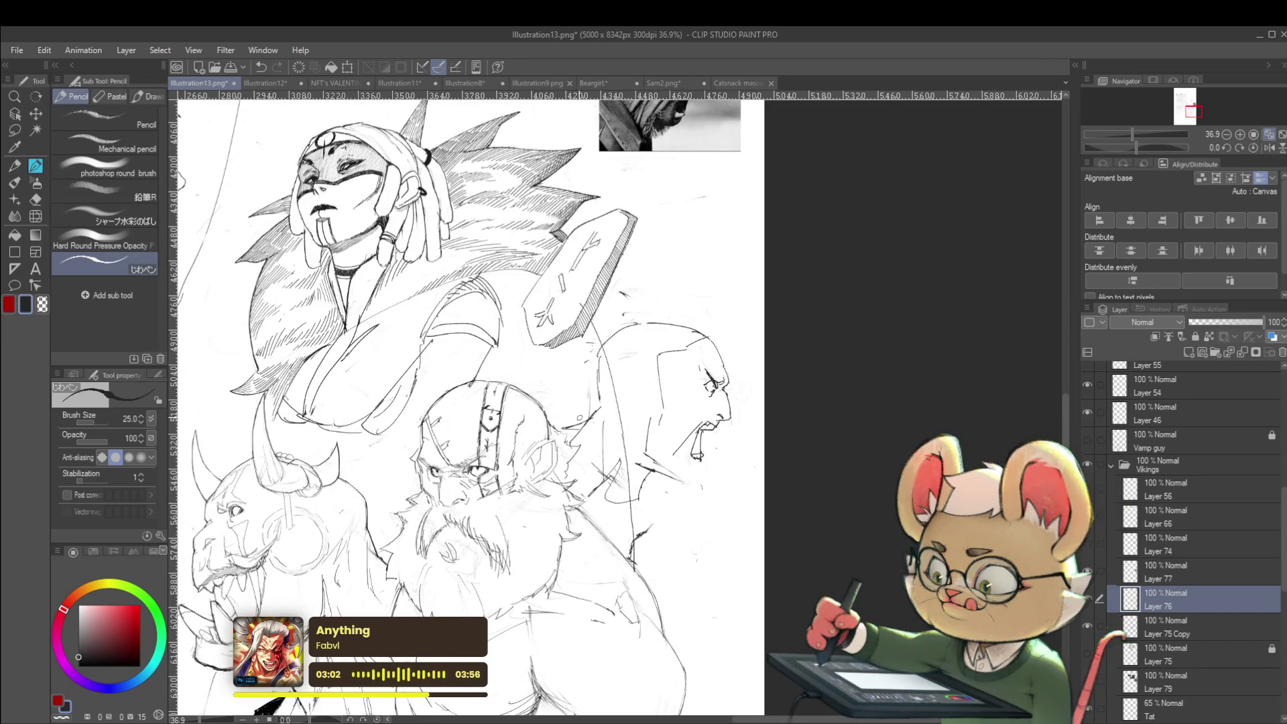
{"action": "scroll", "coordinate": [754, 448], "scroll_direction": "down", "scroll_amount": 3}
{"action": "scroll", "coordinate": [704, 422], "scroll_direction": "up", "scroll_amount": 2}
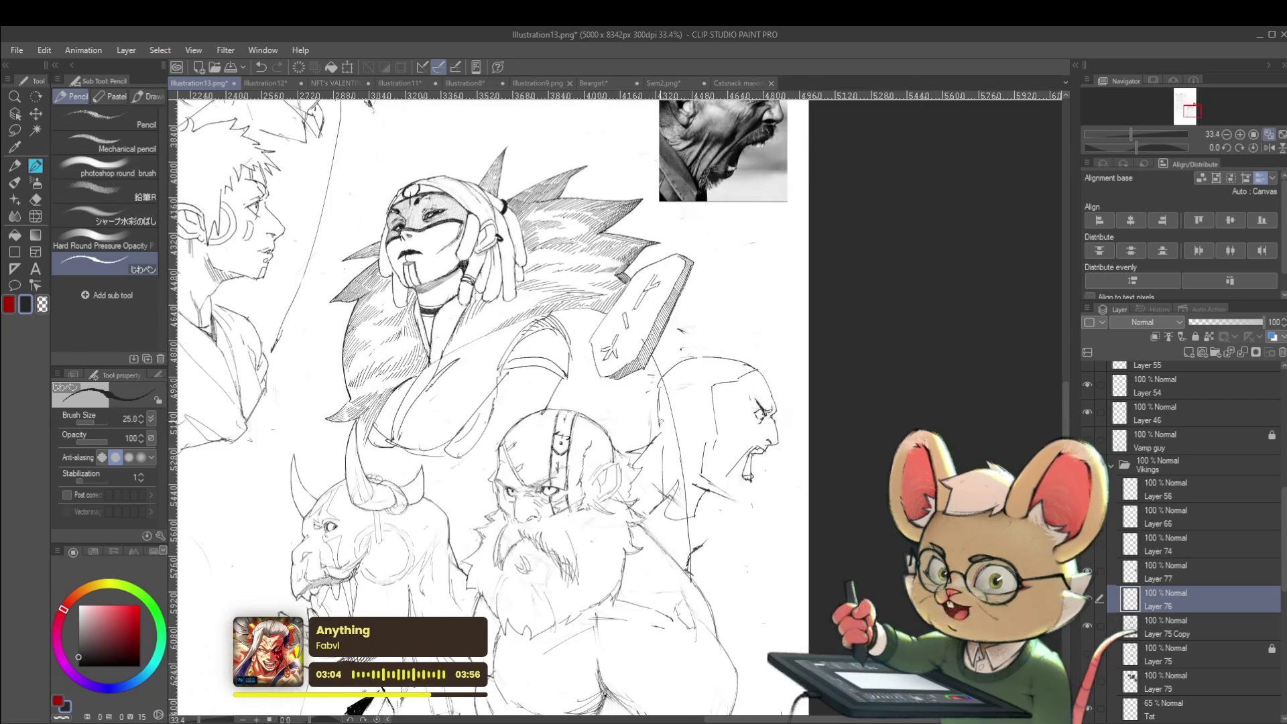
Step: Lasso the bald head, squash it vertically to 77%, deselect, and return to the pencil
{"action": "key", "text": "m"}
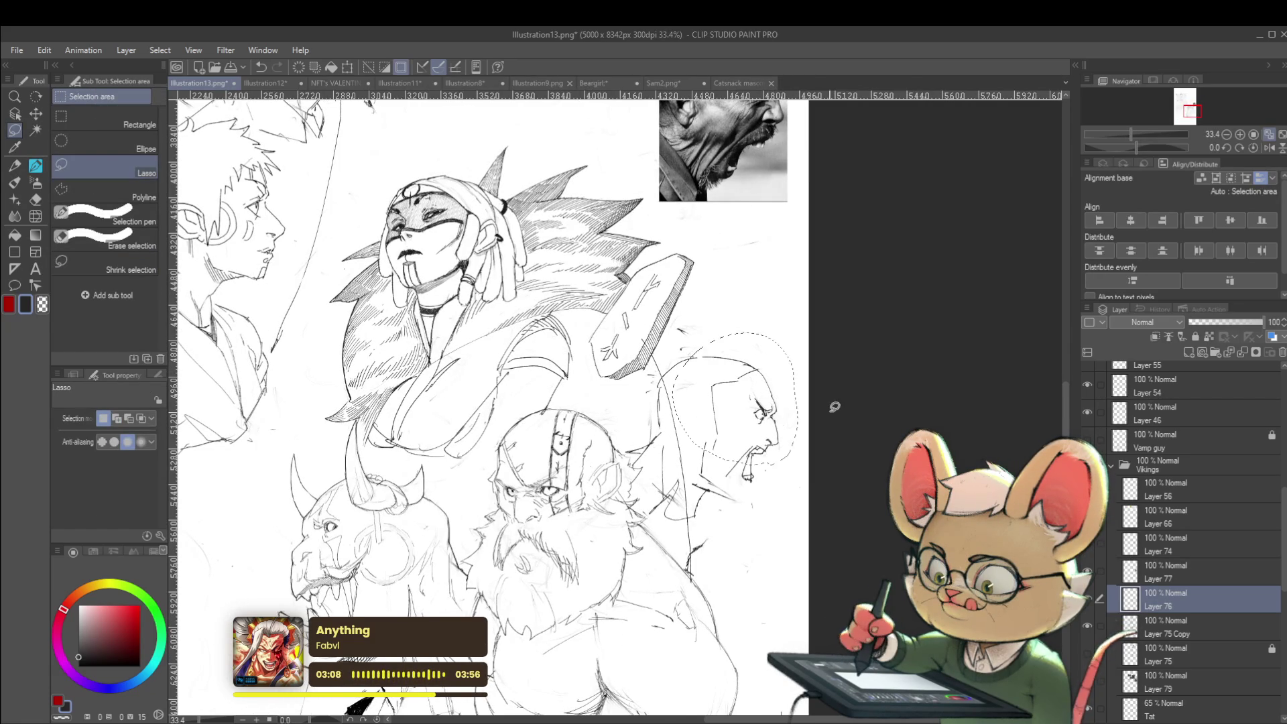
{"action": "key", "text": "ctrl+t"}
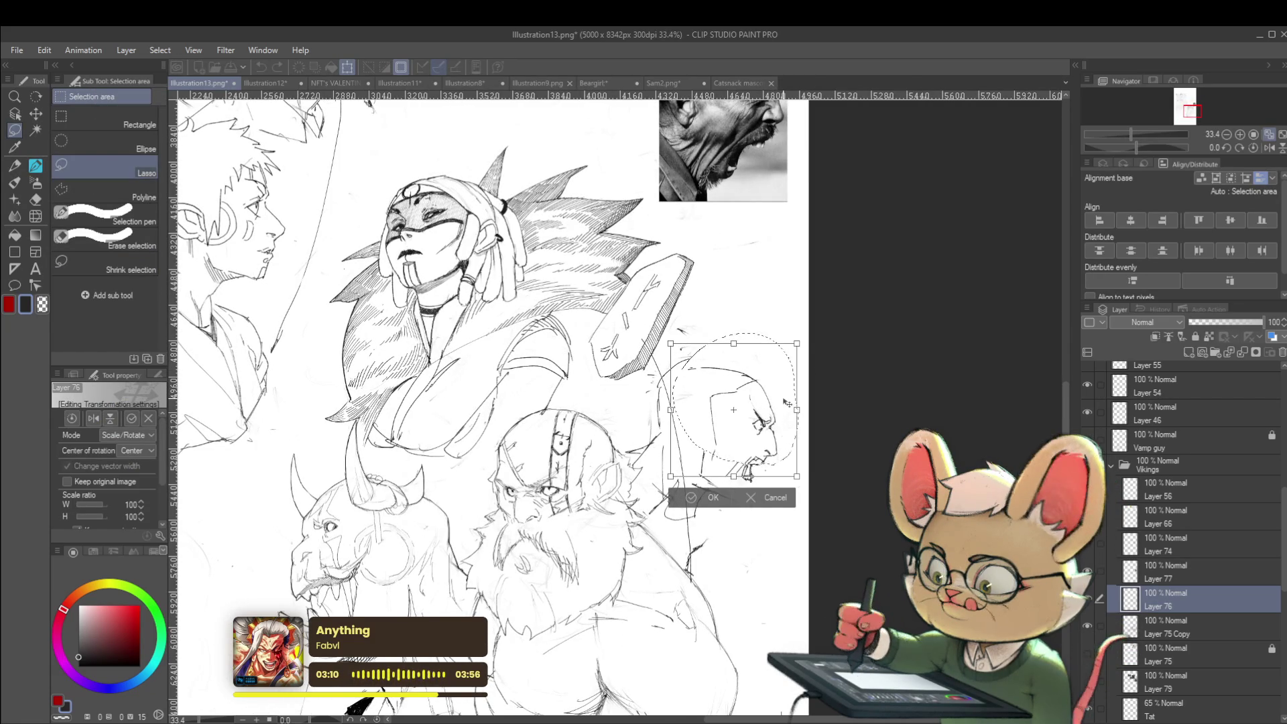
{"action": "mouse_move", "coordinate": [786, 406]}
{"action": "left_mouse_down"}
{"action": "mouse_move", "coordinate": [795, 394]}
{"action": "mouse_move", "coordinate": [774, 349]}
{"action": "mouse_move", "coordinate": [735, 359]}
{"action": "left_mouse_up"}
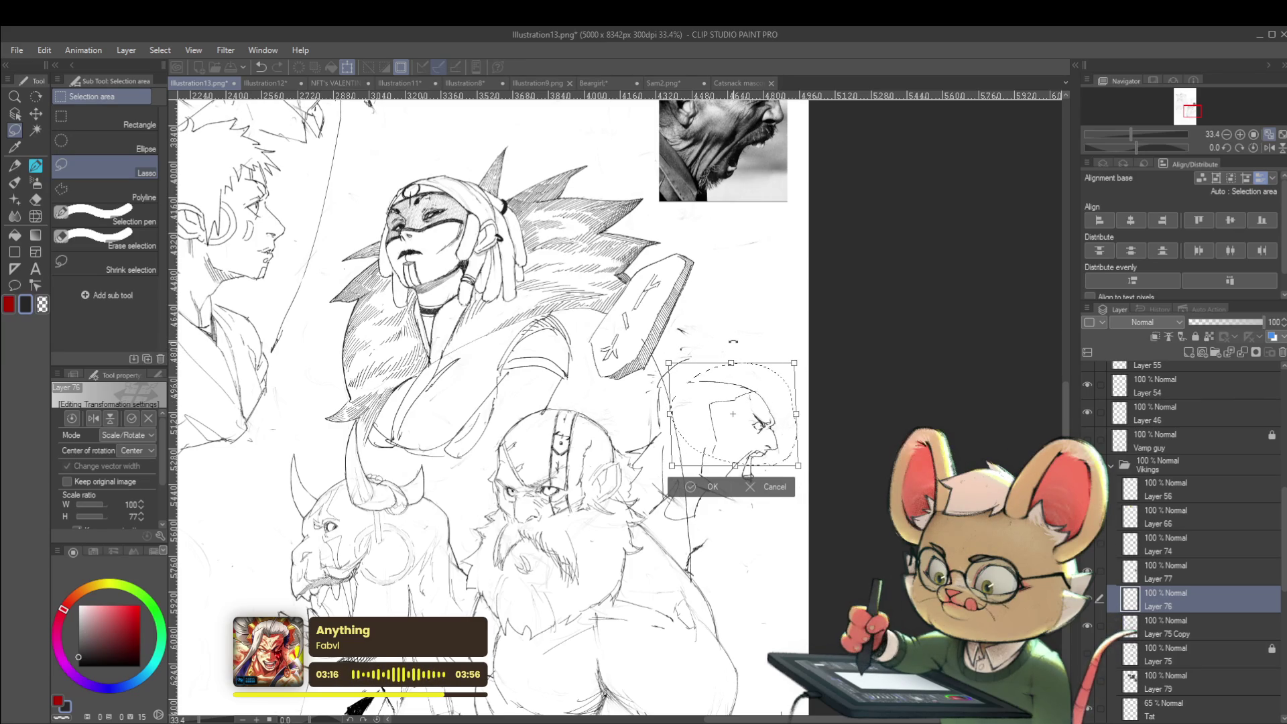
{"action": "key", "text": "Return"}
{"action": "key", "text": "ctrl+d"}
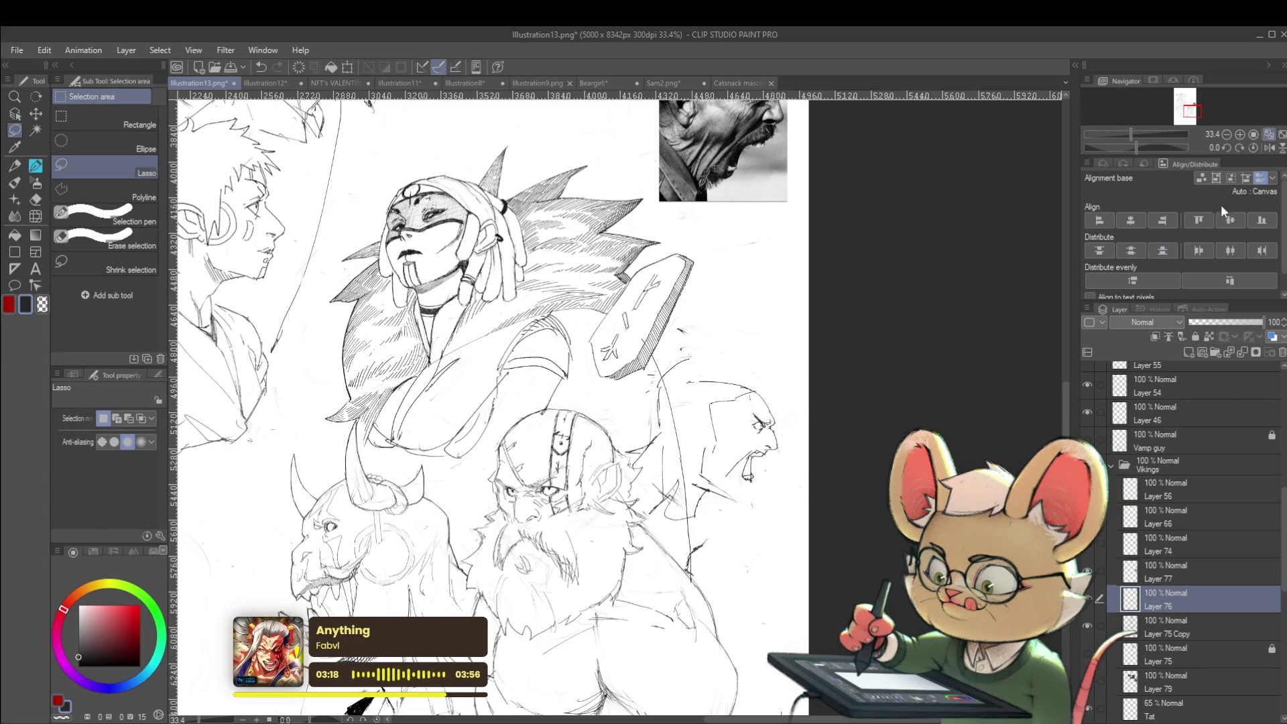
{"action": "key", "text": "h"}
{"action": "scroll", "coordinate": [619, 406], "scroll_direction": "down", "scroll_amount": 2}
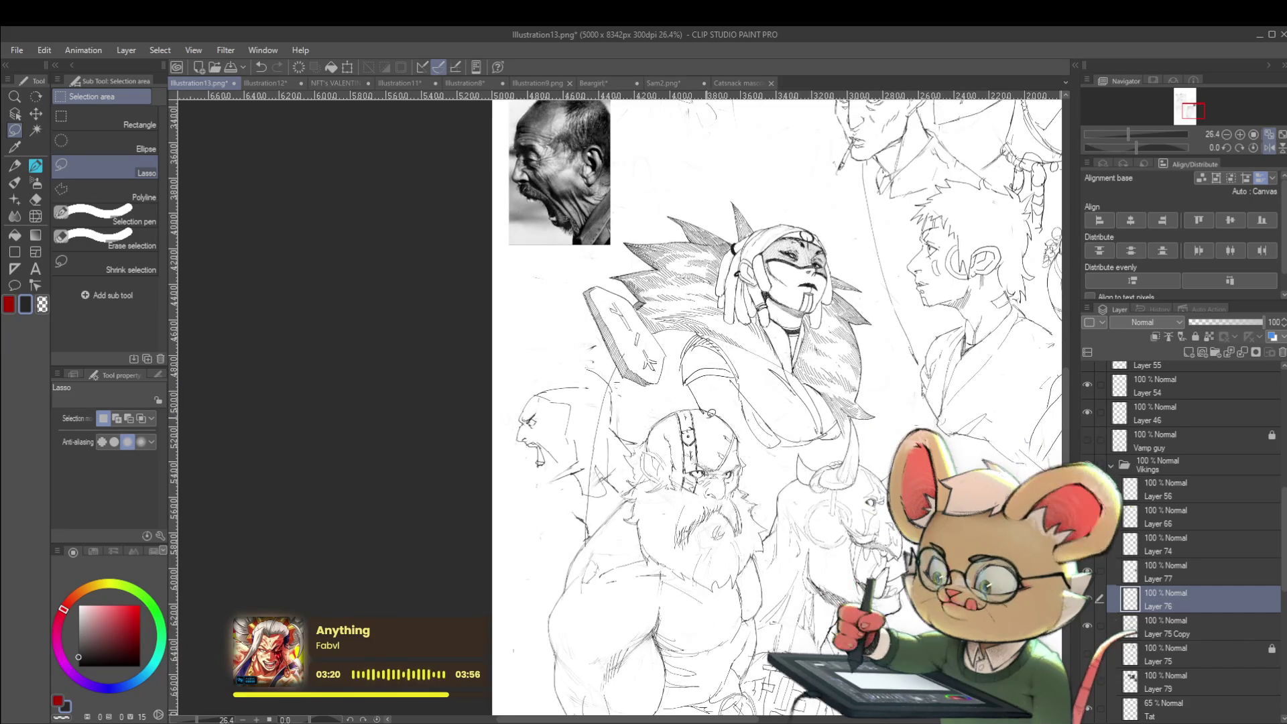
{"action": "scroll", "coordinate": [536, 415], "scroll_direction": "up", "scroll_amount": 9}
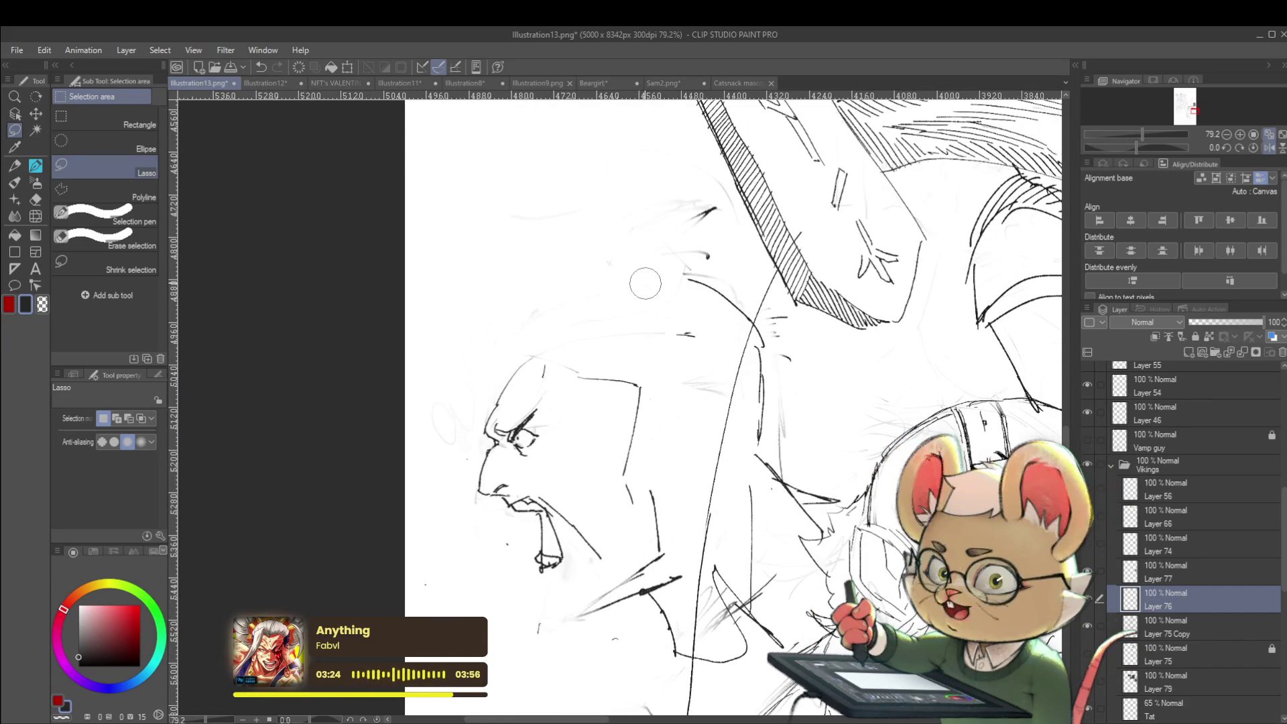
{"action": "key", "text": "p"}
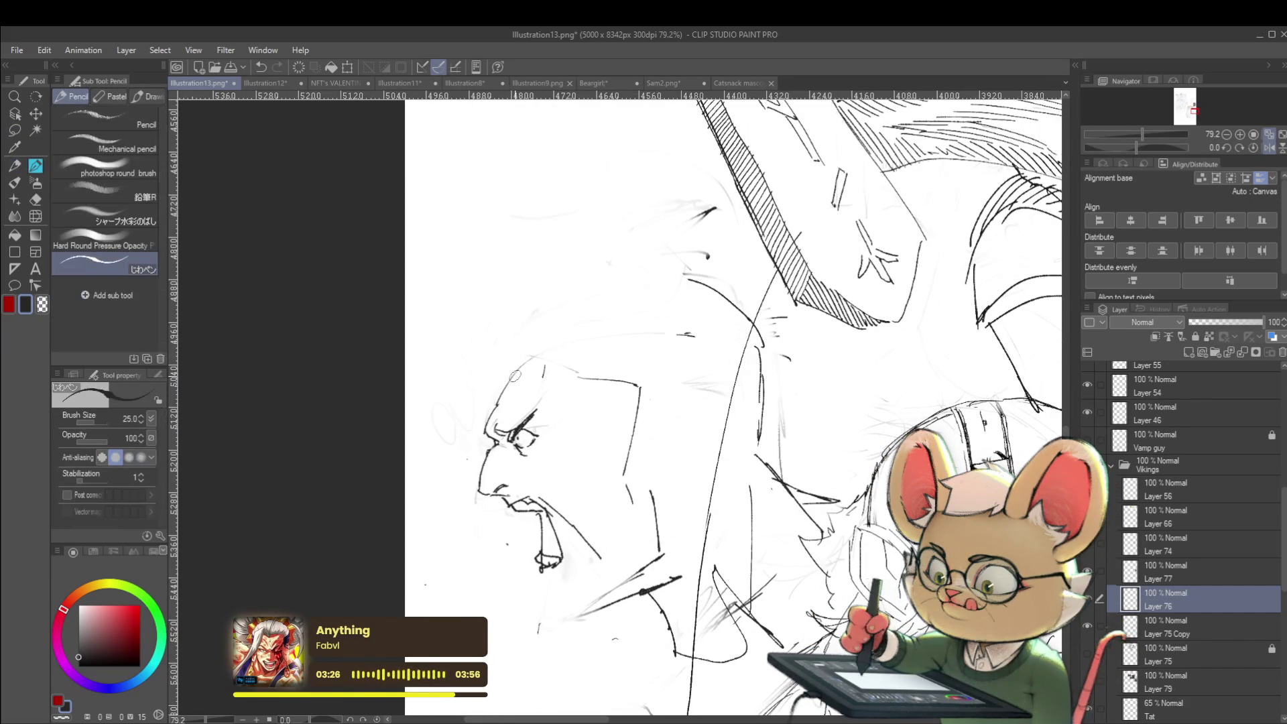
Step: Redraw the curve along the top of the bald head and check it mirrored
{"action": "key", "text": "ctrl+z"}
{"action": "mouse_move", "coordinate": [507, 381]}
{"action": "left_mouse_down"}
{"action": "mouse_move", "coordinate": [565, 344]}
{"action": "mouse_move", "coordinate": [556, 315]}
{"action": "left_mouse_up"}
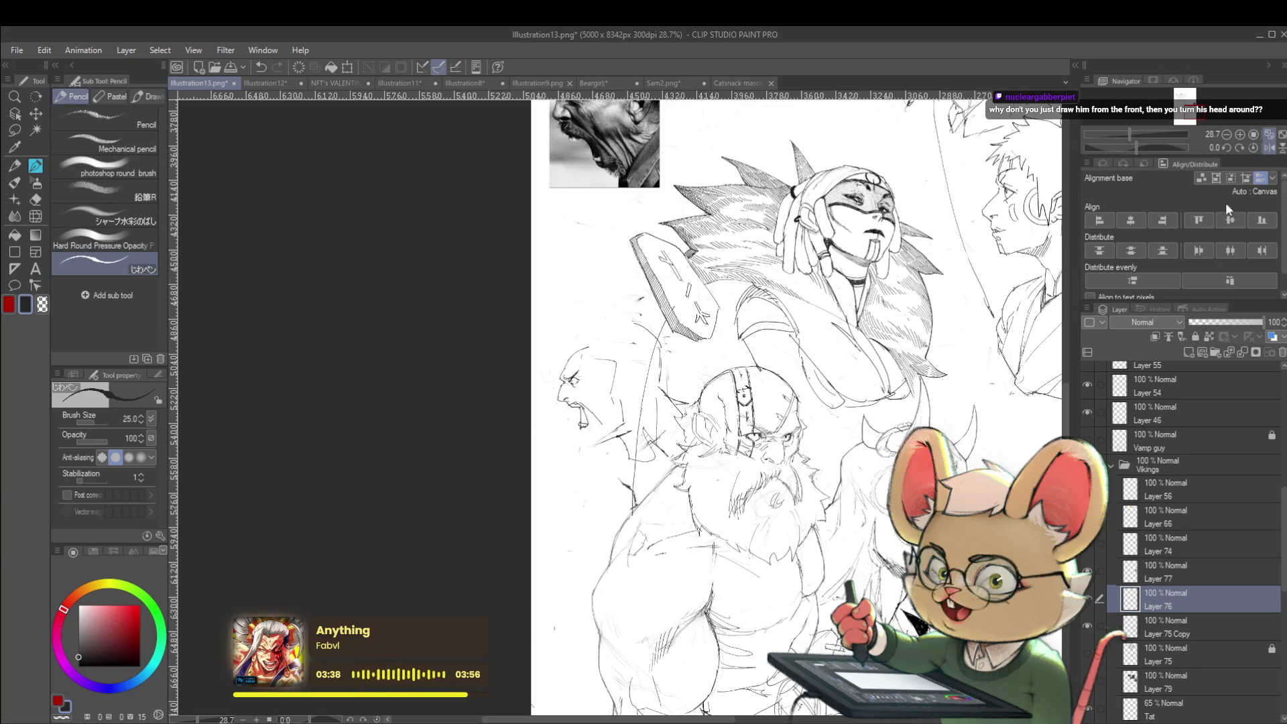
{"action": "left_click", "coordinate": [1269, 147]}
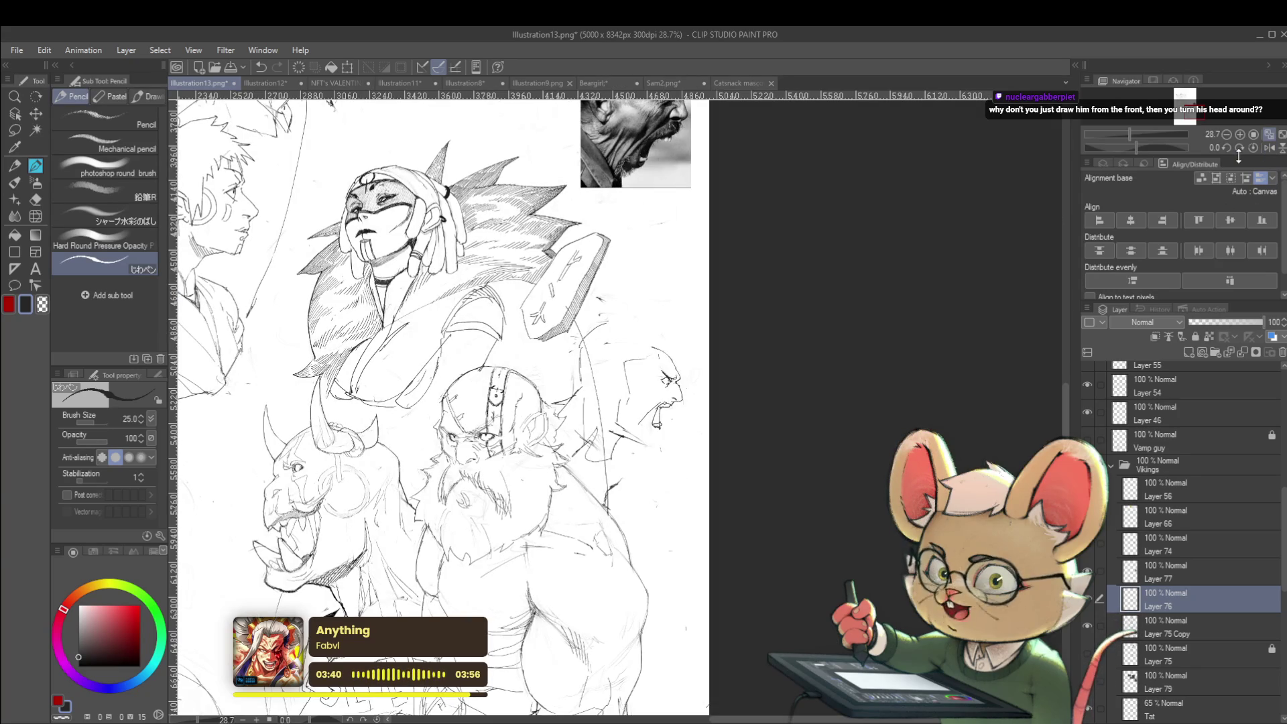
{"action": "scroll", "coordinate": [615, 347], "scroll_direction": "up", "scroll_amount": 3}
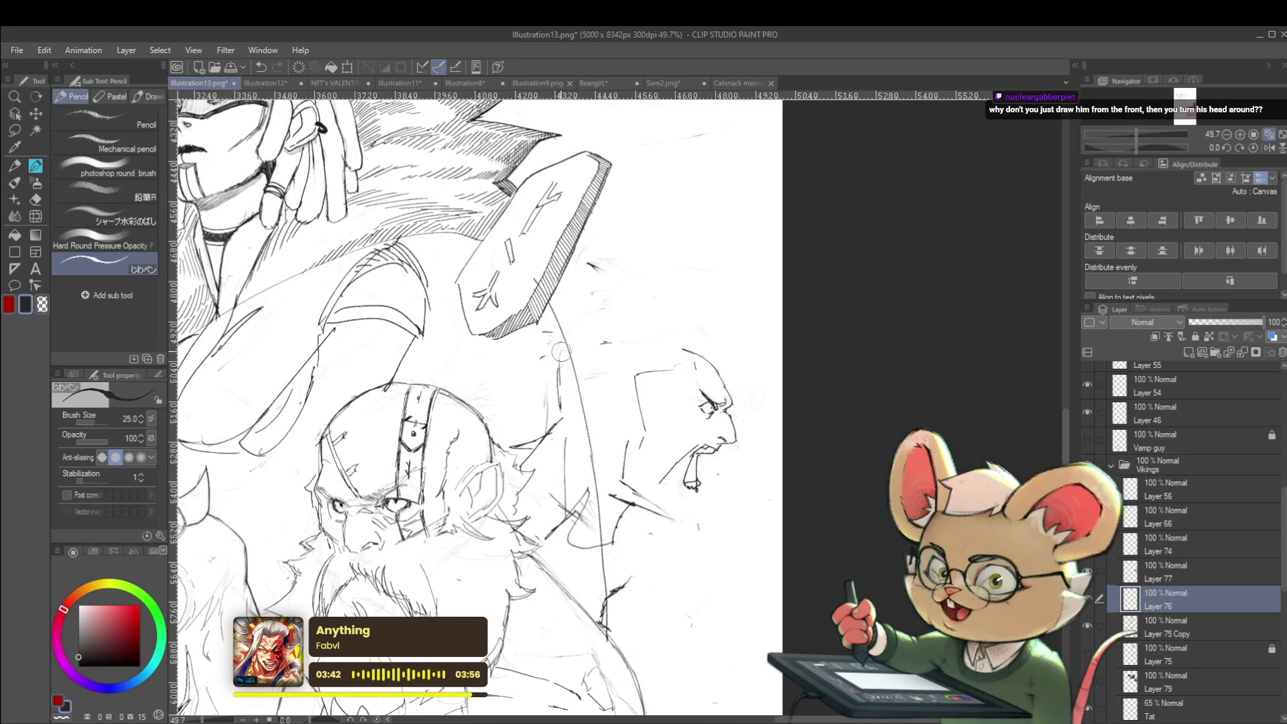
{"action": "scroll", "coordinate": [596, 351], "scroll_direction": "down", "scroll_amount": 3}
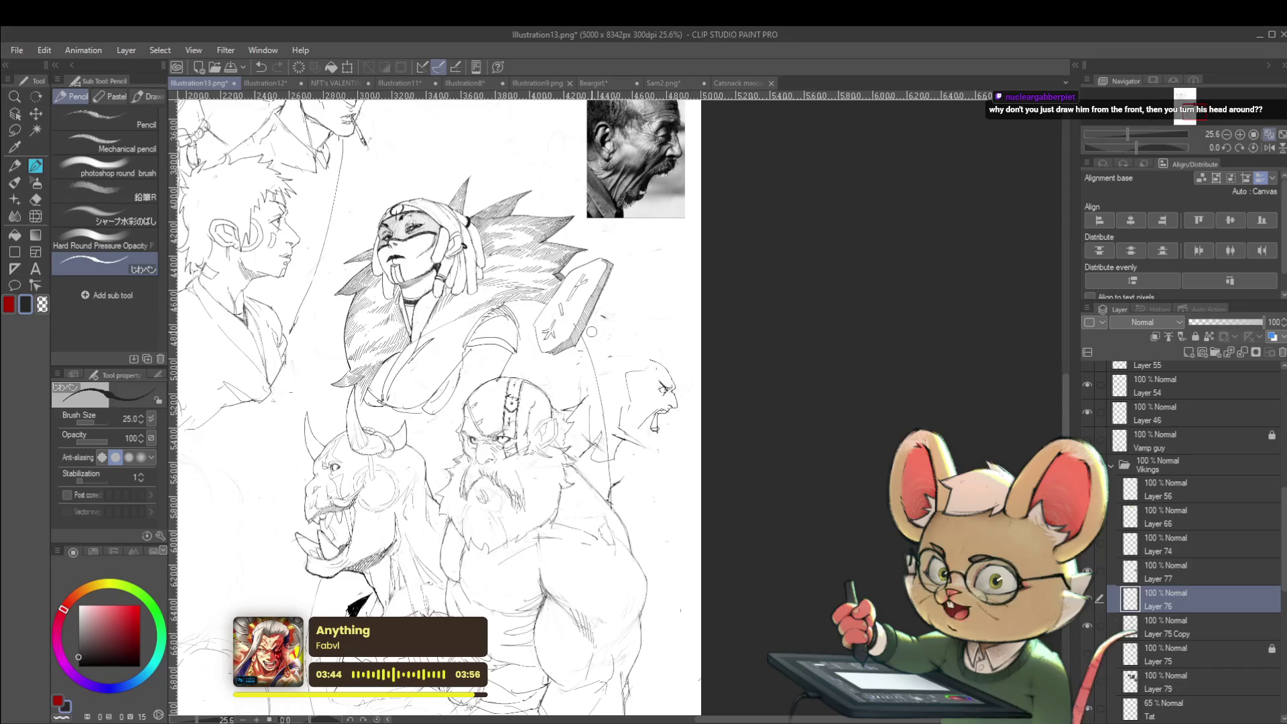
{"action": "left_click", "coordinate": [1268, 148]}
{"action": "scroll", "coordinate": [596, 423], "scroll_direction": "up", "scroll_amount": 4}
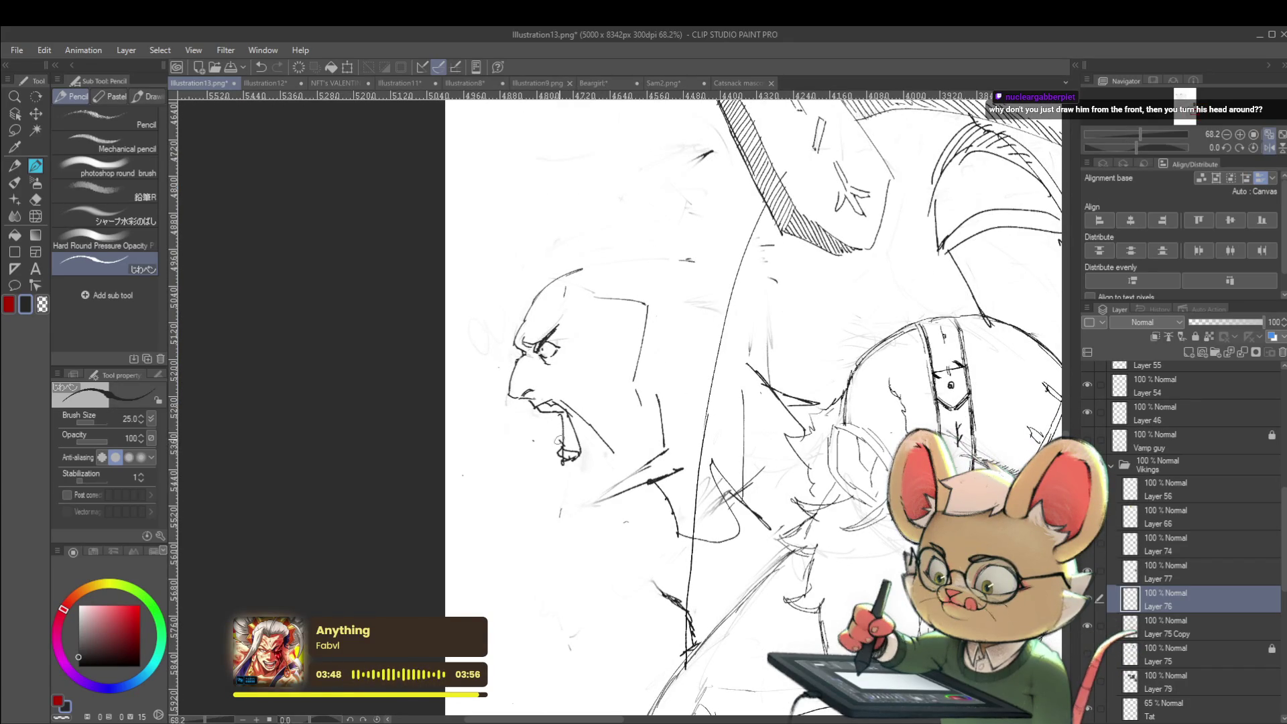
{"action": "scroll", "coordinate": [566, 432], "scroll_direction": "down", "scroll_amount": 3}
{"action": "scroll", "coordinate": [576, 434], "scroll_direction": "up", "scroll_amount": 3}
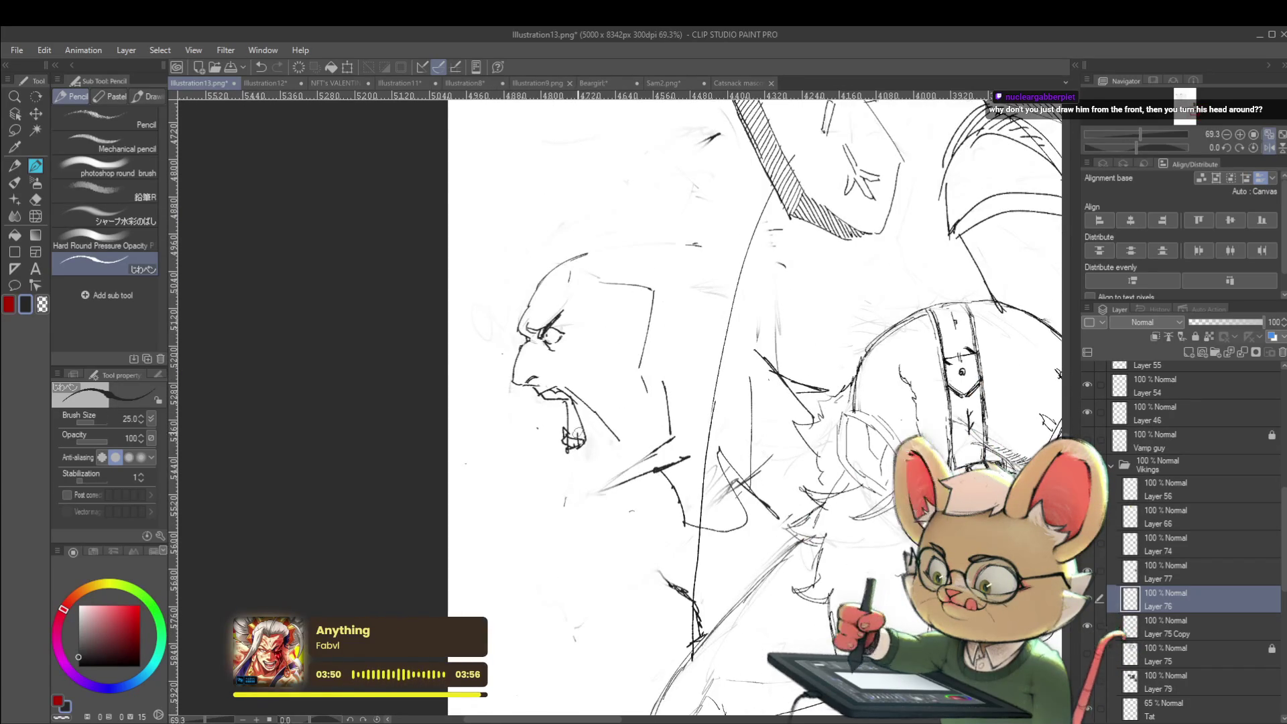
{"action": "scroll", "coordinate": [586, 434], "scroll_direction": "down", "scroll_amount": 3}
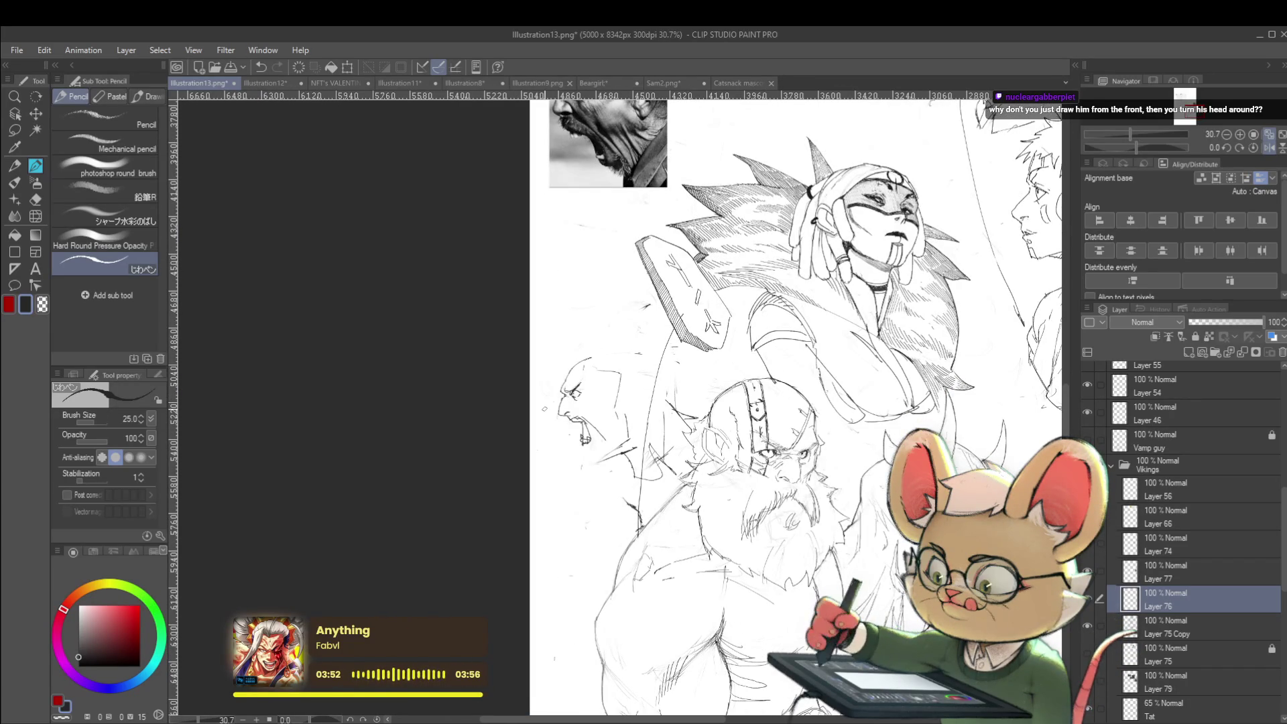
{"action": "scroll", "coordinate": [583, 438], "scroll_direction": "up", "scroll_amount": 3}
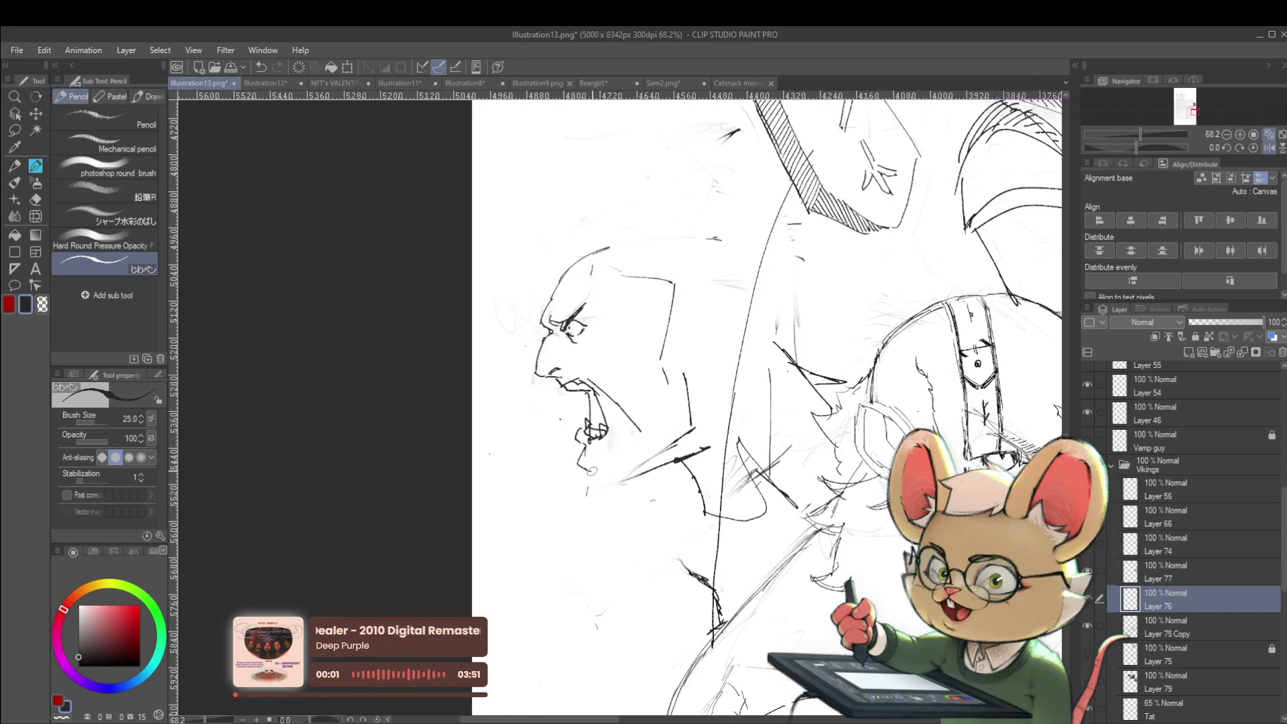
{"action": "scroll", "coordinate": [599, 468], "scroll_direction": "down", "scroll_amount": 4}
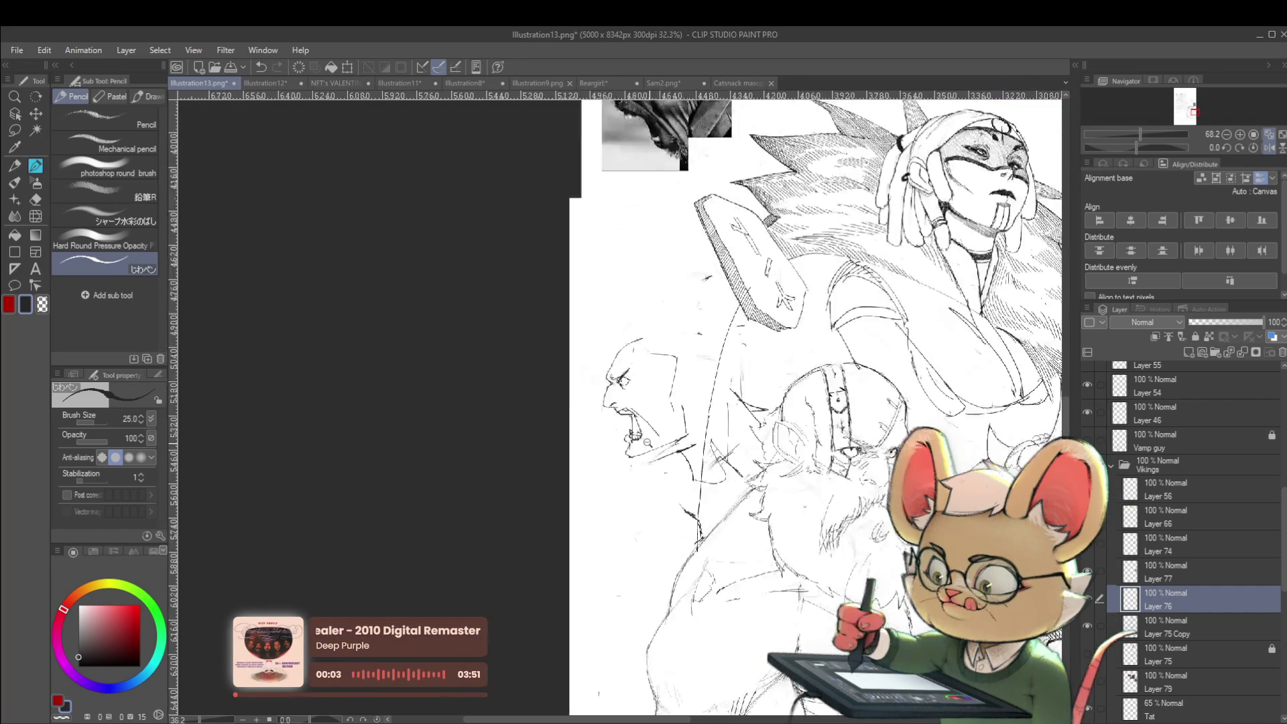
{"action": "scroll", "coordinate": [672, 449], "scroll_direction": "up", "scroll_amount": 2}
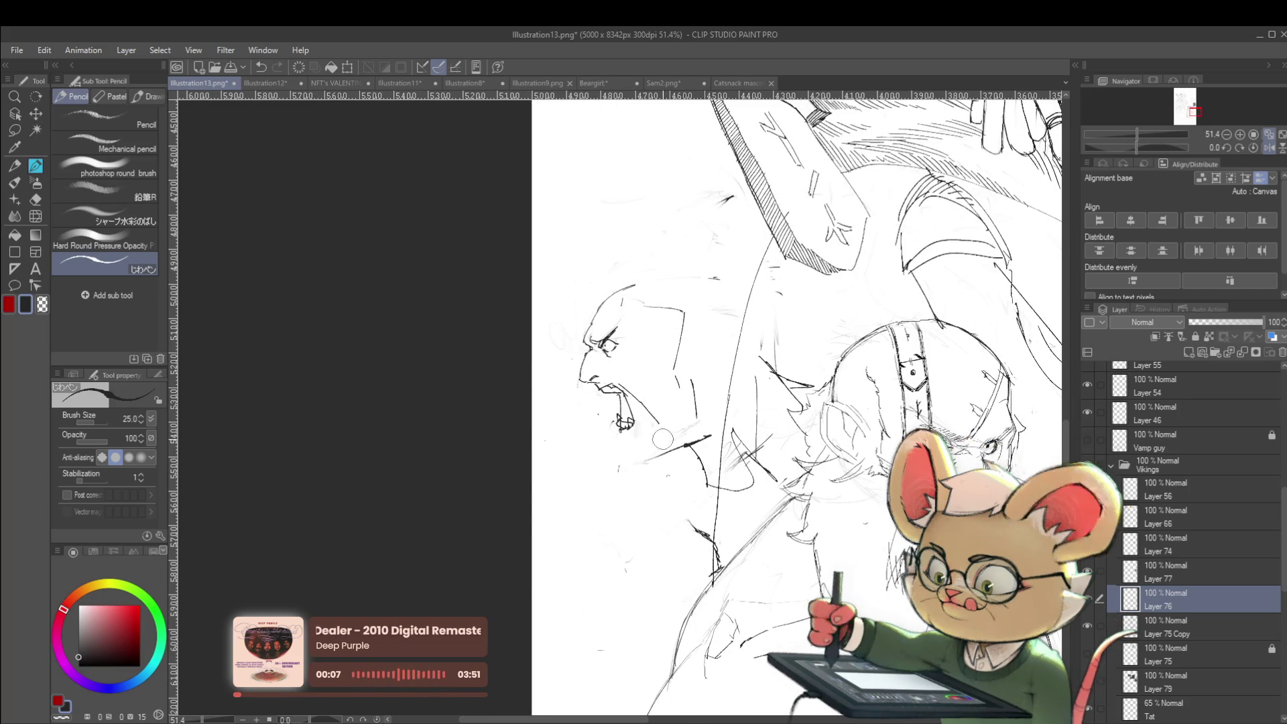
Step: Undo the stray stroke near the jaw and extend the head's top outline leftward
{"action": "key", "text": "ctrl+z"}
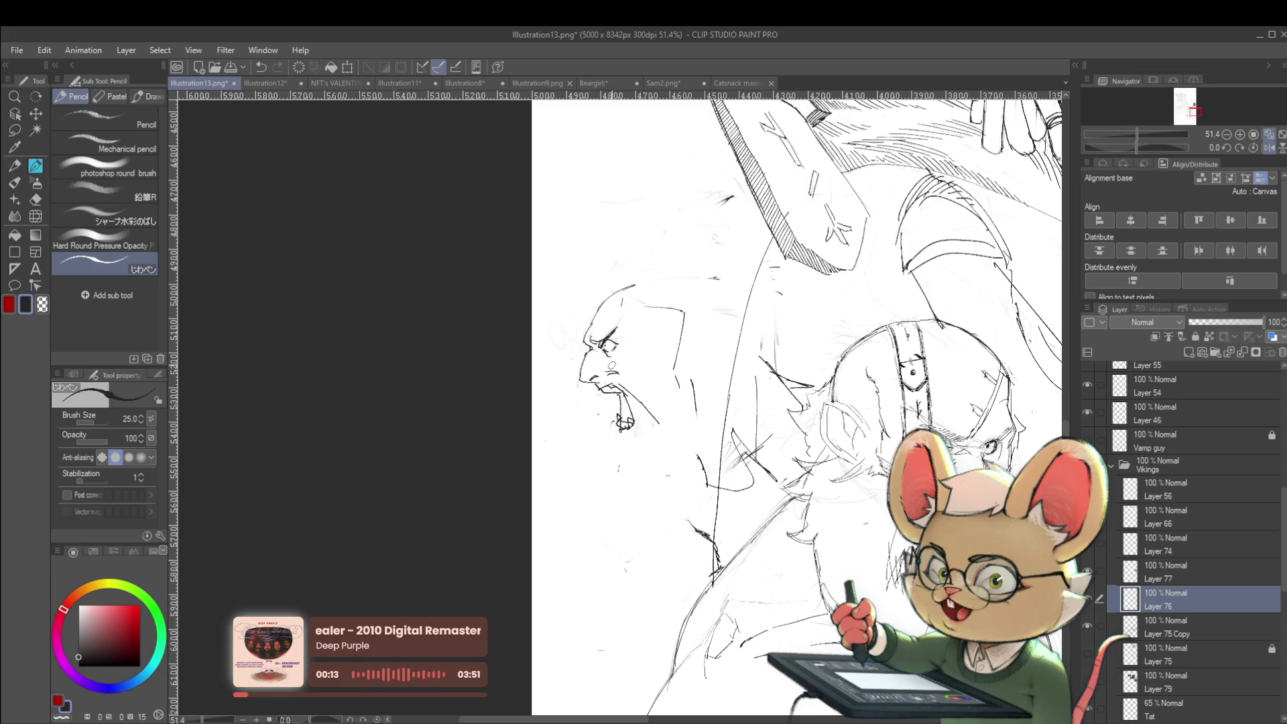
{"action": "scroll", "coordinate": [797, 402], "scroll_direction": "down", "scroll_amount": 3}
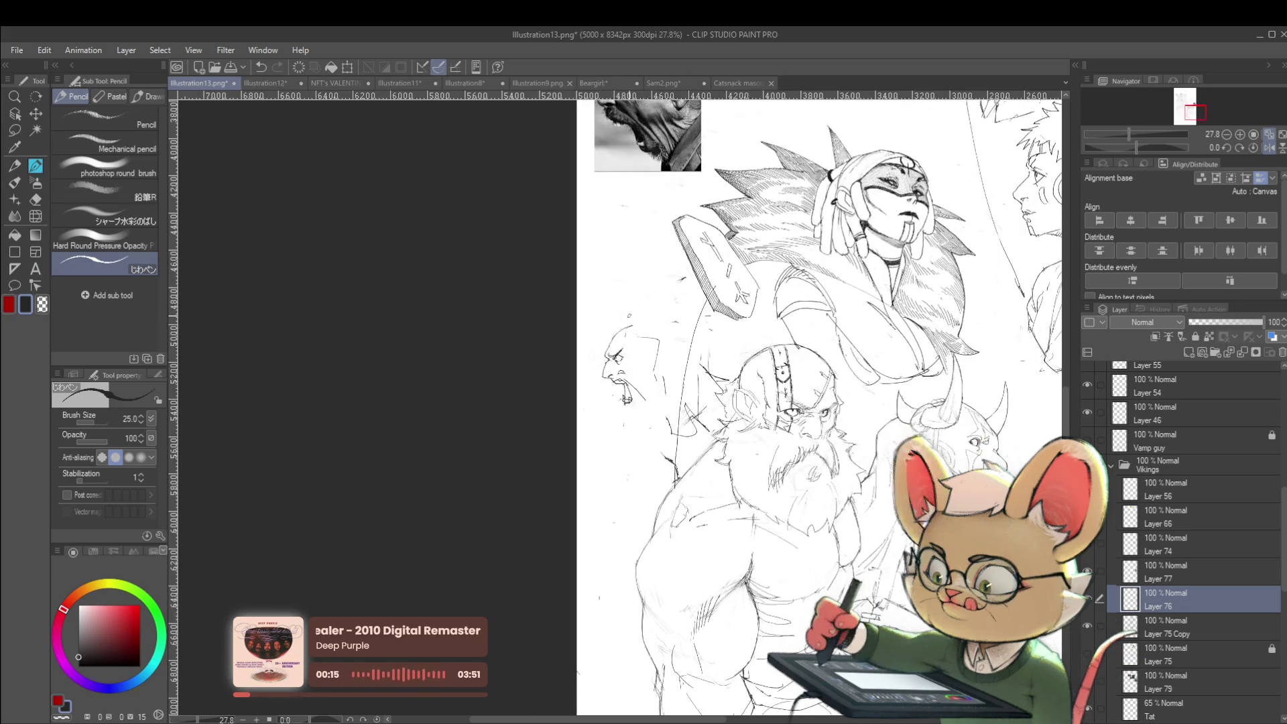
{"action": "left_click", "coordinate": [1267, 149]}
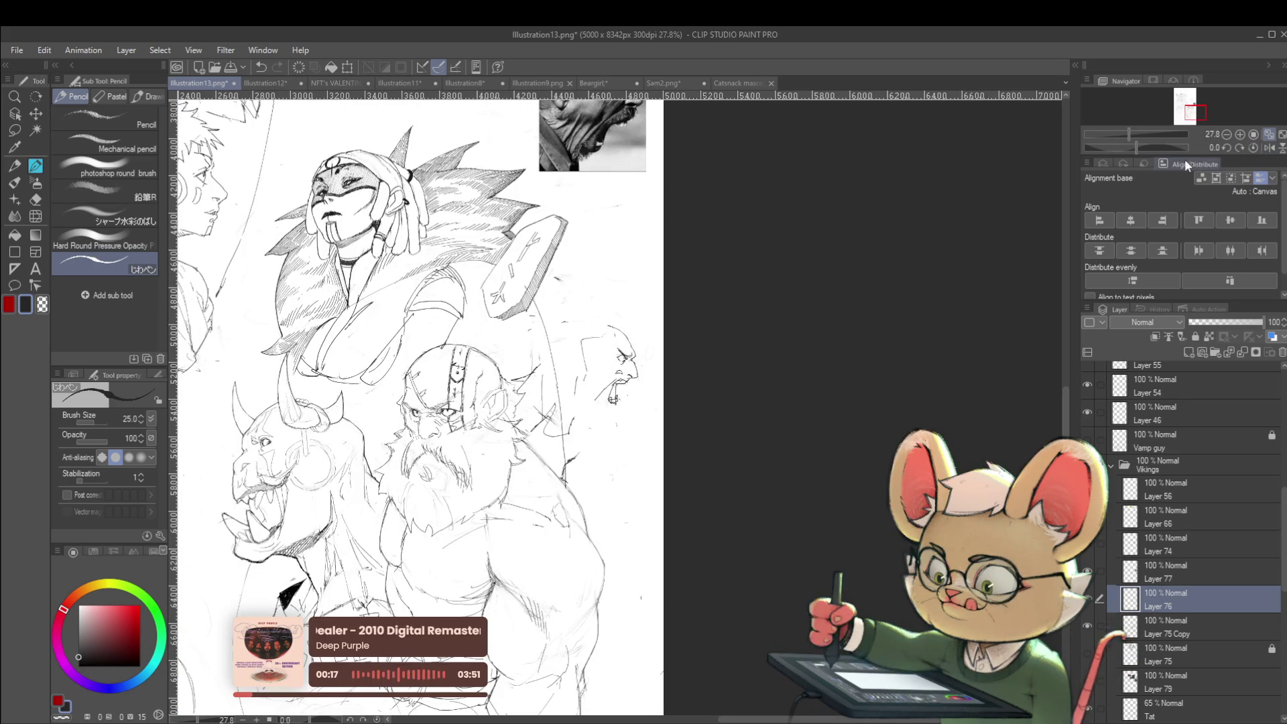
{"action": "scroll", "coordinate": [610, 357], "scroll_direction": "up", "scroll_amount": 4}
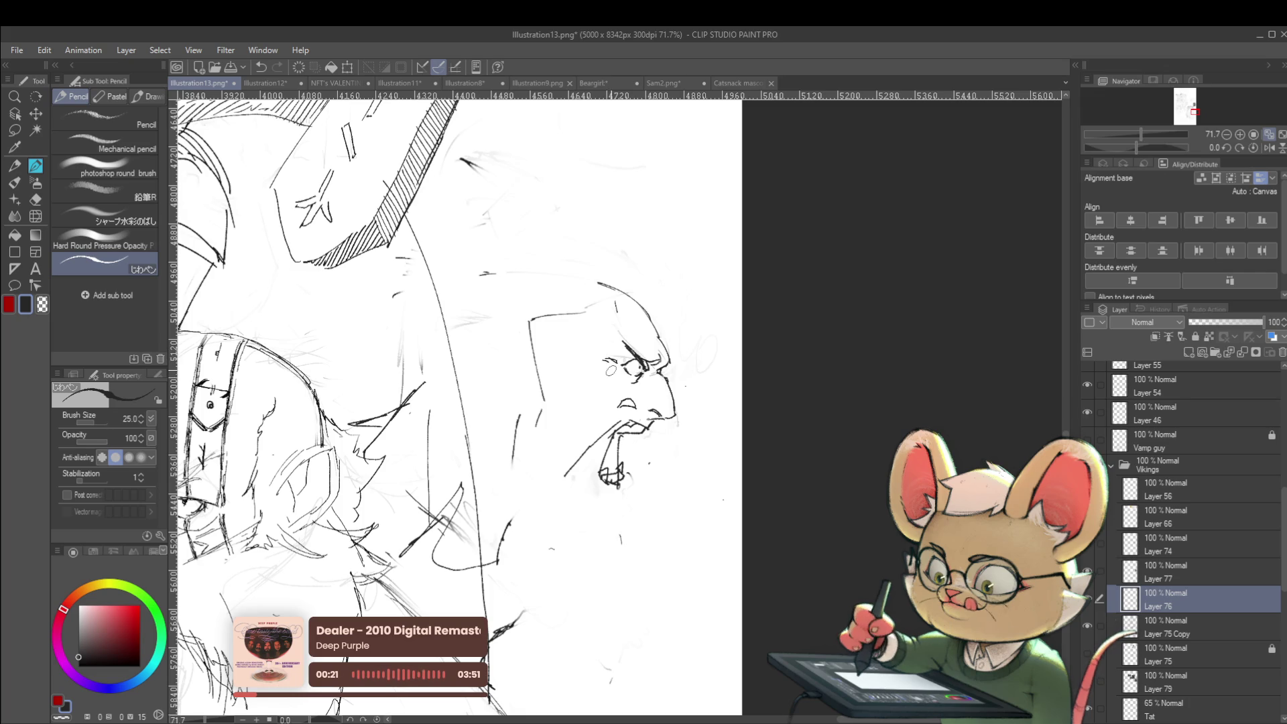
{"action": "scroll", "coordinate": [613, 370], "scroll_direction": "down", "scroll_amount": 4}
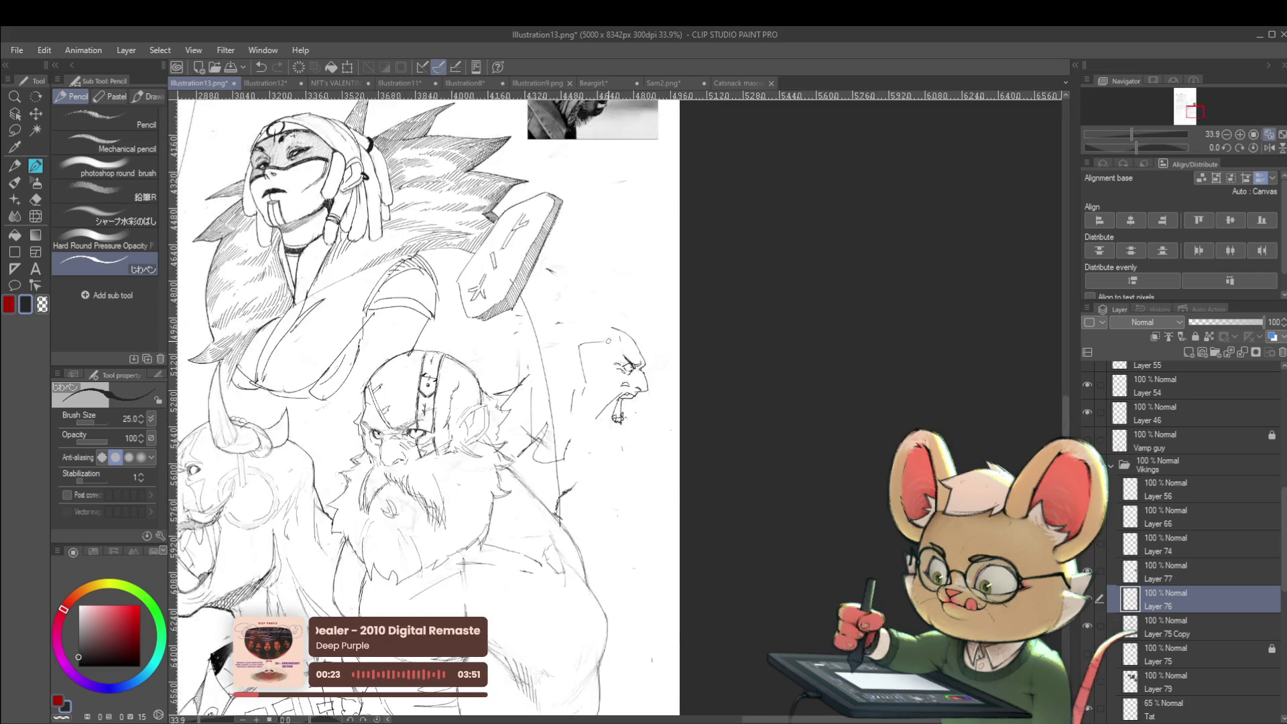
{"action": "scroll", "coordinate": [617, 357], "scroll_direction": "up", "scroll_amount": 4}
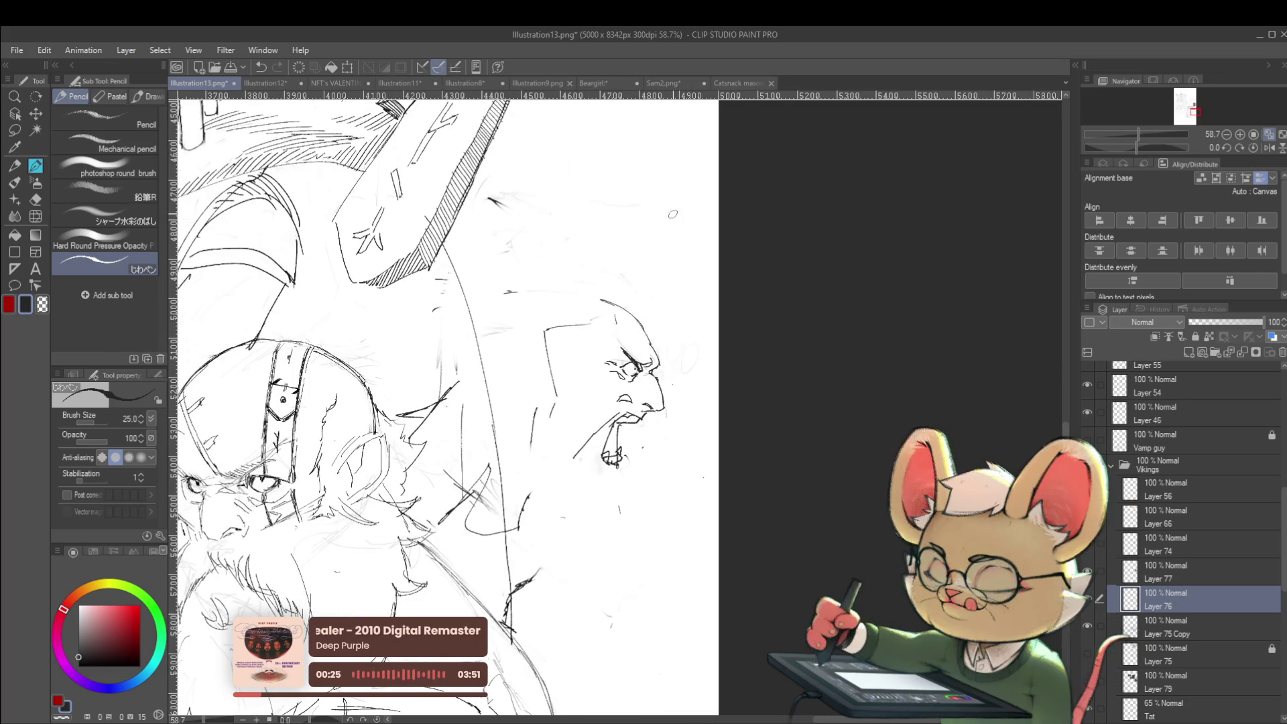
{"action": "left_click_drag", "start_coordinate": [599, 302], "coordinate": [568, 304]}
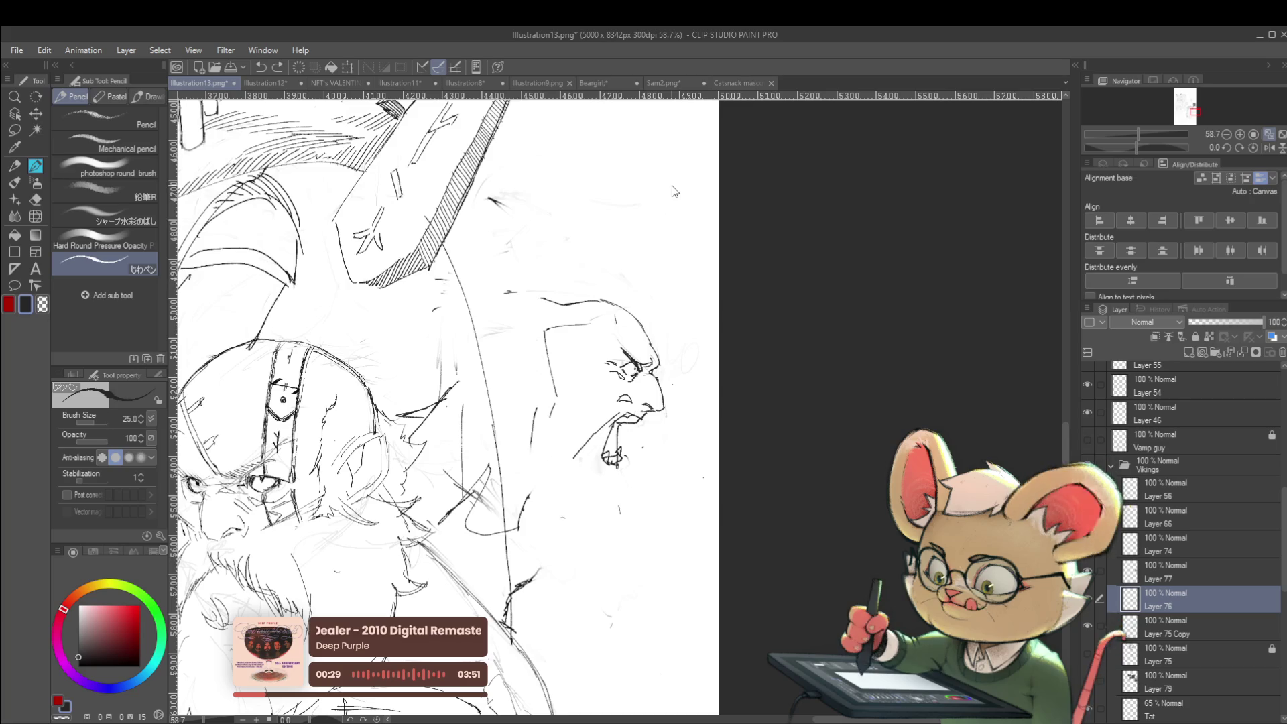
{"action": "left_click", "coordinate": [1269, 147]}
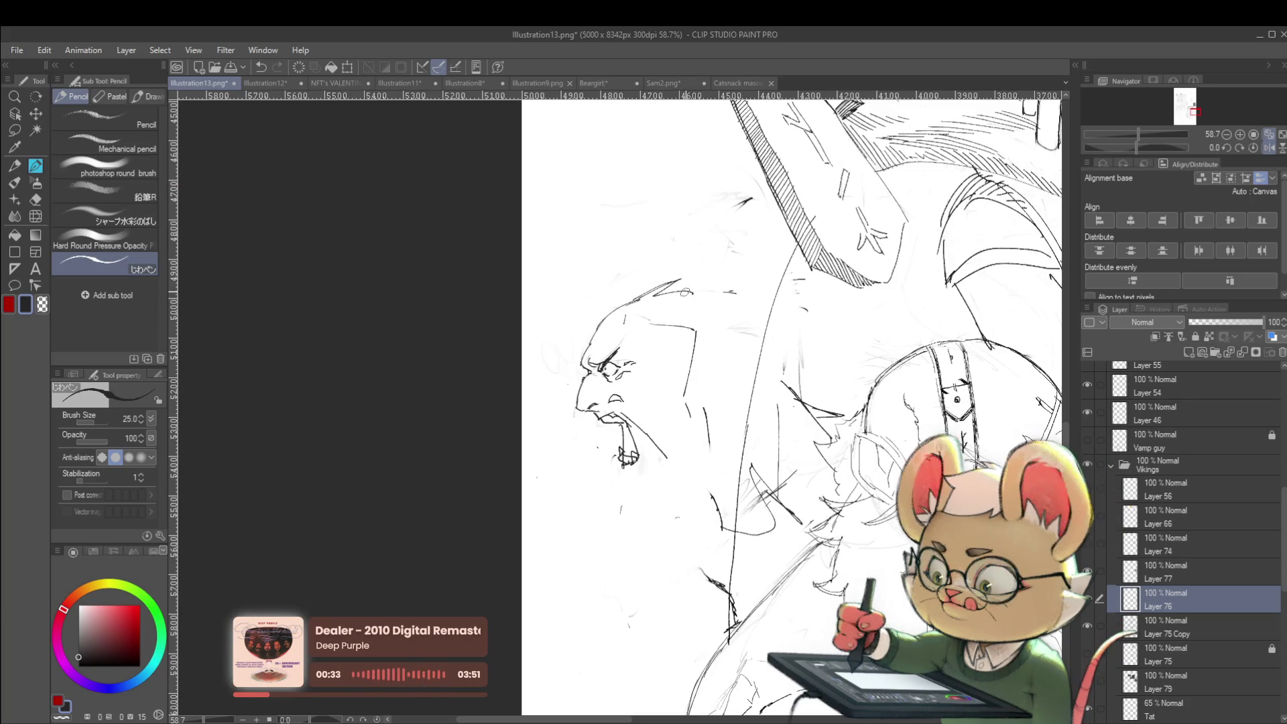
{"action": "scroll", "coordinate": [750, 296], "scroll_direction": "down", "scroll_amount": 2}
{"action": "scroll", "coordinate": [750, 296], "scroll_direction": "down", "scroll_amount": 1}
{"action": "left_click_drag", "start_coordinate": [750, 295], "coordinate": [629, 248]}
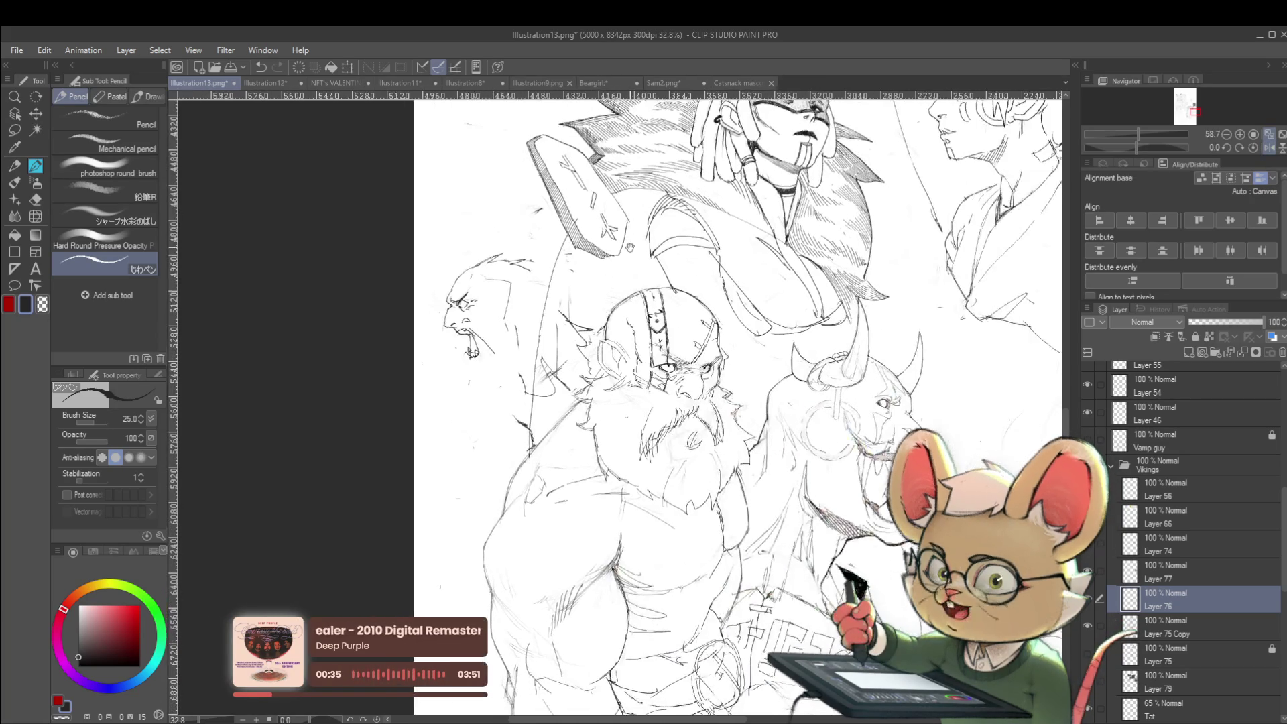
{"action": "scroll", "coordinate": [488, 368], "scroll_direction": "up", "scroll_amount": 1}
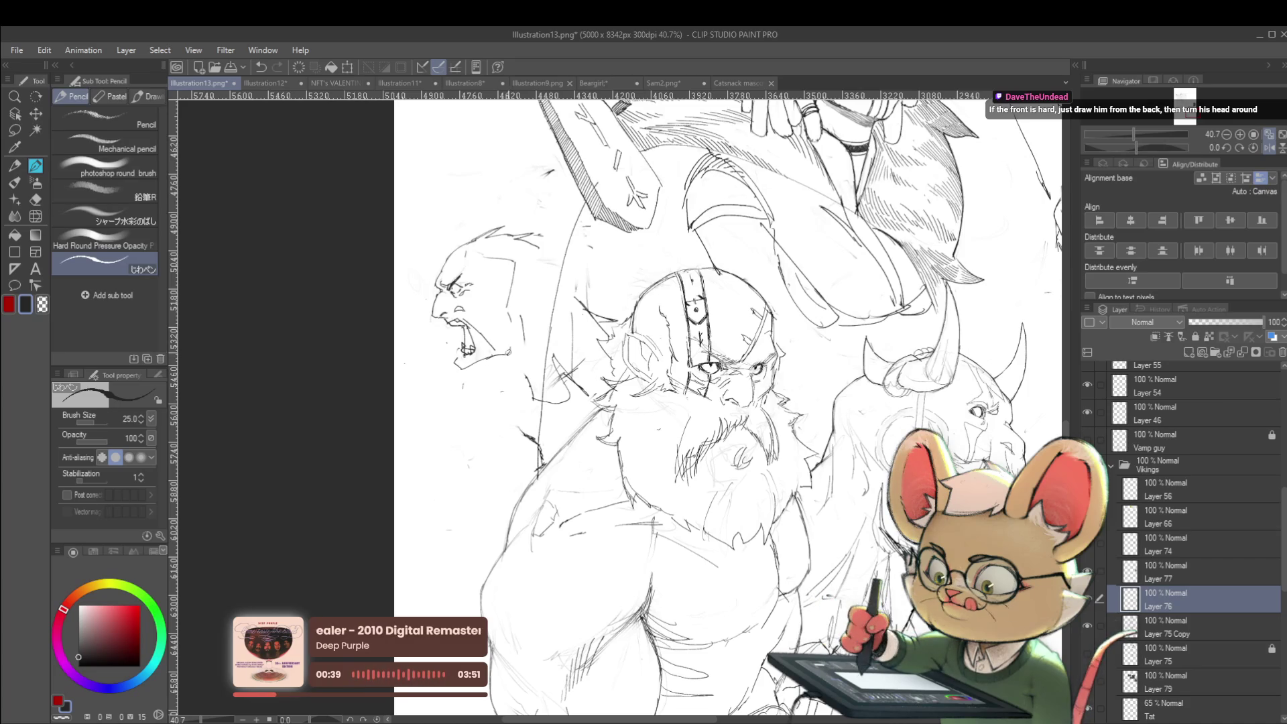
{"action": "left_click_drag", "start_coordinate": [502, 372], "coordinate": [476, 371]}
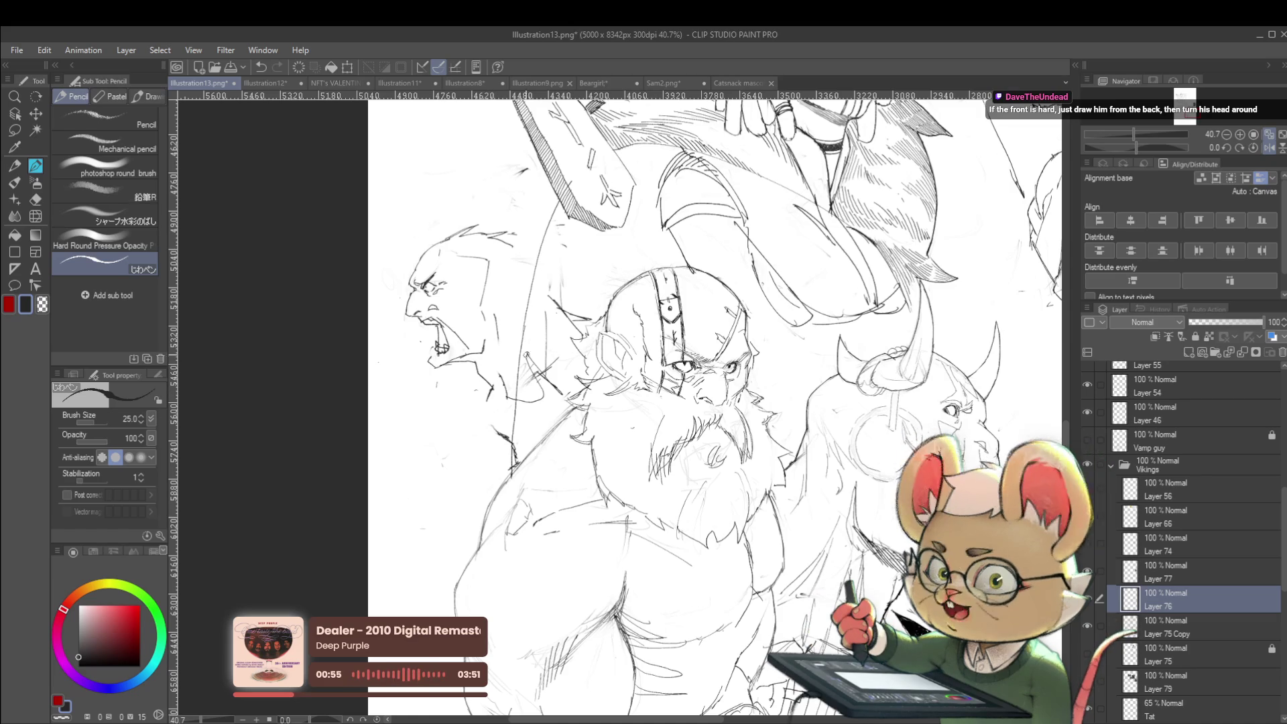
{"action": "scroll", "coordinate": [583, 335], "scroll_direction": "down", "scroll_amount": 5}
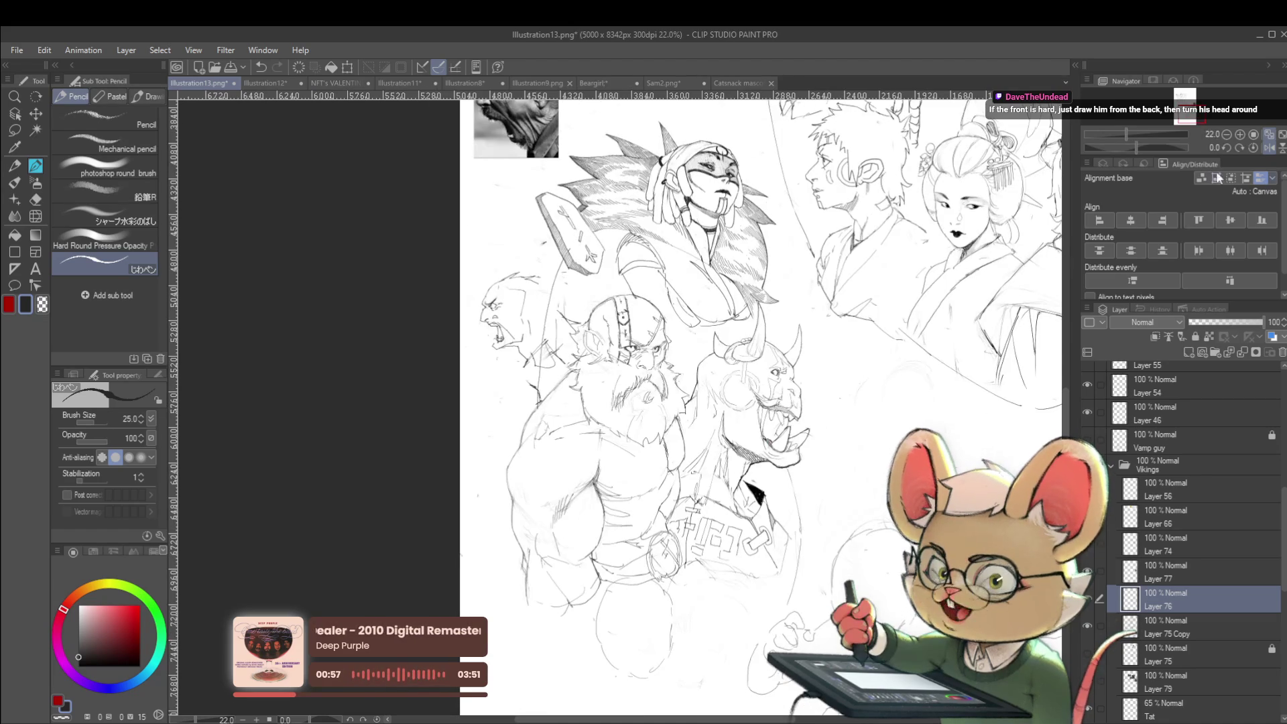
{"action": "left_click", "coordinate": [1271, 148]}
{"action": "scroll", "coordinate": [703, 292], "scroll_direction": "up", "scroll_amount": 4}
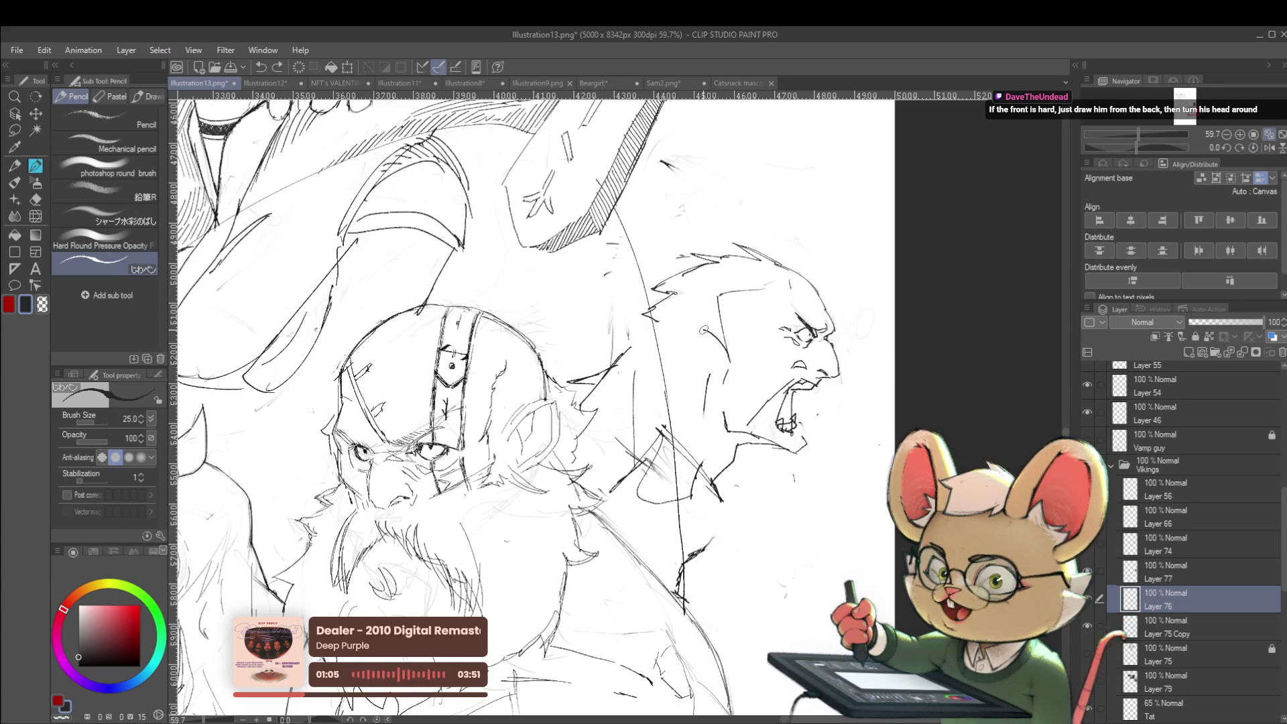
{"action": "scroll", "coordinate": [685, 345], "scroll_direction": "down", "scroll_amount": 2}
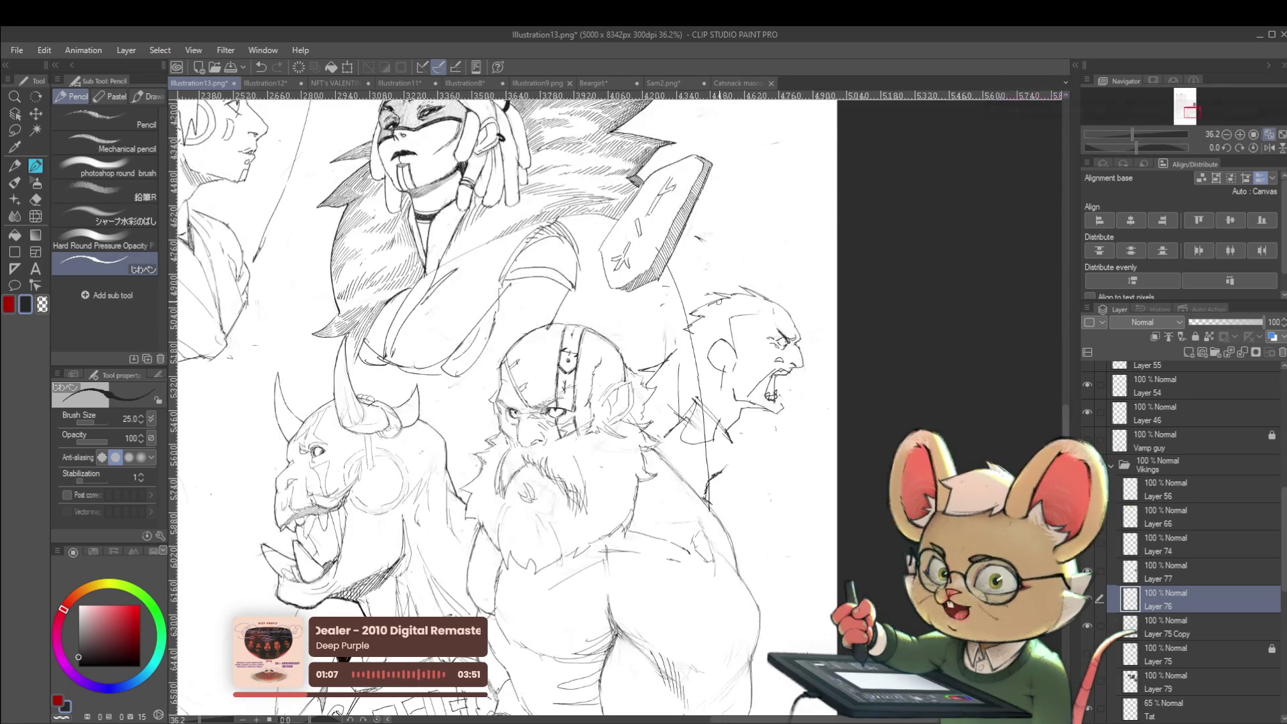
{"action": "left_click", "coordinate": [1268, 147]}
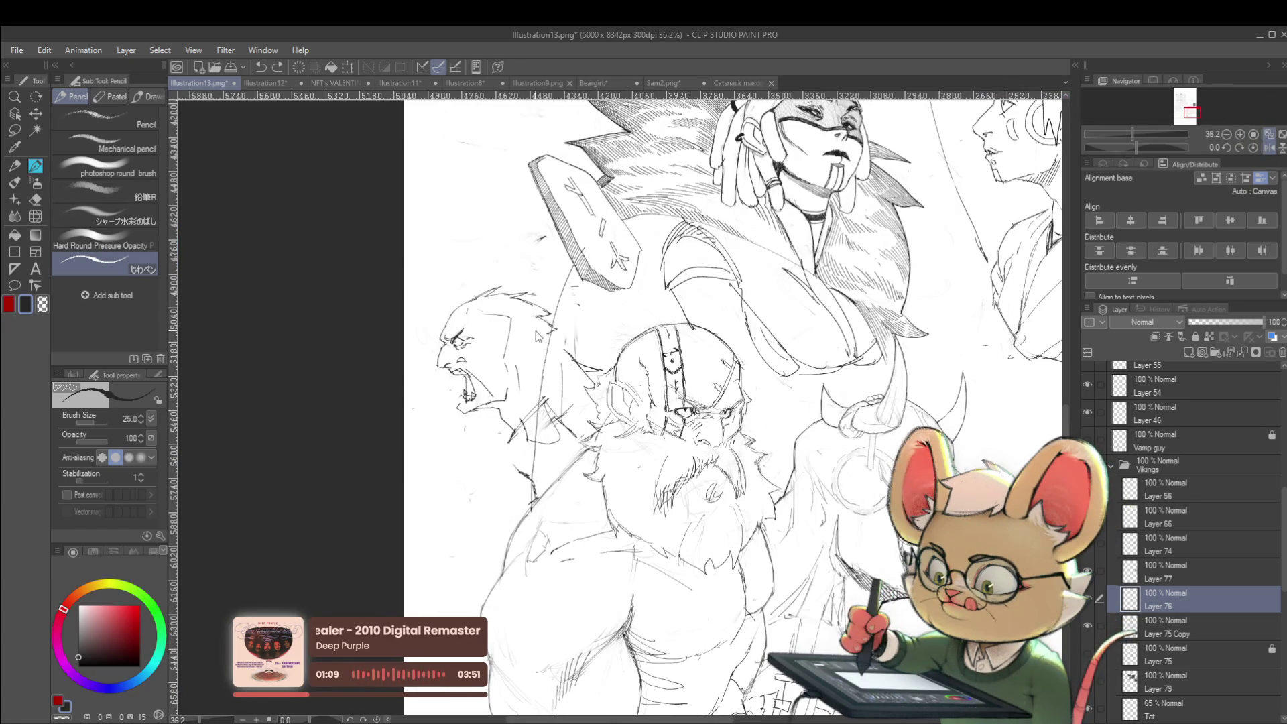
{"action": "scroll", "coordinate": [470, 404], "scroll_direction": "up", "scroll_amount": 3}
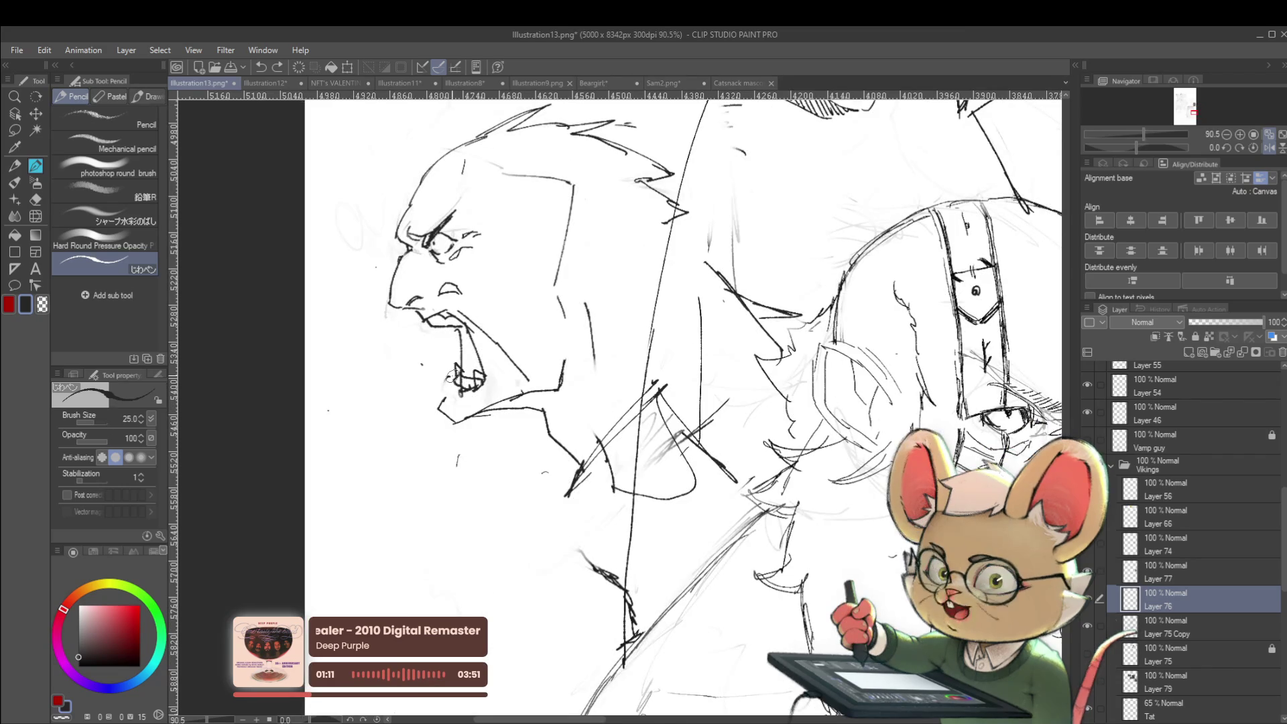
Step: Add a pencil stroke beside the screaming man's head
{"action": "scroll", "coordinate": [451, 400], "scroll_direction": "down", "scroll_amount": 3}
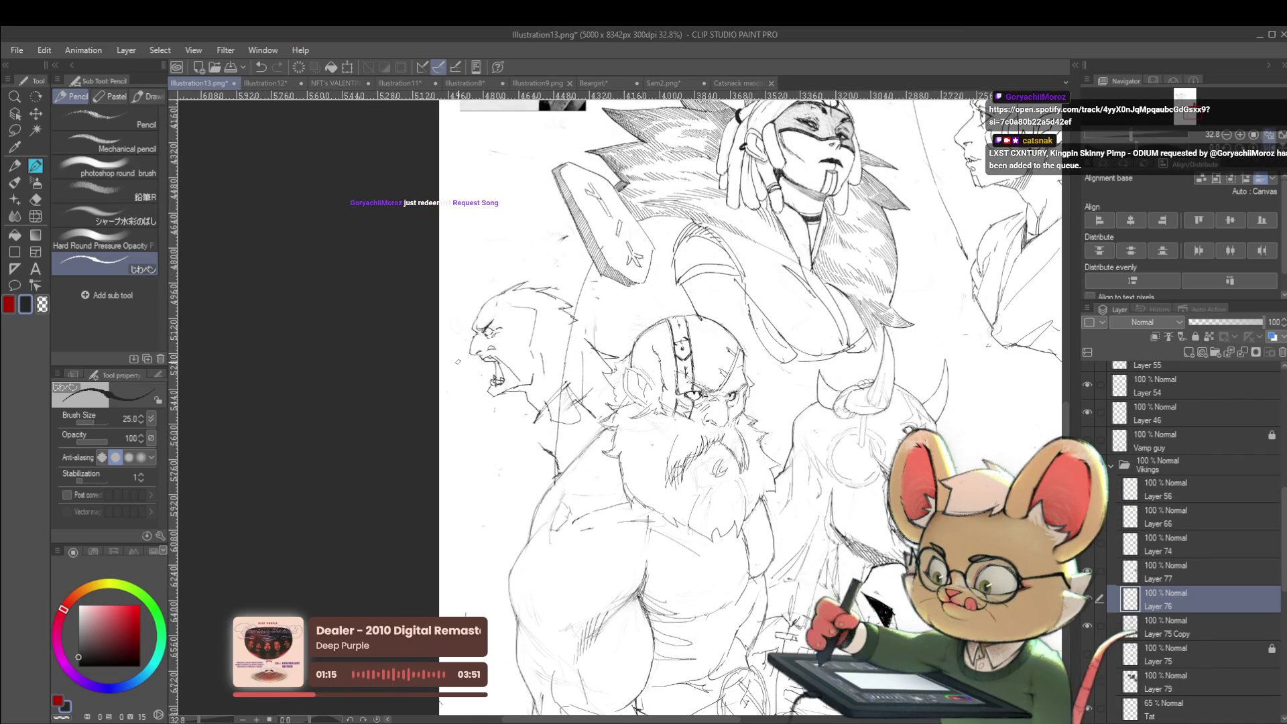
{"action": "scroll", "coordinate": [532, 337], "scroll_direction": "up", "scroll_amount": 2}
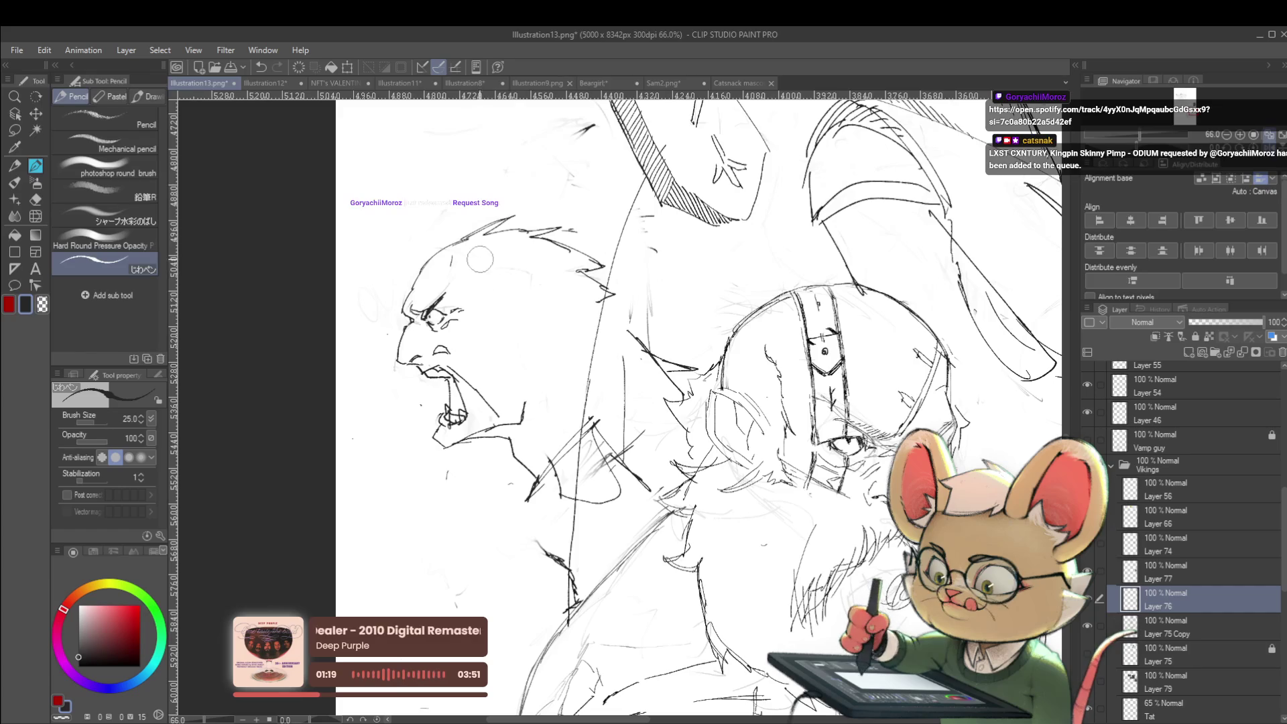
{"action": "scroll", "coordinate": [530, 266], "scroll_direction": "down", "scroll_amount": 3}
{"action": "scroll", "coordinate": [546, 337], "scroll_direction": "up", "scroll_amount": 2}
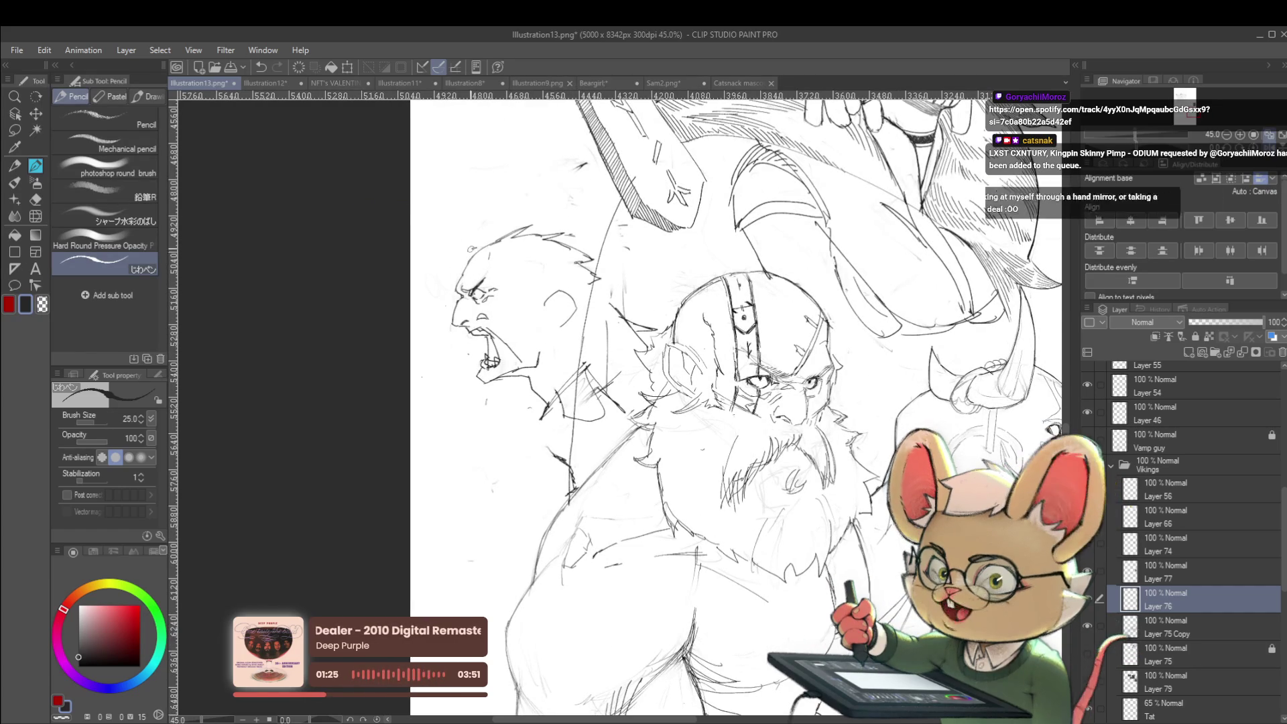
{"action": "left_click_drag", "start_coordinate": [442, 260], "coordinate": [423, 283]}
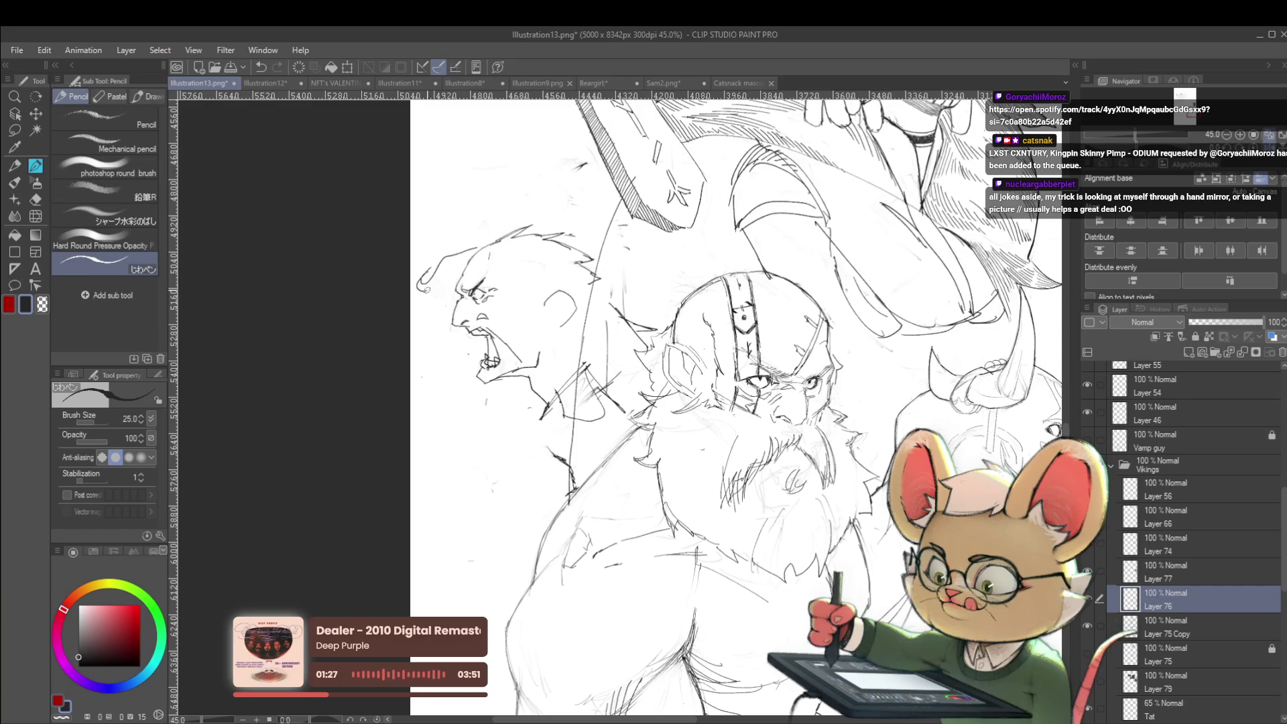
Step: Mirror the canvas to compare the head with the reference photo, then flip it back
{"action": "scroll", "coordinate": [507, 241], "scroll_direction": "down", "scroll_amount": 2}
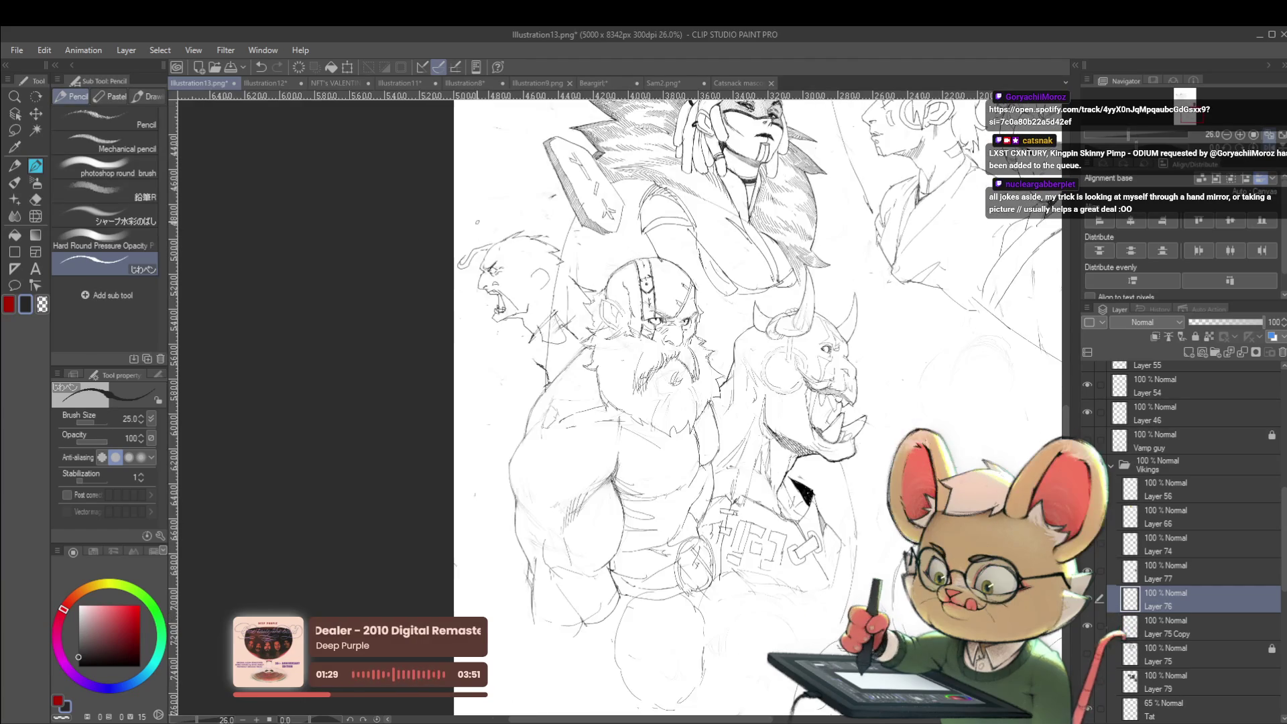
{"action": "left_click", "coordinate": [1276, 153]}
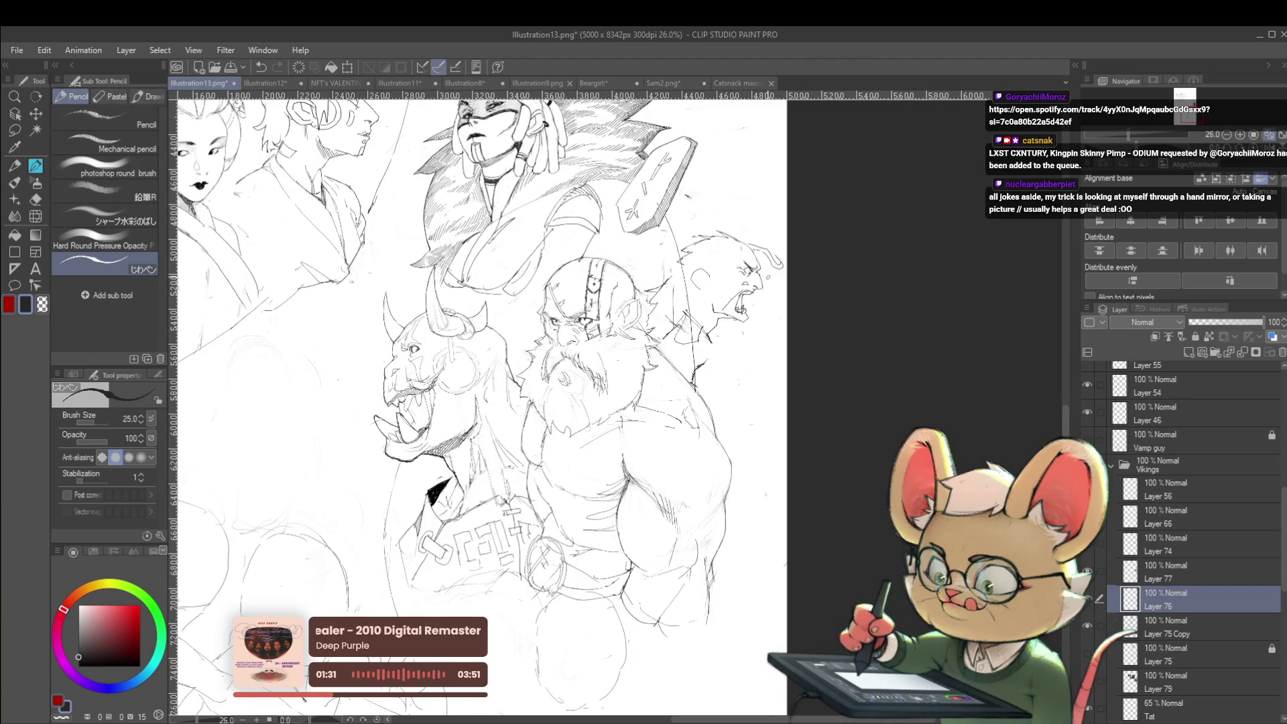
{"action": "left_click_drag", "start_coordinate": [469, 335], "coordinate": [491, 437]}
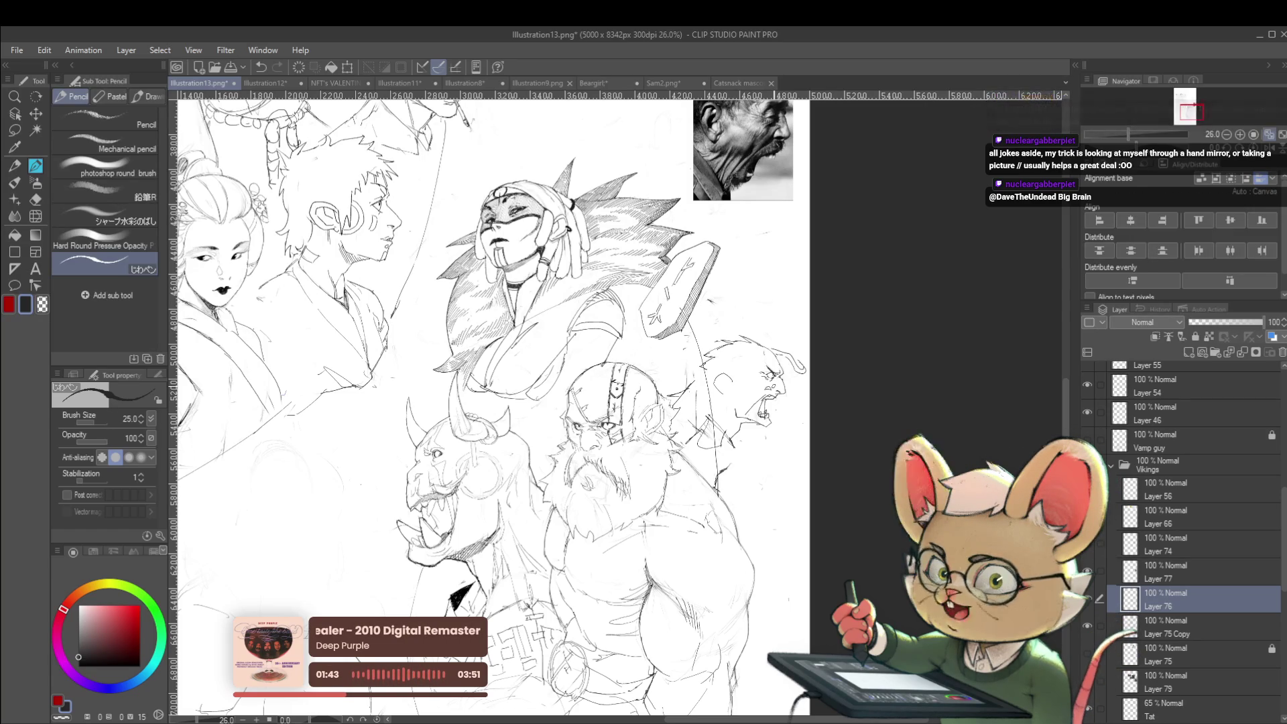
{"action": "left_click_drag", "start_coordinate": [794, 259], "coordinate": [781, 348]}
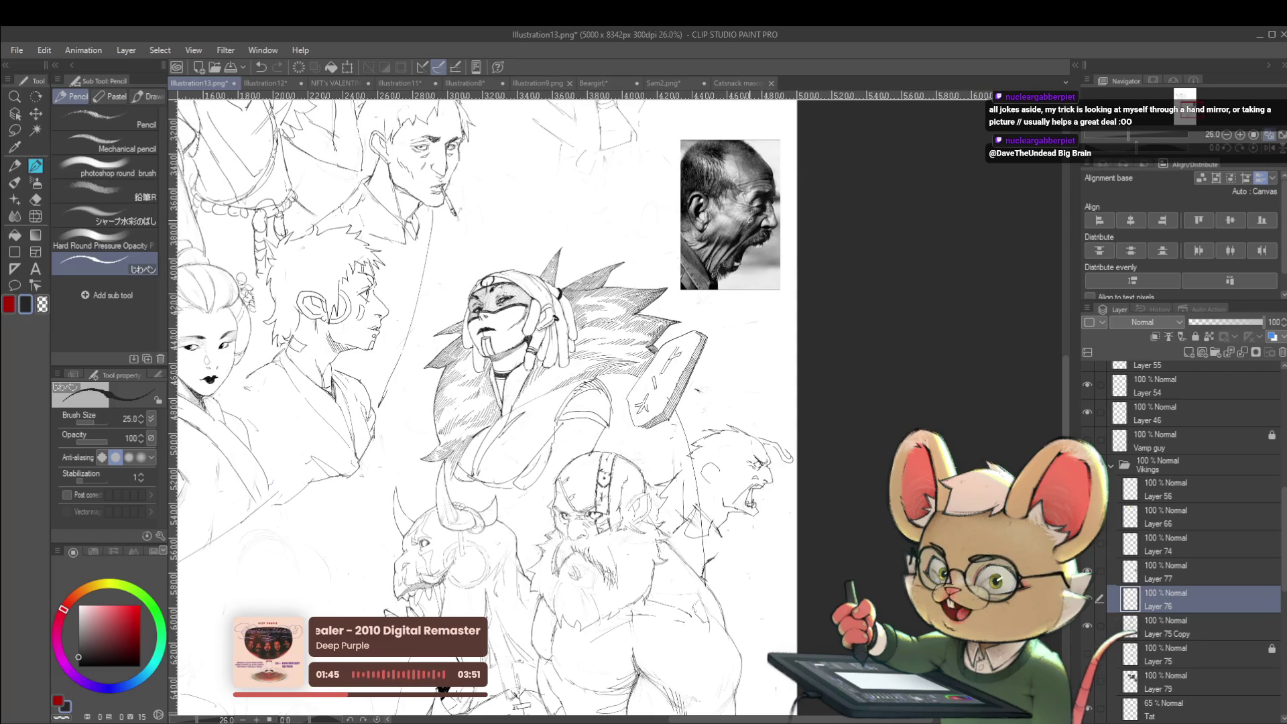
{"action": "left_click", "coordinate": [1268, 149]}
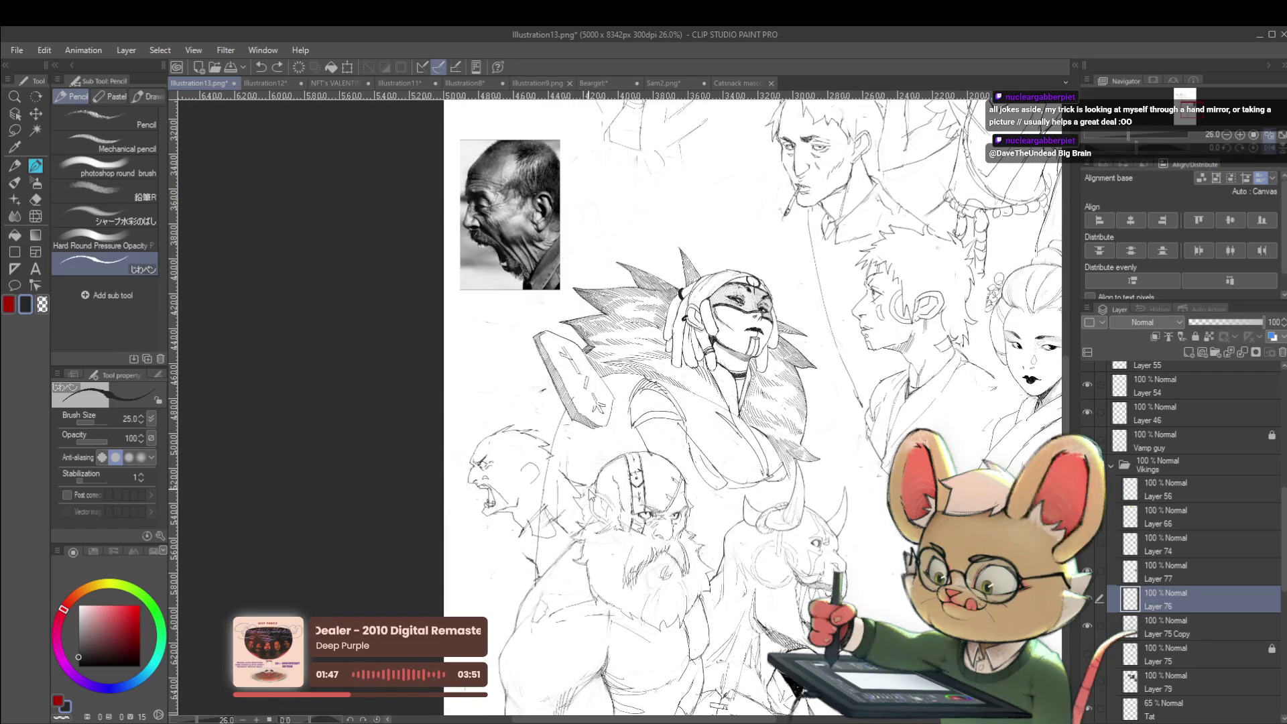
{"action": "scroll", "coordinate": [1273, 153], "scroll_direction": "up", "scroll_amount": 1}
{"action": "scroll", "coordinate": [1273, 153], "scroll_direction": "up", "scroll_amount": 2}
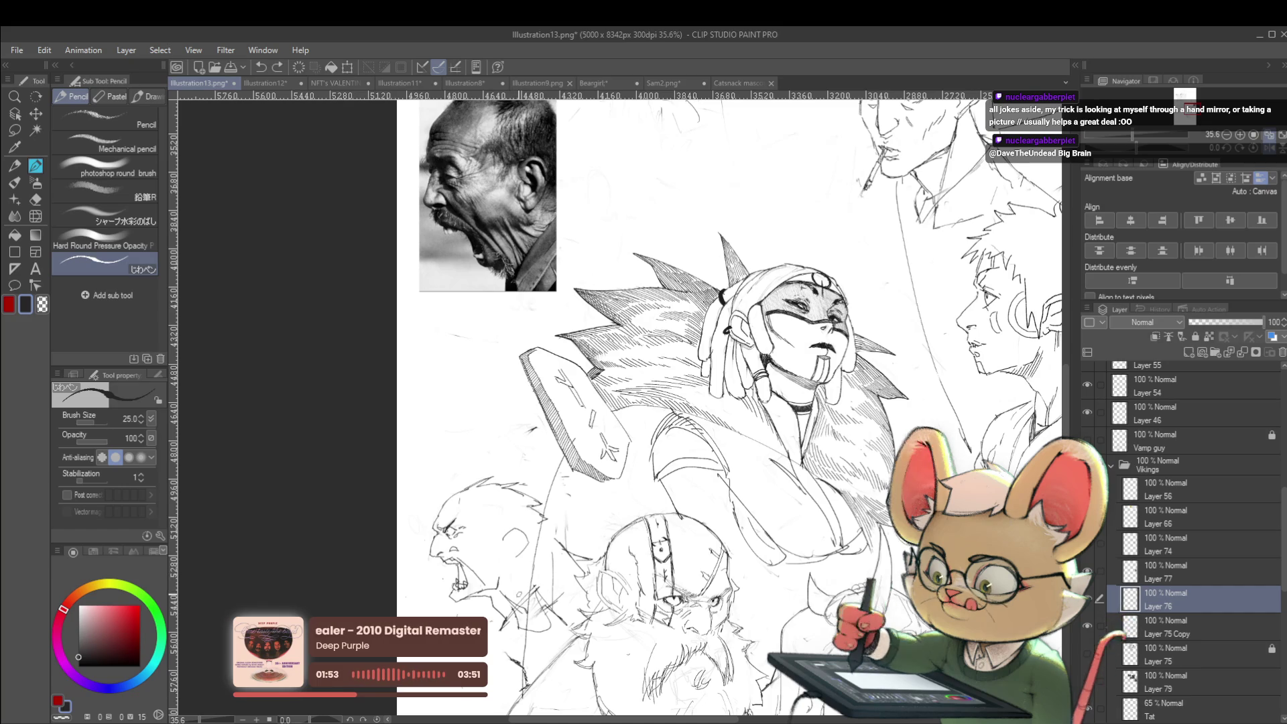
Step: Add short pencil strokes to the screaming head and return the view to unmirrored
{"action": "mouse_move", "coordinate": [514, 607]}
{"action": "left_mouse_down"}
{"action": "mouse_move", "coordinate": [546, 596]}
{"action": "mouse_move", "coordinate": [529, 581]}
{"action": "left_mouse_up"}
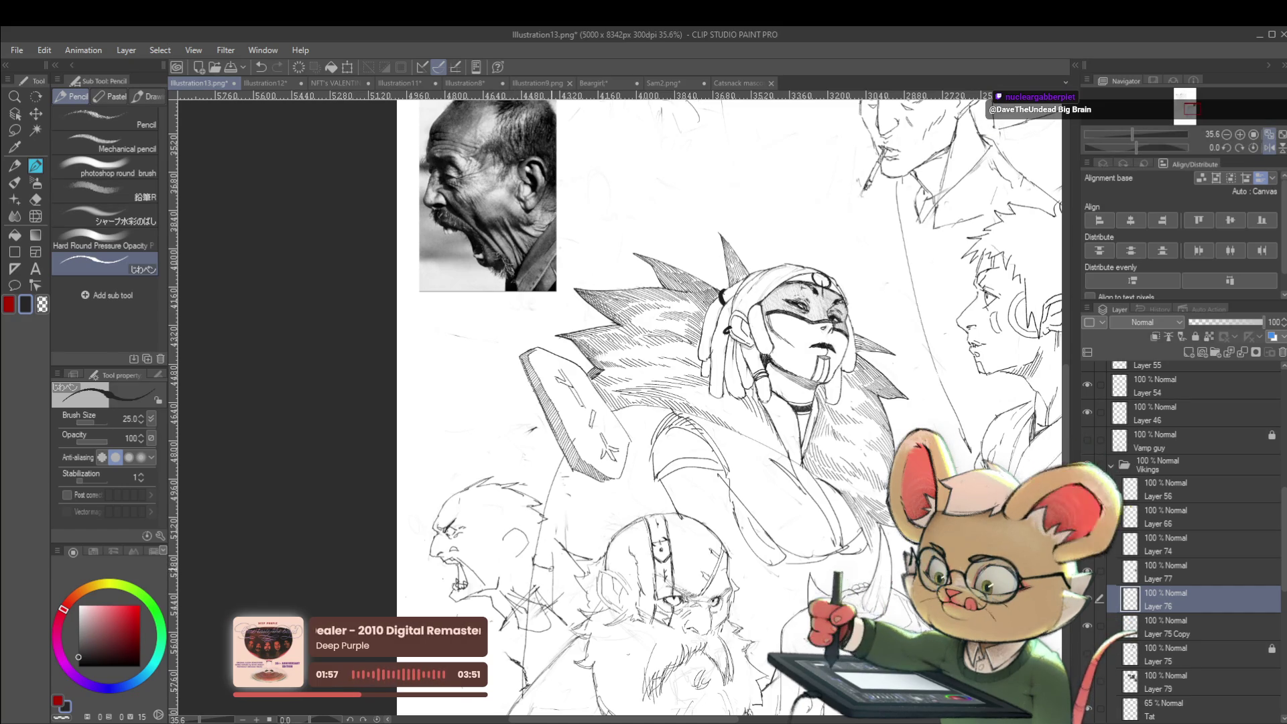
{"action": "scroll", "coordinate": [652, 406], "scroll_direction": "down", "scroll_amount": 2}
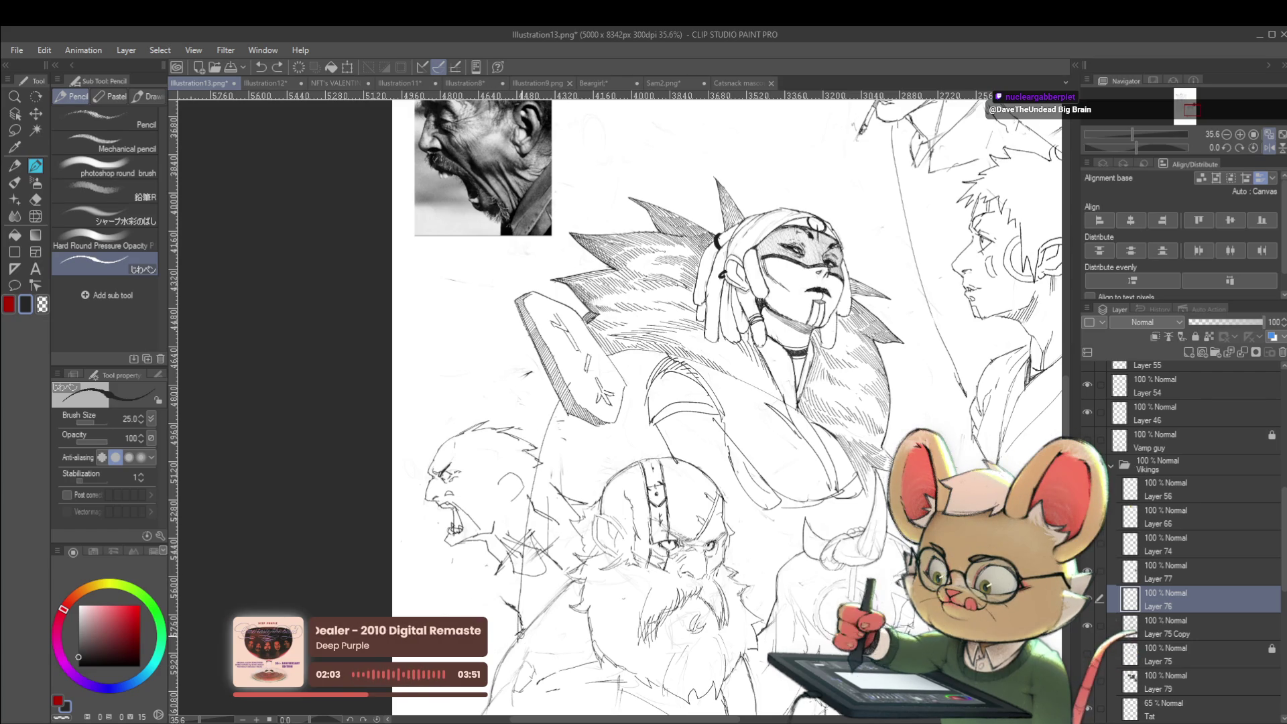
{"action": "left_click", "coordinate": [1268, 148]}
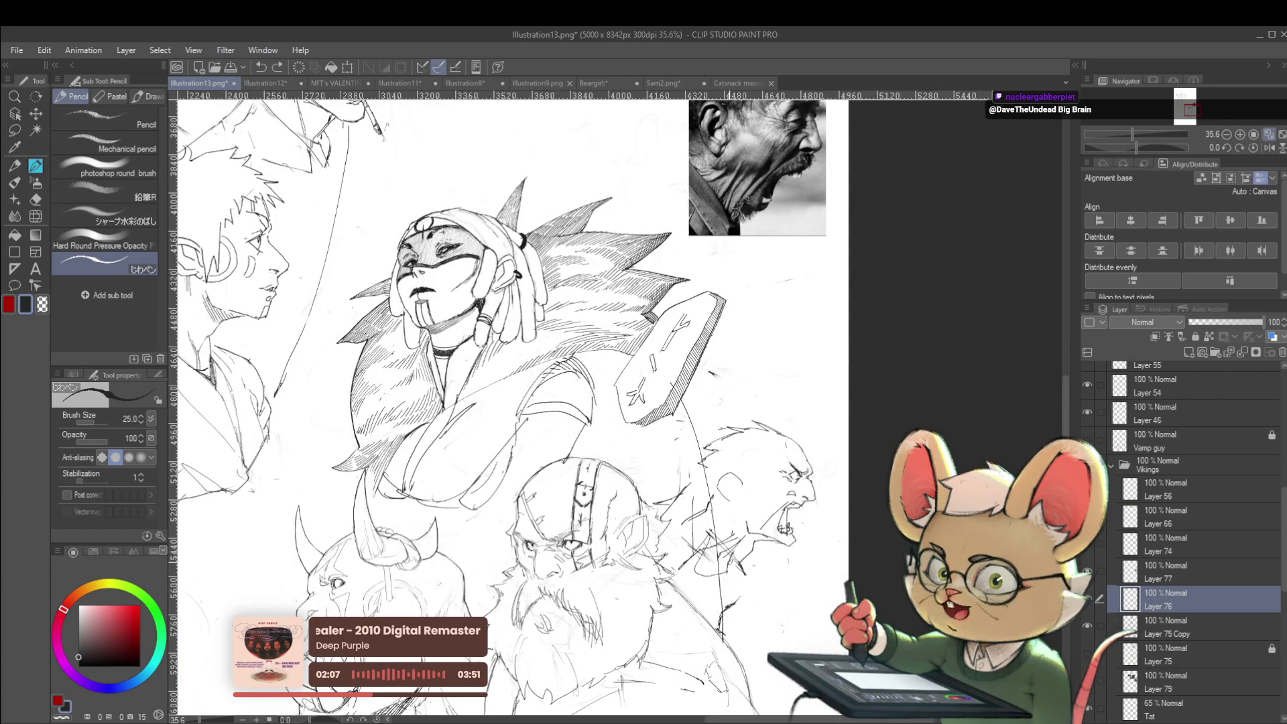
{"action": "key", "text": "m"}
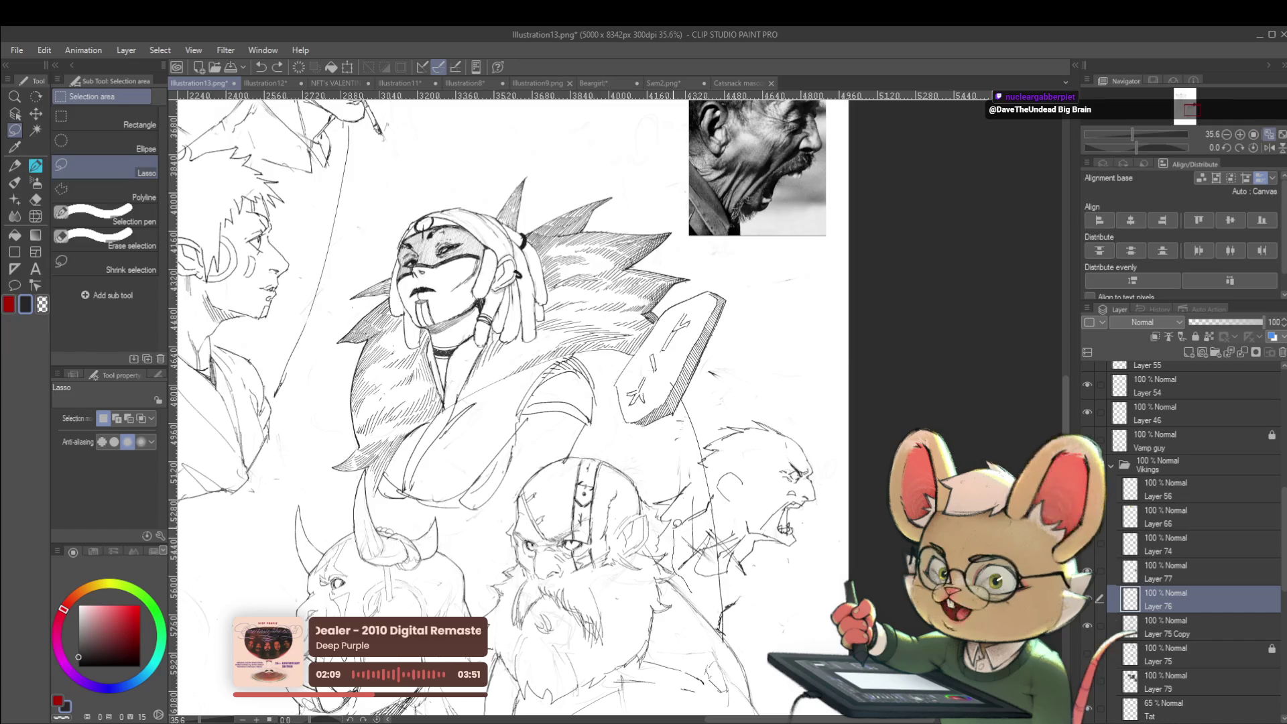
Step: Lasso the screaming head, duplicate Layer 76, and make Layer 76 Copy the working layer
{"action": "mouse_move", "coordinate": [810, 400]}
{"action": "left_mouse_down"}
{"action": "mouse_move", "coordinate": [845, 469]}
{"action": "mouse_move", "coordinate": [838, 557]}
{"action": "mouse_move", "coordinate": [737, 595]}
{"action": "mouse_move", "coordinate": [674, 496]}
{"action": "left_mouse_up"}
{"action": "key", "text": "ctrl+c"}
{"action": "key", "text": "ctrl+v"}
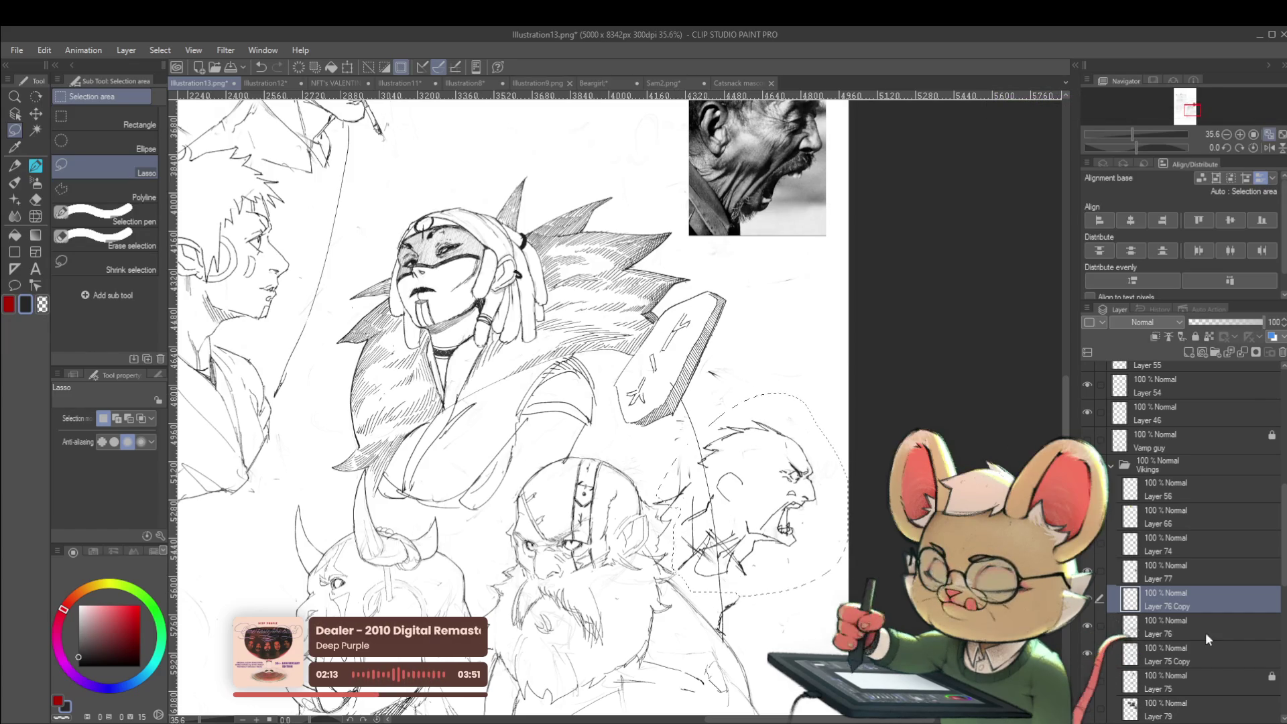
{"action": "left_click", "coordinate": [1199, 632]}
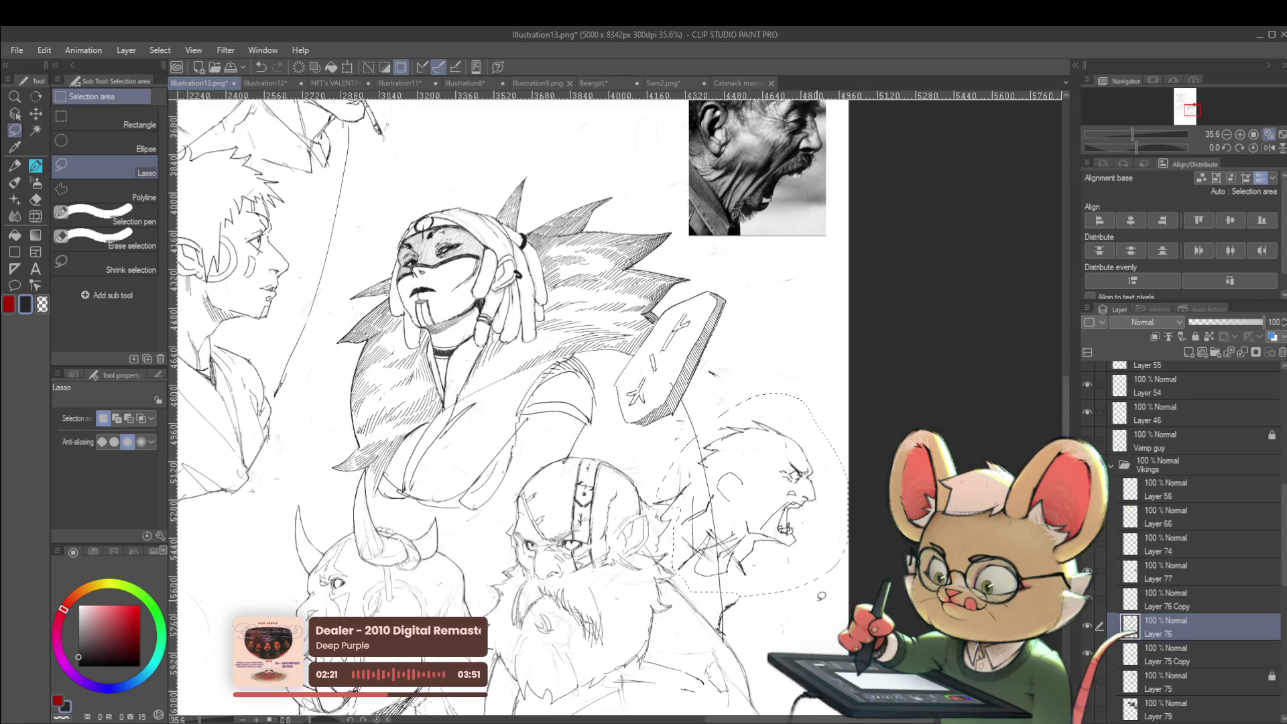
{"action": "left_click", "coordinate": [1088, 629]}
{"action": "left_click", "coordinate": [1089, 630]}
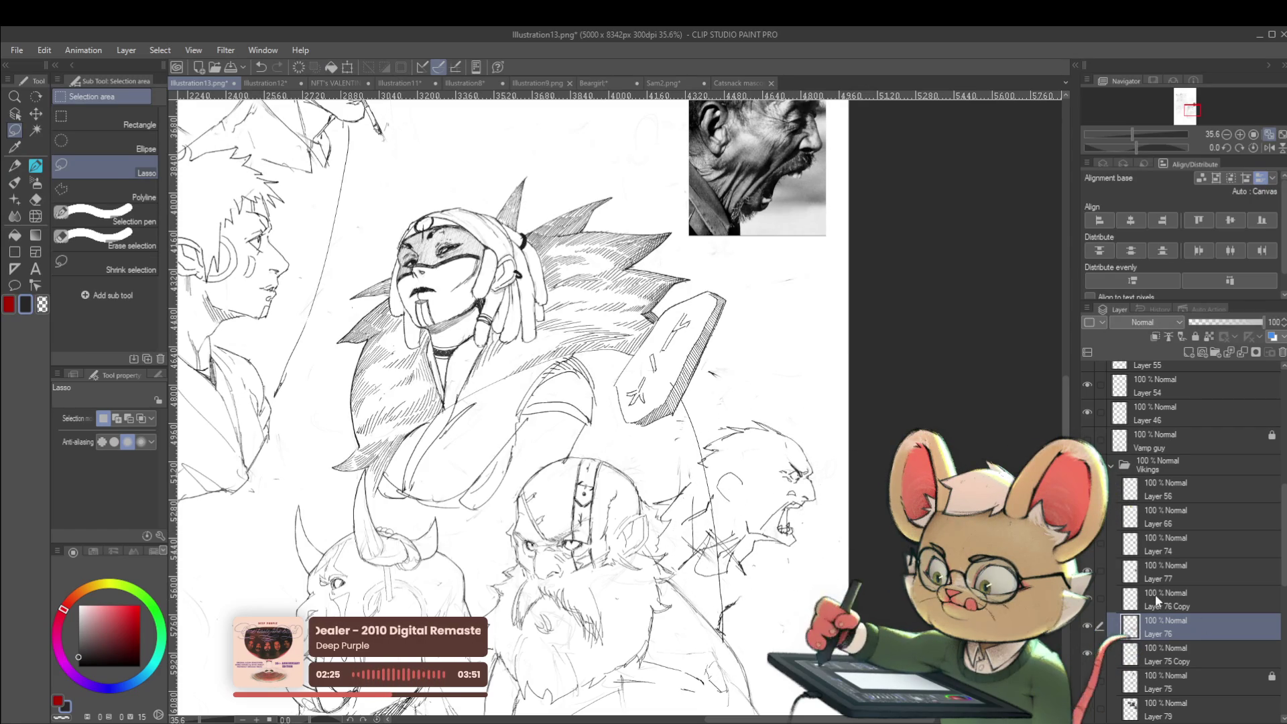
{"action": "left_click", "coordinate": [1155, 594]}
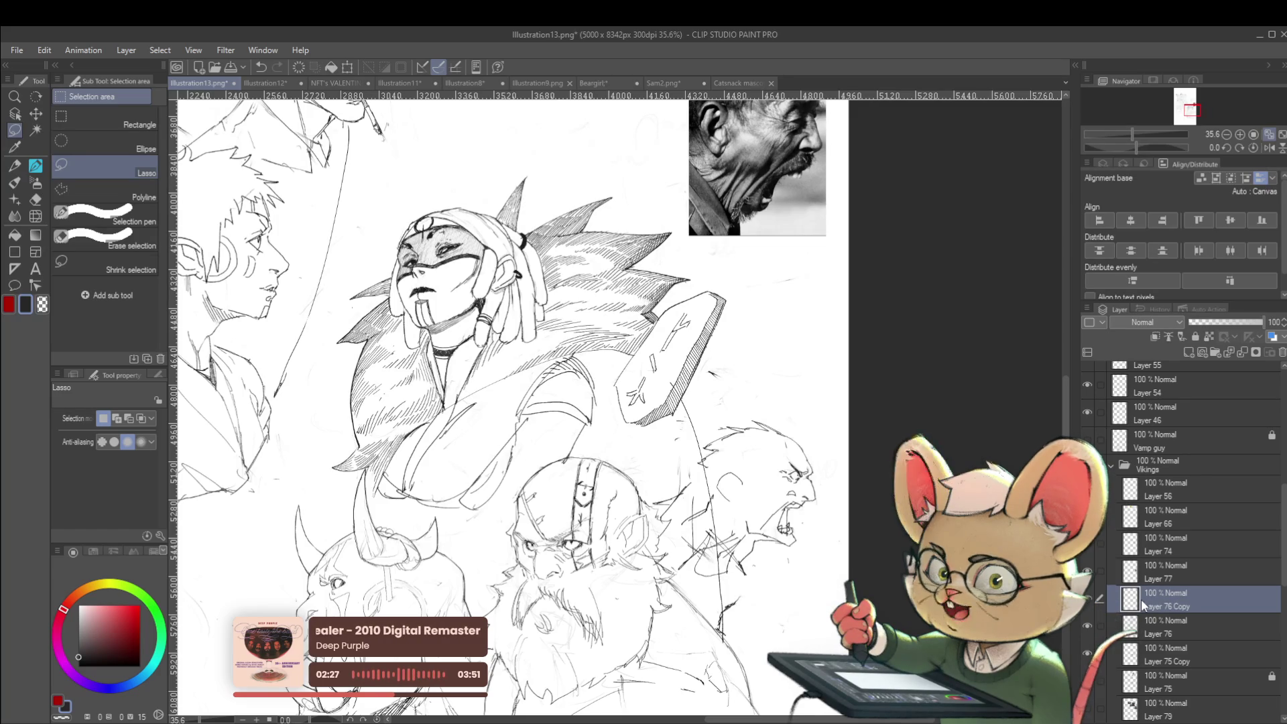
Step: Duplicate Layer 76 Copy into Layer 76 Copy 2 and lock Layer 76 Copy
{"action": "left_click", "coordinate": [1088, 605]}
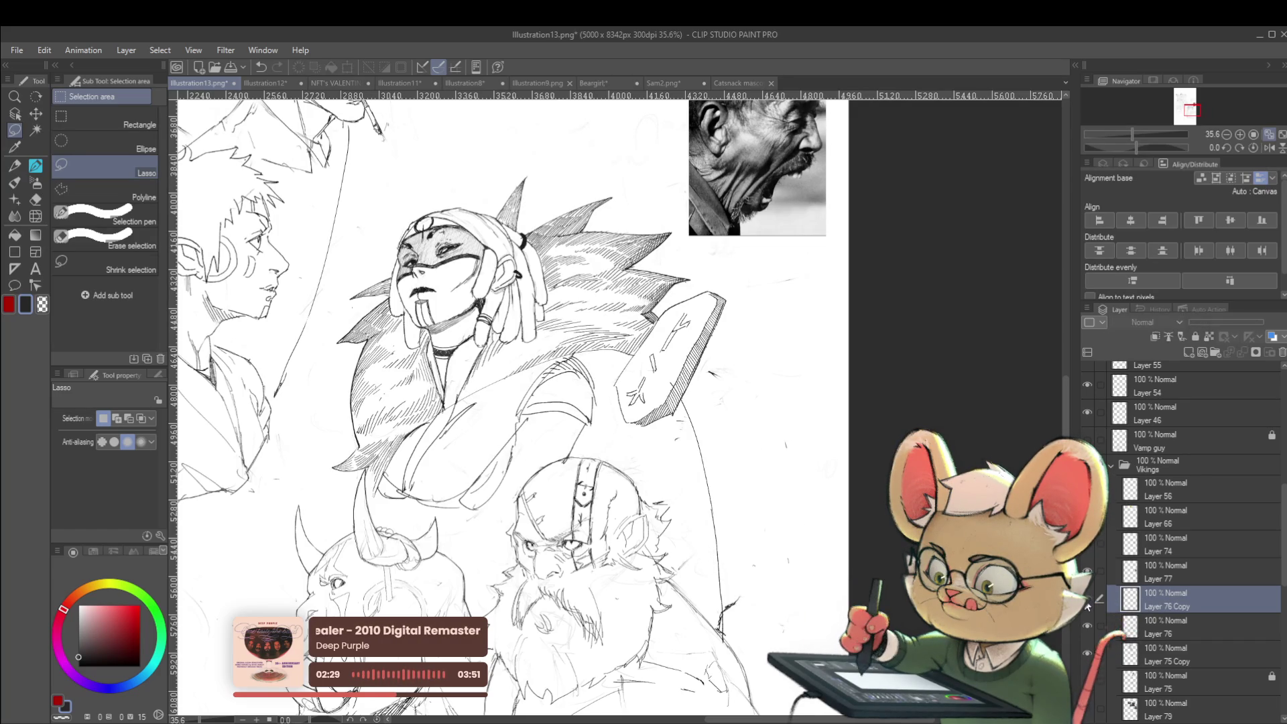
{"action": "left_click", "coordinate": [1089, 605]}
{"action": "key", "text": "ctrl+c"}
{"action": "key", "text": "ctrl+v"}
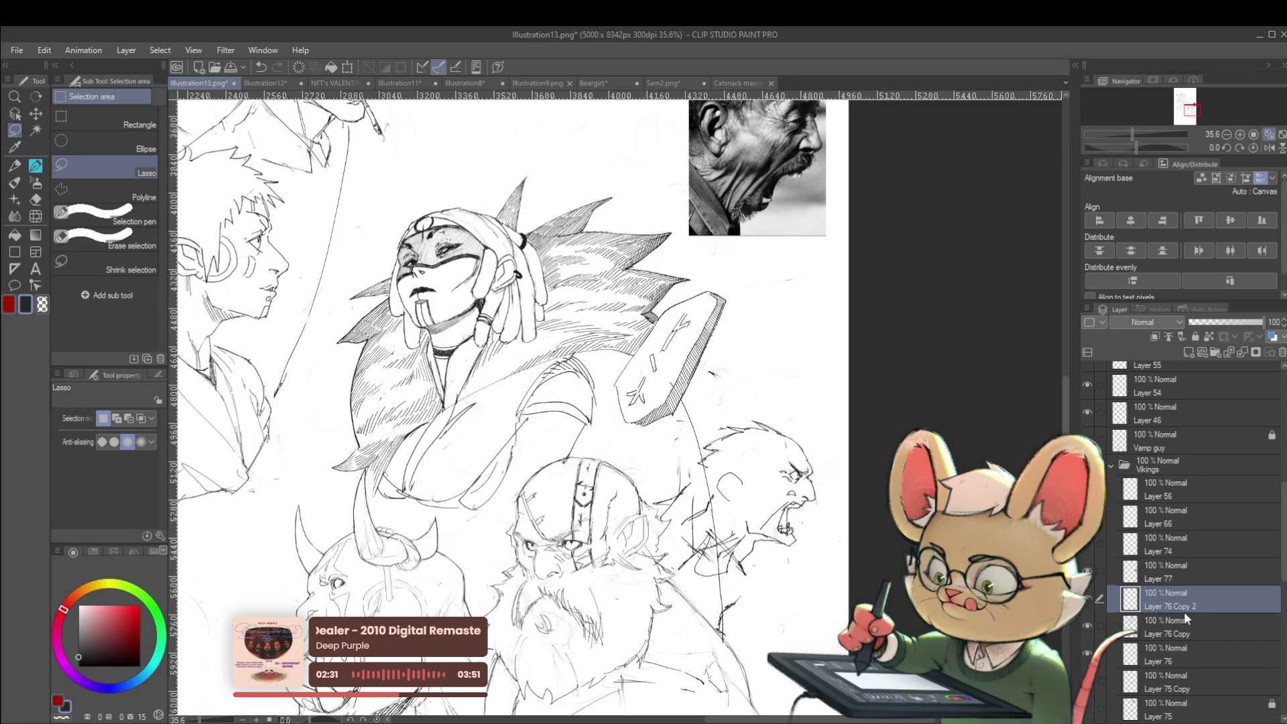
{"action": "left_click", "coordinate": [1176, 624]}
{"action": "left_click", "coordinate": [1195, 336]}
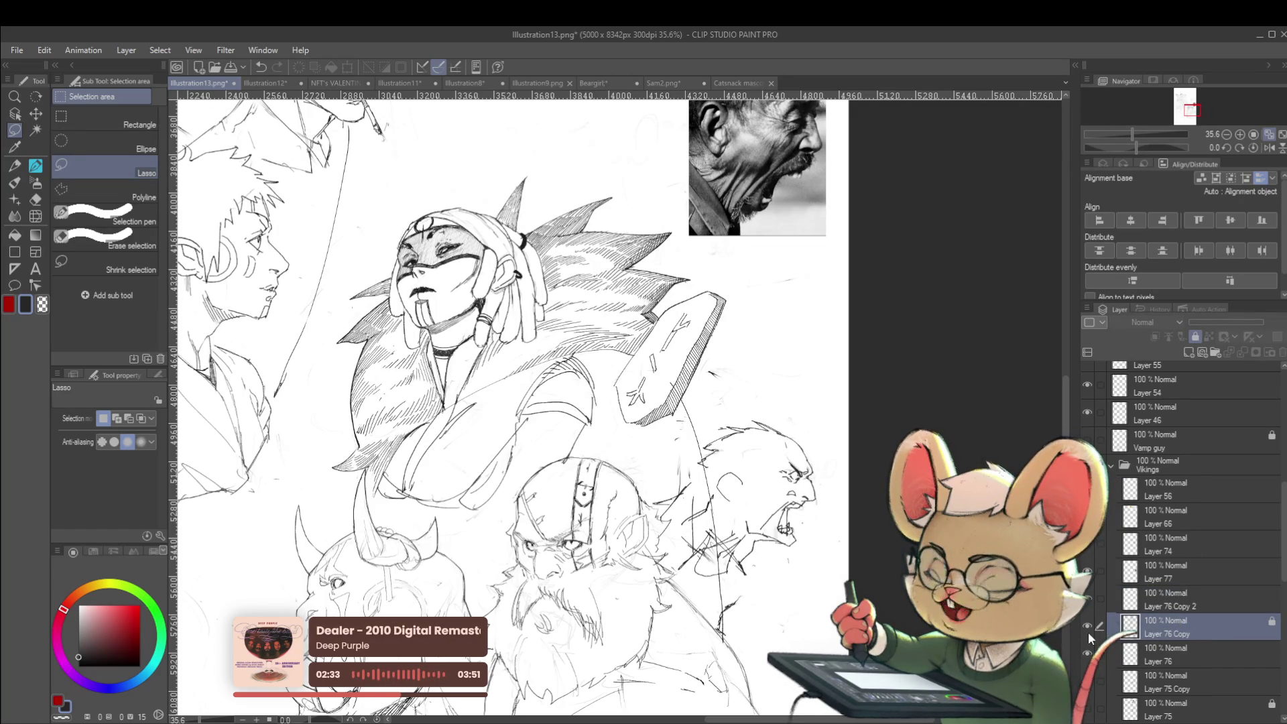
Step: Soft-erase the screaming head on Layer 76 Copy 2 to fade it for redrawing
{"action": "left_click", "coordinate": [1170, 598]}
{"action": "mouse_move", "coordinate": [811, 443]}
{"action": "left_mouse_down"}
{"action": "mouse_move", "coordinate": [791, 469]}
{"action": "mouse_move", "coordinate": [690, 462]}
{"action": "mouse_move", "coordinate": [792, 436]}
{"action": "left_mouse_up"}
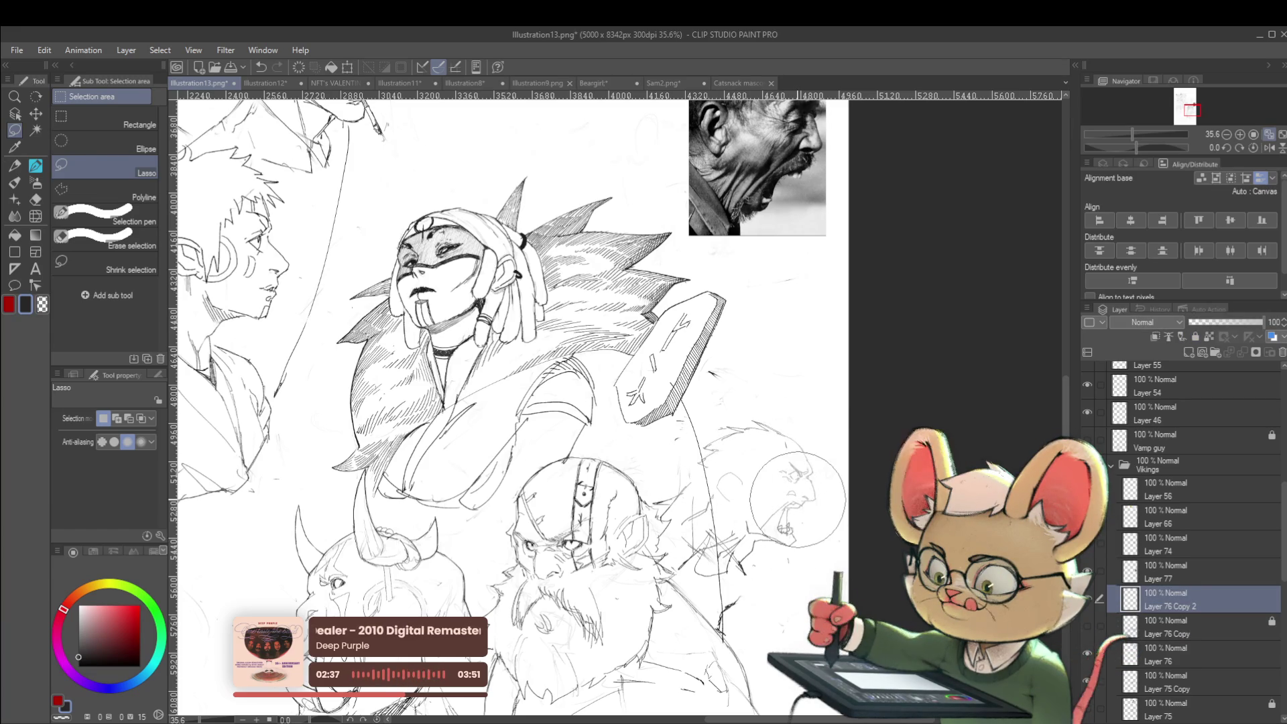
{"action": "left_click", "coordinate": [1269, 147]}
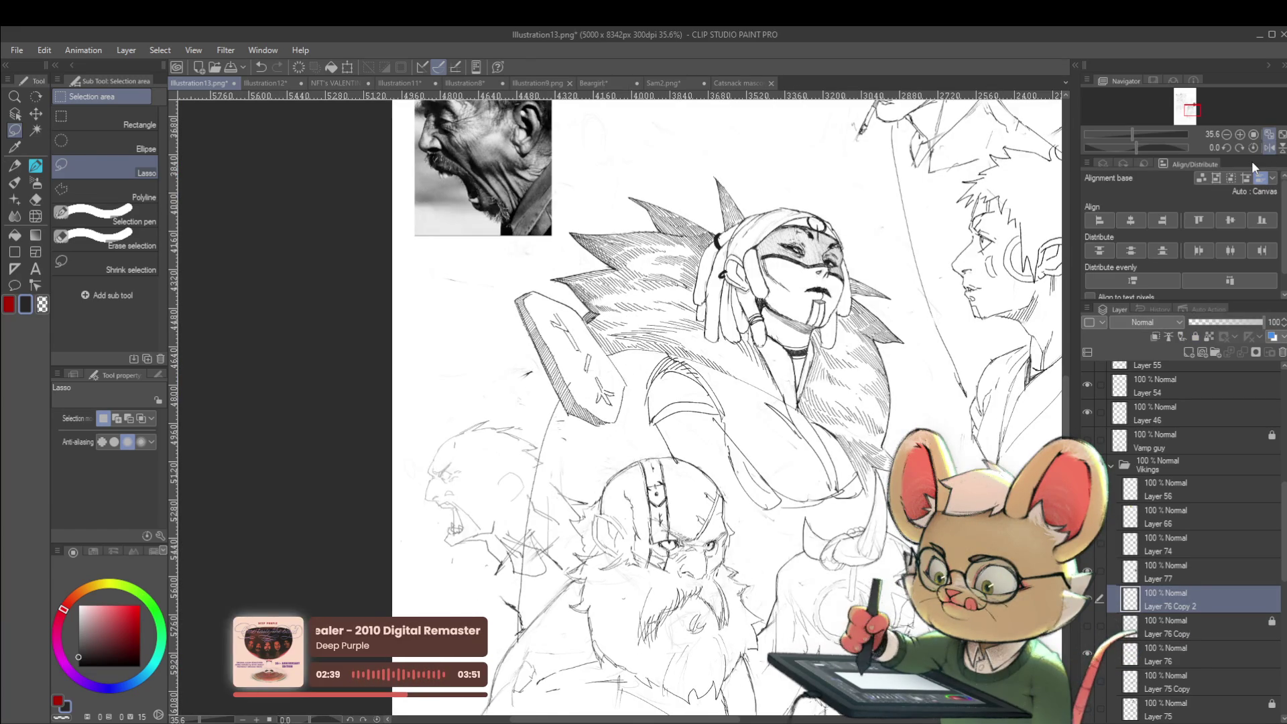
Step: Zoom in on the screaming head and switch to the じわペン pencil at size 20
{"action": "scroll", "coordinate": [458, 429], "scroll_direction": "up", "scroll_amount": 5}
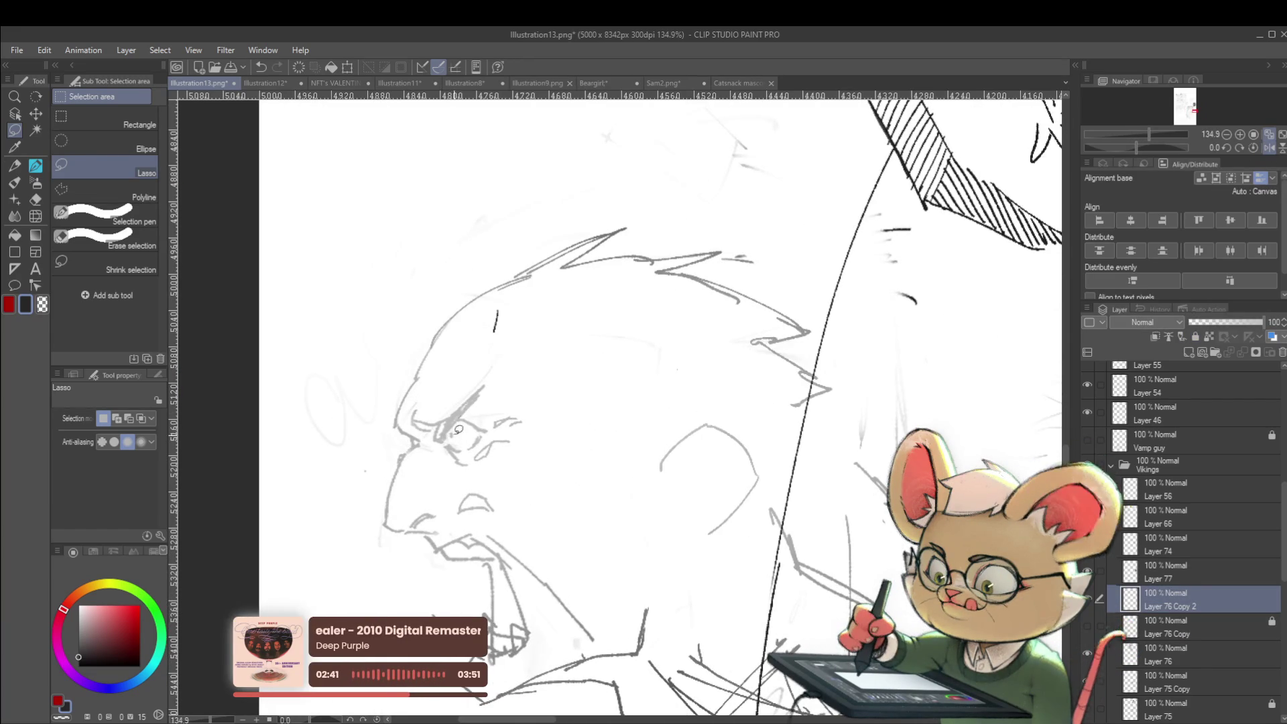
{"action": "key", "text": "p"}
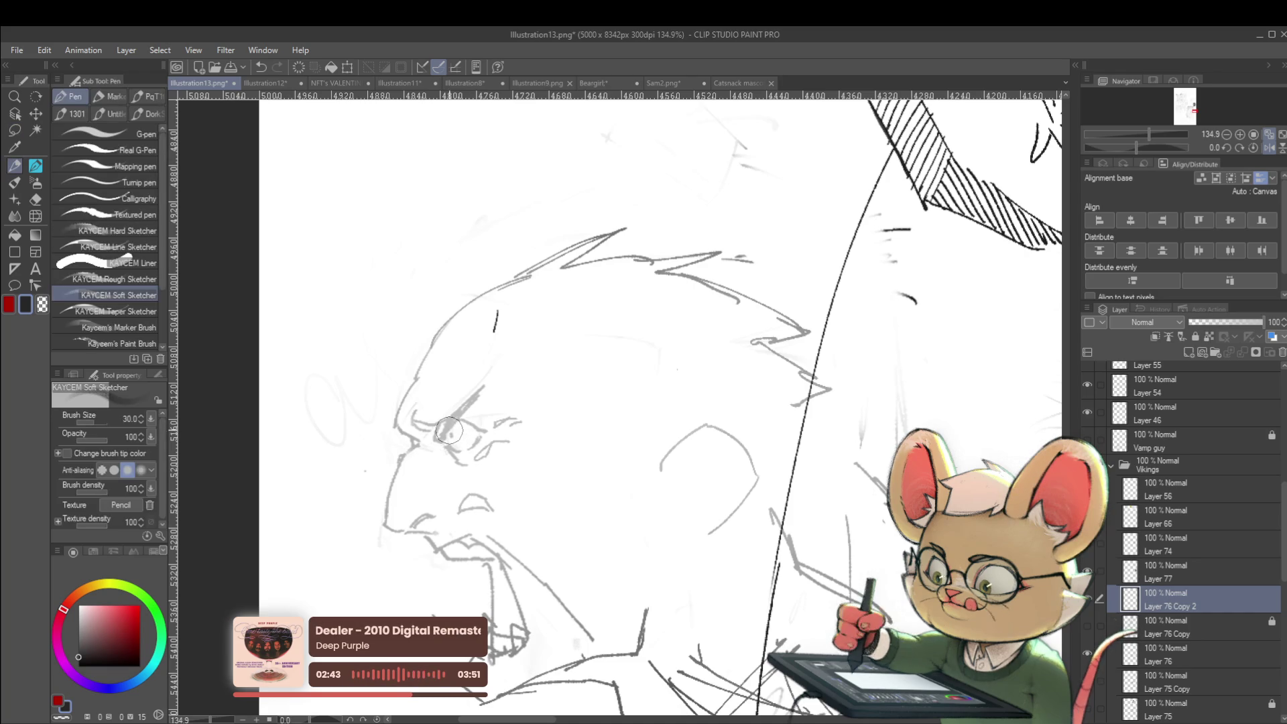
{"action": "key", "text": "p"}
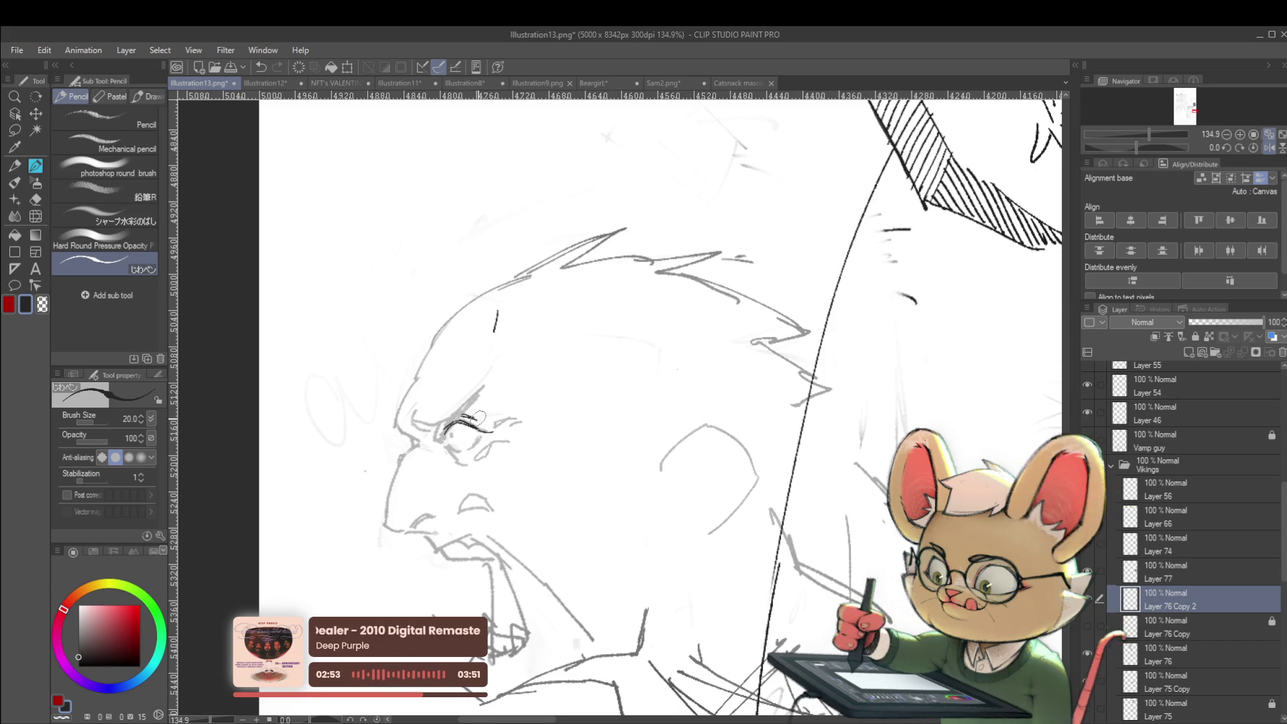
{"action": "scroll", "coordinate": [469, 402], "scroll_direction": "down", "scroll_amount": 5}
{"action": "scroll", "coordinate": [469, 421], "scroll_direction": "up", "scroll_amount": 5}
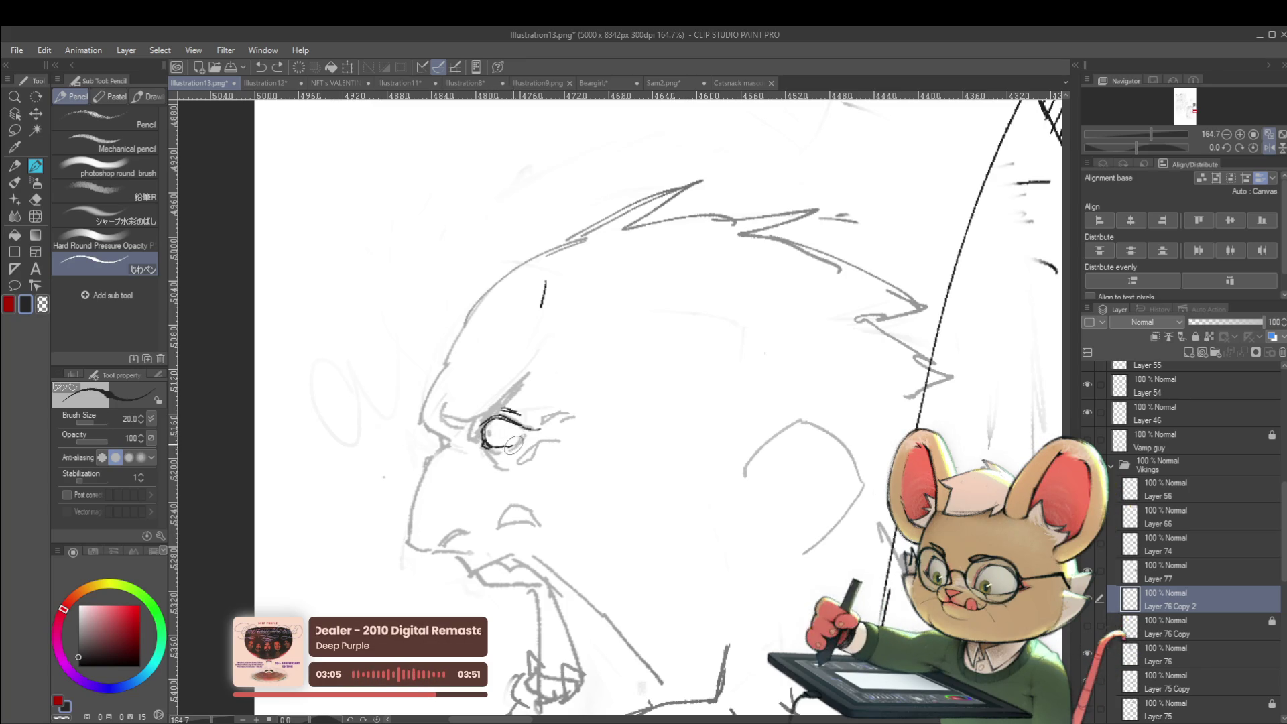
{"action": "scroll", "coordinate": [525, 430], "scroll_direction": "down", "scroll_amount": 5}
{"action": "scroll", "coordinate": [548, 412], "scroll_direction": "up", "scroll_amount": 4}
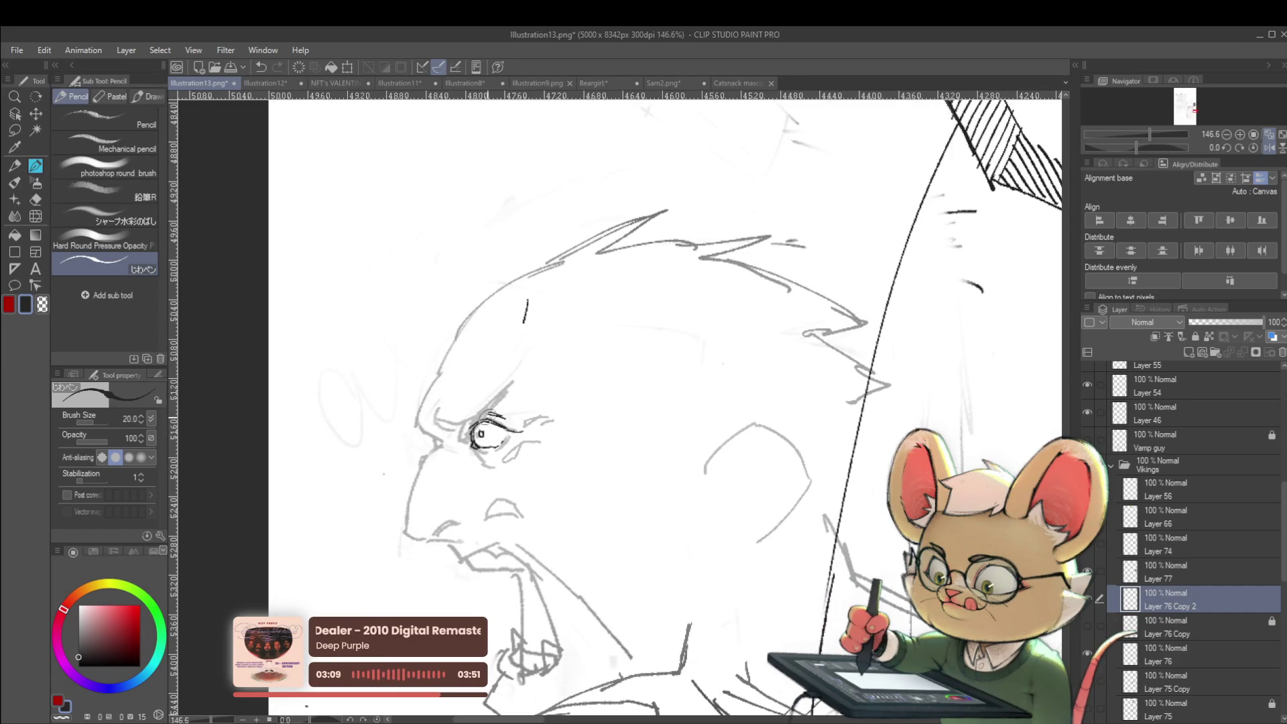
{"action": "scroll", "coordinate": [480, 434], "scroll_direction": "down", "scroll_amount": 6}
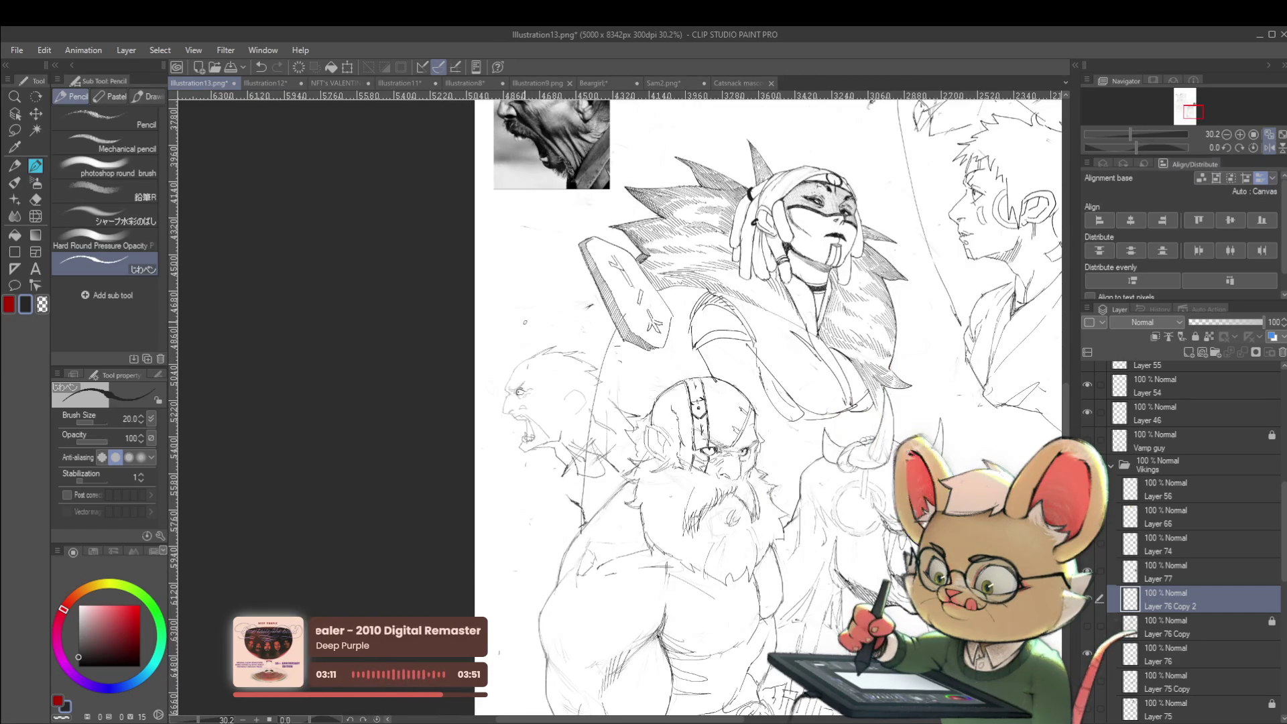
Step: In mirrored view, draw the screaming man's eye, strokes around it, and a darker eyebrow
{"action": "left_click", "coordinate": [1269, 148]}
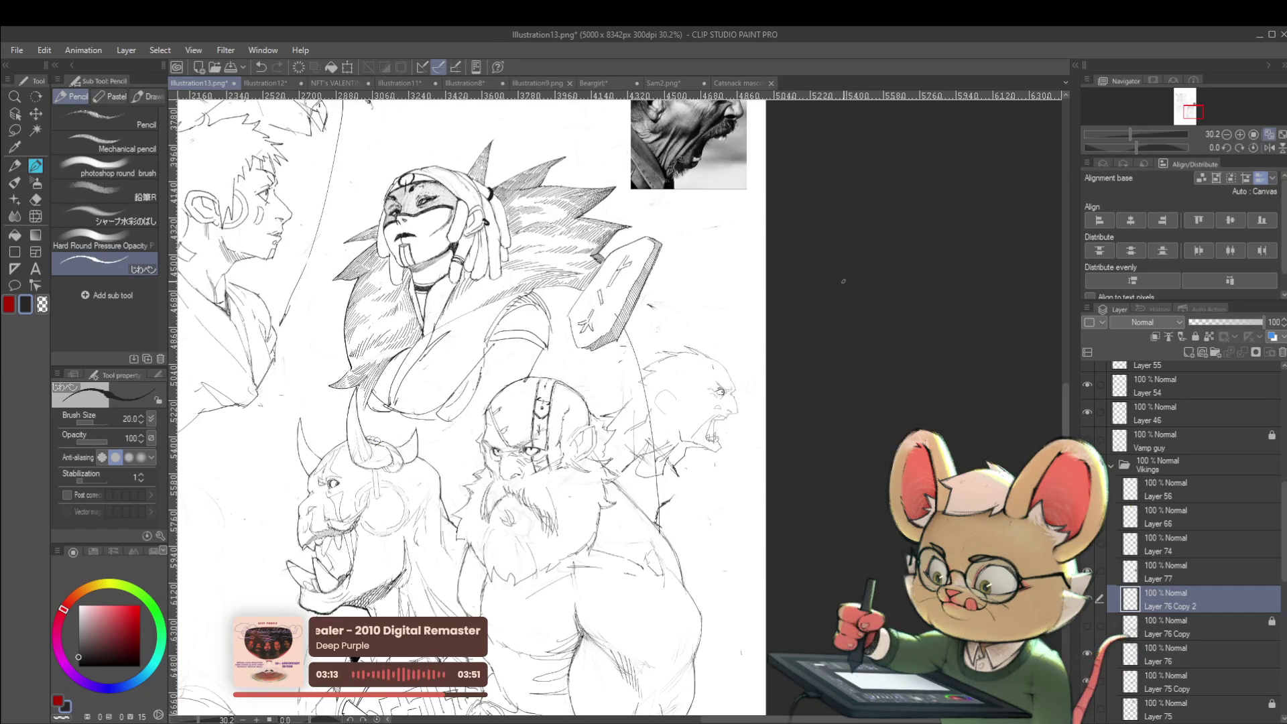
{"action": "scroll", "coordinate": [737, 407], "scroll_direction": "up", "scroll_amount": 6}
{"action": "mouse_move", "coordinate": [670, 341]}
{"action": "left_mouse_down"}
{"action": "mouse_move", "coordinate": [729, 335]}
{"action": "mouse_move", "coordinate": [731, 352]}
{"action": "mouse_move", "coordinate": [622, 361]}
{"action": "left_mouse_up"}
{"action": "scroll", "coordinate": [719, 343], "scroll_direction": "down", "scroll_amount": 4}
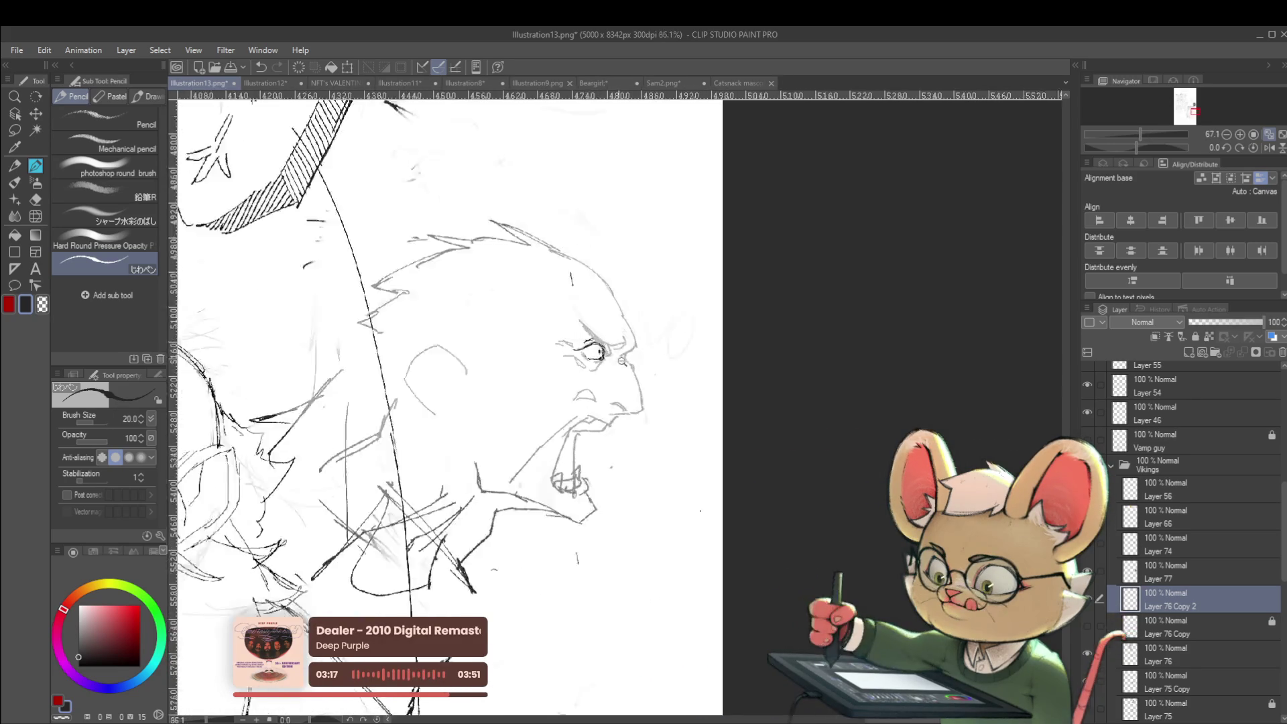
{"action": "scroll", "coordinate": [622, 361], "scroll_direction": "up", "scroll_amount": 4}
{"action": "left_click_drag", "start_coordinate": [546, 345], "coordinate": [587, 368]}
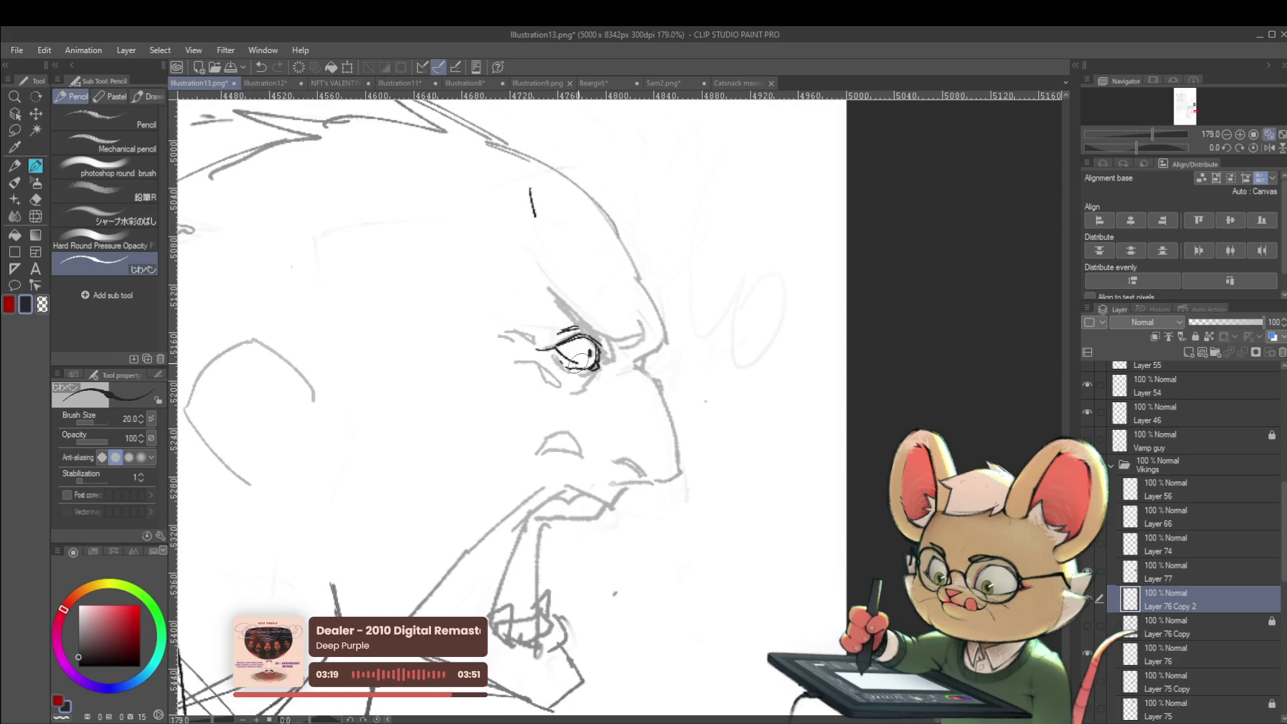
{"action": "scroll", "coordinate": [558, 358], "scroll_direction": "down", "scroll_amount": 7}
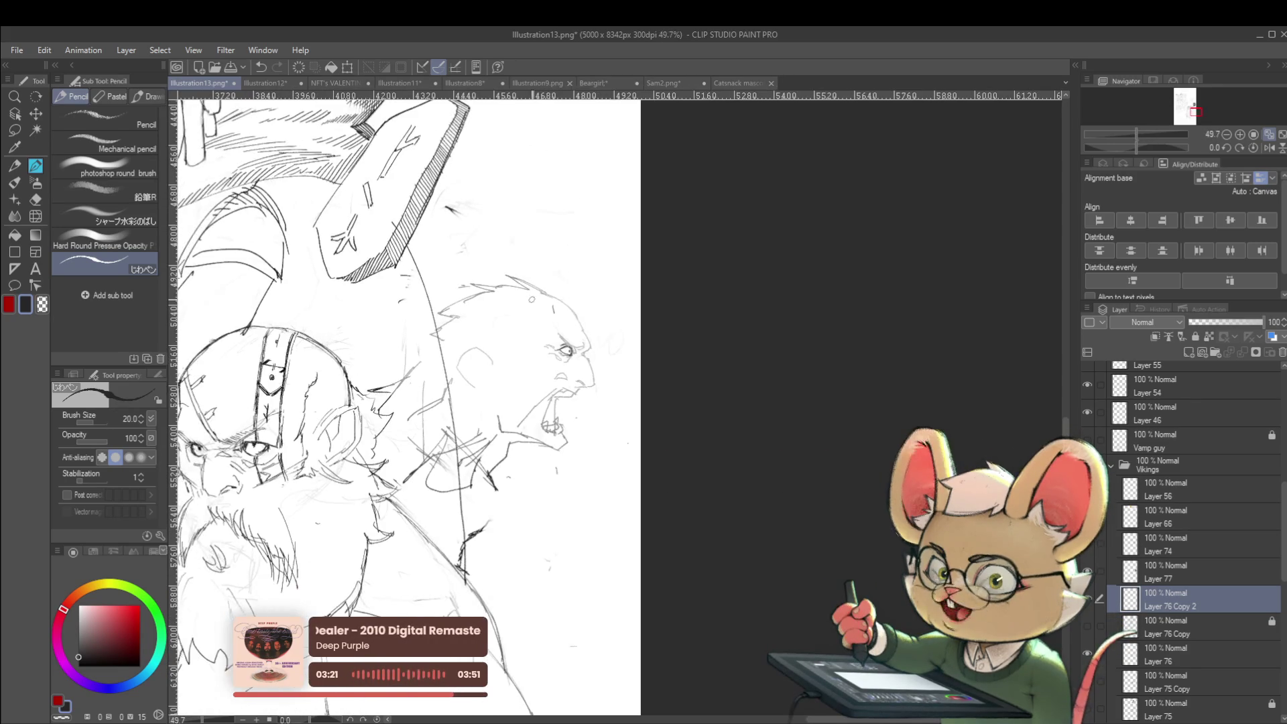
{"action": "scroll", "coordinate": [567, 337], "scroll_direction": "up", "scroll_amount": 6}
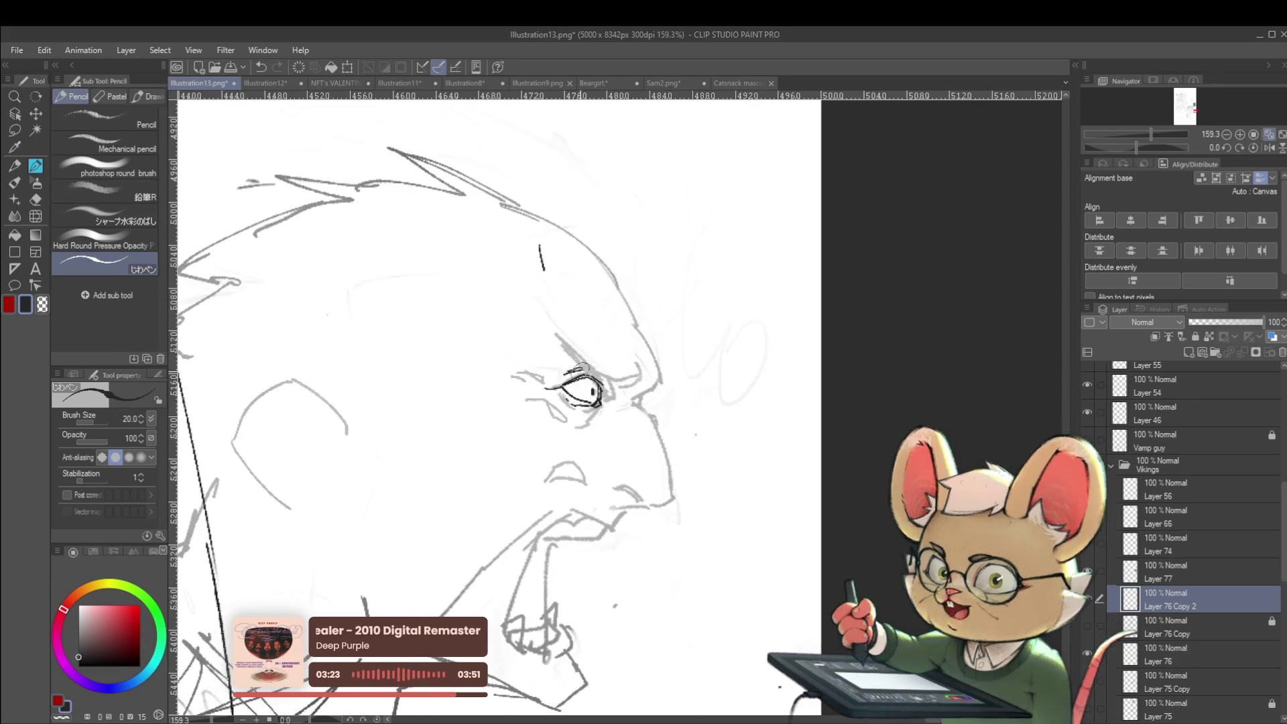
{"action": "left_click_drag", "start_coordinate": [566, 354], "coordinate": [607, 382]}
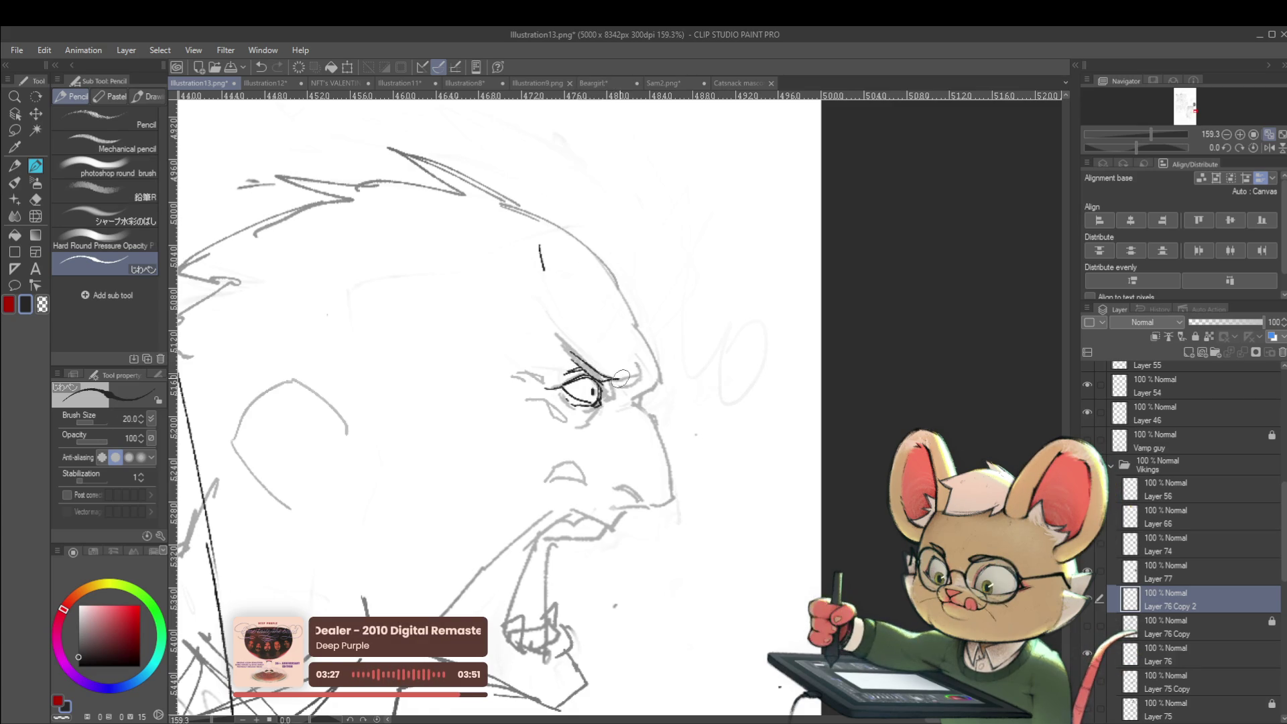
{"action": "scroll", "coordinate": [621, 377], "scroll_direction": "down", "scroll_amount": 6}
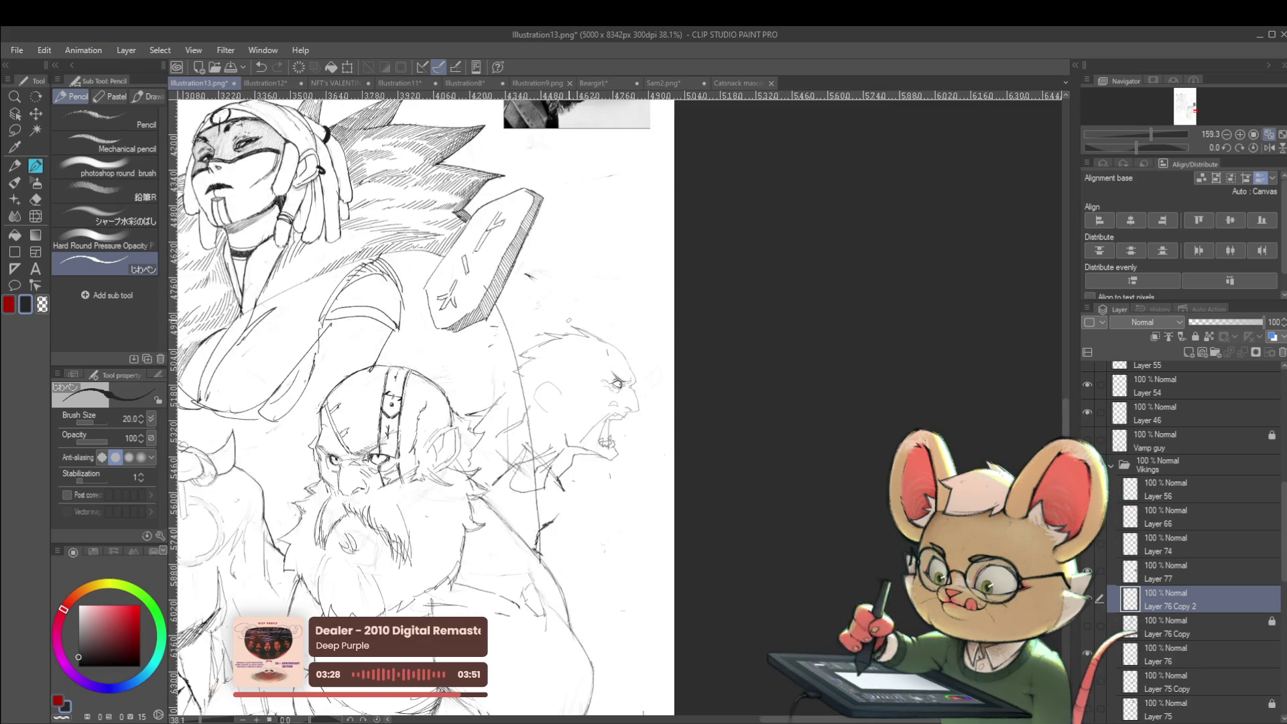
Step: Flip the view again and add a small loop and a left-side stroke to the brow
{"action": "left_click", "coordinate": [1269, 148]}
{"action": "scroll", "coordinate": [594, 394], "scroll_direction": "up", "scroll_amount": 4}
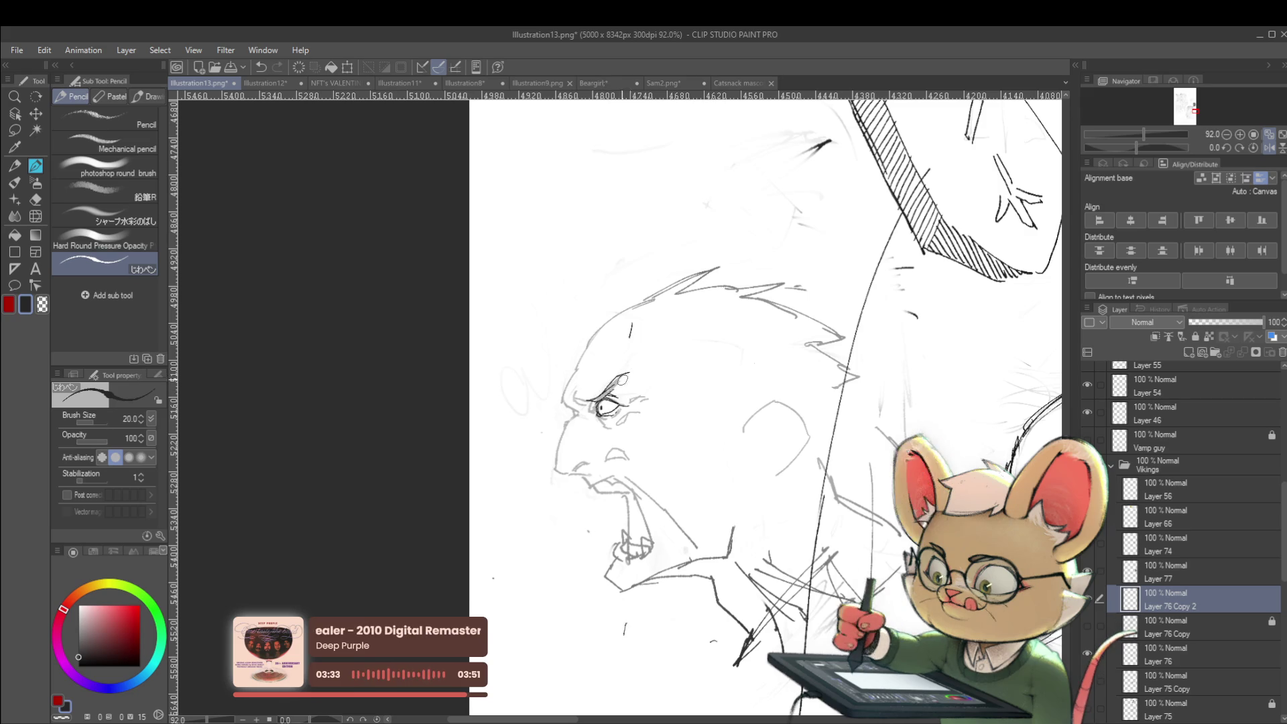
{"action": "scroll", "coordinate": [467, 379], "scroll_direction": "down", "scroll_amount": 5}
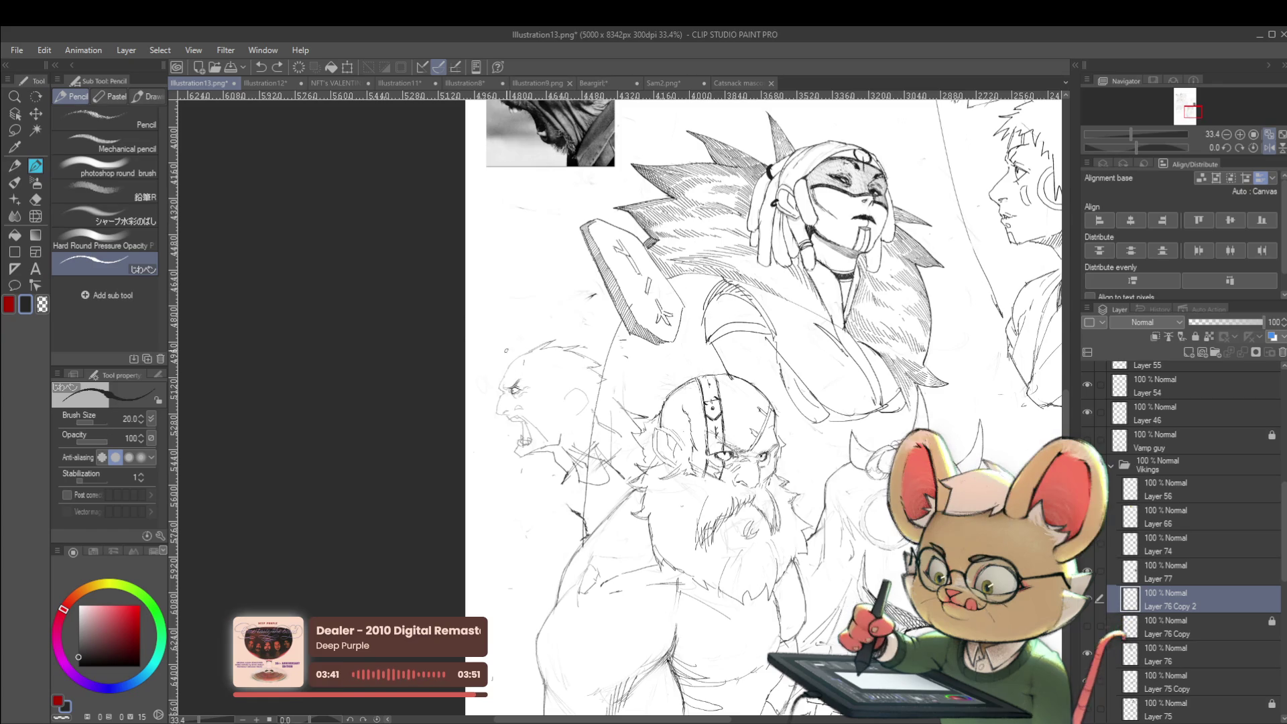
{"action": "scroll", "coordinate": [526, 388], "scroll_direction": "up", "scroll_amount": 5}
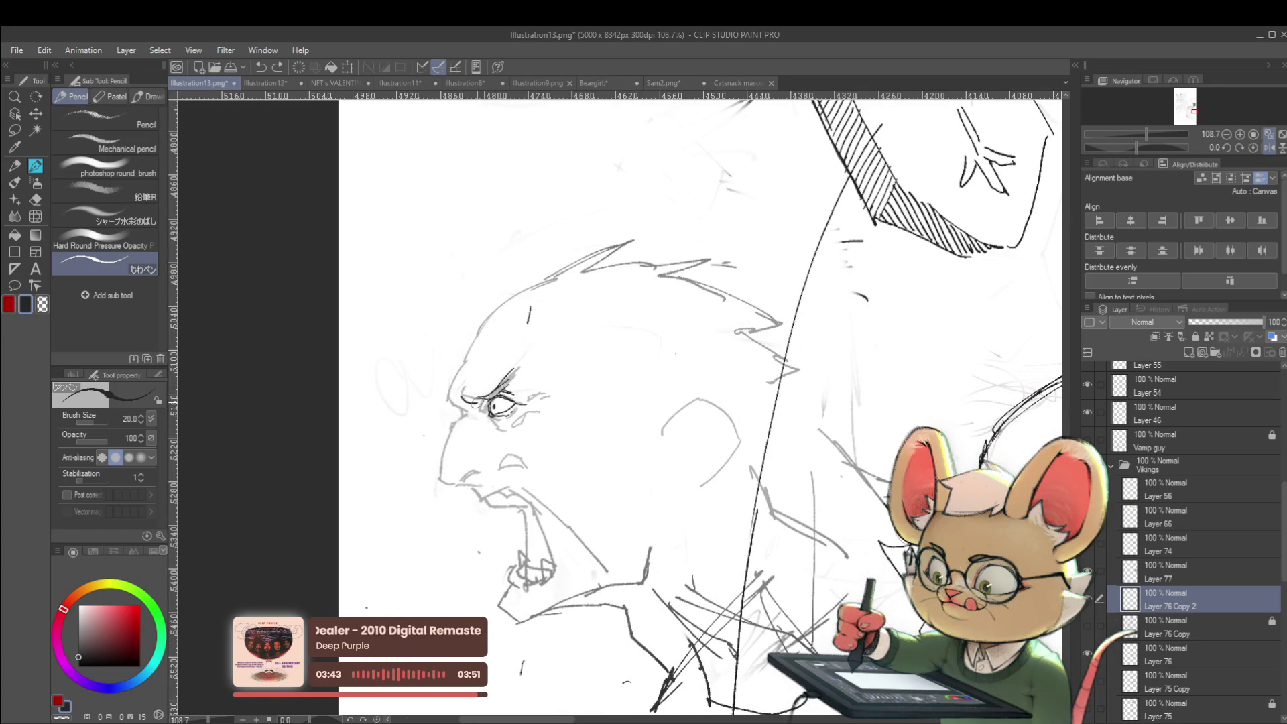
{"action": "left_click_drag", "start_coordinate": [469, 394], "coordinate": [461, 398]}
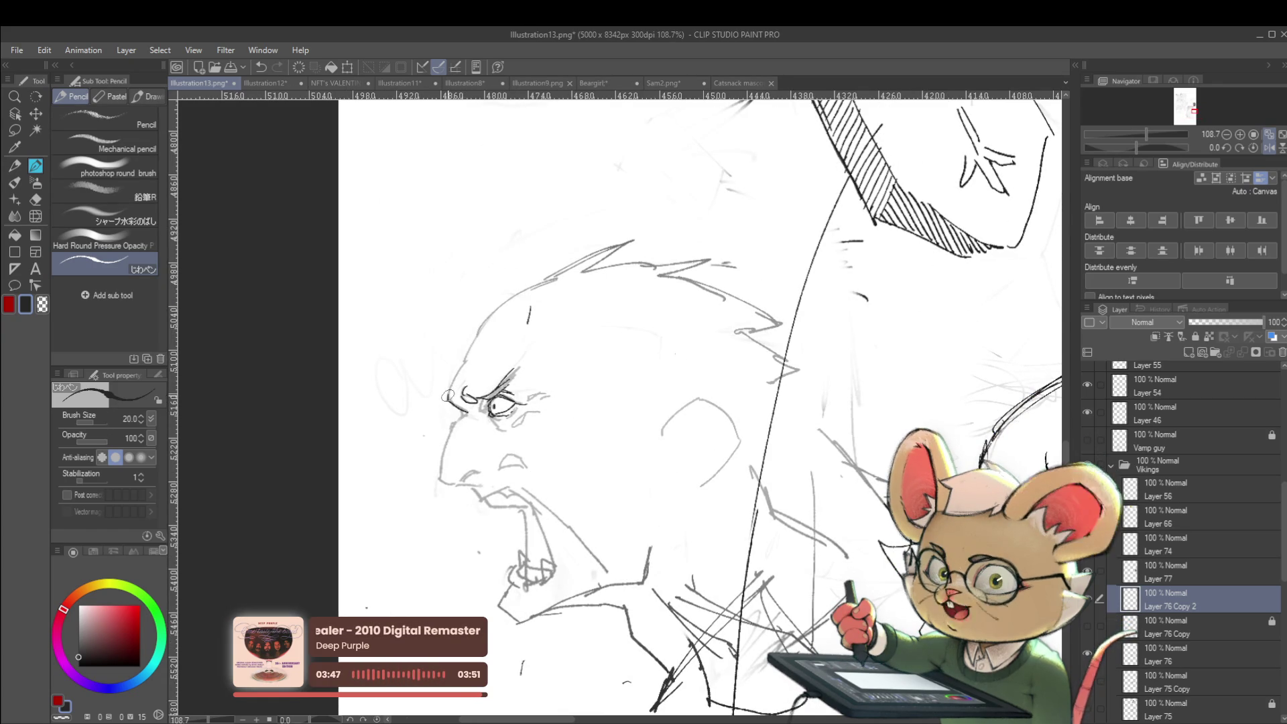
{"action": "mouse_move", "coordinate": [448, 401]}
{"action": "left_mouse_down"}
{"action": "mouse_move", "coordinate": [469, 361]}
{"action": "mouse_move", "coordinate": [468, 406]}
{"action": "left_mouse_up"}
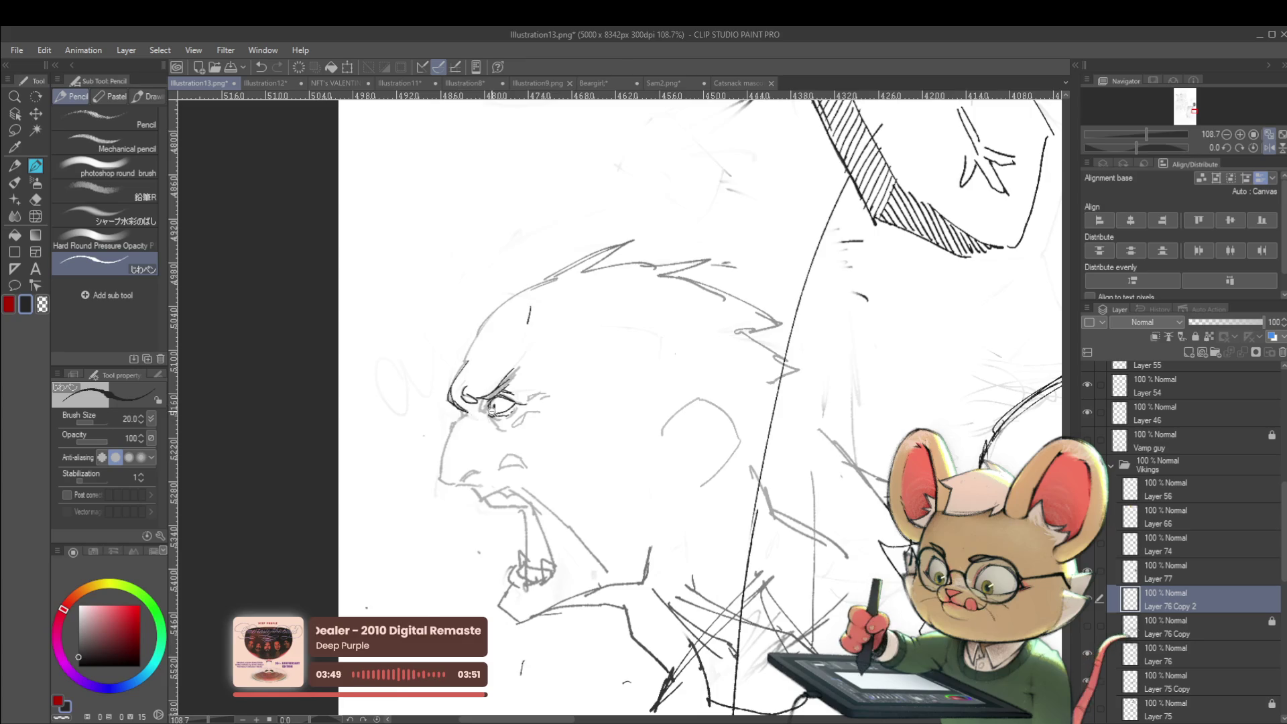
{"action": "scroll", "coordinate": [491, 407], "scroll_direction": "down", "scroll_amount": 3}
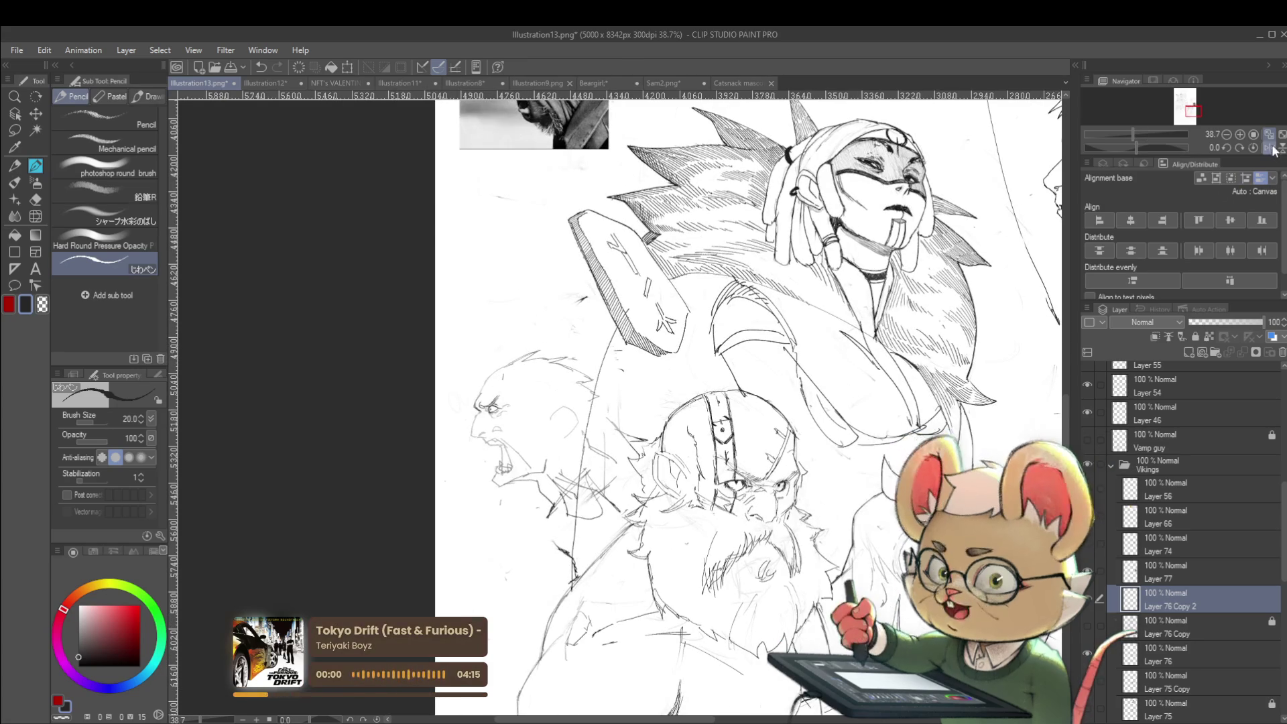
Step: Add short strokes near the eye and redraw the face profile from nose to chin
{"action": "left_click_drag", "start_coordinate": [496, 435], "coordinate": [717, 429]}
{"action": "scroll", "coordinate": [692, 405], "scroll_direction": "up", "scroll_amount": 3}
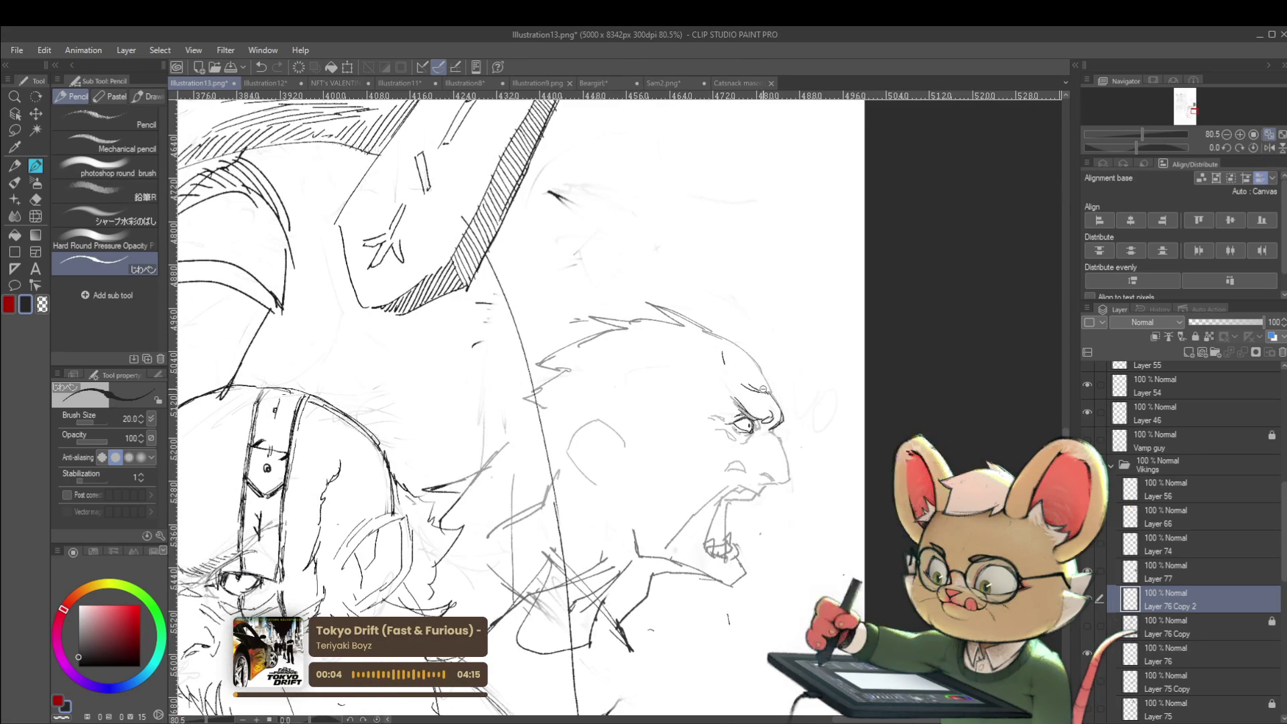
{"action": "scroll", "coordinate": [748, 320], "scroll_direction": "down", "scroll_amount": 3}
{"action": "scroll", "coordinate": [770, 385], "scroll_direction": "up", "scroll_amount": 5}
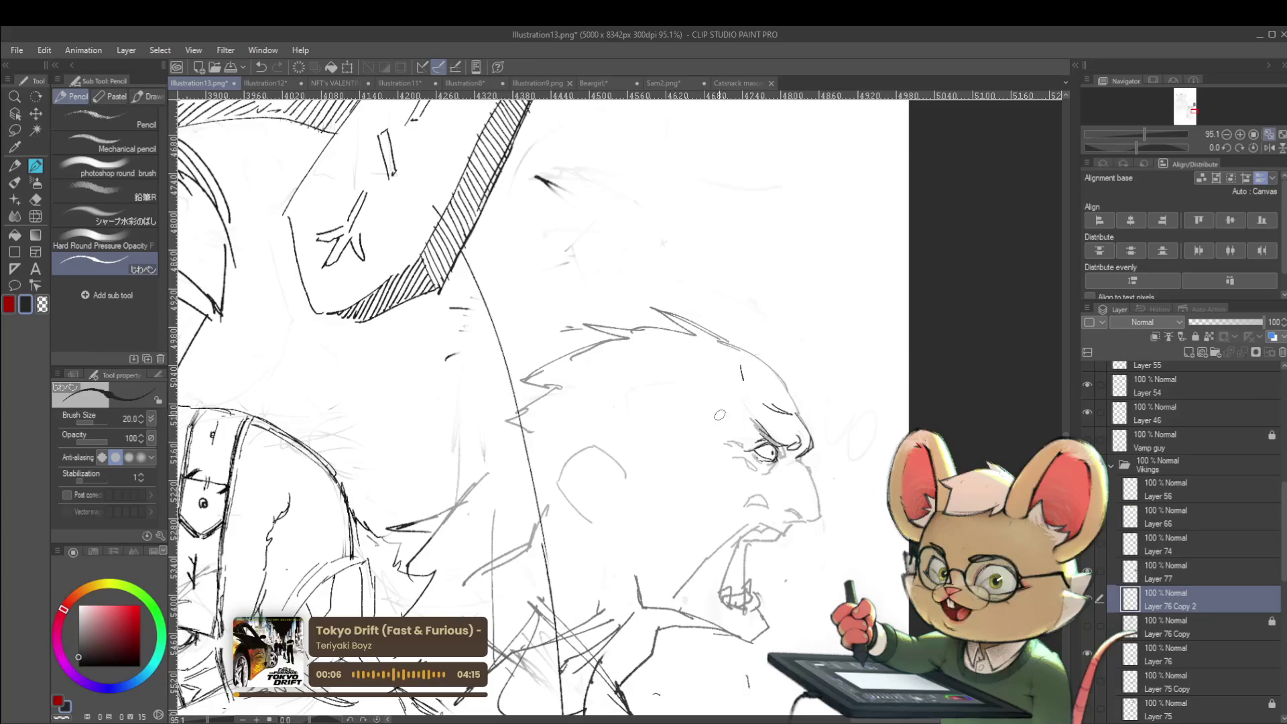
{"action": "left_click_drag", "start_coordinate": [725, 445], "coordinate": [739, 452]}
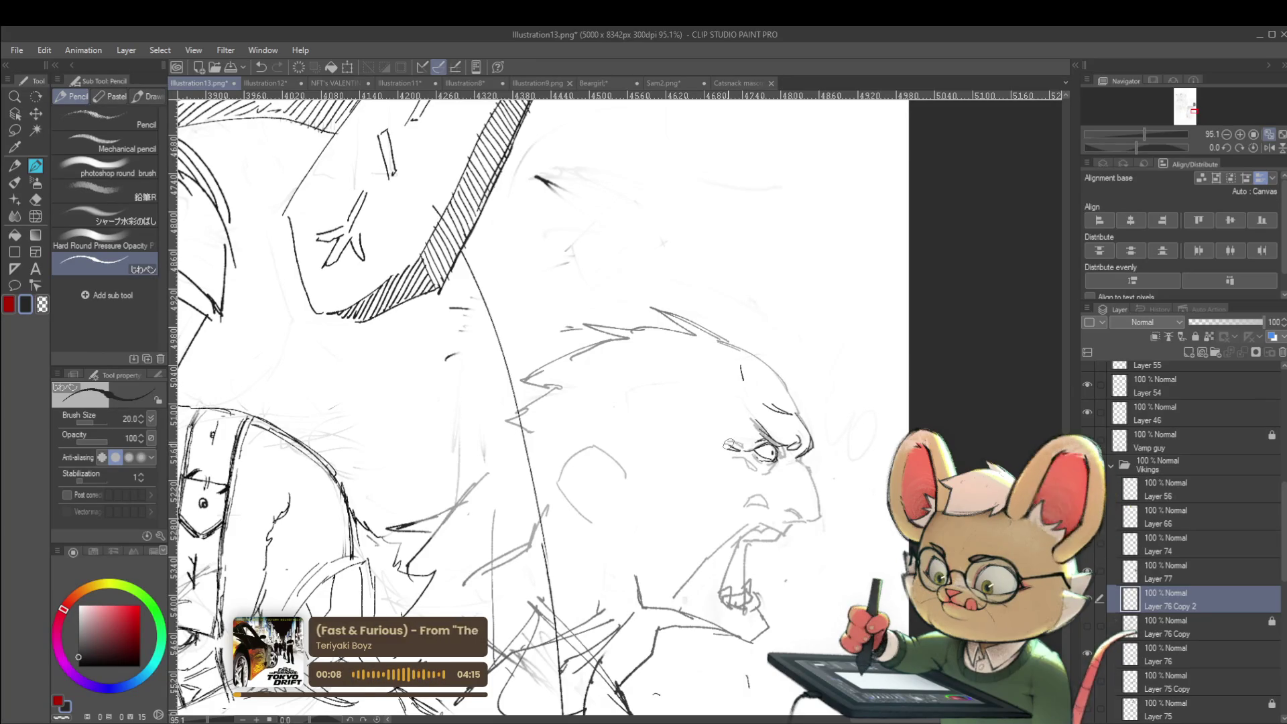
{"action": "scroll", "coordinate": [740, 454], "scroll_direction": "down", "scroll_amount": 3}
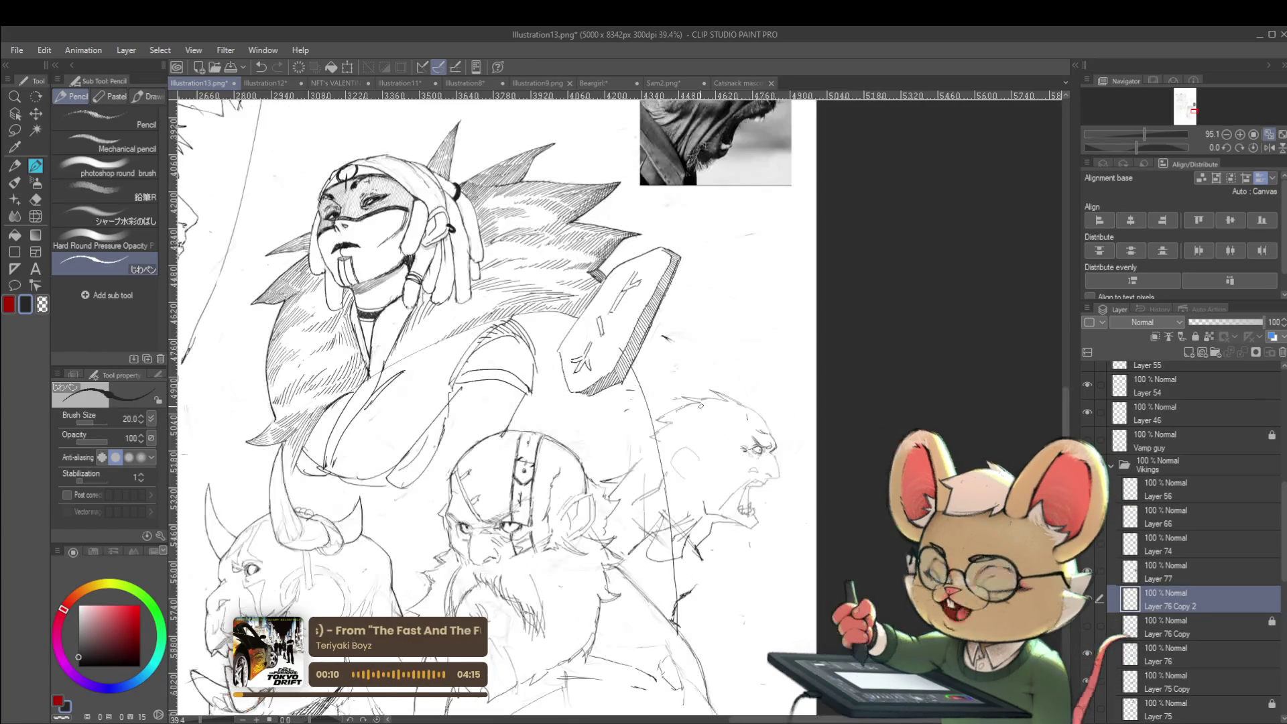
{"action": "left_click", "coordinate": [1269, 147]}
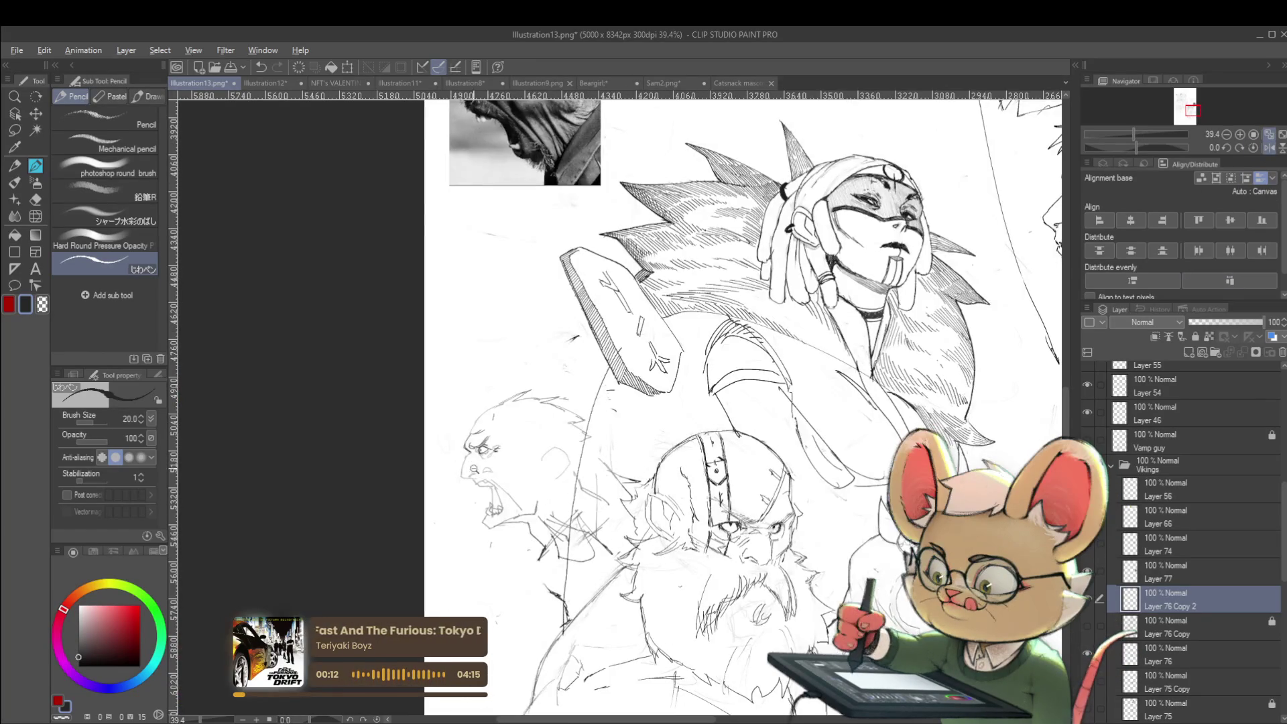
{"action": "scroll", "coordinate": [475, 444], "scroll_direction": "up", "scroll_amount": 3}
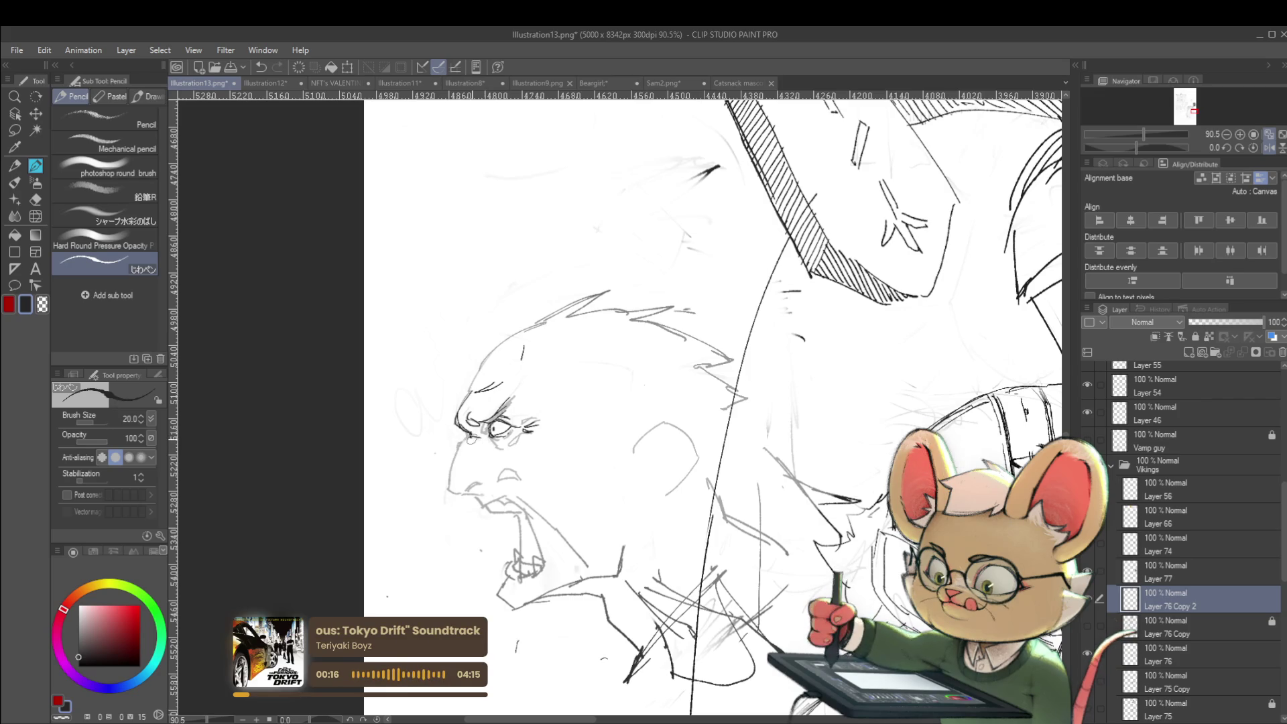
{"action": "mouse_move", "coordinate": [467, 438]}
{"action": "left_mouse_down"}
{"action": "mouse_move", "coordinate": [449, 493]}
{"action": "mouse_move", "coordinate": [448, 461]}
{"action": "left_mouse_up"}
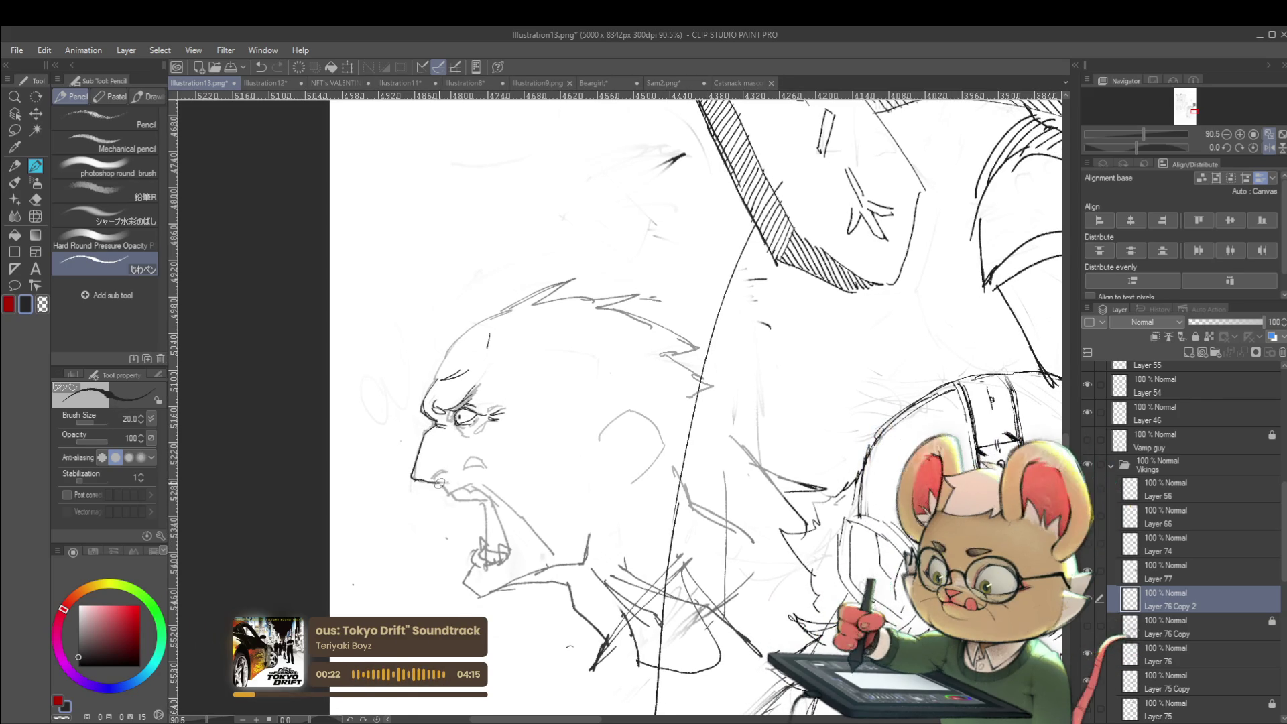
{"action": "scroll", "coordinate": [425, 480], "scroll_direction": "down", "scroll_amount": 5}
{"action": "scroll", "coordinate": [435, 447], "scroll_direction": "up", "scroll_amount": 4}
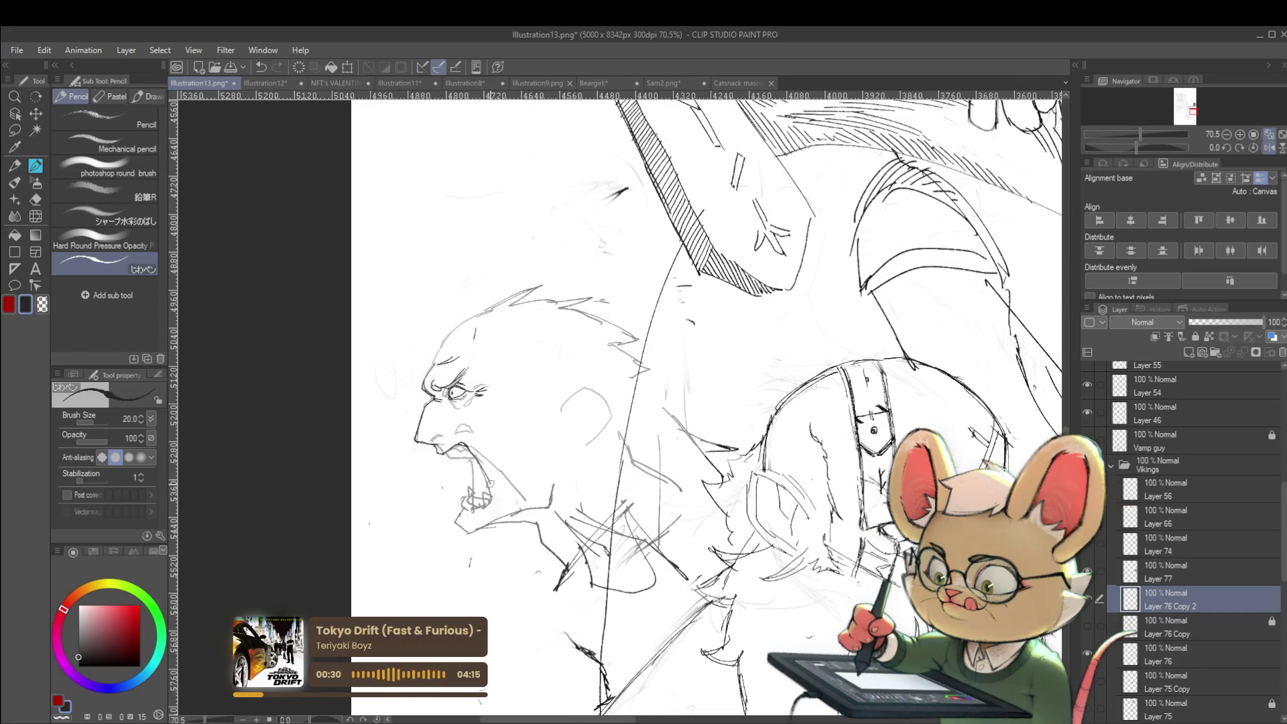
{"action": "scroll", "coordinate": [533, 469], "scroll_direction": "down", "scroll_amount": 2}
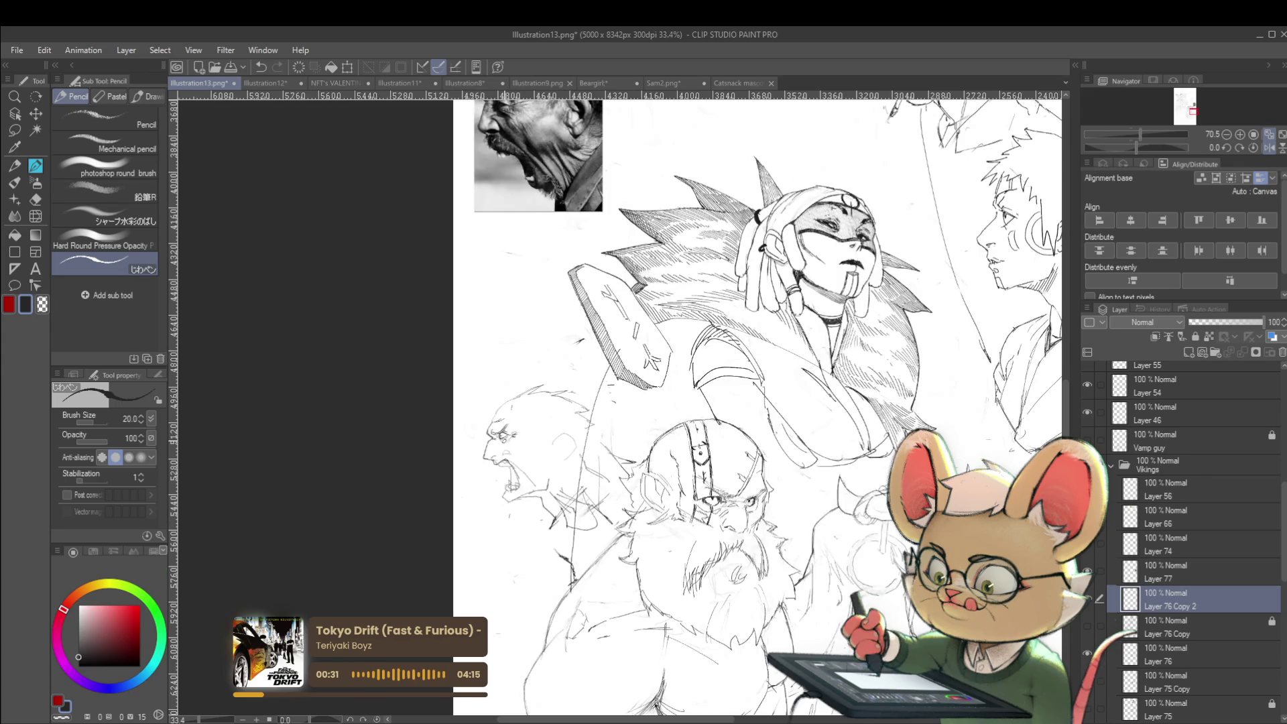
{"action": "left_click", "coordinate": [1268, 148]}
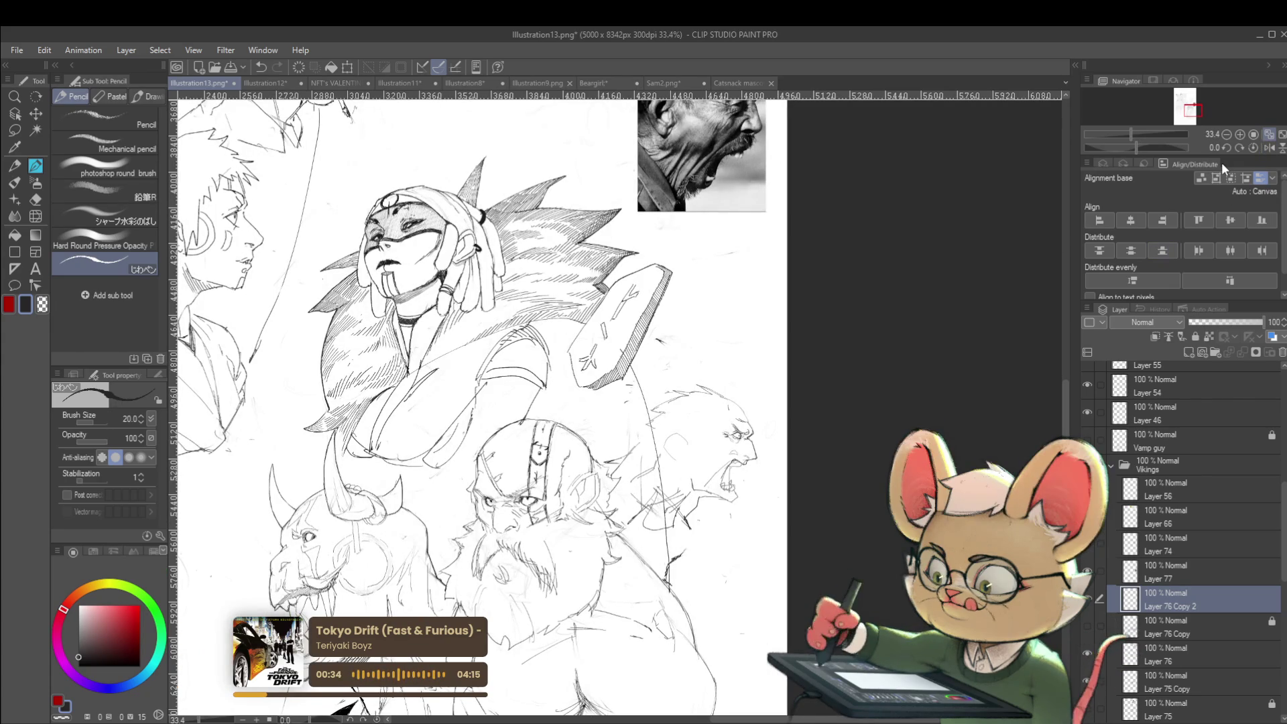
Step: Detail the open mouth and teeth, then sketch a short line along the jaw
{"action": "scroll", "coordinate": [724, 432], "scroll_direction": "up", "scroll_amount": 3}
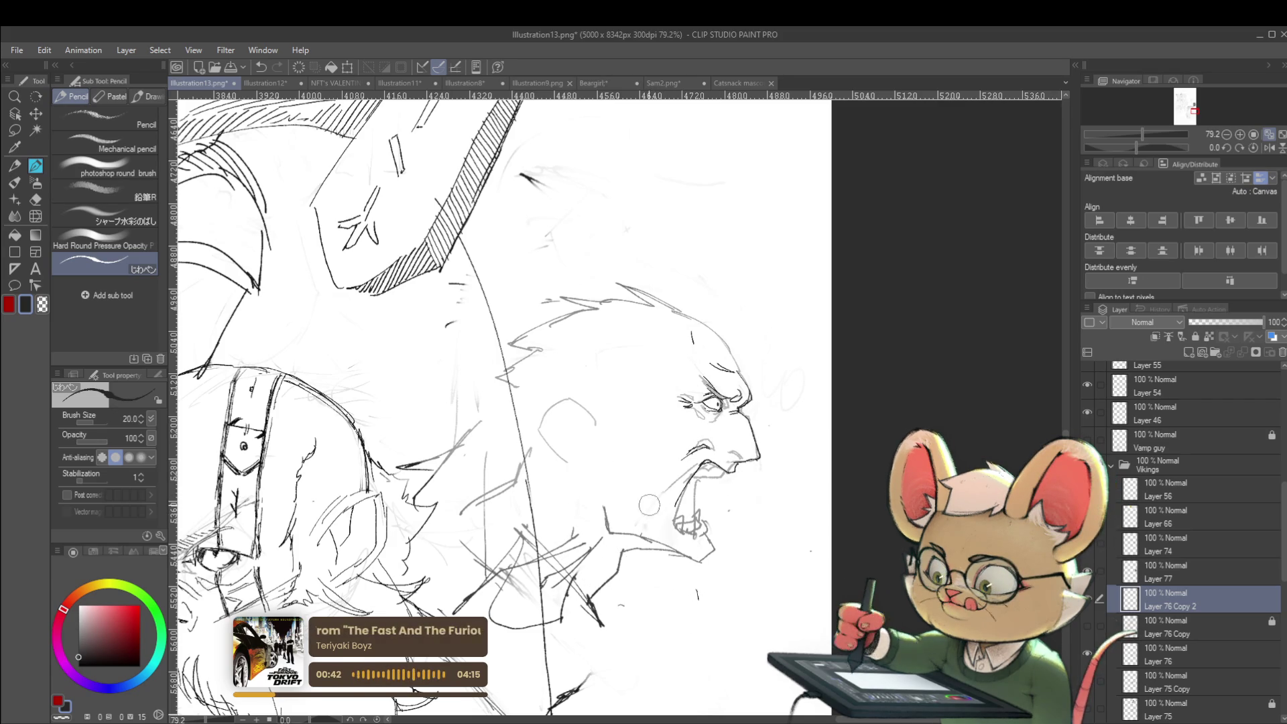
{"action": "scroll", "coordinate": [696, 489], "scroll_direction": "down", "scroll_amount": 5}
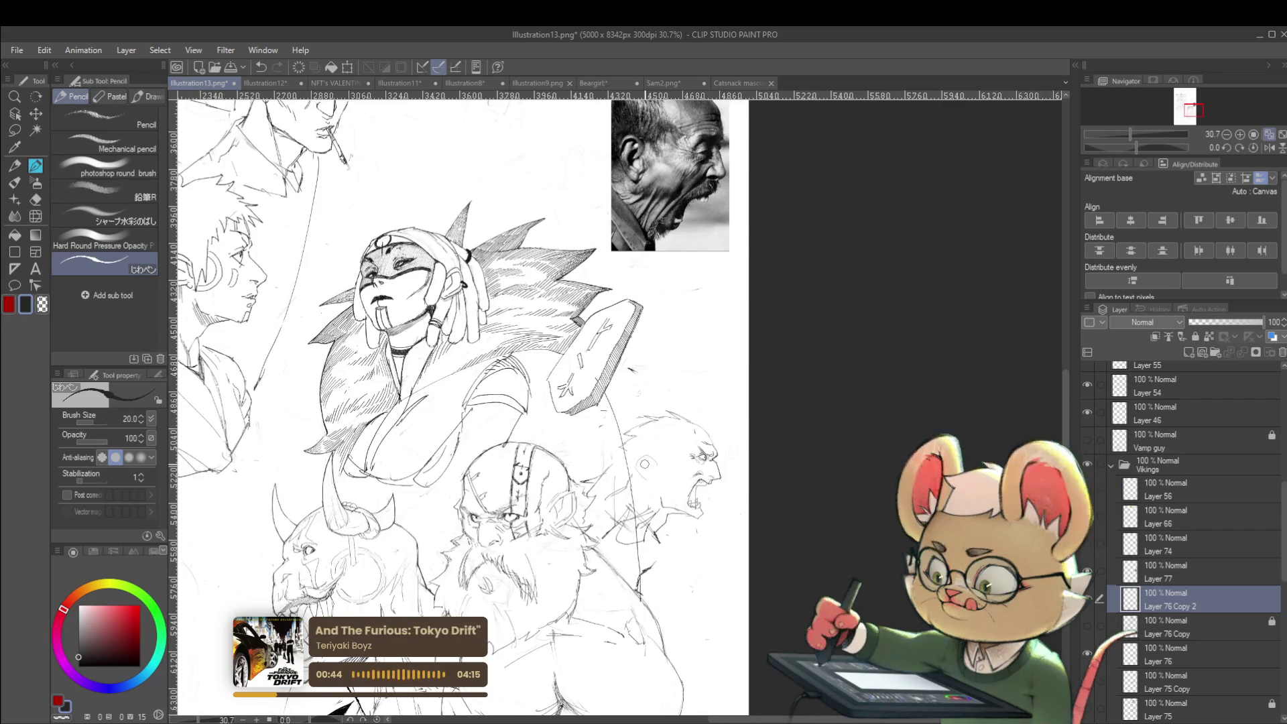
{"action": "left_click", "coordinate": [1253, 151]}
{"action": "scroll", "coordinate": [555, 479], "scroll_direction": "up", "scroll_amount": 3}
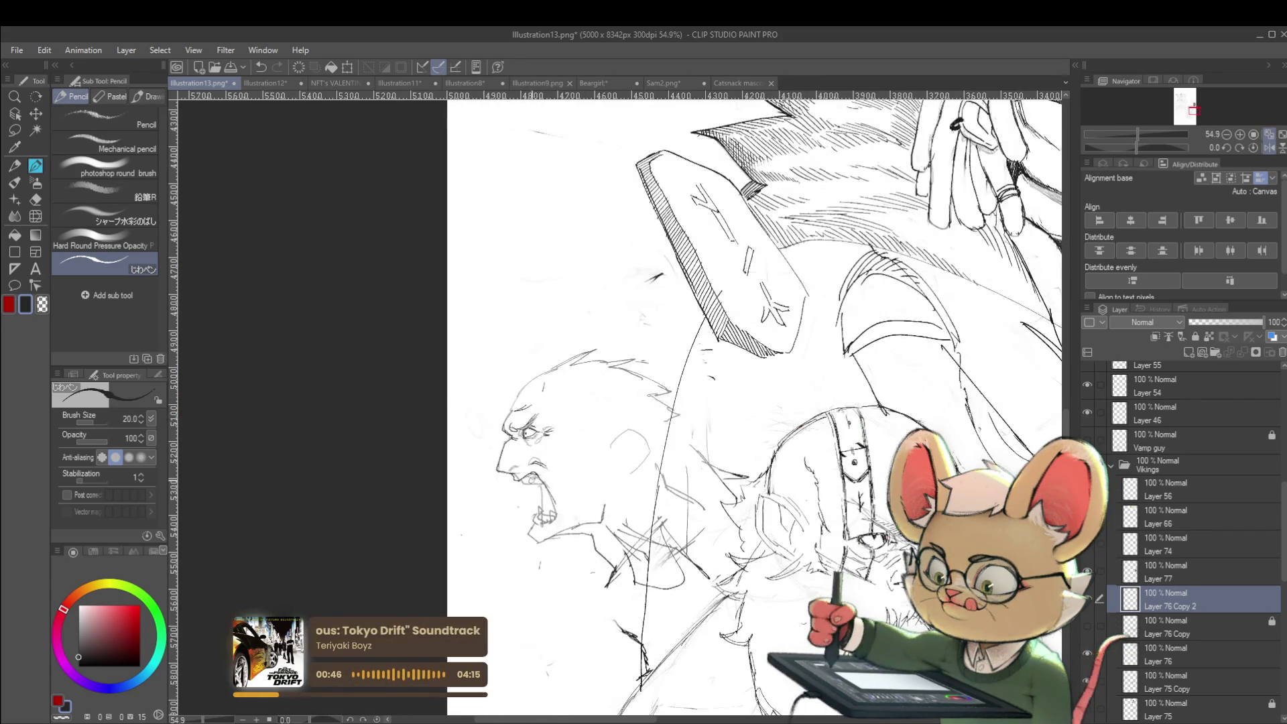
{"action": "scroll", "coordinate": [523, 464], "scroll_direction": "up", "scroll_amount": 4}
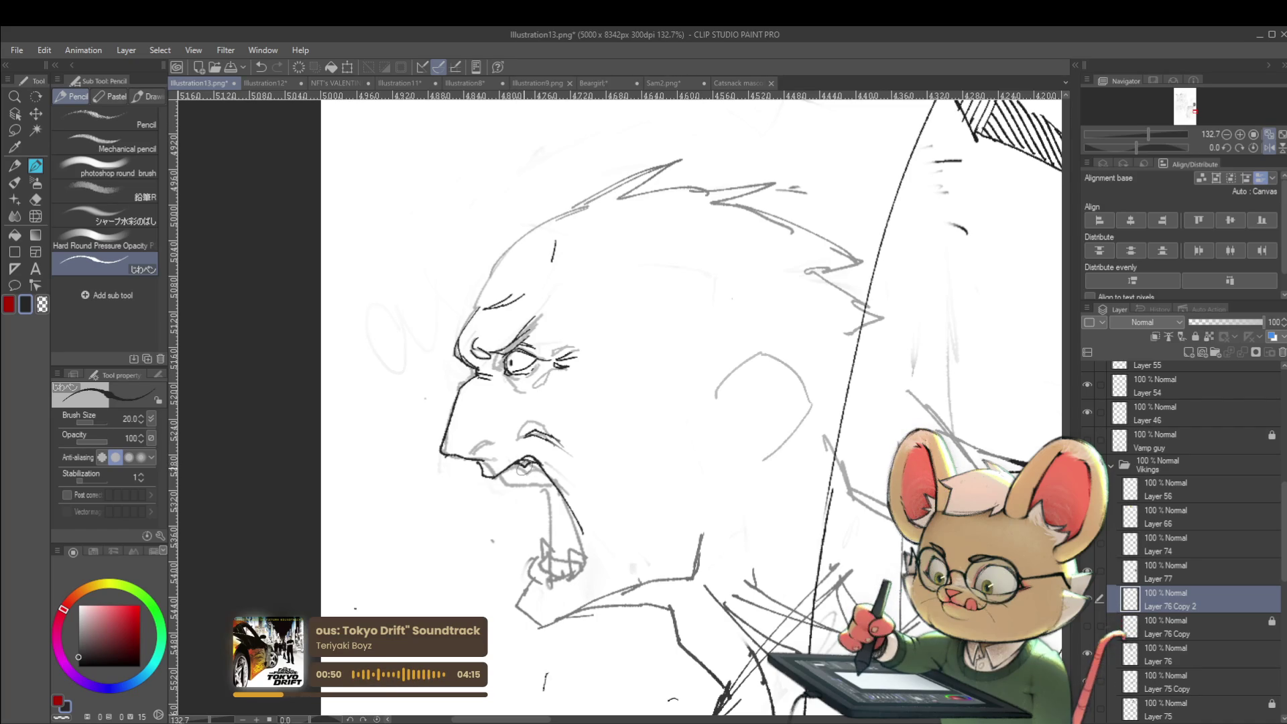
{"action": "mouse_move", "coordinate": [529, 477]}
{"action": "left_mouse_down"}
{"action": "mouse_move", "coordinate": [546, 492]}
{"action": "mouse_move", "coordinate": [500, 475]}
{"action": "left_mouse_up"}
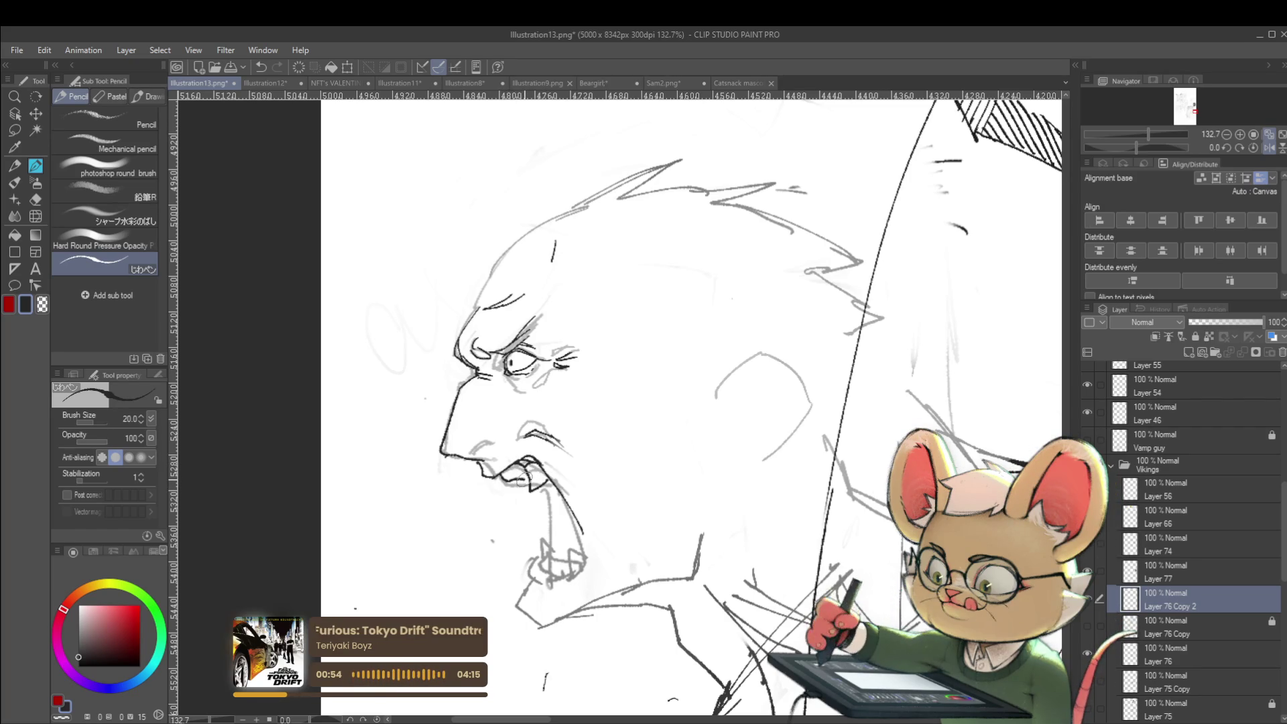
{"action": "scroll", "coordinate": [529, 469], "scroll_direction": "down", "scroll_amount": 5}
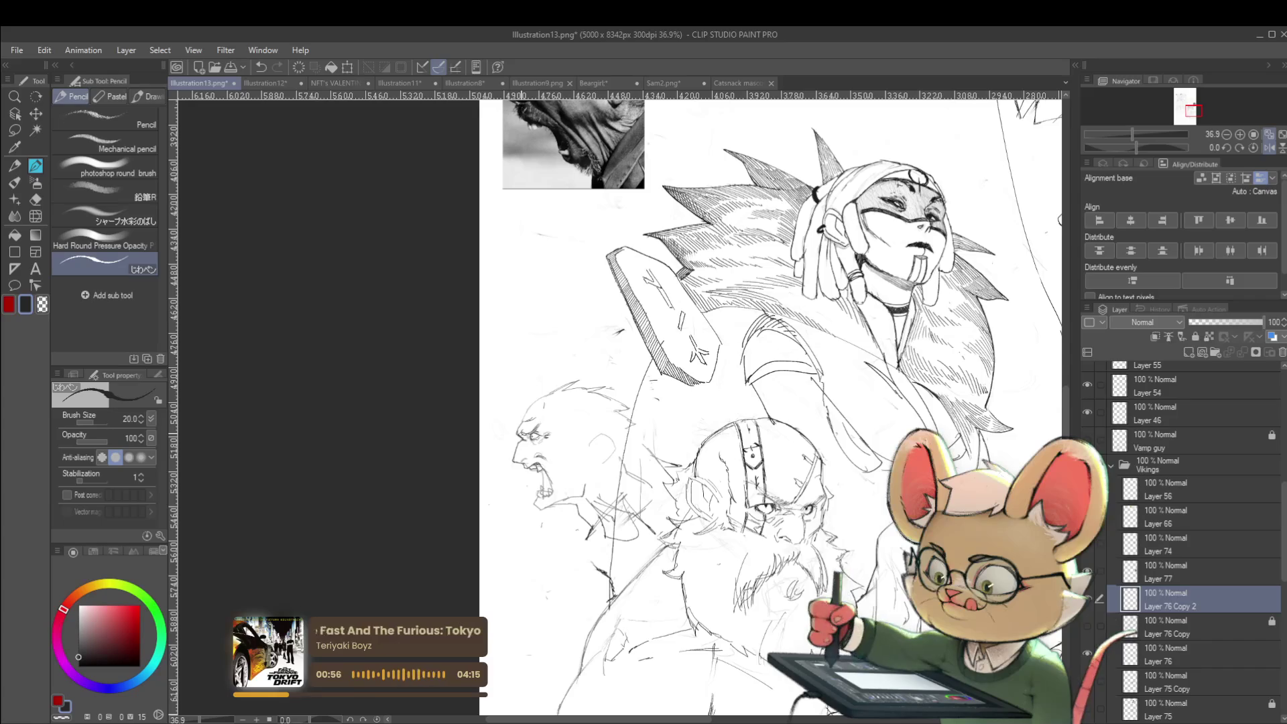
{"action": "left_click", "coordinate": [1269, 148]}
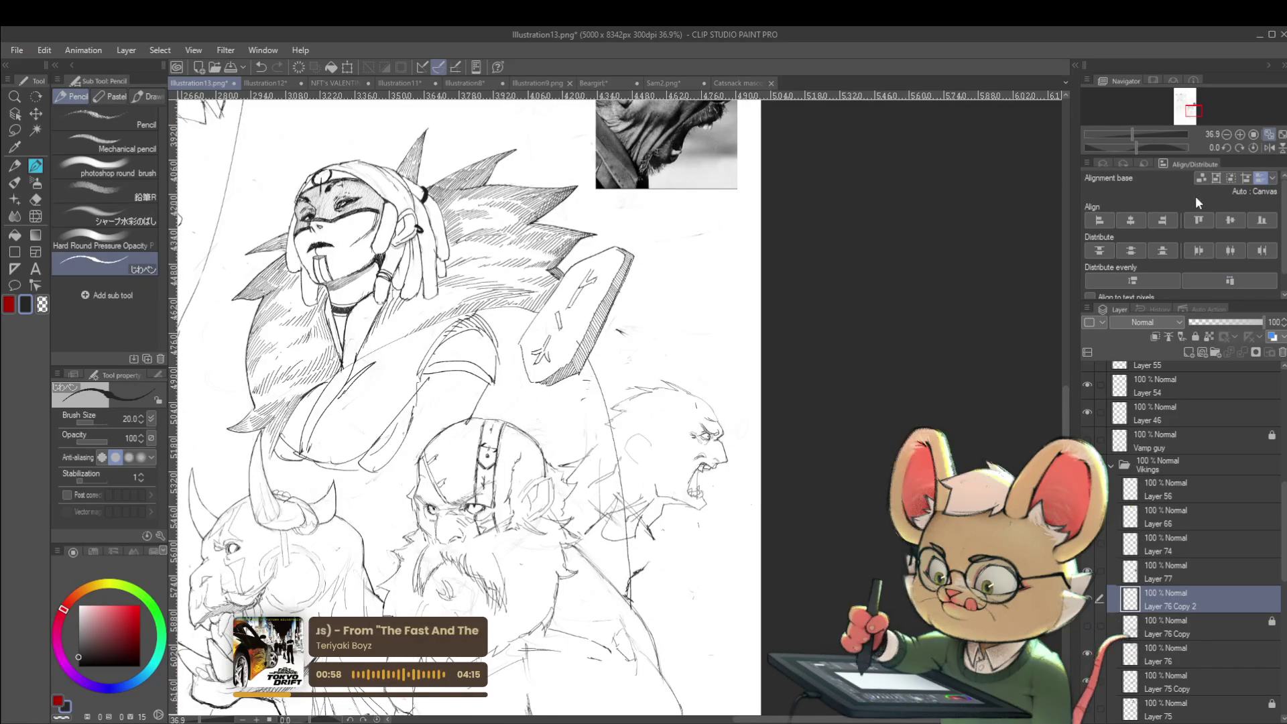
{"action": "scroll", "coordinate": [620, 402], "scroll_direction": "up", "scroll_amount": 2}
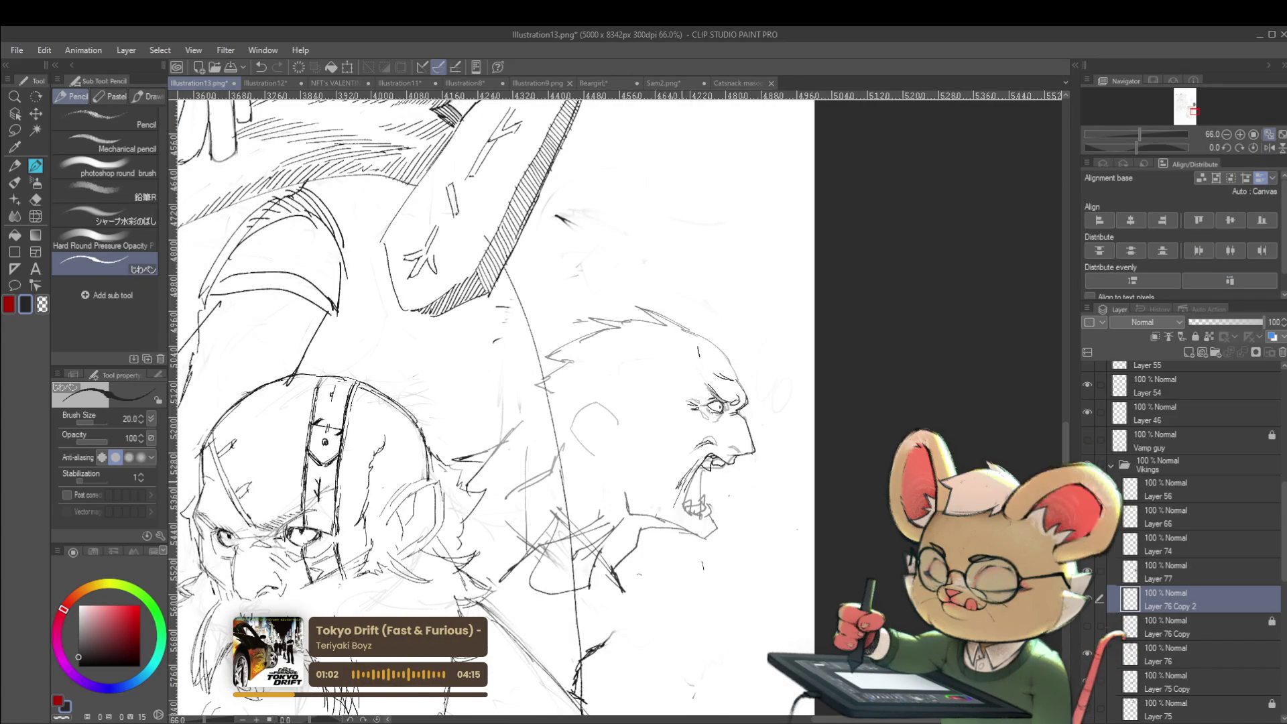
{"action": "scroll", "coordinate": [680, 479], "scroll_direction": "down", "scroll_amount": 4}
{"action": "scroll", "coordinate": [712, 476], "scroll_direction": "up", "scroll_amount": 3}
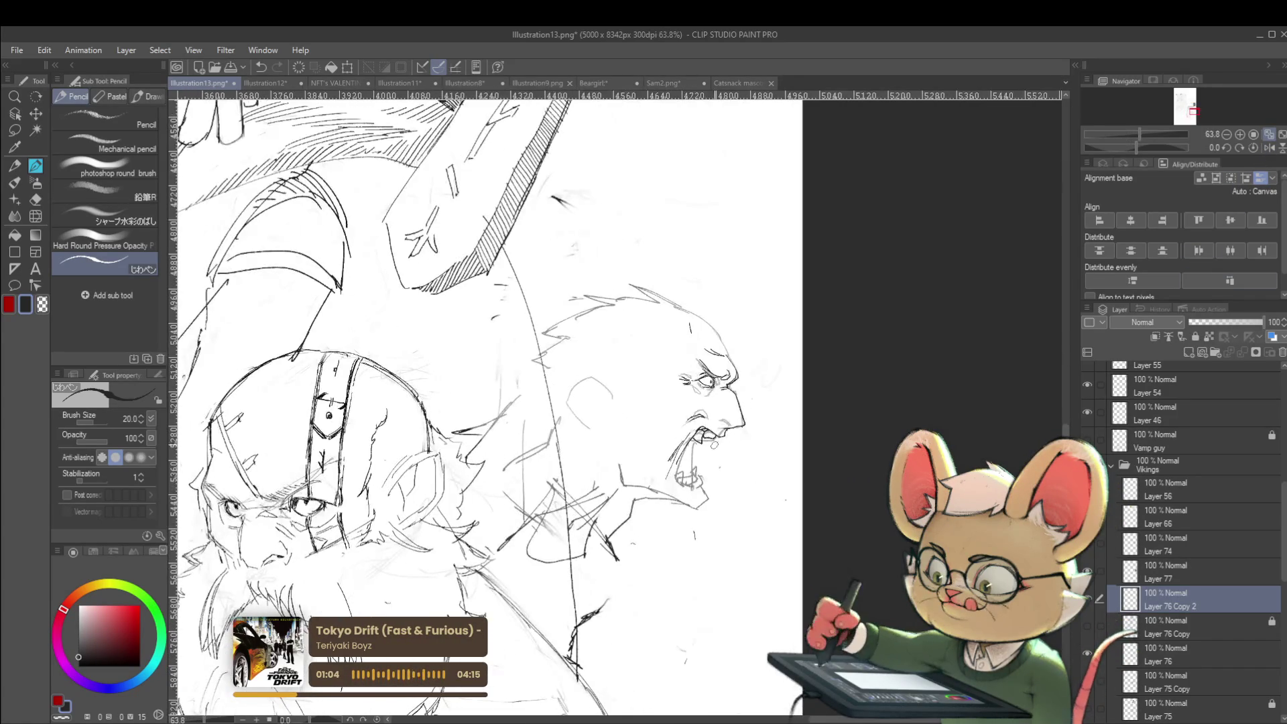
{"action": "scroll", "coordinate": [698, 493], "scroll_direction": "up", "scroll_amount": 1}
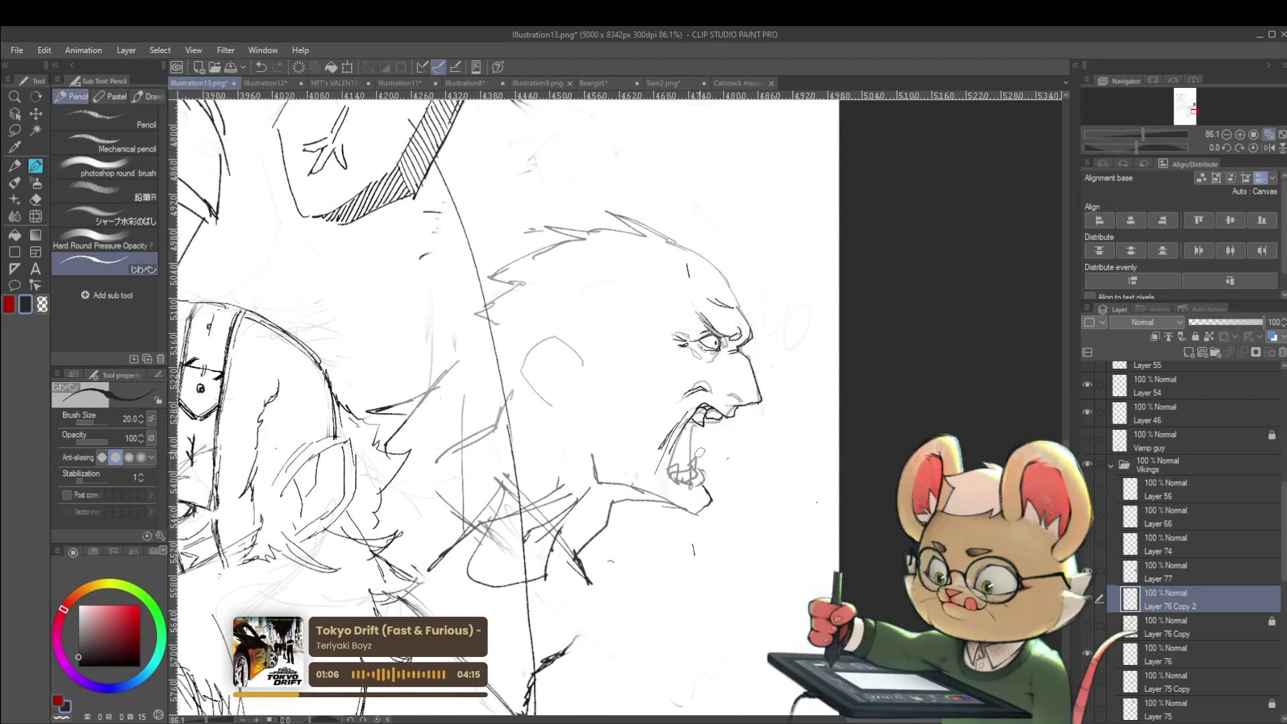
{"action": "left_click_drag", "start_coordinate": [663, 501], "coordinate": [686, 512]}
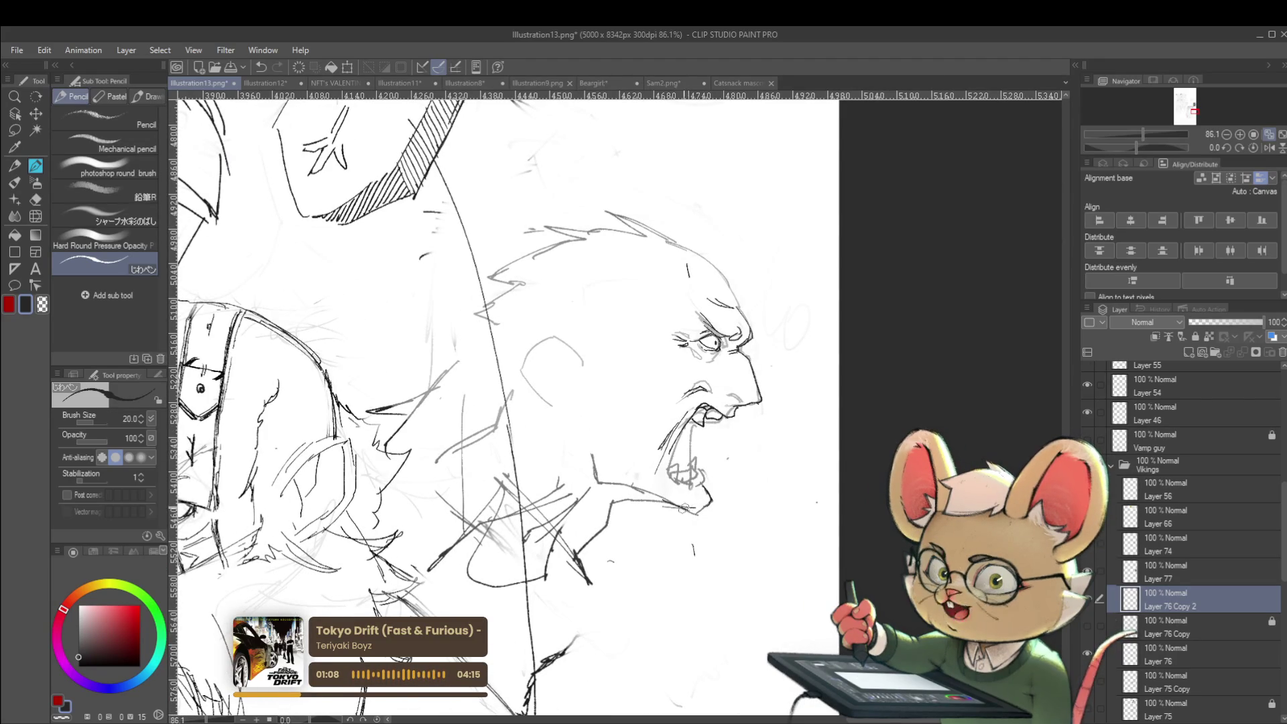
{"action": "scroll", "coordinate": [704, 506], "scroll_direction": "down", "scroll_amount": 3}
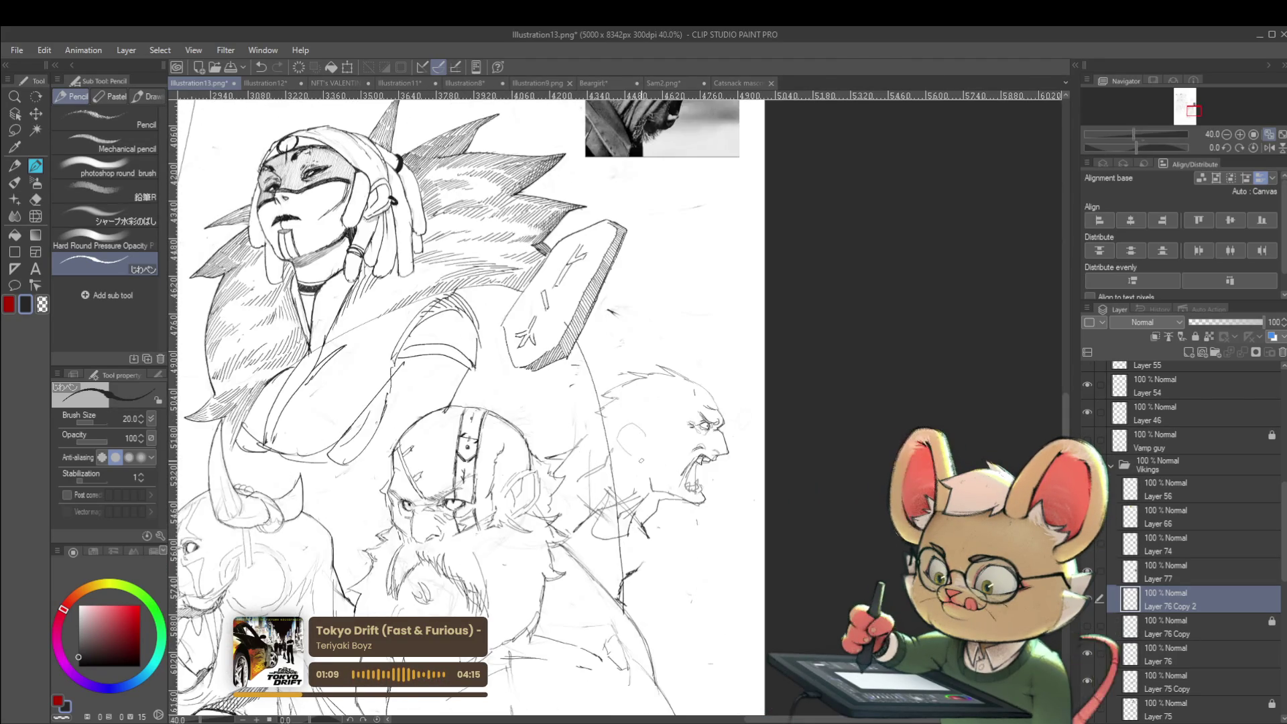
Step: In mirrored view, sketch strokes along the top of the bald head and the back of the skull
{"action": "left_click", "coordinate": [1269, 147]}
{"action": "scroll", "coordinate": [440, 424], "scroll_direction": "down", "scroll_amount": 2}
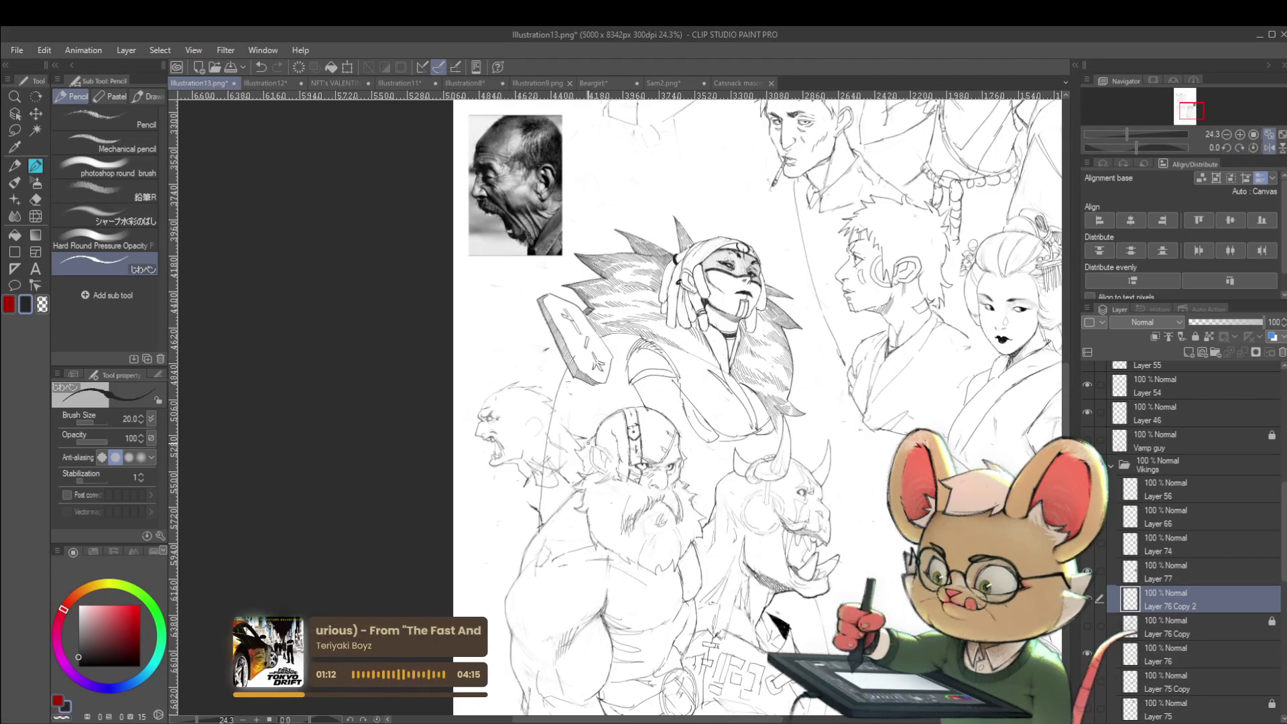
{"action": "scroll", "coordinate": [499, 434], "scroll_direction": "up", "scroll_amount": 5}
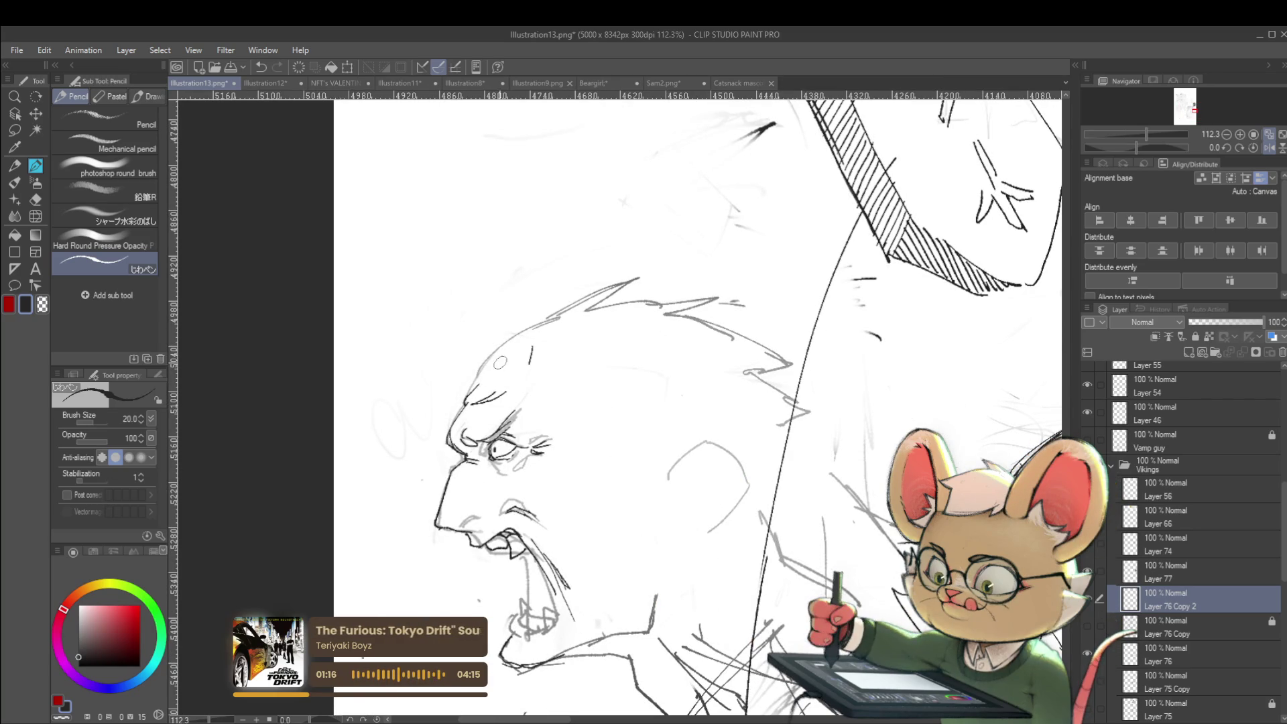
{"action": "mouse_move", "coordinate": [467, 392]}
{"action": "left_mouse_down"}
{"action": "mouse_move", "coordinate": [503, 344]}
{"action": "mouse_move", "coordinate": [563, 323]}
{"action": "left_mouse_up"}
{"action": "scroll", "coordinate": [563, 325], "scroll_direction": "down", "scroll_amount": 4}
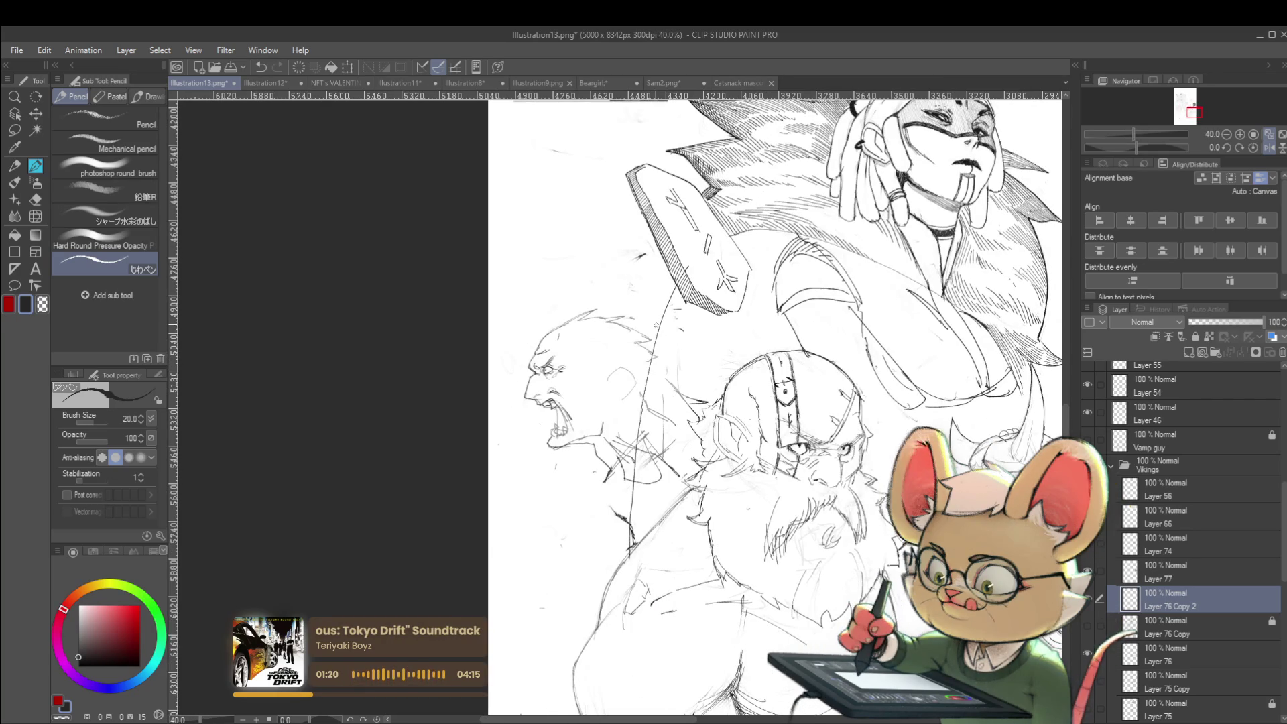
{"action": "scroll", "coordinate": [685, 385], "scroll_direction": "up", "scroll_amount": 3}
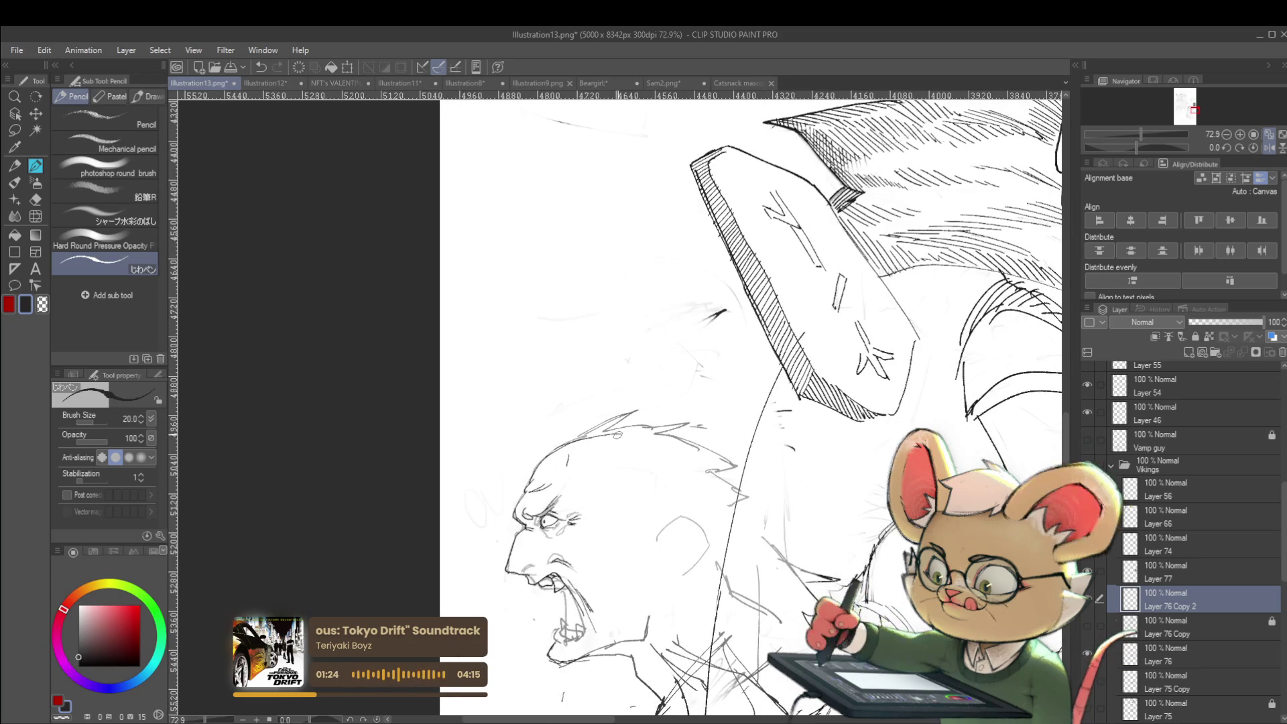
{"action": "scroll", "coordinate": [644, 443], "scroll_direction": "down", "scroll_amount": 3}
{"action": "scroll", "coordinate": [436, 381], "scroll_direction": "up", "scroll_amount": 2}
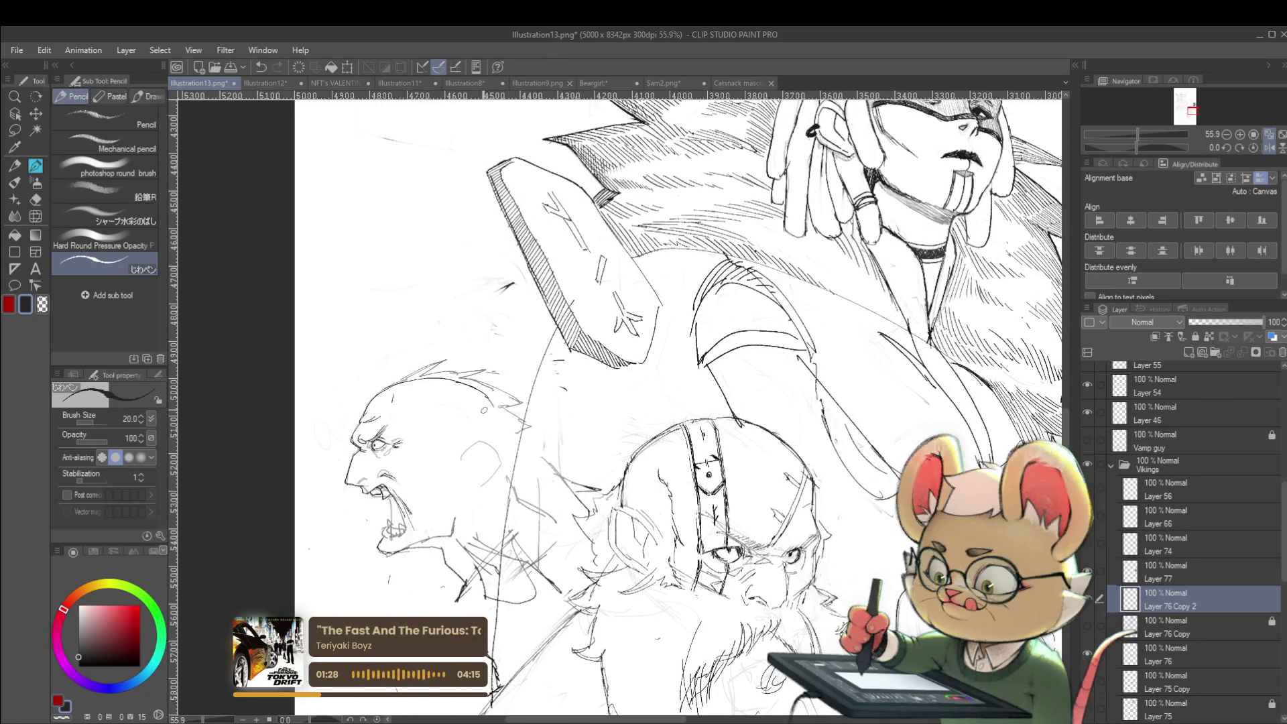
{"action": "left_click_drag", "start_coordinate": [480, 393], "coordinate": [497, 425]}
{"action": "scroll", "coordinate": [509, 355], "scroll_direction": "down", "scroll_amount": 2}
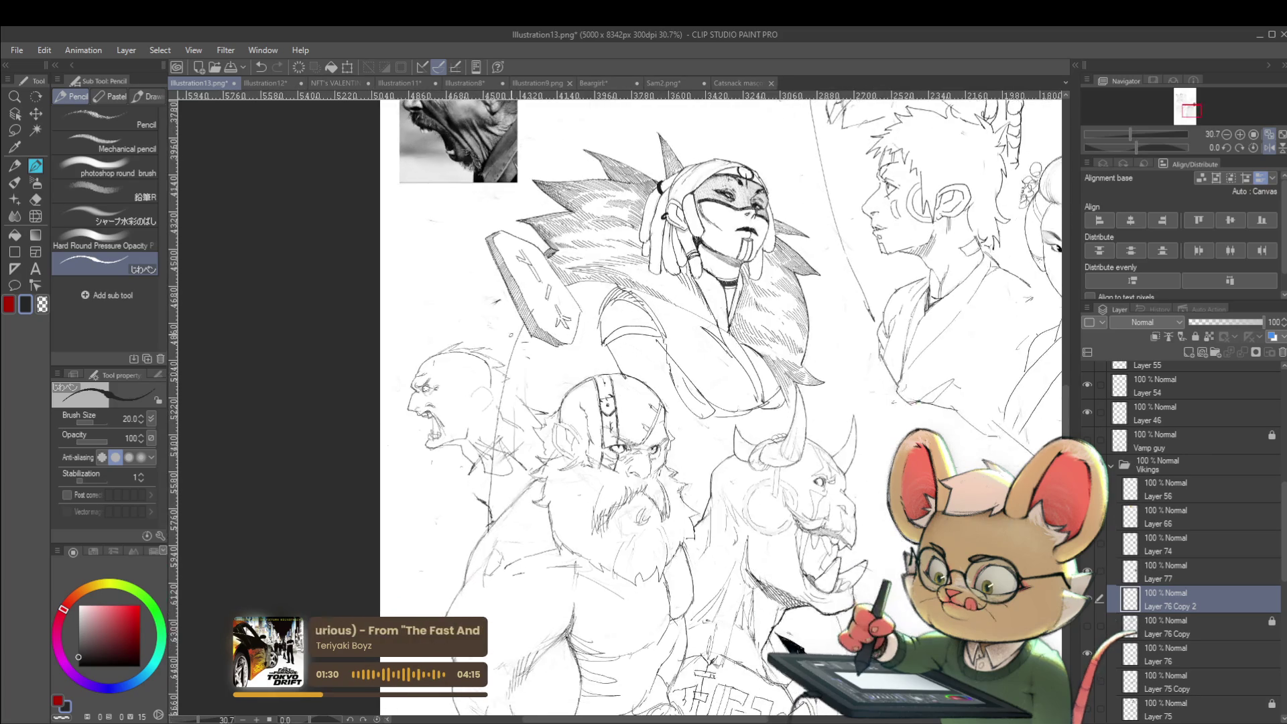
Step: Draw the neck line below the screaming head and reinforce it with a short stroke
{"action": "left_click", "coordinate": [1269, 147]}
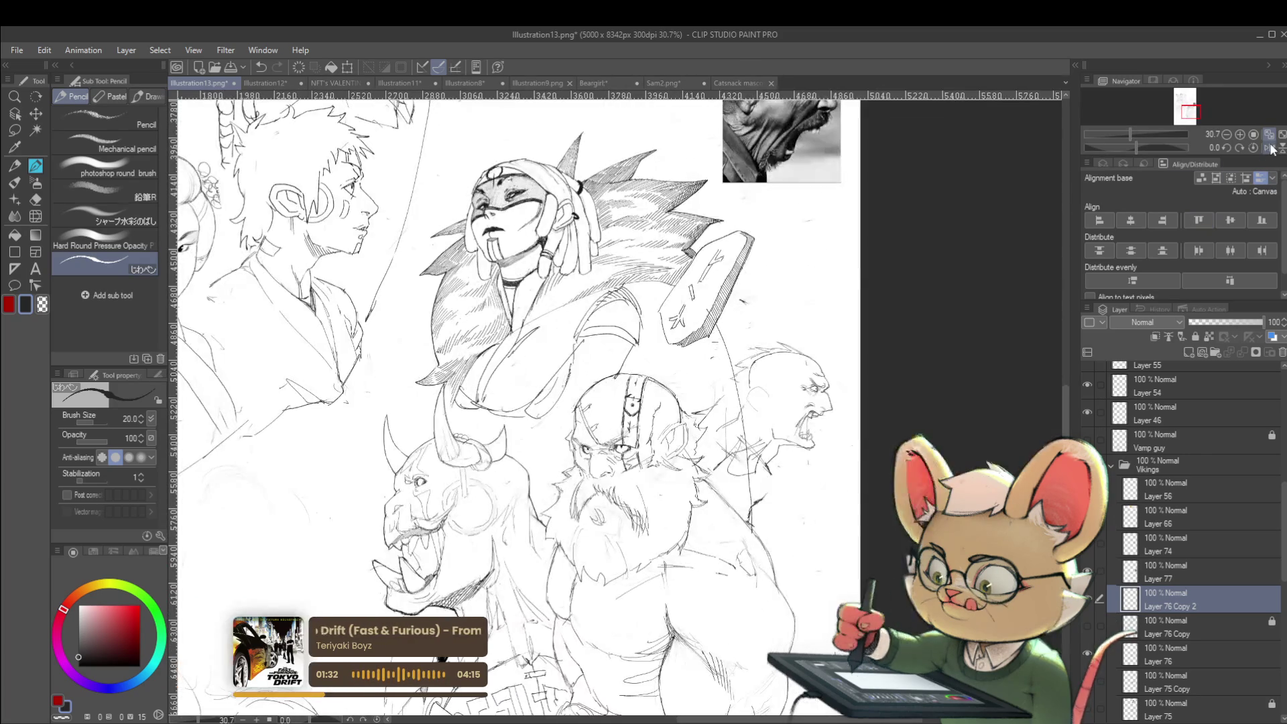
{"action": "scroll", "coordinate": [837, 435], "scroll_direction": "up", "scroll_amount": 3}
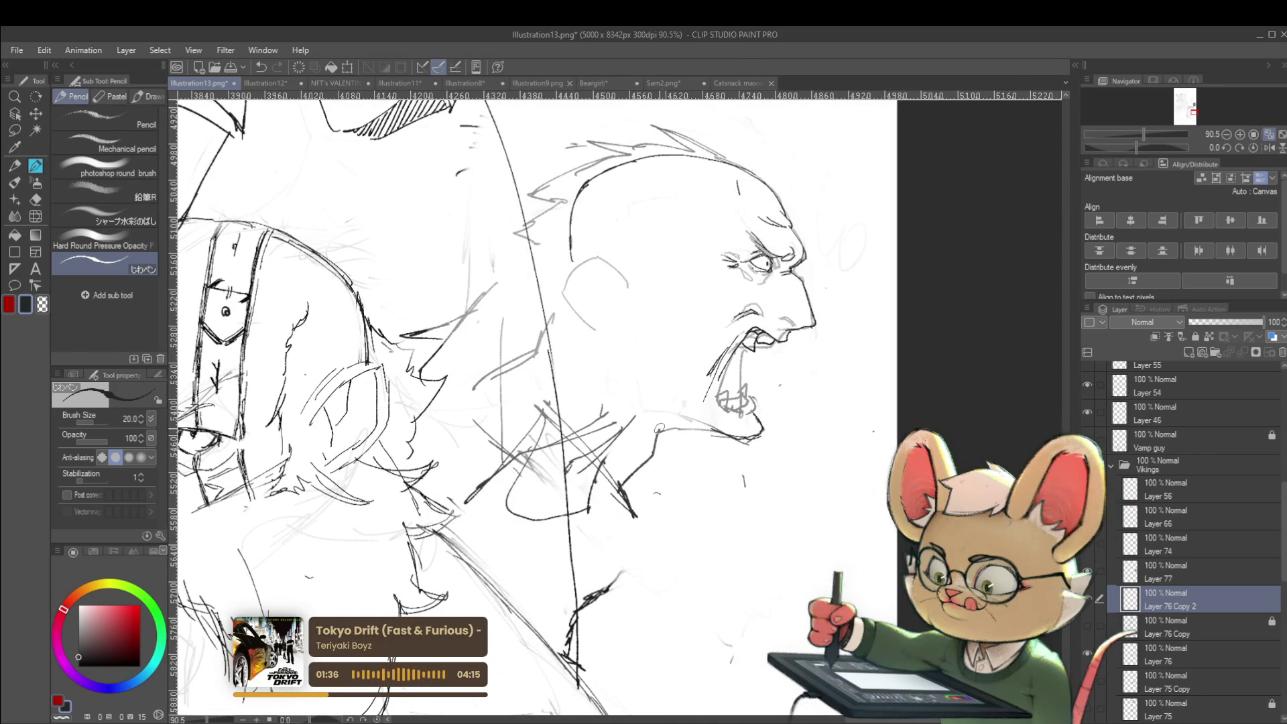
{"action": "left_click_drag", "start_coordinate": [637, 404], "coordinate": [666, 432]}
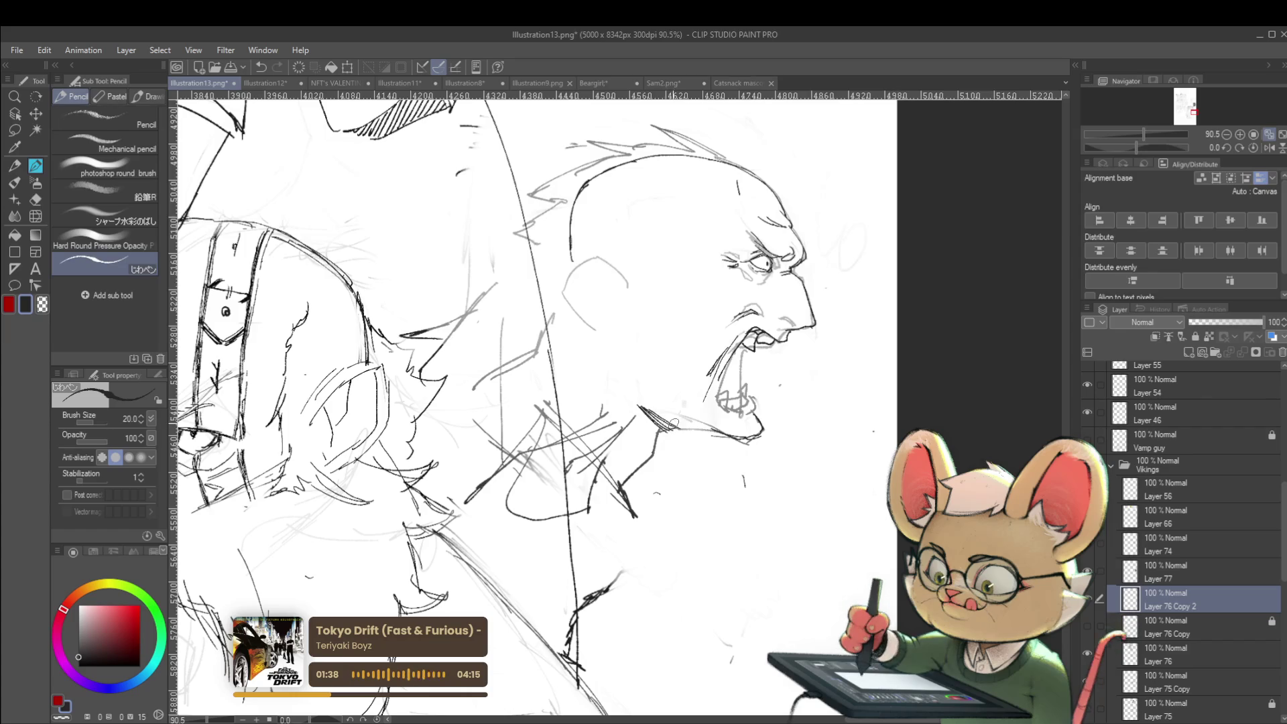
{"action": "scroll", "coordinate": [660, 386], "scroll_direction": "down", "scroll_amount": 3}
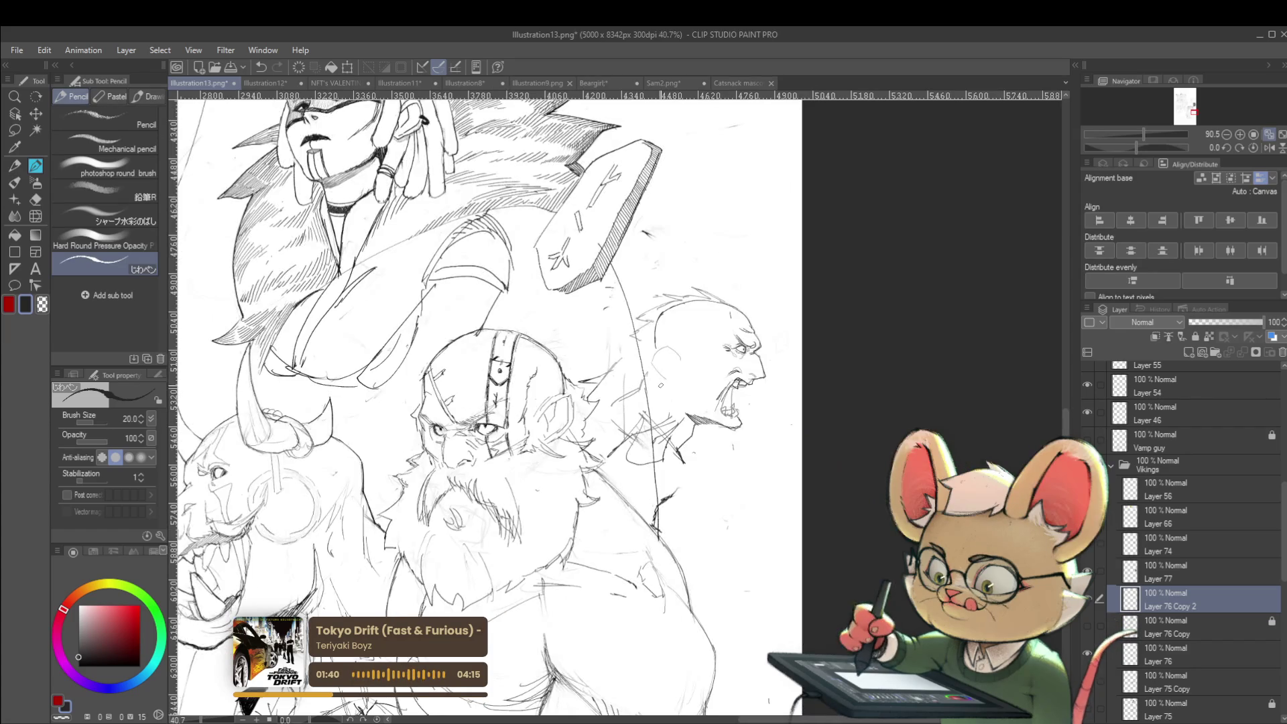
{"action": "left_click", "coordinate": [1271, 136]}
{"action": "scroll", "coordinate": [557, 404], "scroll_direction": "up", "scroll_amount": 1}
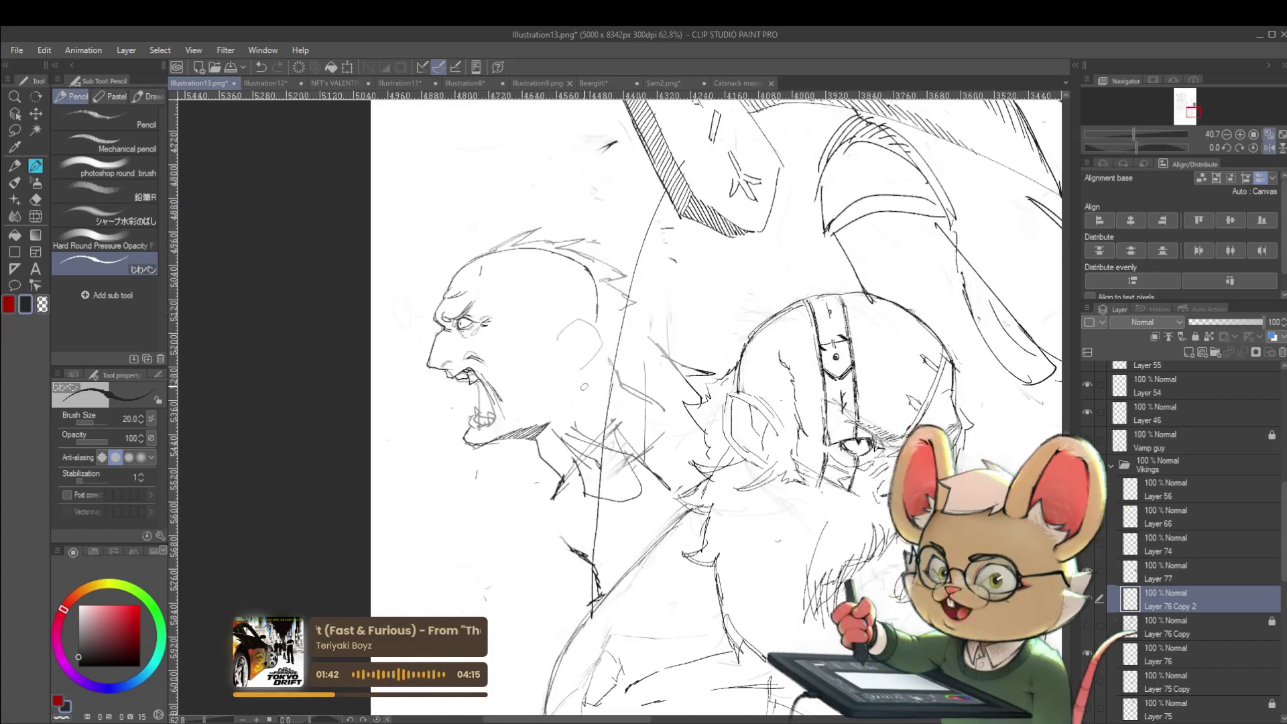
{"action": "left_click_drag", "start_coordinate": [556, 405], "coordinate": [561, 389]}
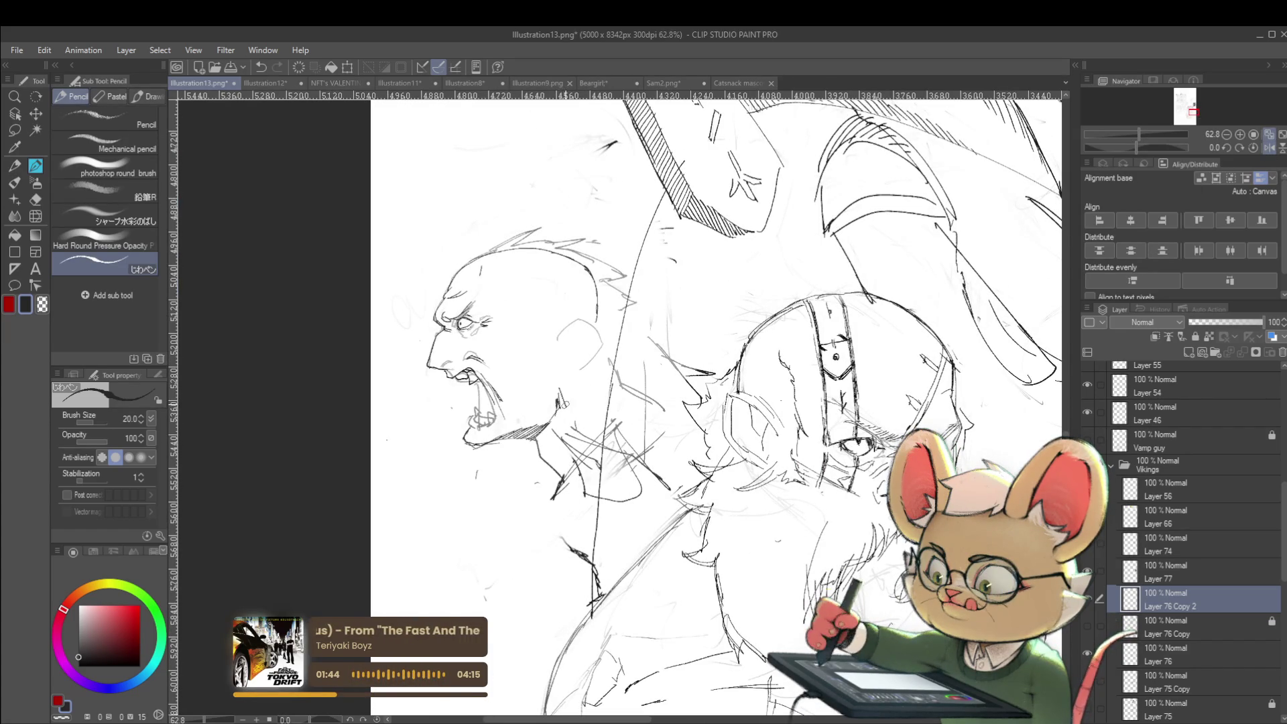
{"action": "scroll", "coordinate": [589, 376], "scroll_direction": "down", "scroll_amount": 2}
{"action": "scroll", "coordinate": [569, 387], "scroll_direction": "up", "scroll_amount": 2}
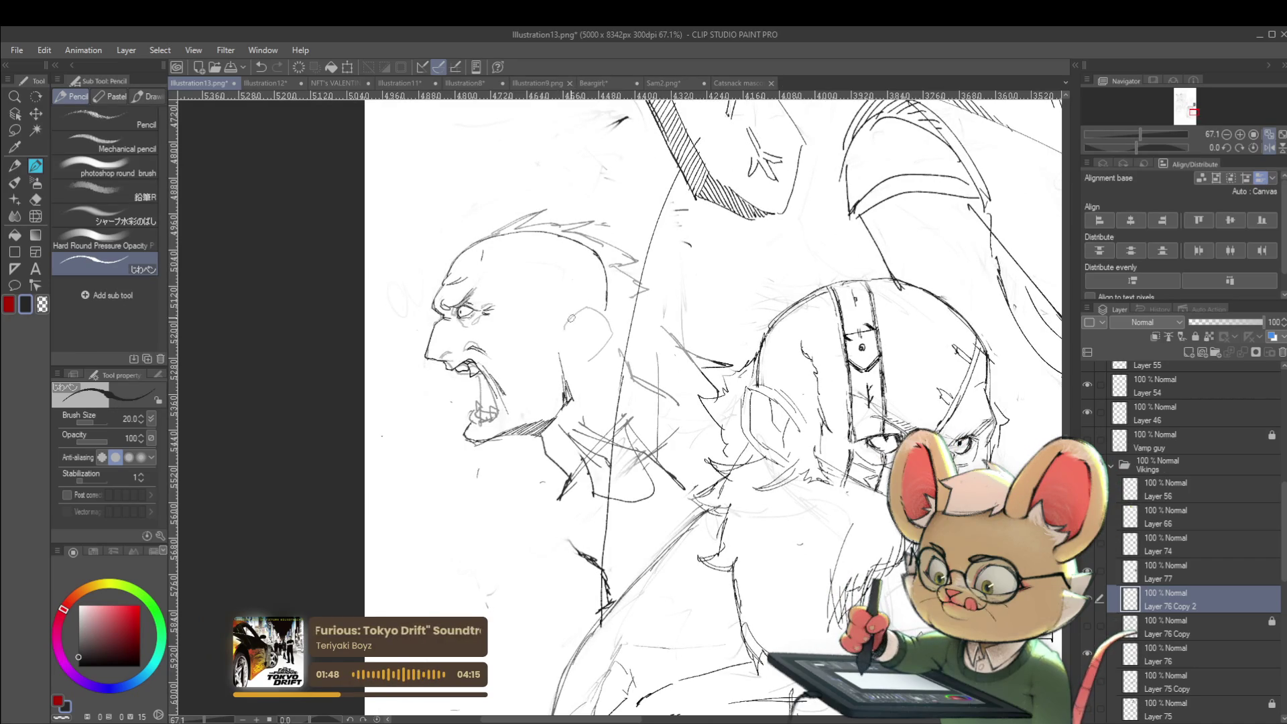
Step: Draw the ear on the side of the head, then review the face in mirrored view
{"action": "left_click_drag", "start_coordinate": [575, 309], "coordinate": [598, 323]}
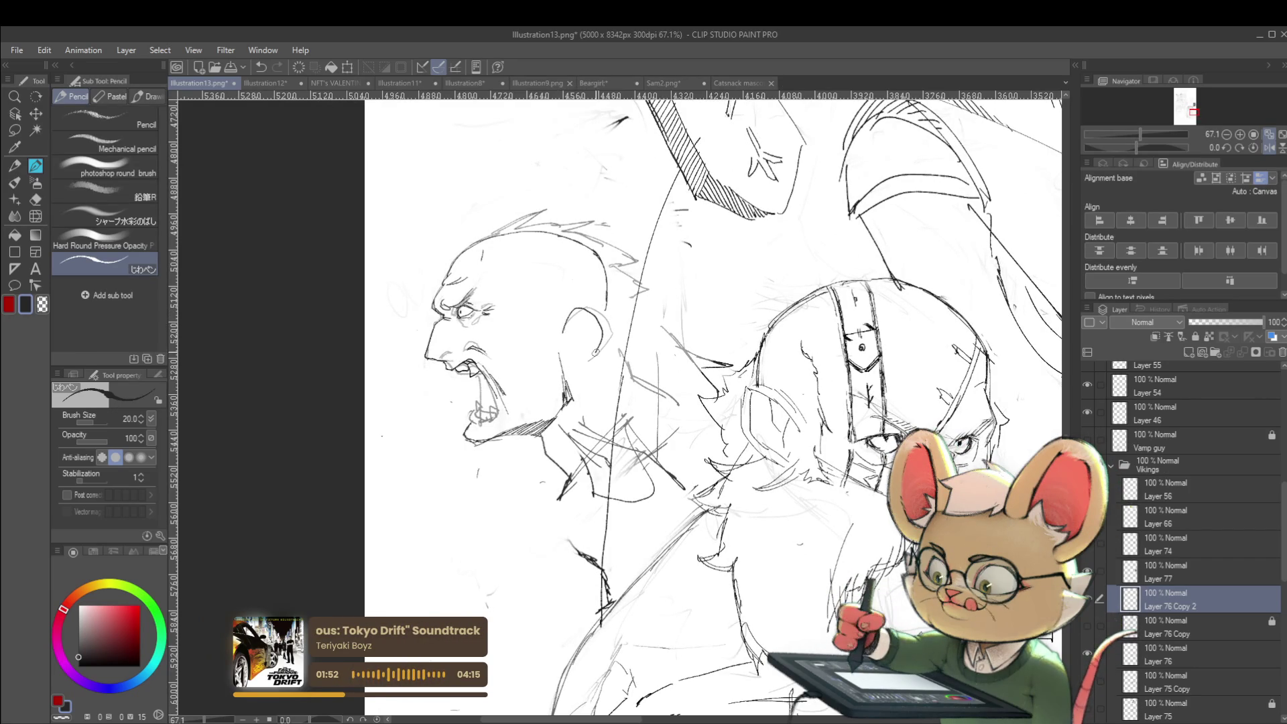
{"action": "scroll", "coordinate": [589, 365], "scroll_direction": "down", "scroll_amount": 2}
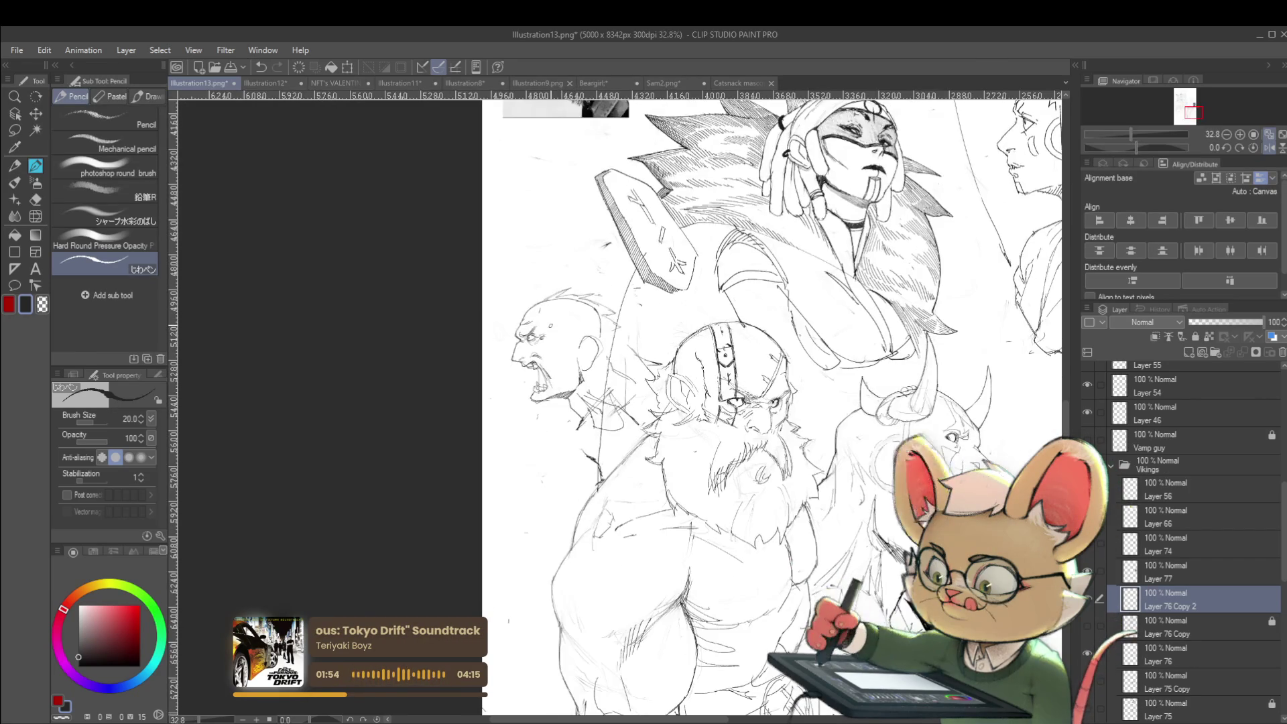
{"action": "left_click", "coordinate": [1269, 147]}
{"action": "scroll", "coordinate": [721, 381], "scroll_direction": "up", "scroll_amount": 4}
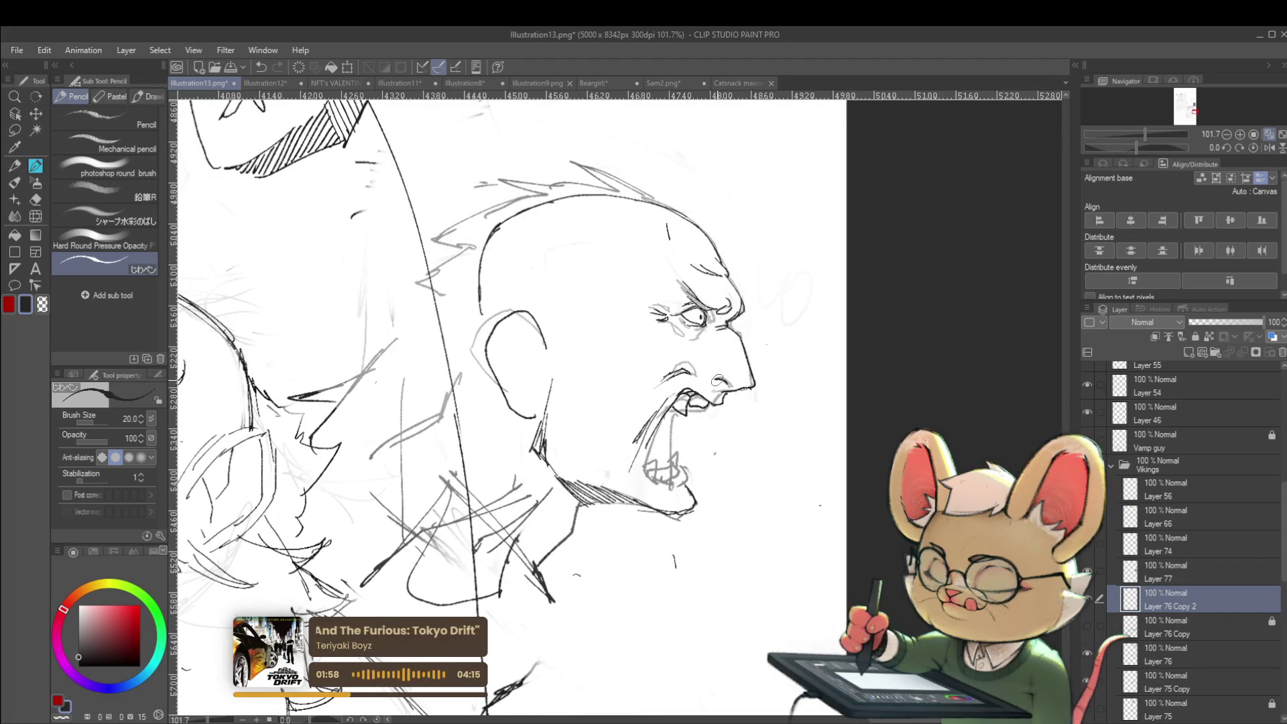
{"action": "scroll", "coordinate": [757, 375], "scroll_direction": "down", "scroll_amount": 2}
{"action": "scroll", "coordinate": [805, 350], "scroll_direction": "down", "scroll_amount": 1}
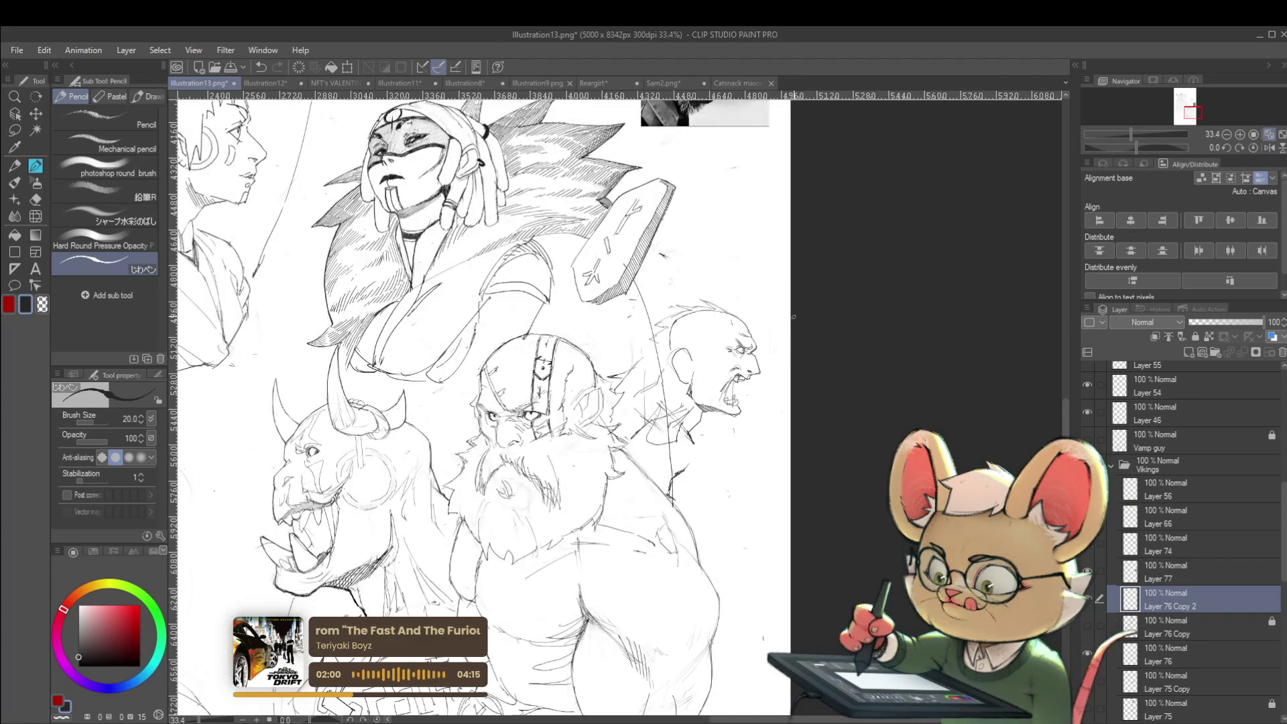
{"action": "scroll", "coordinate": [777, 369], "scroll_direction": "up", "scroll_amount": 4}
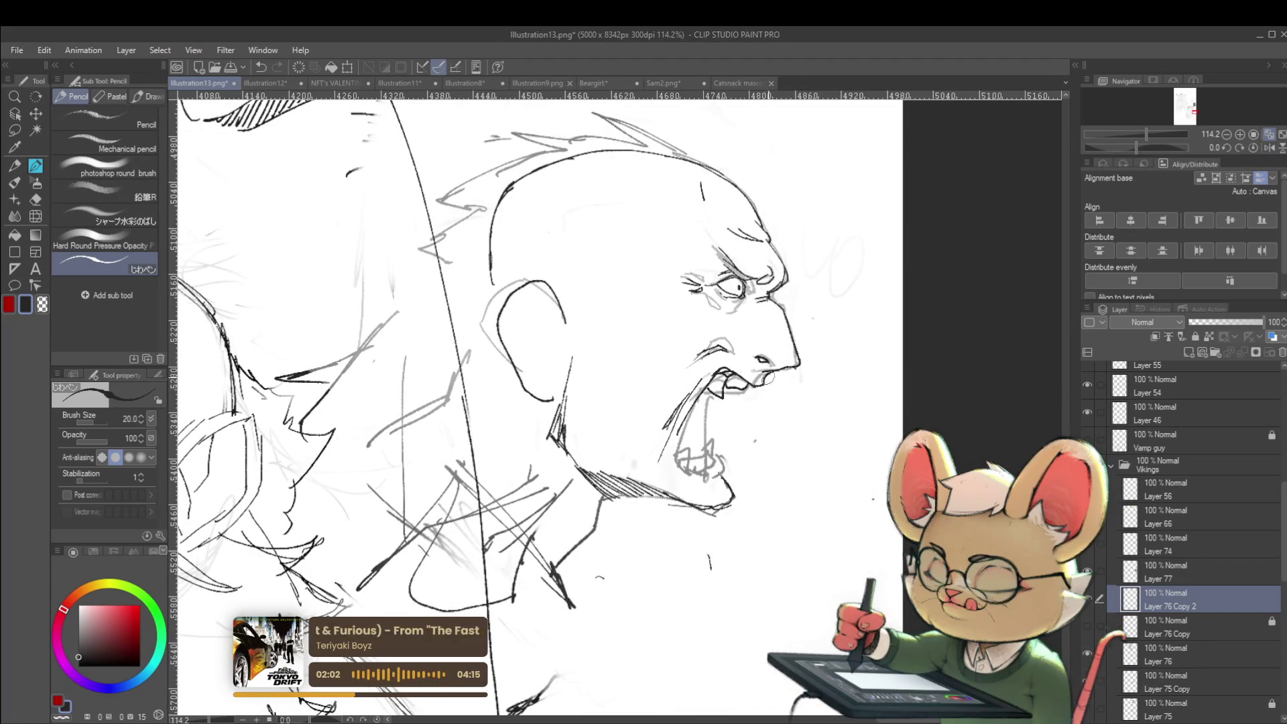
{"action": "scroll", "coordinate": [758, 391], "scroll_direction": "down", "scroll_amount": 3}
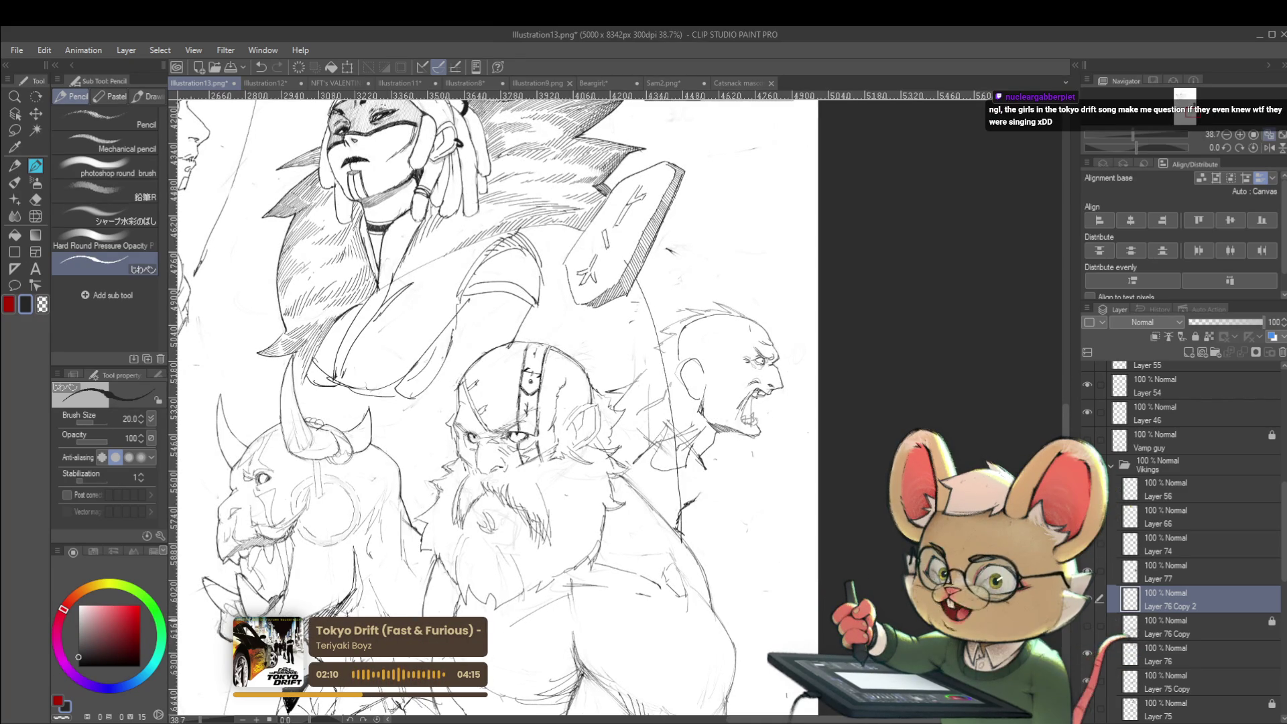
{"action": "left_click", "coordinate": [1268, 147]}
{"action": "scroll", "coordinate": [482, 402], "scroll_direction": "up", "scroll_amount": 3}
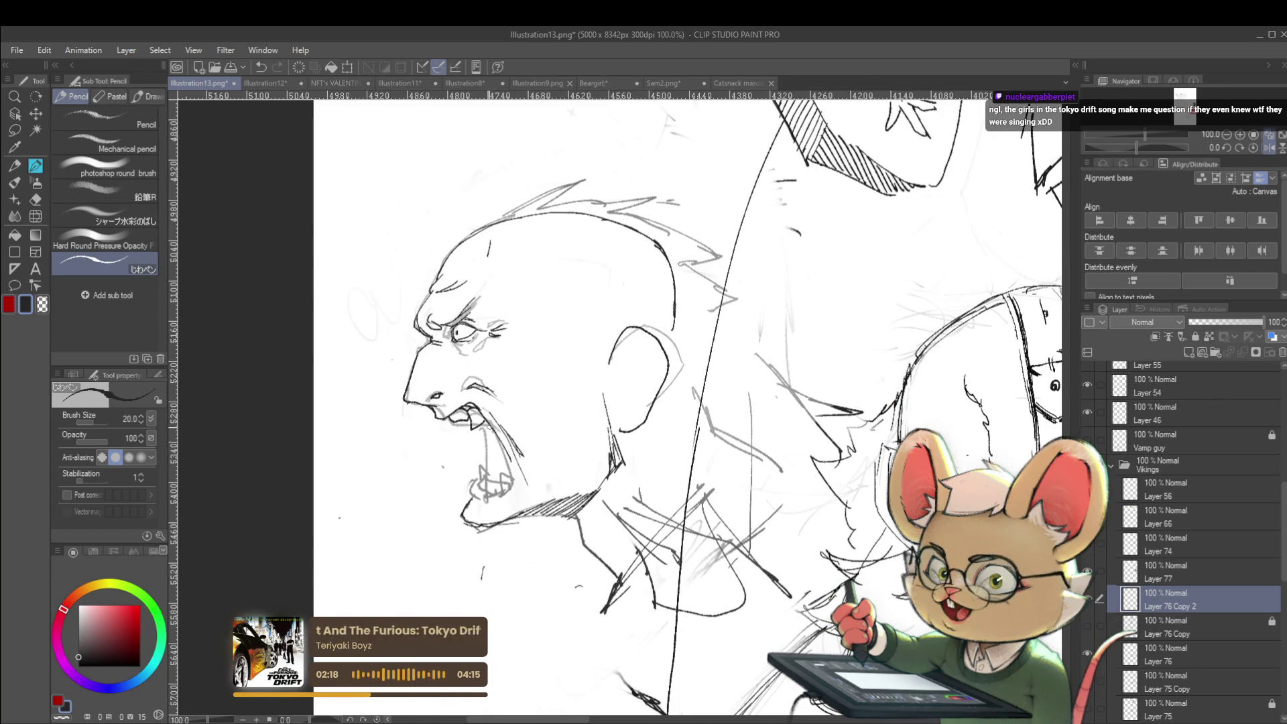
{"action": "scroll", "coordinate": [530, 343], "scroll_direction": "up", "scroll_amount": 4}
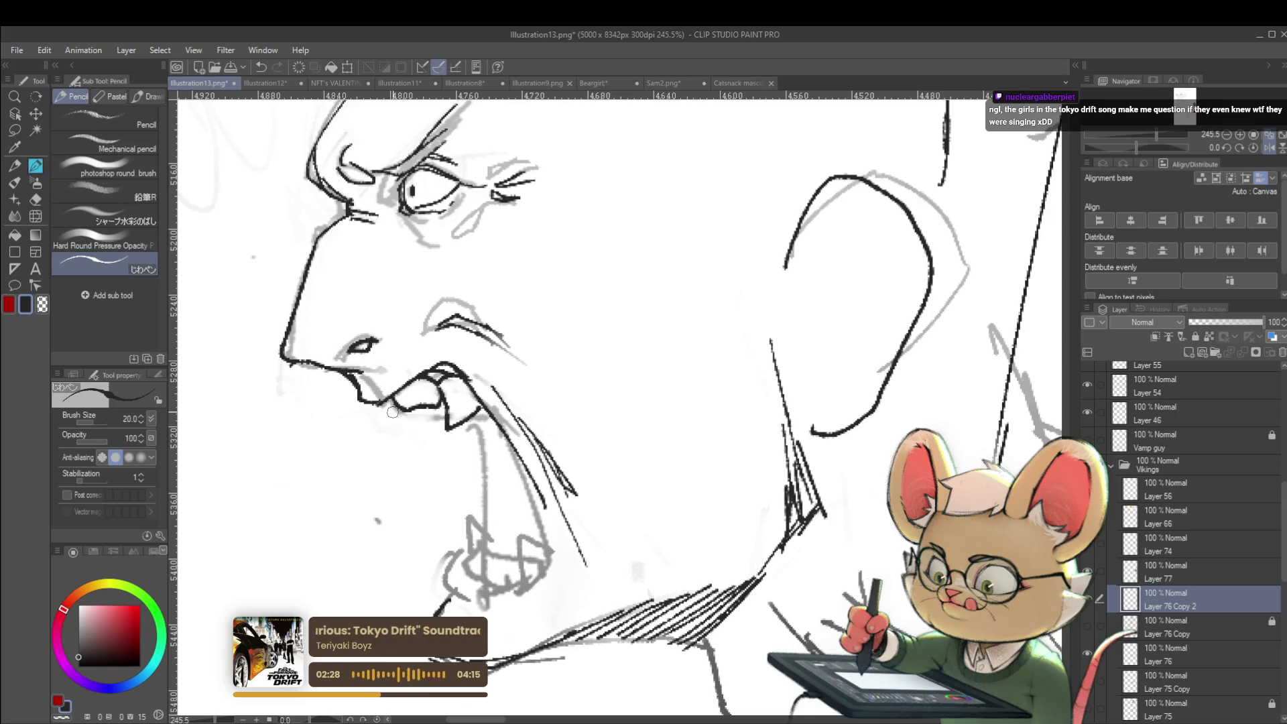
{"action": "scroll", "coordinate": [440, 423], "scroll_direction": "down", "scroll_amount": 3}
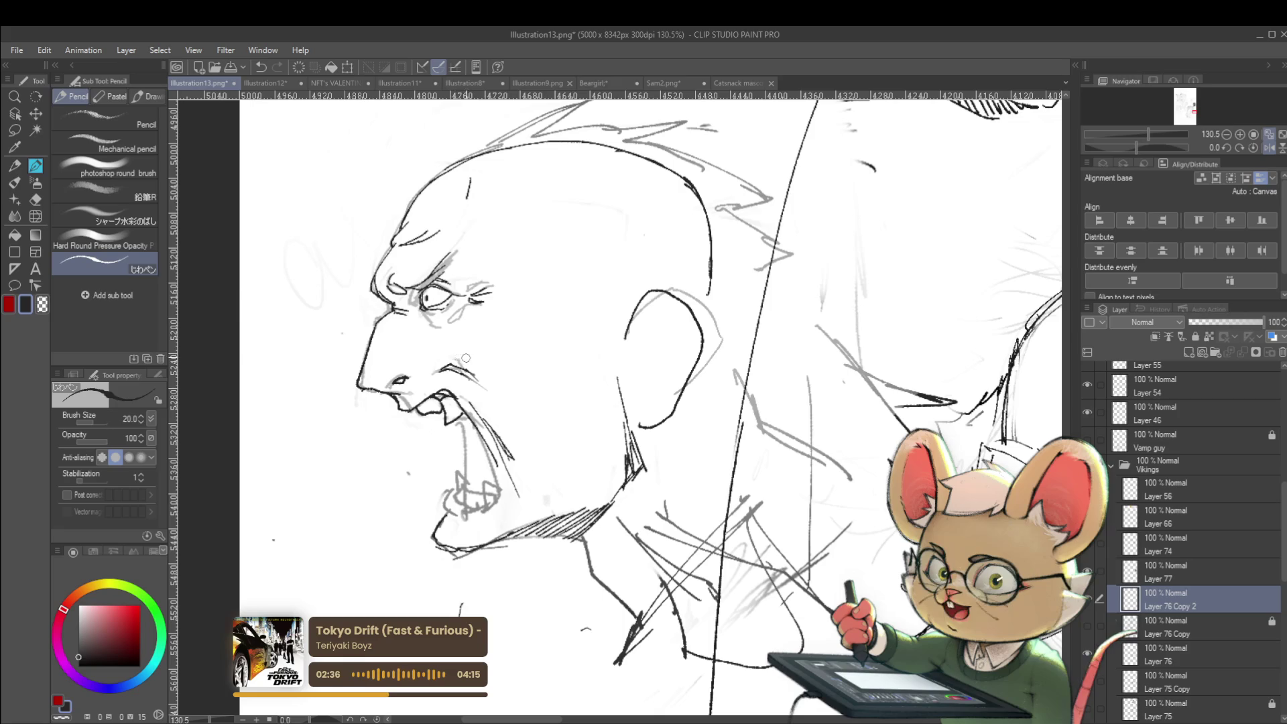
{"action": "scroll", "coordinate": [675, 345], "scroll_direction": "down", "scroll_amount": 3}
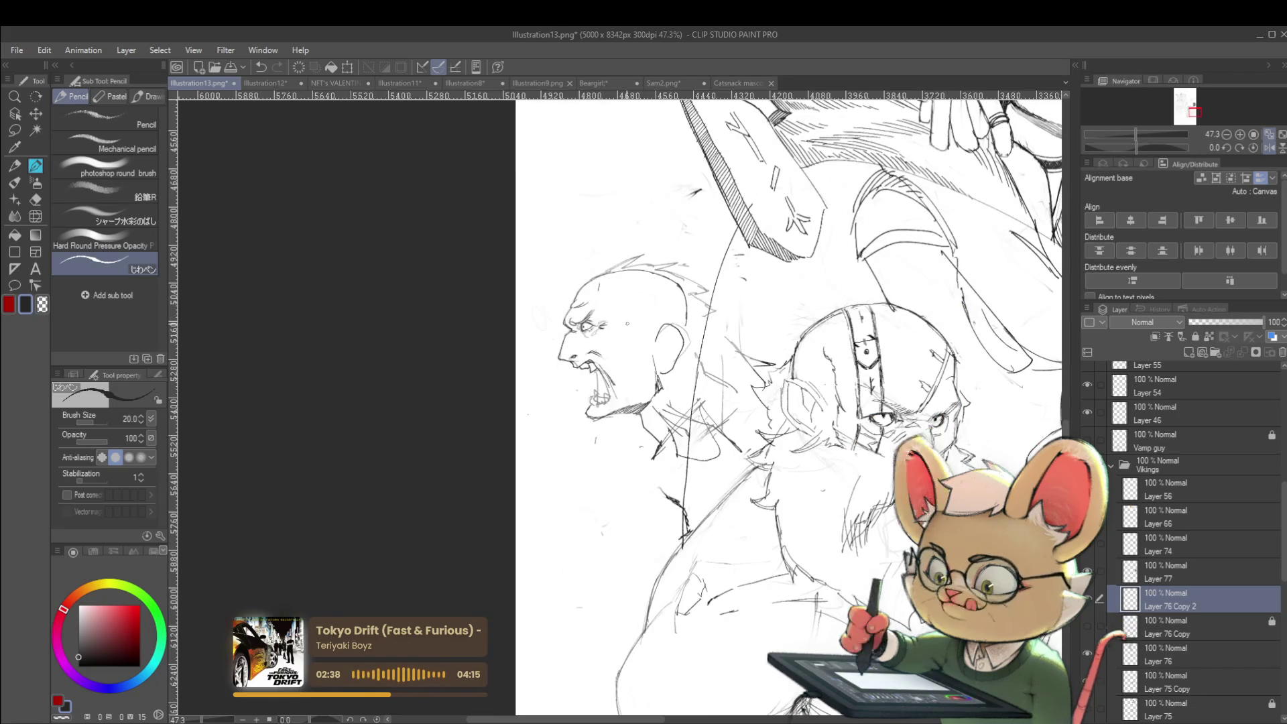
Step: Hatch the inside of the screaming mouth with dark strokes, then mirror the canvas to review
{"action": "left_click", "coordinate": [1271, 149]}
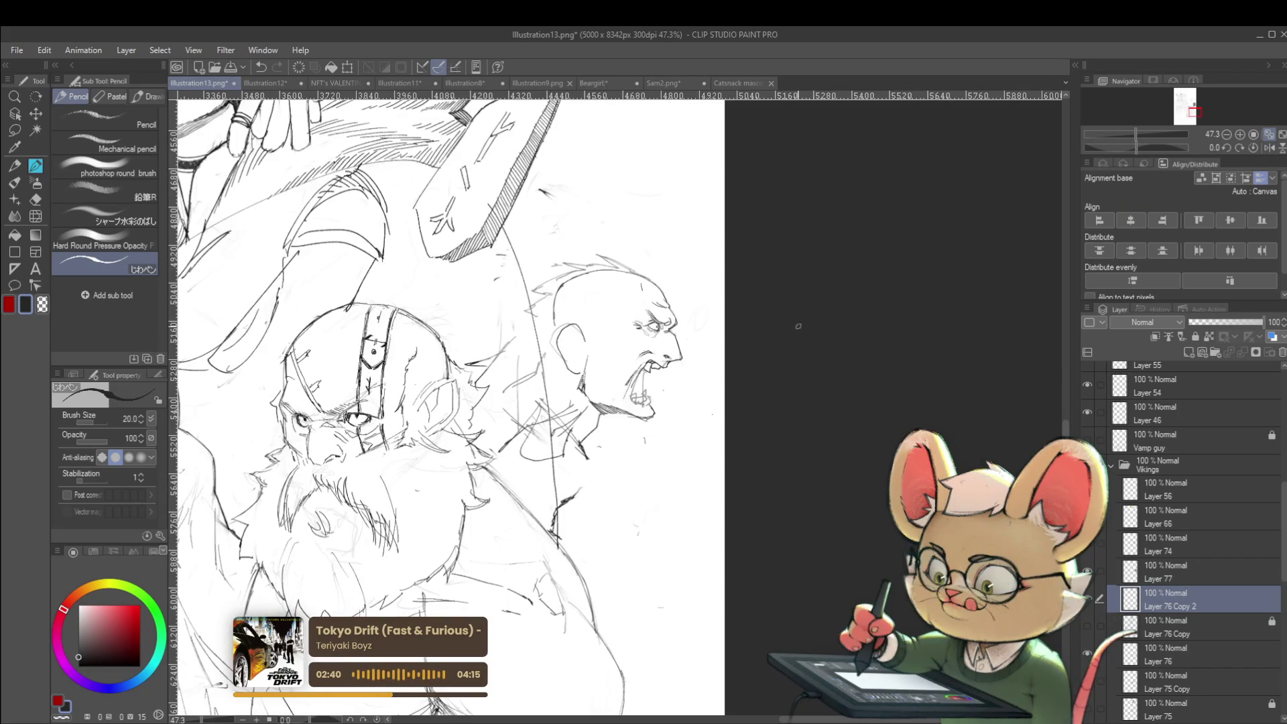
{"action": "scroll", "coordinate": [596, 341], "scroll_direction": "up", "scroll_amount": 1}
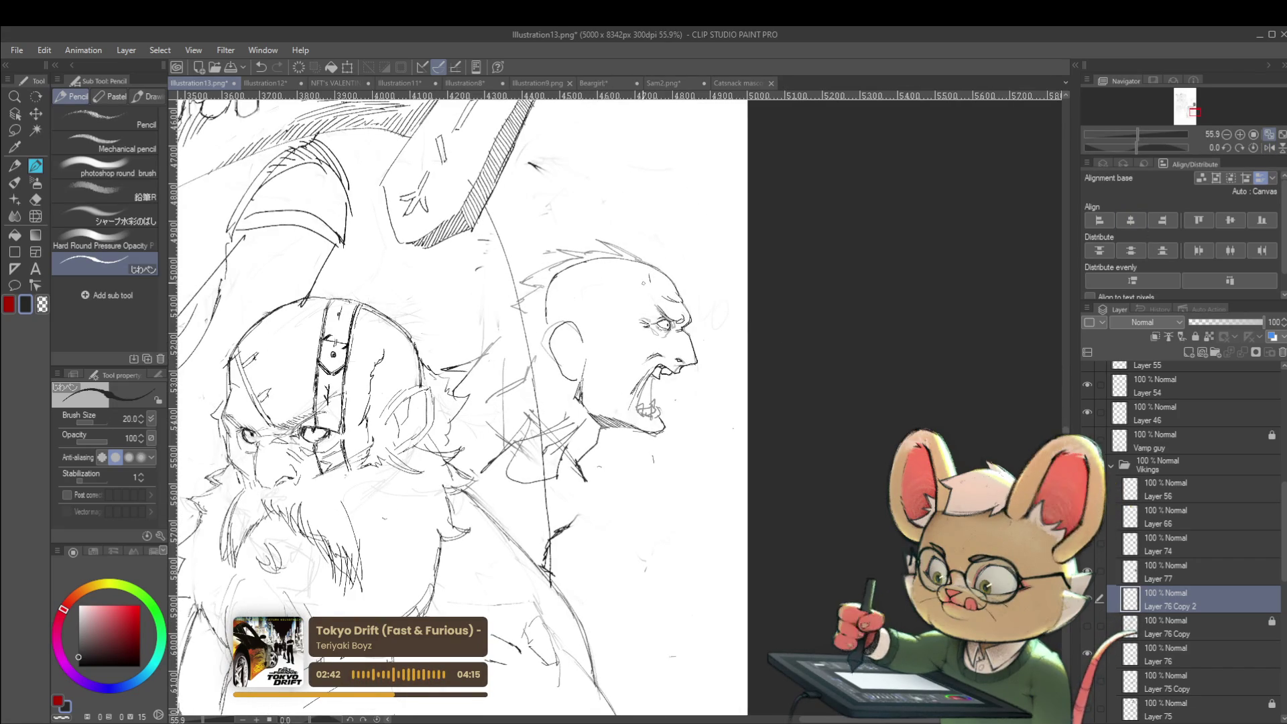
{"action": "scroll", "coordinate": [672, 355], "scroll_direction": "up", "scroll_amount": 3}
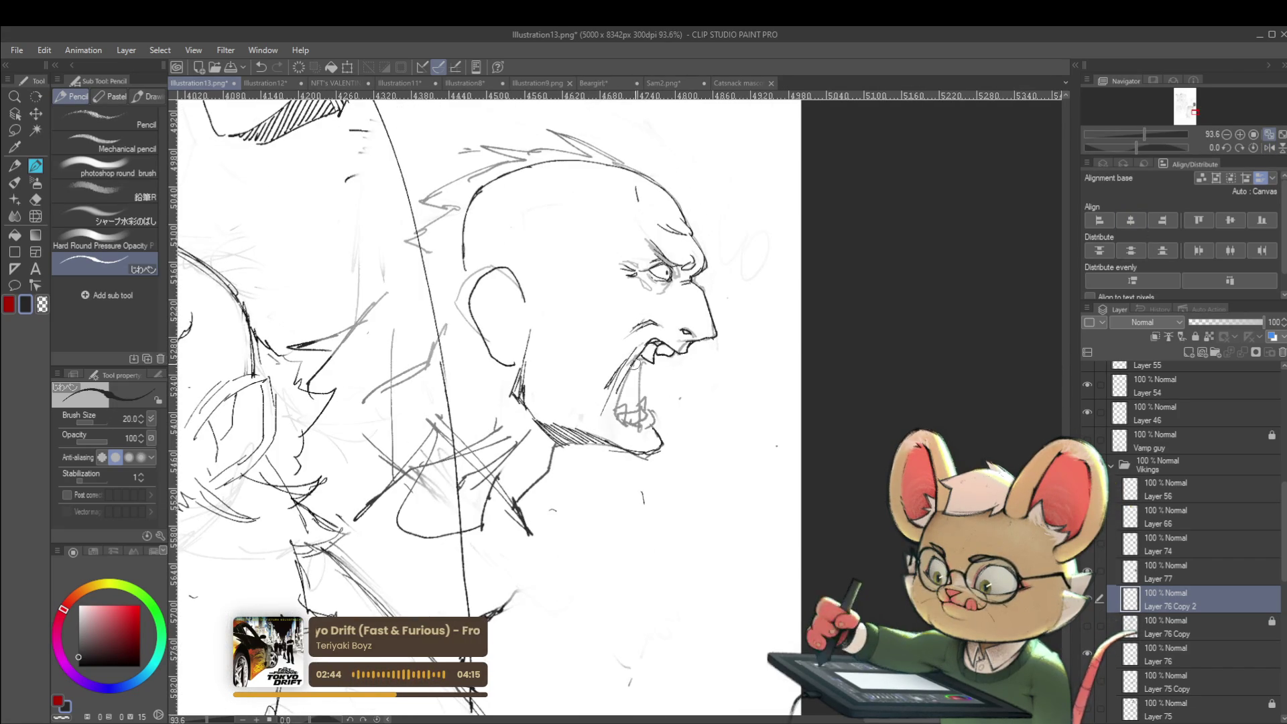
{"action": "left_click_drag", "start_coordinate": [641, 351], "coordinate": [635, 396]}
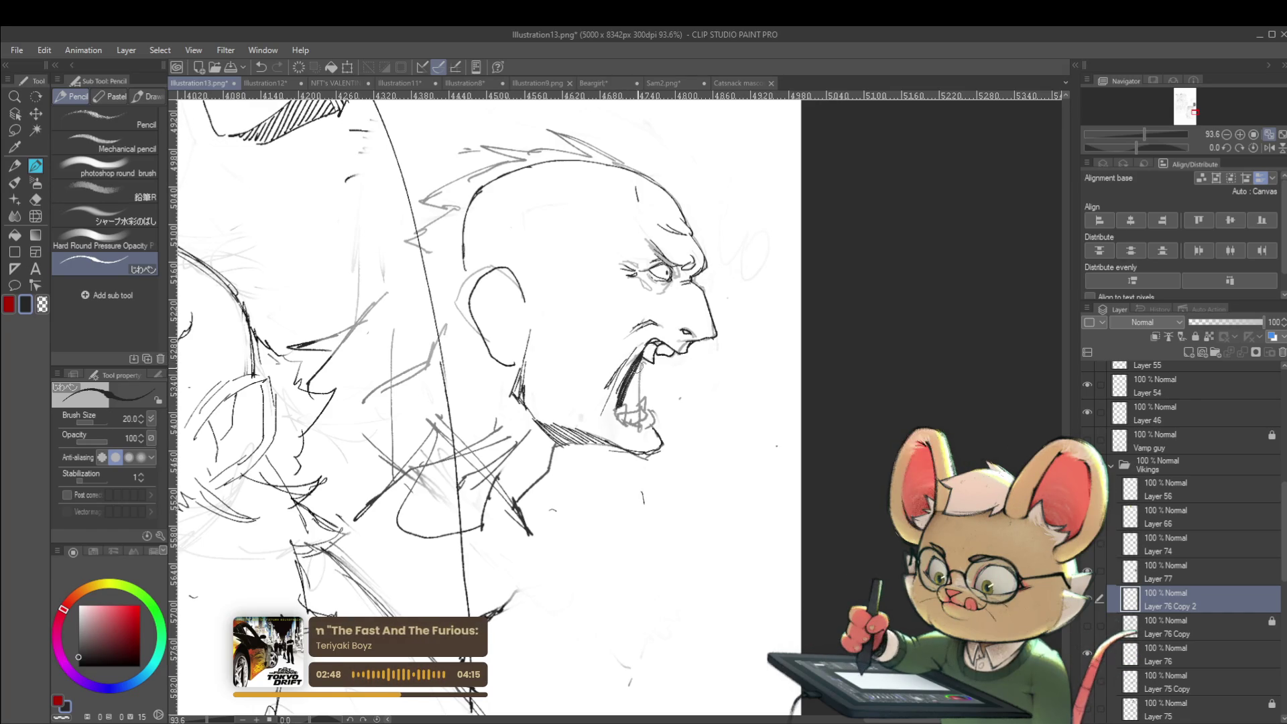
{"action": "left_click_drag", "start_coordinate": [640, 362], "coordinate": [624, 410]}
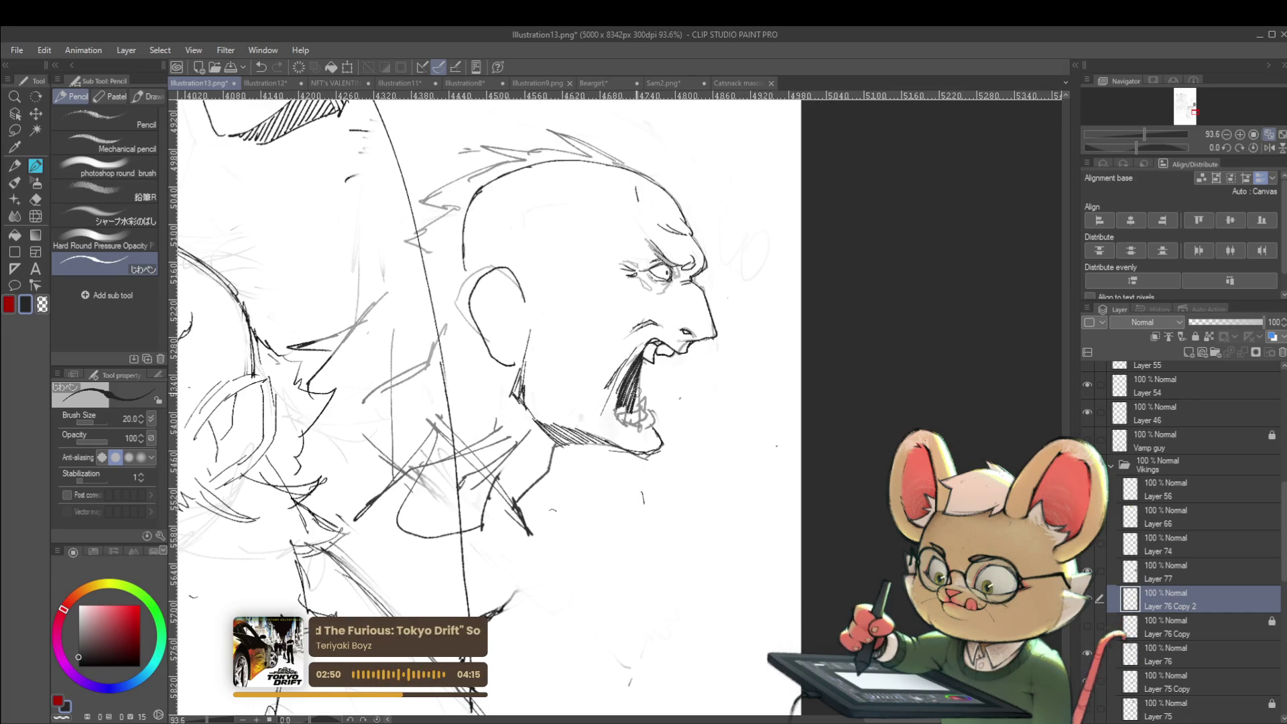
{"action": "scroll", "coordinate": [656, 387], "scroll_direction": "down", "scroll_amount": 5}
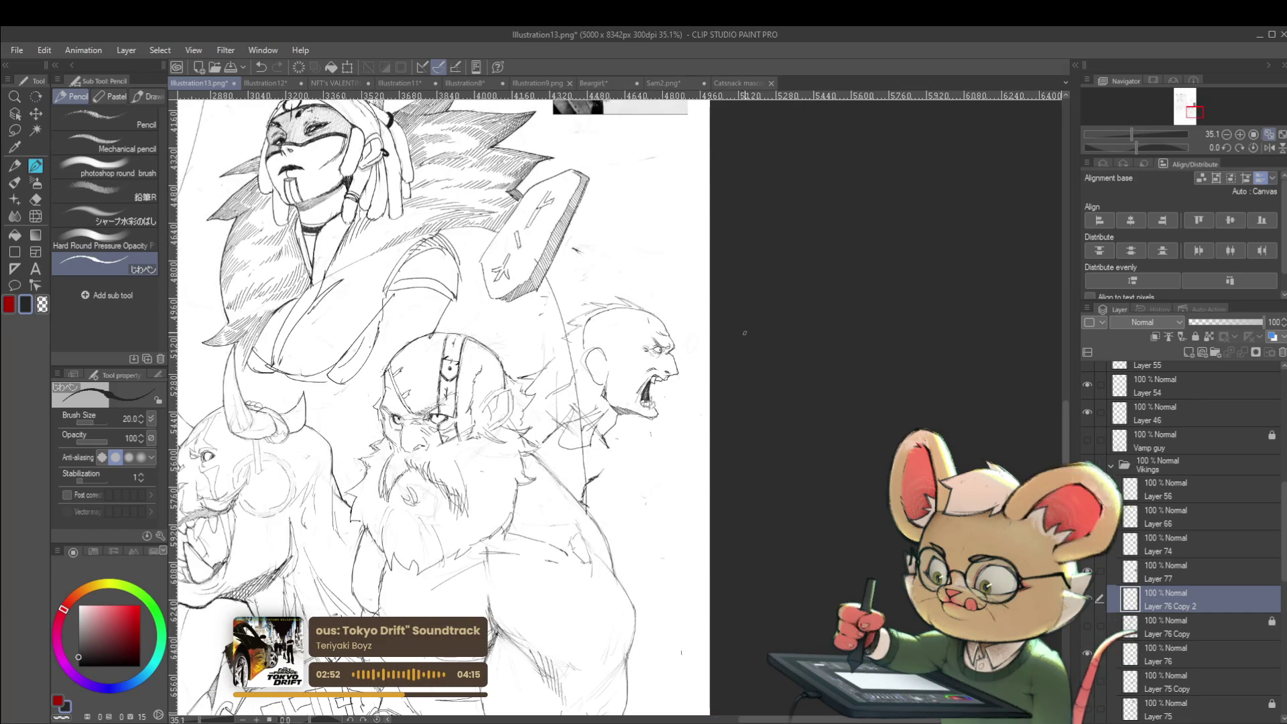
{"action": "scroll", "coordinate": [637, 389], "scroll_direction": "up", "scroll_amount": 6}
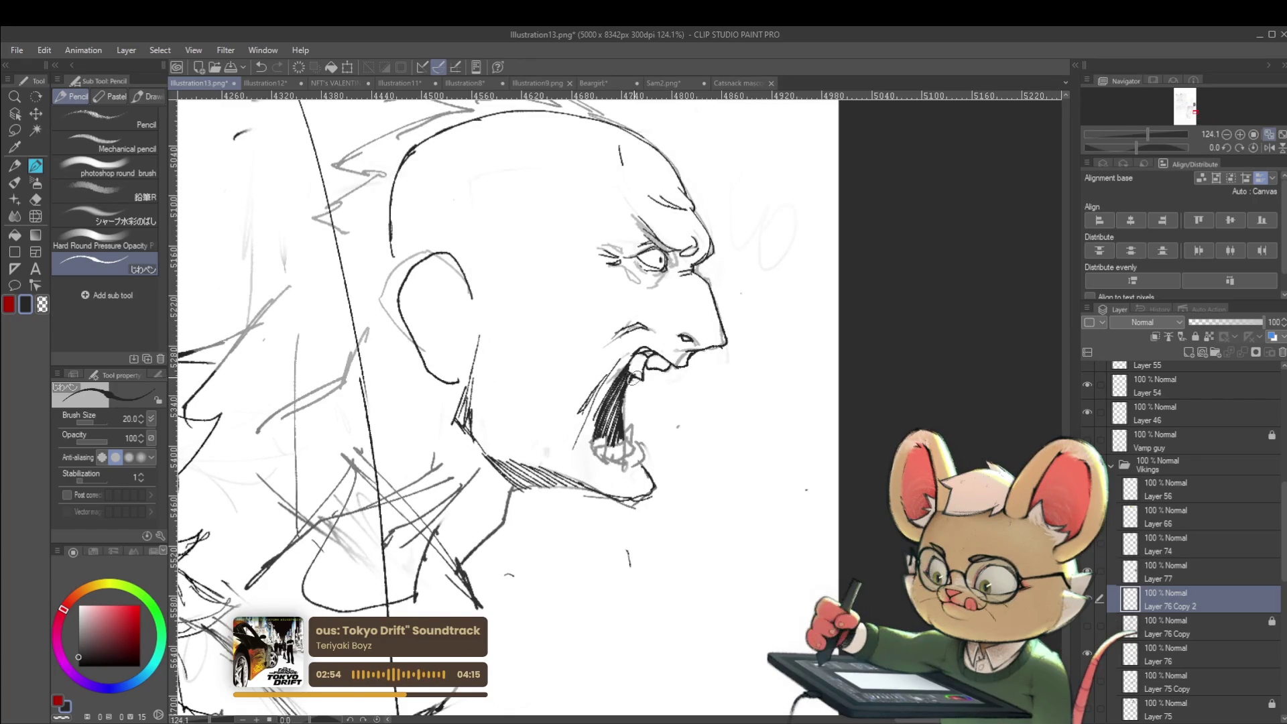
{"action": "scroll", "coordinate": [633, 375], "scroll_direction": "down", "scroll_amount": 4}
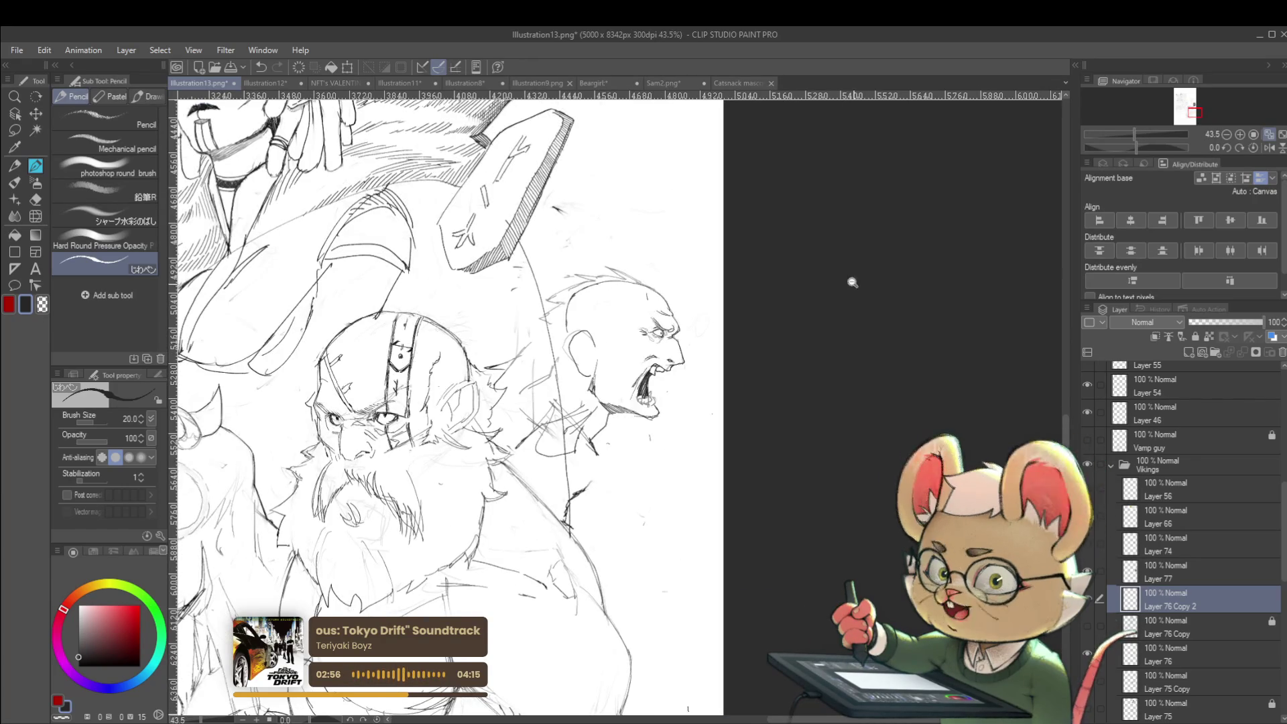
{"action": "scroll", "coordinate": [852, 282], "scroll_direction": "down", "scroll_amount": 3}
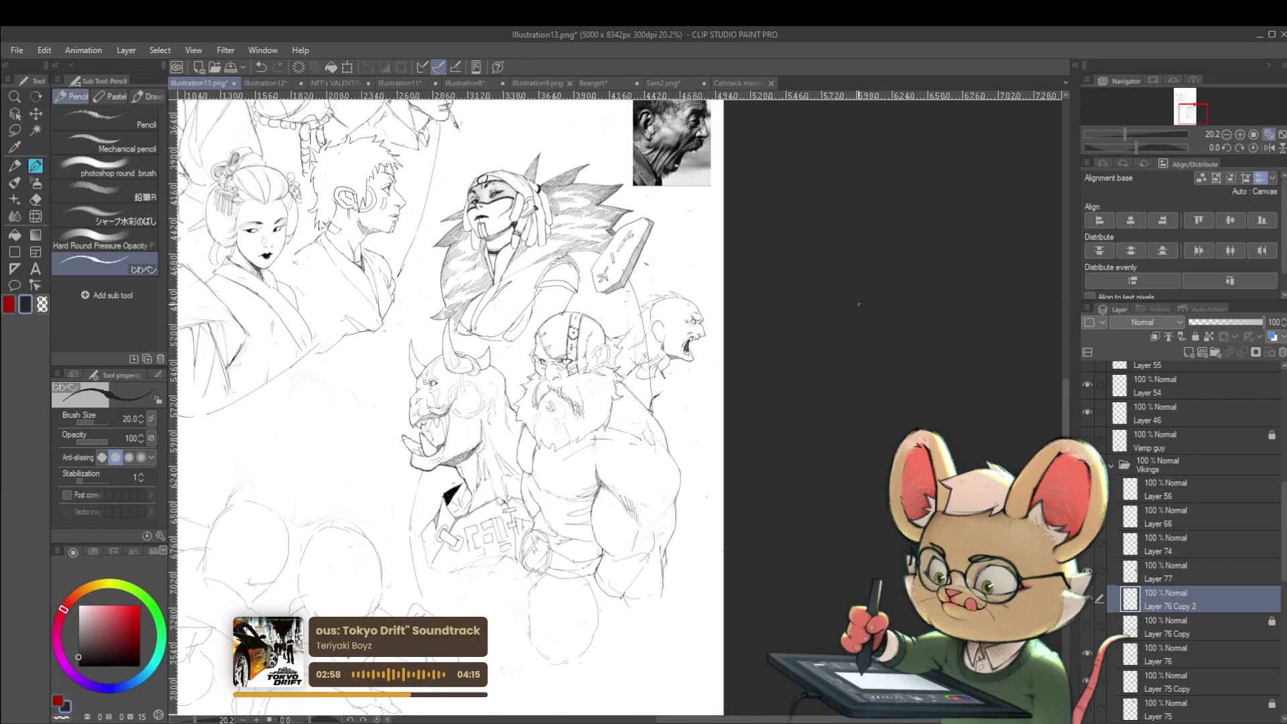
{"action": "left_click", "coordinate": [1269, 151]}
Step: Lasso the screaming head, scale it up to about 131%, and nudge it slightly left
{"action": "scroll", "coordinate": [570, 327], "scroll_direction": "up", "scroll_amount": 3}
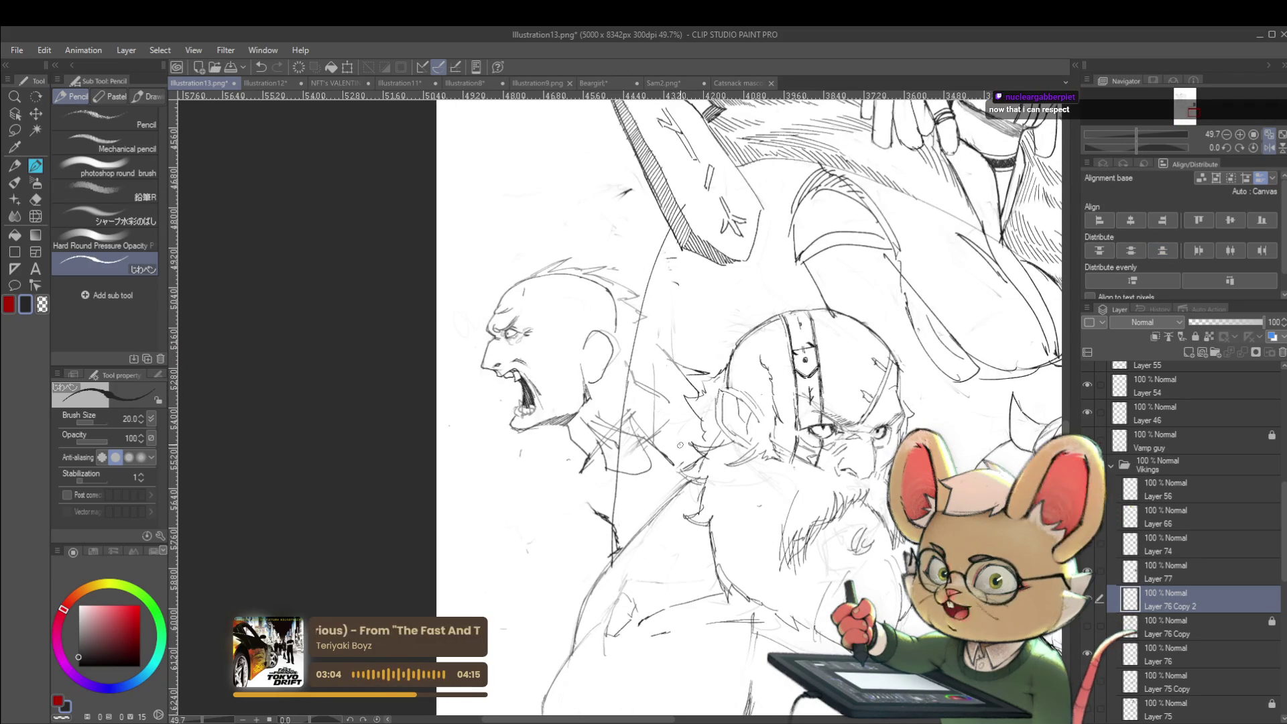
{"action": "key", "text": "m"}
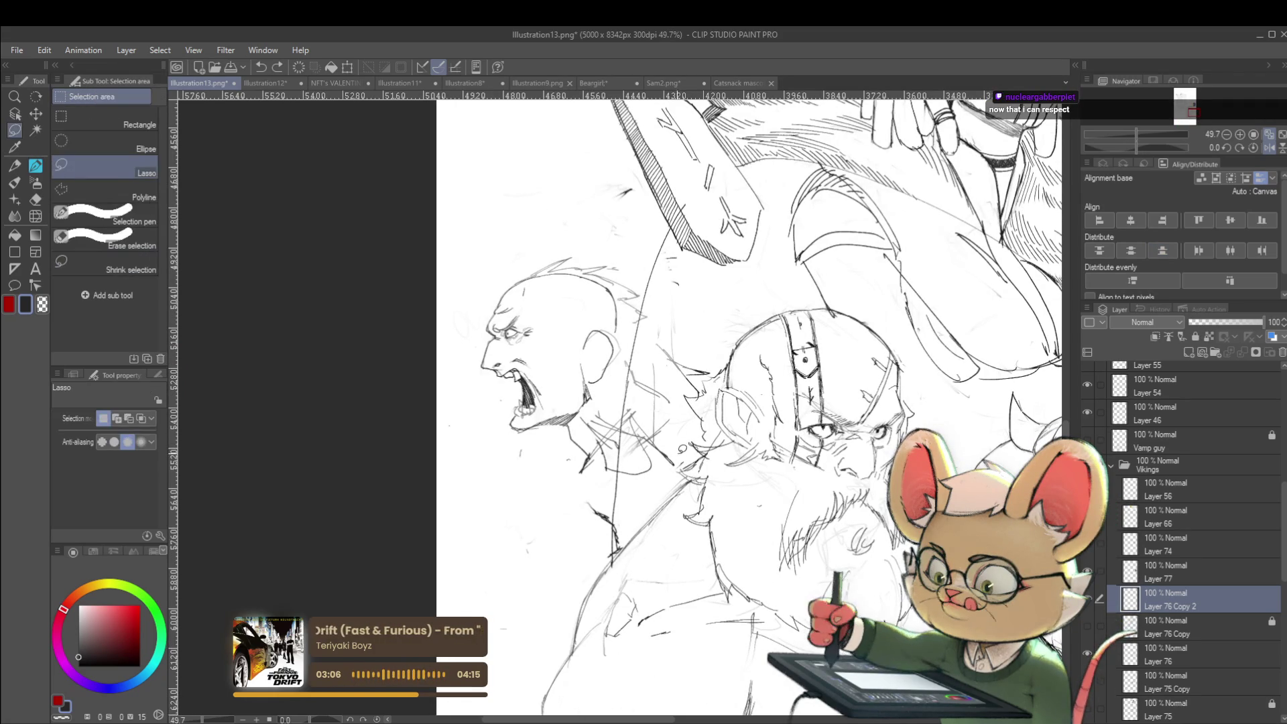
{"action": "mouse_move", "coordinate": [667, 479]}
{"action": "left_mouse_down"}
{"action": "mouse_move", "coordinate": [707, 315]}
{"action": "mouse_move", "coordinate": [717, 355]}
{"action": "left_mouse_up"}
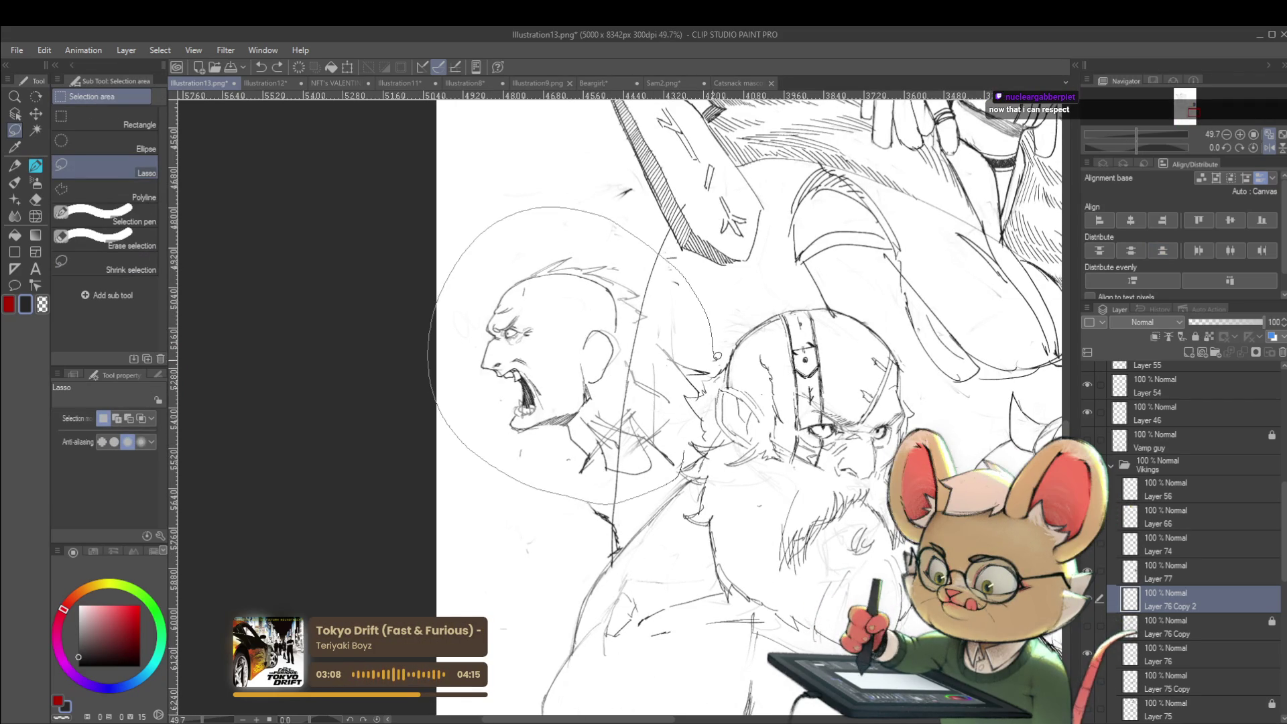
{"action": "left_click_drag", "start_coordinate": [697, 450], "coordinate": [696, 452]}
{"action": "key", "text": "ctrl+t"}
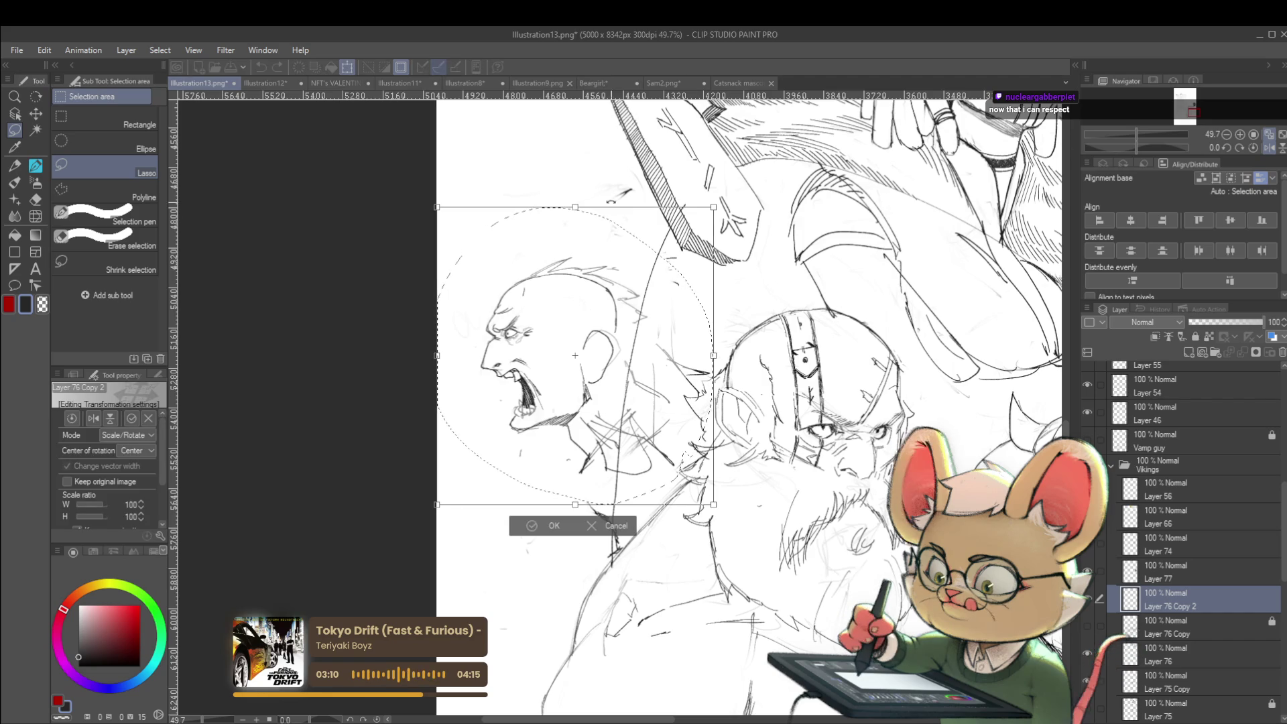
{"action": "left_click_drag", "start_coordinate": [712, 207], "coordinate": [785, 129]}
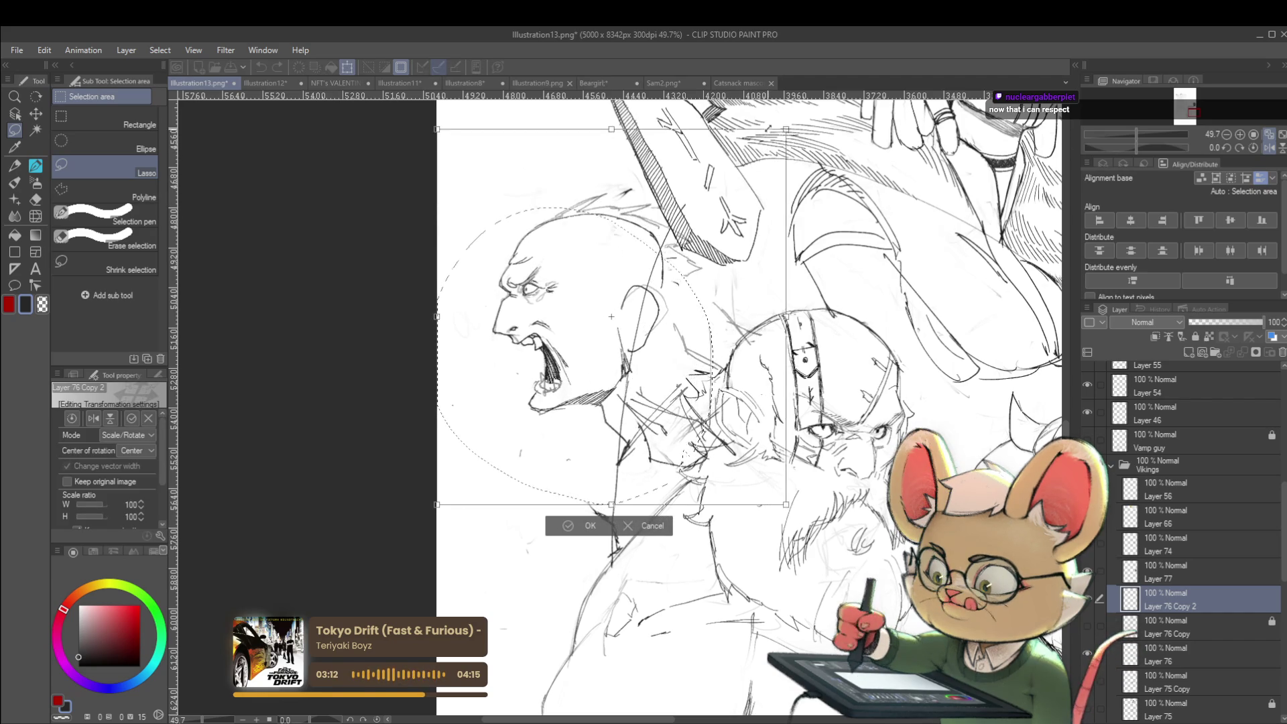
{"action": "left_click_drag", "start_coordinate": [727, 236], "coordinate": [706, 236]}
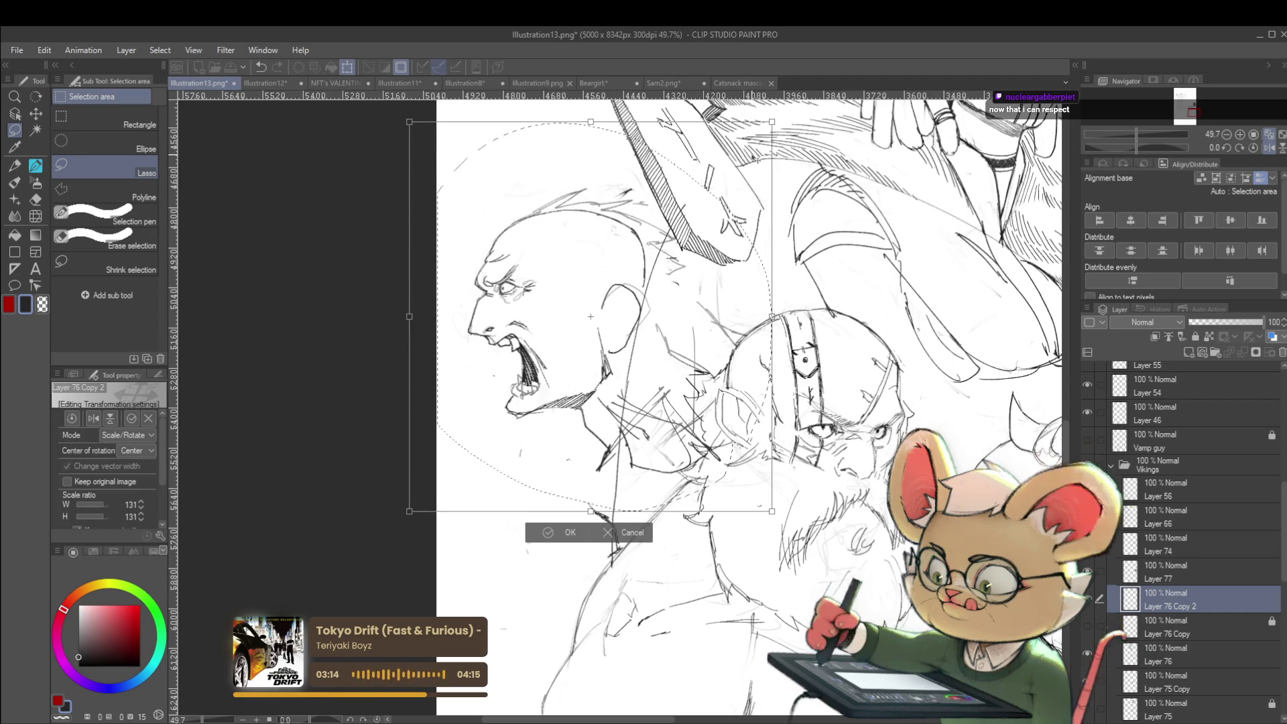
{"action": "key", "text": "Return"}
{"action": "key", "text": "ctrl+d"}
Step: Return the canvas to unmirrored orientation and centre the Viking group in view
{"action": "scroll", "coordinate": [616, 402], "scroll_direction": "down", "scroll_amount": 3}
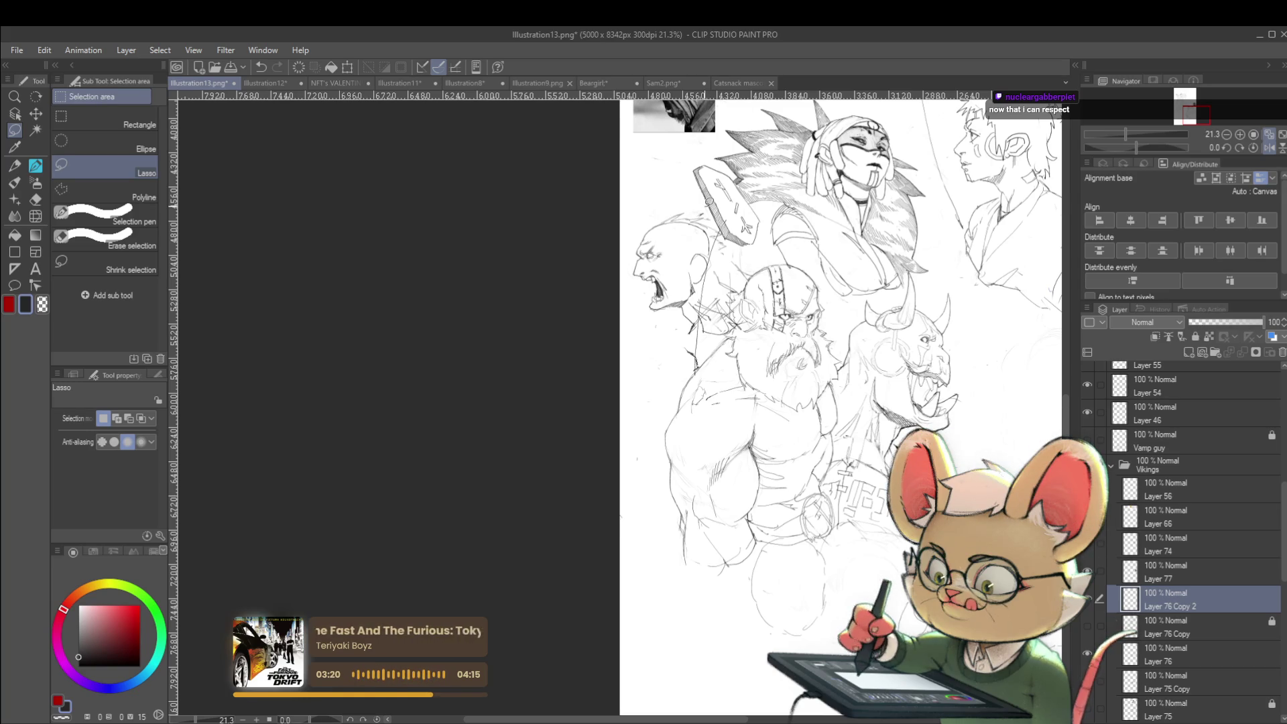
{"action": "left_click", "coordinate": [1270, 148]}
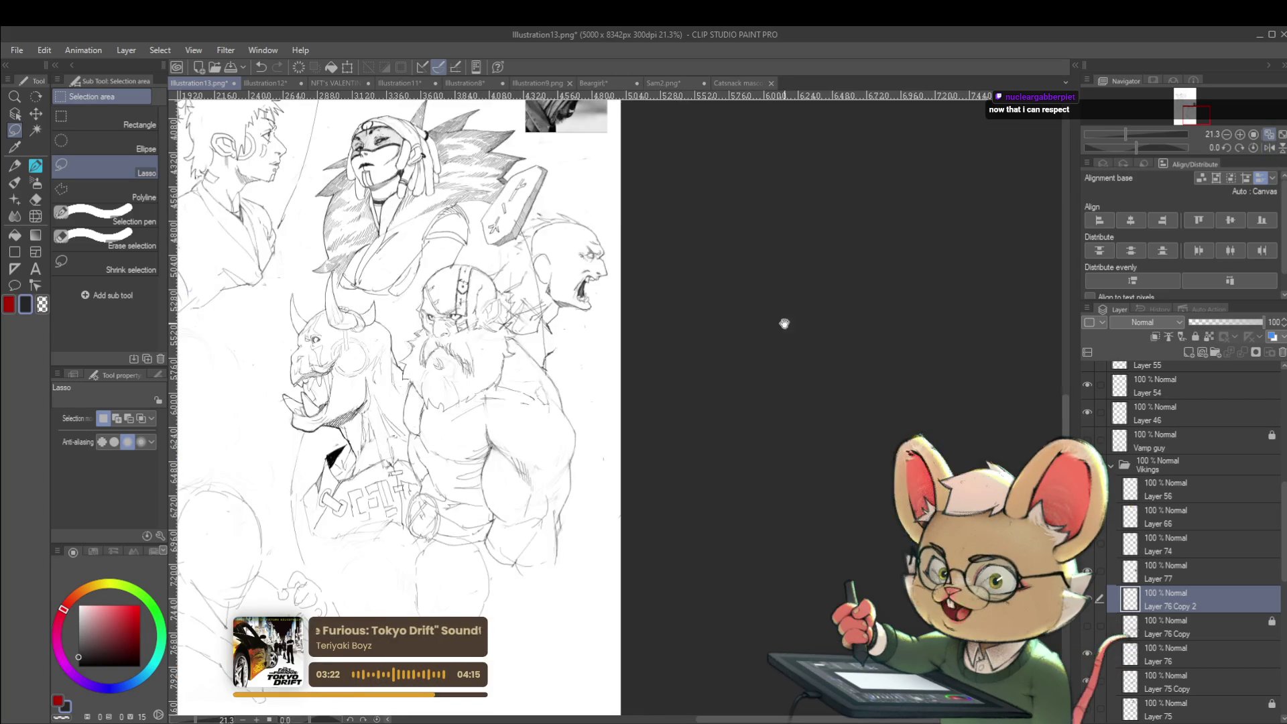
{"action": "left_click_drag", "start_coordinate": [784, 324], "coordinate": [715, 428]}
{"action": "scroll", "coordinate": [716, 428], "scroll_direction": "up", "scroll_amount": 2}
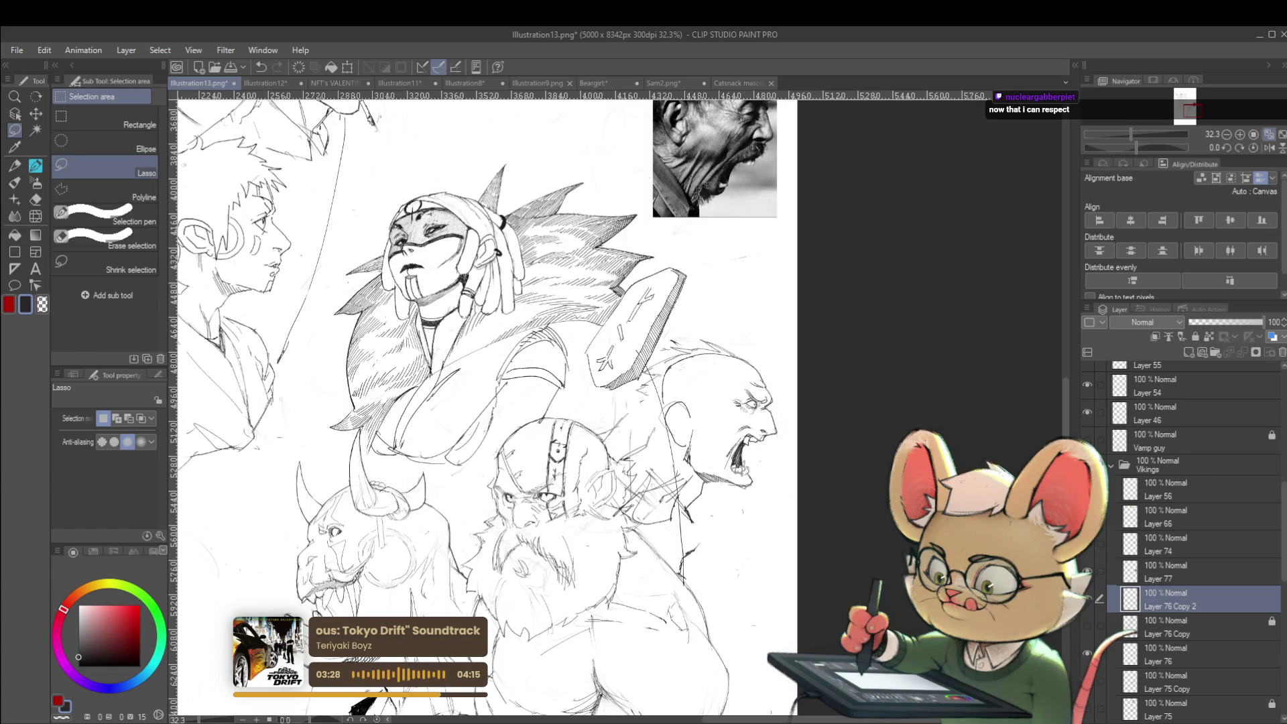
{"action": "key", "text": "j"}
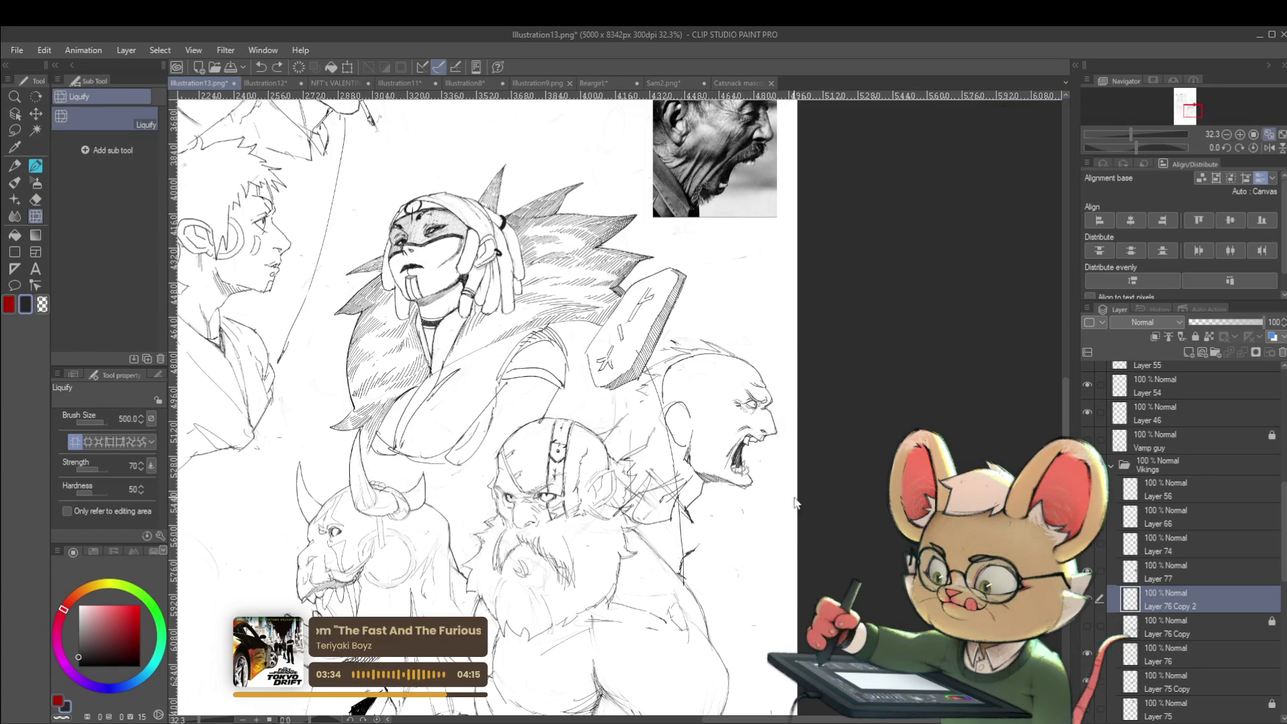
Step: Clear the leftover selection and liquify the screaming face outline slightly to the right
{"action": "key", "text": "ctrl+d"}
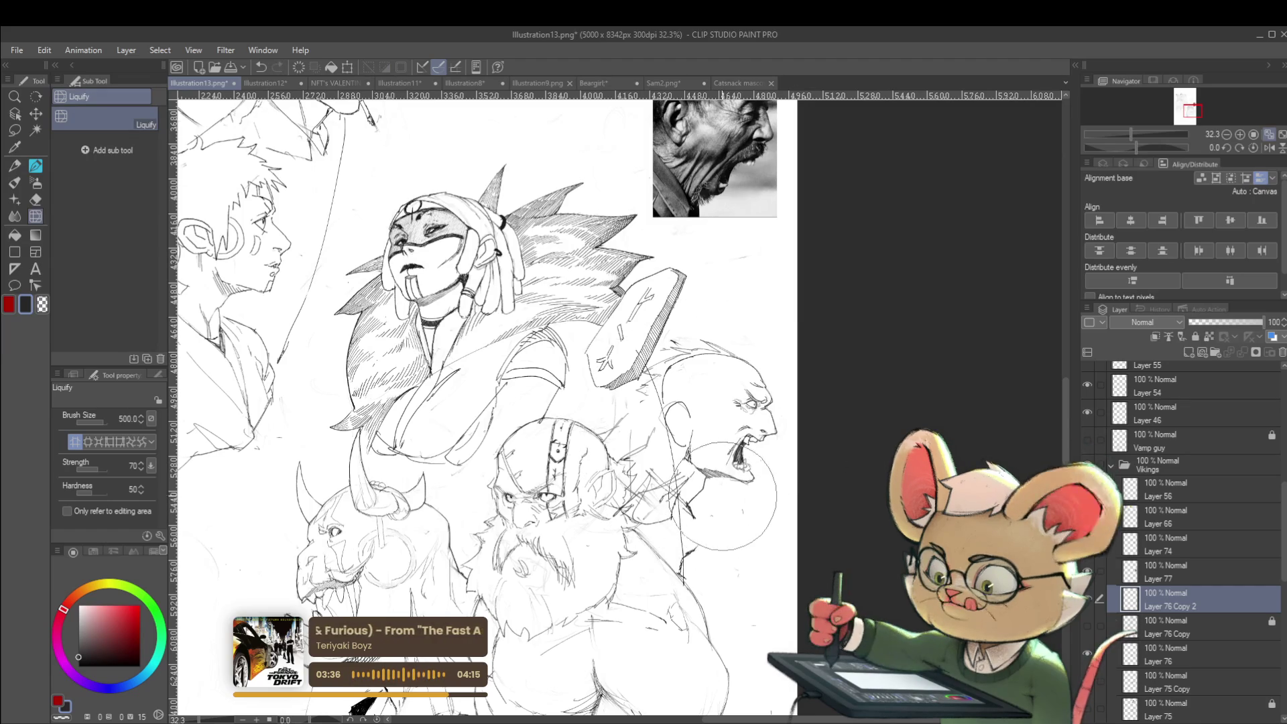
{"action": "mouse_move", "coordinate": [771, 398]}
{"action": "left_mouse_down"}
{"action": "mouse_move", "coordinate": [804, 382]}
{"action": "mouse_move", "coordinate": [797, 394]}
{"action": "left_mouse_up"}
{"action": "scroll", "coordinate": [846, 405], "scroll_direction": "down", "scroll_amount": 2}
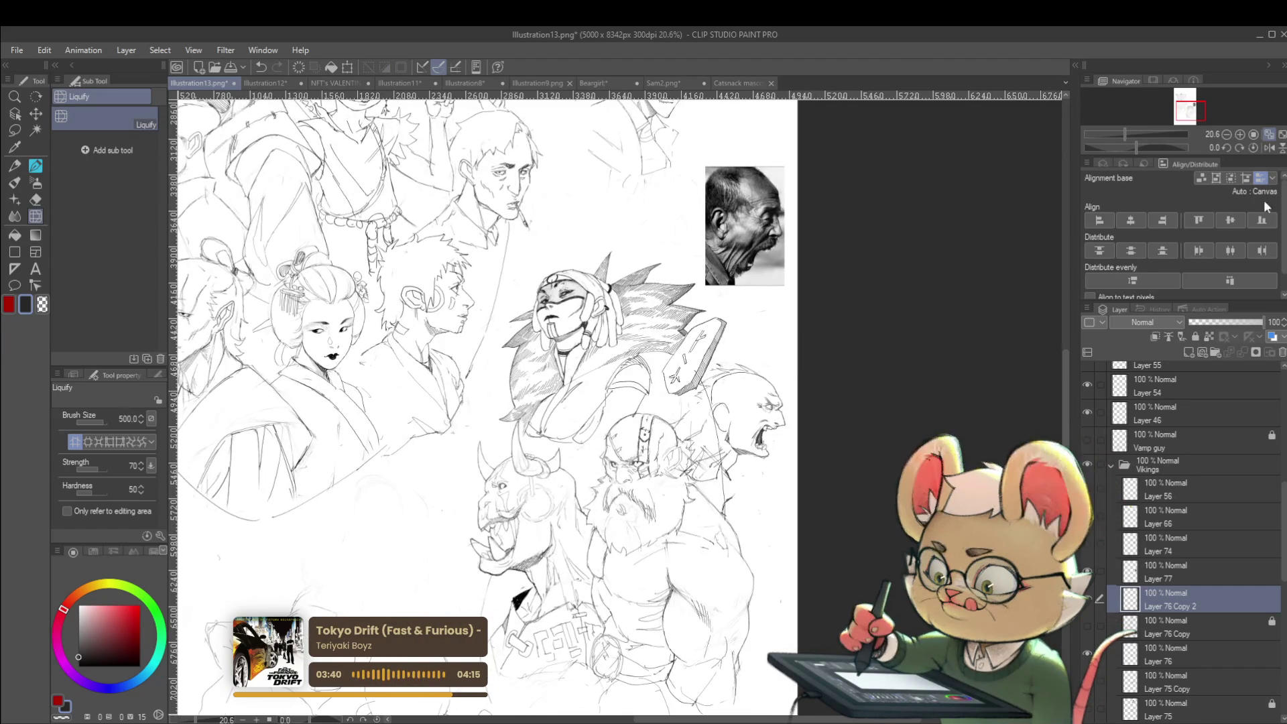
Step: On the mirrored canvas, push the face, jaw and strokes below the jaw upward
{"action": "left_click", "coordinate": [1268, 147]}
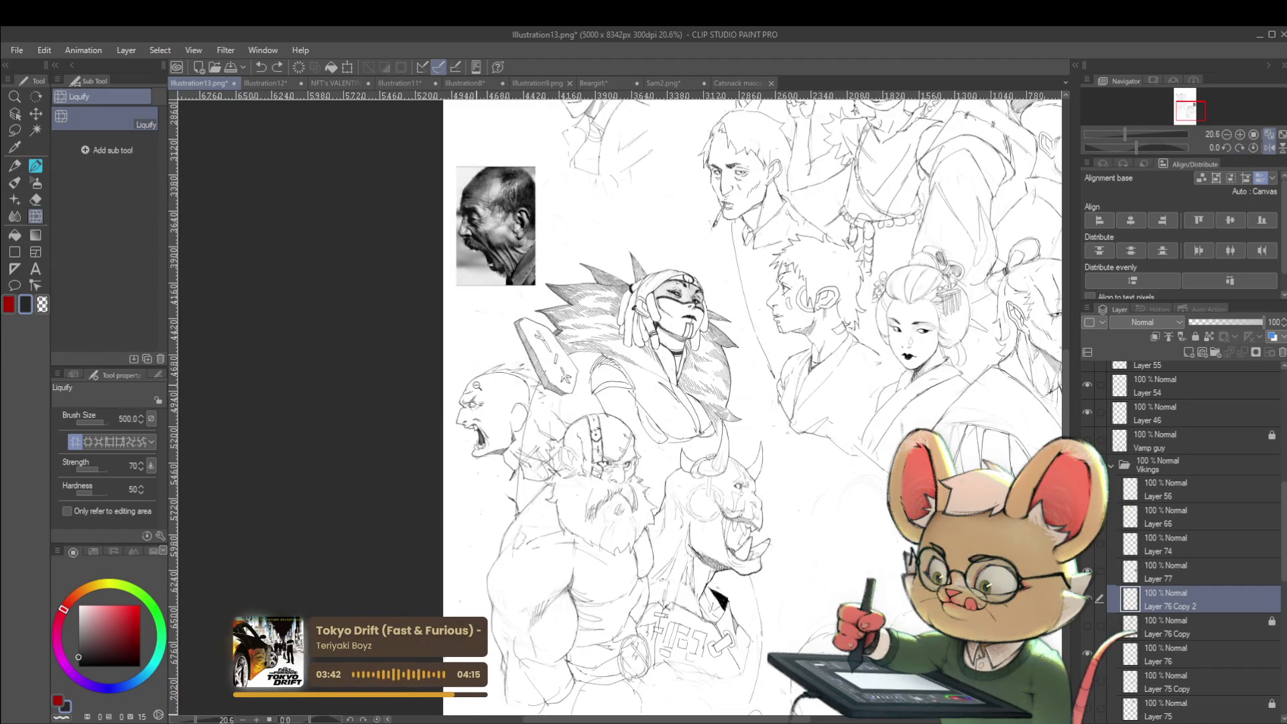
{"action": "scroll", "coordinate": [476, 386], "scroll_direction": "up", "scroll_amount": 3}
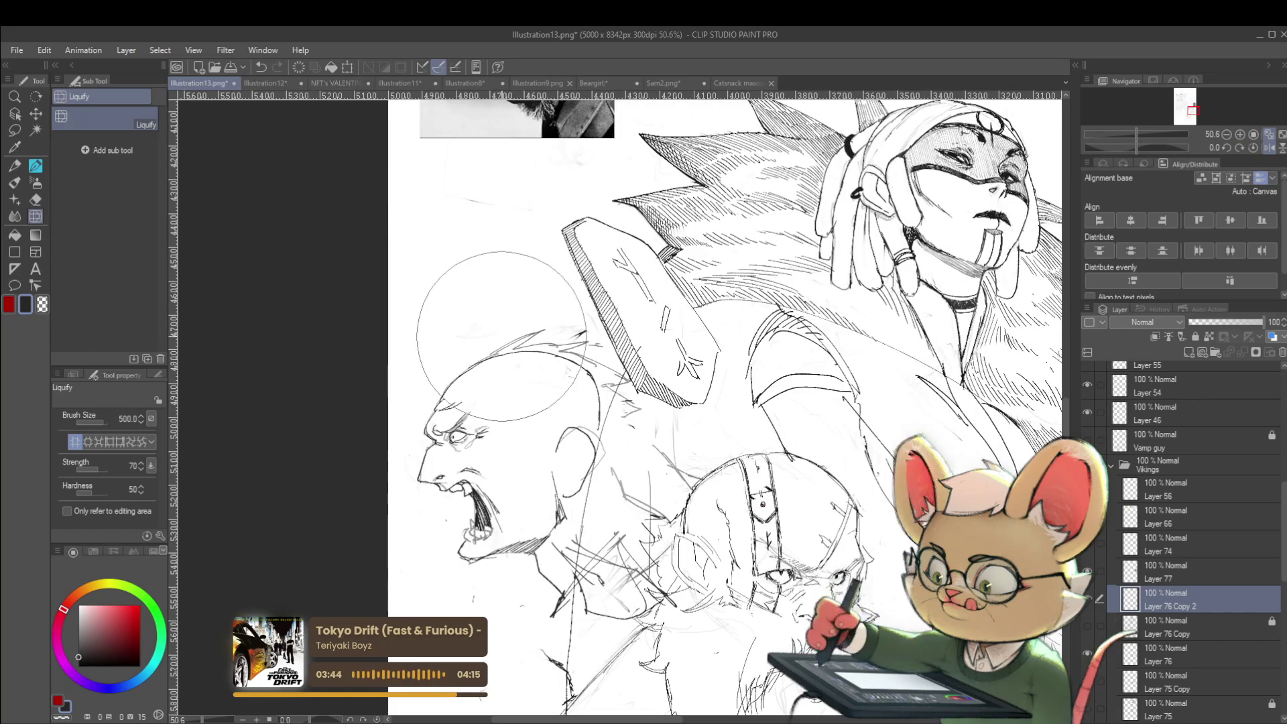
{"action": "scroll", "coordinate": [499, 335], "scroll_direction": "down", "scroll_amount": 3}
{"action": "scroll", "coordinate": [536, 419], "scroll_direction": "up", "scroll_amount": 2}
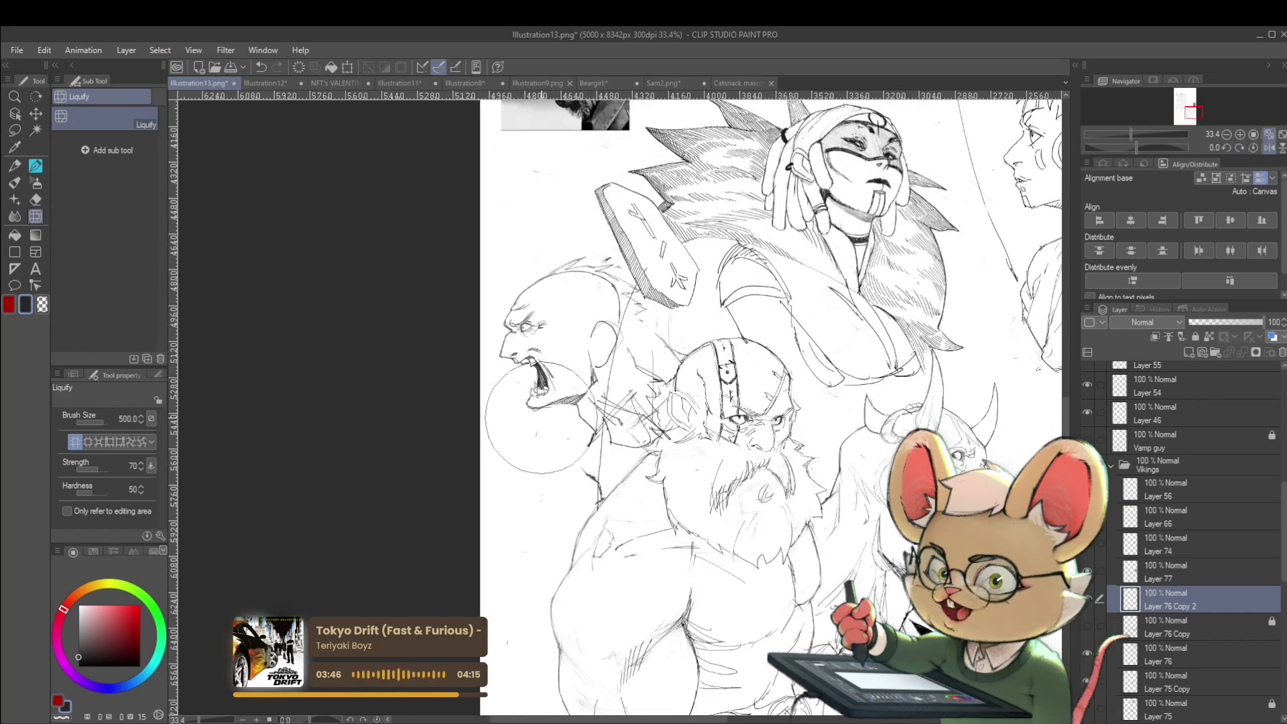
{"action": "left_click_drag", "start_coordinate": [537, 419], "coordinate": [600, 365]}
{"action": "left_click_drag", "start_coordinate": [608, 390], "coordinate": [611, 361]}
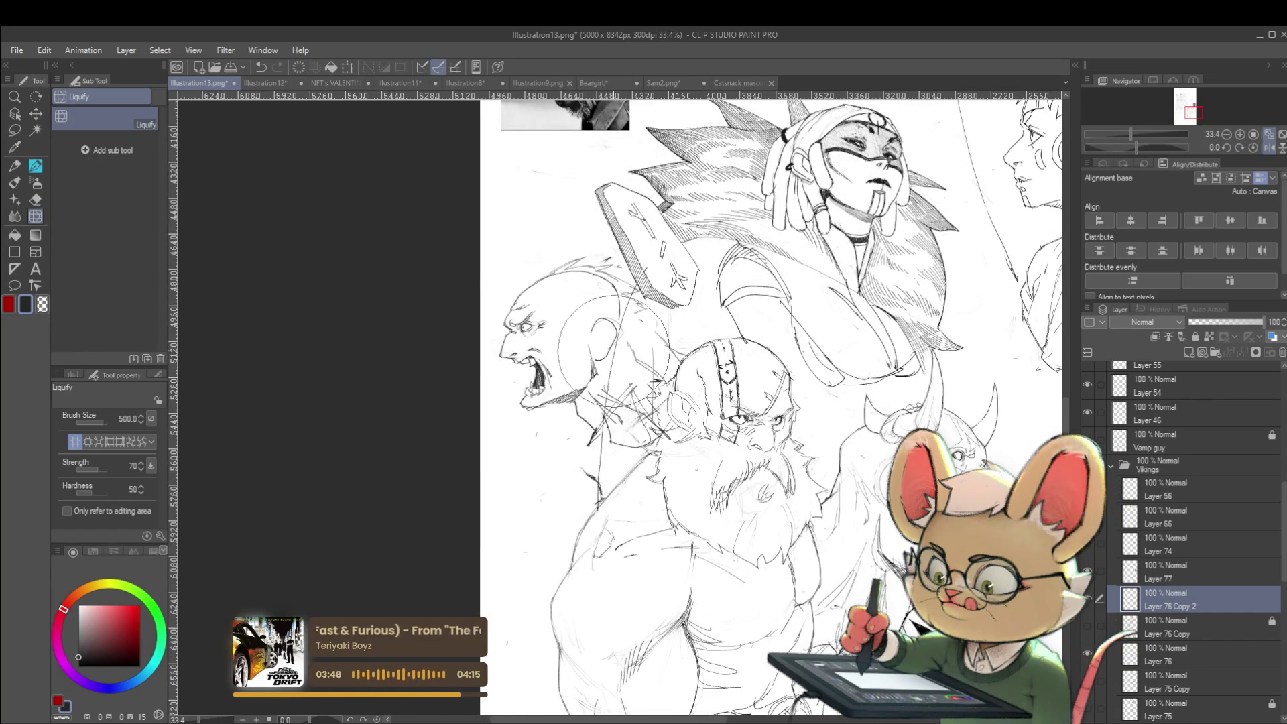
{"action": "scroll", "coordinate": [613, 349], "scroll_direction": "down", "scroll_amount": 3}
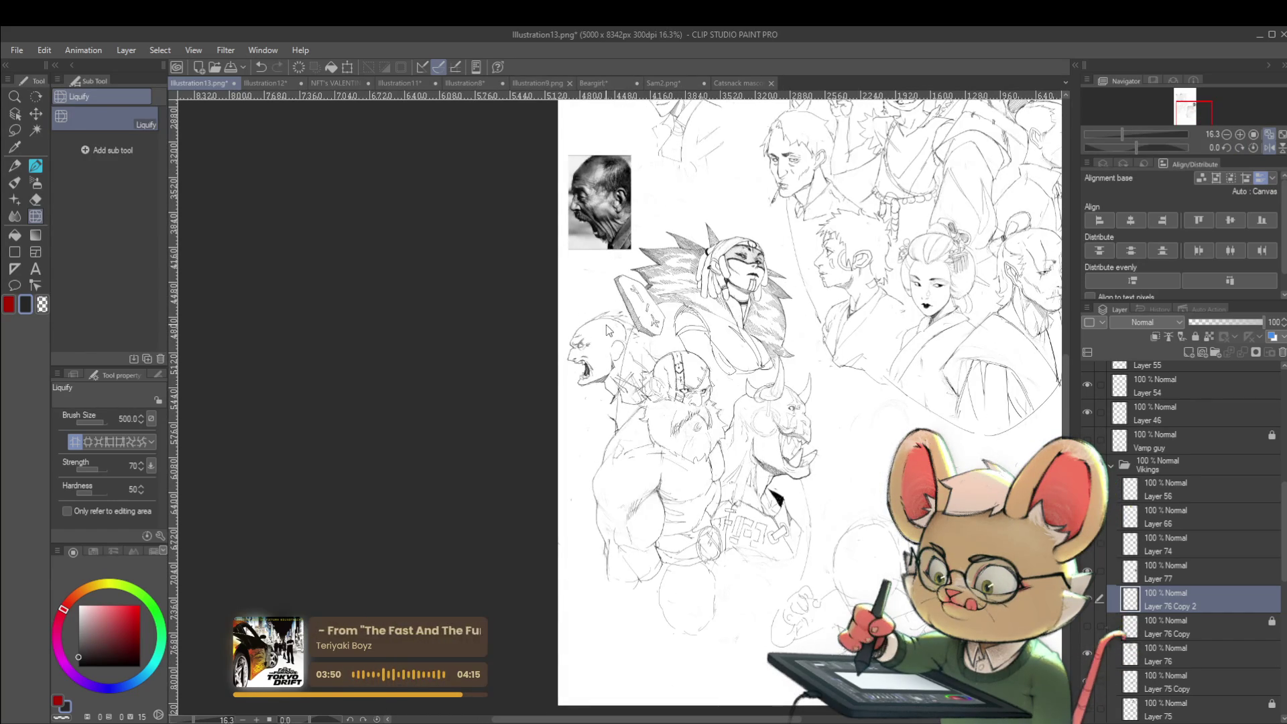
{"action": "scroll", "coordinate": [576, 409], "scroll_direction": "up", "scroll_amount": 3}
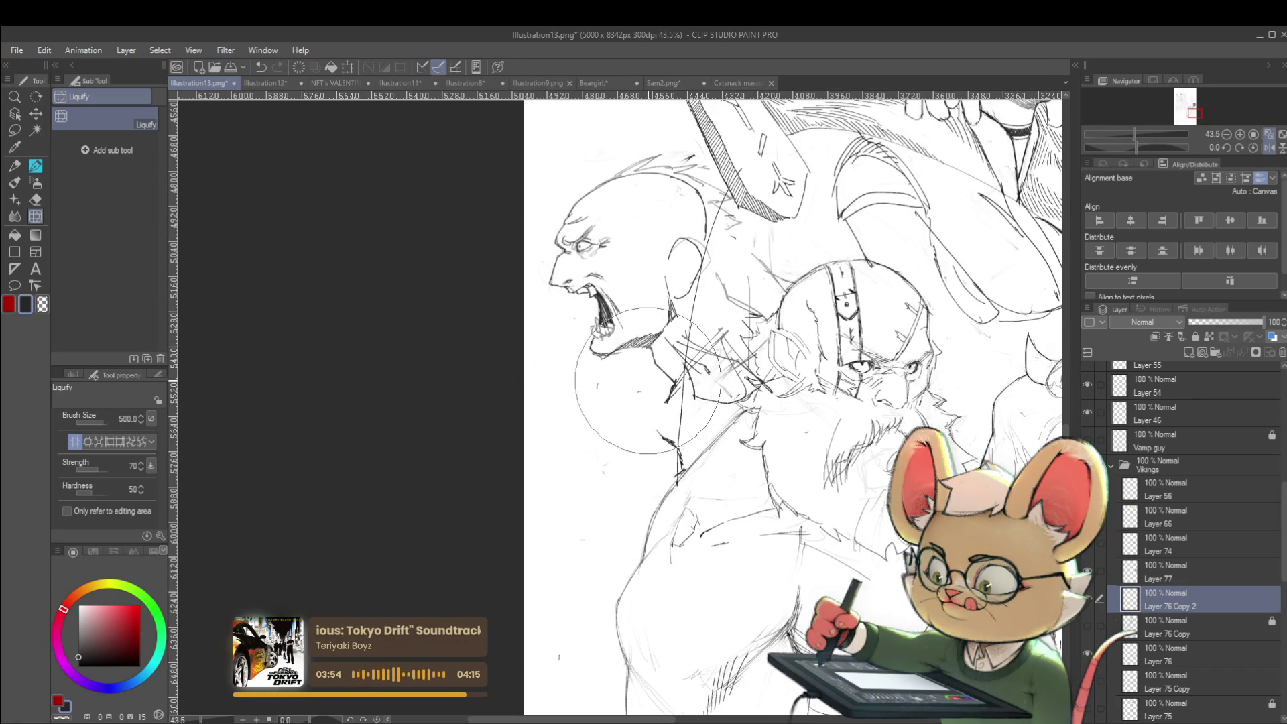
{"action": "scroll", "coordinate": [653, 402], "scroll_direction": "down", "scroll_amount": 3}
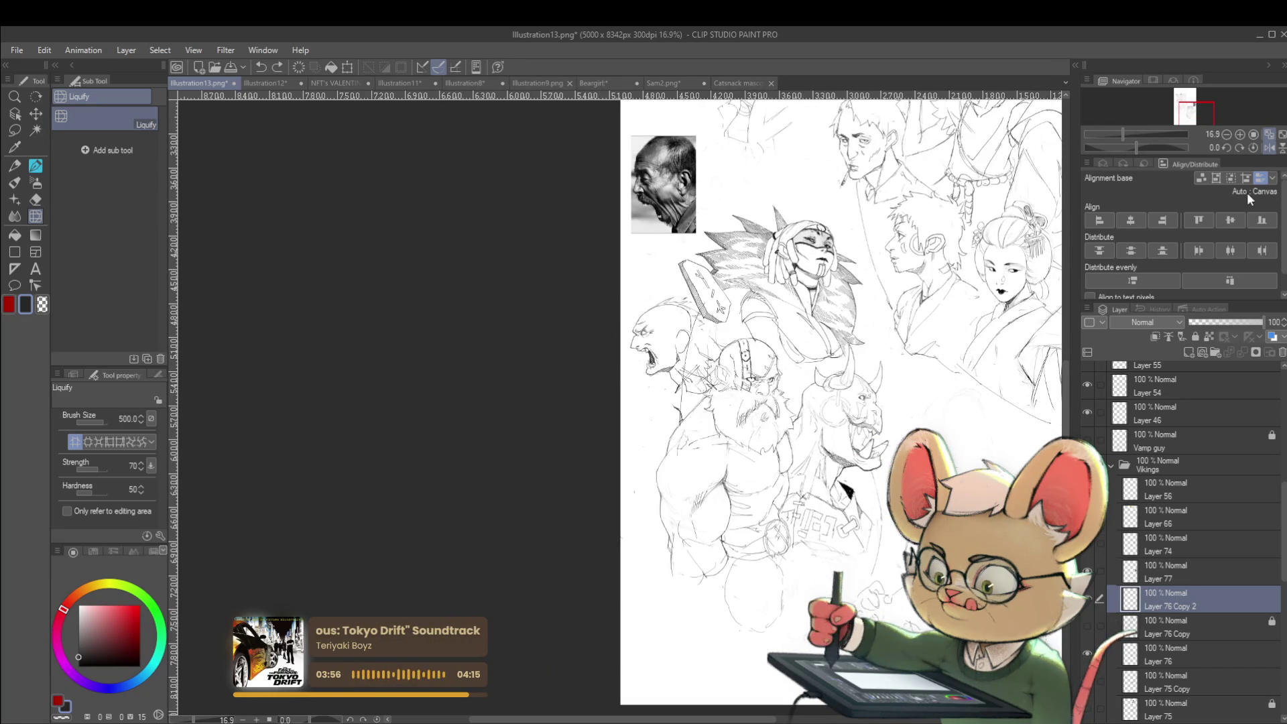
Step: Unmirror the canvas, push the jaw and mouth further up, and switch to the Pencil
{"action": "left_click", "coordinate": [1268, 148]}
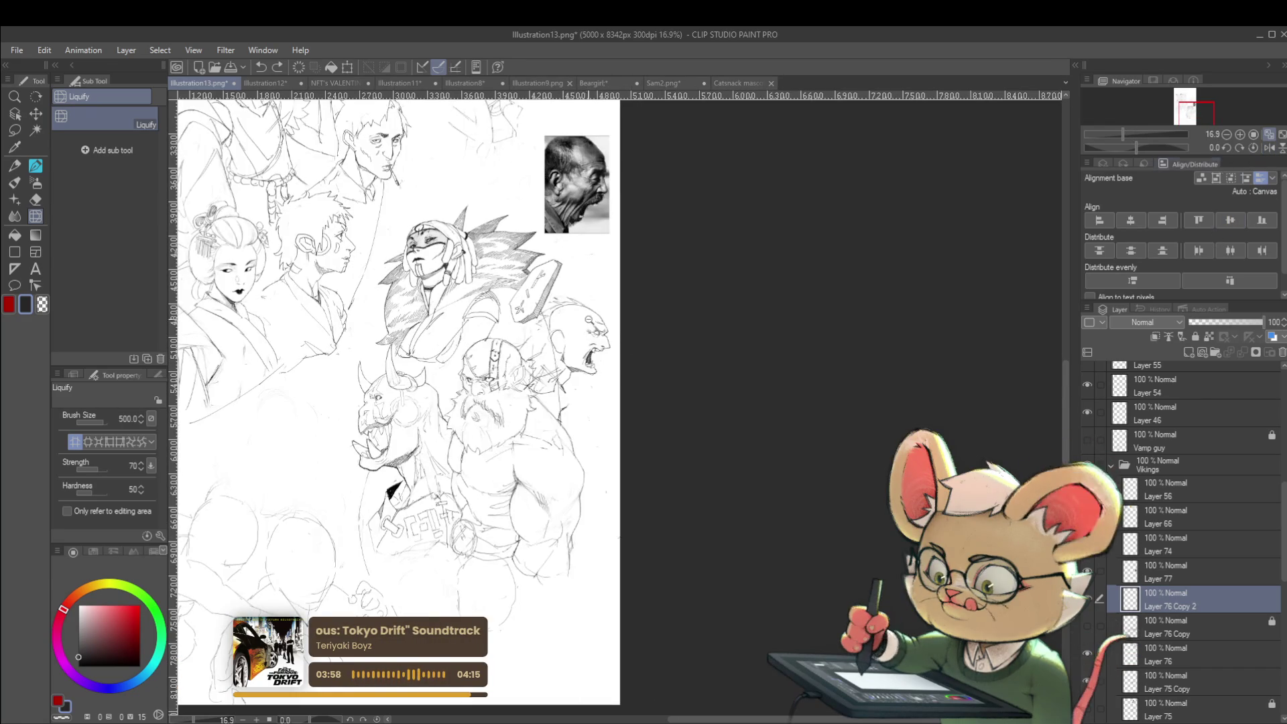
{"action": "scroll", "coordinate": [582, 384], "scroll_direction": "up", "scroll_amount": 3}
{"action": "left_click_drag", "start_coordinate": [582, 384], "coordinate": [589, 335]}
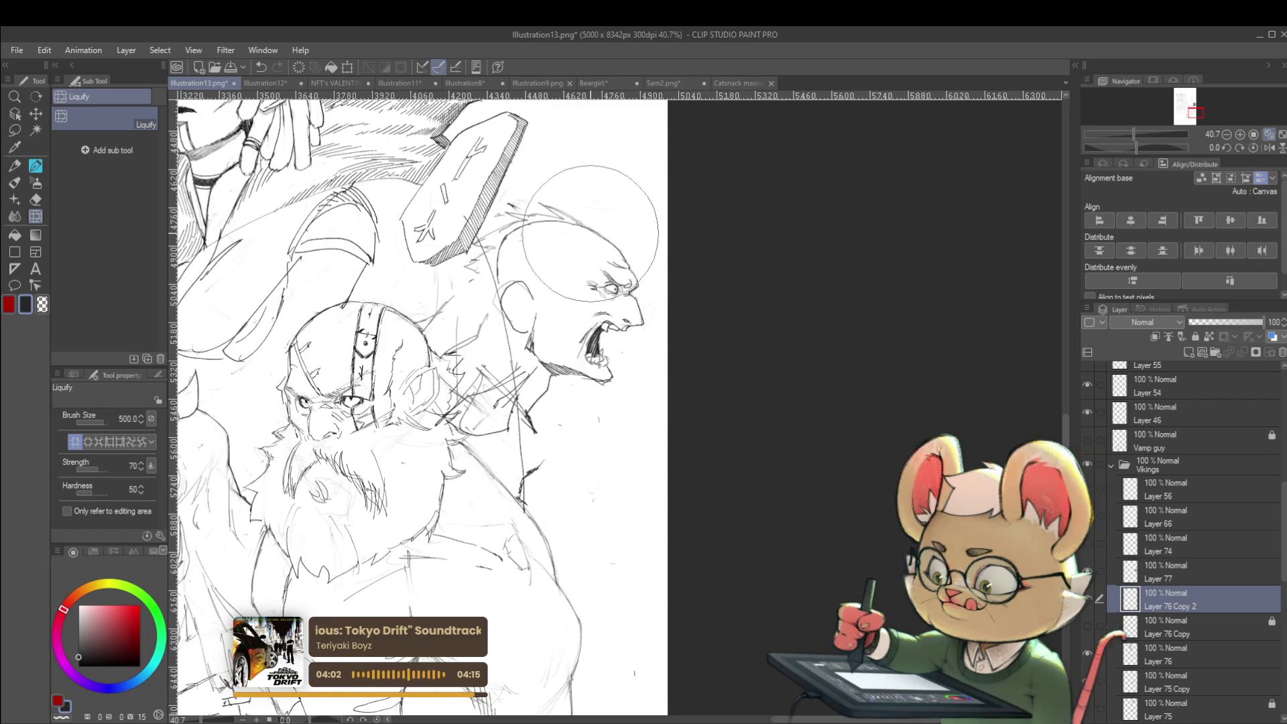
{"action": "scroll", "coordinate": [554, 186], "scroll_direction": "down", "scroll_amount": 4}
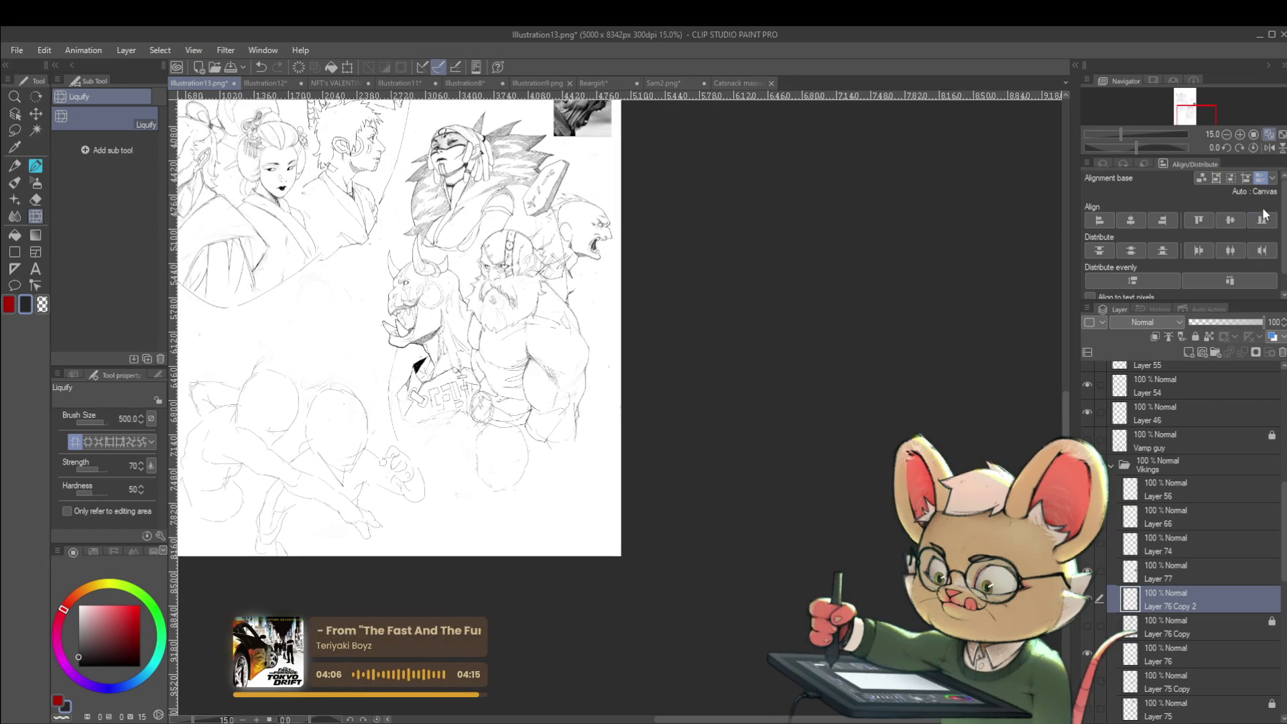
{"action": "scroll", "coordinate": [595, 186], "scroll_direction": "up", "scroll_amount": 5}
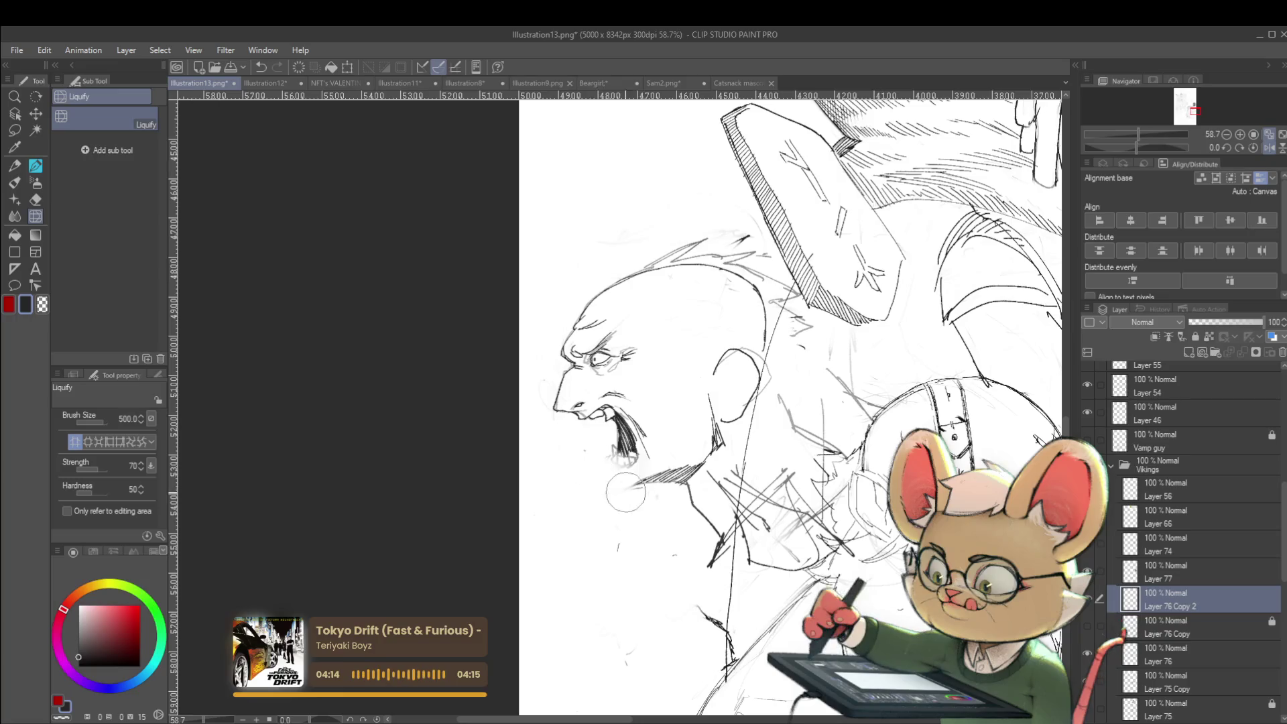
{"action": "scroll", "coordinate": [660, 456], "scroll_direction": "down", "scroll_amount": 4}
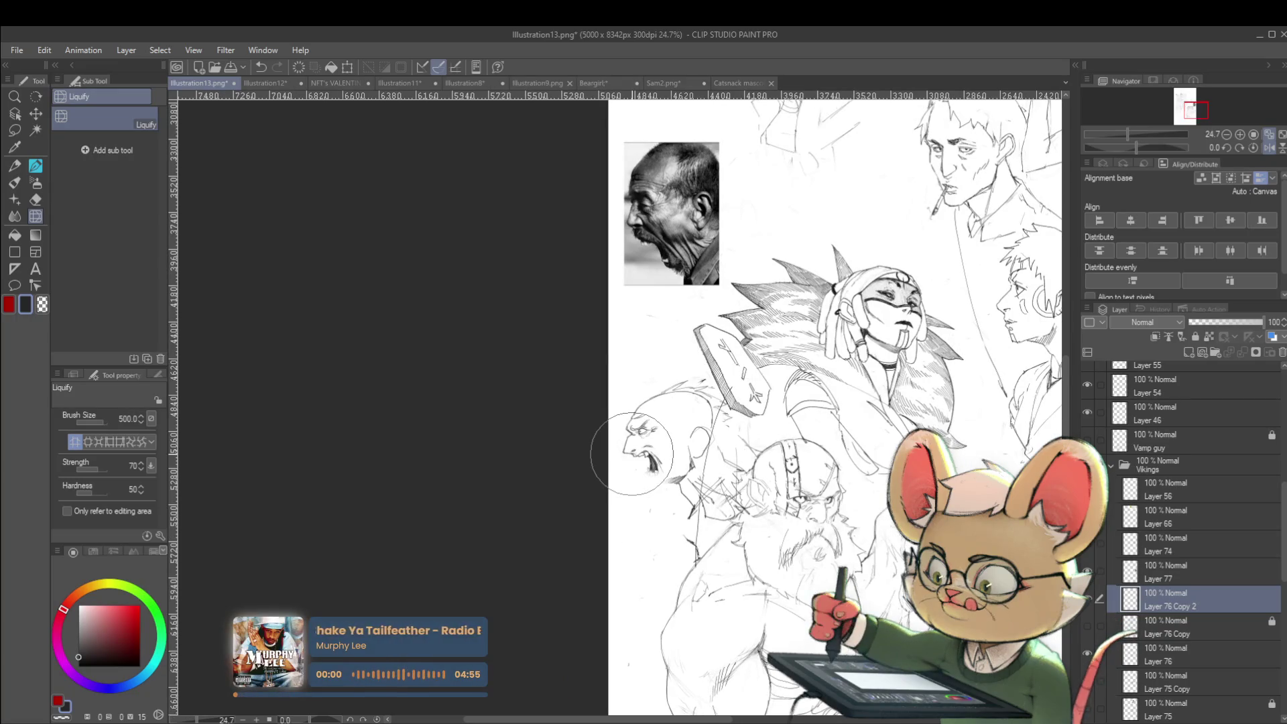
{"action": "scroll", "coordinate": [632, 445], "scroll_direction": "up", "scroll_amount": 5}
{"action": "key", "text": "p"}
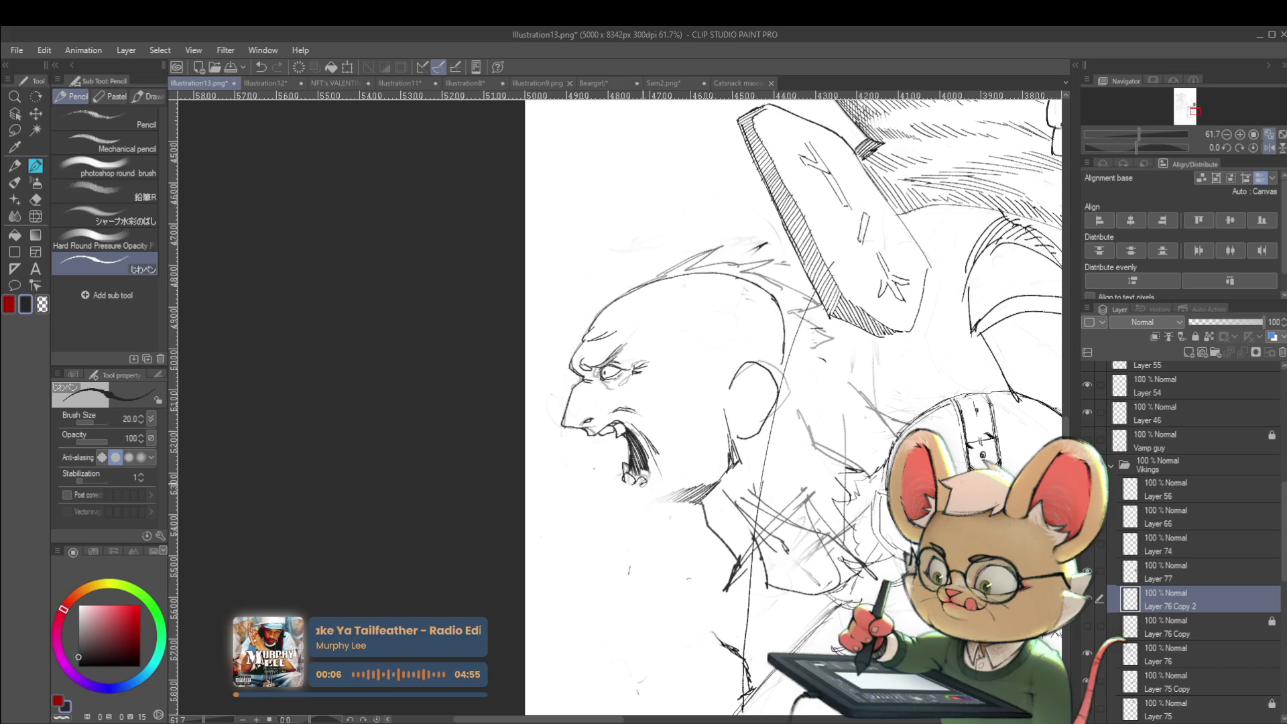
Step: Mirror the view and darken the open mouth's lower lip and chin
{"action": "scroll", "coordinate": [668, 453], "scroll_direction": "down", "scroll_amount": 3}
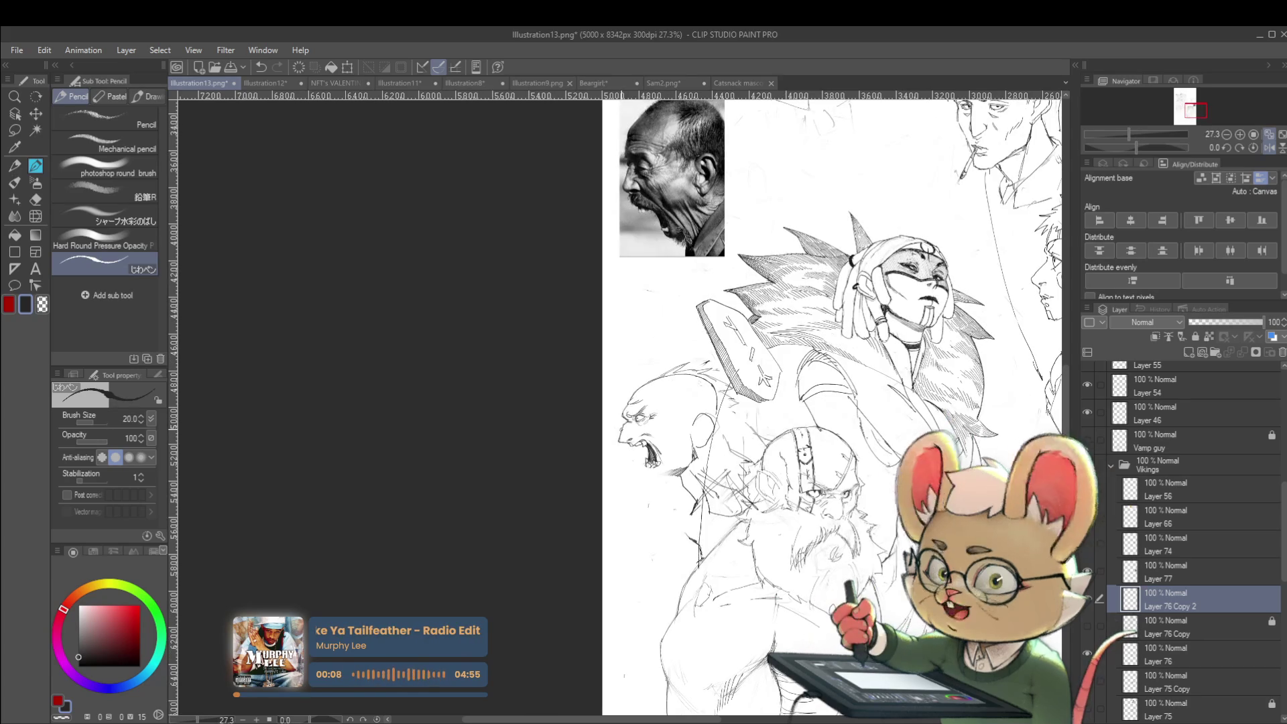
{"action": "left_click", "coordinate": [1269, 149]}
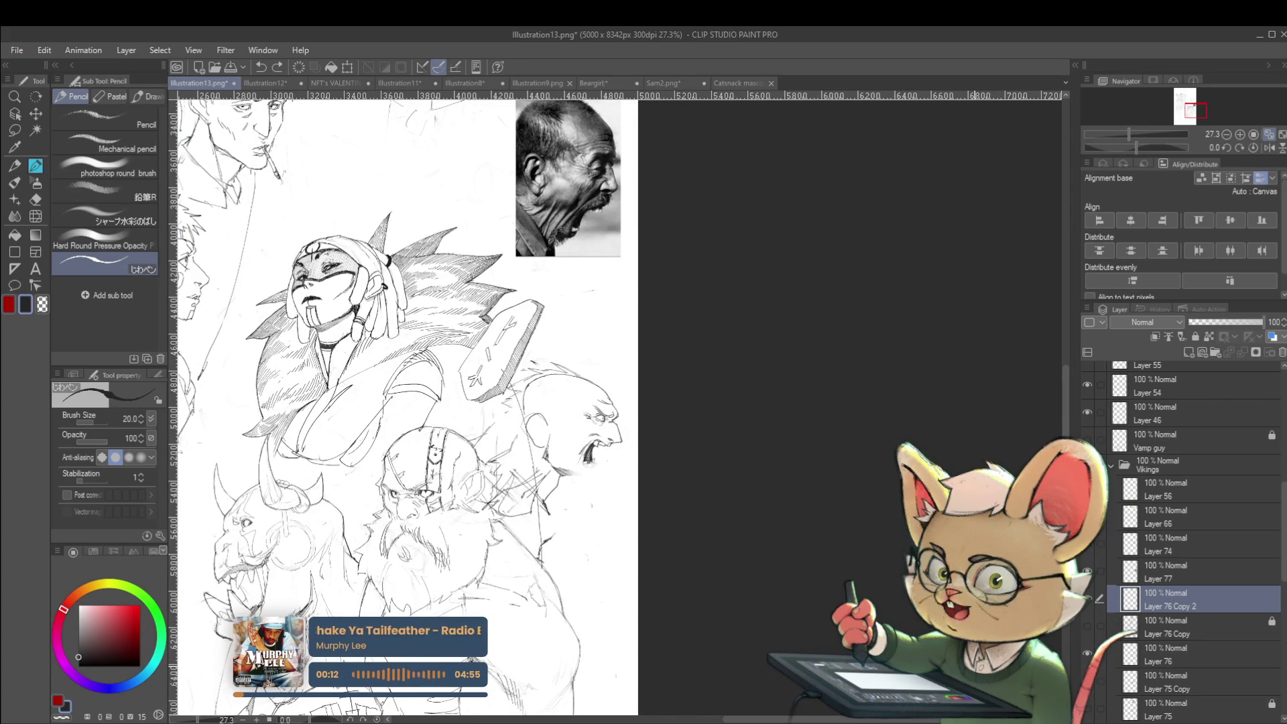
{"action": "scroll", "coordinate": [603, 459], "scroll_direction": "up", "scroll_amount": 4}
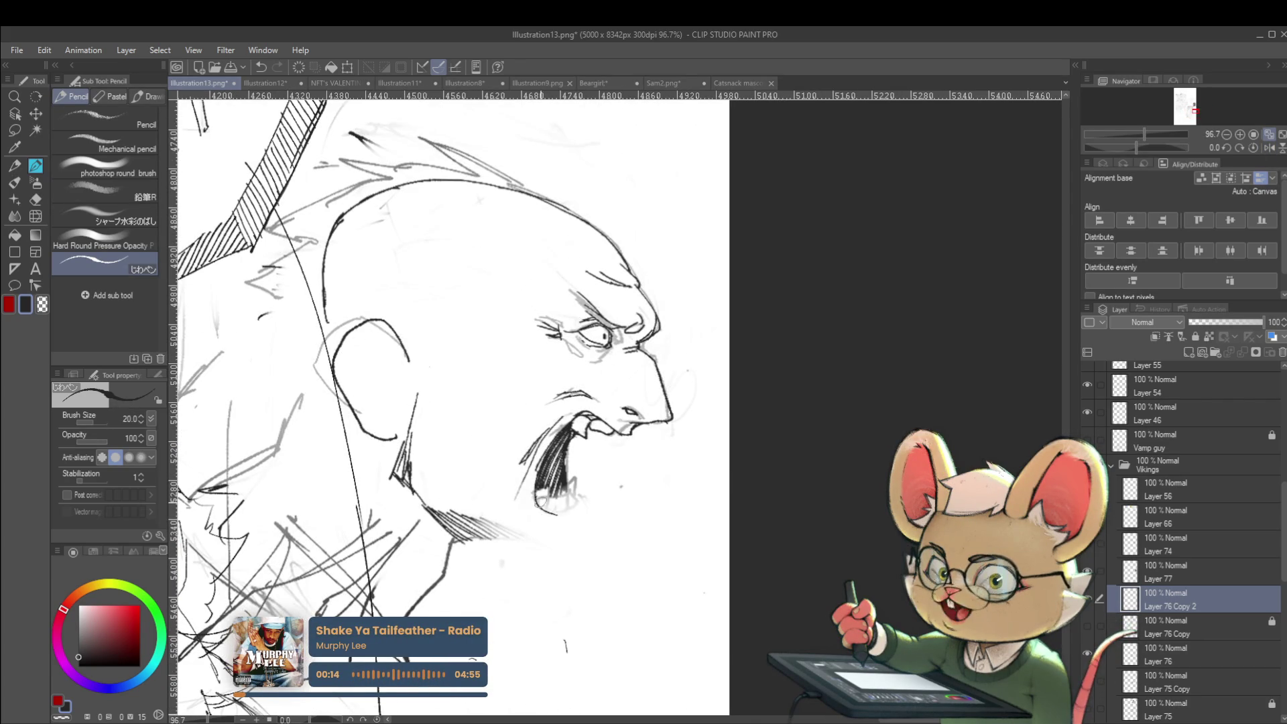
{"action": "left_click_drag", "start_coordinate": [568, 512], "coordinate": [571, 501]}
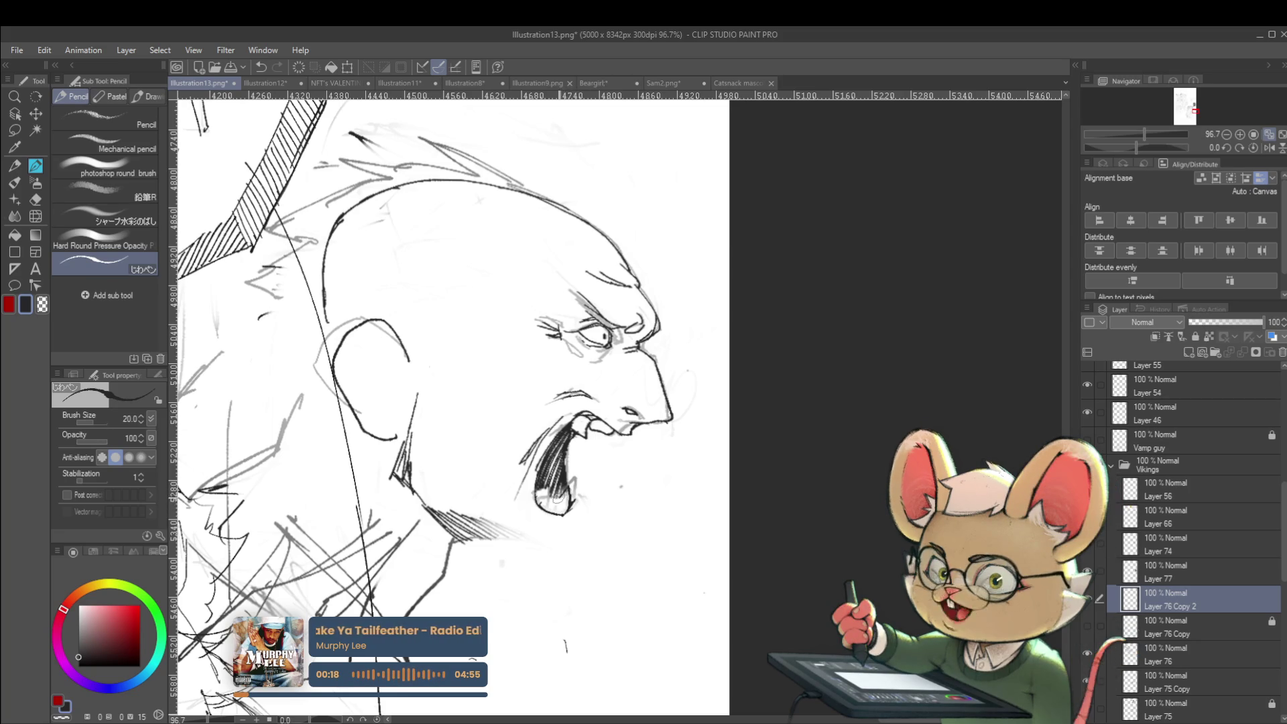
{"action": "scroll", "coordinate": [585, 461], "scroll_direction": "down", "scroll_amount": 5}
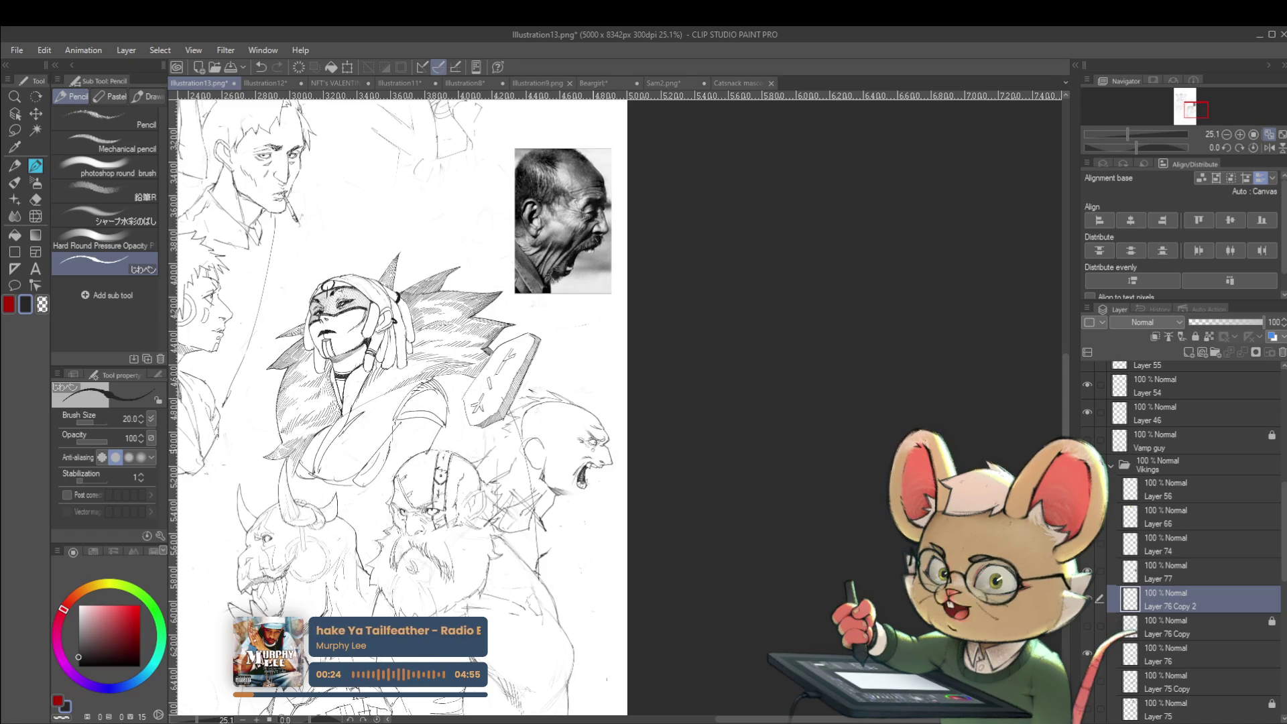
{"action": "scroll", "coordinate": [418, 421], "scroll_direction": "up", "scroll_amount": 5}
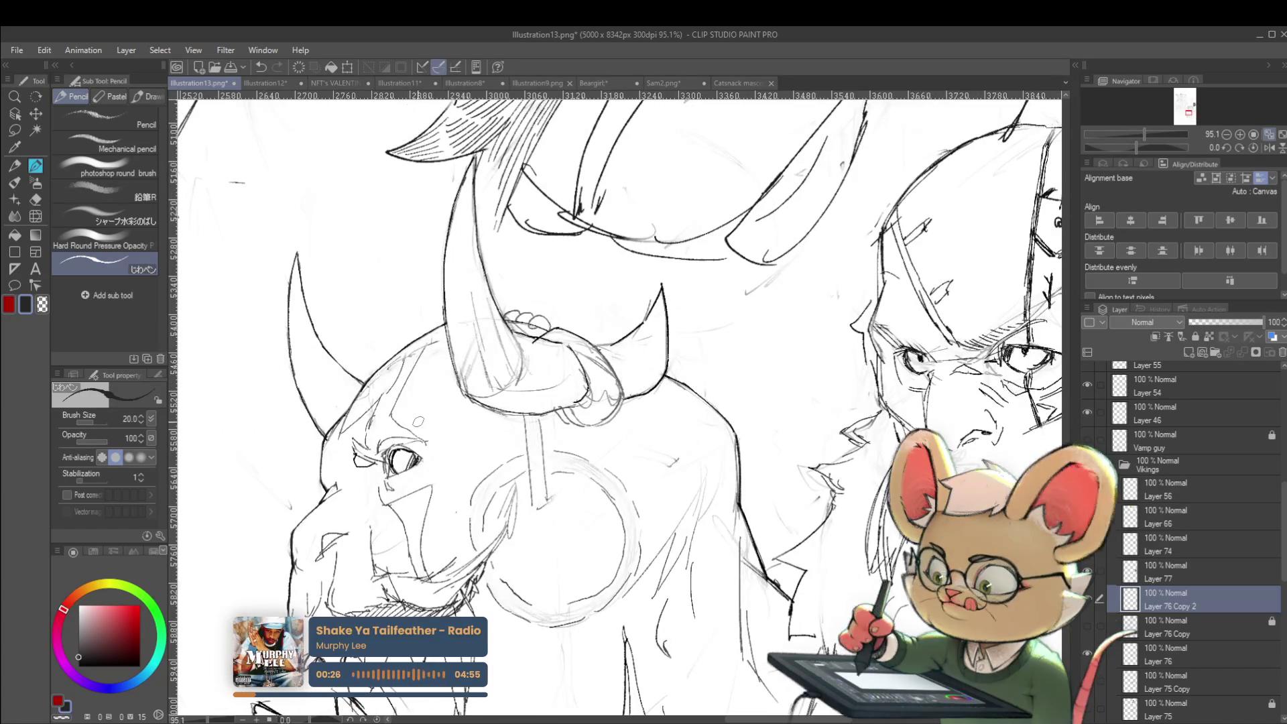
{"action": "scroll", "coordinate": [418, 420], "scroll_direction": "down", "scroll_amount": 5}
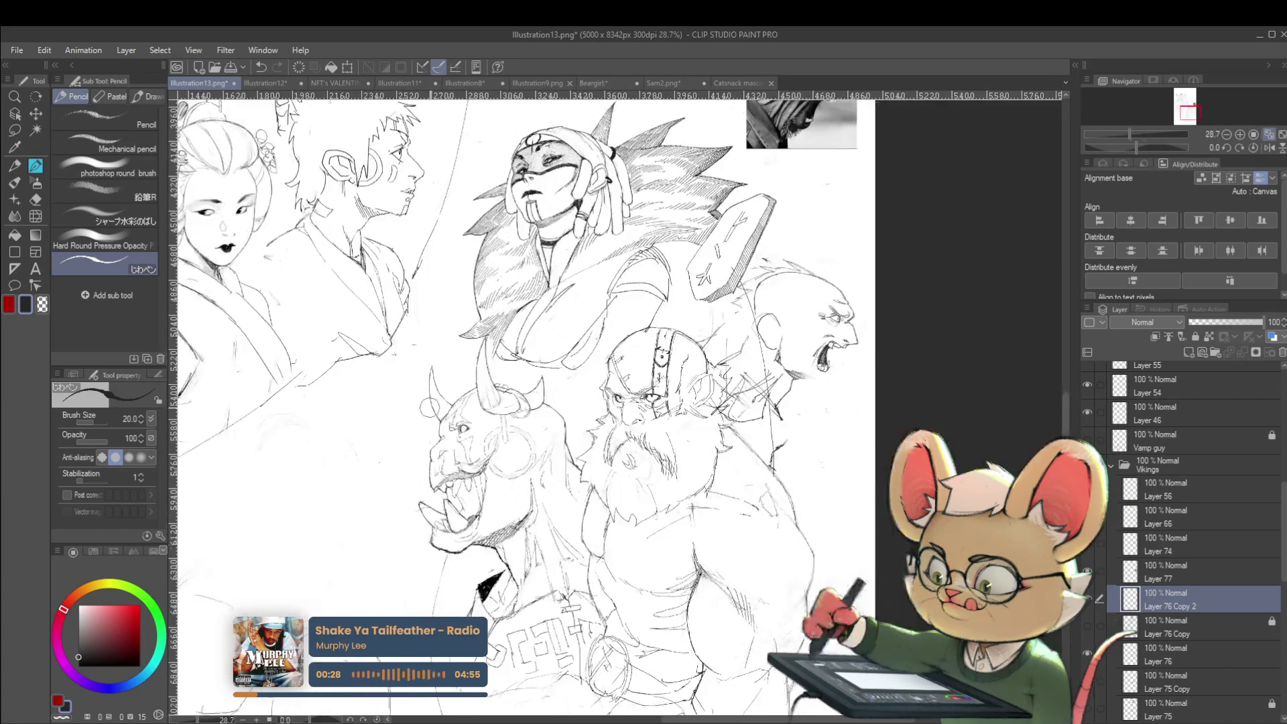
Step: Pan right, flip the view back, and undo then redo the latest head change
{"action": "left_click_drag", "start_coordinate": [742, 331], "coordinate": [659, 355]}
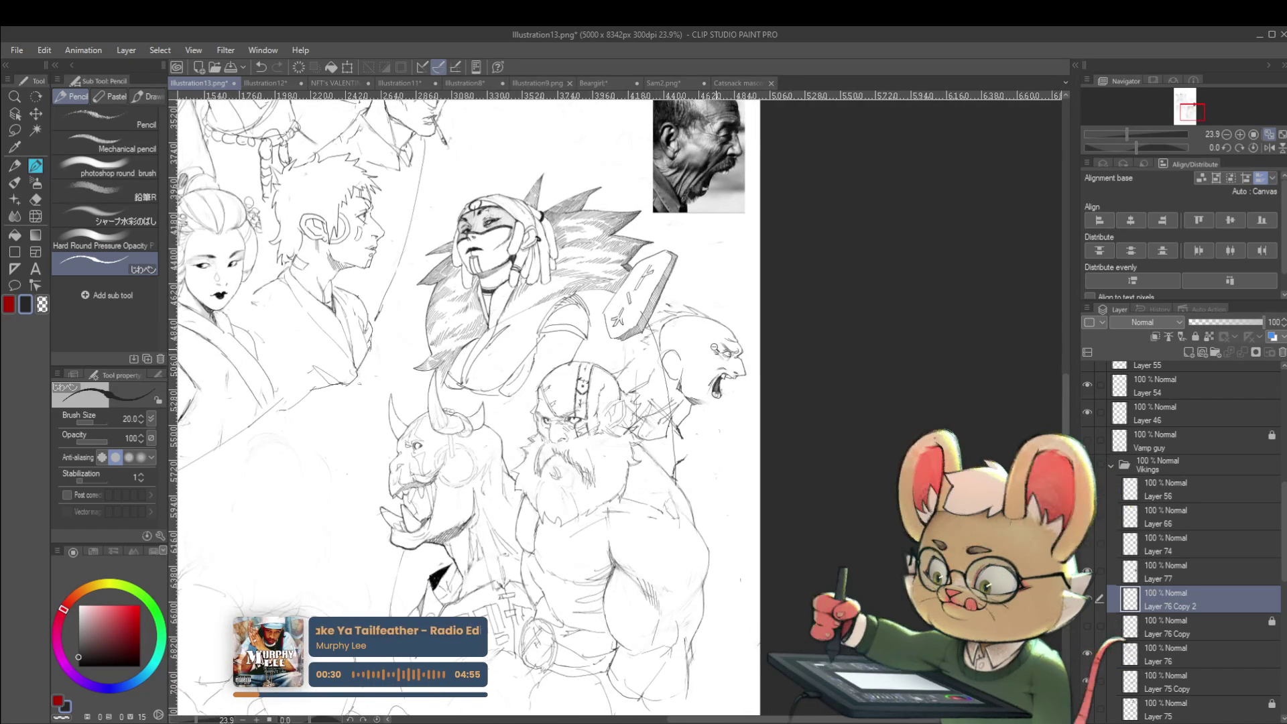
{"action": "scroll", "coordinate": [726, 374], "scroll_direction": "up", "scroll_amount": 8}
{"action": "scroll", "coordinate": [727, 374], "scroll_direction": "up", "scroll_amount": 1}
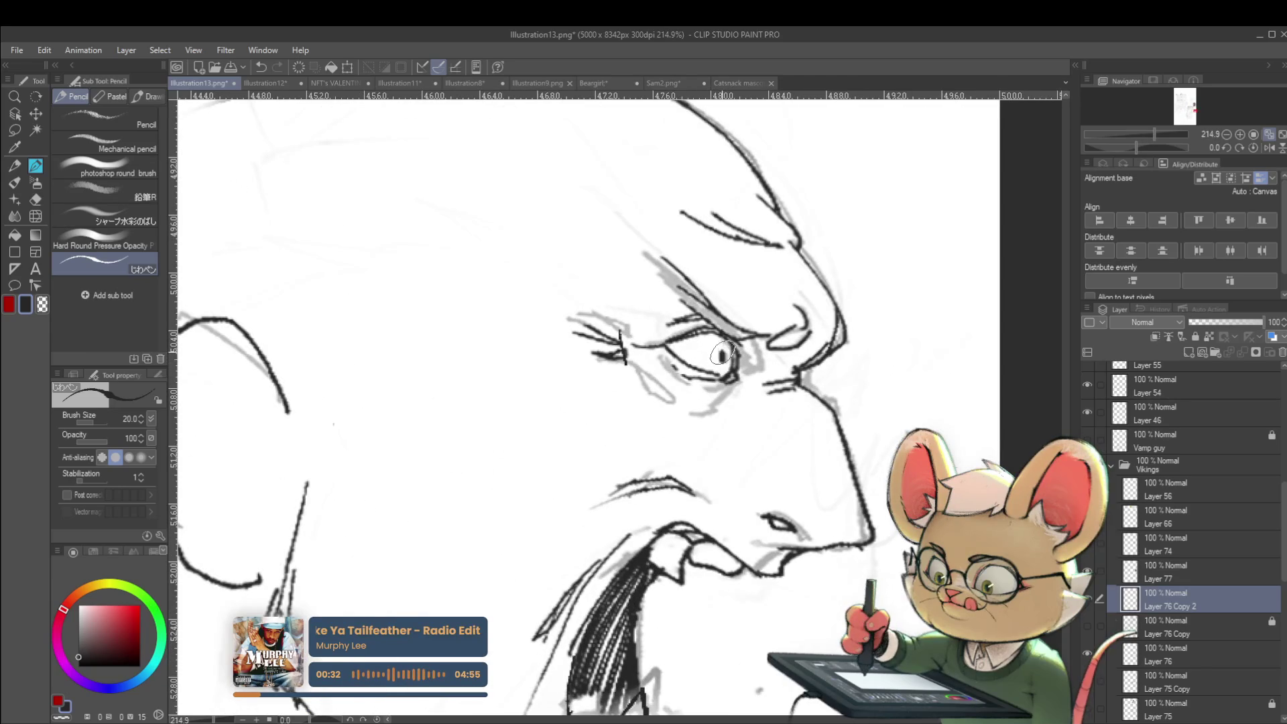
{"action": "scroll", "coordinate": [727, 353], "scroll_direction": "down", "scroll_amount": 8}
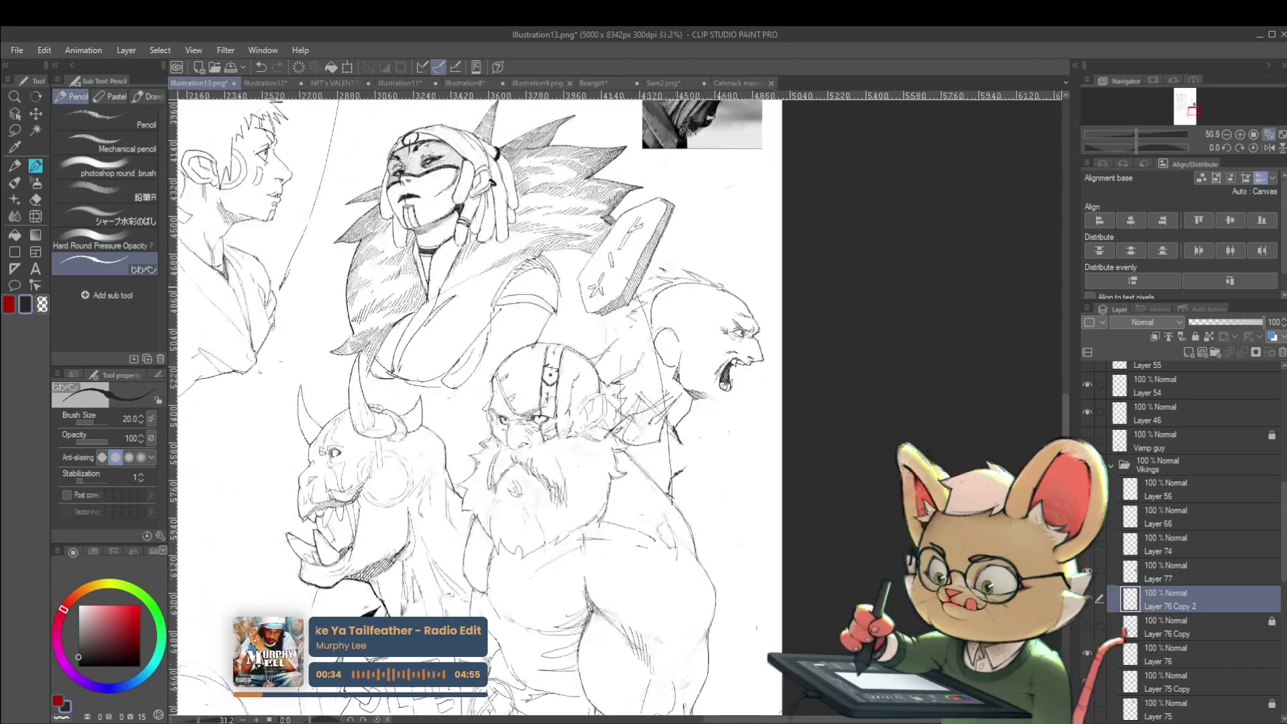
{"action": "scroll", "coordinate": [786, 340], "scroll_direction": "up", "scroll_amount": 7}
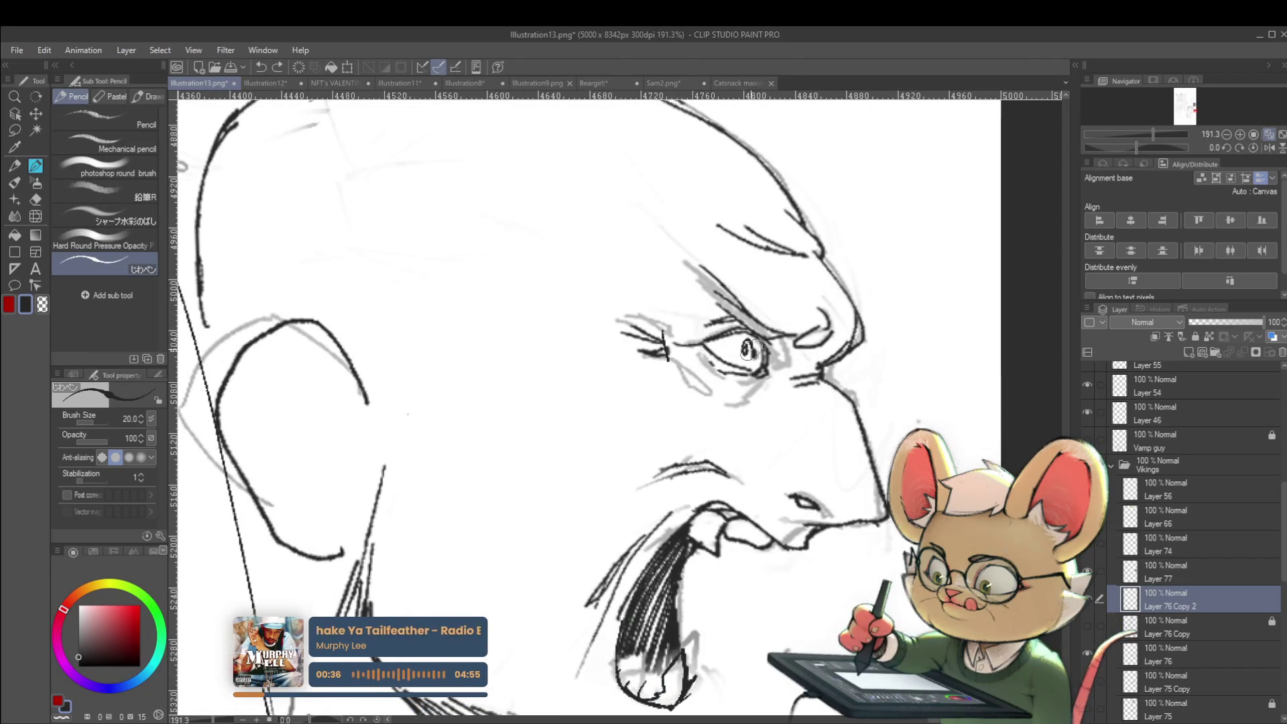
{"action": "scroll", "coordinate": [757, 322], "scroll_direction": "down", "scroll_amount": 4}
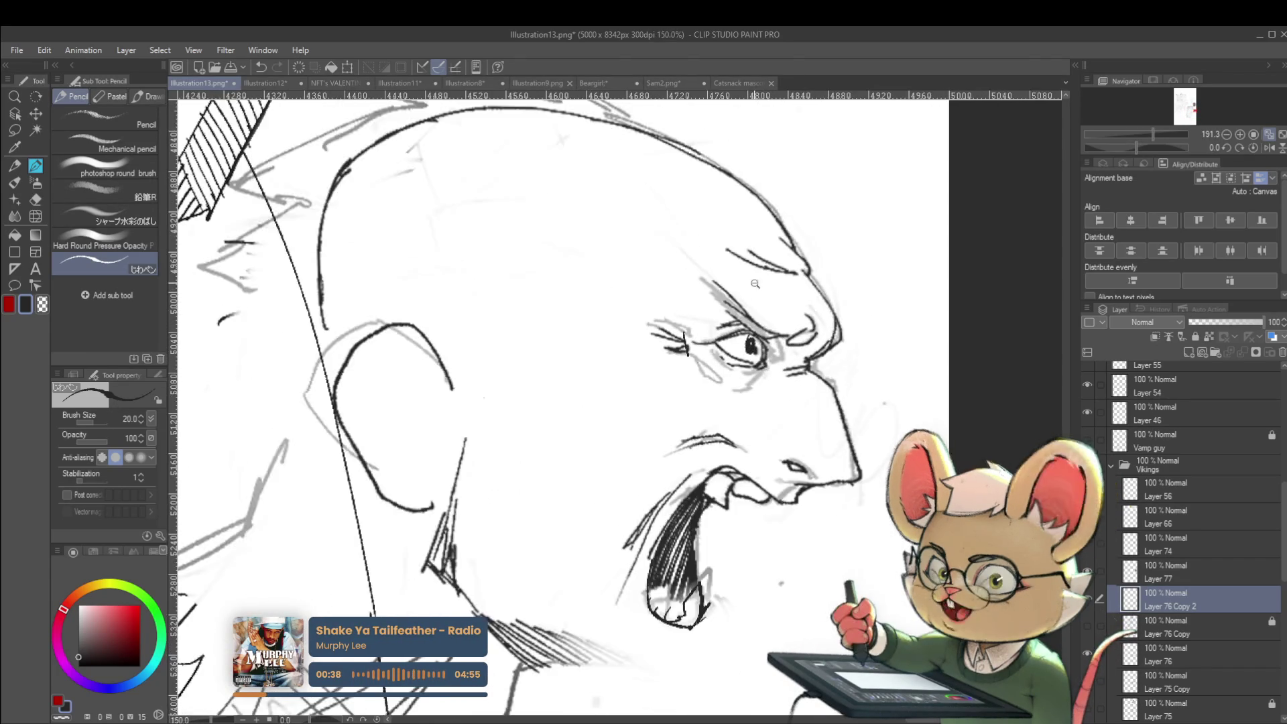
{"action": "scroll", "coordinate": [763, 296], "scroll_direction": "down", "scroll_amount": 4}
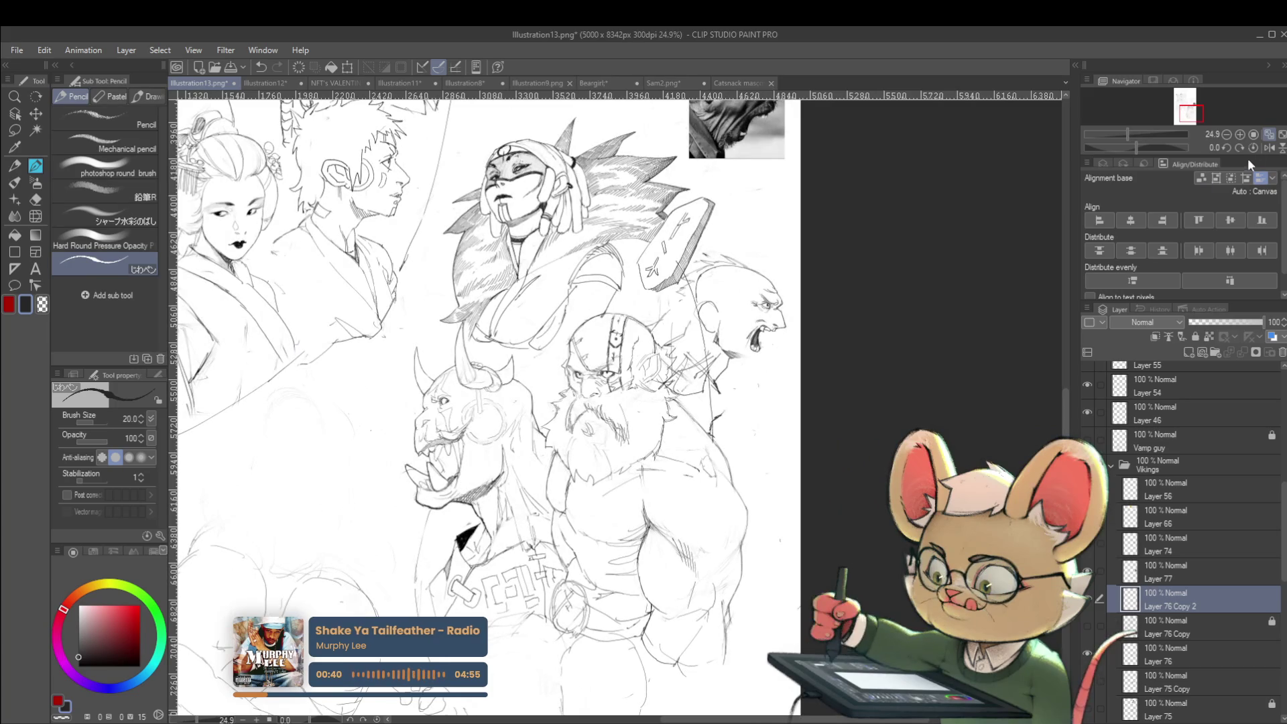
{"action": "left_click", "coordinate": [1270, 147]}
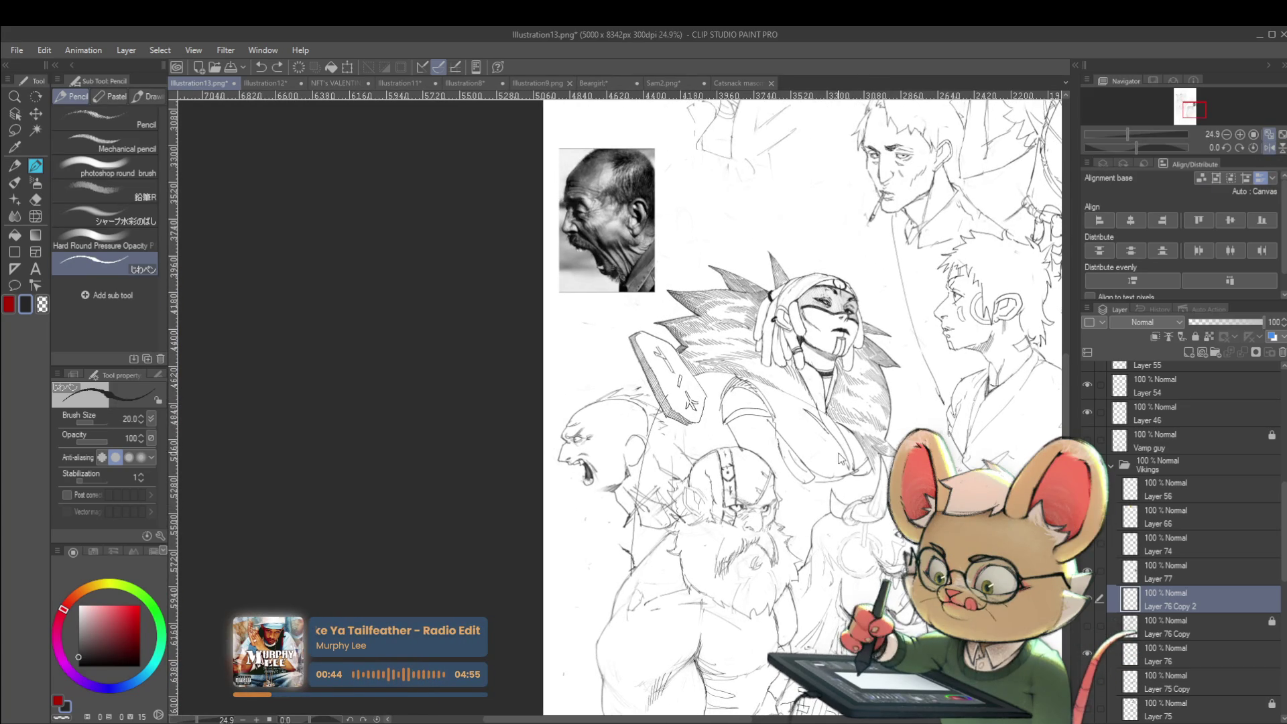
{"action": "key", "text": "ctrl+z"}
{"action": "key", "text": "ctrl+z"}
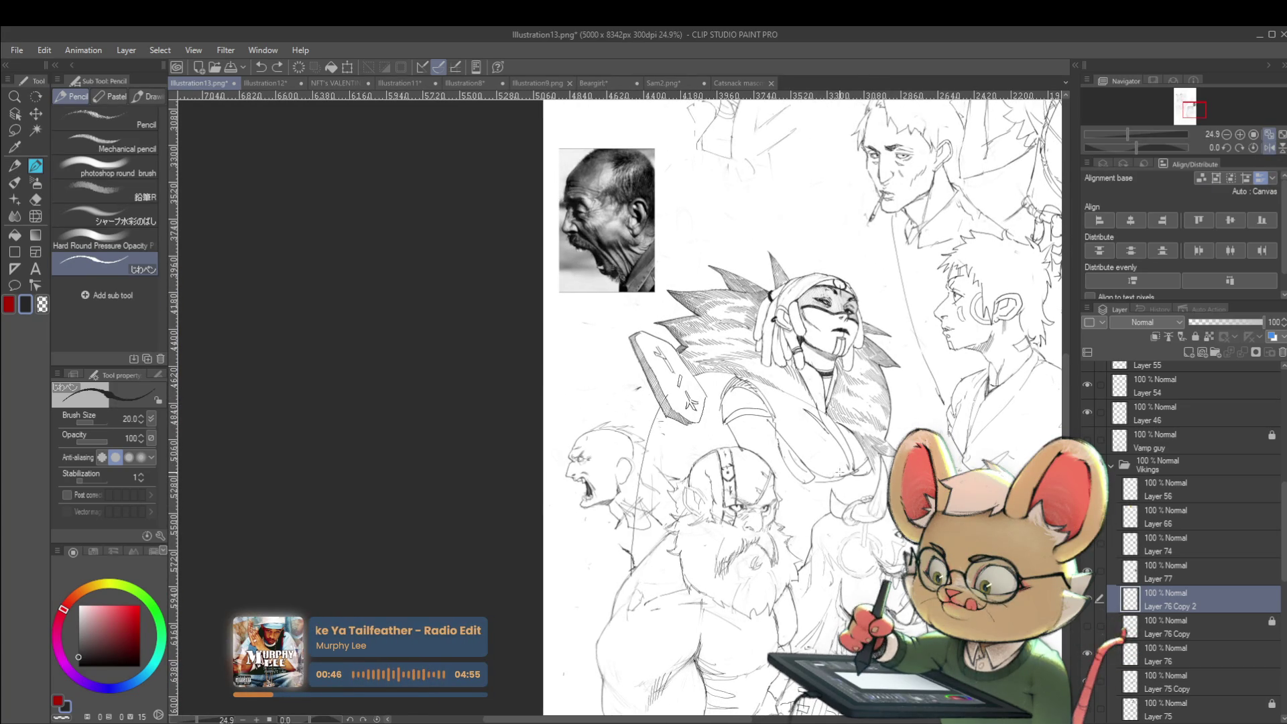
{"action": "key", "text": "ctrl+y"}
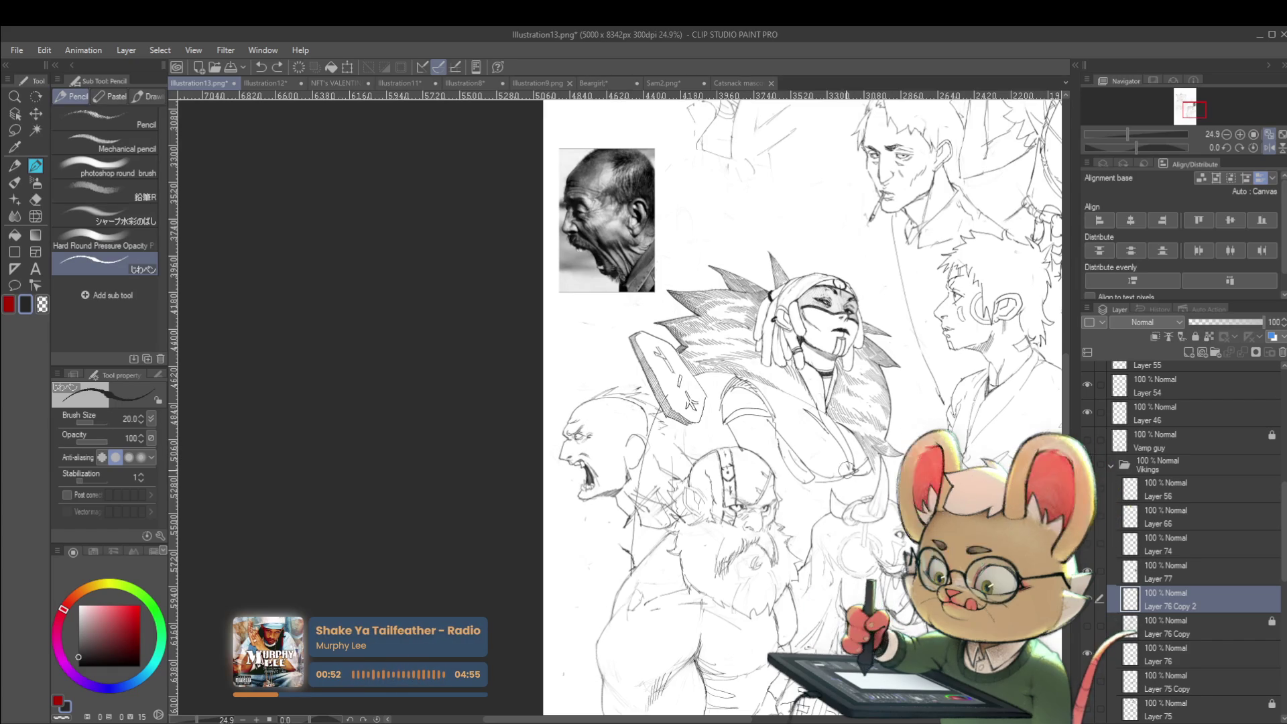
Step: Add a short stroke below the bald man's mouth and check it mirrored
{"action": "scroll", "coordinate": [624, 463], "scroll_direction": "up", "scroll_amount": 3}
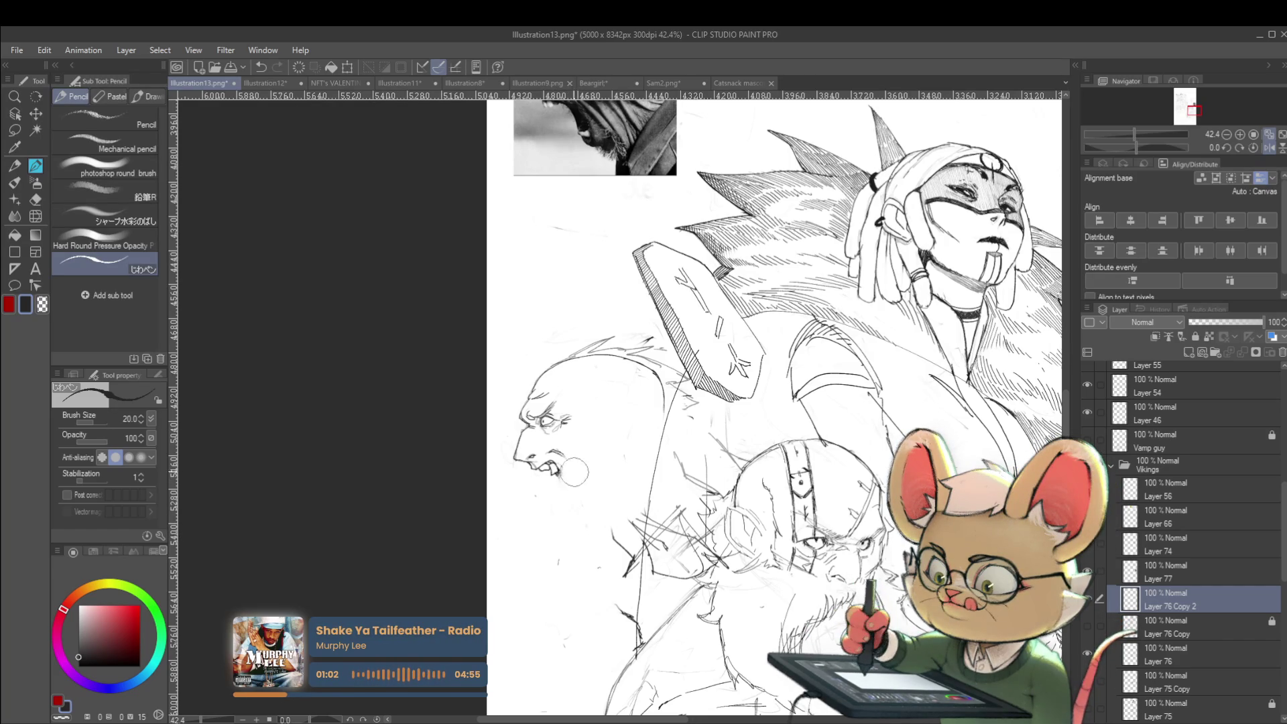
{"action": "left_click_drag", "start_coordinate": [560, 472], "coordinate": [569, 492]}
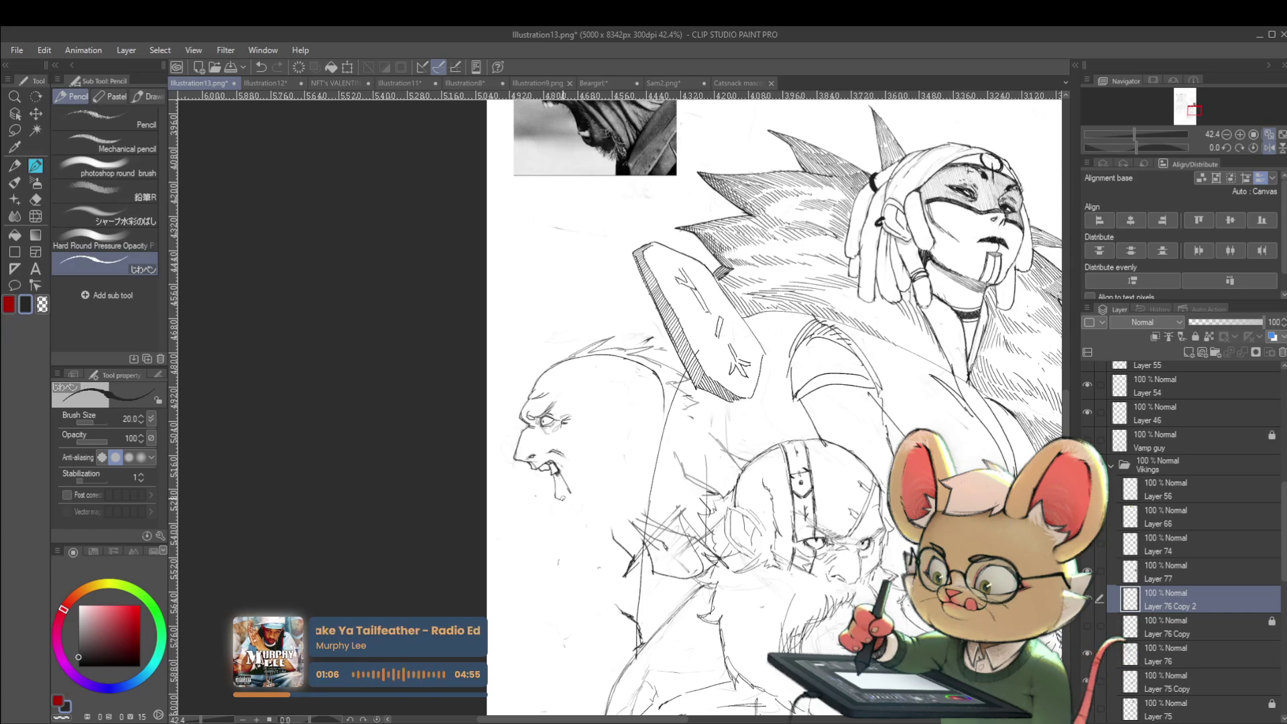
{"action": "scroll", "coordinate": [556, 449], "scroll_direction": "down", "scroll_amount": 3}
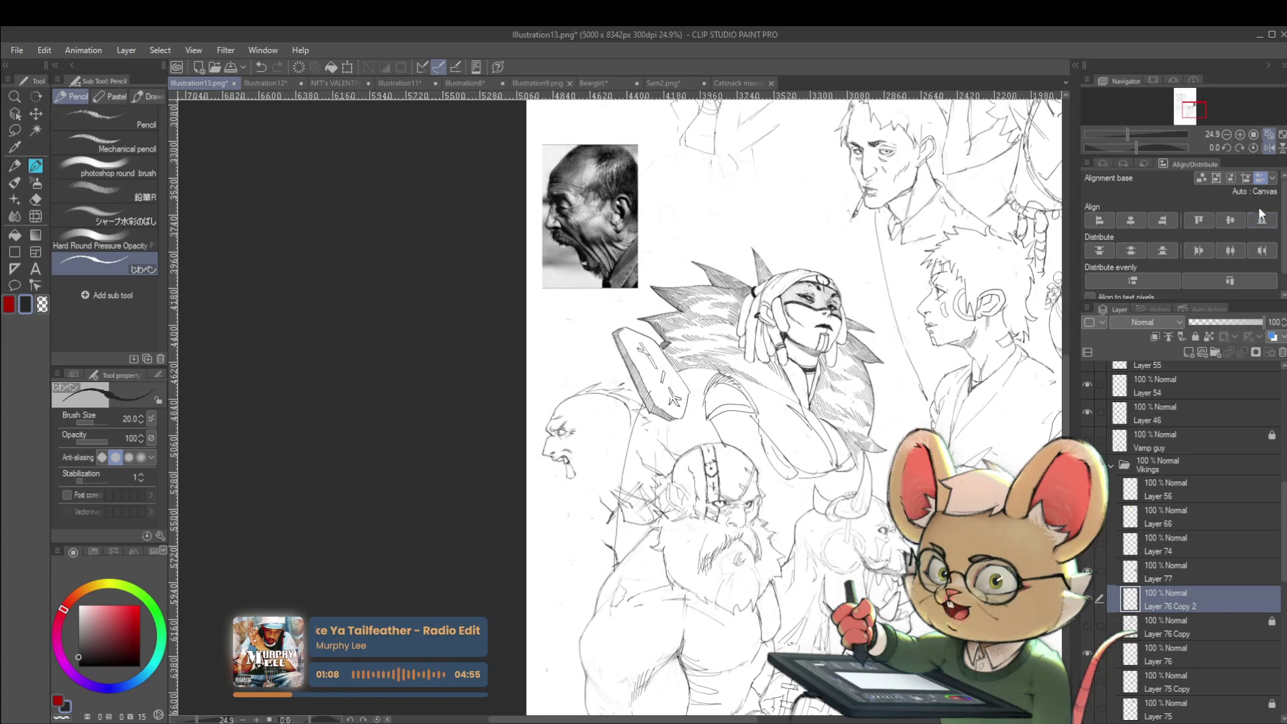
{"action": "left_click", "coordinate": [1269, 149]}
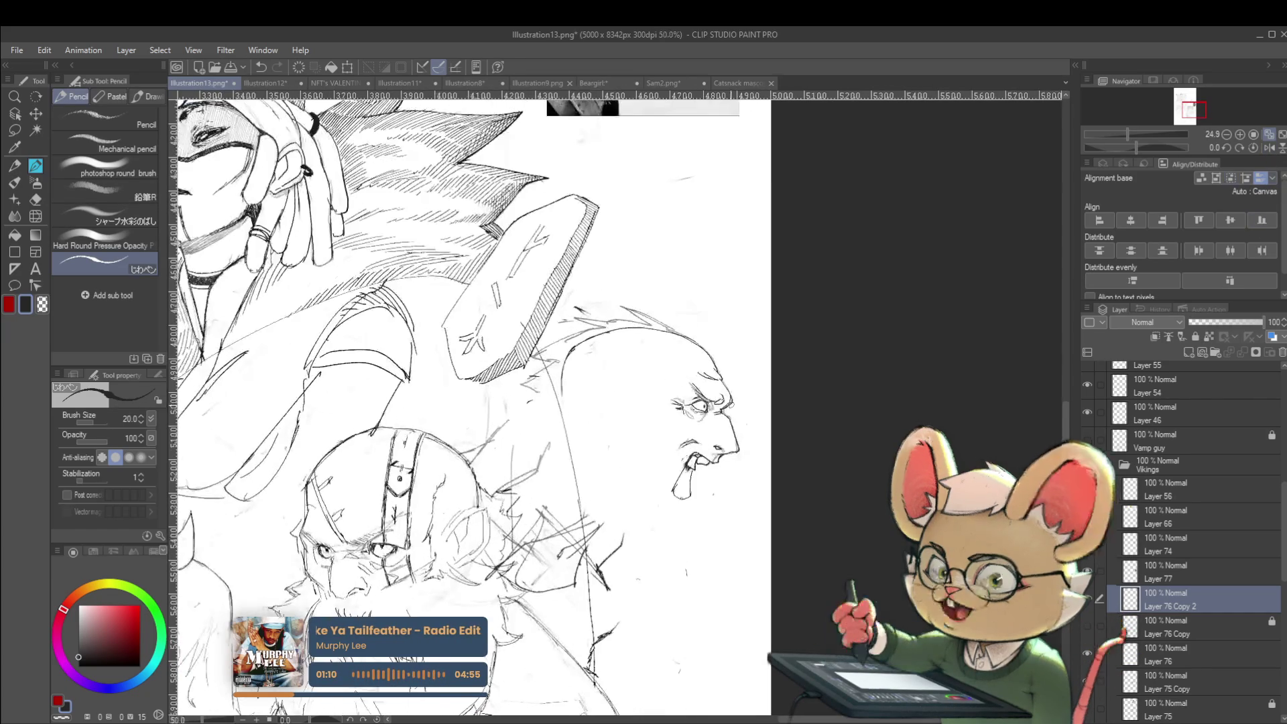
{"action": "scroll", "coordinate": [655, 456], "scroll_direction": "up", "scroll_amount": 3}
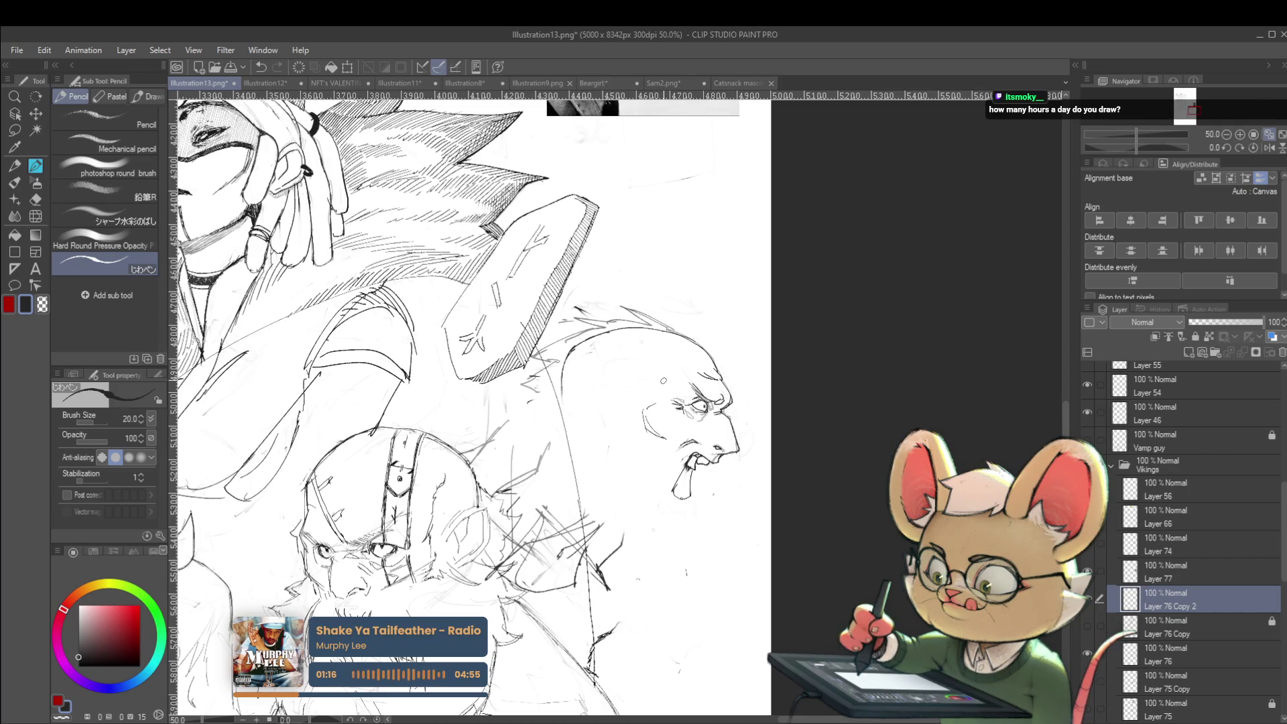
{"action": "scroll", "coordinate": [854, 444], "scroll_direction": "left", "scroll_amount": 1}
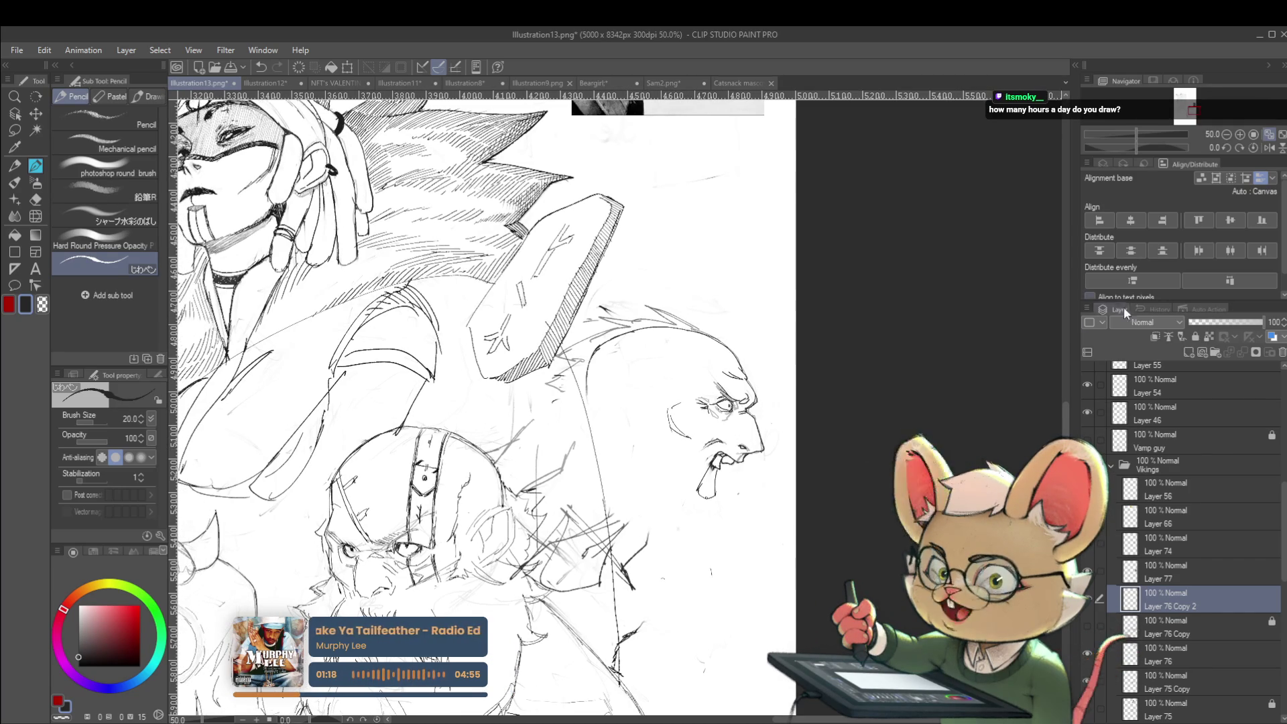
{"action": "left_click", "coordinate": [1267, 149]}
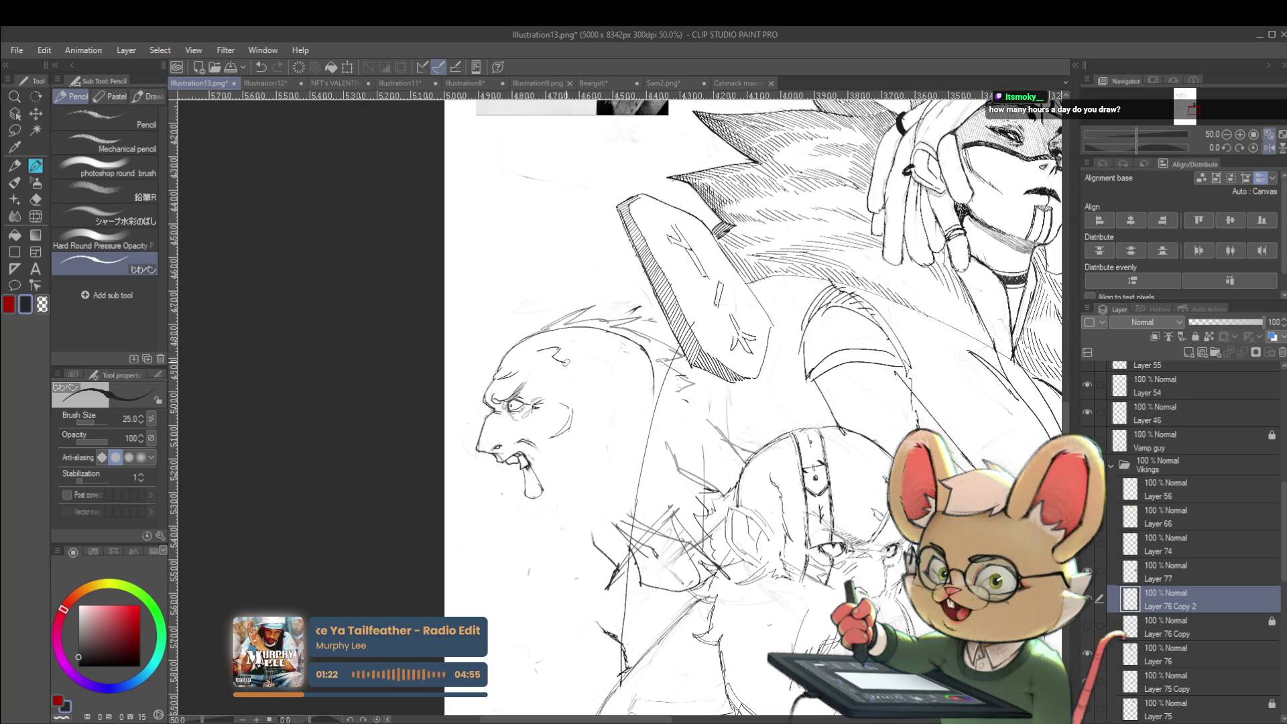
Step: Flip the view back and forth to compare the head, ending unmirrored
{"action": "scroll", "coordinate": [602, 364], "scroll_direction": "down", "scroll_amount": 2}
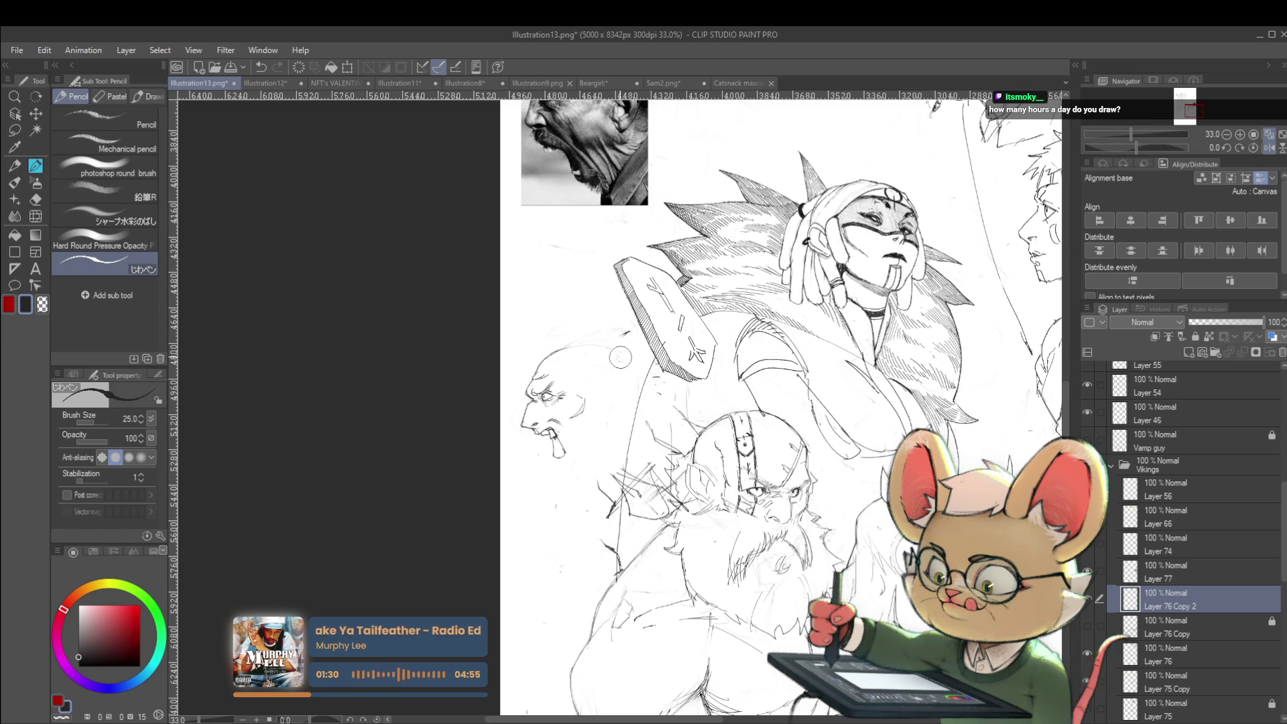
{"action": "left_click", "coordinate": [1269, 150]}
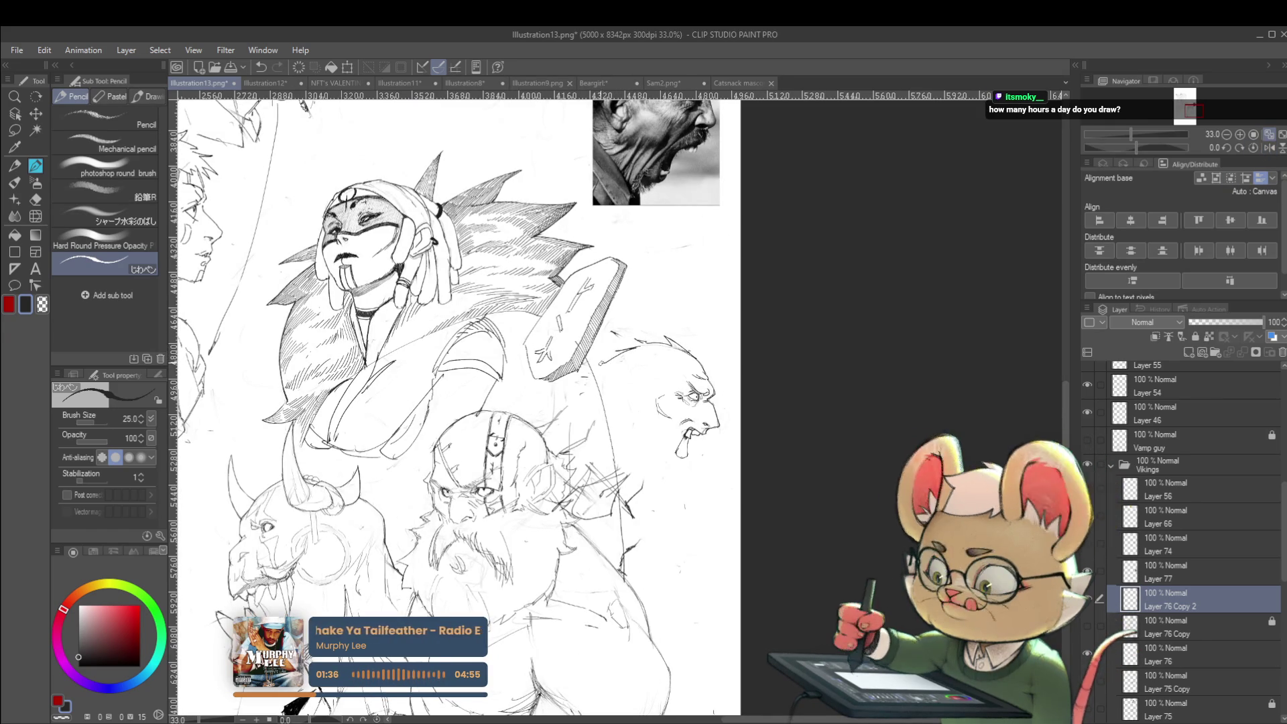
{"action": "scroll", "coordinate": [700, 357], "scroll_direction": "down", "scroll_amount": 2}
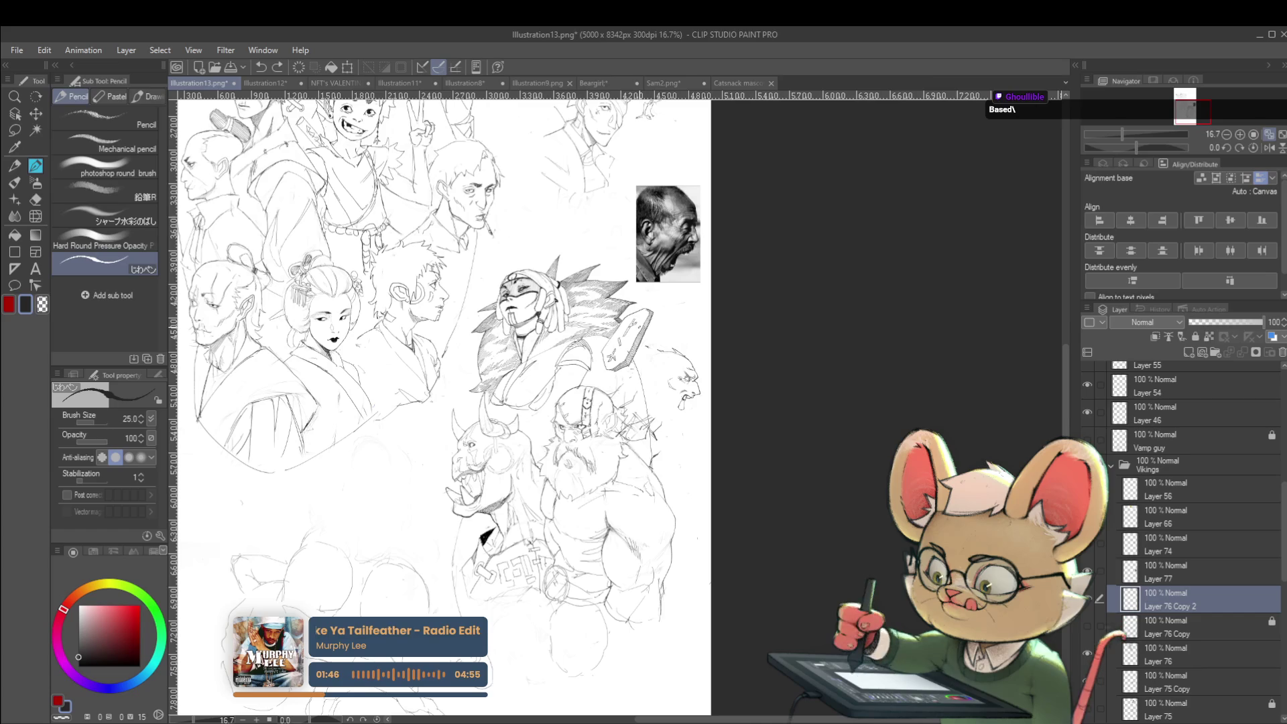
{"action": "left_click", "coordinate": [1269, 148]}
{"action": "scroll", "coordinate": [628, 352], "scroll_direction": "up", "scroll_amount": 5}
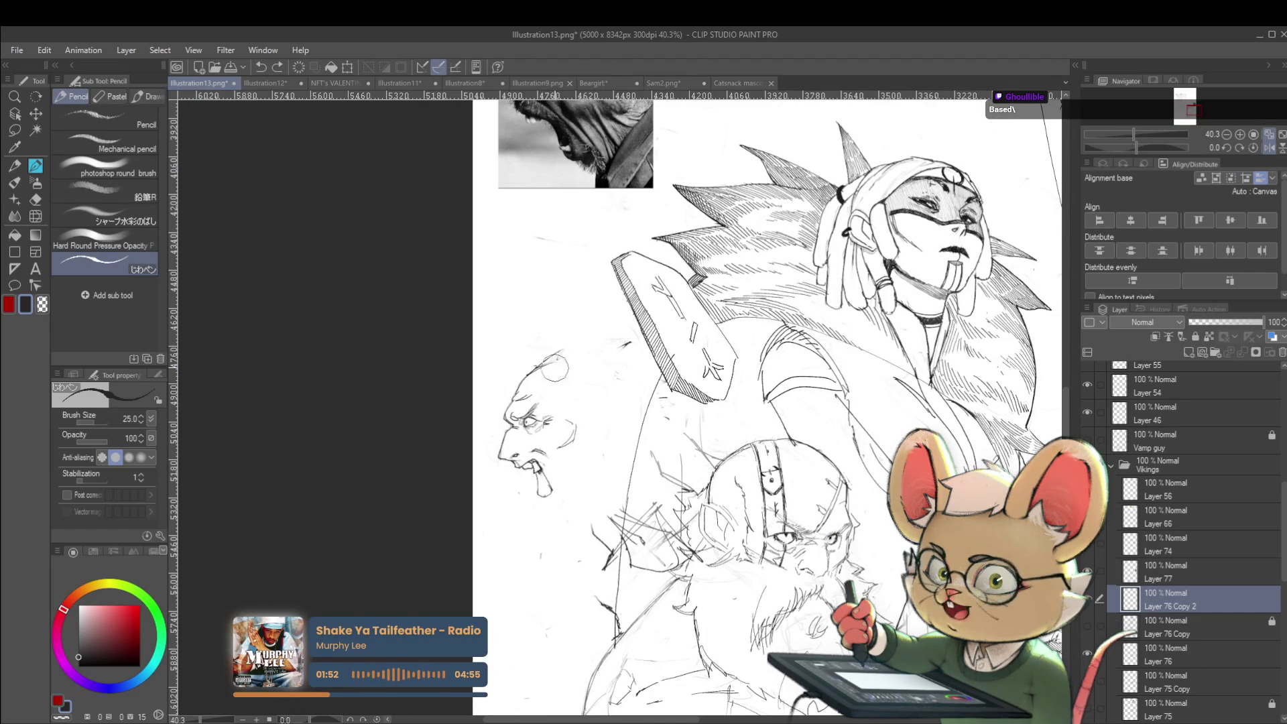
{"action": "scroll", "coordinate": [538, 375], "scroll_direction": "up", "scroll_amount": 2}
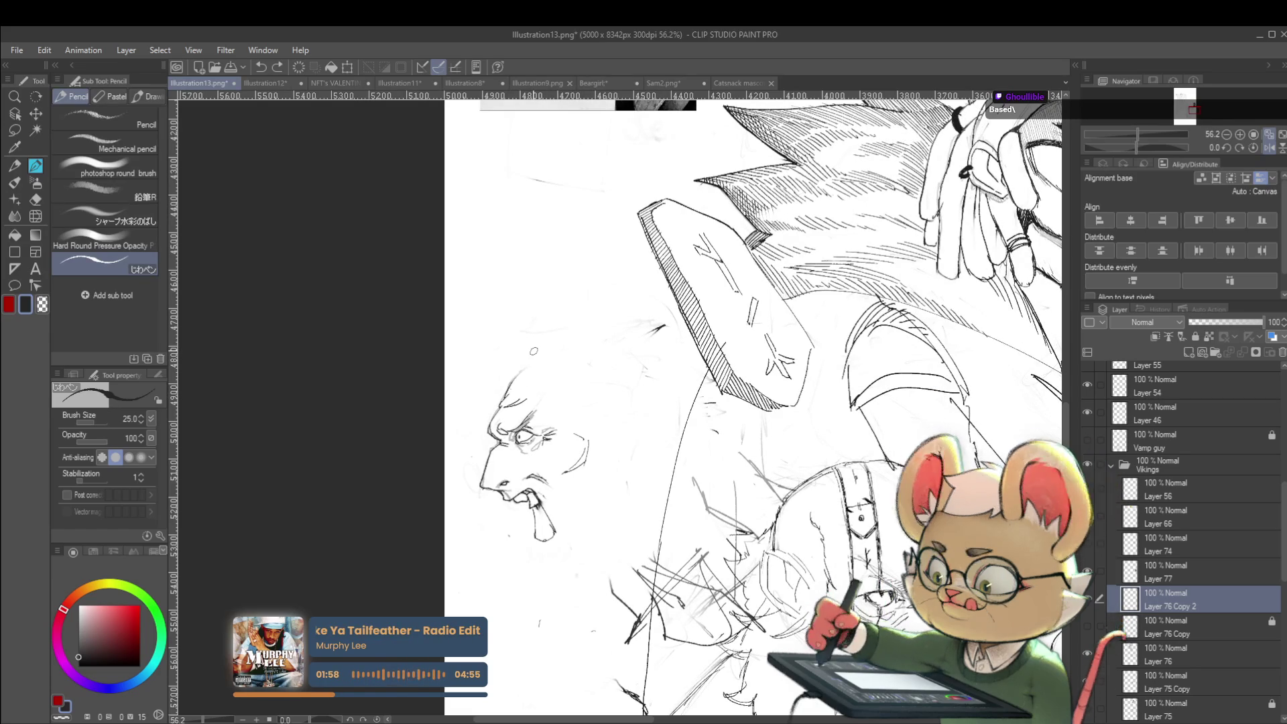
{"action": "scroll", "coordinate": [536, 395], "scroll_direction": "up", "scroll_amount": 1}
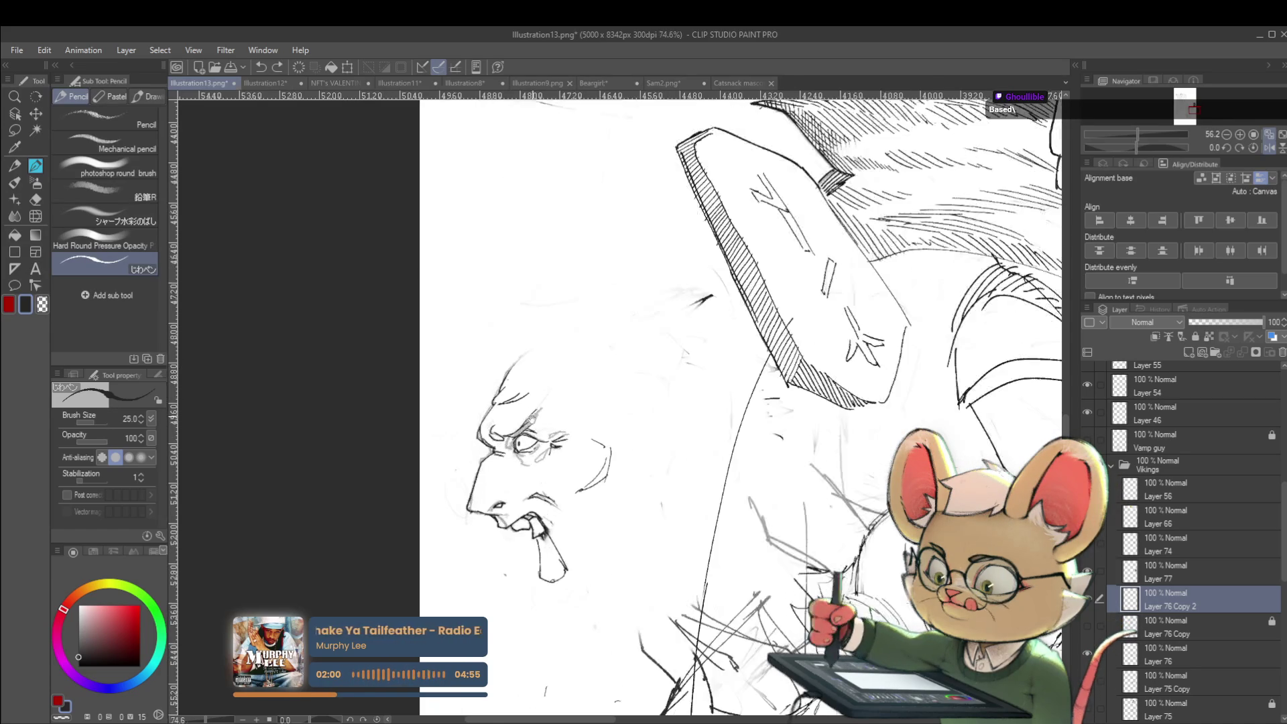
{"action": "scroll", "coordinate": [508, 409], "scroll_direction": "up", "scroll_amount": 1}
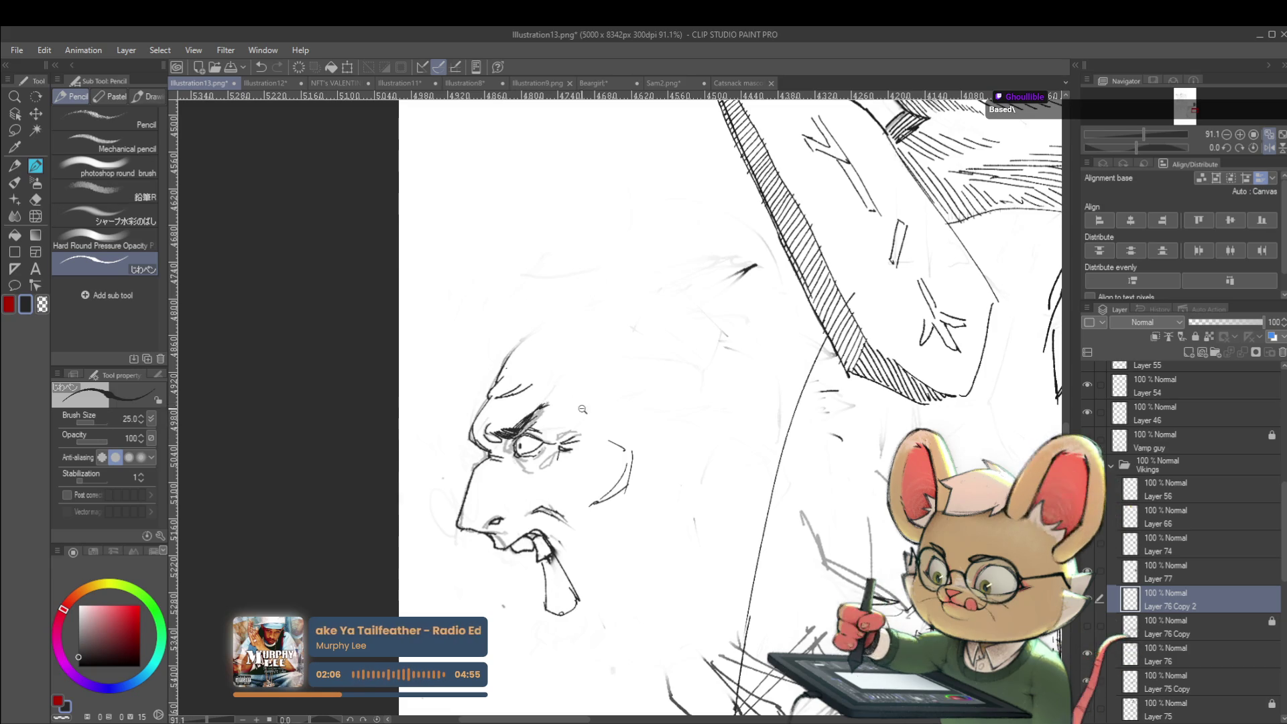
{"action": "scroll", "coordinate": [516, 395], "scroll_direction": "down", "scroll_amount": 5}
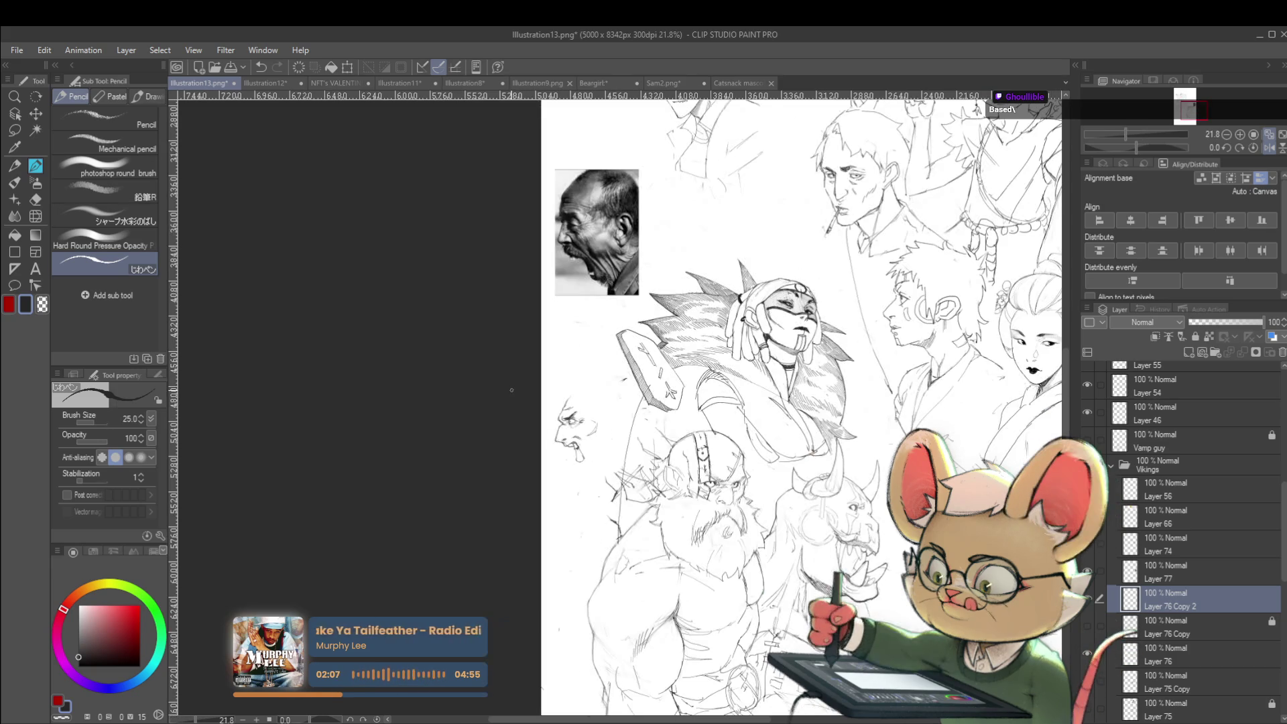
{"action": "left_click", "coordinate": [1268, 148]}
{"action": "scroll", "coordinate": [697, 393], "scroll_direction": "up", "scroll_amount": 6}
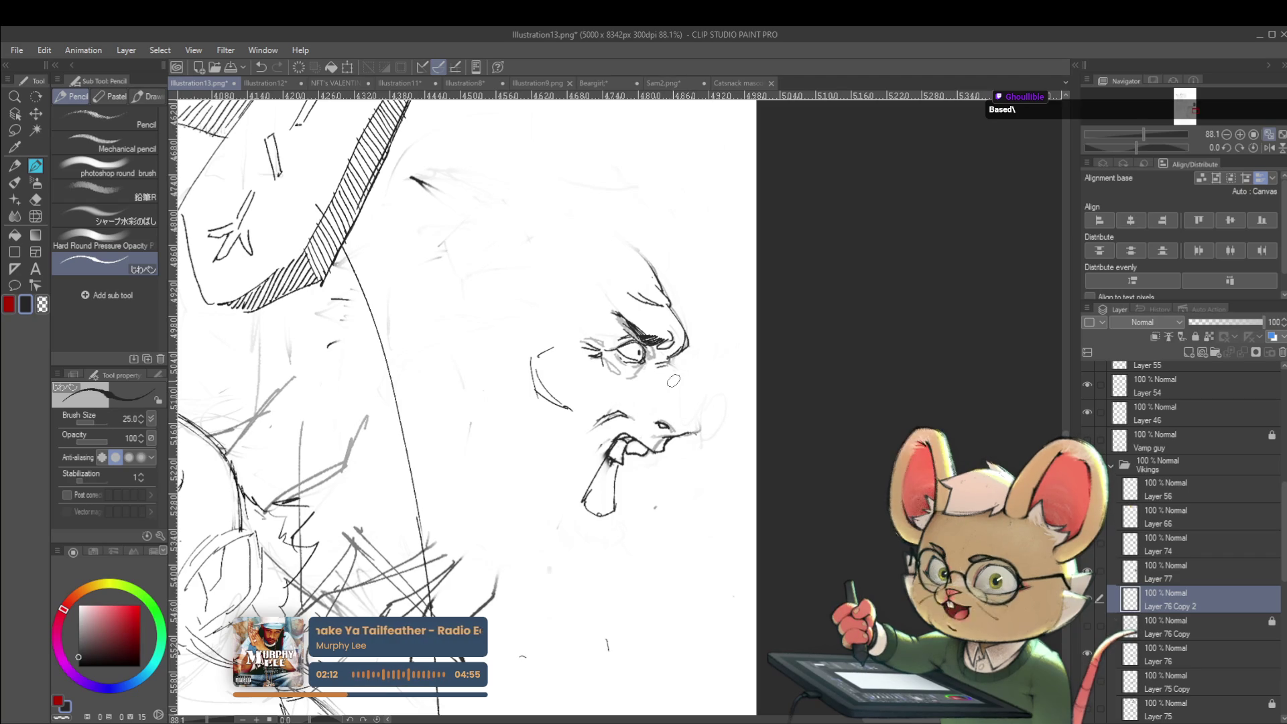
Step: Outline the profile head's nose and mirror the view to check it
{"action": "left_click_drag", "start_coordinate": [666, 360], "coordinate": [691, 417]}
{"action": "scroll", "coordinate": [733, 355], "scroll_direction": "down", "scroll_amount": 3}
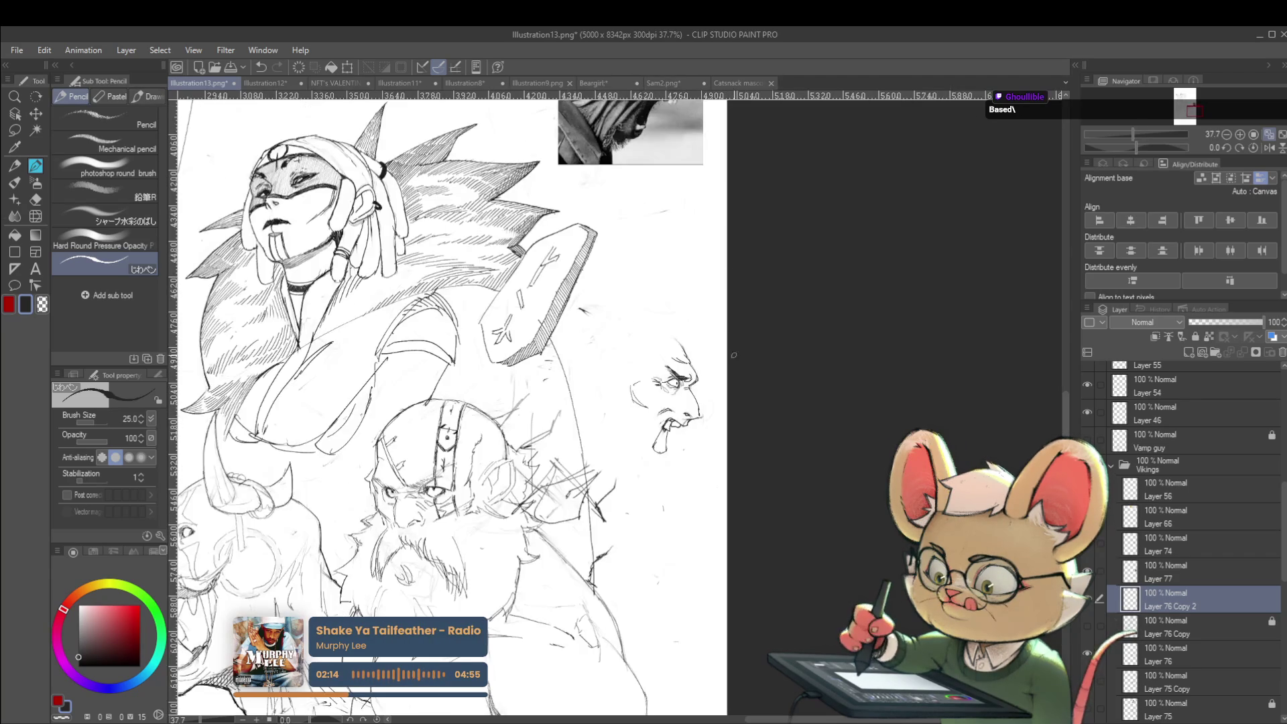
{"action": "scroll", "coordinate": [733, 393], "scroll_direction": "up", "scroll_amount": 2}
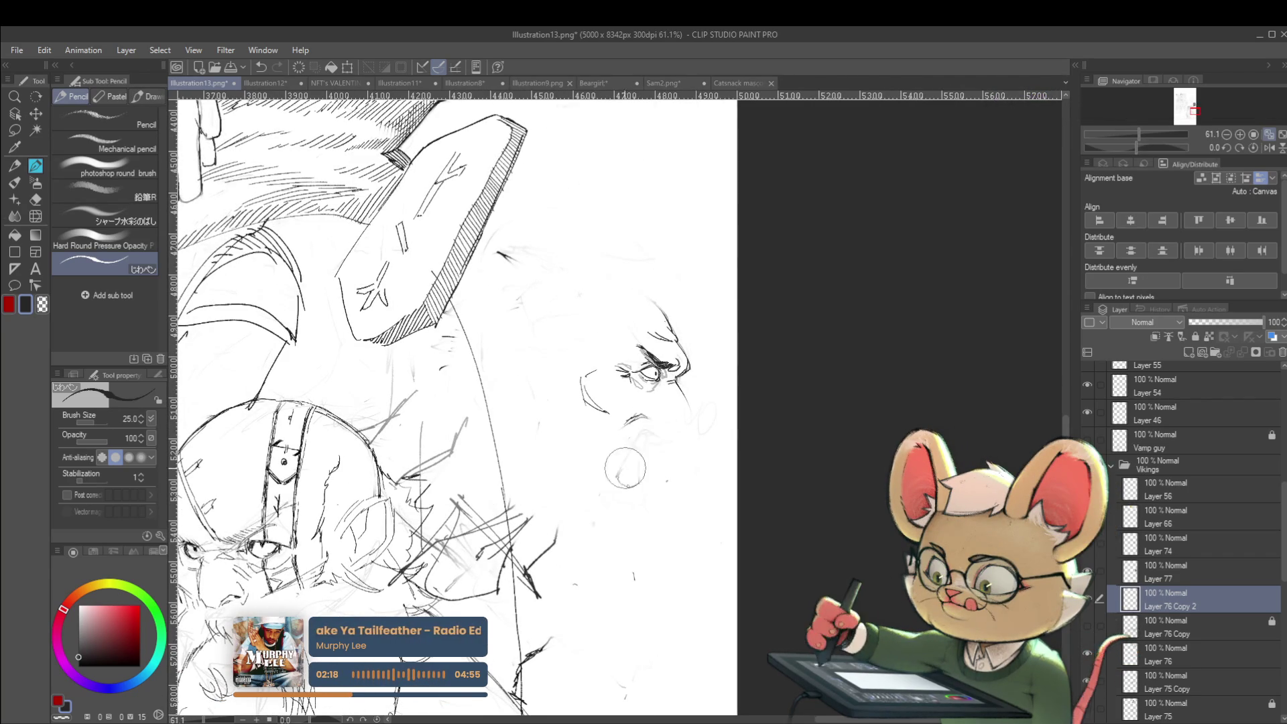
{"action": "scroll", "coordinate": [640, 447], "scroll_direction": "down", "scroll_amount": 3}
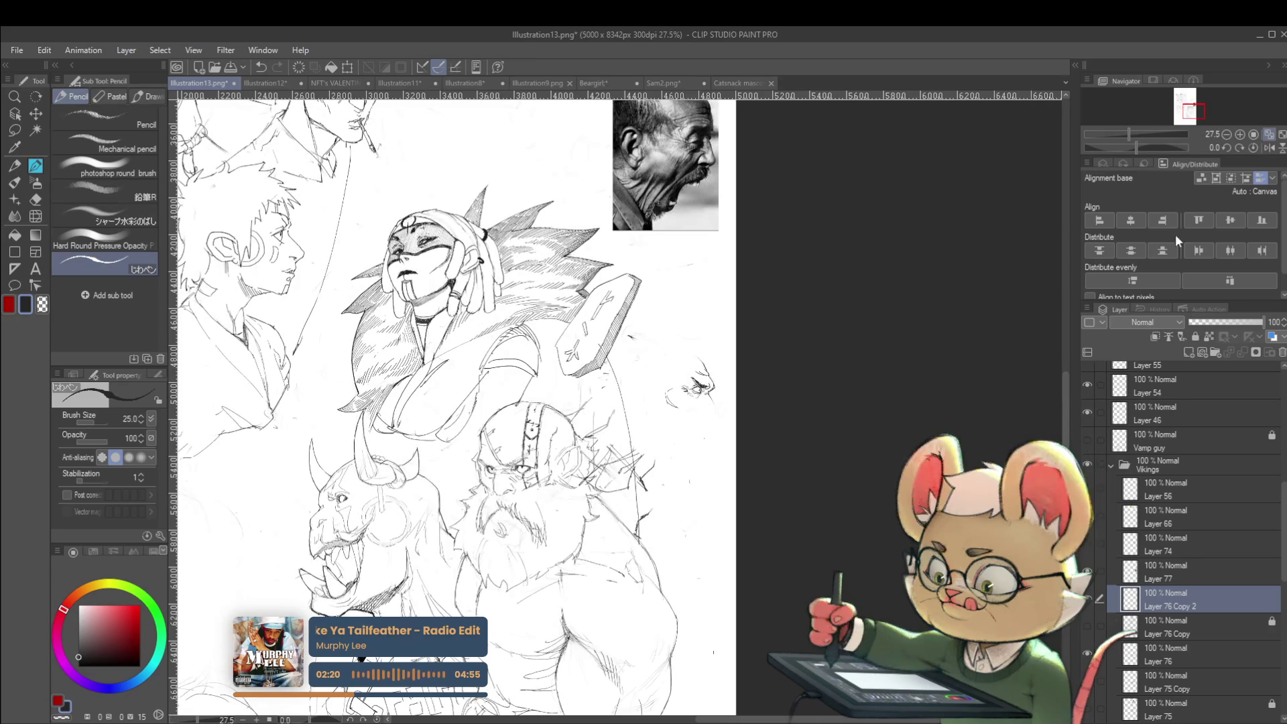
{"action": "left_click", "coordinate": [1254, 151]}
{"action": "scroll", "coordinate": [549, 427], "scroll_direction": "up", "scroll_amount": 3}
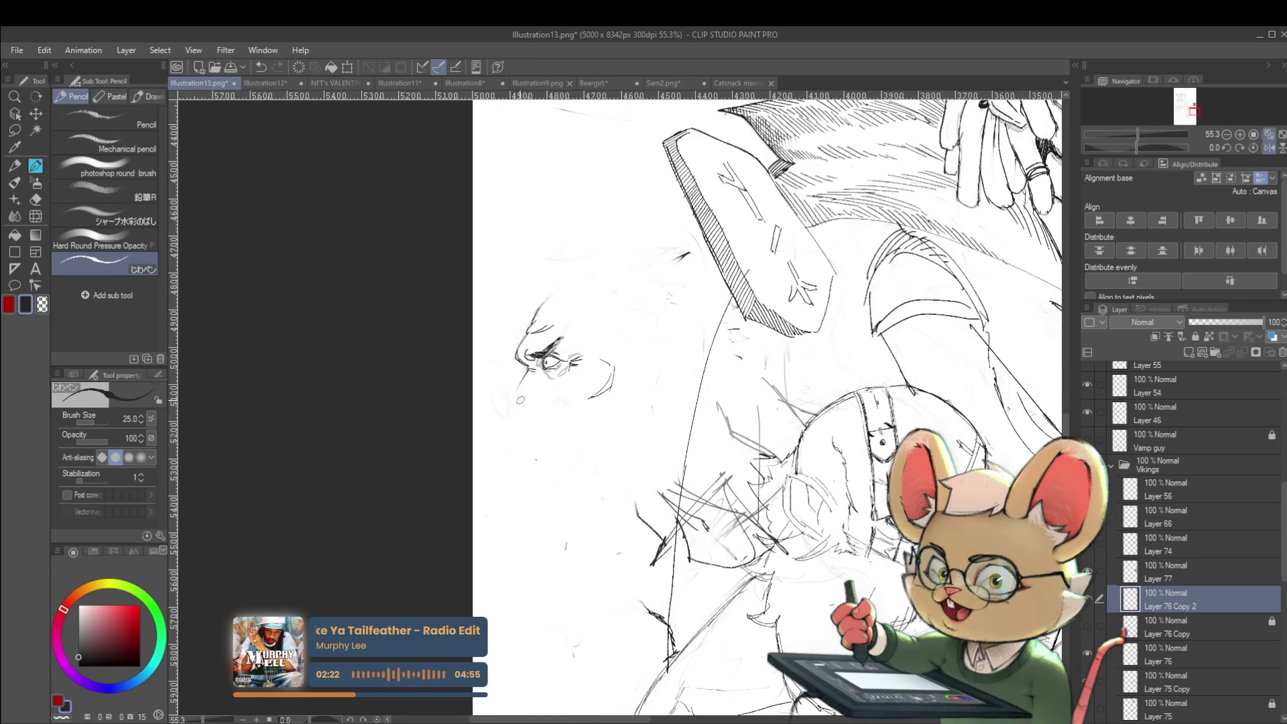
Step: Draw the mouth line, extend it right, and add the open mouth and jaw
{"action": "left_click_drag", "start_coordinate": [509, 404], "coordinate": [526, 410]}
{"action": "scroll", "coordinate": [558, 384], "scroll_direction": "down", "scroll_amount": 3}
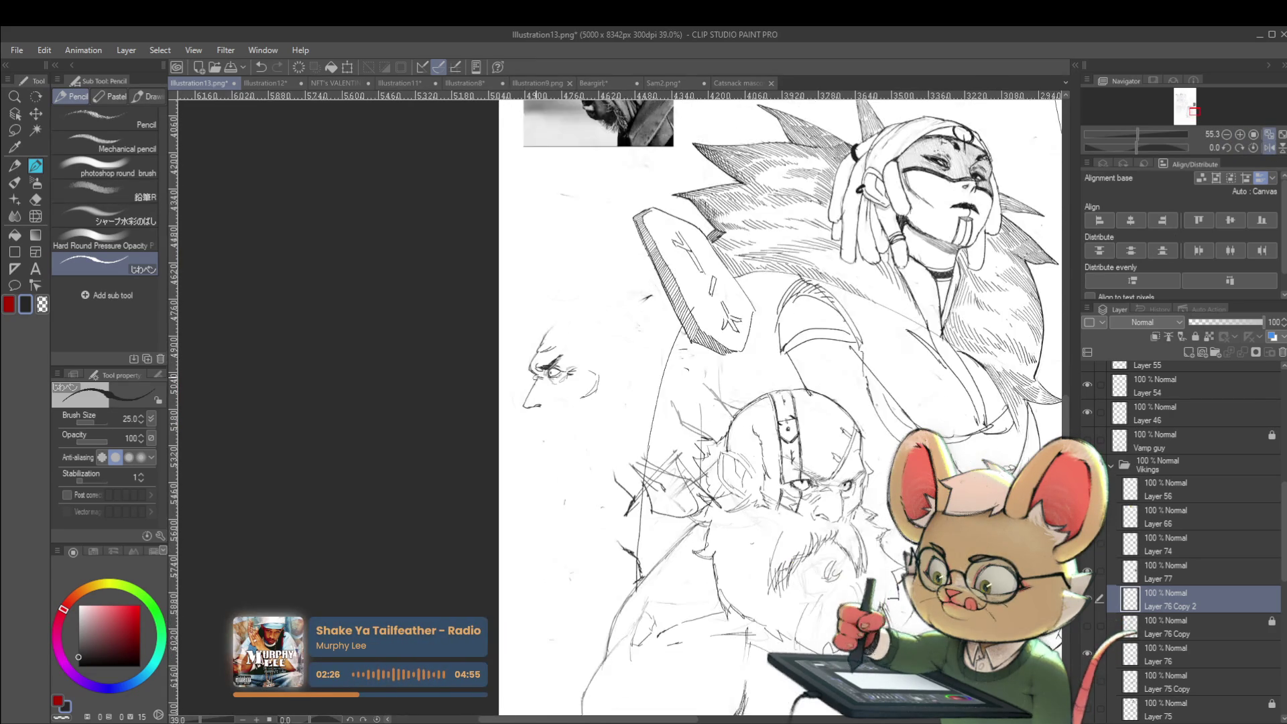
{"action": "scroll", "coordinate": [543, 399], "scroll_direction": "up", "scroll_amount": 3}
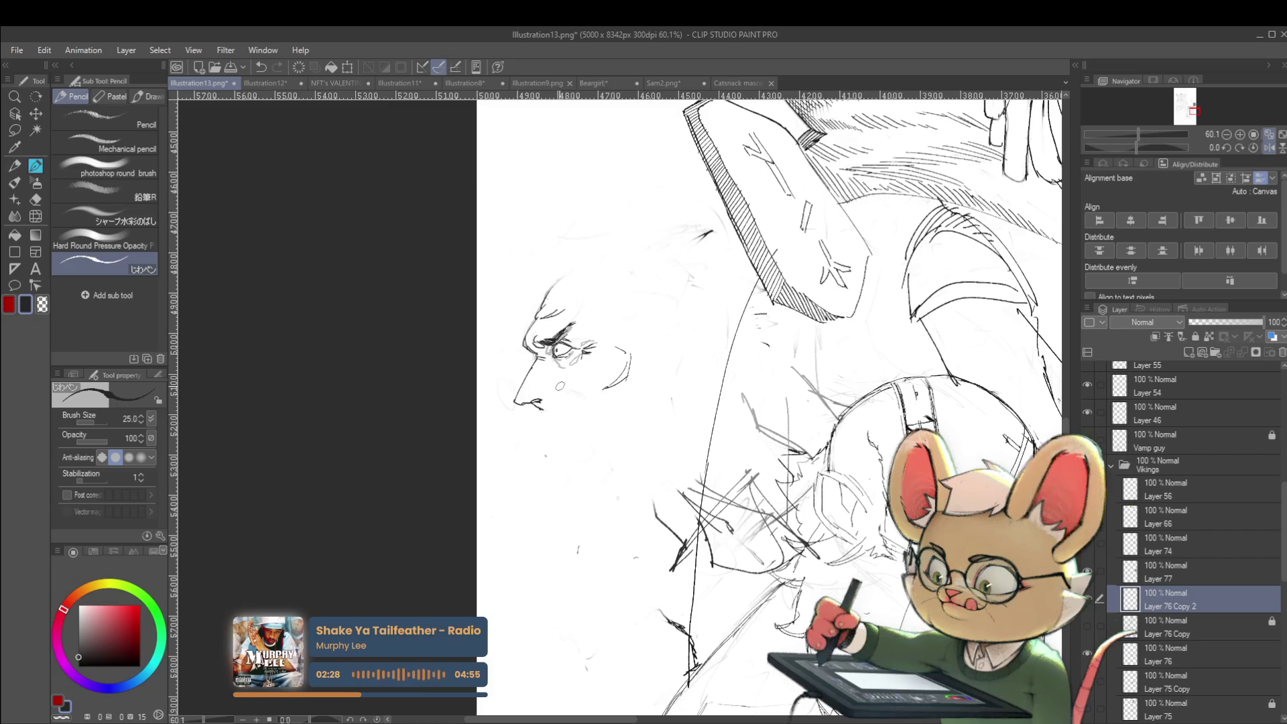
{"action": "left_click_drag", "start_coordinate": [540, 403], "coordinate": [557, 404]}
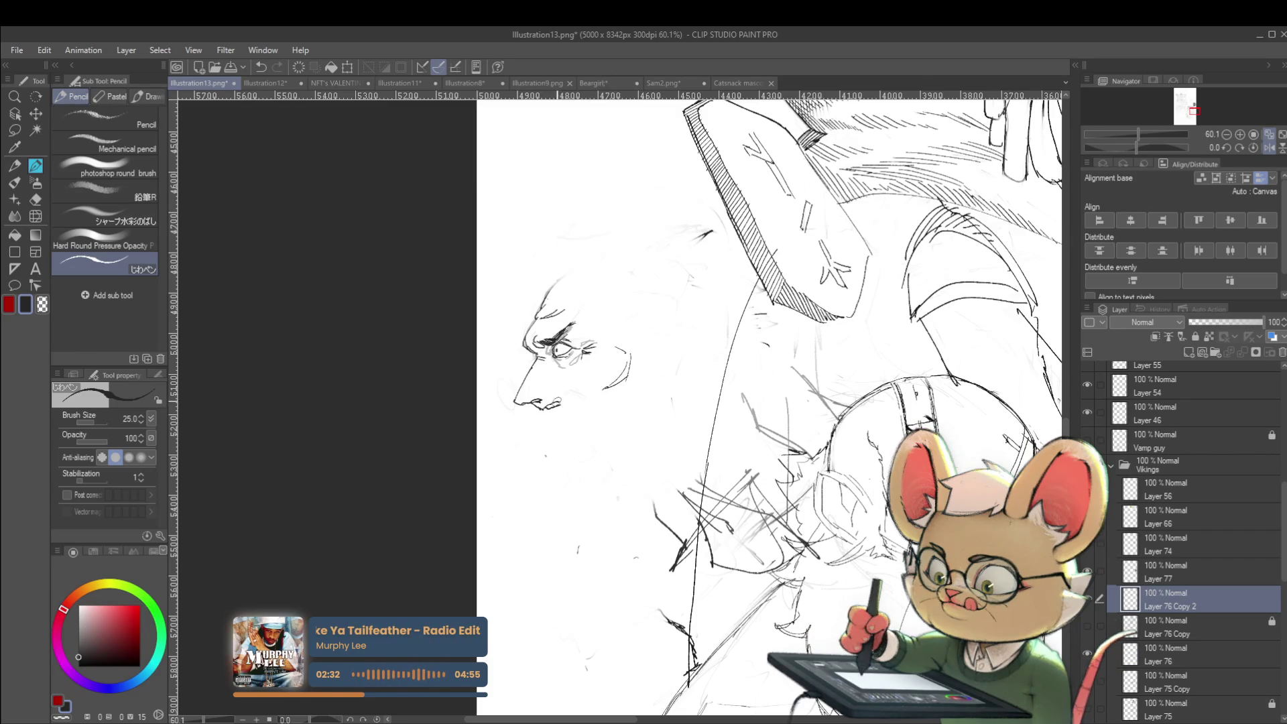
{"action": "left_click_drag", "start_coordinate": [562, 404], "coordinate": [583, 442]}
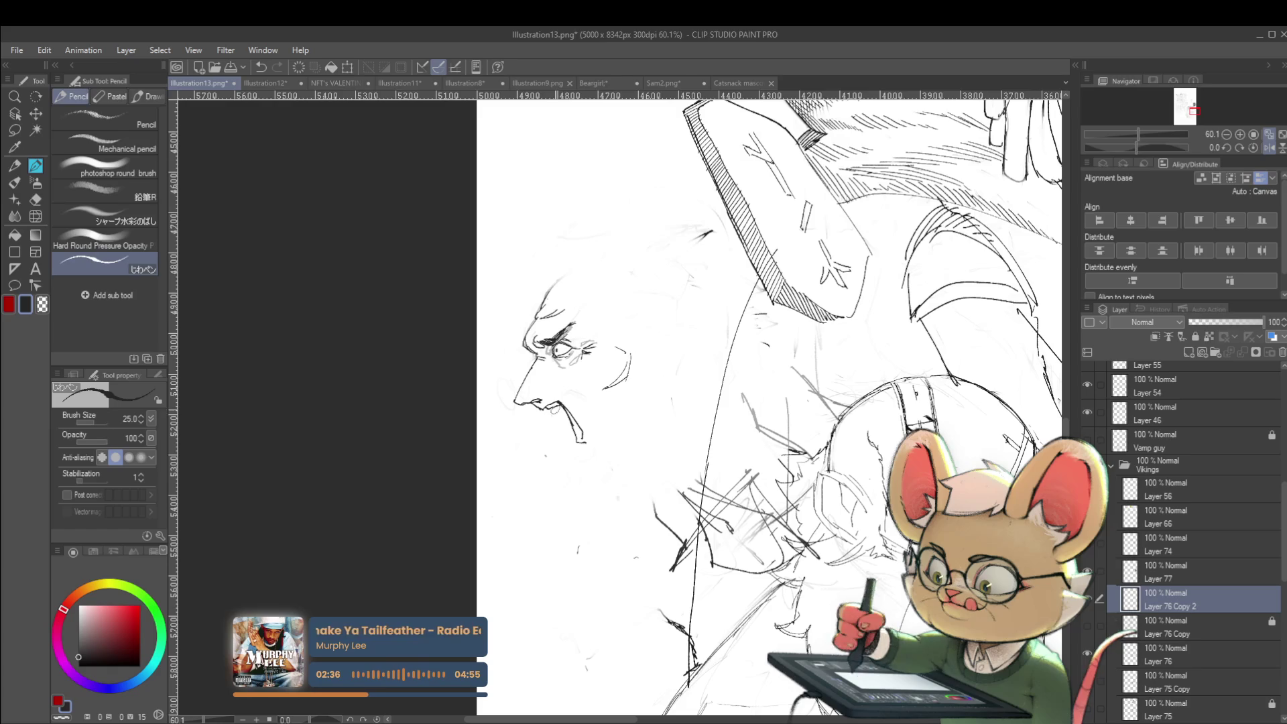
{"action": "scroll", "coordinate": [603, 425], "scroll_direction": "down", "scroll_amount": 3}
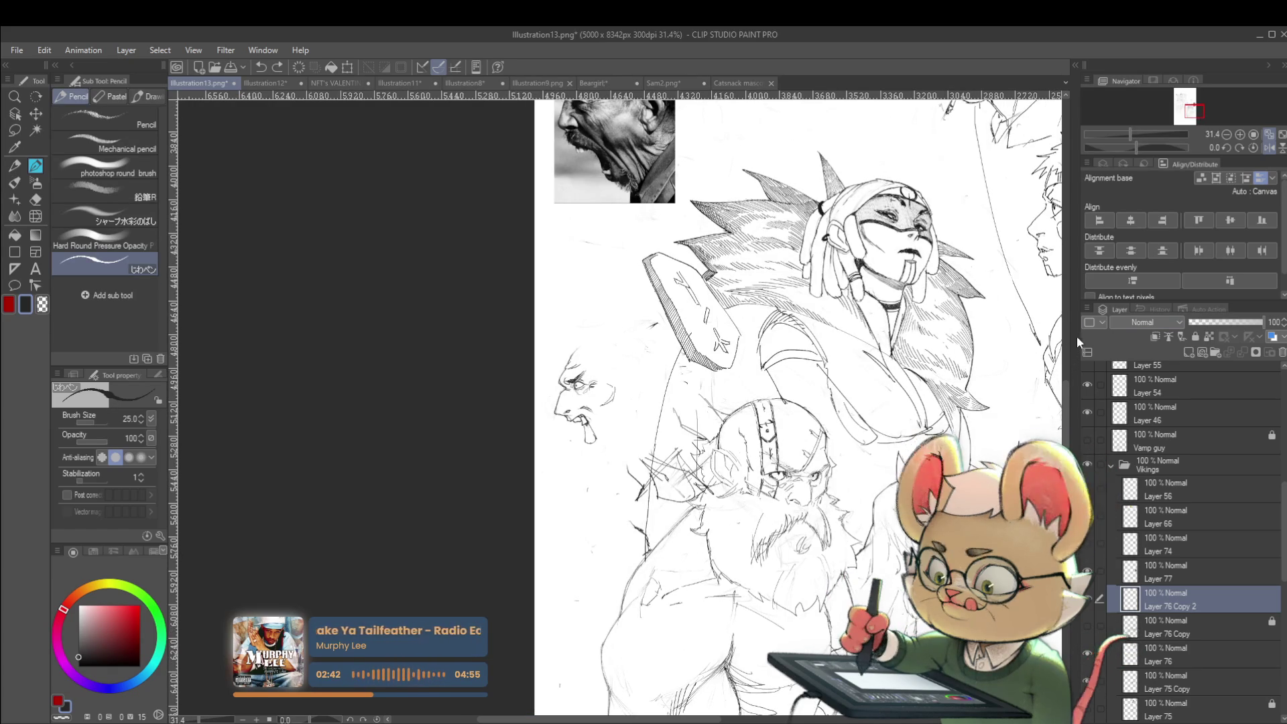
{"action": "scroll", "coordinate": [612, 358], "scroll_direction": "up", "scroll_amount": 2}
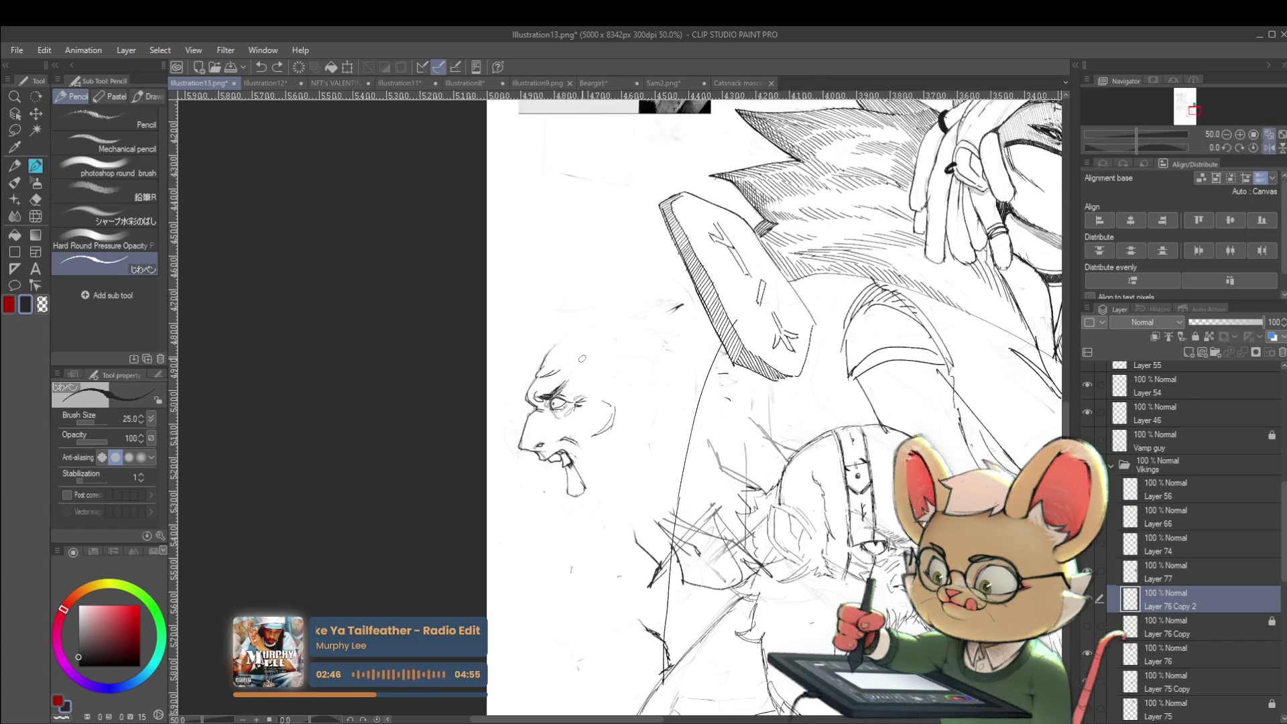
Step: Sketch the forehead, hairline, ear, back of the head and hair wisps
{"action": "scroll", "coordinate": [611, 371], "scroll_direction": "down", "scroll_amount": 1}
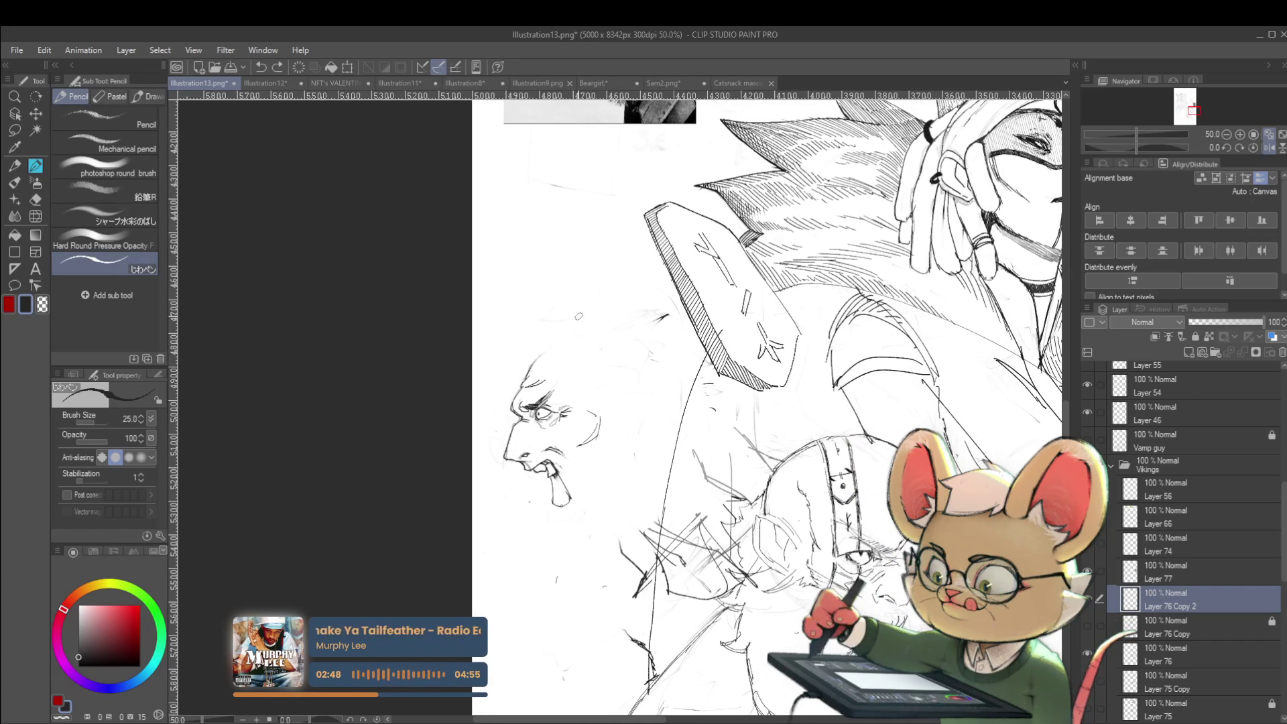
{"action": "mouse_move", "coordinate": [523, 356]}
{"action": "left_mouse_down"}
{"action": "mouse_move", "coordinate": [542, 344]}
{"action": "mouse_move", "coordinate": [497, 408]}
{"action": "mouse_move", "coordinate": [486, 396]}
{"action": "left_mouse_up"}
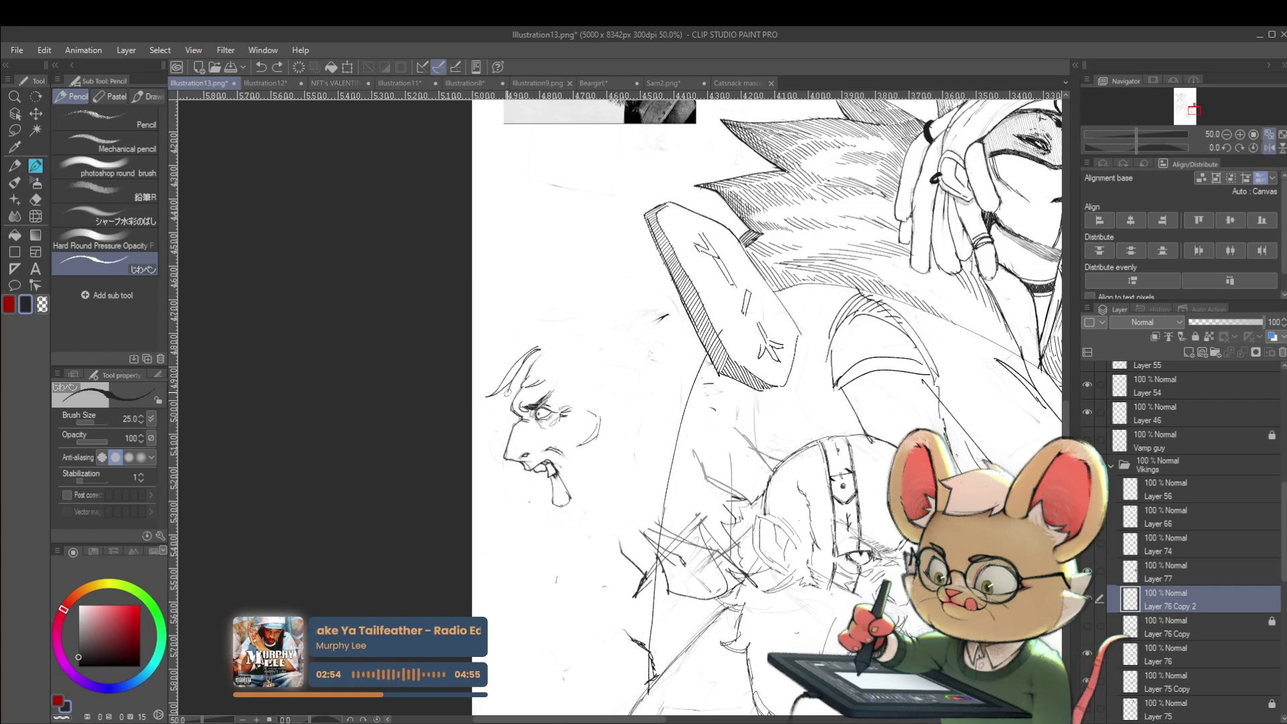
{"action": "left_click_drag", "start_coordinate": [499, 409], "coordinate": [483, 456]}
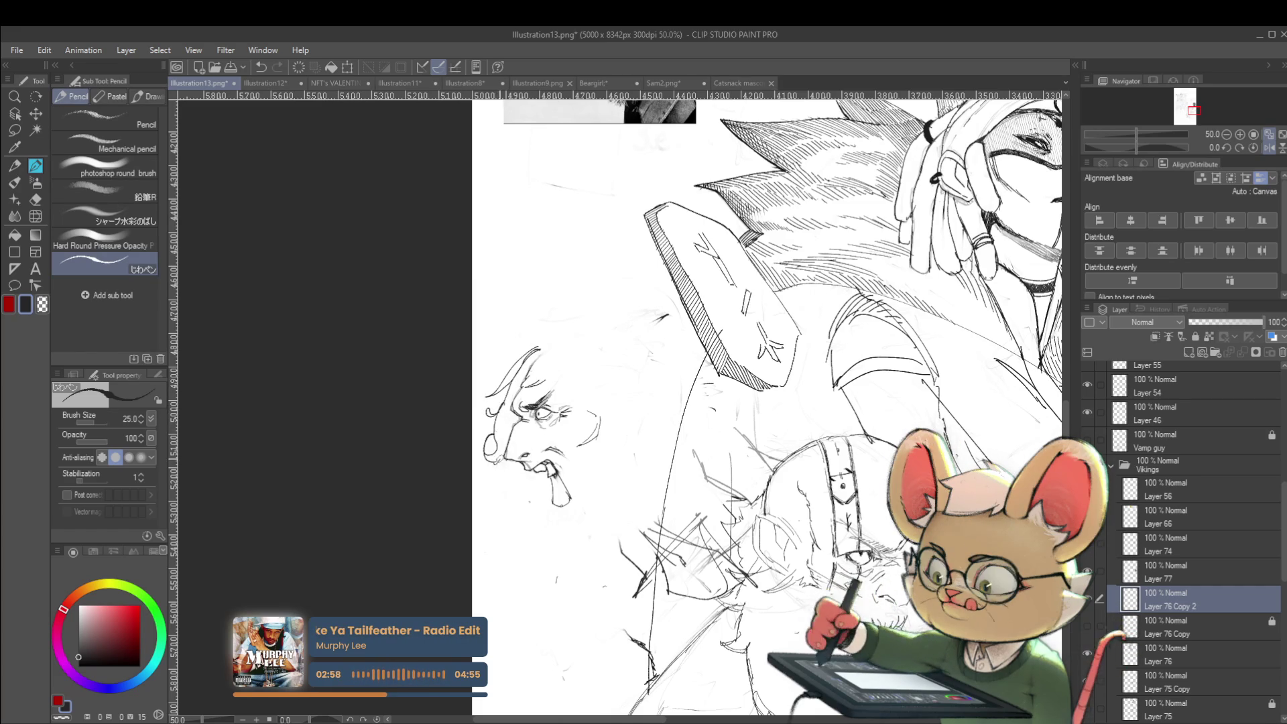
{"action": "scroll", "coordinate": [507, 387], "scroll_direction": "down", "scroll_amount": 3}
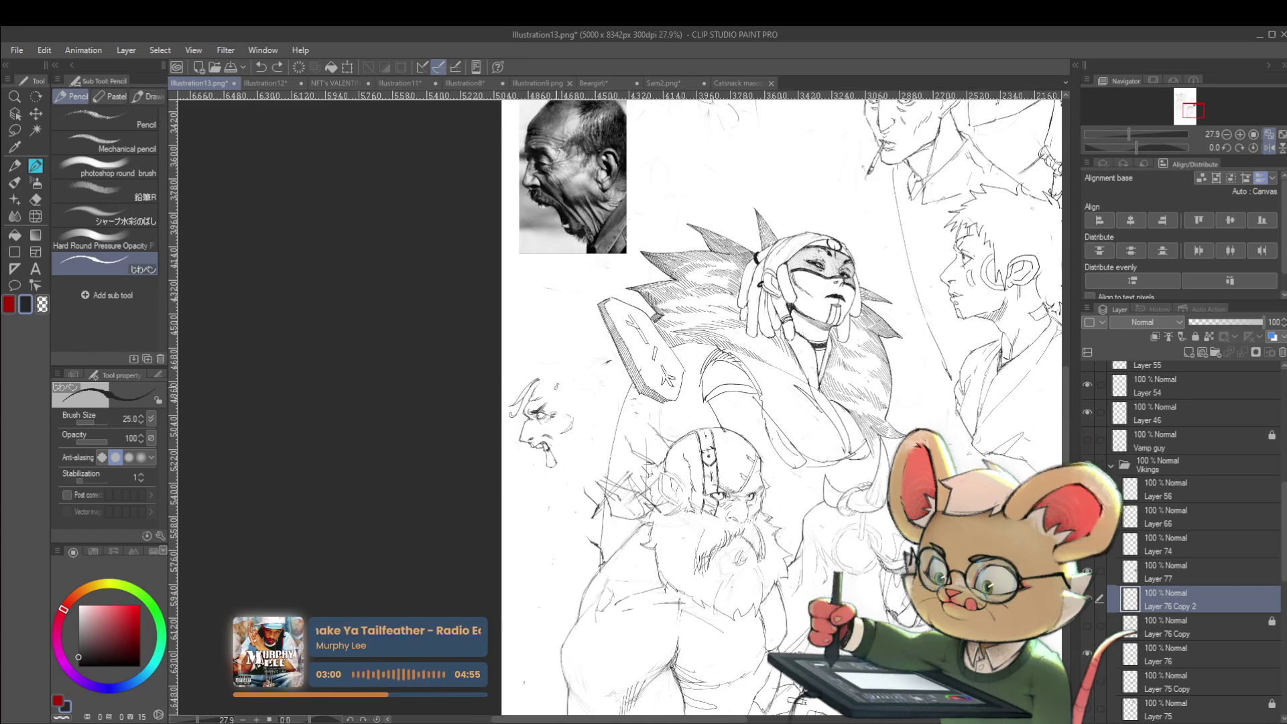
{"action": "left_click_drag", "start_coordinate": [556, 389], "coordinate": [588, 411]}
{"action": "scroll", "coordinate": [591, 379], "scroll_direction": "down", "scroll_amount": 1}
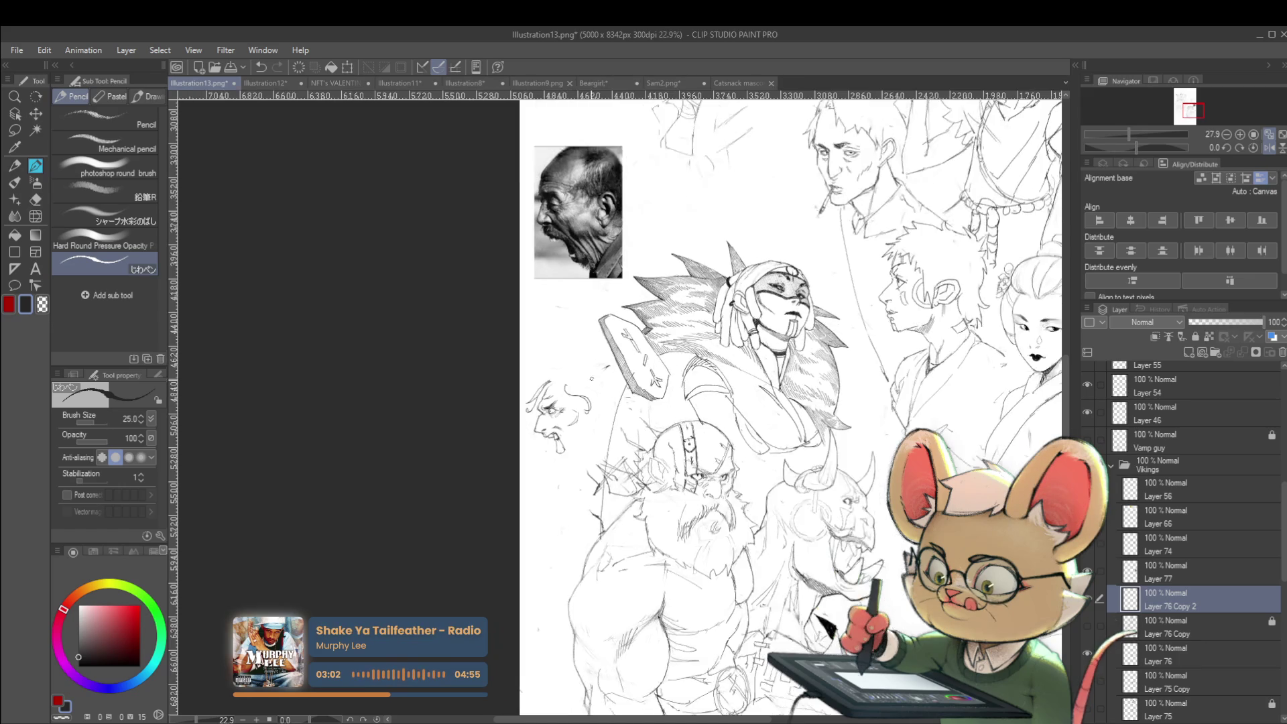
Step: Unmirror the view, undo the last stroke, and try then undo a darker chin outline
{"action": "left_click", "coordinate": [1269, 146]}
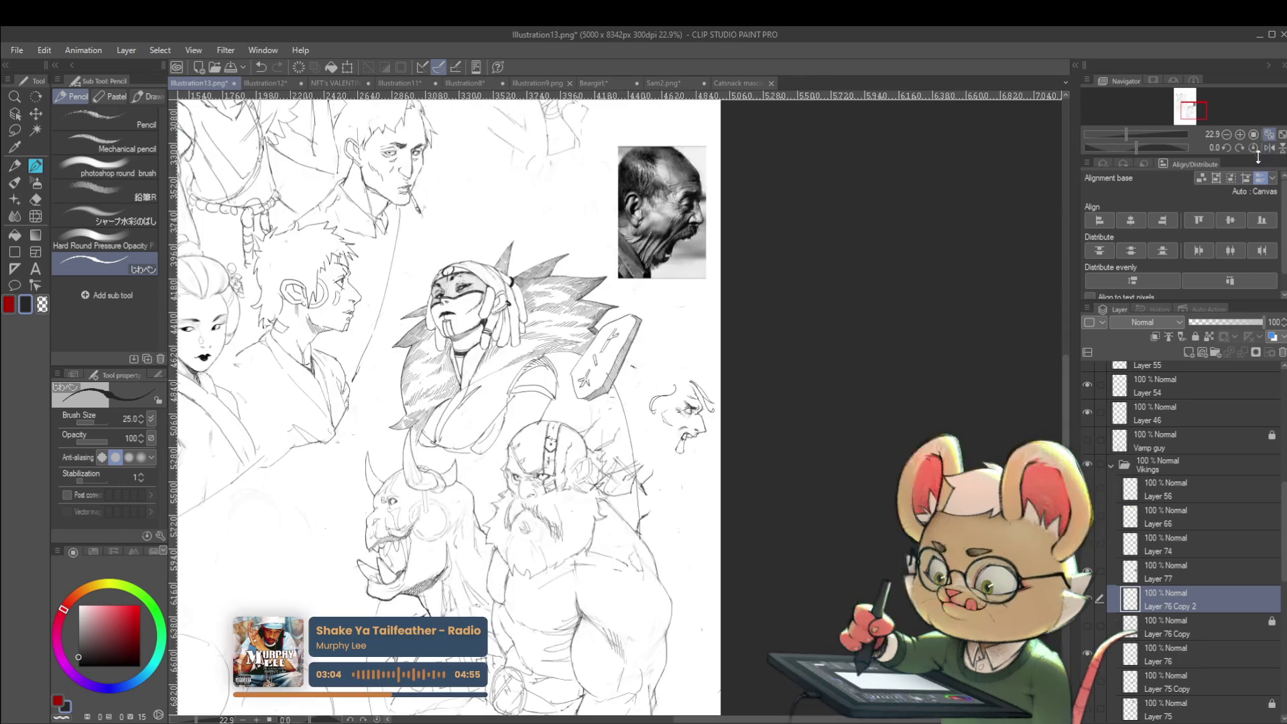
{"action": "key", "text": "ctrl+z"}
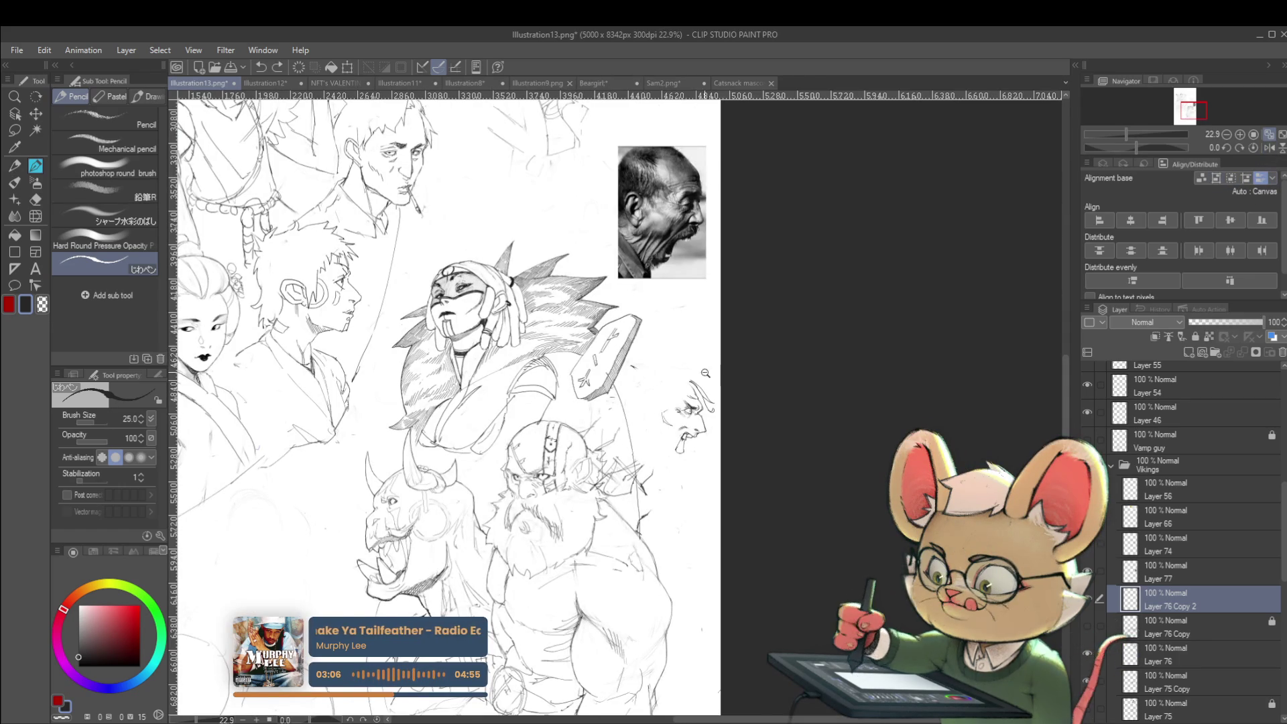
{"action": "scroll", "coordinate": [726, 364], "scroll_direction": "up", "scroll_amount": 3}
{"action": "scroll", "coordinate": [781, 368], "scroll_direction": "down", "scroll_amount": 3}
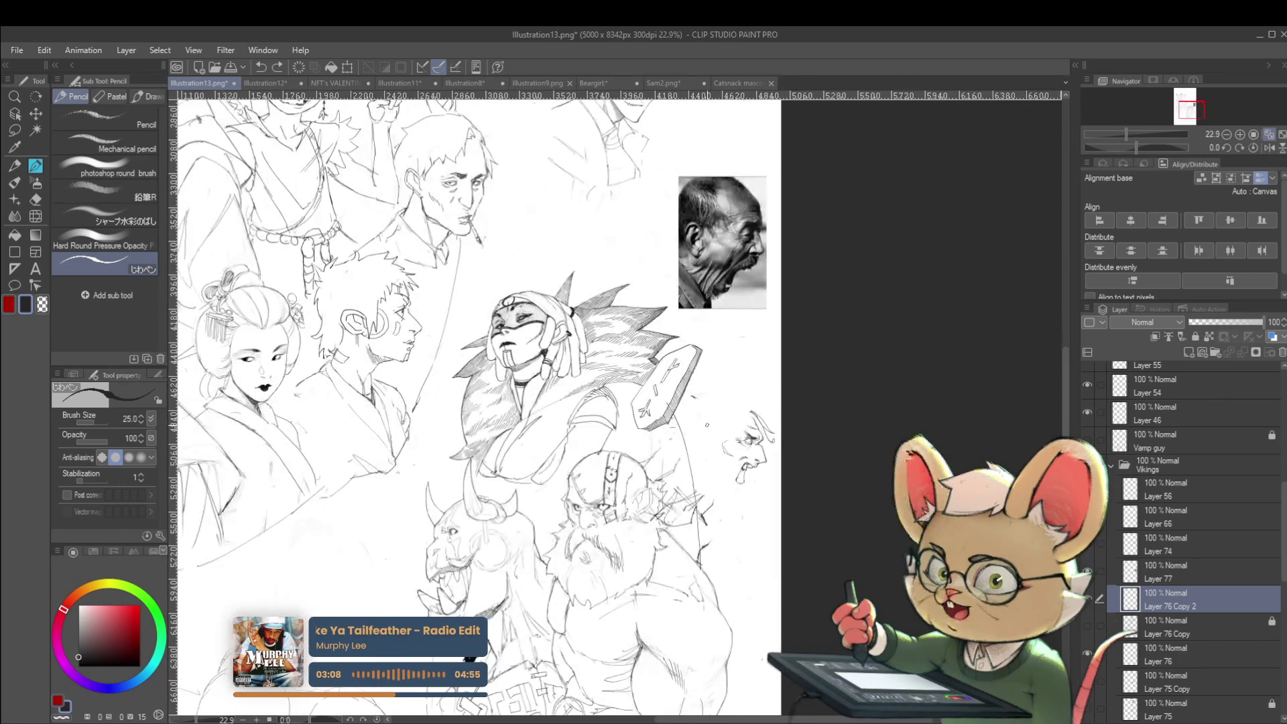
{"action": "scroll", "coordinate": [781, 367], "scroll_direction": "up", "scroll_amount": 3}
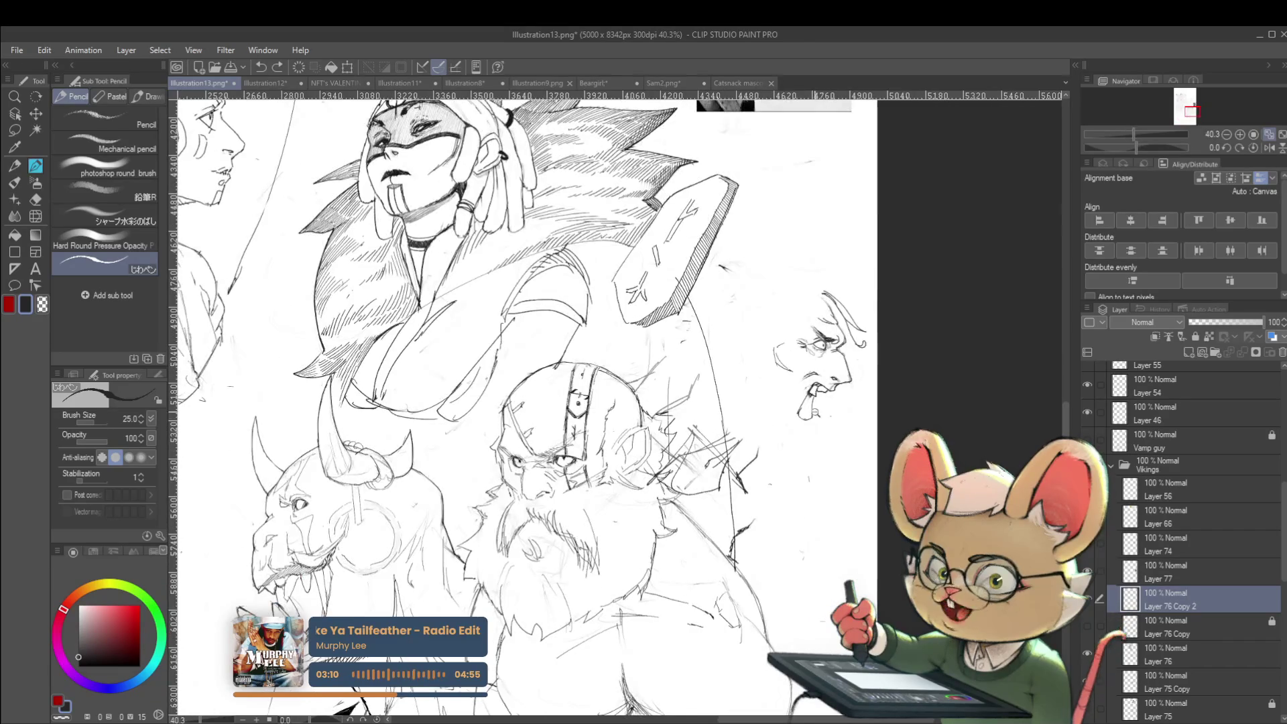
{"action": "scroll", "coordinate": [804, 412], "scroll_direction": "up", "scroll_amount": 3}
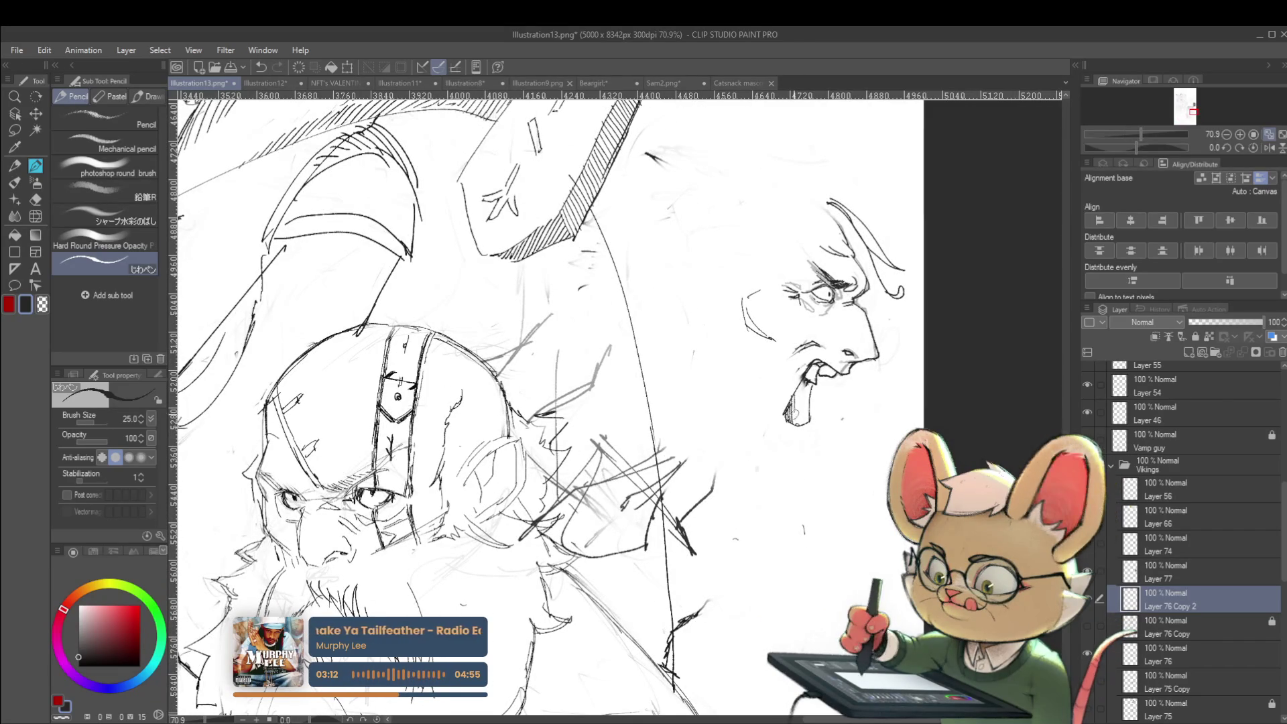
{"action": "left_click_drag", "start_coordinate": [804, 379], "coordinate": [792, 424]}
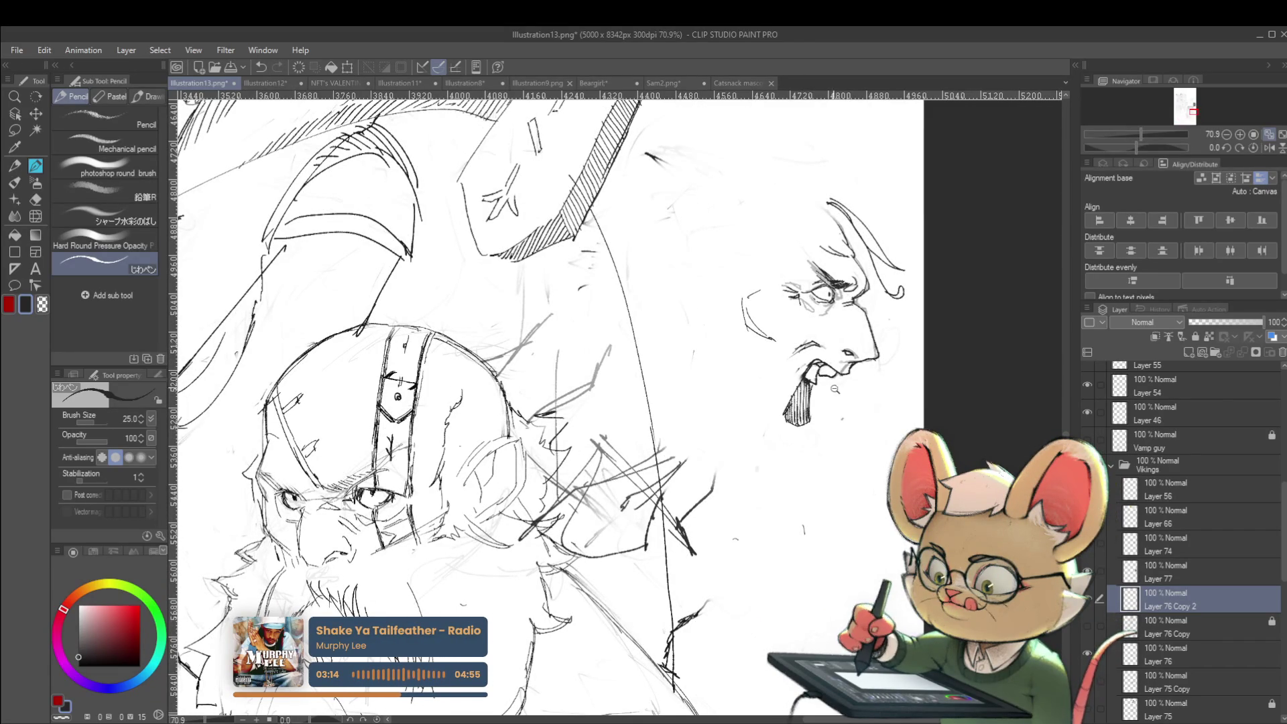
{"action": "scroll", "coordinate": [835, 389], "scroll_direction": "down", "scroll_amount": 4}
{"action": "scroll", "coordinate": [841, 395], "scroll_direction": "up", "scroll_amount": 2}
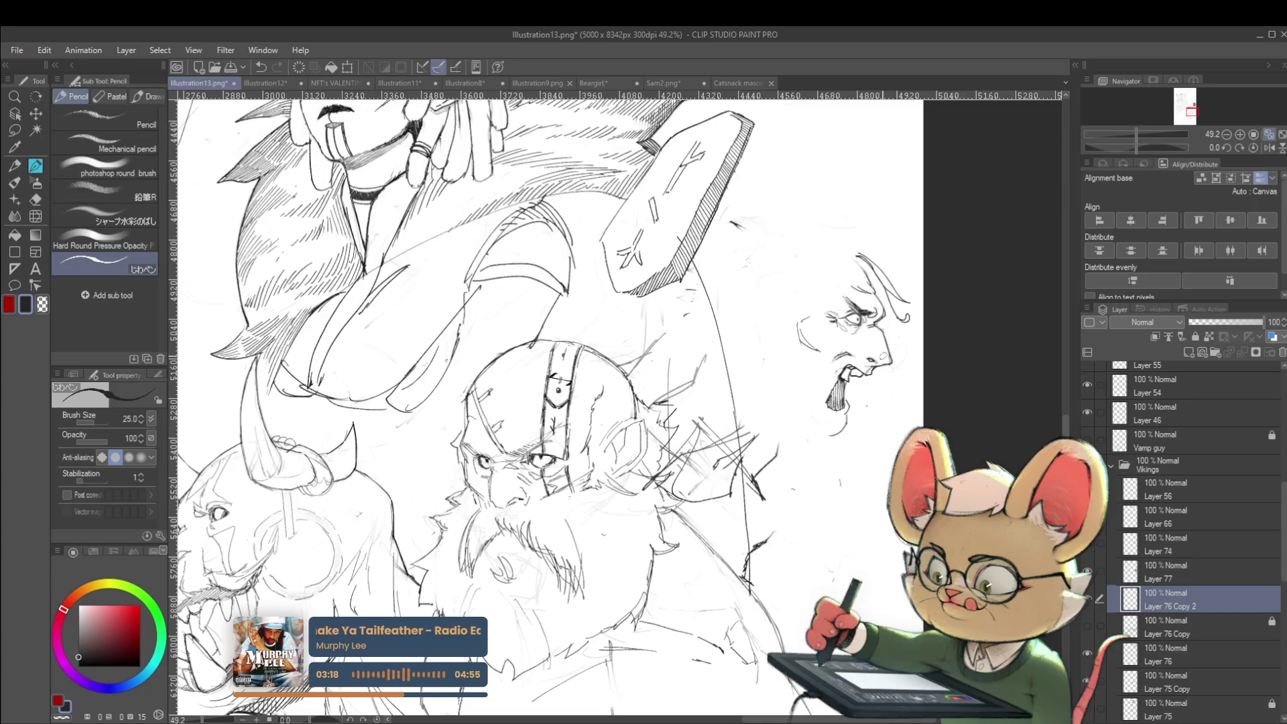
{"action": "key", "text": "ctrl+z"}
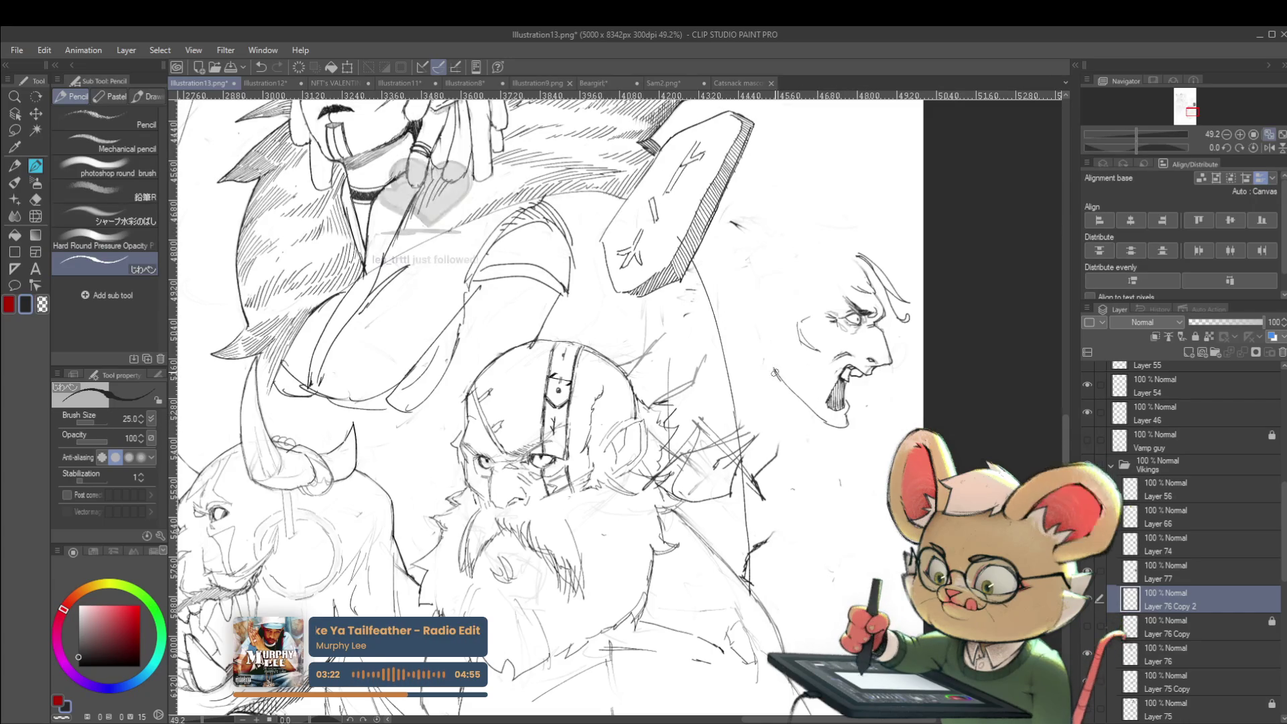
{"action": "scroll", "coordinate": [804, 335], "scroll_direction": "down", "scroll_amount": 2}
Step: Pan and mirror the view to check proportions, adding a small mark below the jaw
{"action": "left_click_drag", "start_coordinate": [844, 266], "coordinate": [876, 306]}
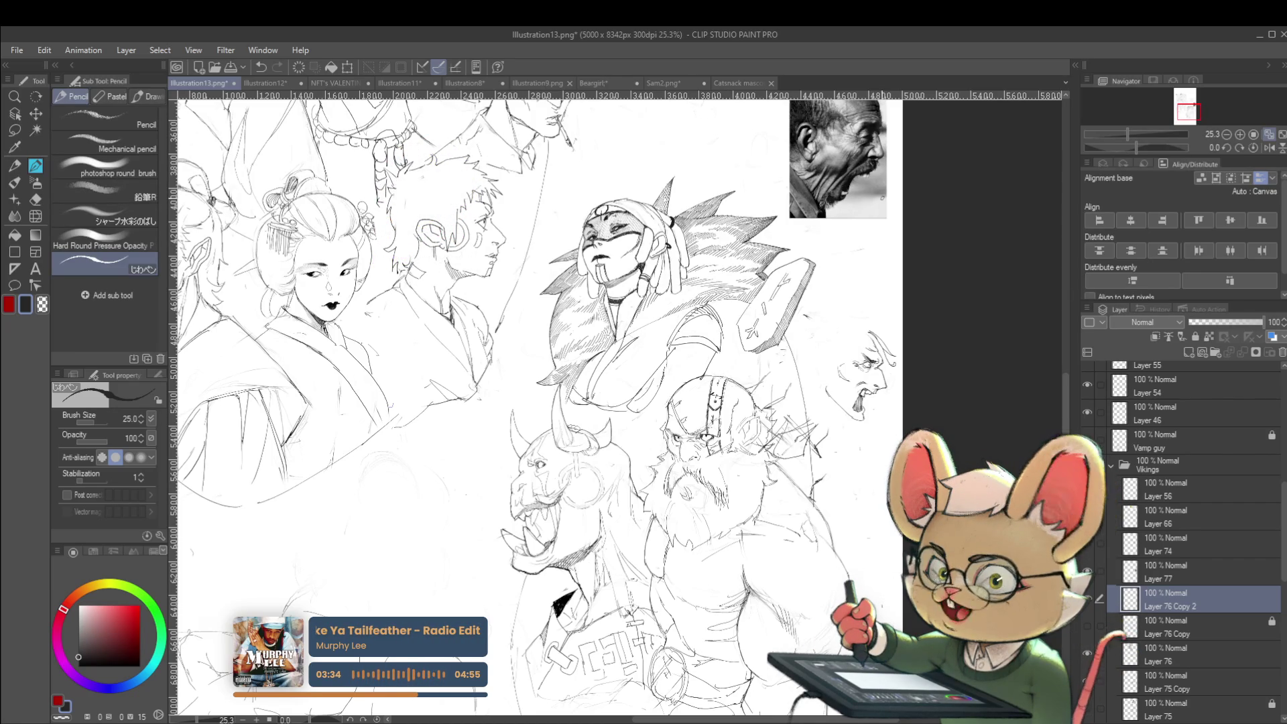
{"action": "left_click", "coordinate": [1265, 149]}
{"action": "scroll", "coordinate": [359, 389], "scroll_direction": "up", "scroll_amount": 3}
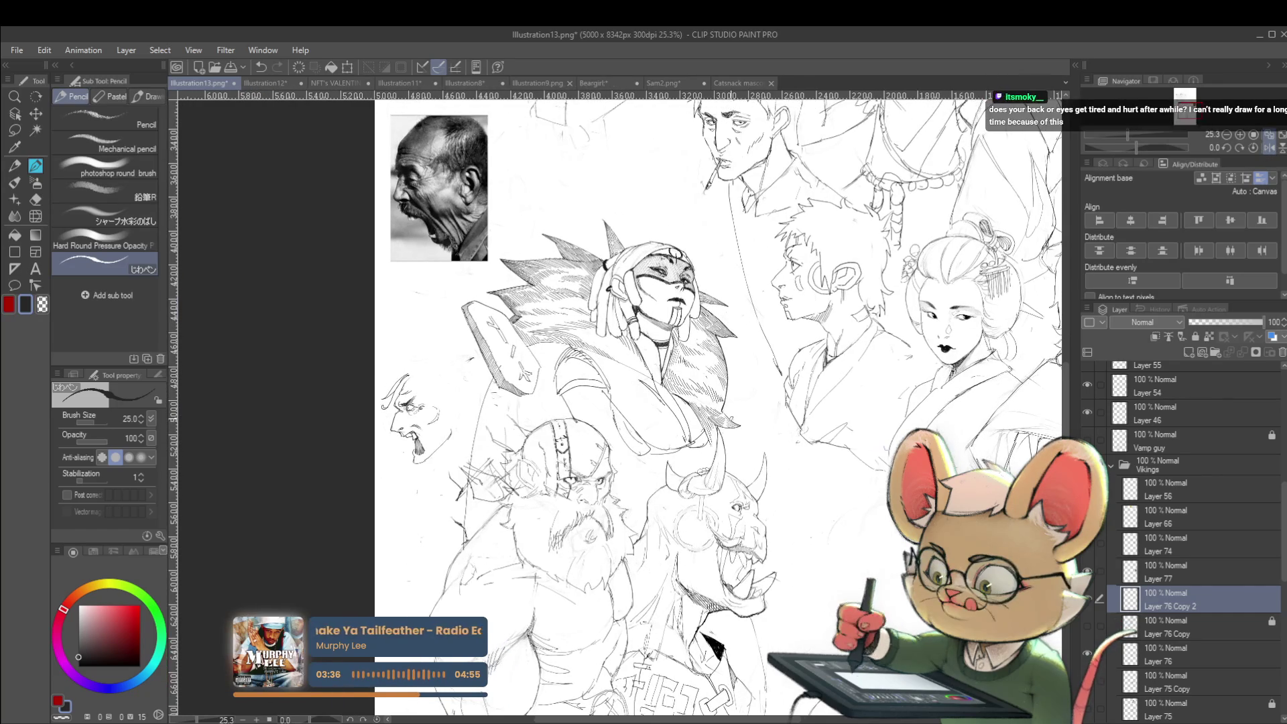
{"action": "scroll", "coordinate": [359, 389], "scroll_direction": "up", "scroll_amount": 2}
{"action": "left_click_drag", "start_coordinate": [469, 462], "coordinate": [477, 472]}
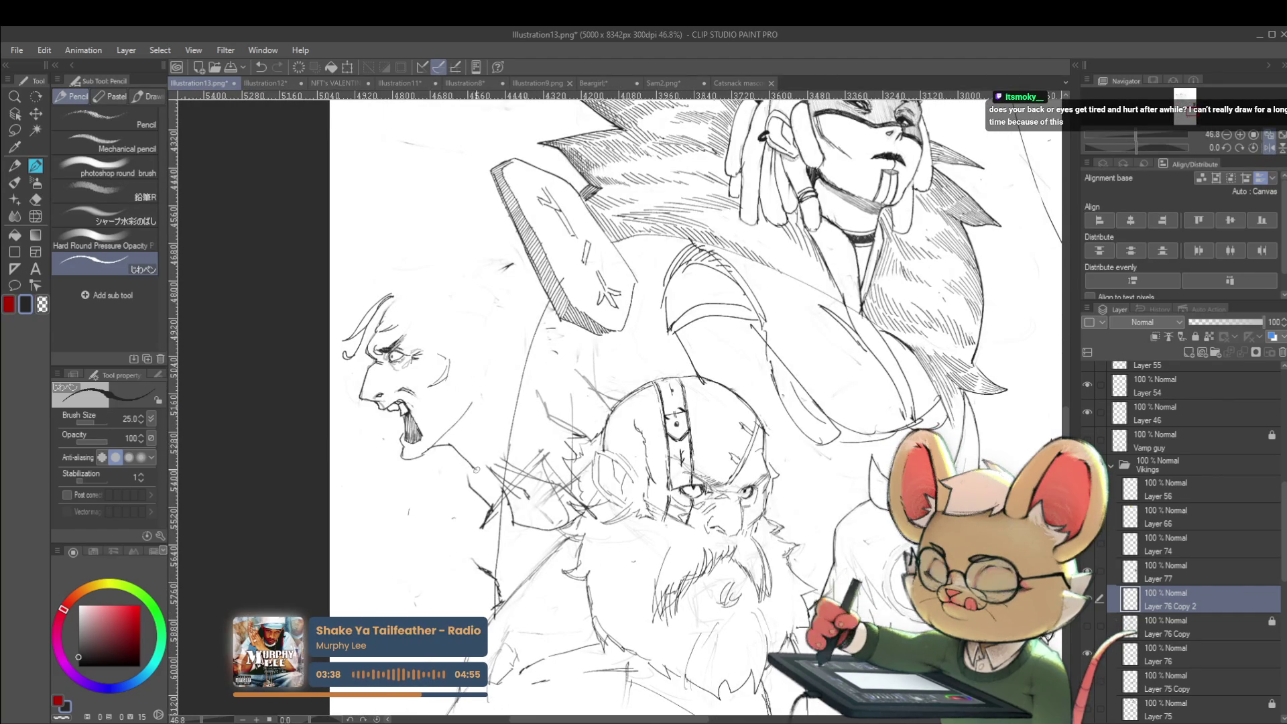
{"action": "scroll", "coordinate": [472, 469], "scroll_direction": "down", "scroll_amount": 4}
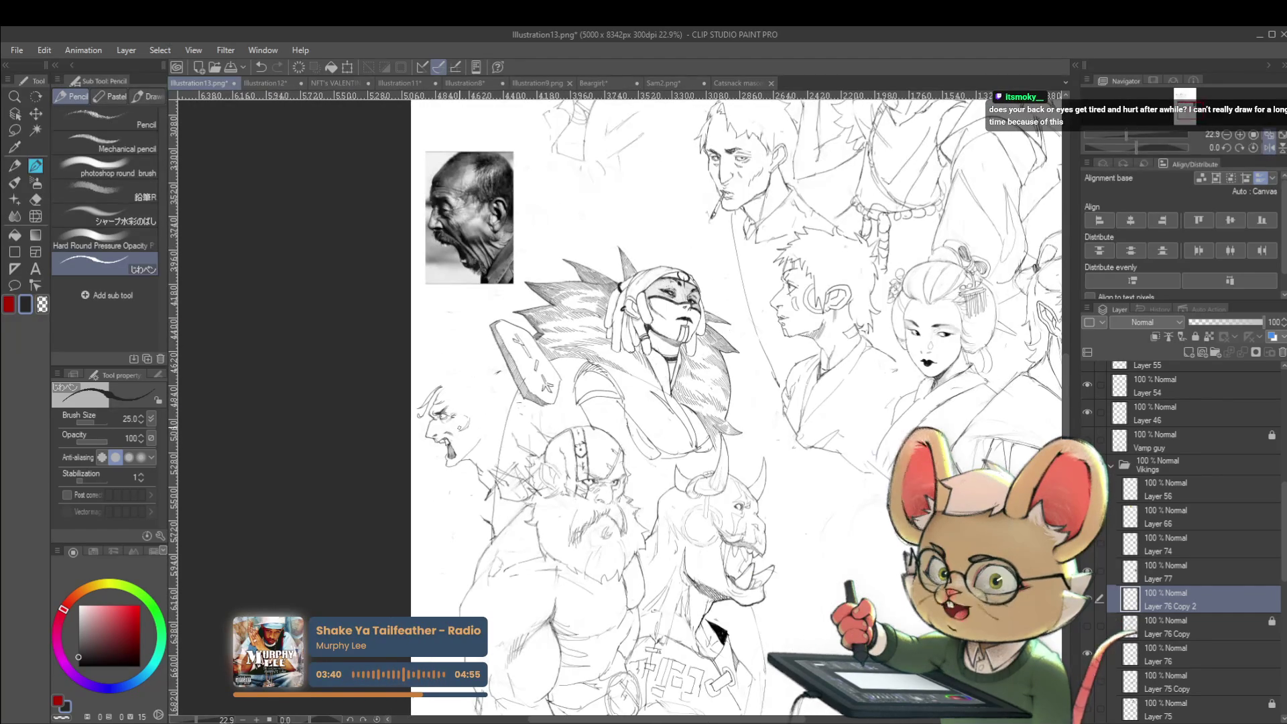
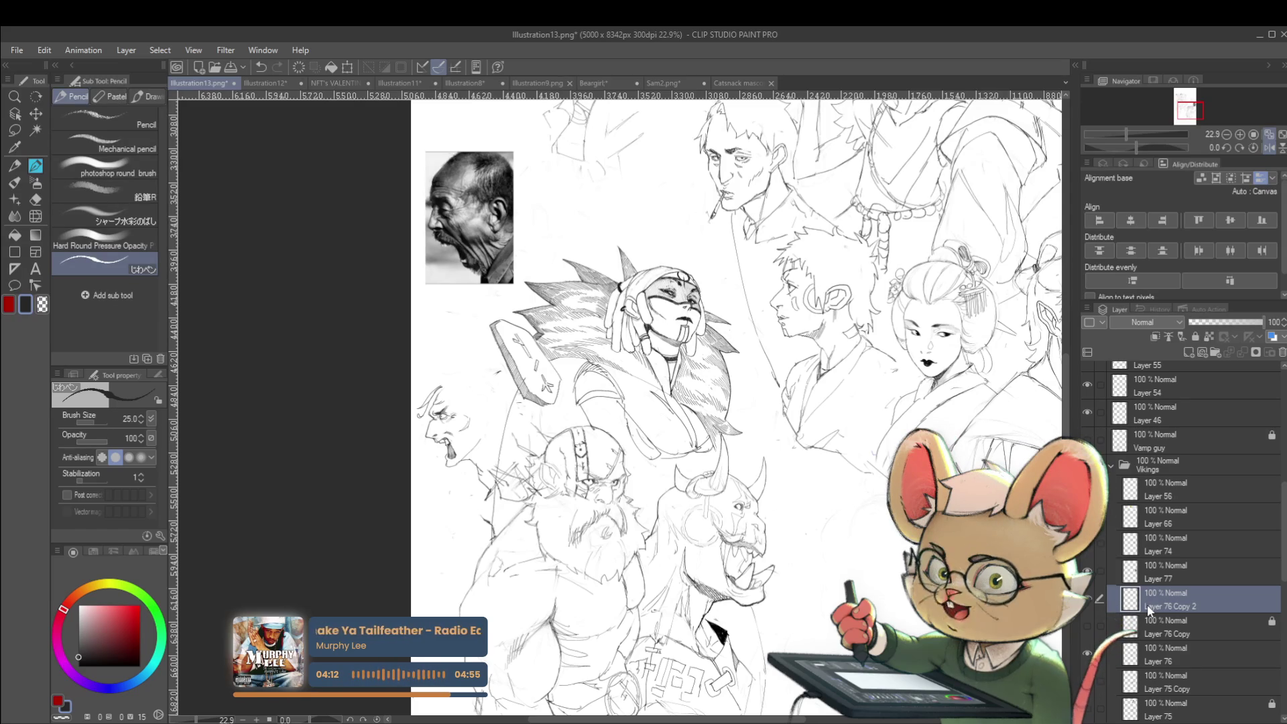
Step: Pencil the top outline of the screaming man's head, checking it in a mirrored view
{"action": "key", "text": "h"}
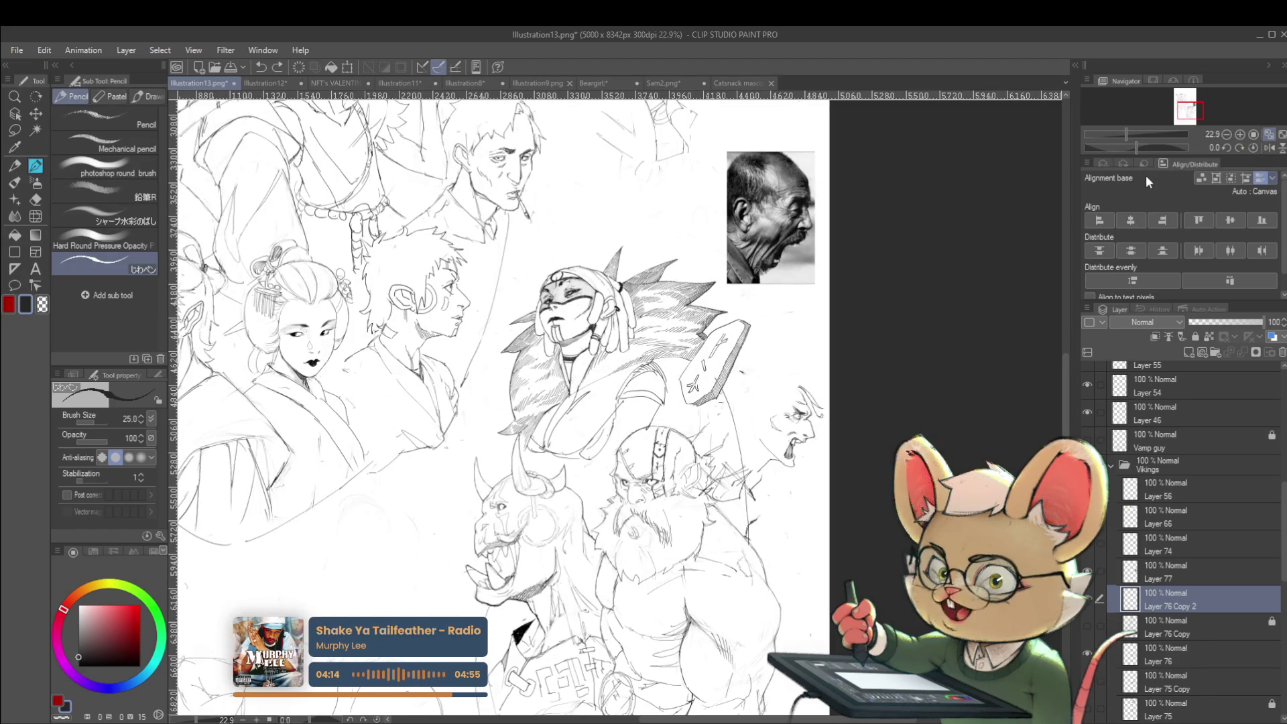
{"action": "scroll", "coordinate": [808, 381], "scroll_direction": "up", "scroll_amount": 3}
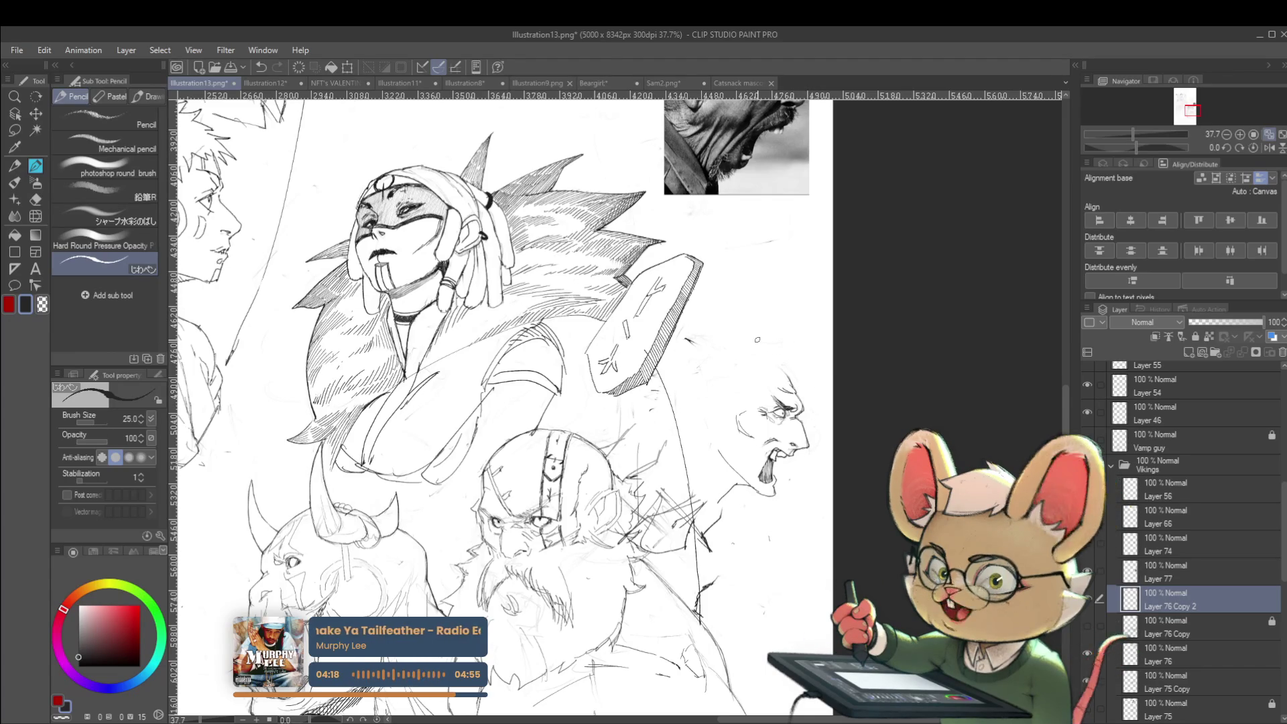
{"action": "left_click", "coordinate": [1268, 147]}
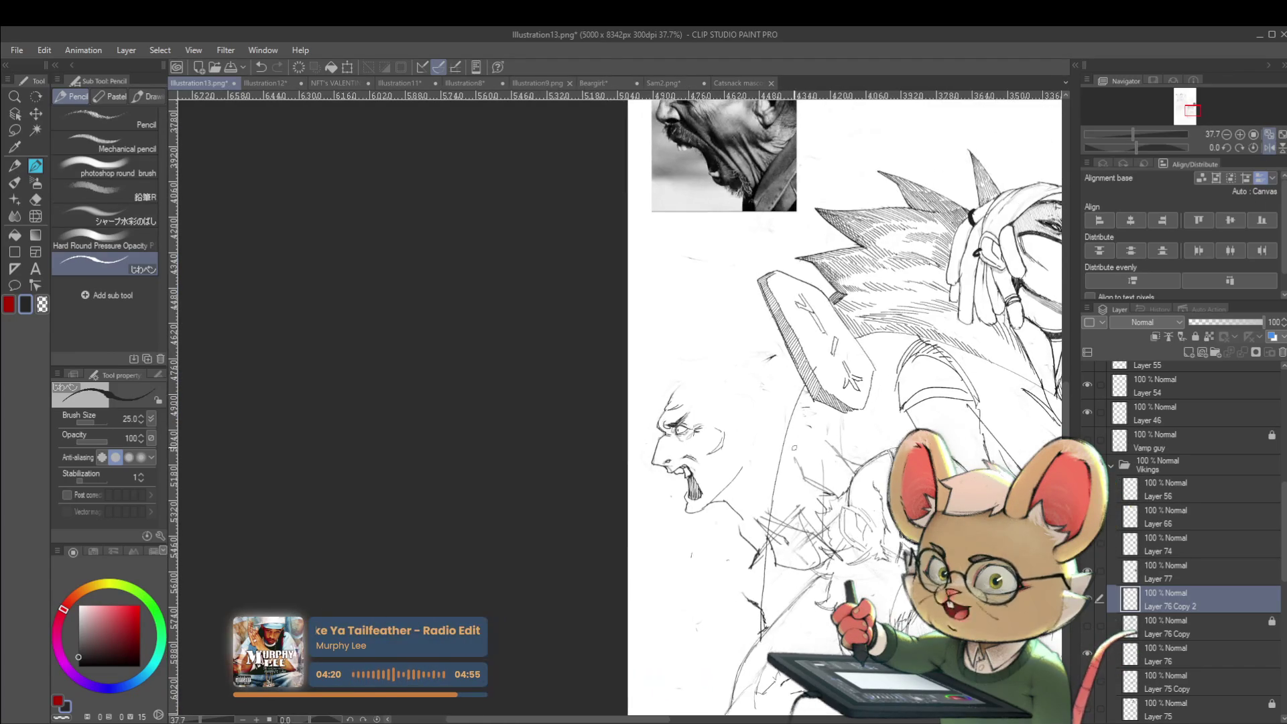
{"action": "left_click_drag", "start_coordinate": [676, 388], "coordinate": [729, 369]}
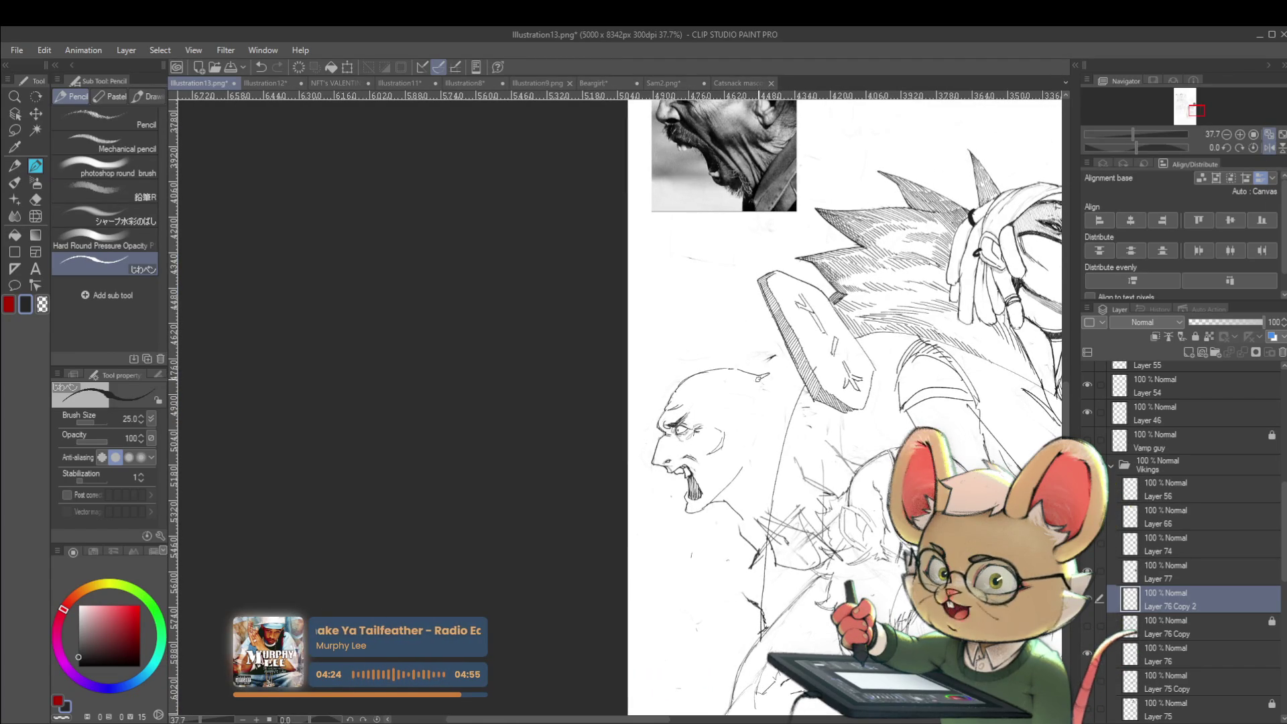
{"action": "left_click_drag", "start_coordinate": [759, 378], "coordinate": [645, 390]}
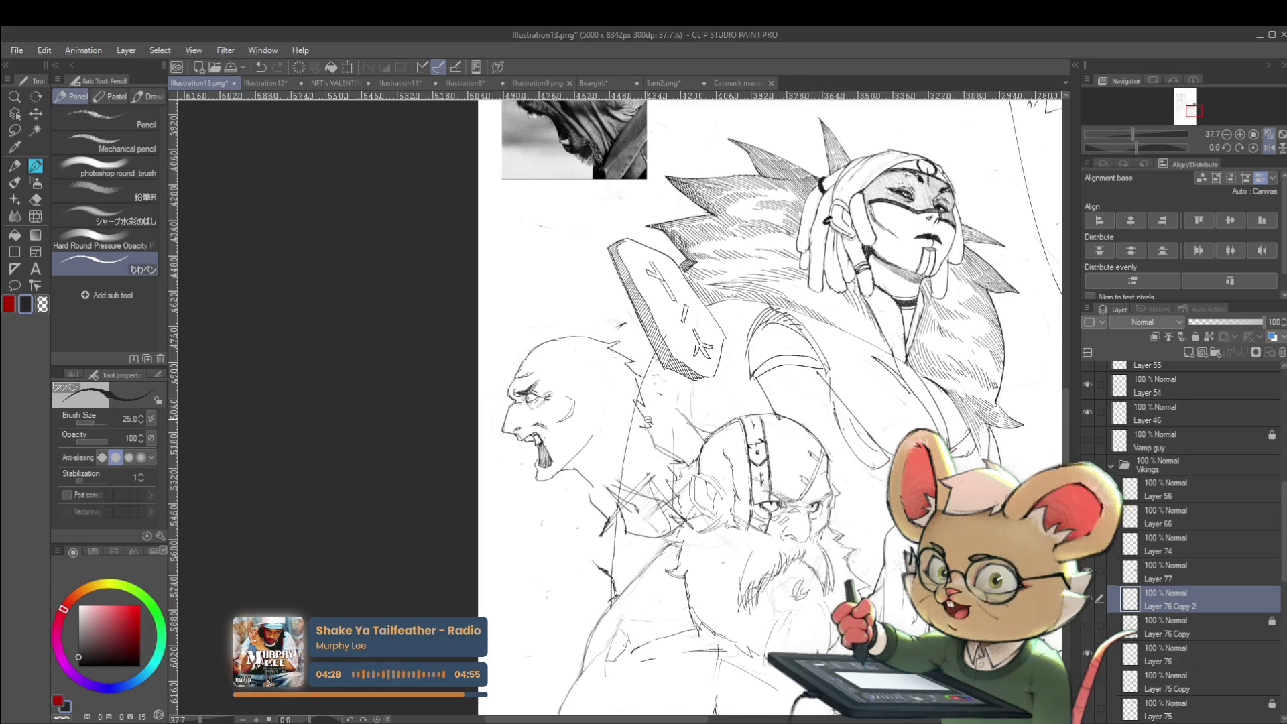
{"action": "scroll", "coordinate": [631, 395], "scroll_direction": "down", "scroll_amount": 2}
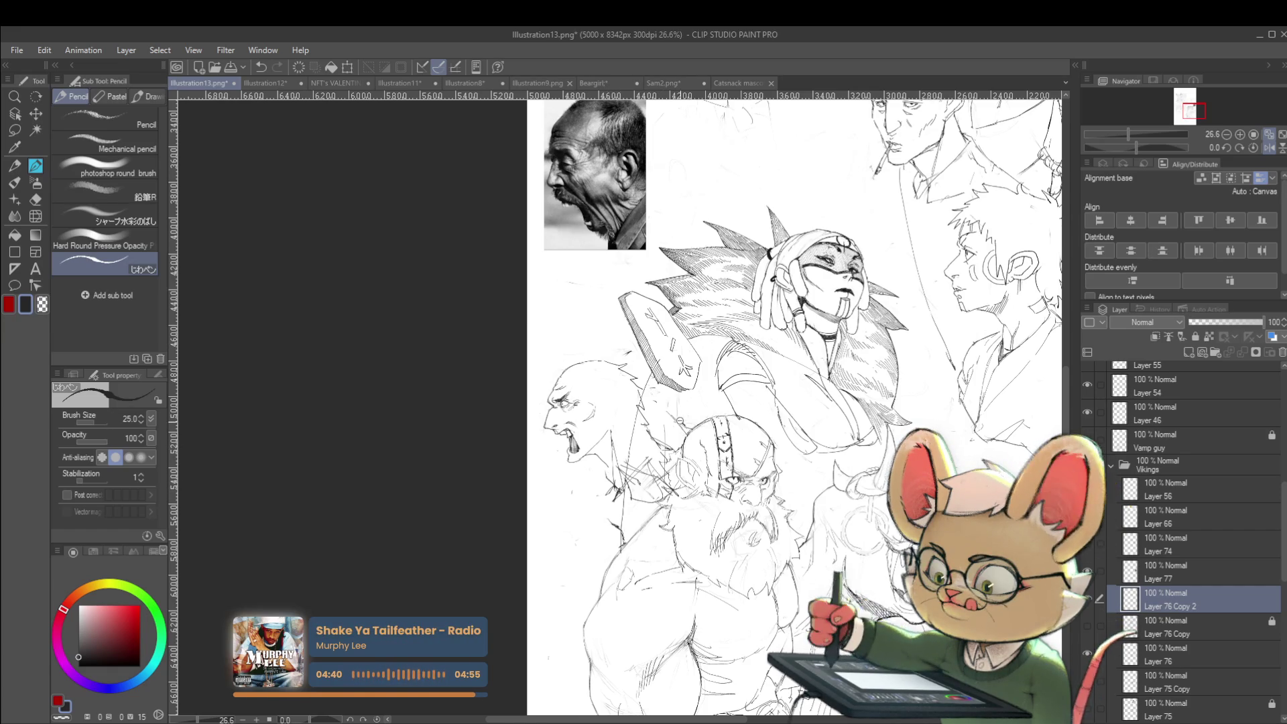
{"action": "scroll", "coordinate": [678, 421], "scroll_direction": "down", "scroll_amount": 2}
{"action": "scroll", "coordinate": [618, 469], "scroll_direction": "up", "scroll_amount": 3}
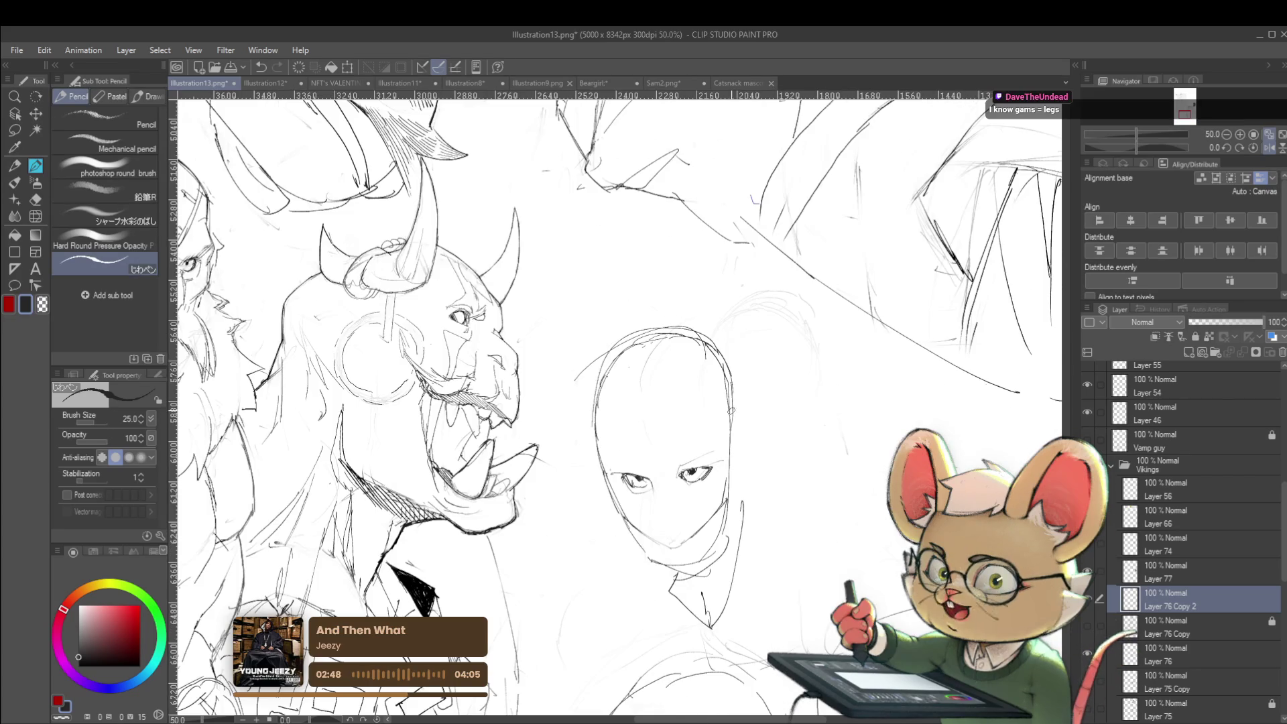
Step: Extend the bald head's right ear downward and begin its left ear in pencil
{"action": "left_click_drag", "start_coordinate": [740, 421], "coordinate": [731, 454]}
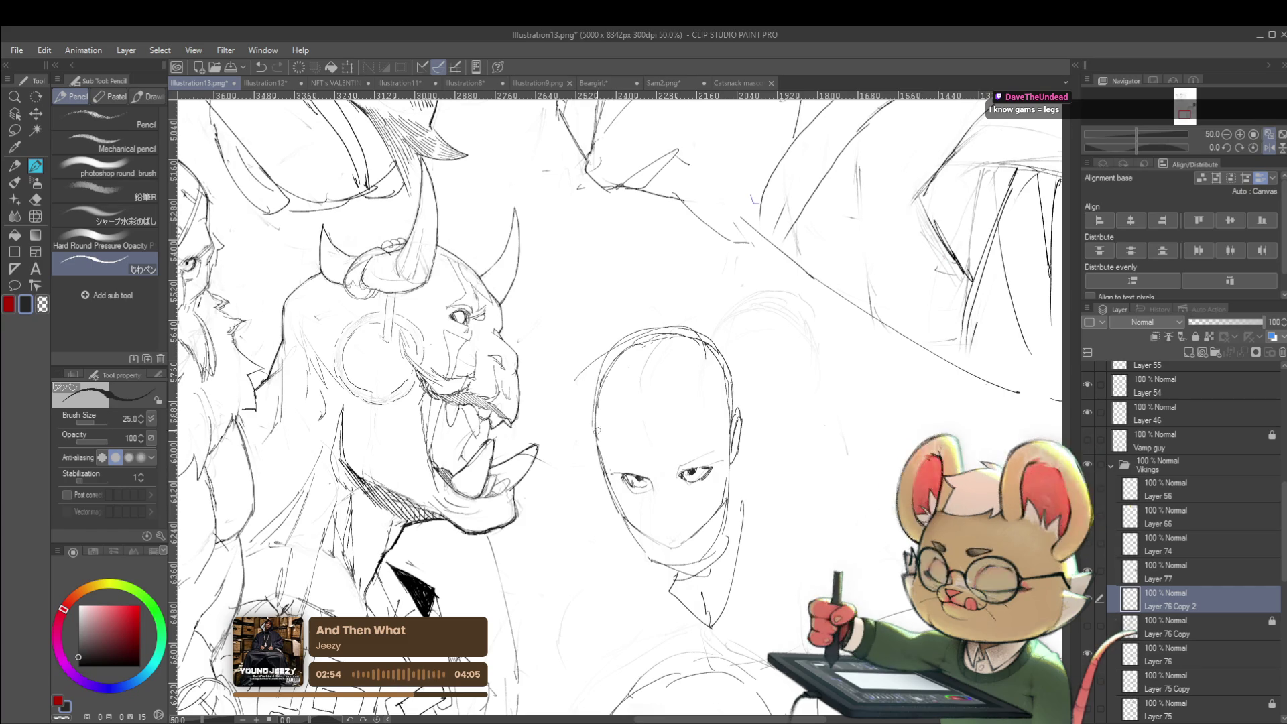
{"action": "left_click_drag", "start_coordinate": [596, 441], "coordinate": [592, 461]}
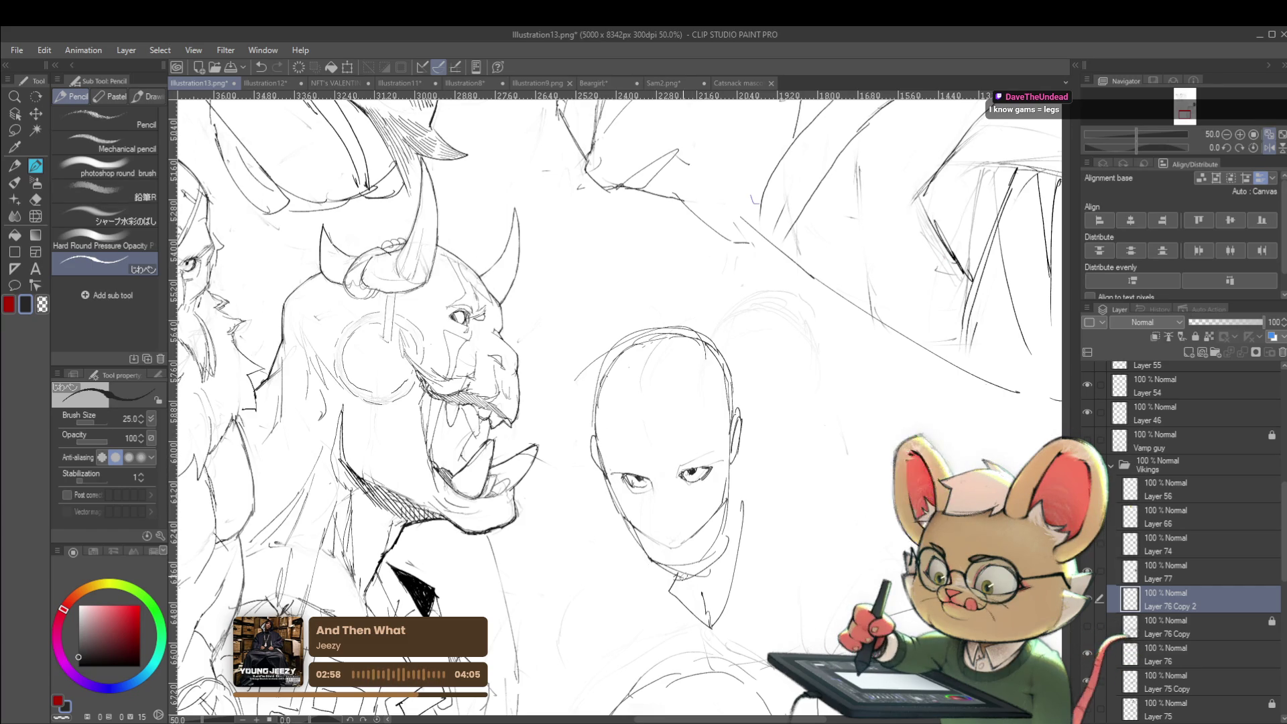
{"action": "scroll", "coordinate": [690, 477], "scroll_direction": "down", "scroll_amount": 3}
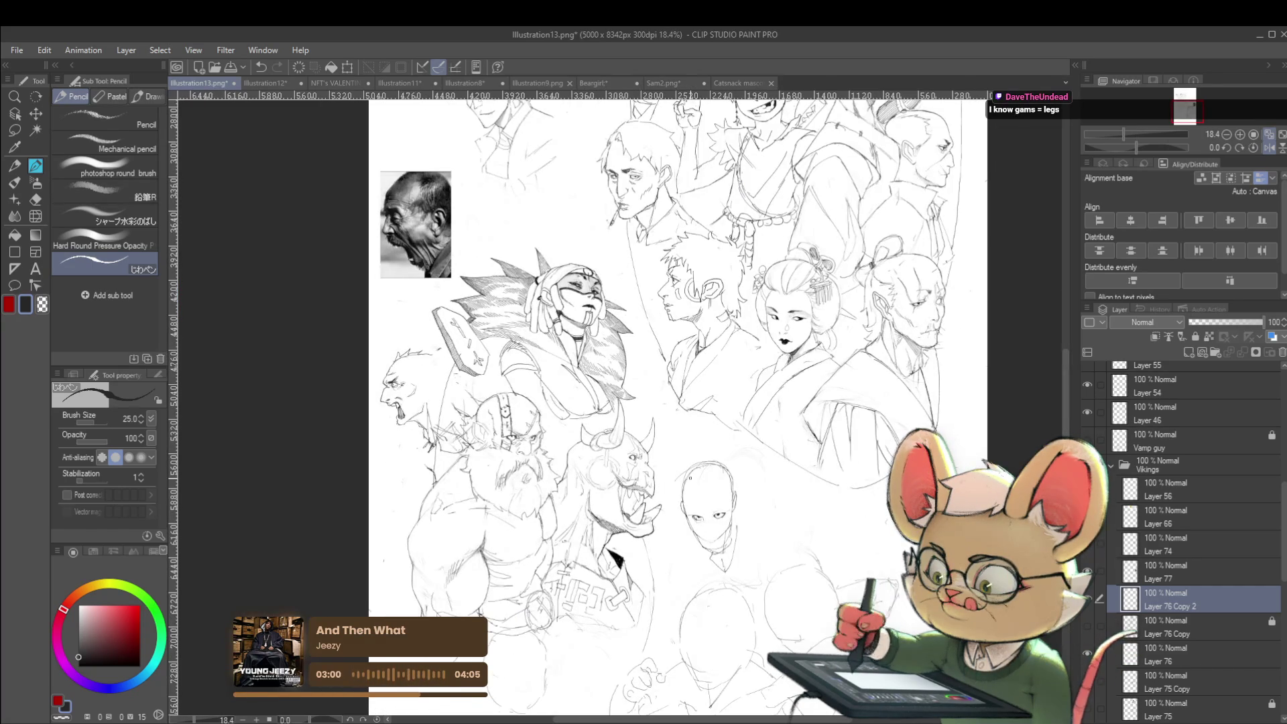
Step: Add short pencil strokes at and below the screaming man's ear, then mirror the view
{"action": "scroll", "coordinate": [415, 375], "scroll_direction": "up", "scroll_amount": 3}
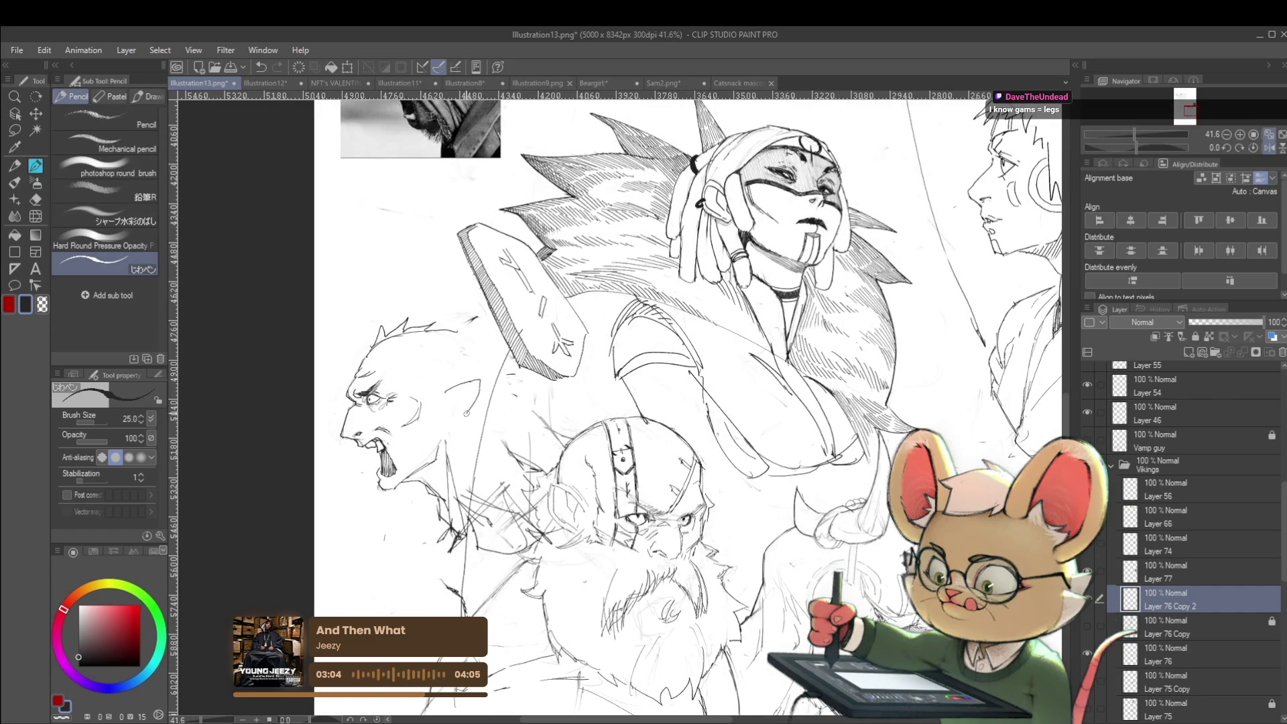
{"action": "left_click_drag", "start_coordinate": [467, 388], "coordinate": [456, 401]}
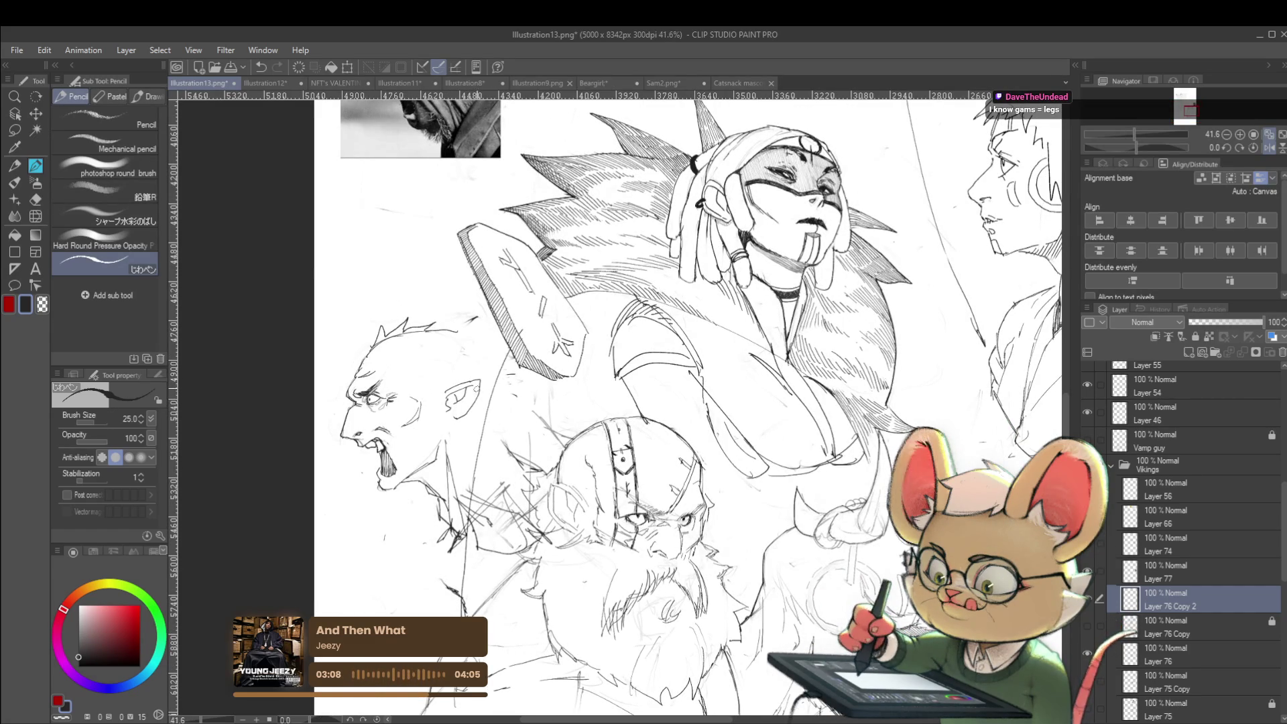
{"action": "scroll", "coordinate": [486, 397], "scroll_direction": "down", "scroll_amount": 2}
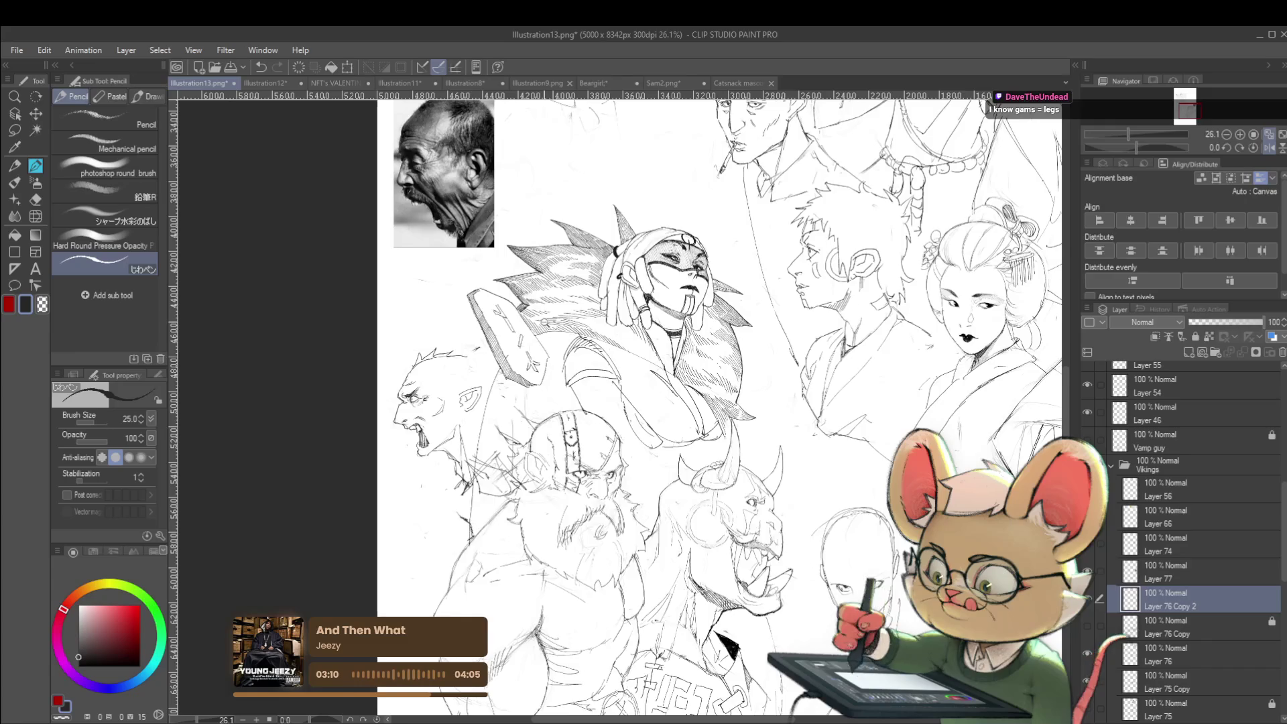
{"action": "scroll", "coordinate": [449, 422], "scroll_direction": "up", "scroll_amount": 2}
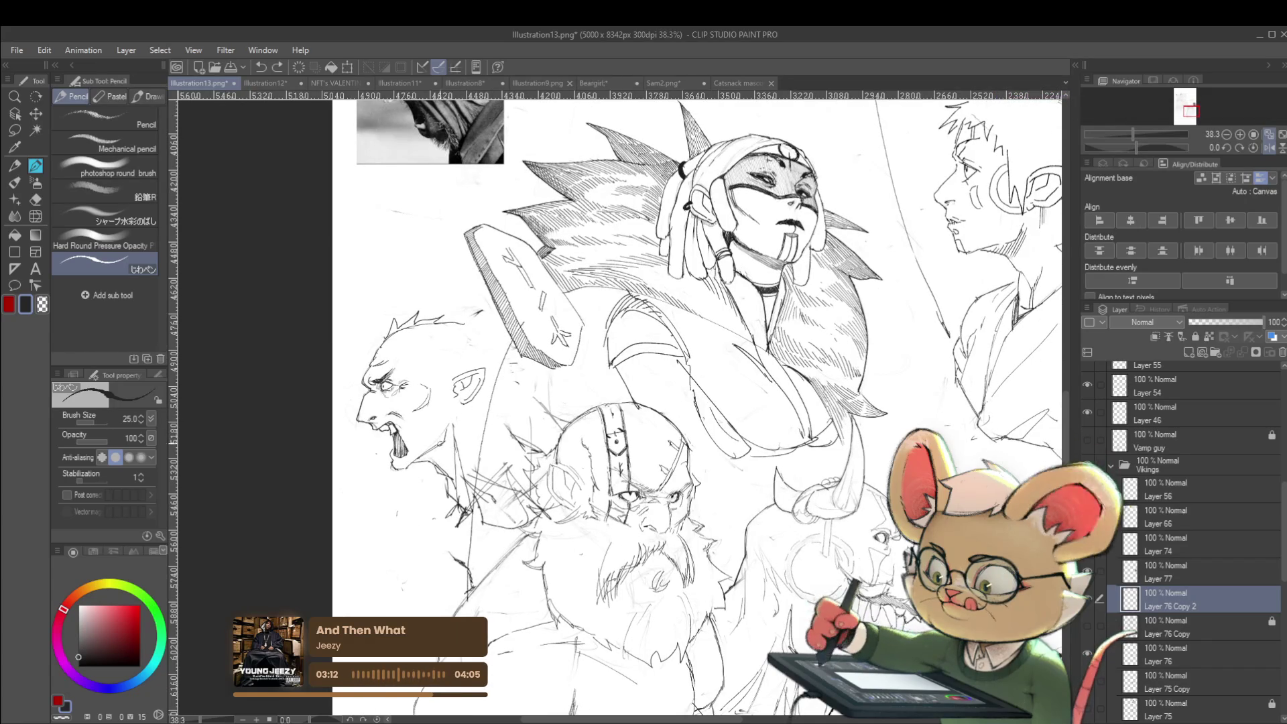
{"action": "left_click_drag", "start_coordinate": [456, 410], "coordinate": [457, 425]}
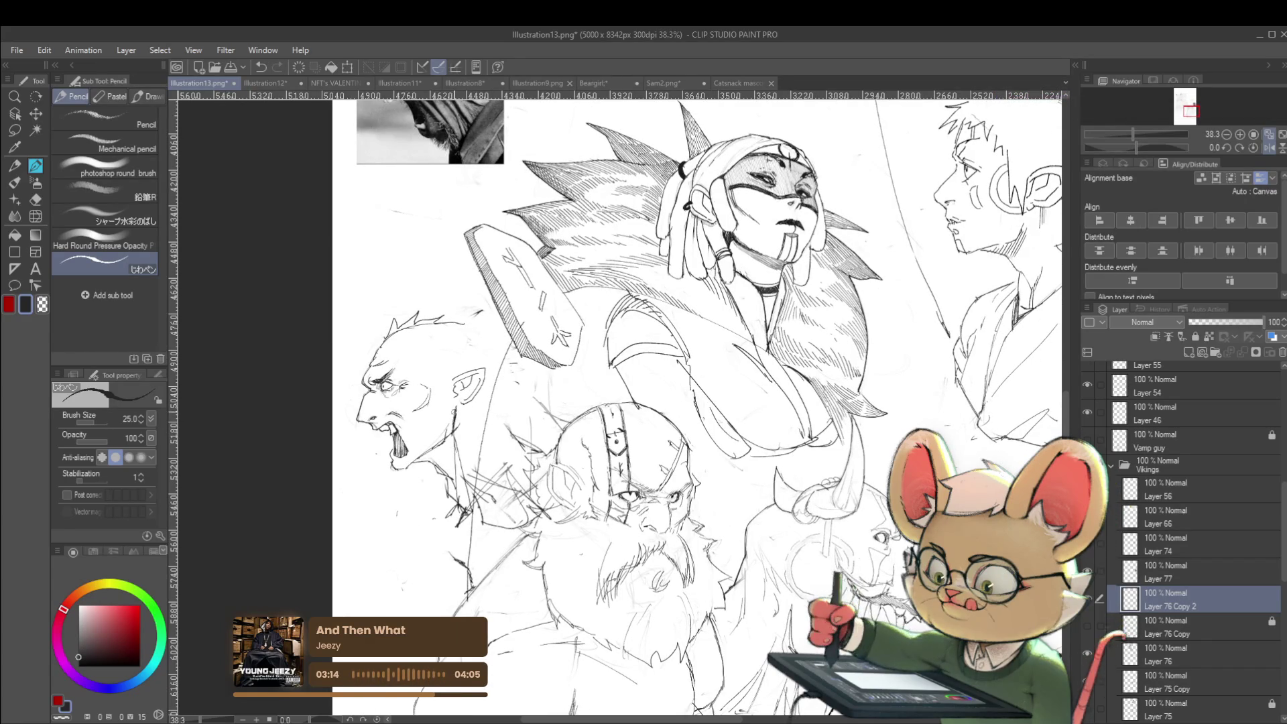
{"action": "scroll", "coordinate": [474, 396], "scroll_direction": "down", "scroll_amount": 3}
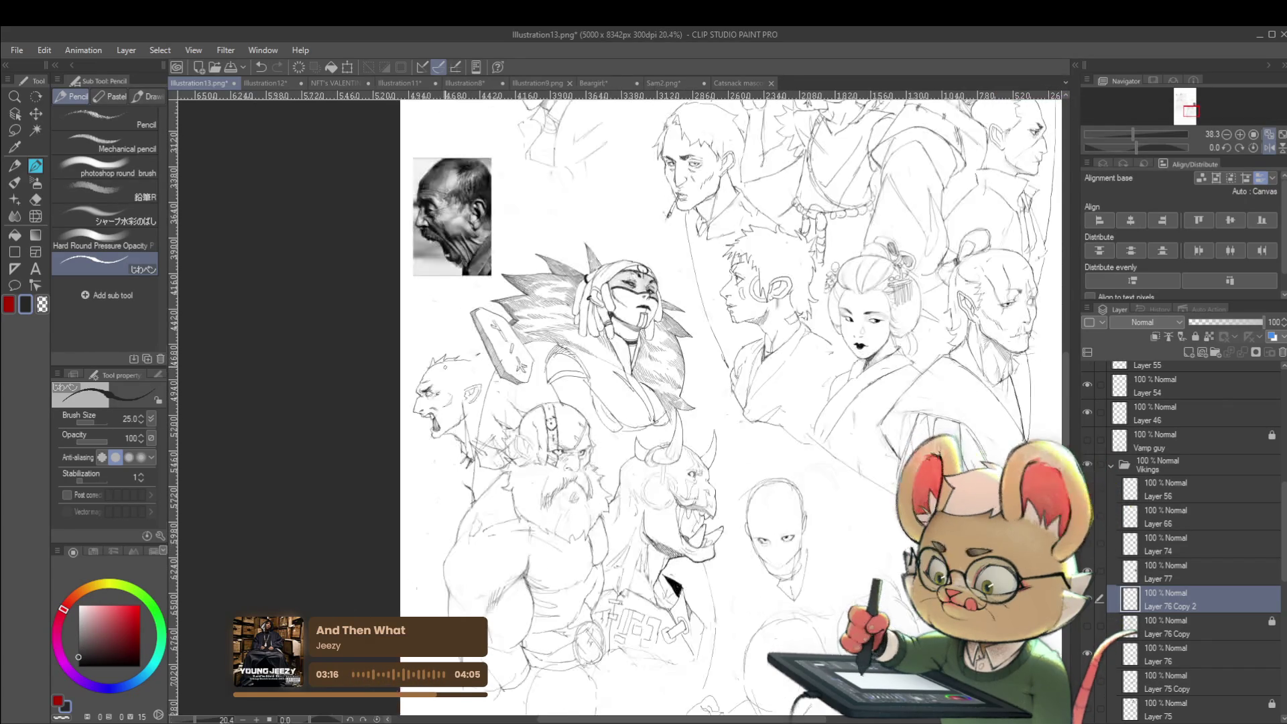
{"action": "key", "text": "h"}
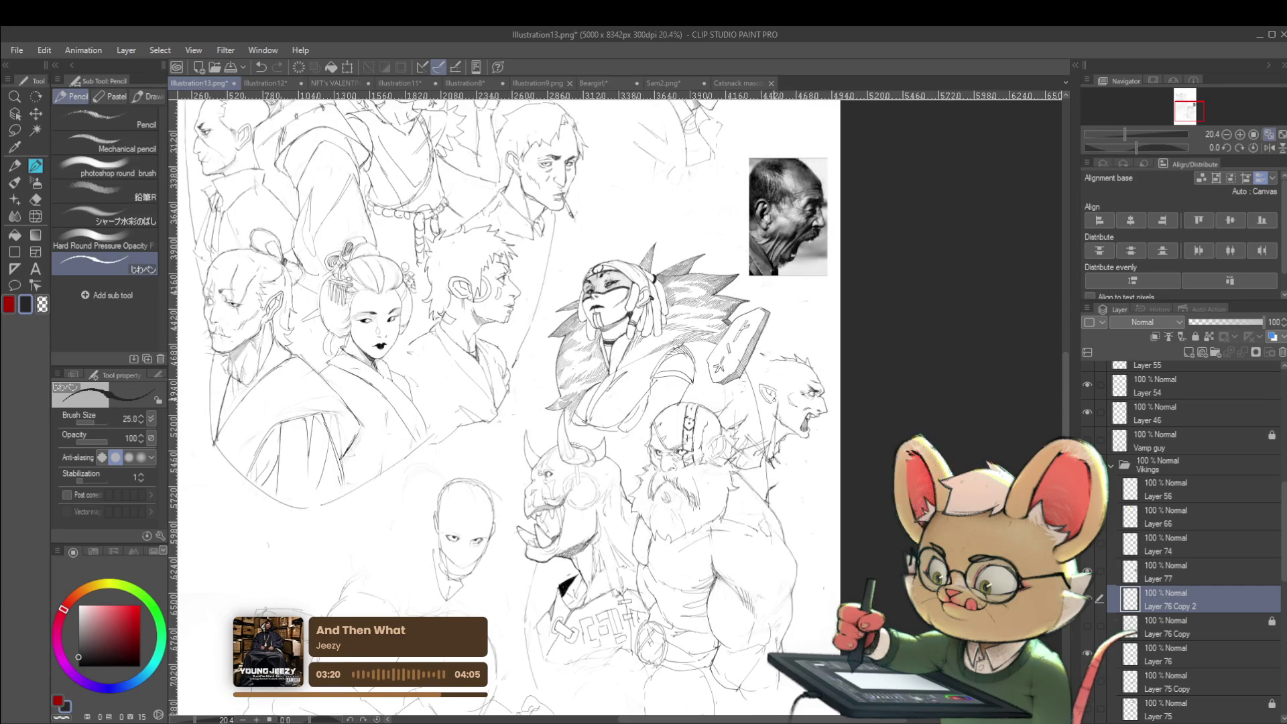
Step: Refine the bald head's right eye with a pencil stroke
{"action": "scroll", "coordinate": [473, 570], "scroll_direction": "up", "scroll_amount": 4}
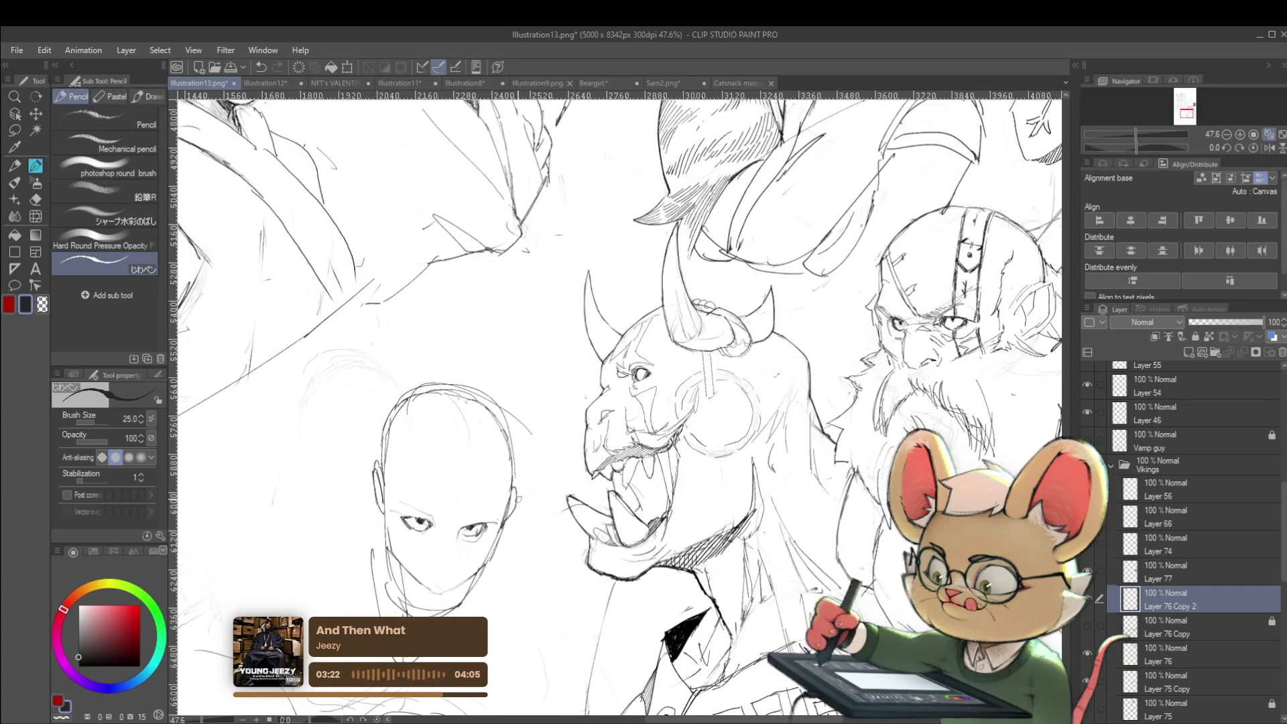
{"action": "scroll", "coordinate": [463, 536], "scroll_direction": "up", "scroll_amount": 4}
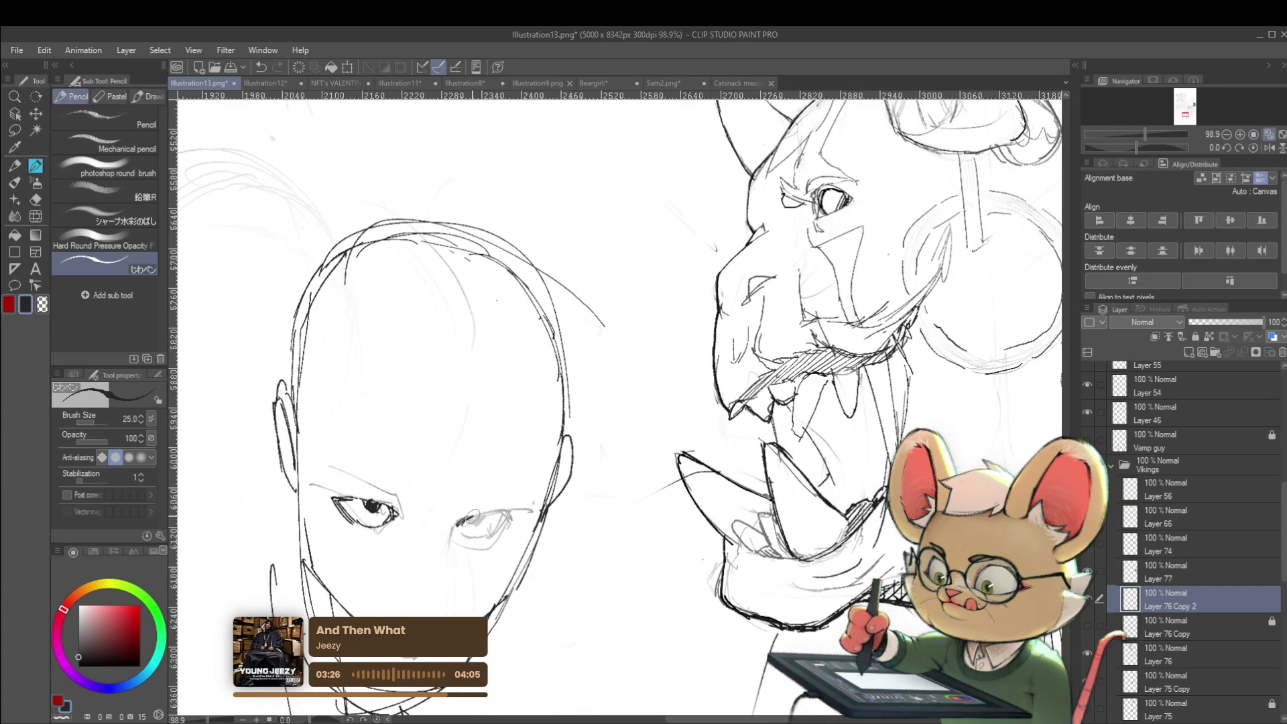
{"action": "mouse_move", "coordinate": [479, 517]}
{"action": "left_mouse_down"}
{"action": "mouse_move", "coordinate": [520, 506]}
{"action": "mouse_move", "coordinate": [498, 509]}
{"action": "left_mouse_up"}
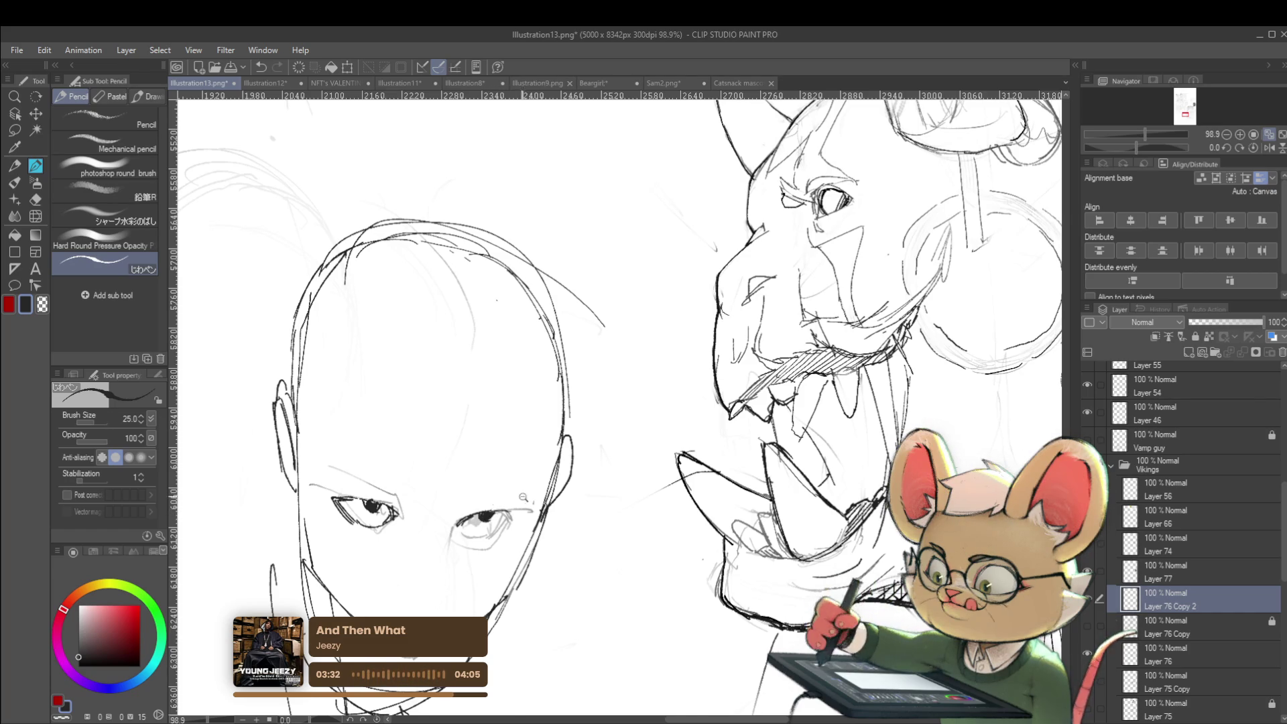
{"action": "scroll", "coordinate": [523, 497], "scroll_direction": "down", "scroll_amount": 4}
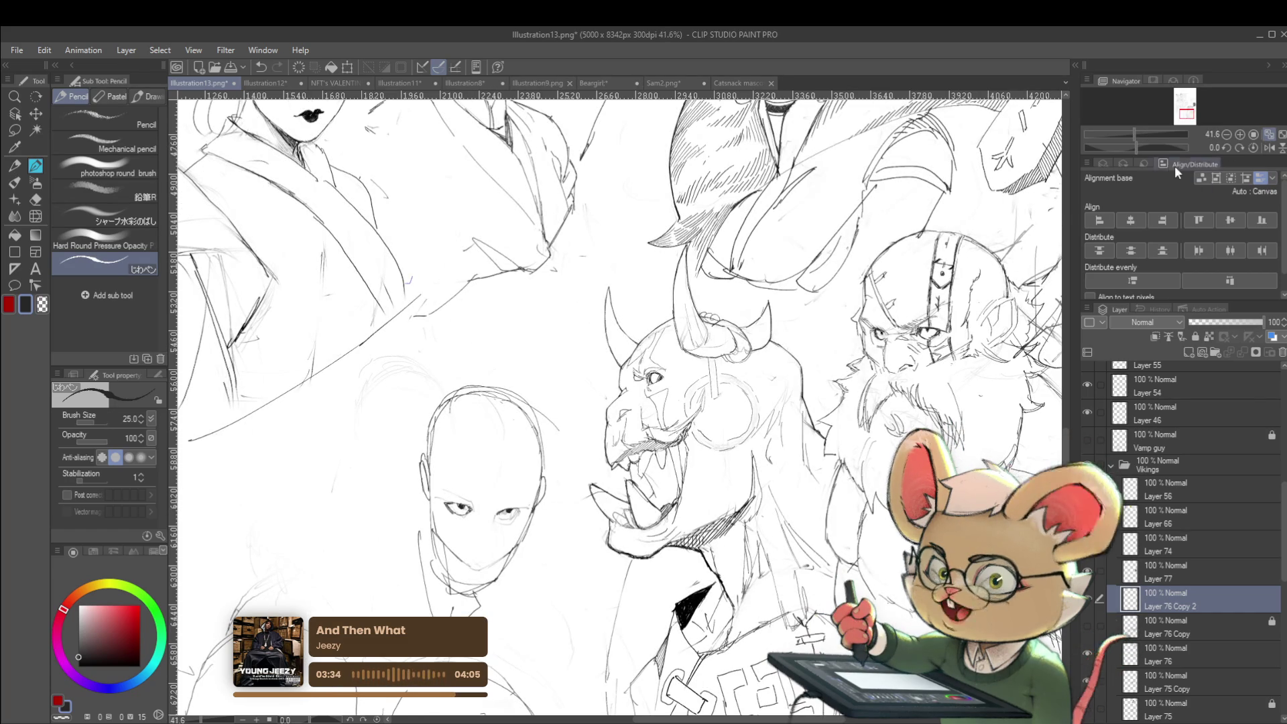
Step: Unflip the view and redraw the bald head's nose as a small circle with a curve beneath
{"action": "left_click", "coordinate": [1268, 147]}
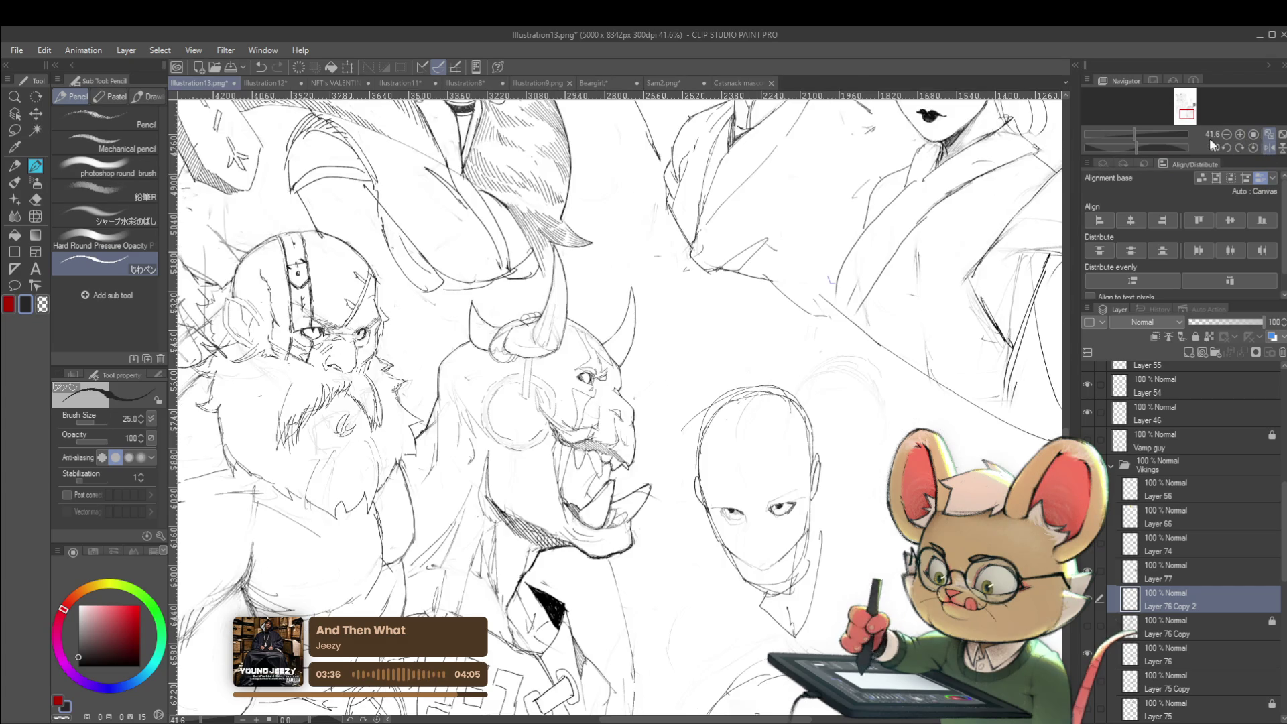
{"action": "scroll", "coordinate": [710, 516], "scroll_direction": "up", "scroll_amount": 4}
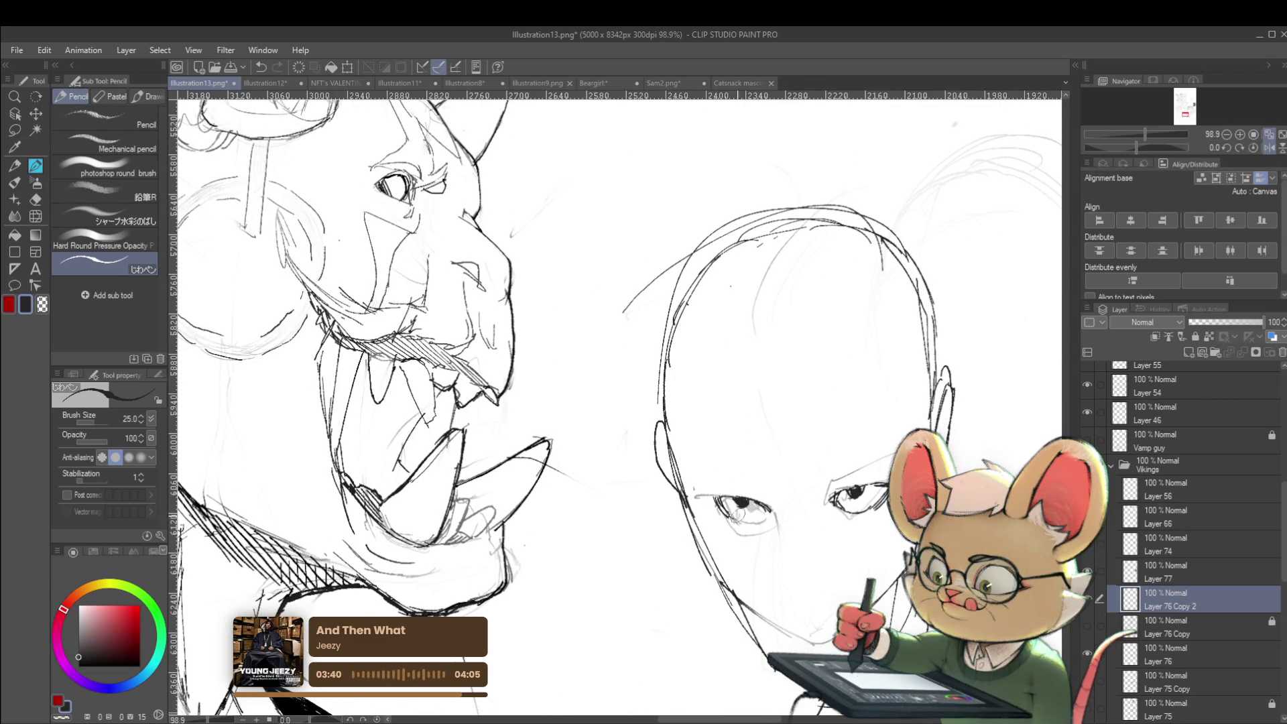
{"action": "scroll", "coordinate": [757, 515], "scroll_direction": "down", "scroll_amount": 5}
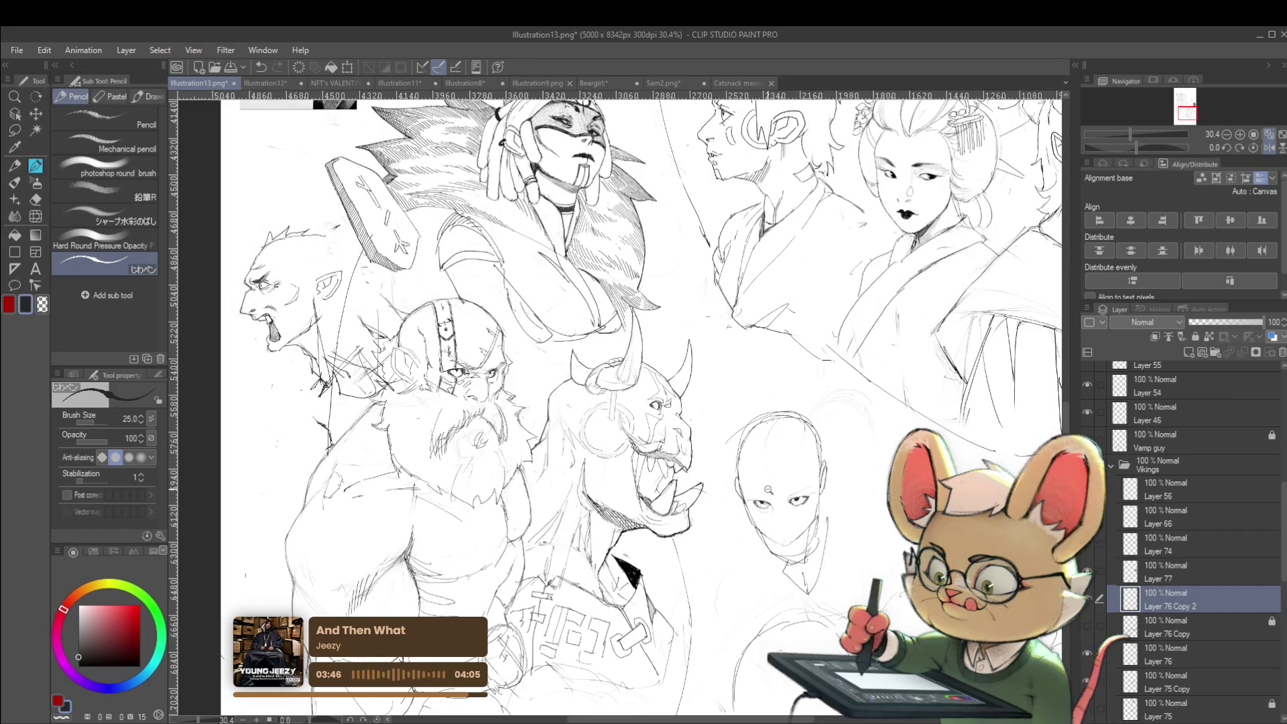
{"action": "scroll", "coordinate": [771, 493], "scroll_direction": "up", "scroll_amount": 4}
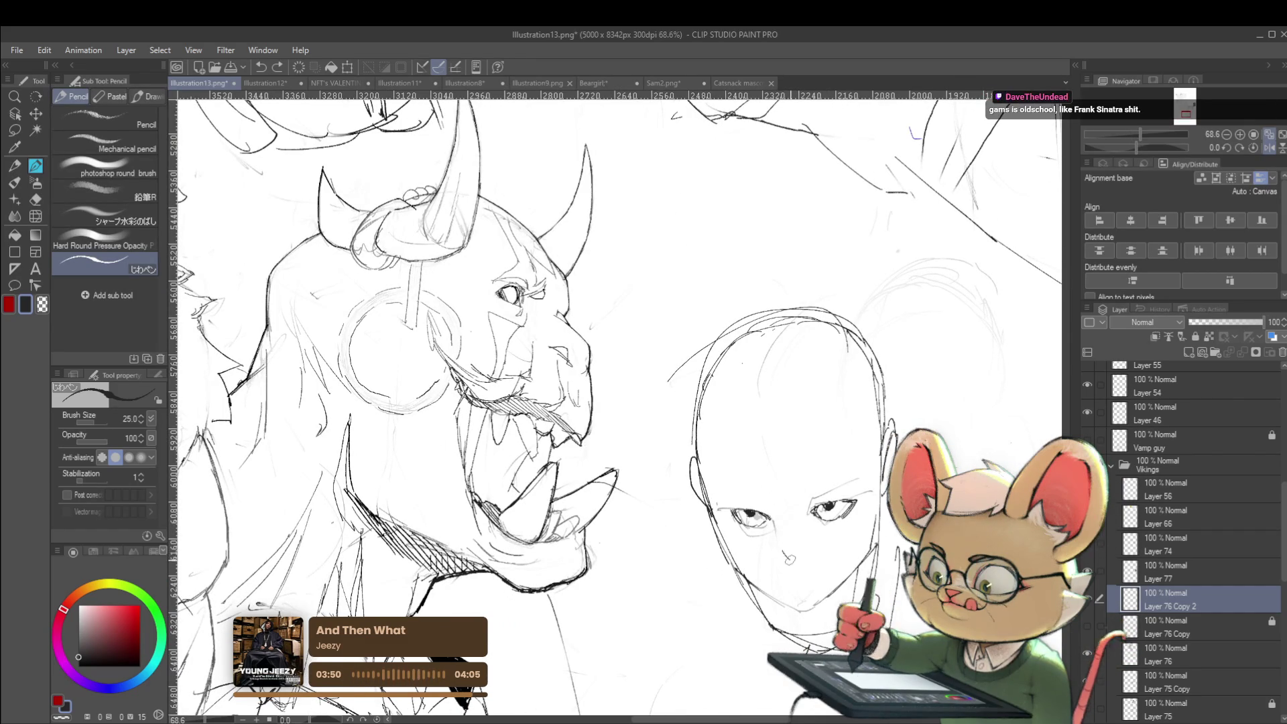
{"action": "left_click_drag", "start_coordinate": [801, 546], "coordinate": [774, 503]}
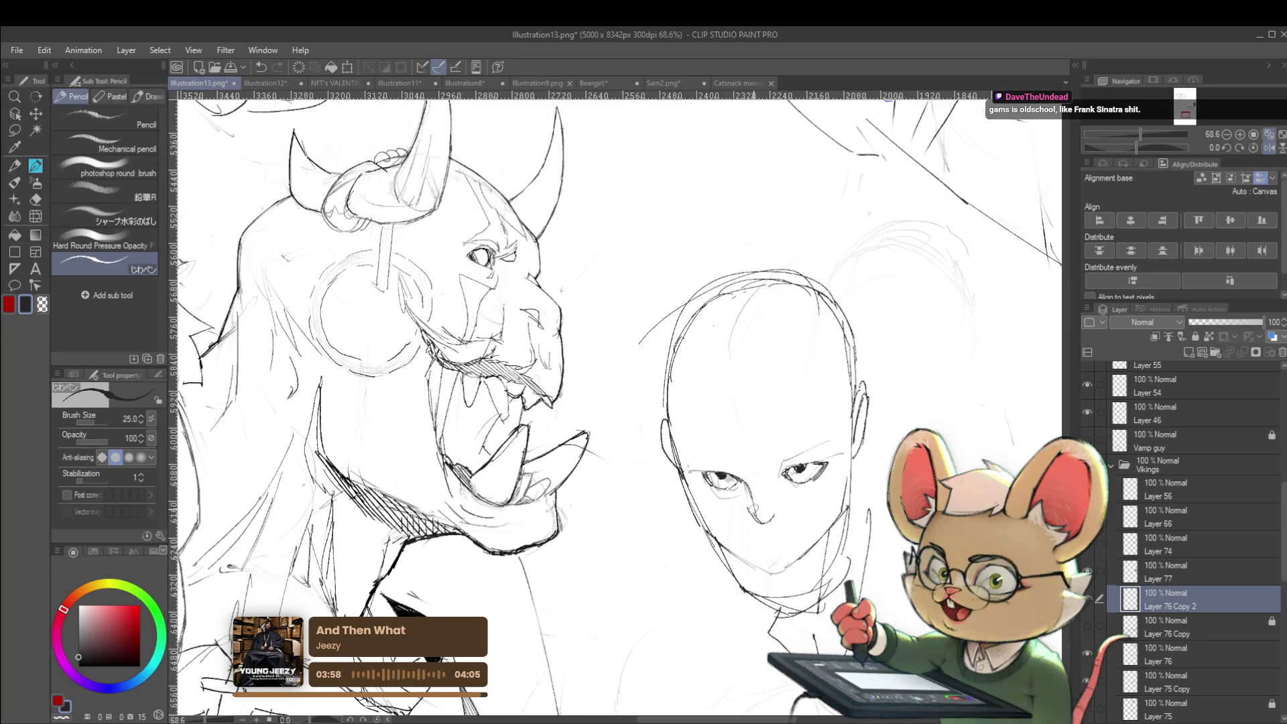
{"action": "scroll", "coordinate": [769, 470], "scroll_direction": "down", "scroll_amount": 5}
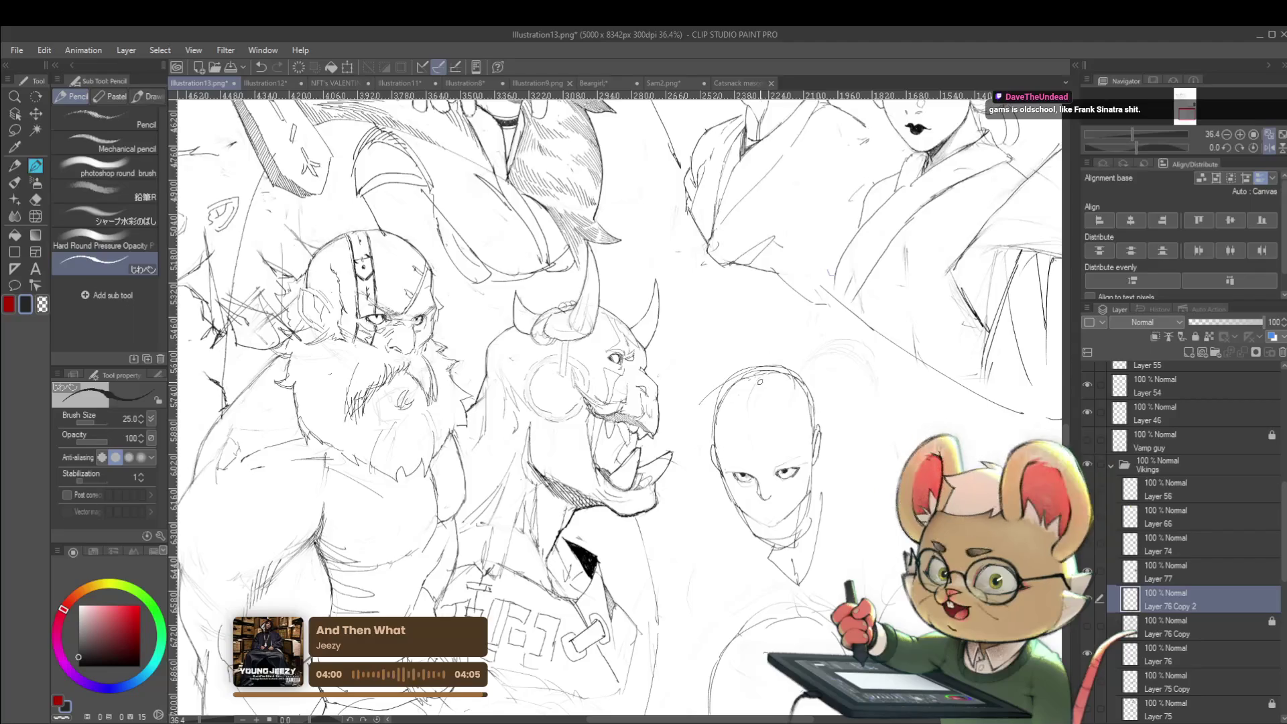
Step: Survey the whole character sheet, mirror the view horizontally, and zoom in on the bald face
{"action": "scroll", "coordinate": [715, 428], "scroll_direction": "up", "scroll_amount": 5}
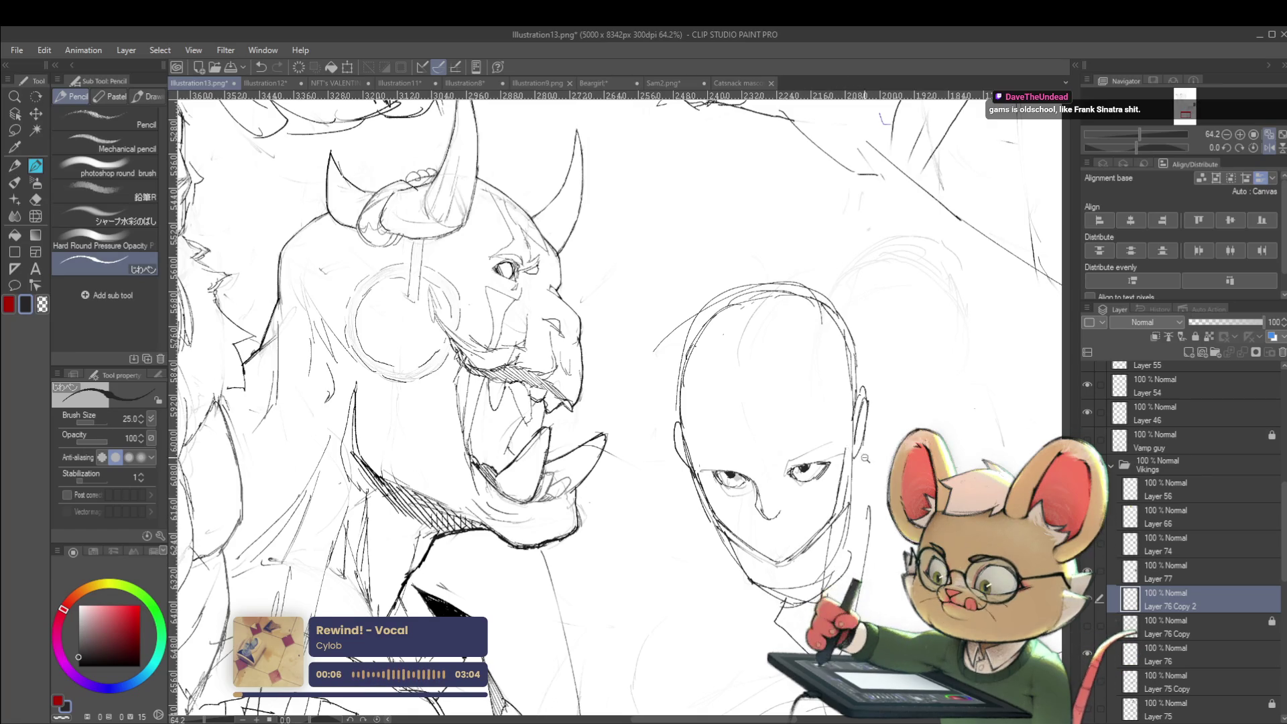
{"action": "scroll", "coordinate": [865, 457], "scroll_direction": "down", "scroll_amount": 4}
{"action": "scroll", "coordinate": [802, 449], "scroll_direction": "up", "scroll_amount": 3}
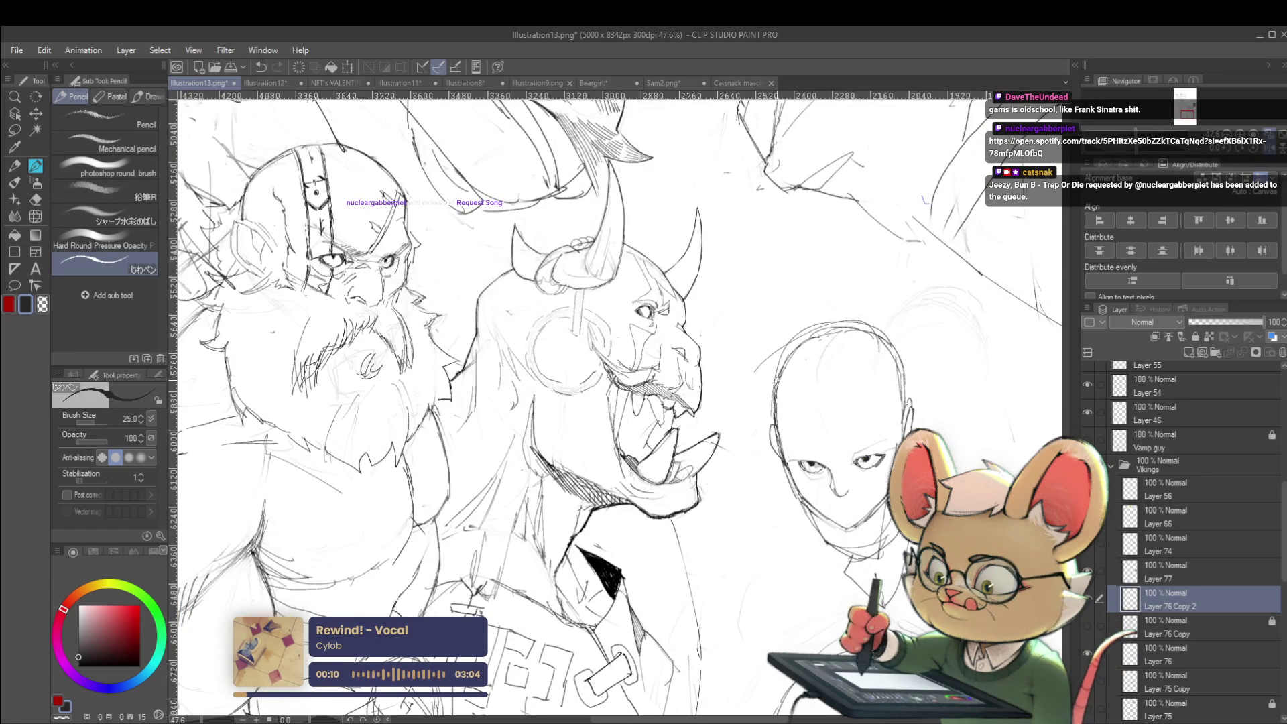
{"action": "scroll", "coordinate": [834, 394], "scroll_direction": "down", "scroll_amount": 4}
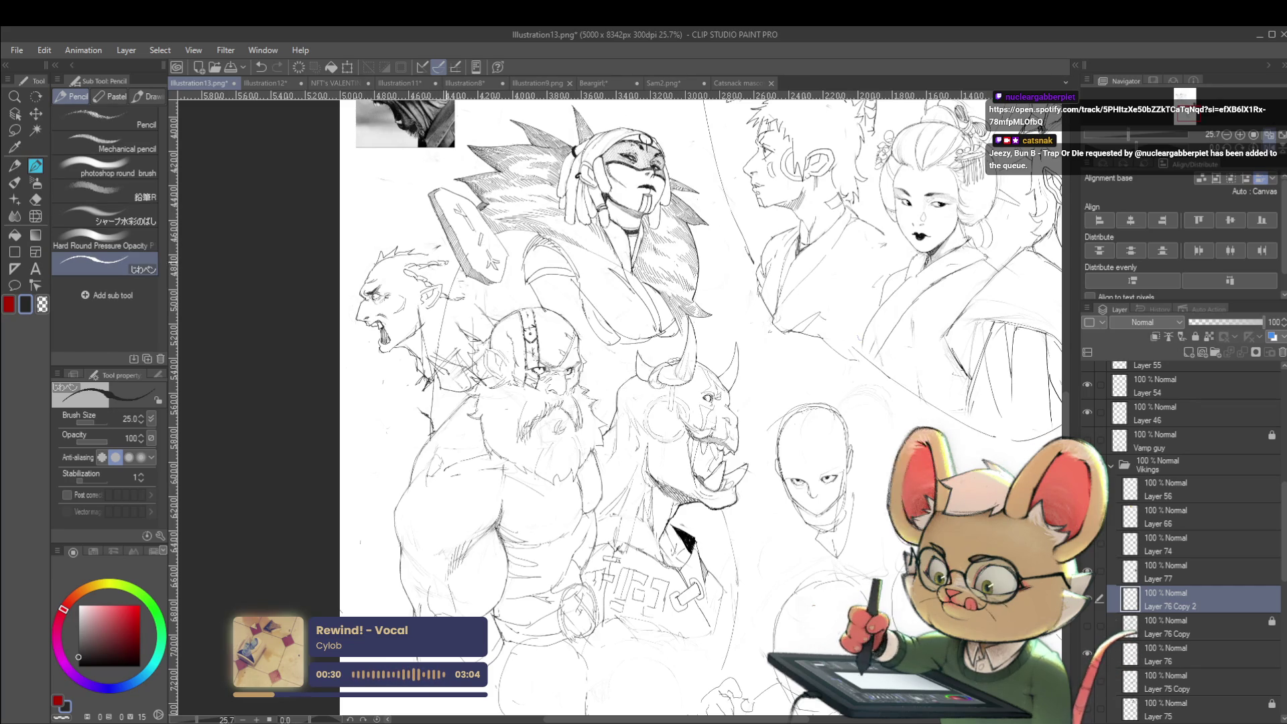
{"action": "scroll", "coordinate": [442, 261], "scroll_direction": "down", "scroll_amount": 2}
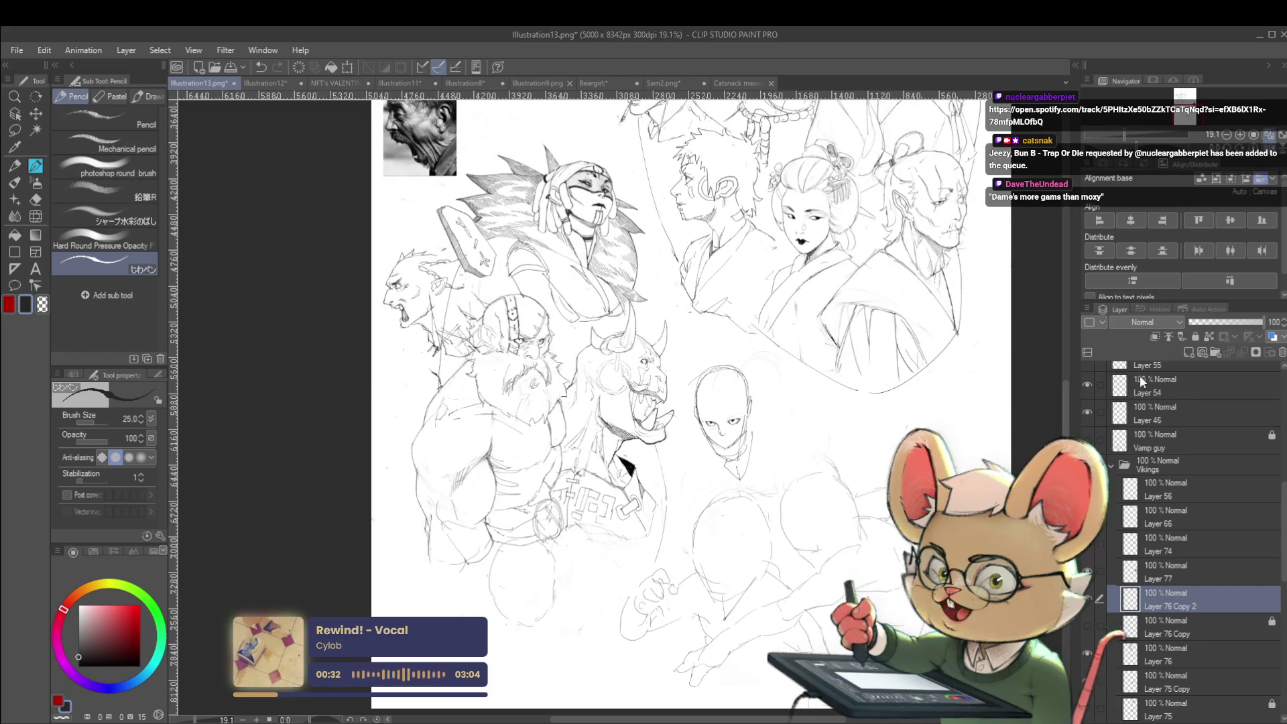
{"action": "scroll", "coordinate": [496, 281], "scroll_direction": "up", "scroll_amount": 3}
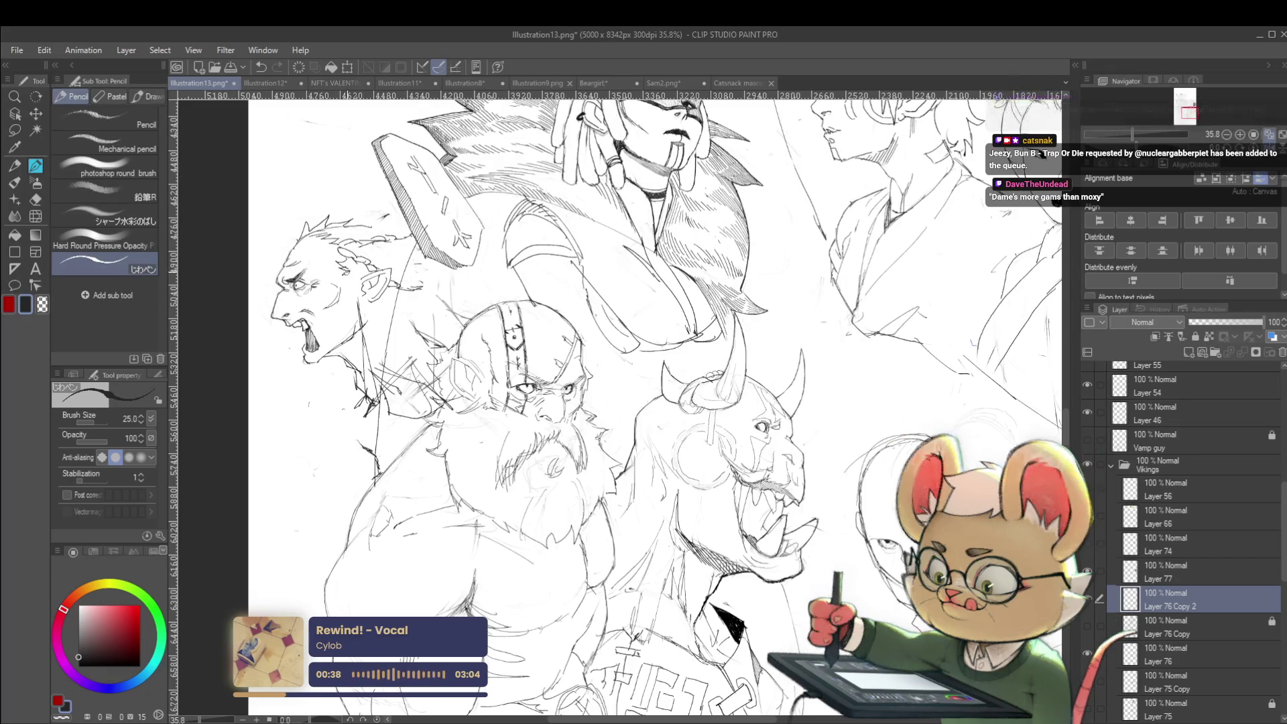
{"action": "scroll", "coordinate": [379, 268], "scroll_direction": "down", "scroll_amount": 3}
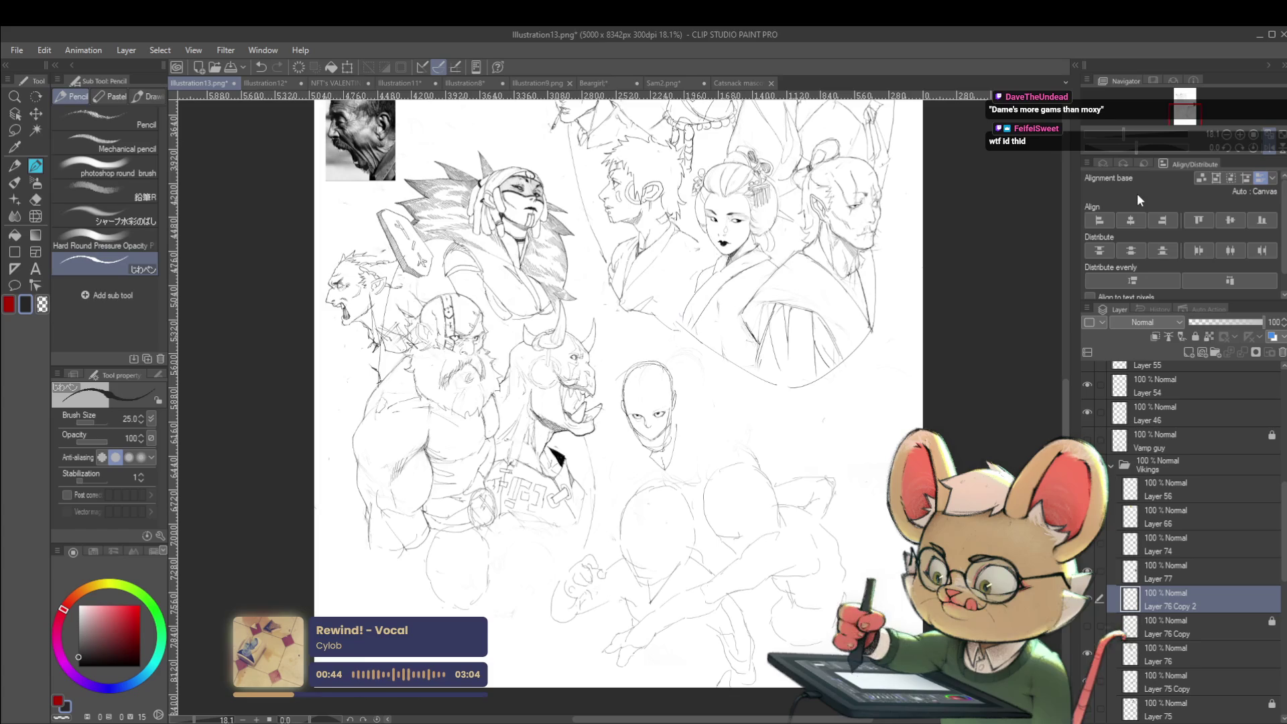
{"action": "left_click", "coordinate": [1269, 149]}
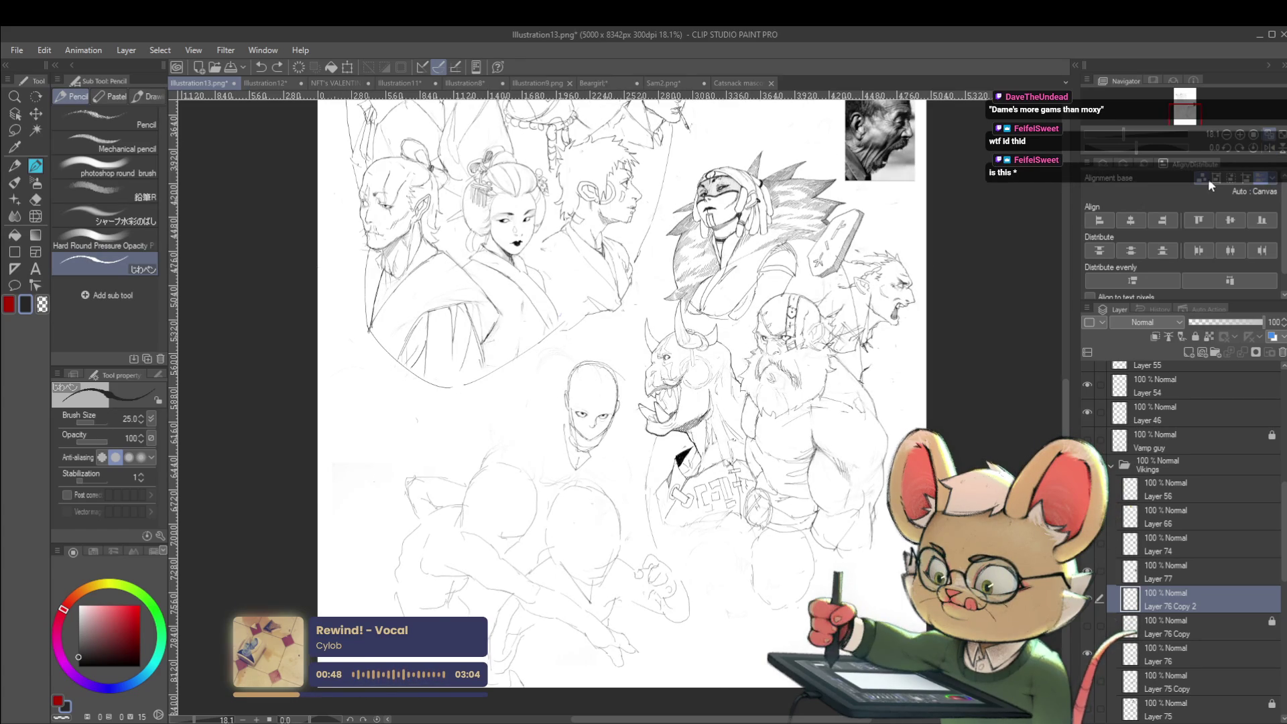
{"action": "scroll", "coordinate": [576, 415], "scroll_direction": "up", "scroll_amount": 3}
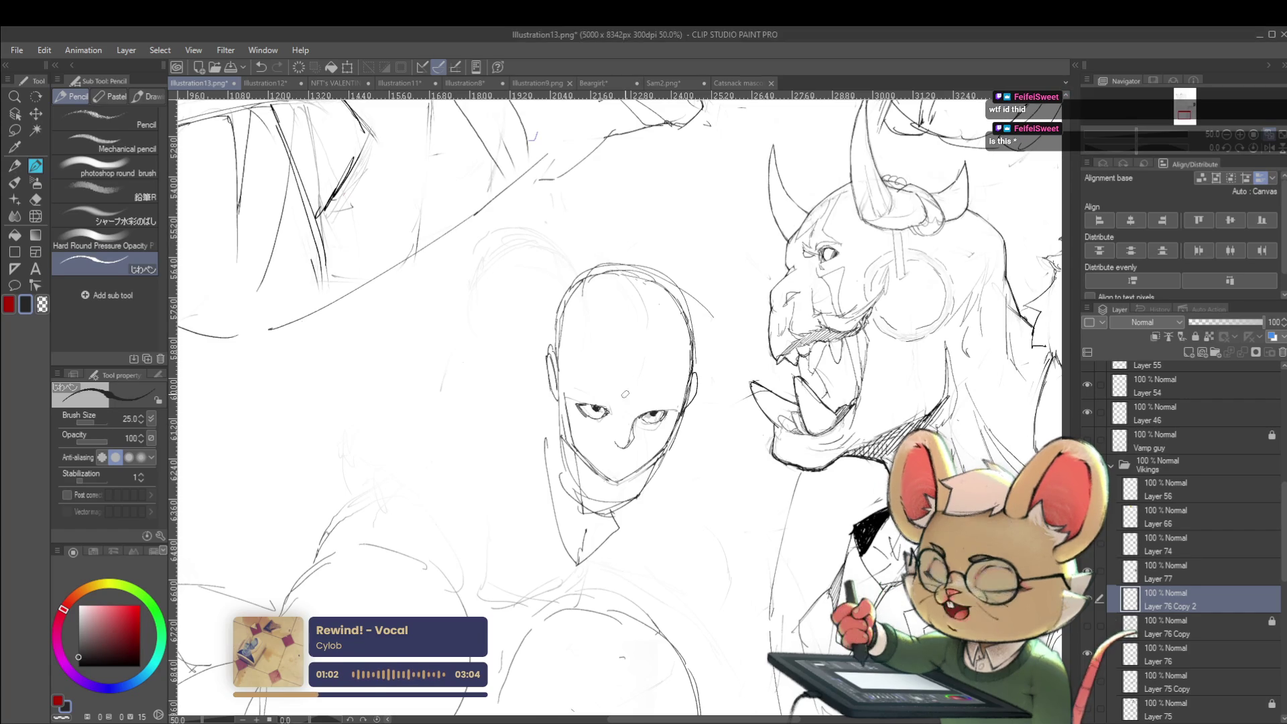
Step: Hatch shading beside the bald figure's left eye, unflip the view, and darken that eye's upper lid
{"action": "scroll", "coordinate": [608, 415], "scroll_direction": "up", "scroll_amount": 4}
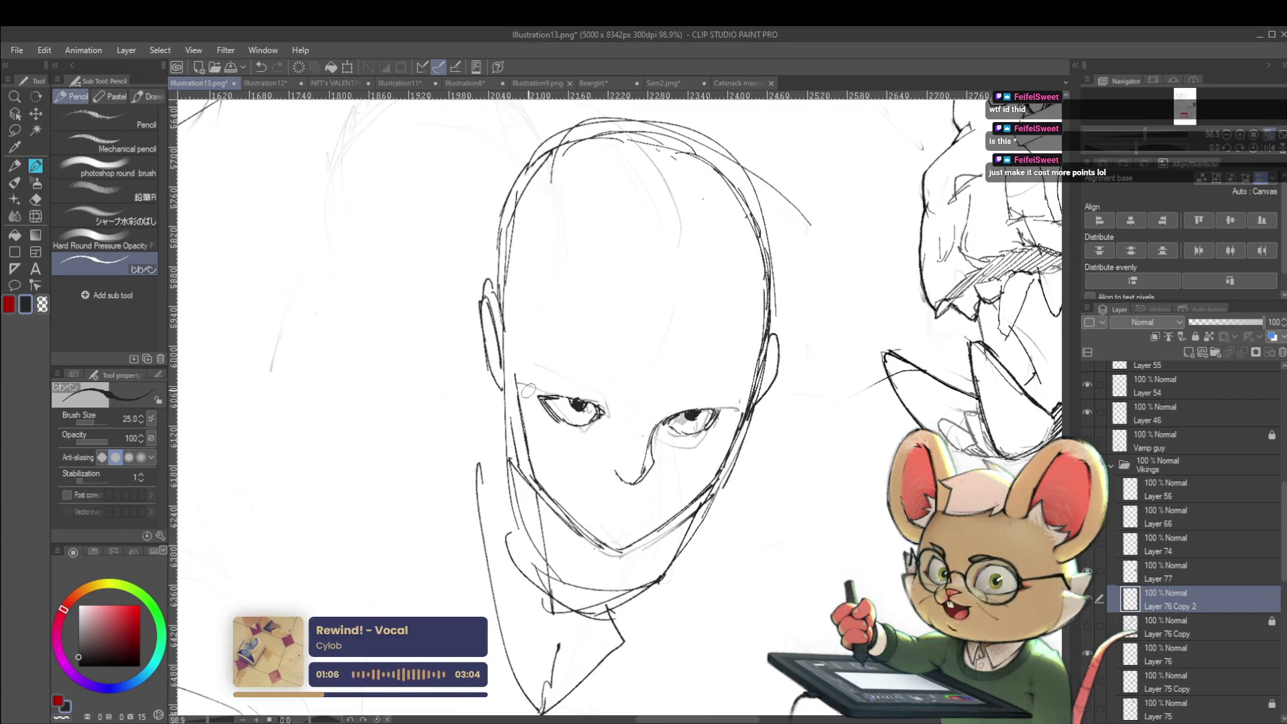
{"action": "mouse_move", "coordinate": [531, 394]}
{"action": "left_mouse_down"}
{"action": "mouse_move", "coordinate": [559, 433]}
{"action": "mouse_move", "coordinate": [544, 422]}
{"action": "mouse_move", "coordinate": [579, 432]}
{"action": "left_mouse_up"}
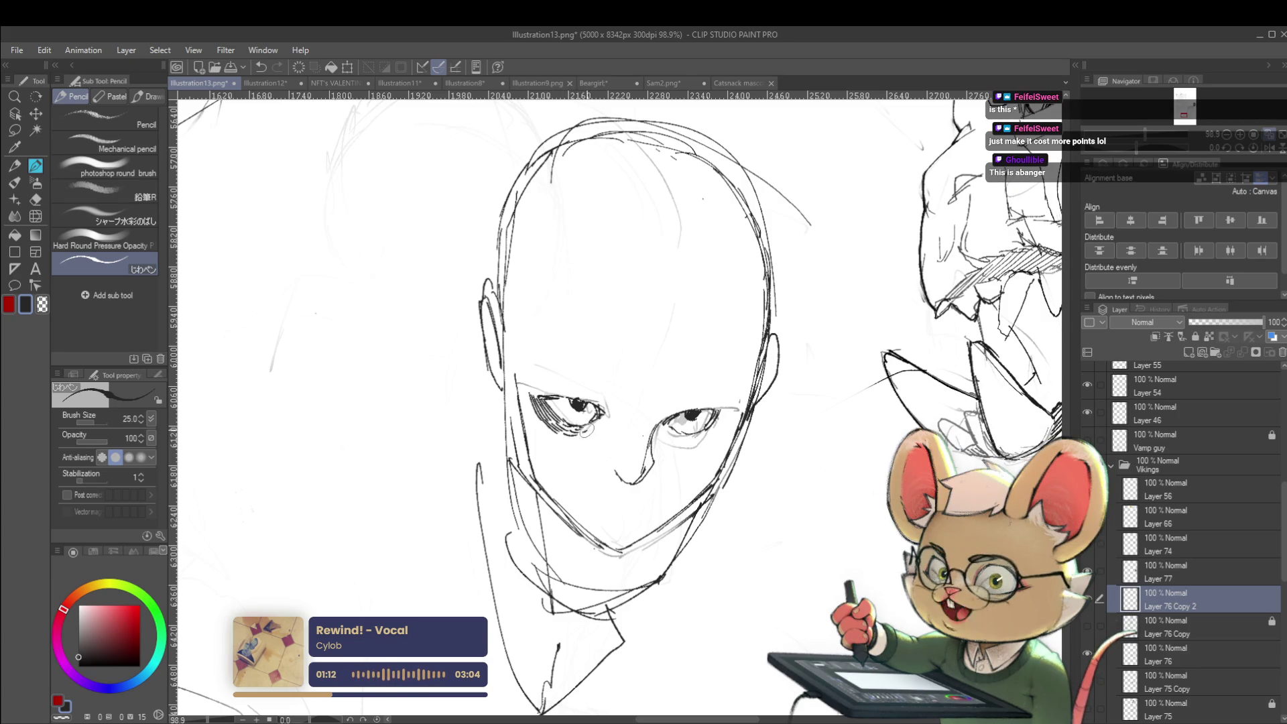
{"action": "scroll", "coordinate": [590, 426], "scroll_direction": "down", "scroll_amount": 5}
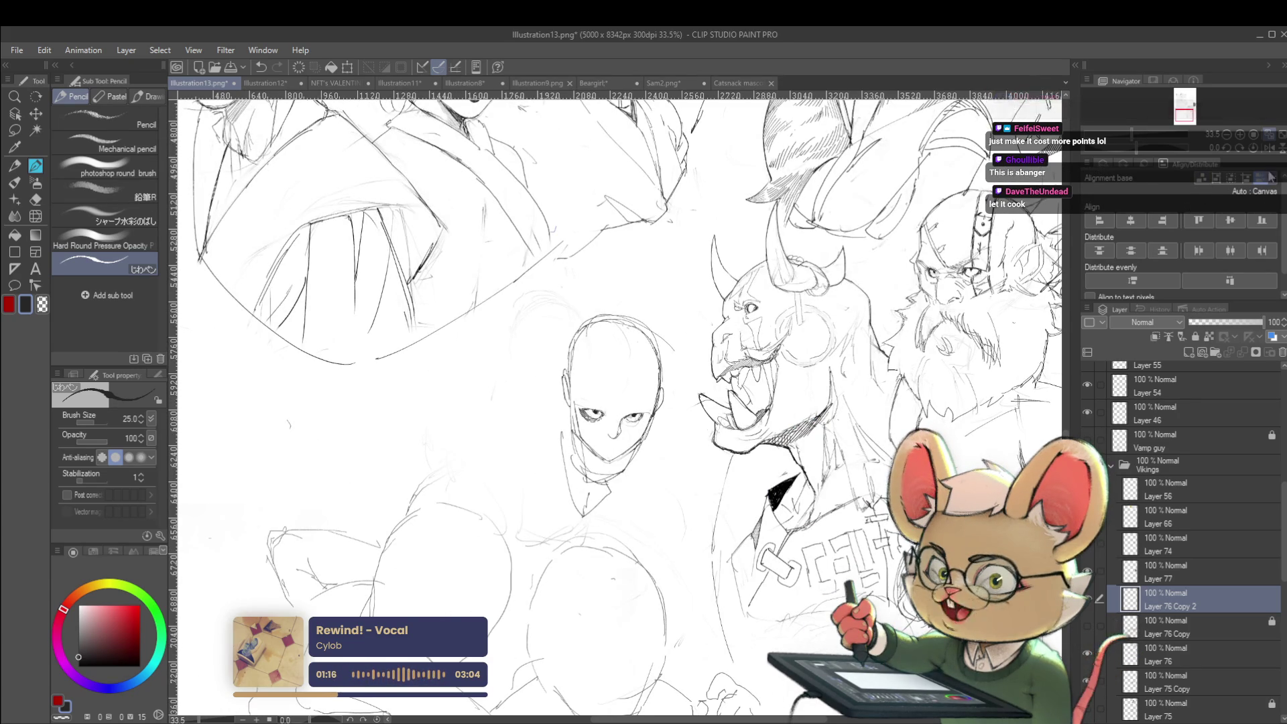
{"action": "left_click", "coordinate": [1269, 149]}
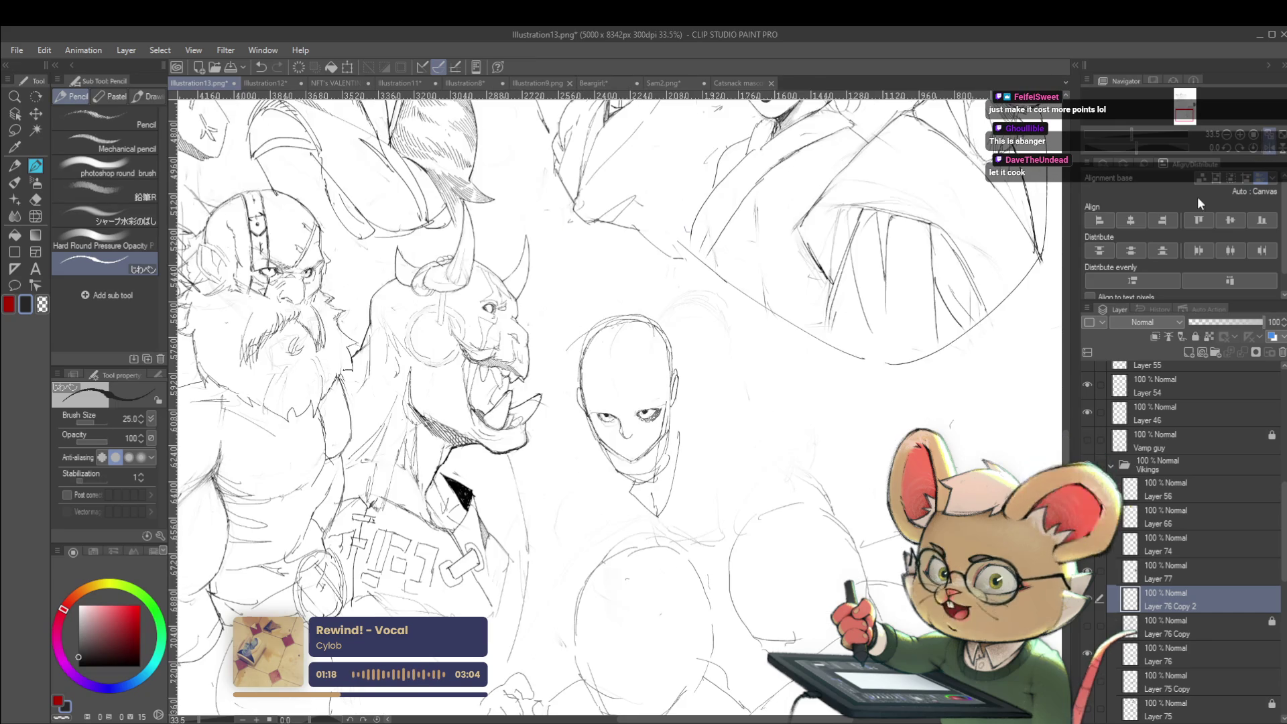
{"action": "scroll", "coordinate": [675, 387], "scroll_direction": "up", "scroll_amount": 5}
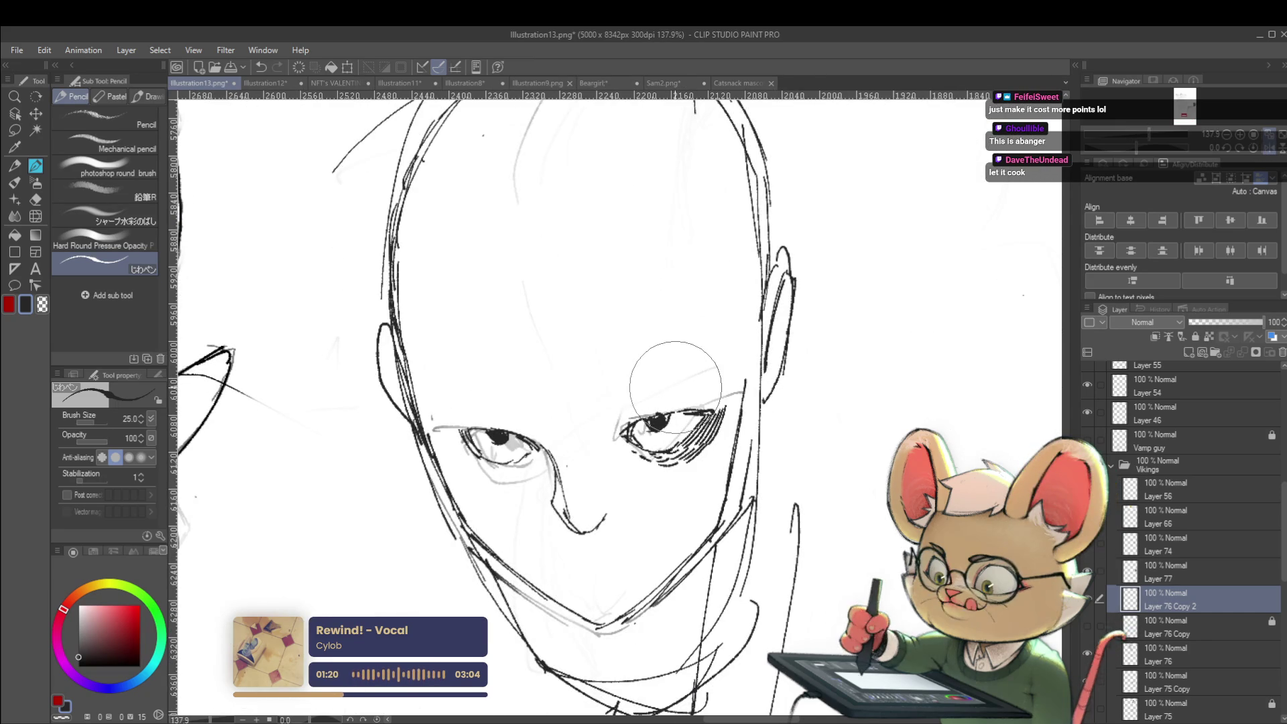
{"action": "left_click_drag", "start_coordinate": [615, 432], "coordinate": [666, 403]}
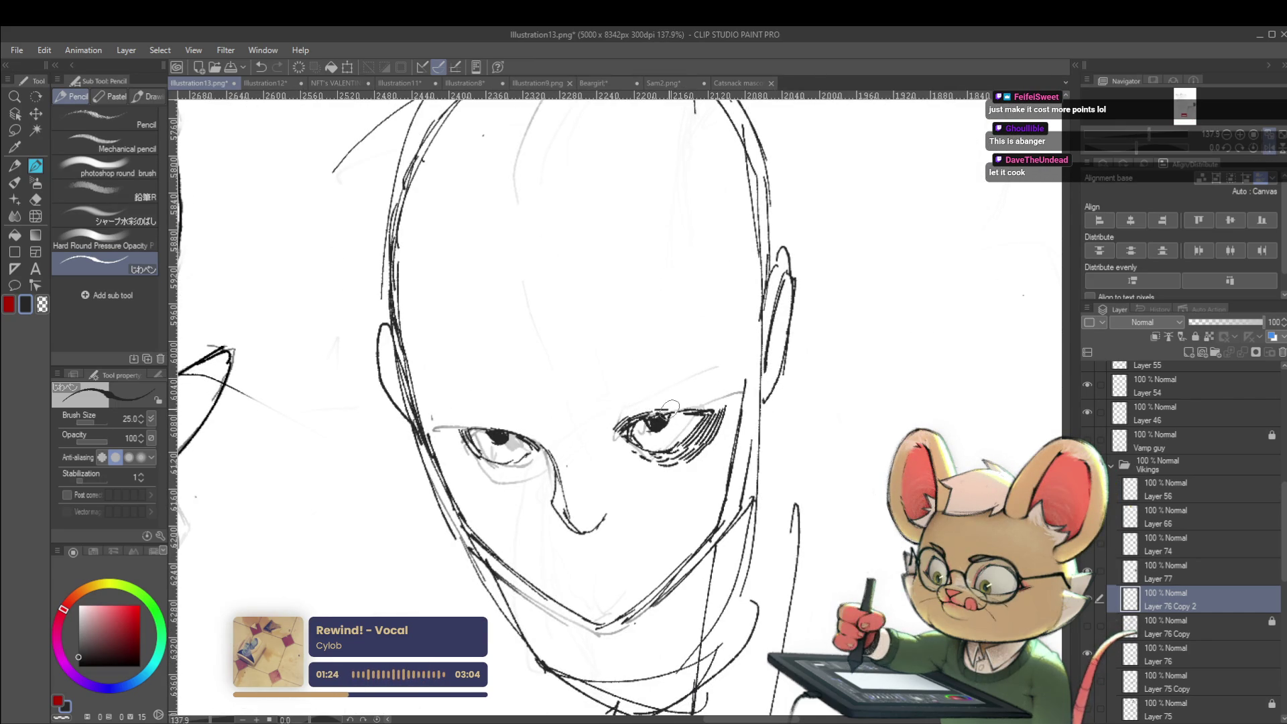
Step: Draw an eyebrow above the bald figure's right eye
{"action": "scroll", "coordinate": [690, 409], "scroll_direction": "down", "scroll_amount": 5}
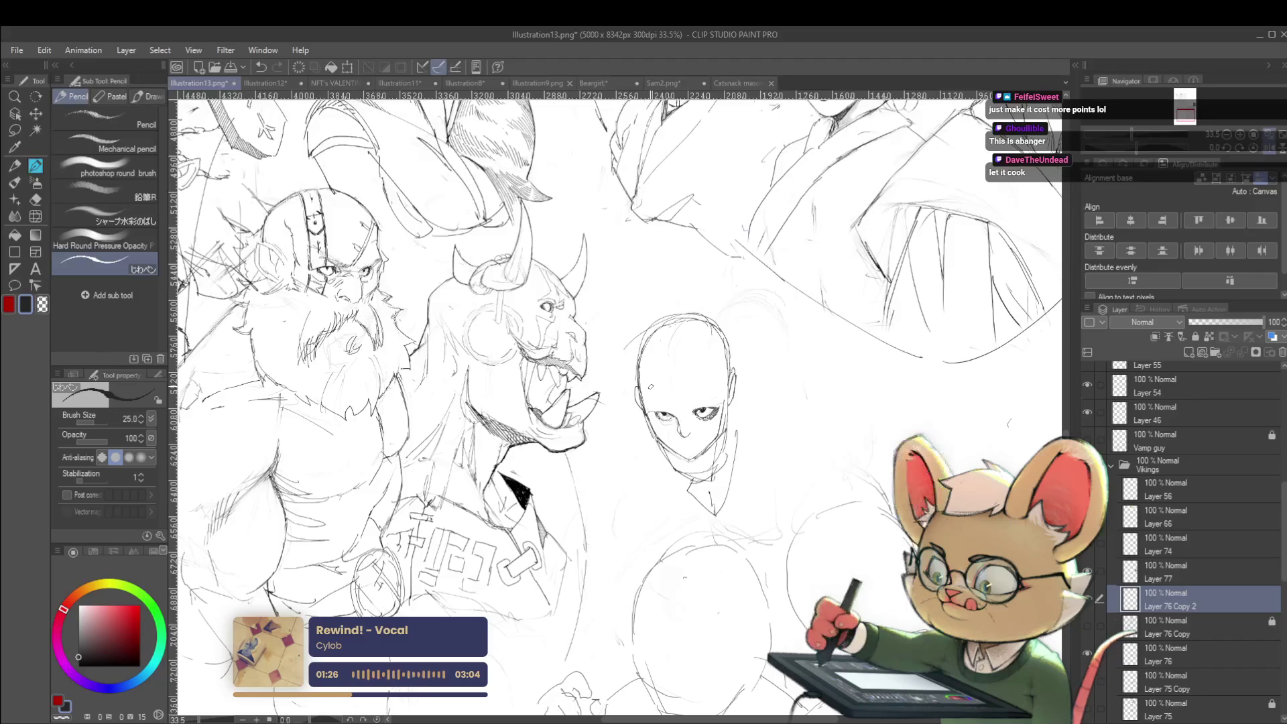
{"action": "left_click_drag", "start_coordinate": [768, 328], "coordinate": [547, 375]}
{"action": "scroll", "coordinate": [450, 428], "scroll_direction": "up", "scroll_amount": 3}
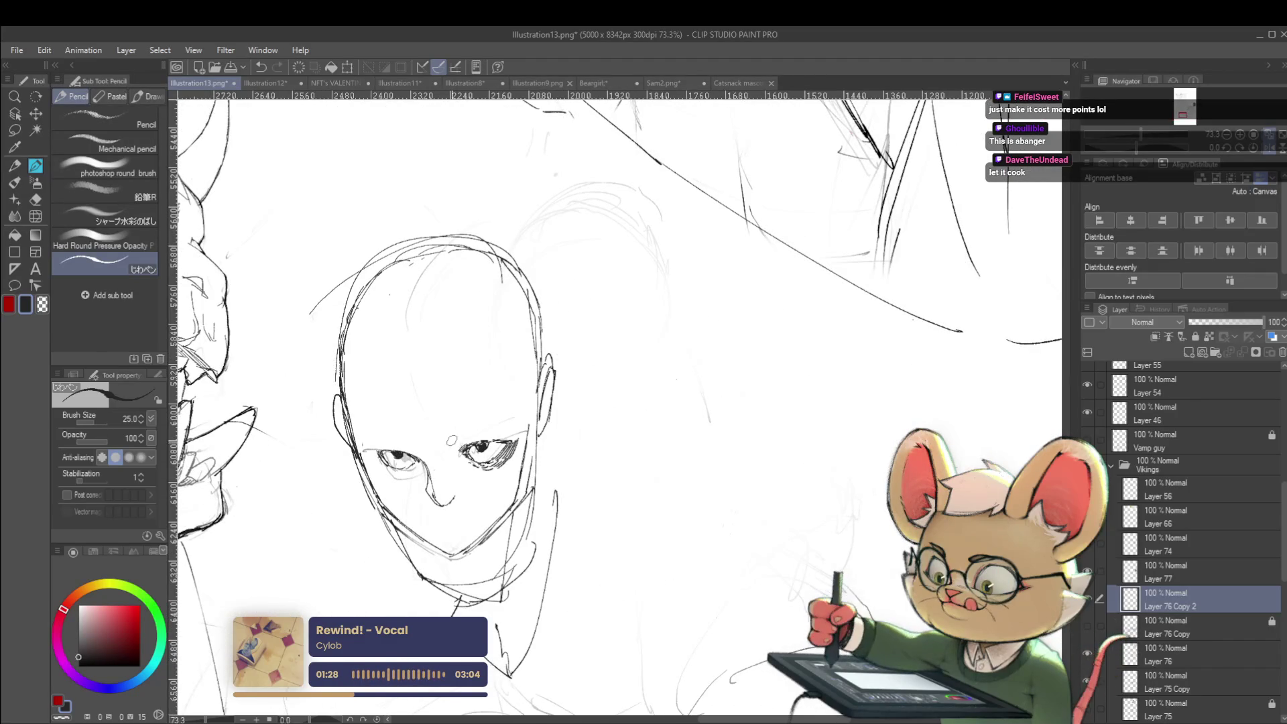
{"action": "left_click_drag", "start_coordinate": [444, 437], "coordinate": [462, 424]}
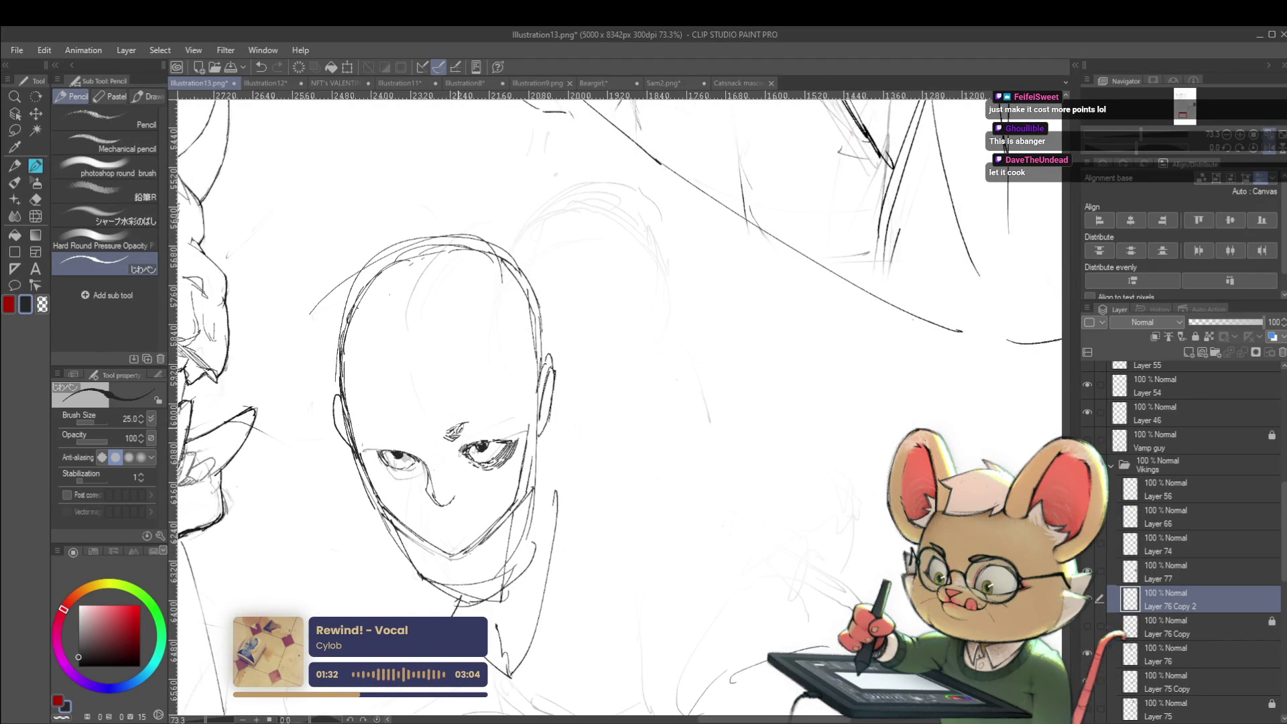
{"action": "scroll", "coordinate": [490, 434], "scroll_direction": "down", "scroll_amount": 5}
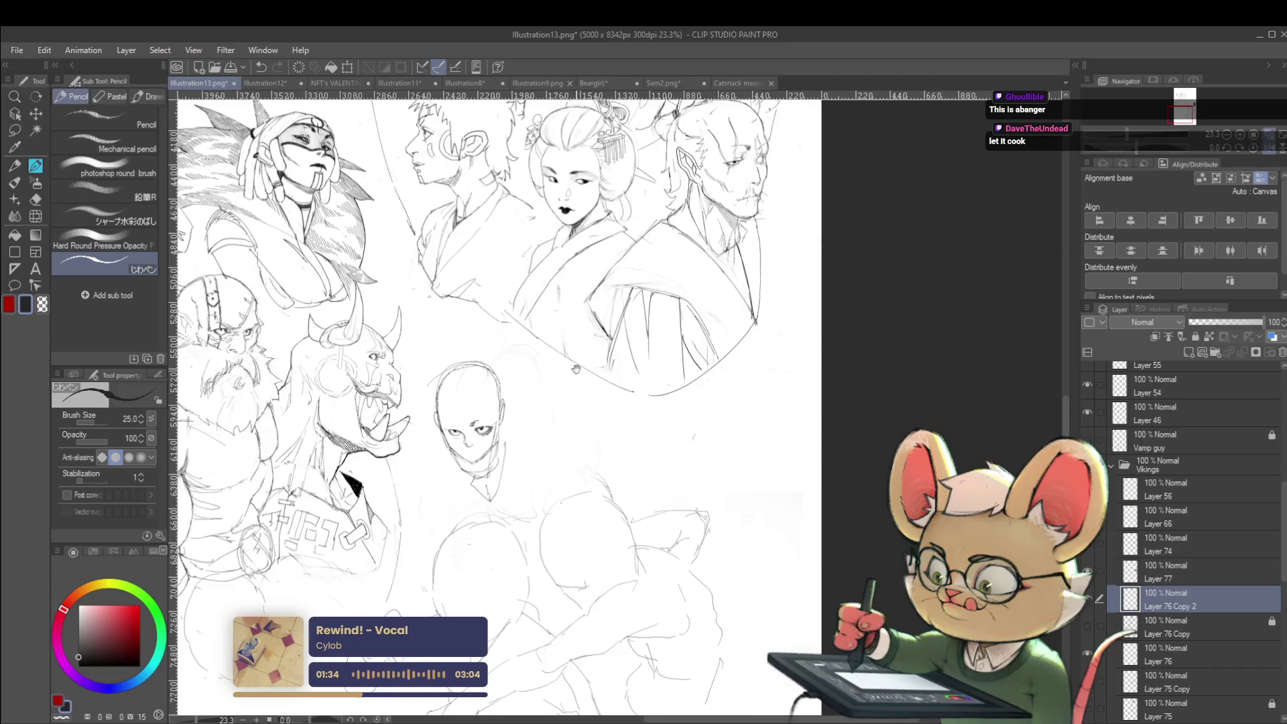
{"action": "left_click_drag", "start_coordinate": [571, 391], "coordinate": [613, 400]}
{"action": "scroll", "coordinate": [509, 449], "scroll_direction": "up", "scroll_amount": 5}
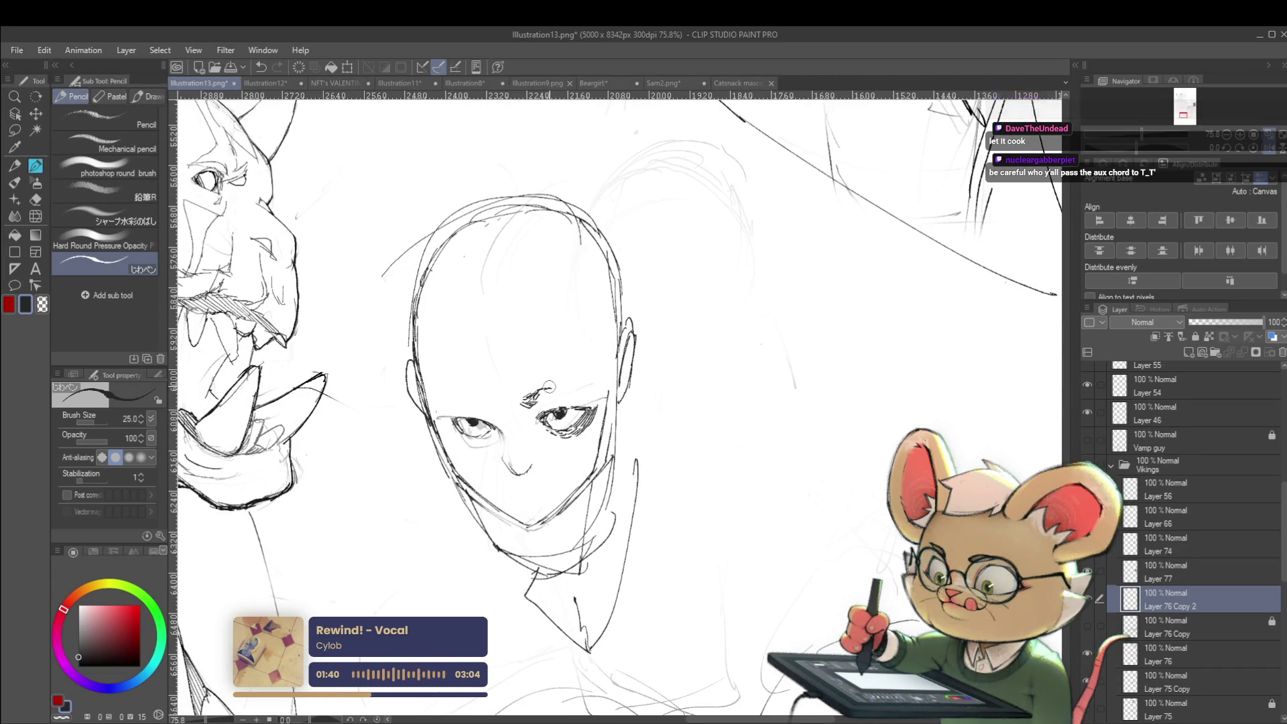
Step: Add more hatching around the bald face's left eye and darken its upper eyelid and lashes
{"action": "scroll", "coordinate": [509, 460], "scroll_direction": "down", "scroll_amount": 4}
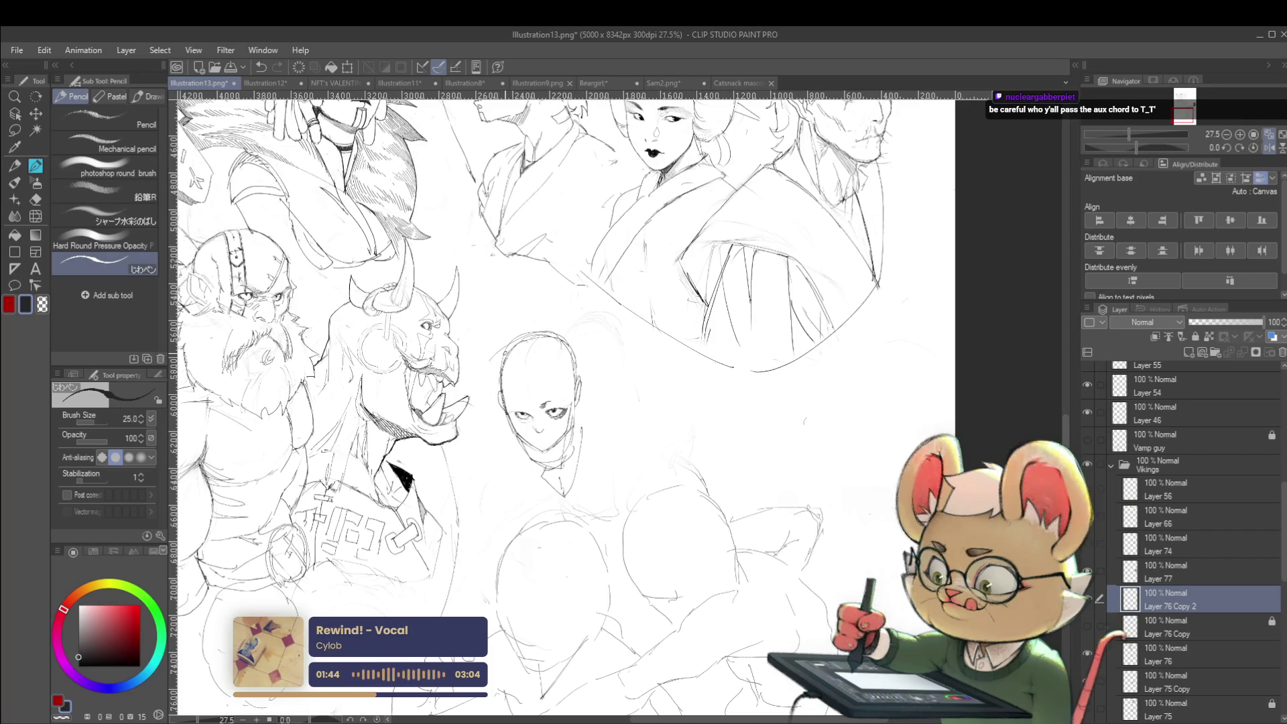
{"action": "scroll", "coordinate": [531, 395], "scroll_direction": "up", "scroll_amount": 5}
{"action": "scroll", "coordinate": [502, 426], "scroll_direction": "up", "scroll_amount": 2}
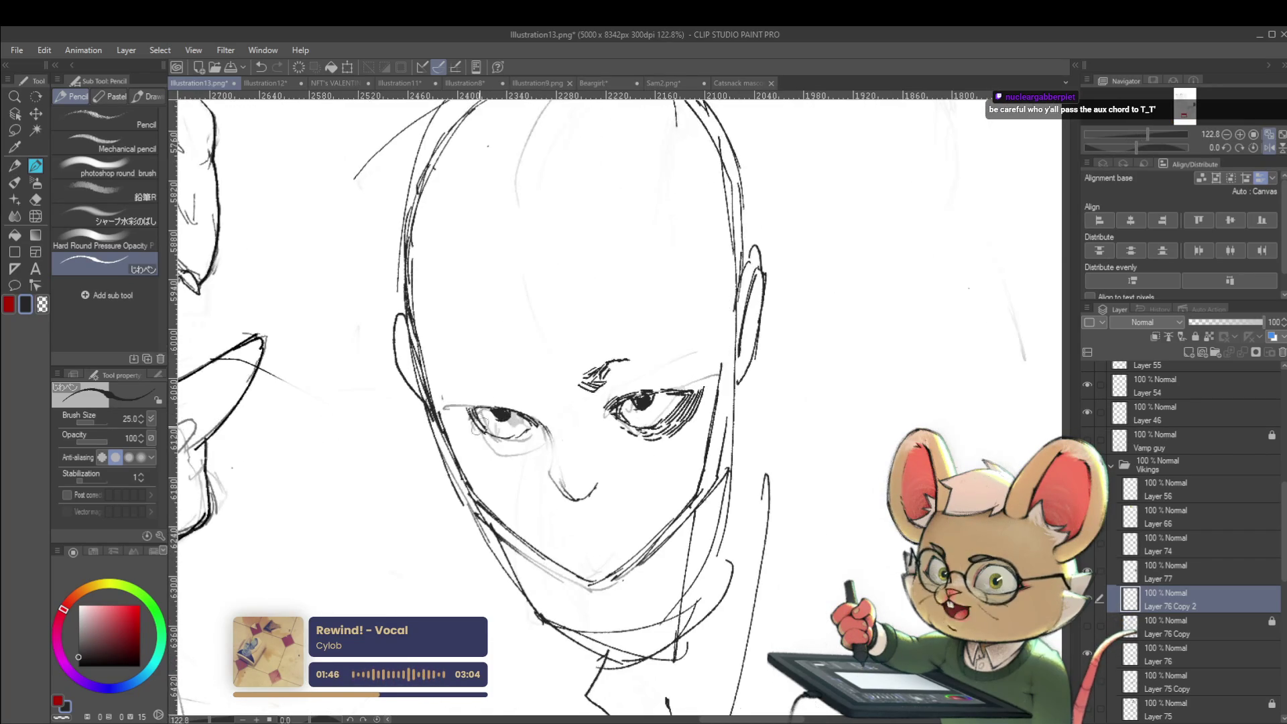
{"action": "mouse_move", "coordinate": [469, 406]}
{"action": "left_mouse_down"}
{"action": "mouse_move", "coordinate": [481, 442]}
{"action": "mouse_move", "coordinate": [520, 445]}
{"action": "left_mouse_up"}
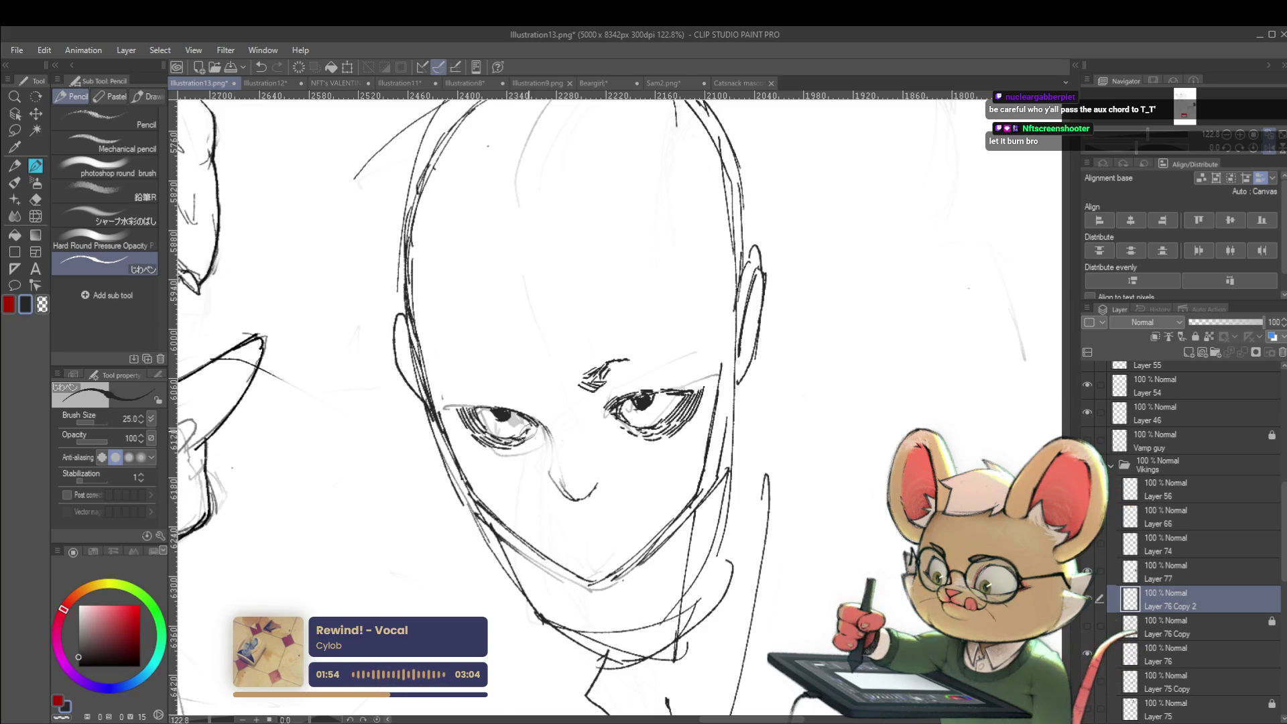
{"action": "scroll", "coordinate": [526, 415], "scroll_direction": "down", "scroll_amount": 5}
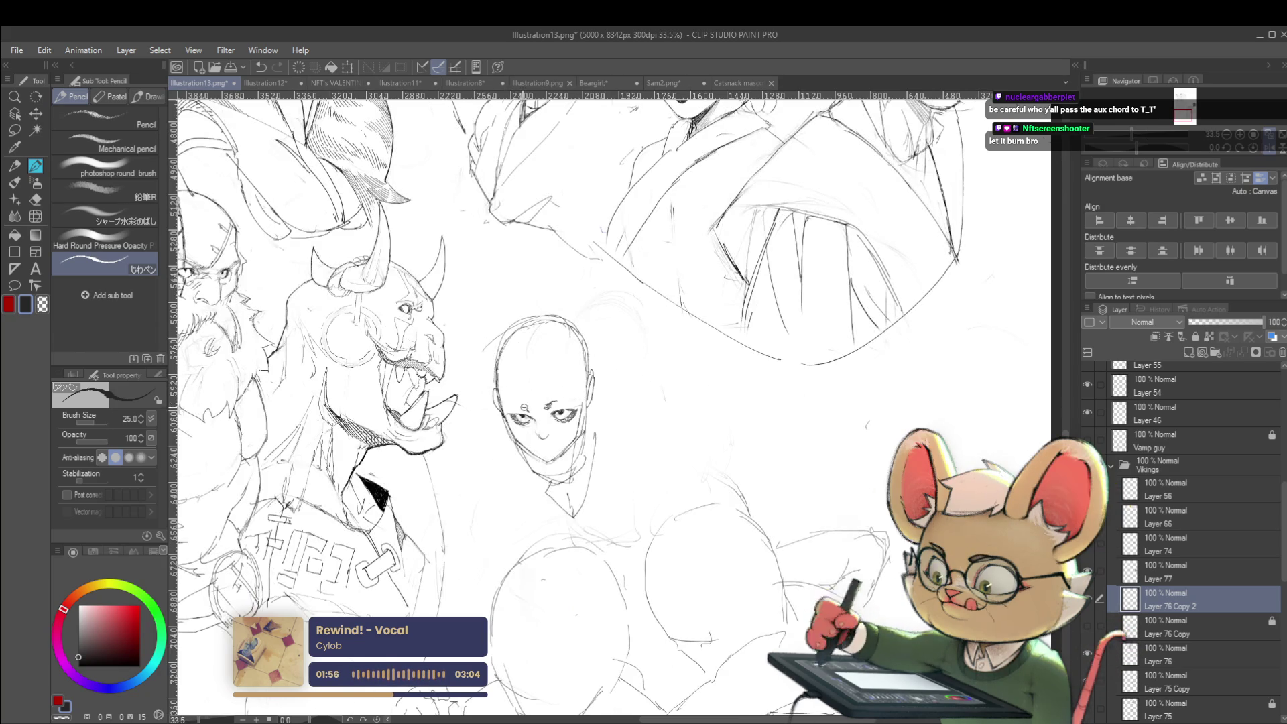
{"action": "scroll", "coordinate": [524, 406], "scroll_direction": "up", "scroll_amount": 4}
{"action": "left_click_drag", "start_coordinate": [507, 415], "coordinate": [544, 423]}
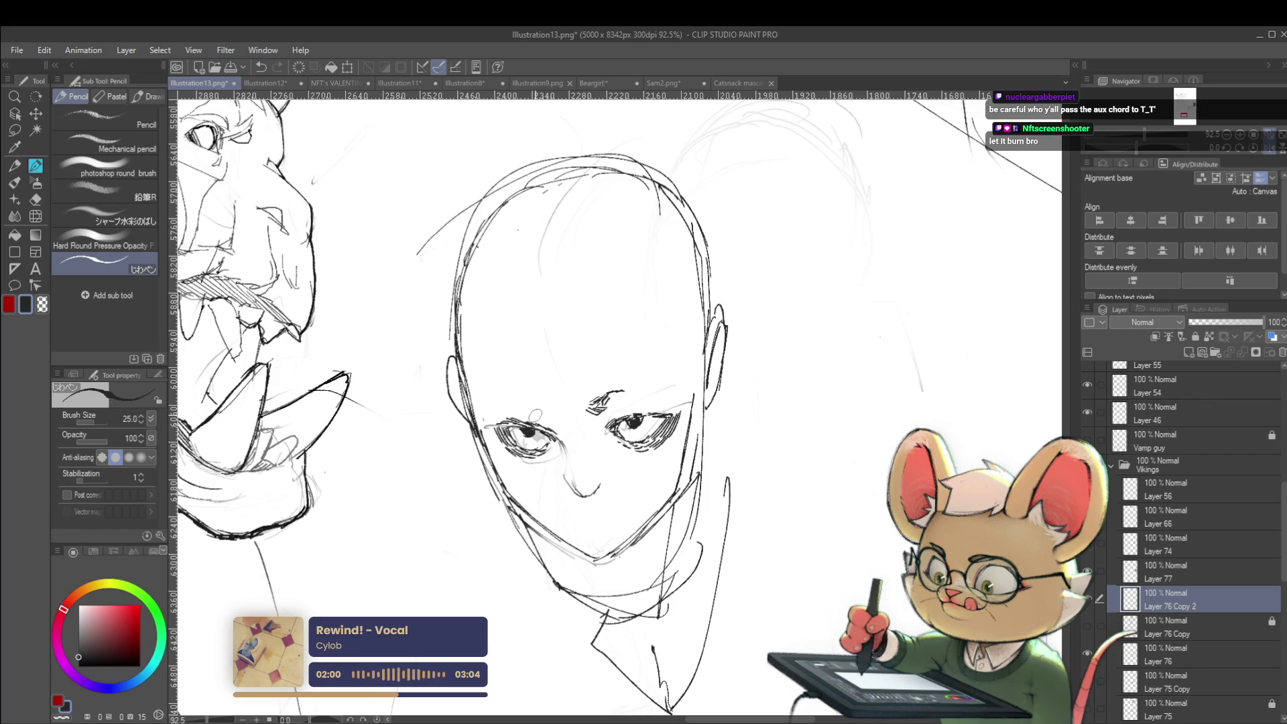
Step: Sketch the mouth below the bald face's nose and return the view to unmirrored
{"action": "left_click_drag", "start_coordinate": [570, 516], "coordinate": [600, 510]}
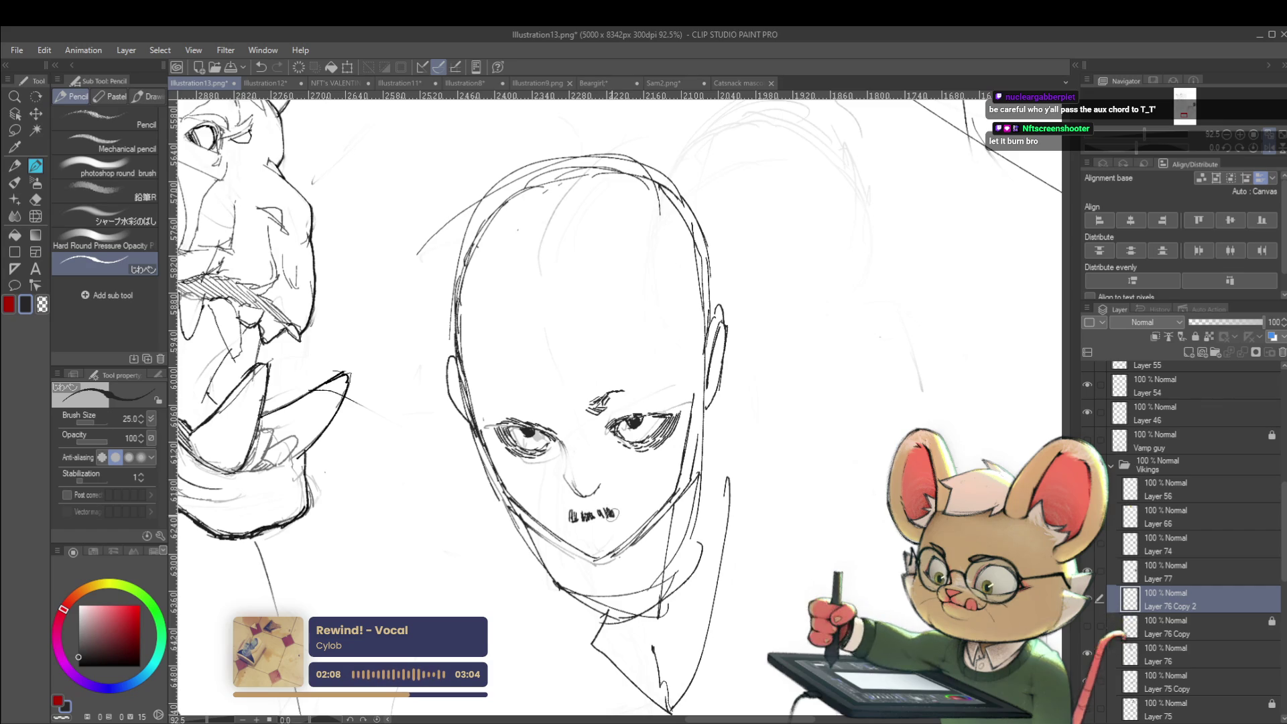
{"action": "scroll", "coordinate": [650, 455], "scroll_direction": "down", "scroll_amount": 5}
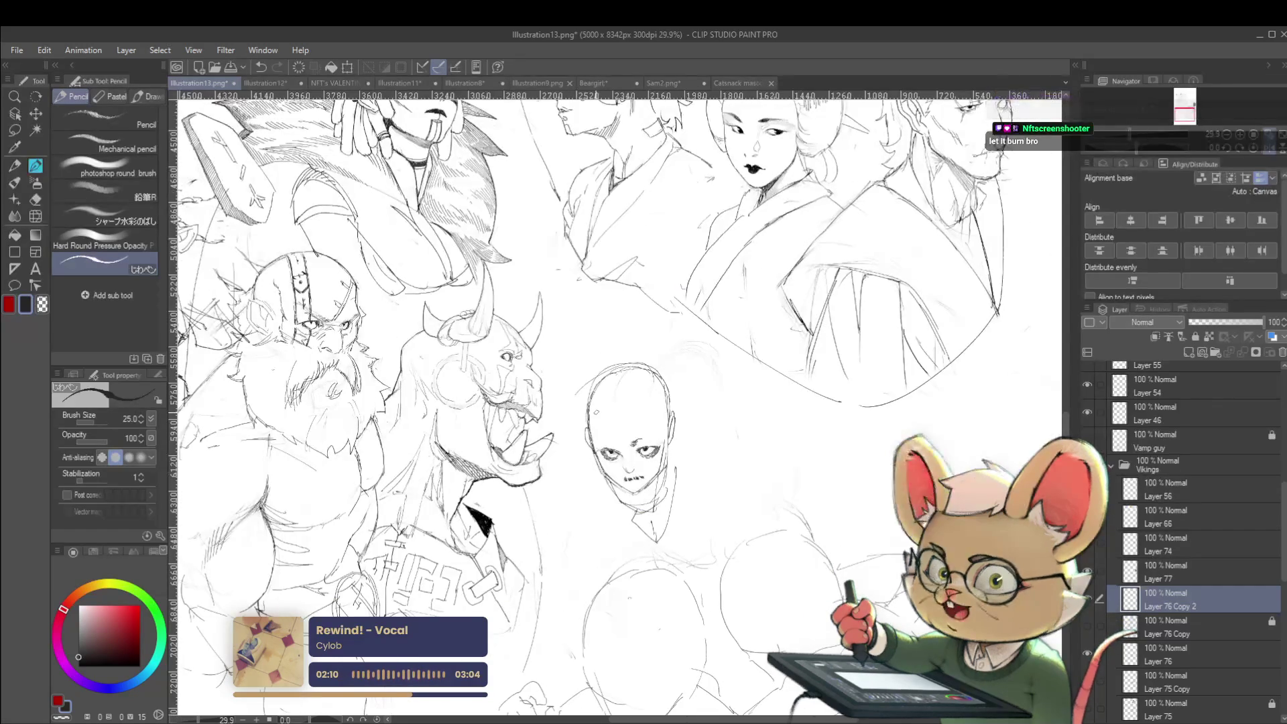
{"action": "left_click", "coordinate": [1268, 147]}
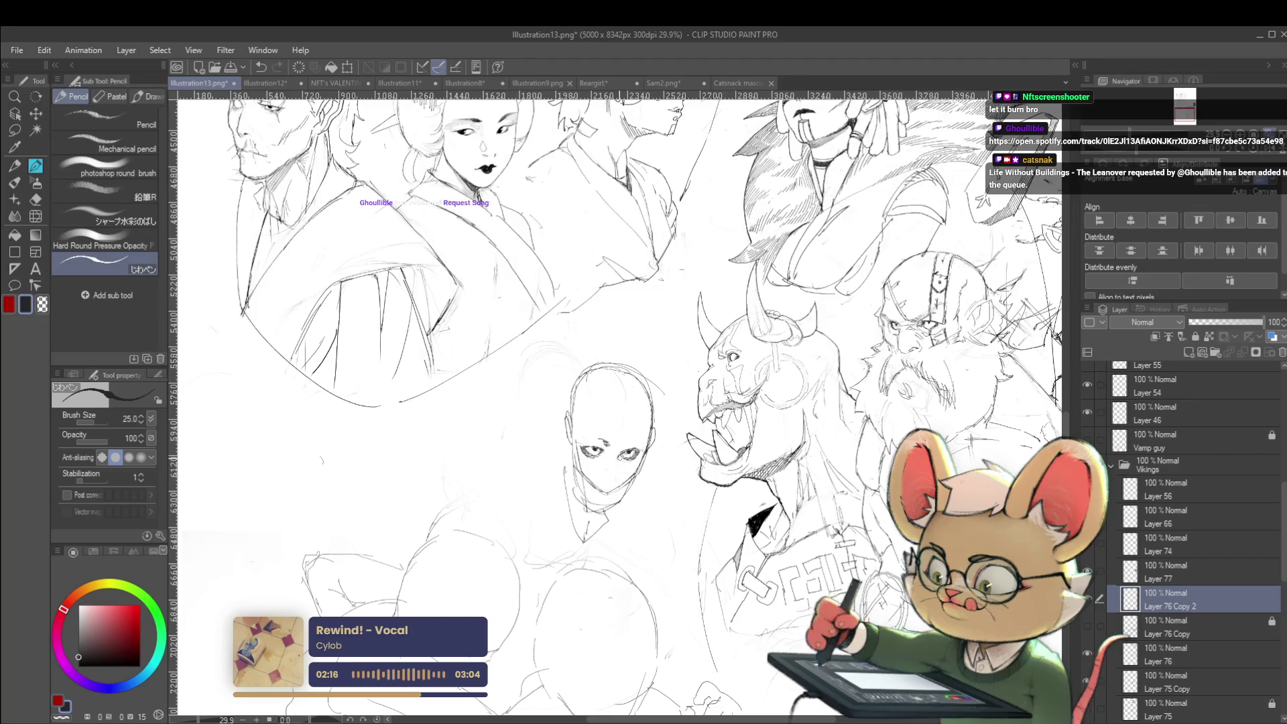
Step: Mirror the view and add an eyebrow above the bald face's left eye, zooming in to inspect
{"action": "key", "text": "h"}
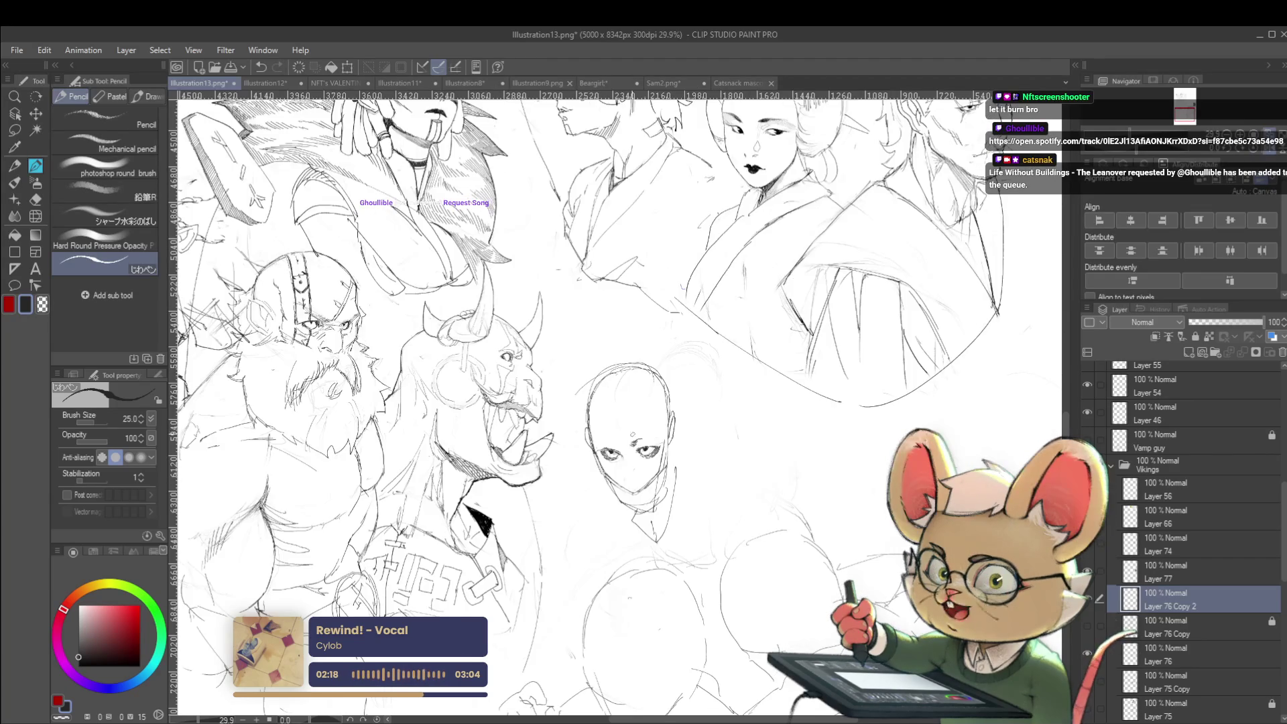
{"action": "scroll", "coordinate": [590, 434], "scroll_direction": "up", "scroll_amount": 4}
{"action": "mouse_move", "coordinate": [609, 444]}
{"action": "left_mouse_down"}
{"action": "mouse_move", "coordinate": [596, 434]}
{"action": "mouse_move", "coordinate": [606, 440]}
{"action": "left_mouse_up"}
{"action": "scroll", "coordinate": [597, 432], "scroll_direction": "down", "scroll_amount": 5}
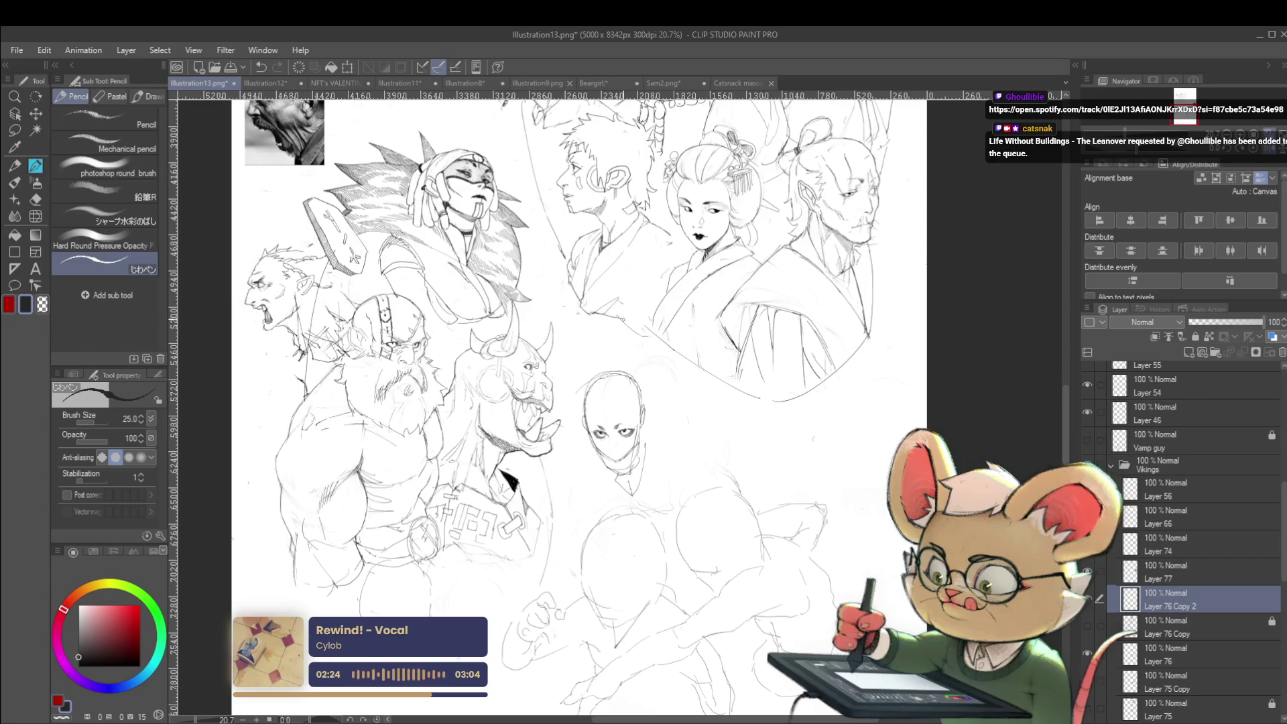
{"action": "scroll", "coordinate": [664, 451], "scroll_direction": "up", "scroll_amount": 5}
{"action": "scroll", "coordinate": [598, 428], "scroll_direction": "up", "scroll_amount": 1}
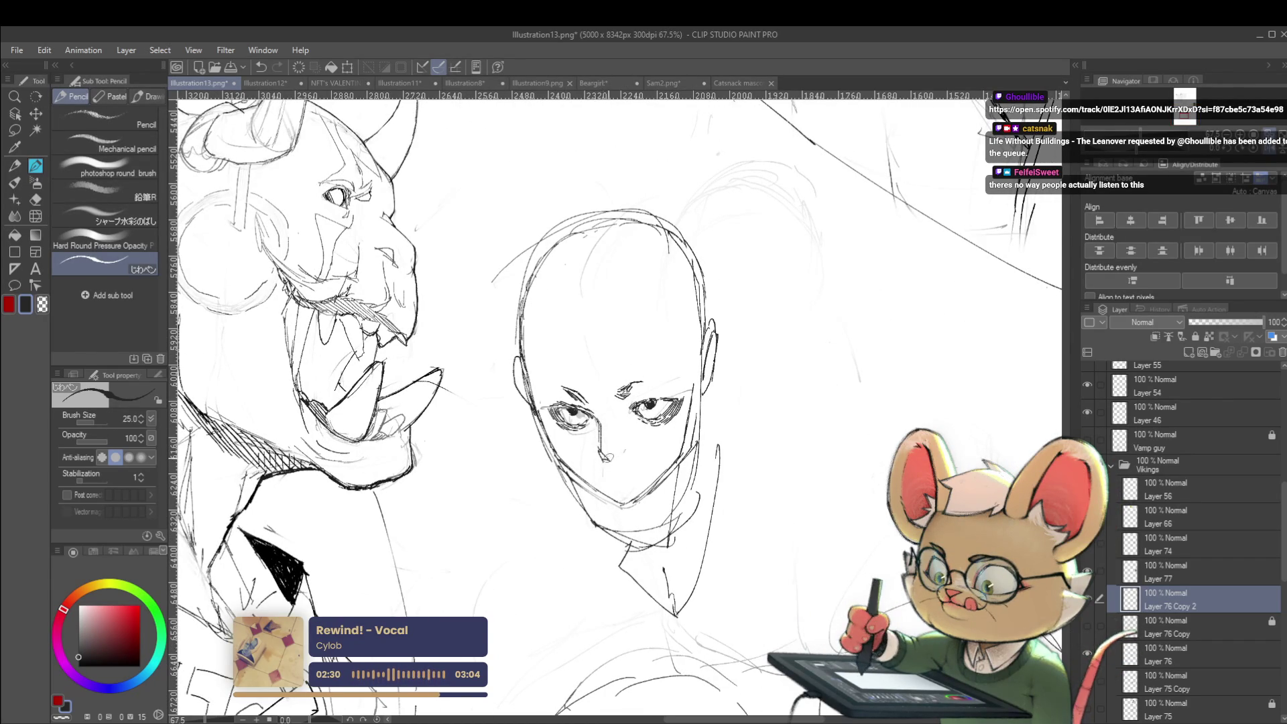
{"action": "scroll", "coordinate": [620, 452], "scroll_direction": "down", "scroll_amount": 5}
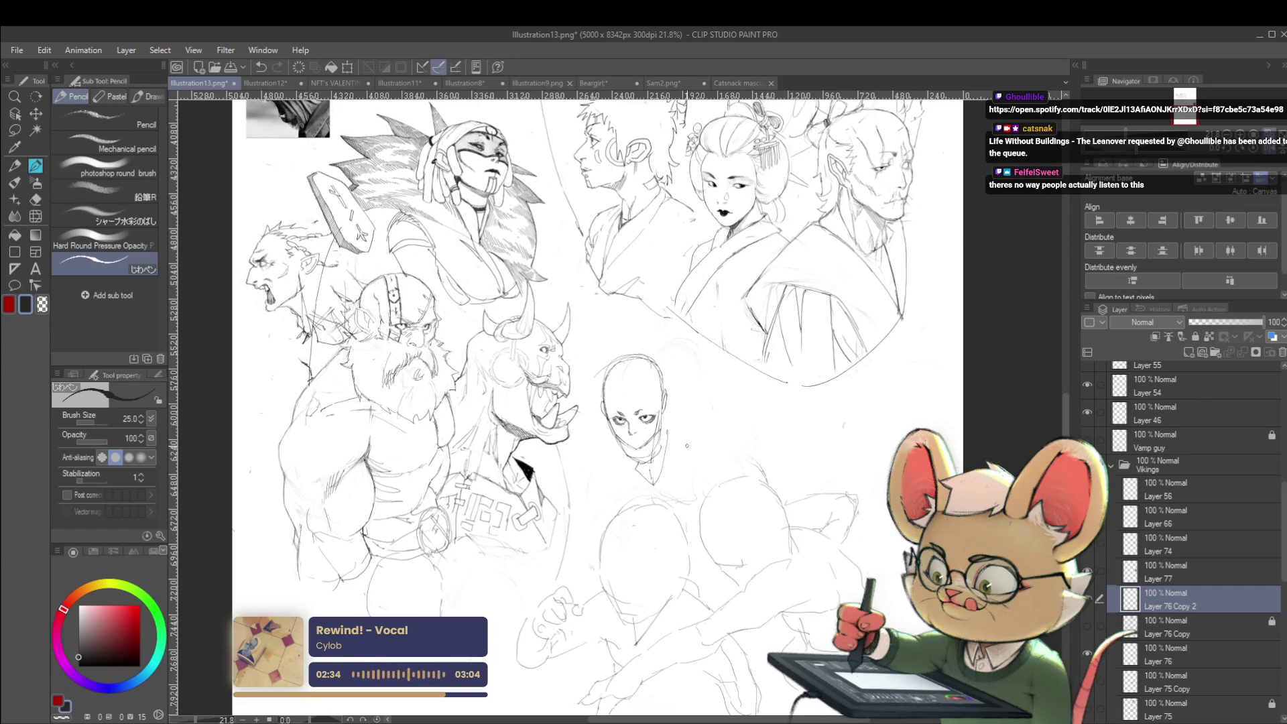
{"action": "scroll", "coordinate": [654, 422], "scroll_direction": "up", "scroll_amount": 4}
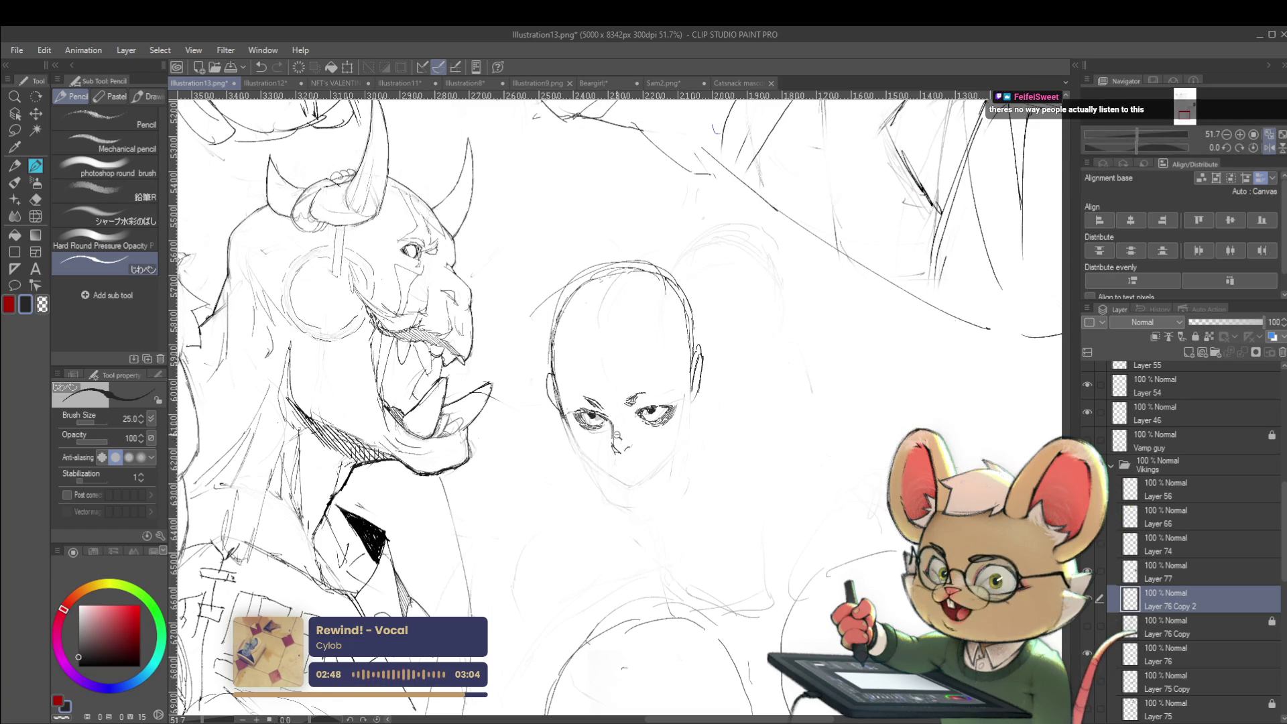
{"action": "scroll", "coordinate": [580, 432], "scroll_direction": "up", "scroll_amount": 2}
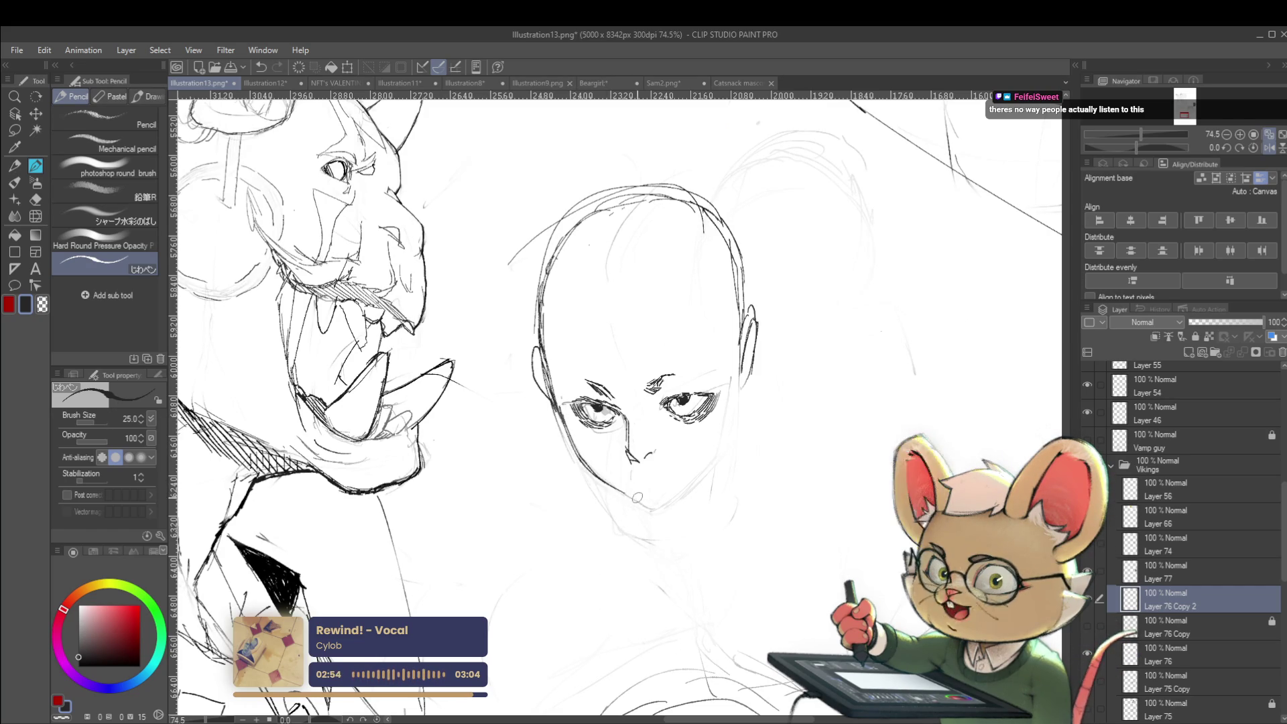
{"action": "scroll", "coordinate": [635, 493], "scroll_direction": "down", "scroll_amount": 4}
{"action": "scroll", "coordinate": [653, 495], "scroll_direction": "up", "scroll_amount": 2}
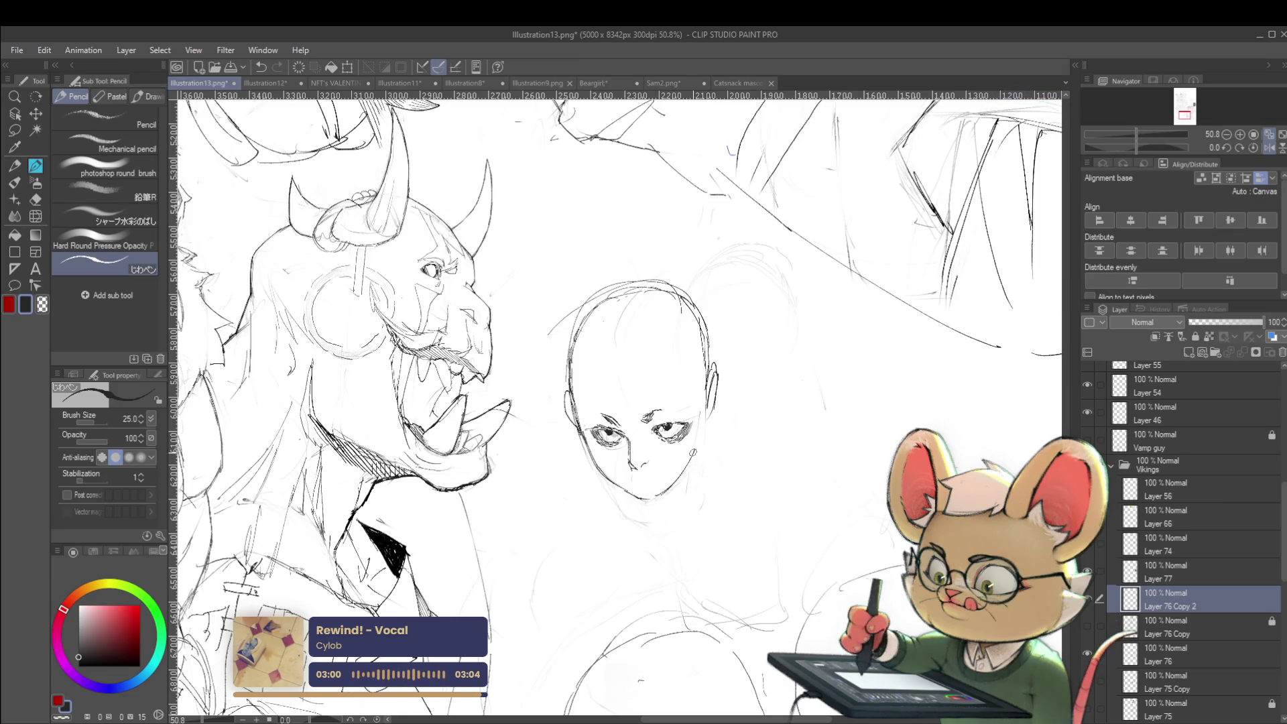
{"action": "scroll", "coordinate": [729, 431], "scroll_direction": "down", "scroll_amount": 3}
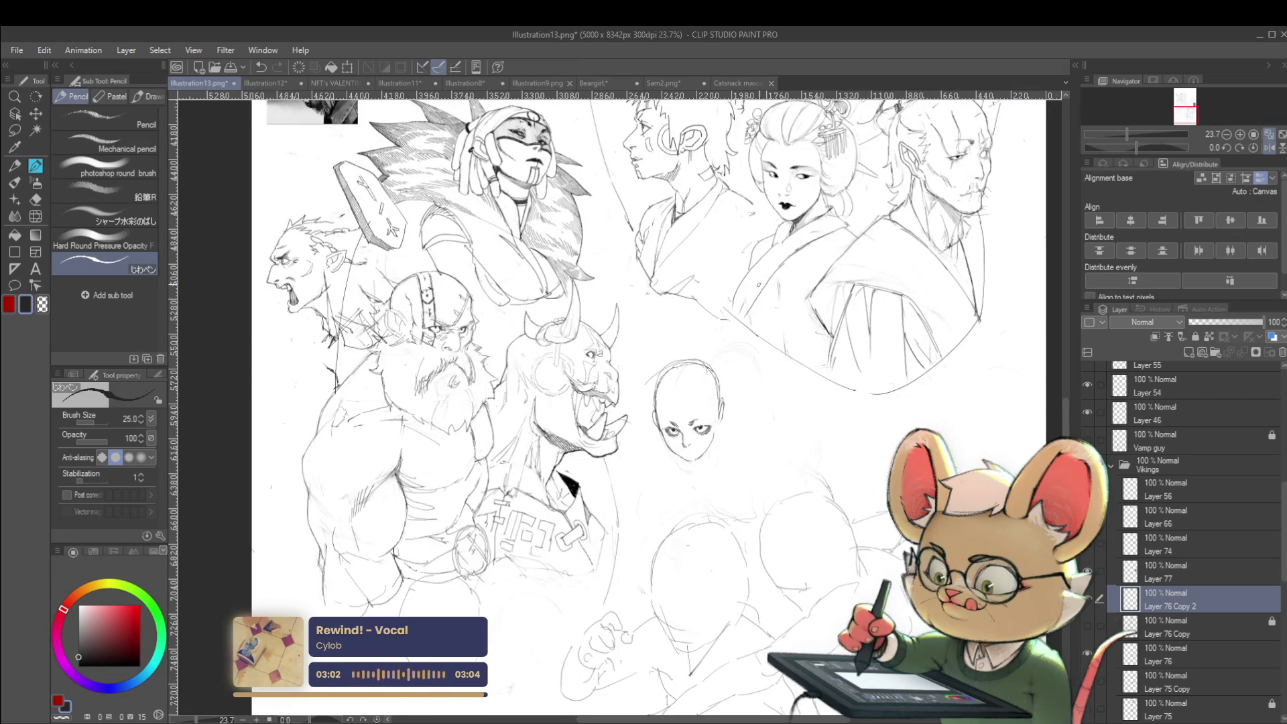
{"action": "scroll", "coordinate": [692, 409], "scroll_direction": "up", "scroll_amount": 3}
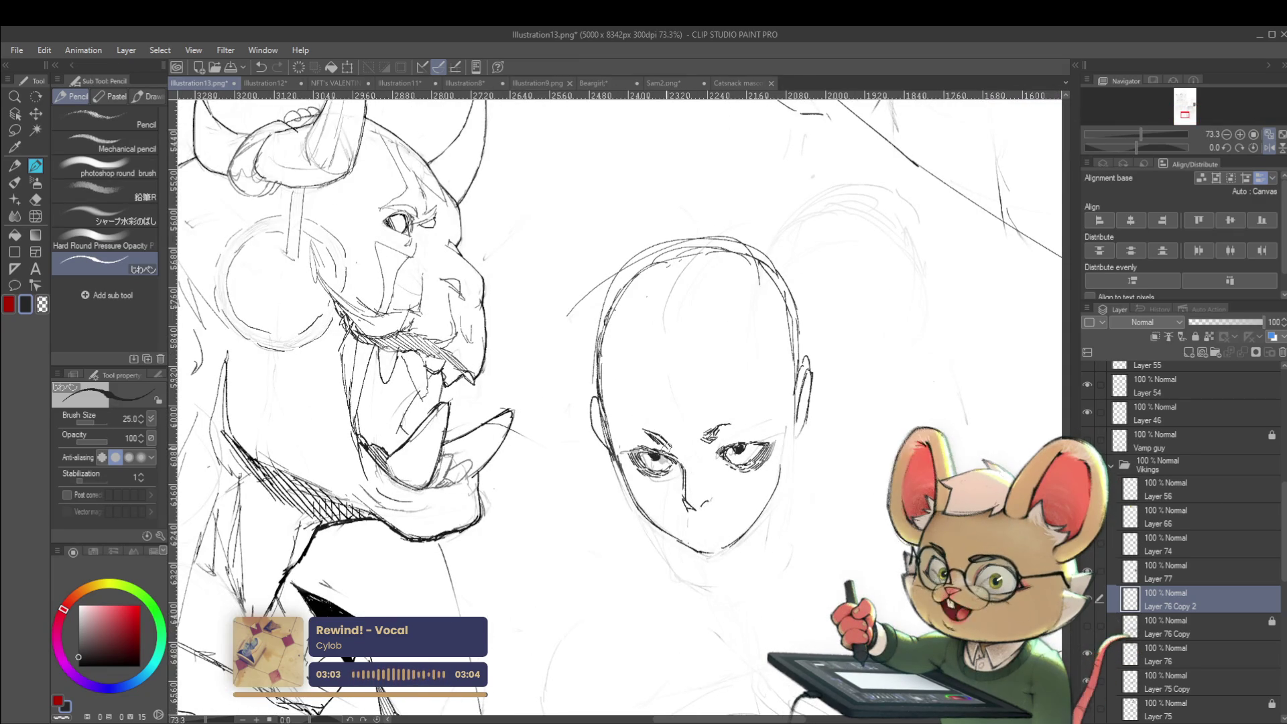
{"action": "scroll", "coordinate": [670, 450], "scroll_direction": "up", "scroll_amount": 2}
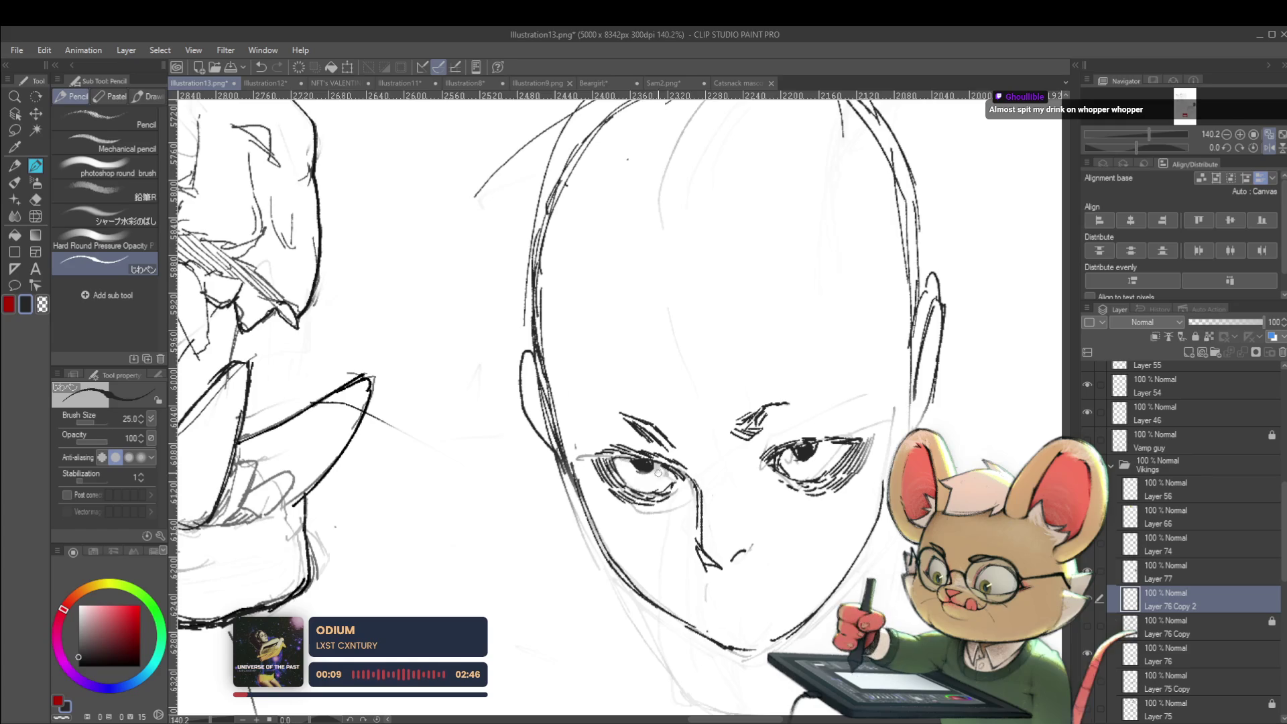
{"action": "scroll", "coordinate": [675, 449], "scroll_direction": "down", "scroll_amount": 10}
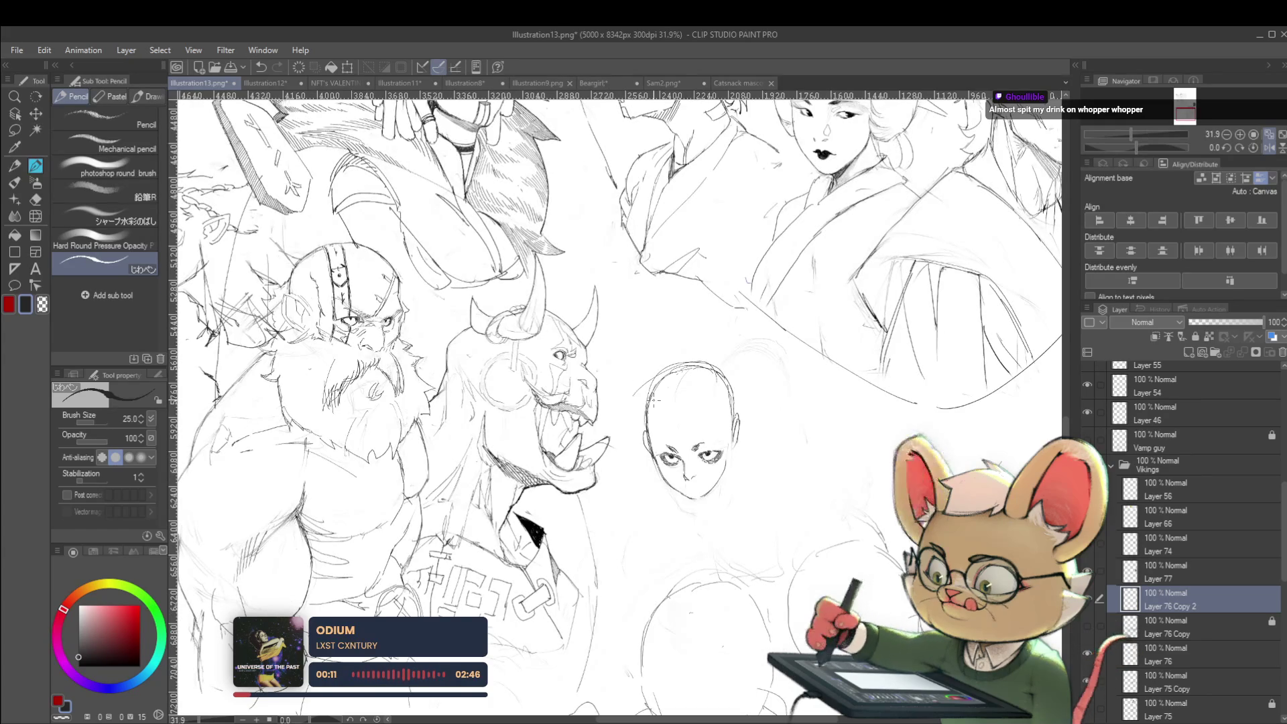
{"action": "scroll", "coordinate": [655, 488], "scroll_direction": "up", "scroll_amount": 12}
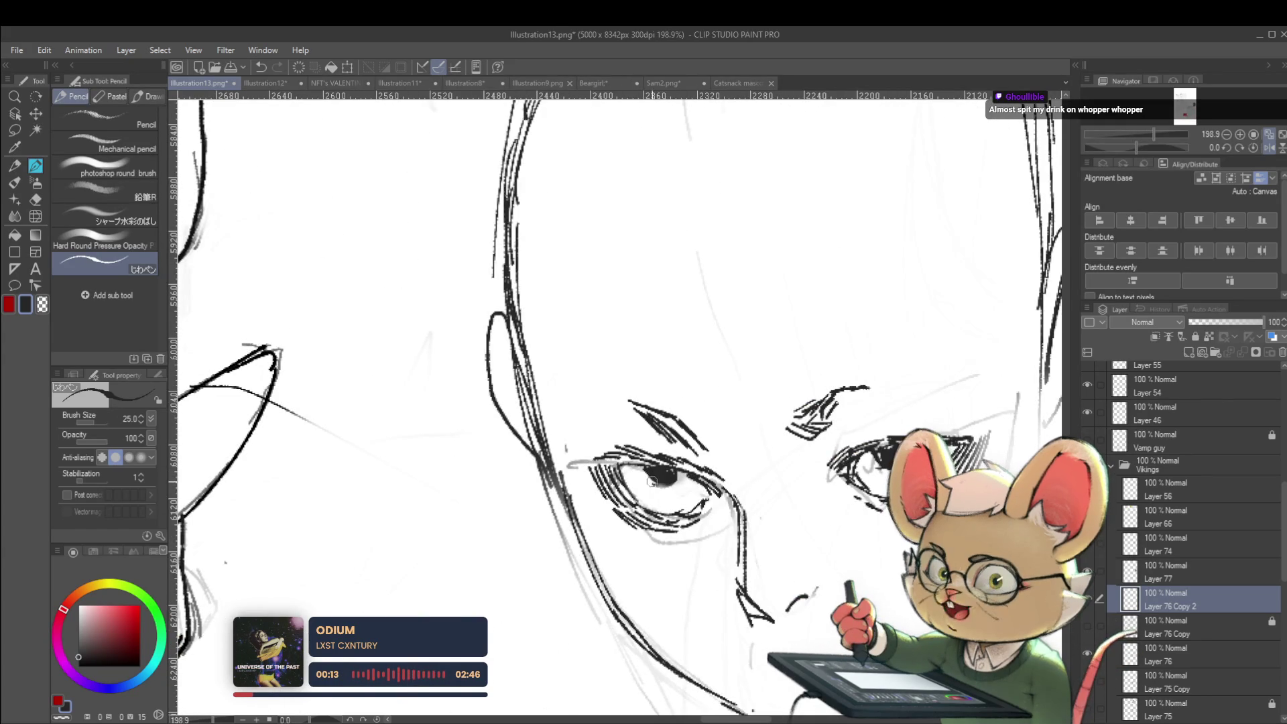
{"action": "scroll", "coordinate": [655, 476], "scroll_direction": "down", "scroll_amount": 8}
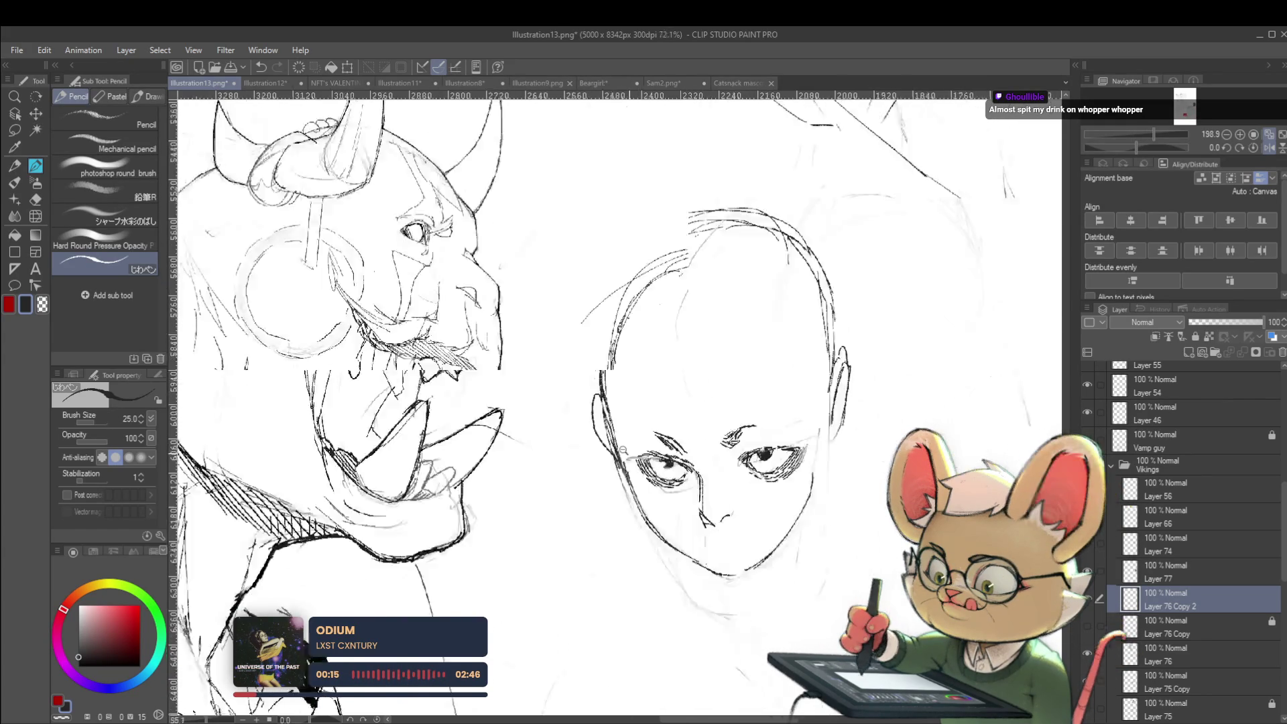
{"action": "scroll", "coordinate": [708, 451], "scroll_direction": "up", "scroll_amount": 8}
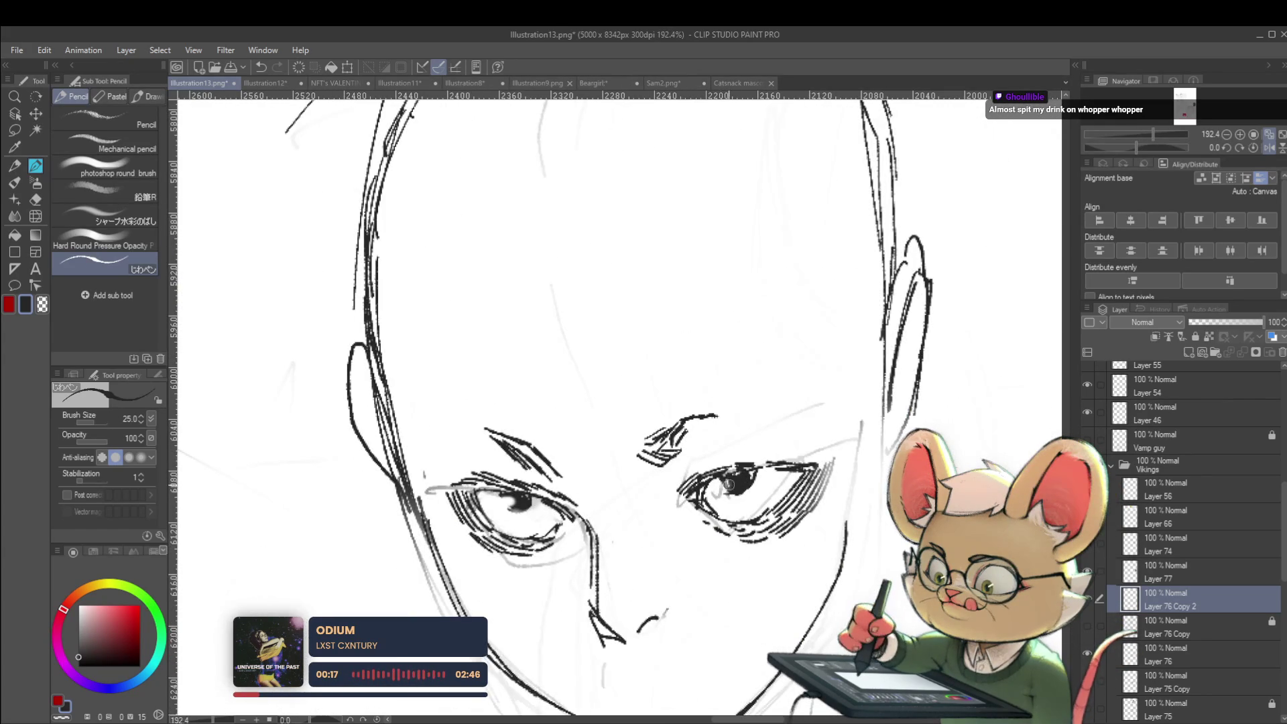
{"action": "scroll", "coordinate": [729, 481], "scroll_direction": "down", "scroll_amount": 8}
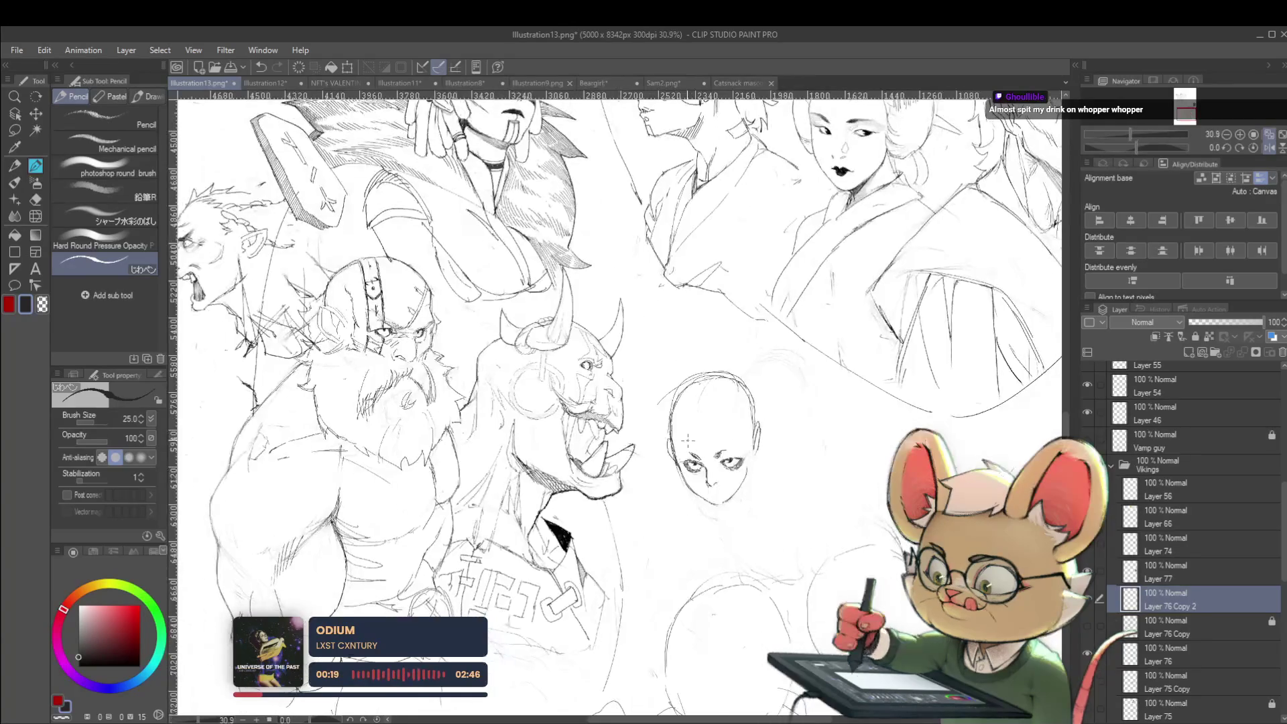
{"action": "scroll", "coordinate": [687, 441], "scroll_direction": "up", "scroll_amount": 8}
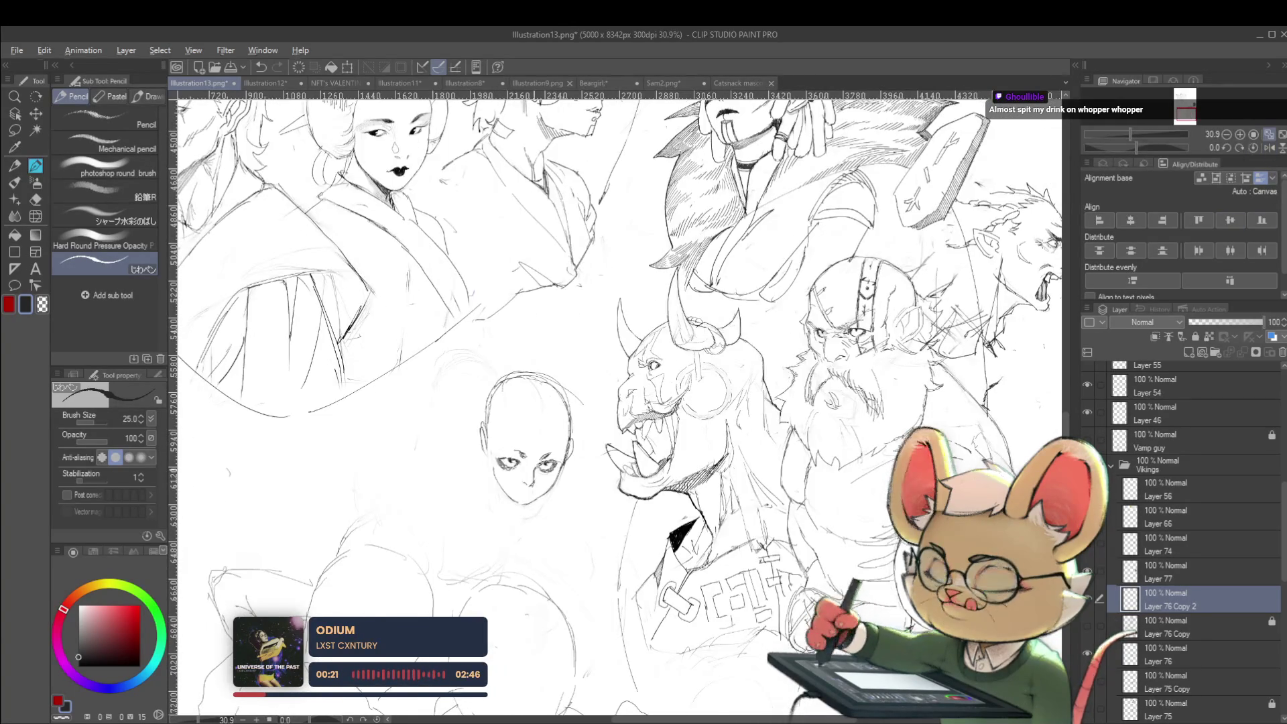
Step: Outline the iris of the bald face's eye in pencil
{"action": "mouse_move", "coordinate": [436, 478]}
{"action": "left_mouse_down"}
{"action": "mouse_move", "coordinate": [423, 461]}
{"action": "mouse_move", "coordinate": [417, 473]}
{"action": "left_mouse_up"}
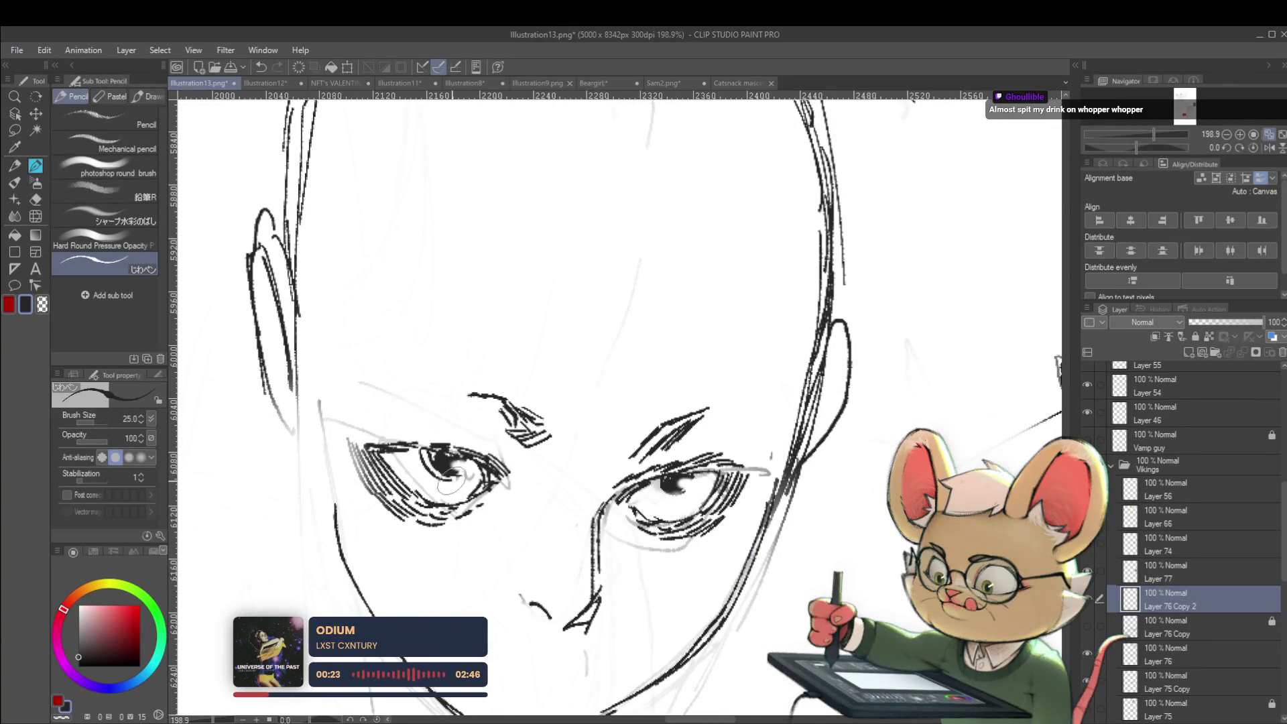
{"action": "scroll", "coordinate": [462, 466], "scroll_direction": "down", "scroll_amount": 7}
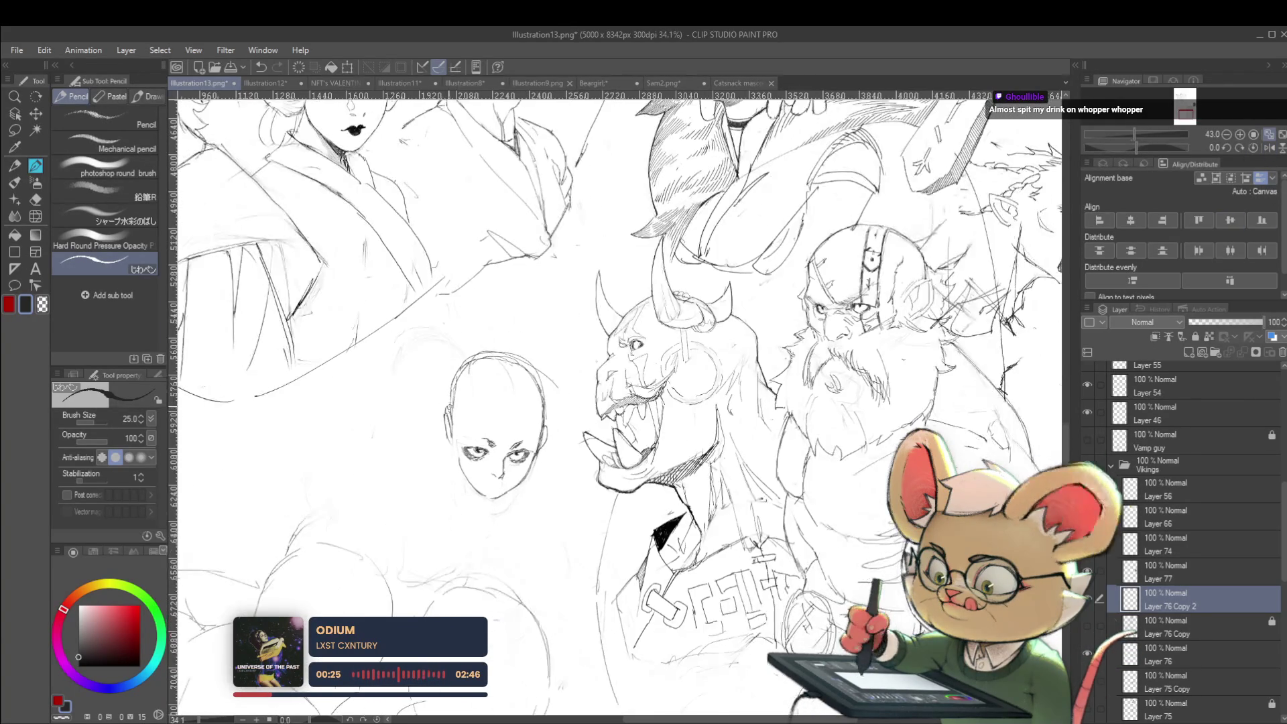
{"action": "scroll", "coordinate": [513, 445], "scroll_direction": "up", "scroll_amount": 7}
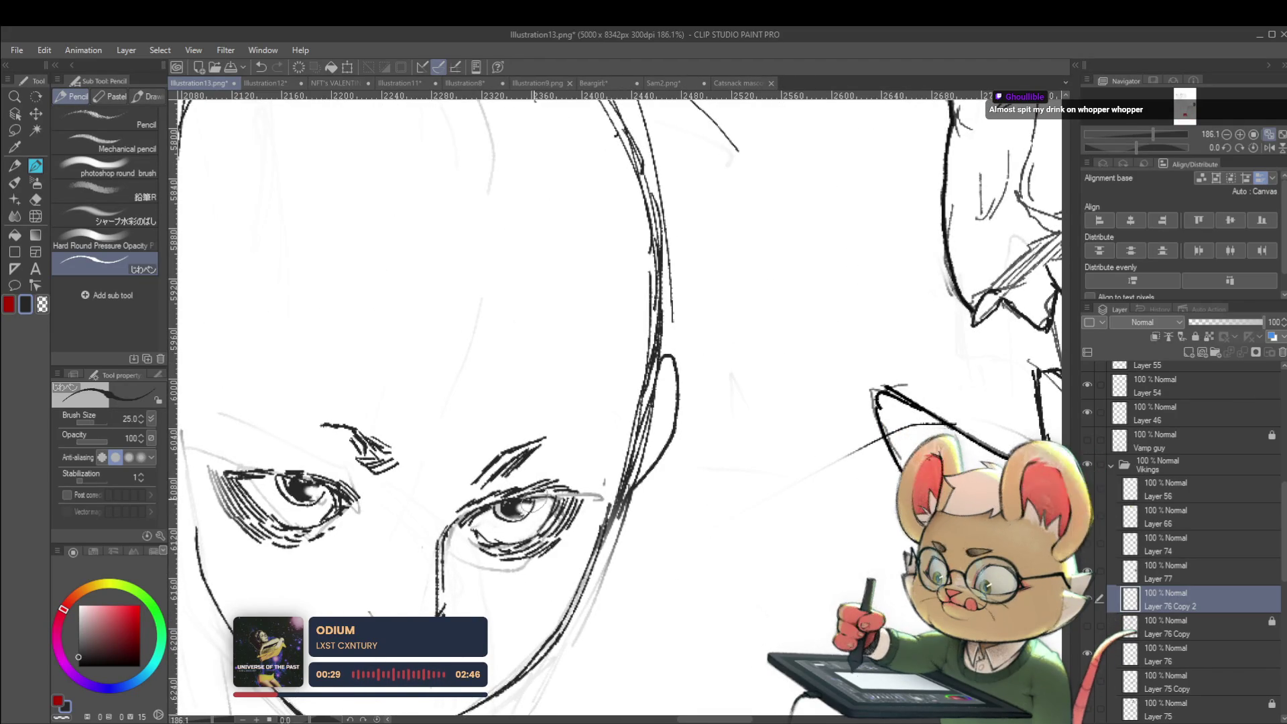
{"action": "scroll", "coordinate": [516, 499], "scroll_direction": "down", "scroll_amount": 5}
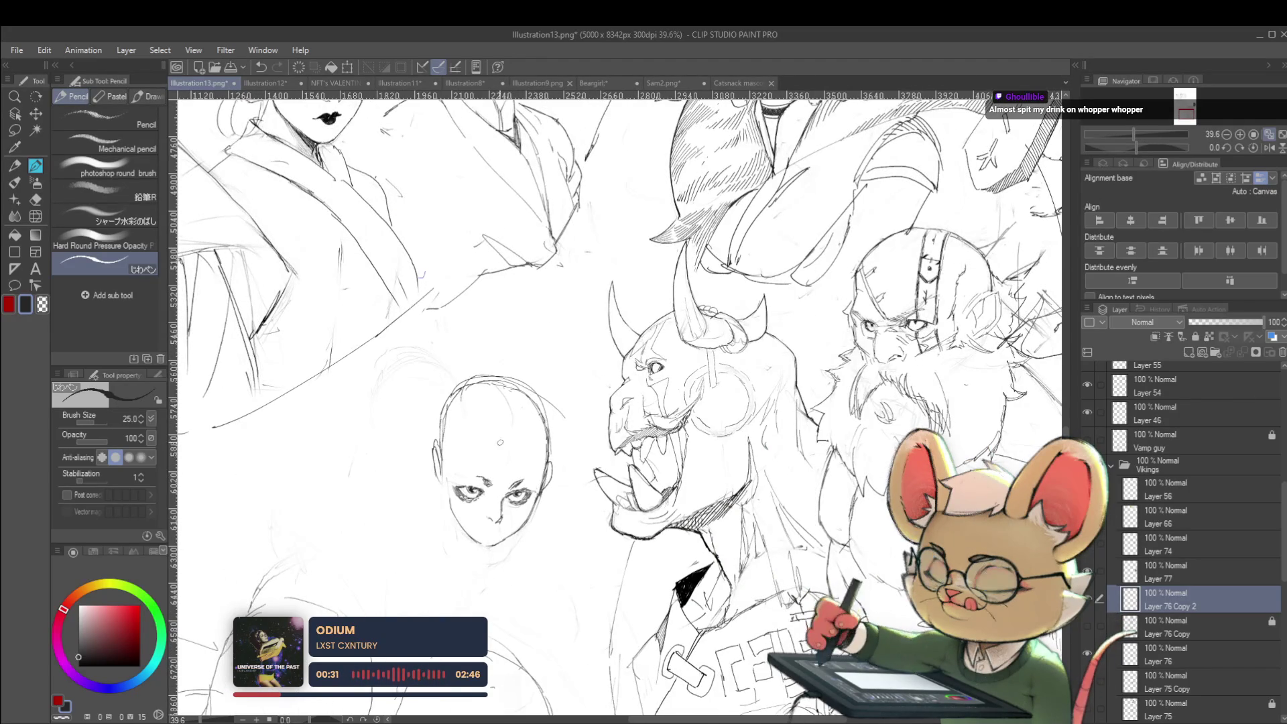
{"action": "scroll", "coordinate": [499, 443], "scroll_direction": "down", "scroll_amount": 2}
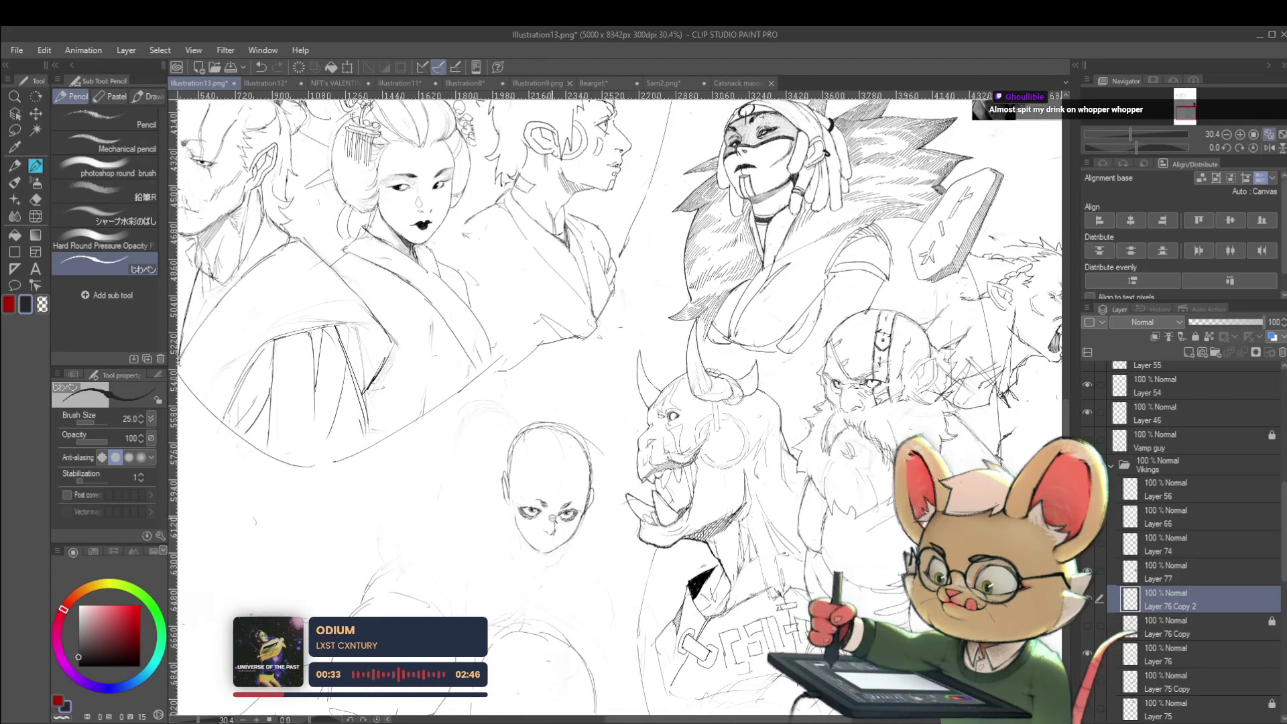
{"action": "scroll", "coordinate": [553, 537], "scroll_direction": "up", "scroll_amount": 7}
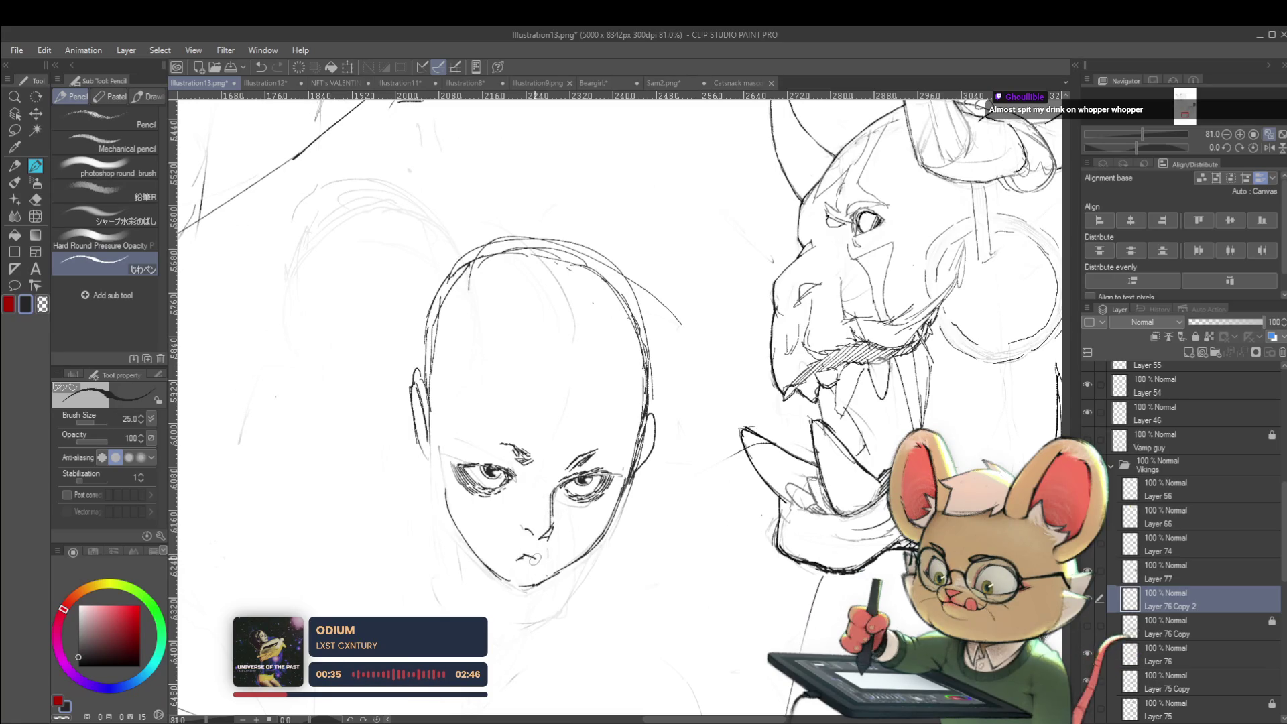
Step: Redraw the bald face's mouth, undoing the bad chin stroke and adding a tongue
{"action": "mouse_move", "coordinate": [517, 558]}
{"action": "left_mouse_down"}
{"action": "mouse_move", "coordinate": [546, 555]}
{"action": "mouse_move", "coordinate": [536, 583]}
{"action": "mouse_move", "coordinate": [520, 585]}
{"action": "left_mouse_up"}
{"action": "scroll", "coordinate": [550, 563], "scroll_direction": "down", "scroll_amount": 5}
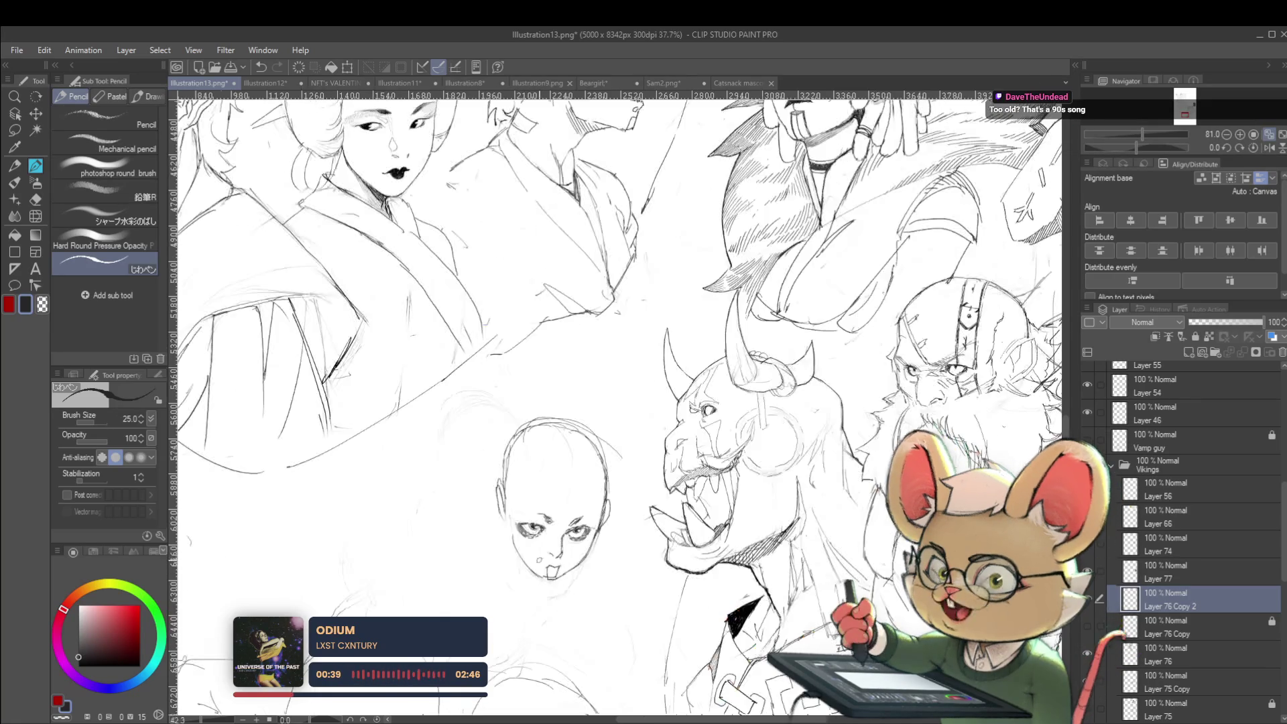
{"action": "scroll", "coordinate": [609, 590], "scroll_direction": "up", "scroll_amount": 6}
{"action": "key", "text": "ctrl+z"}
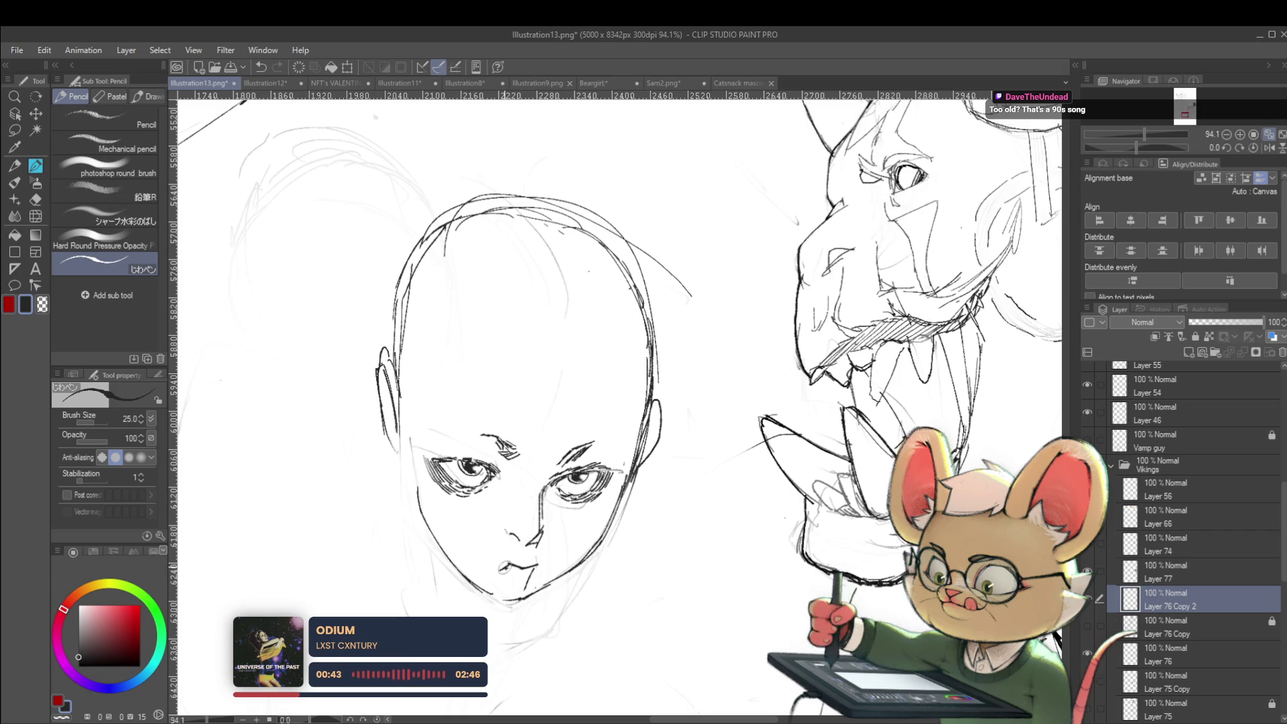
{"action": "mouse_move", "coordinate": [502, 565]}
{"action": "left_mouse_down"}
{"action": "mouse_move", "coordinate": [513, 593]}
{"action": "mouse_move", "coordinate": [529, 583]}
{"action": "left_mouse_up"}
{"action": "scroll", "coordinate": [544, 577], "scroll_direction": "down", "scroll_amount": 5}
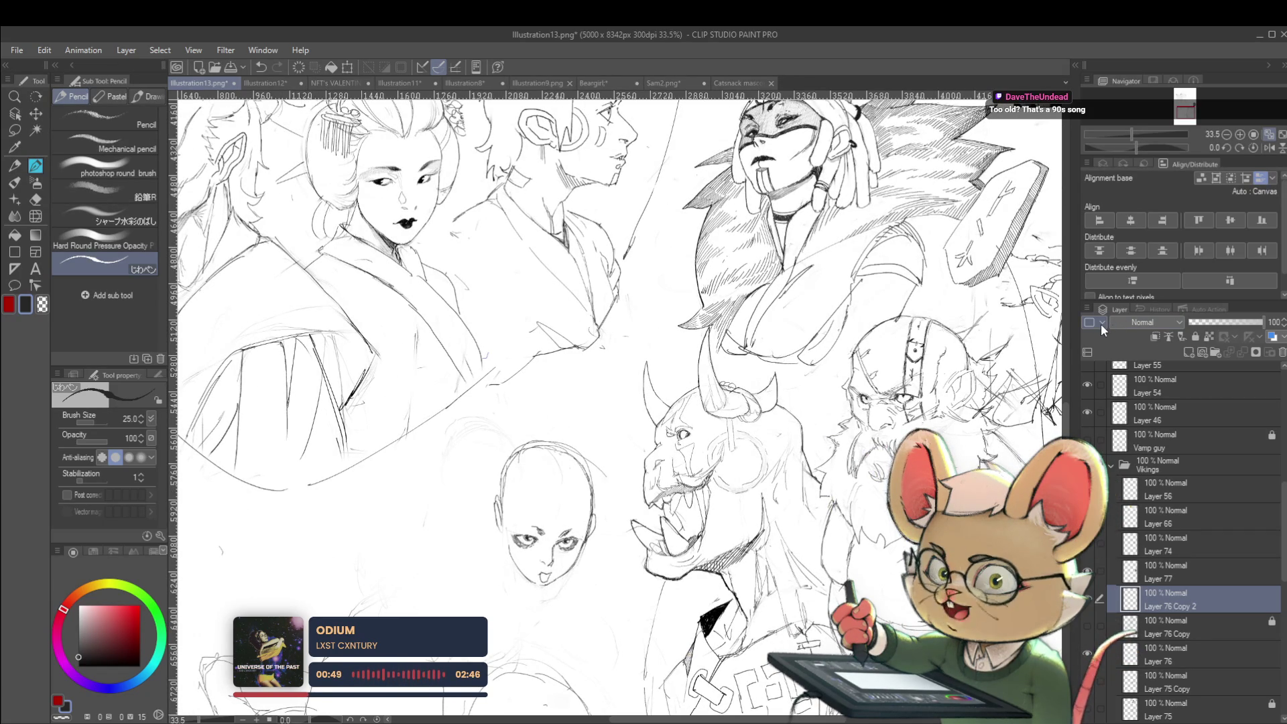
Step: Mirror the view and draw the lower jawline curving down to the chin
{"action": "left_click", "coordinate": [1268, 148]}
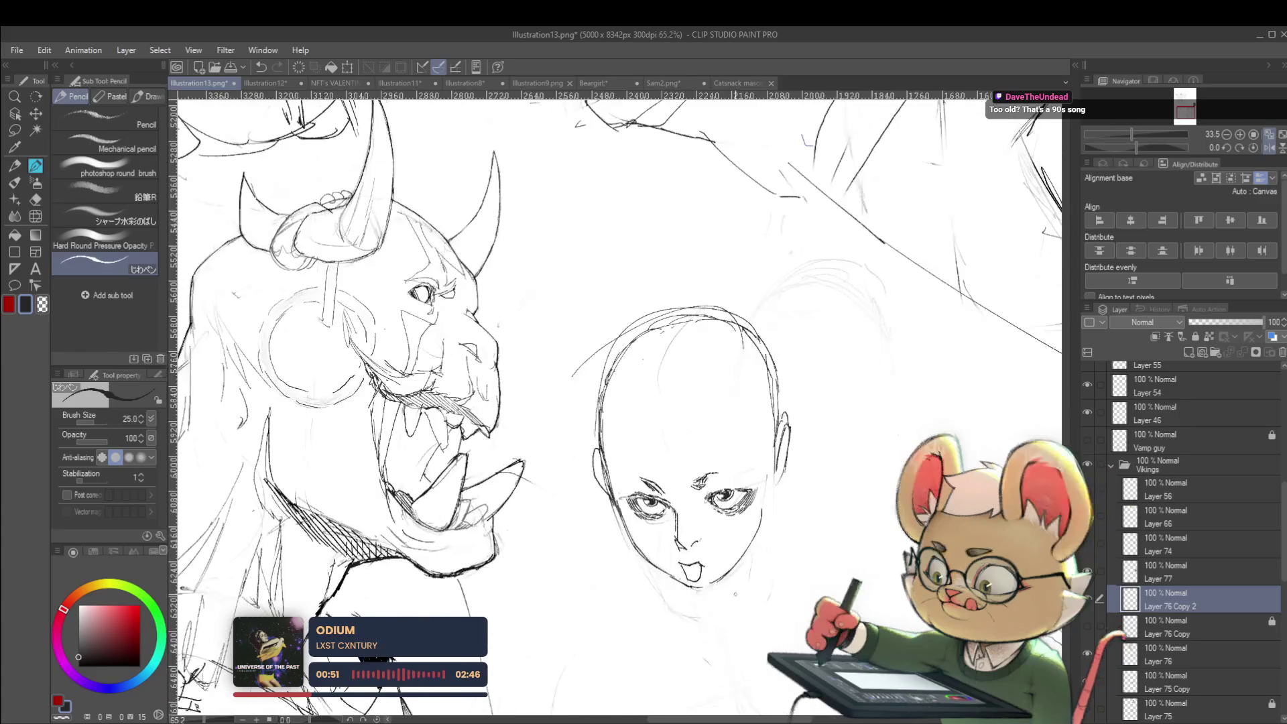
{"action": "scroll", "coordinate": [680, 566], "scroll_direction": "up", "scroll_amount": 5}
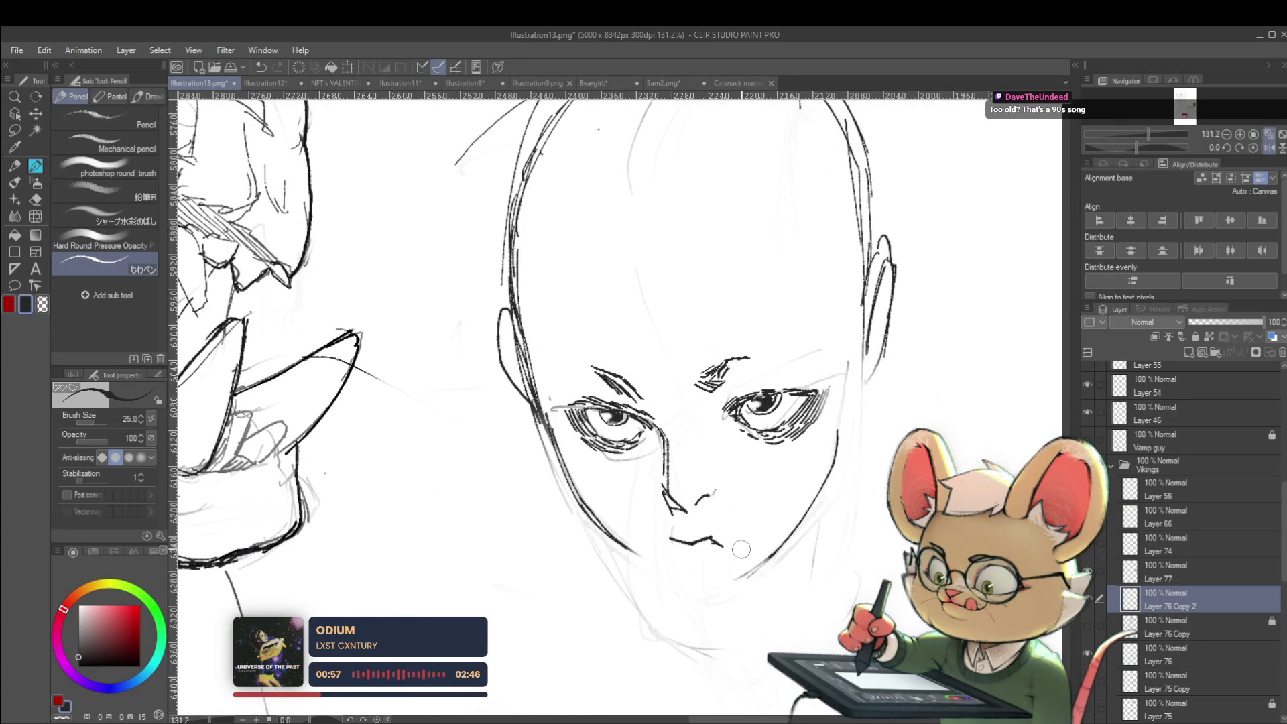
{"action": "mouse_move", "coordinate": [608, 536]}
{"action": "left_mouse_down"}
{"action": "mouse_move", "coordinate": [680, 583]}
{"action": "mouse_move", "coordinate": [707, 582]}
{"action": "left_mouse_up"}
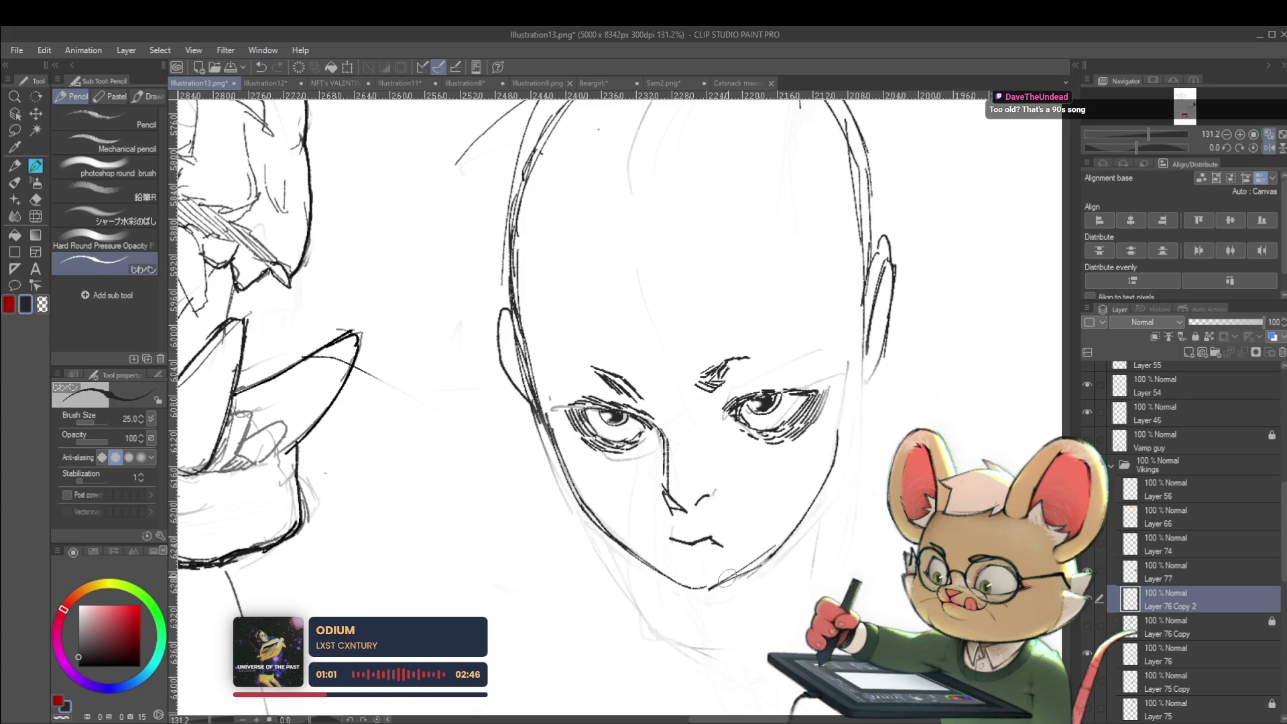
{"action": "scroll", "coordinate": [805, 514], "scroll_direction": "down", "scroll_amount": 5}
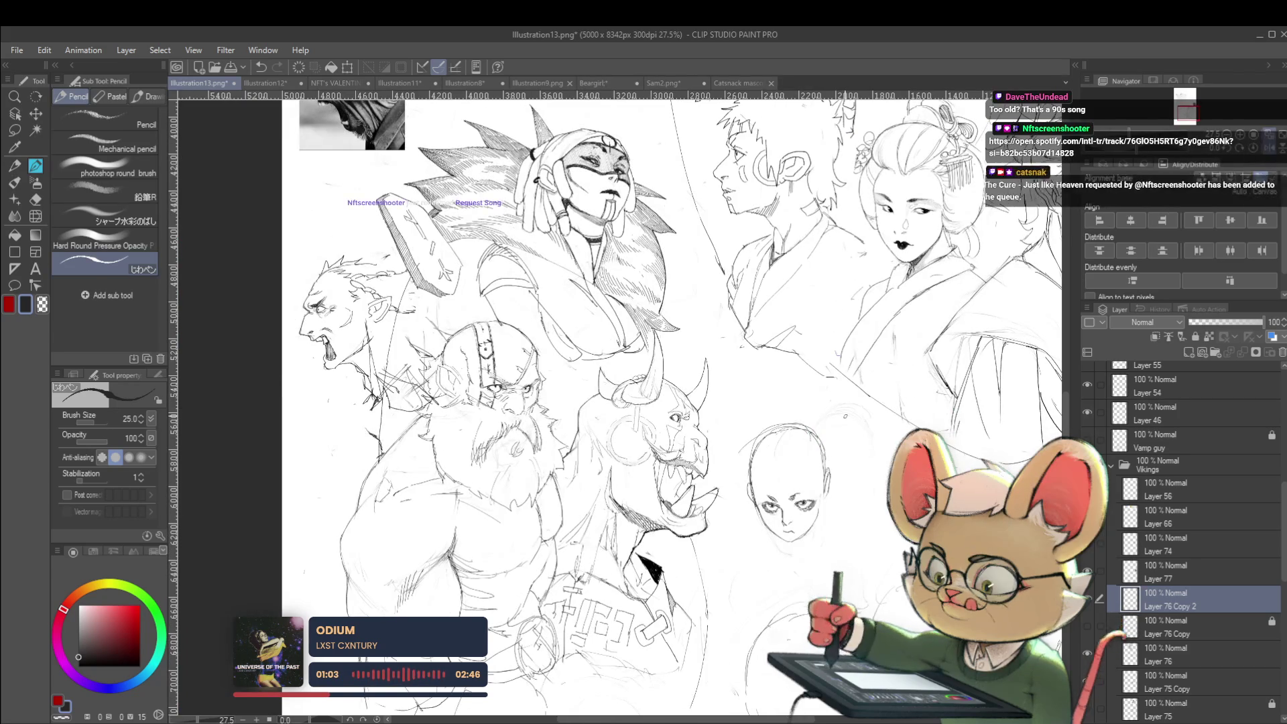
Step: Flip the view back, centre on the bald head, and sketch its left jaw and neck line
{"action": "left_click_drag", "start_coordinate": [839, 564], "coordinate": [811, 591]}
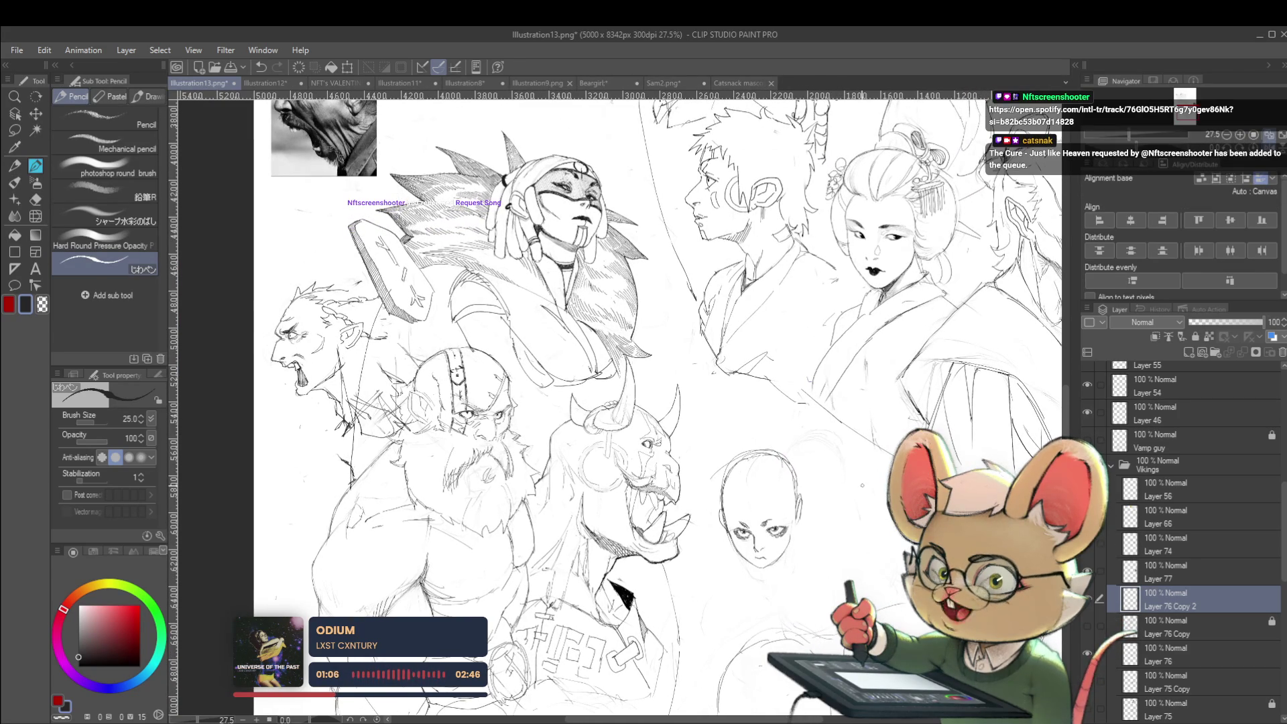
{"action": "scroll", "coordinate": [816, 561], "scroll_direction": "up", "scroll_amount": 2}
{"action": "scroll", "coordinate": [790, 537], "scroll_direction": "up", "scroll_amount": 1}
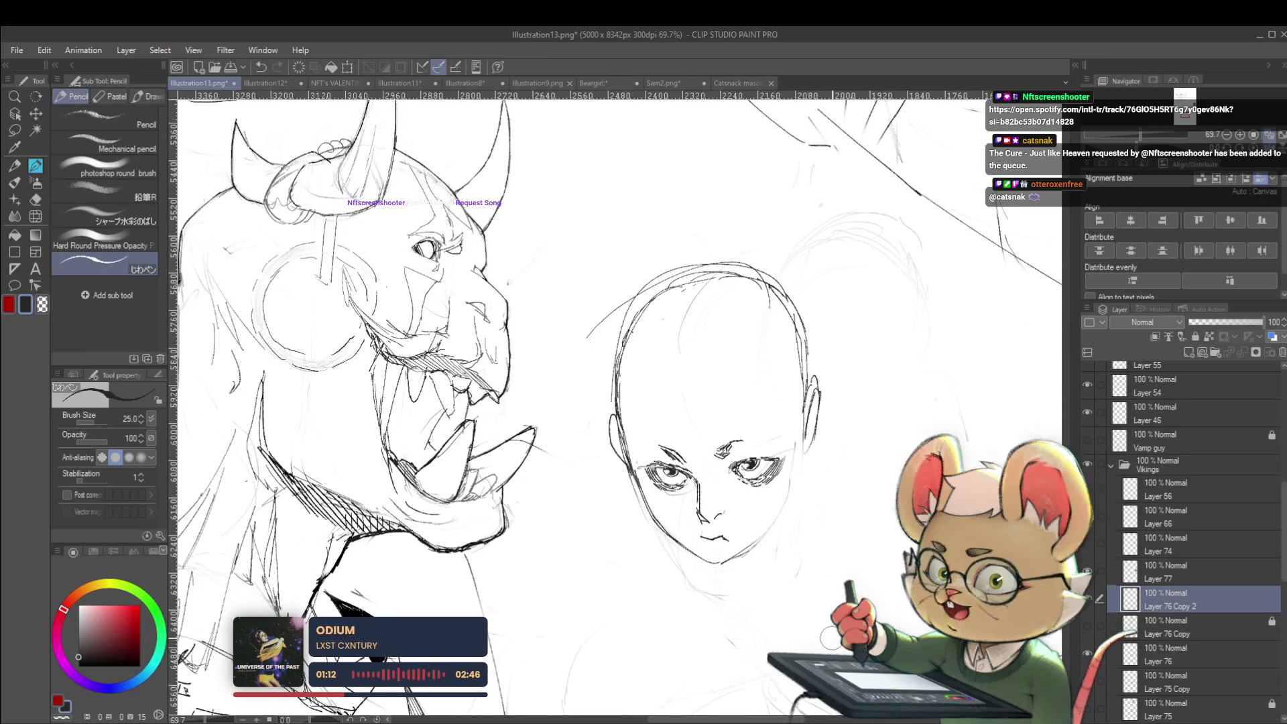
{"action": "key", "text": "h"}
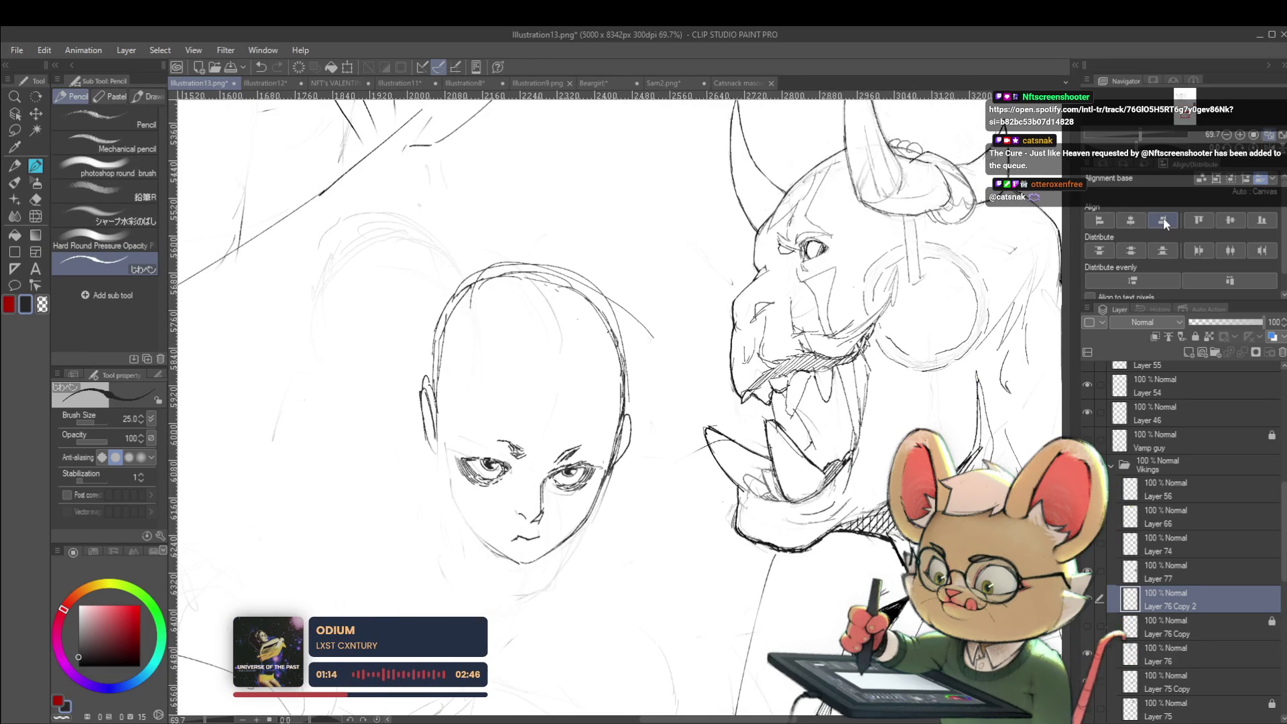
{"action": "left_click_drag", "start_coordinate": [444, 483], "coordinate": [407, 468]}
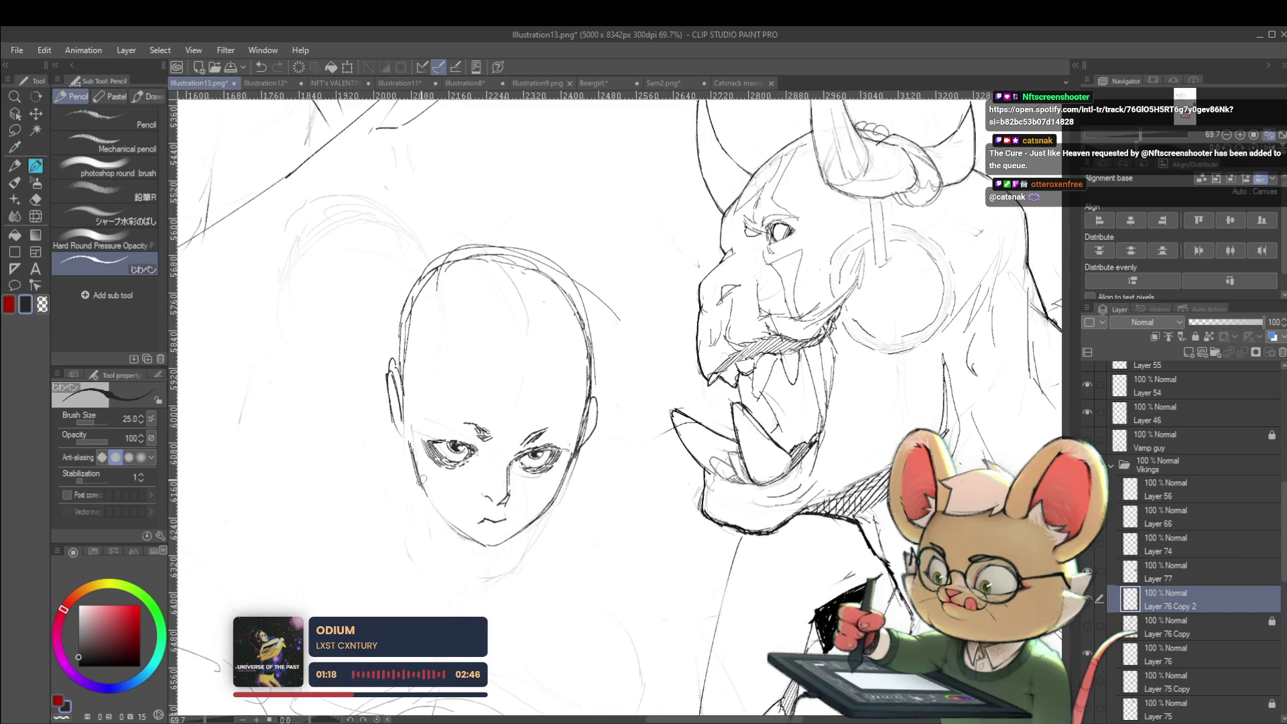
{"action": "scroll", "coordinate": [462, 532], "scroll_direction": "down", "scroll_amount": 5}
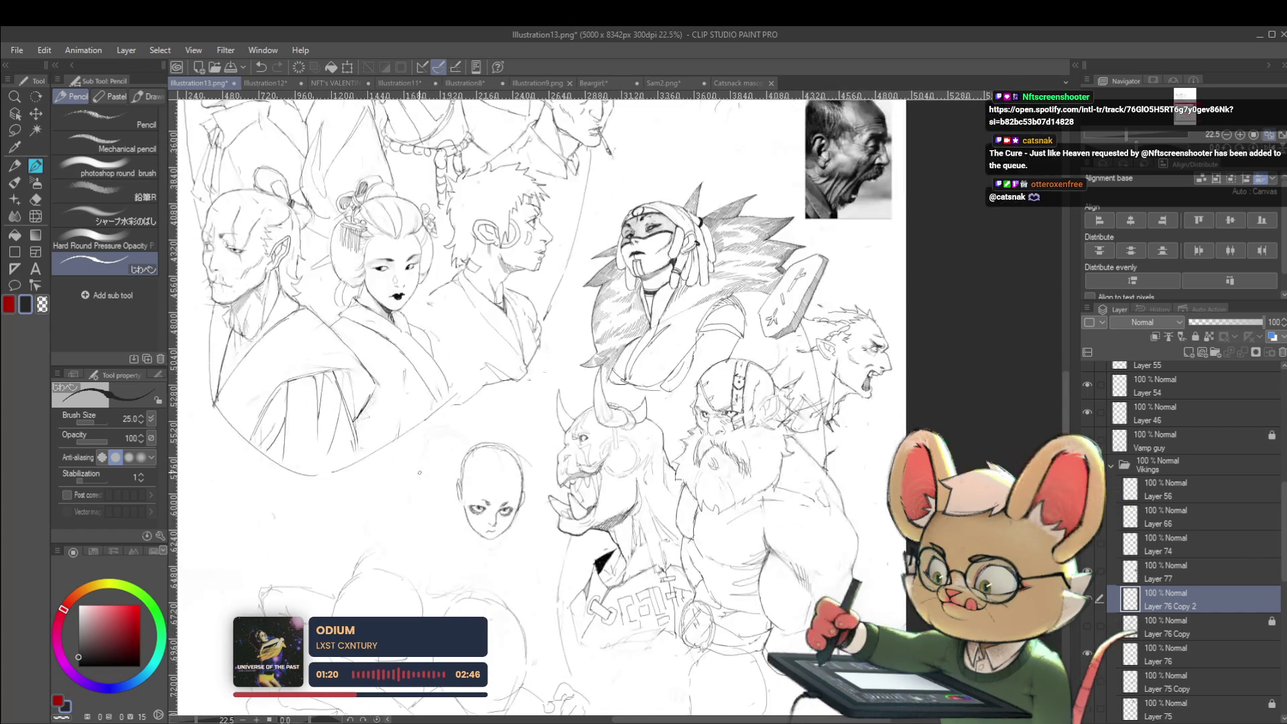
{"action": "scroll", "coordinate": [455, 485], "scroll_direction": "up", "scroll_amount": 5}
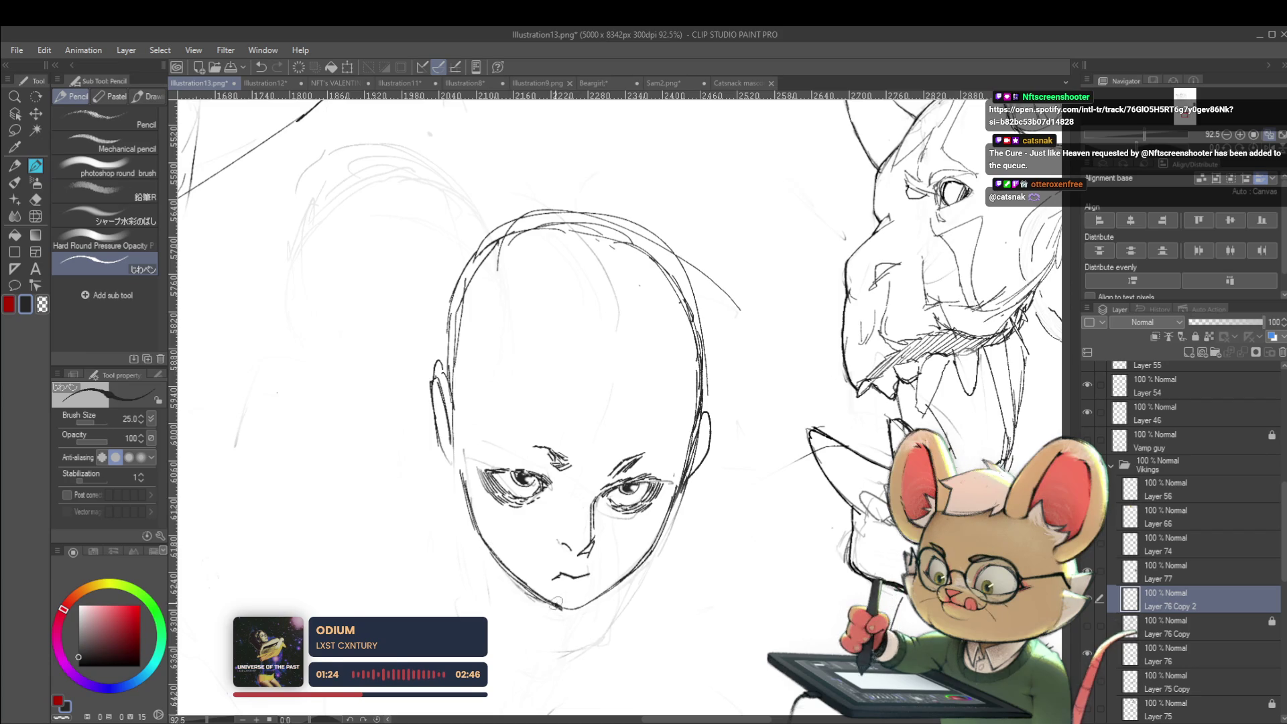
{"action": "scroll", "coordinate": [491, 507], "scroll_direction": "down", "scroll_amount": 3}
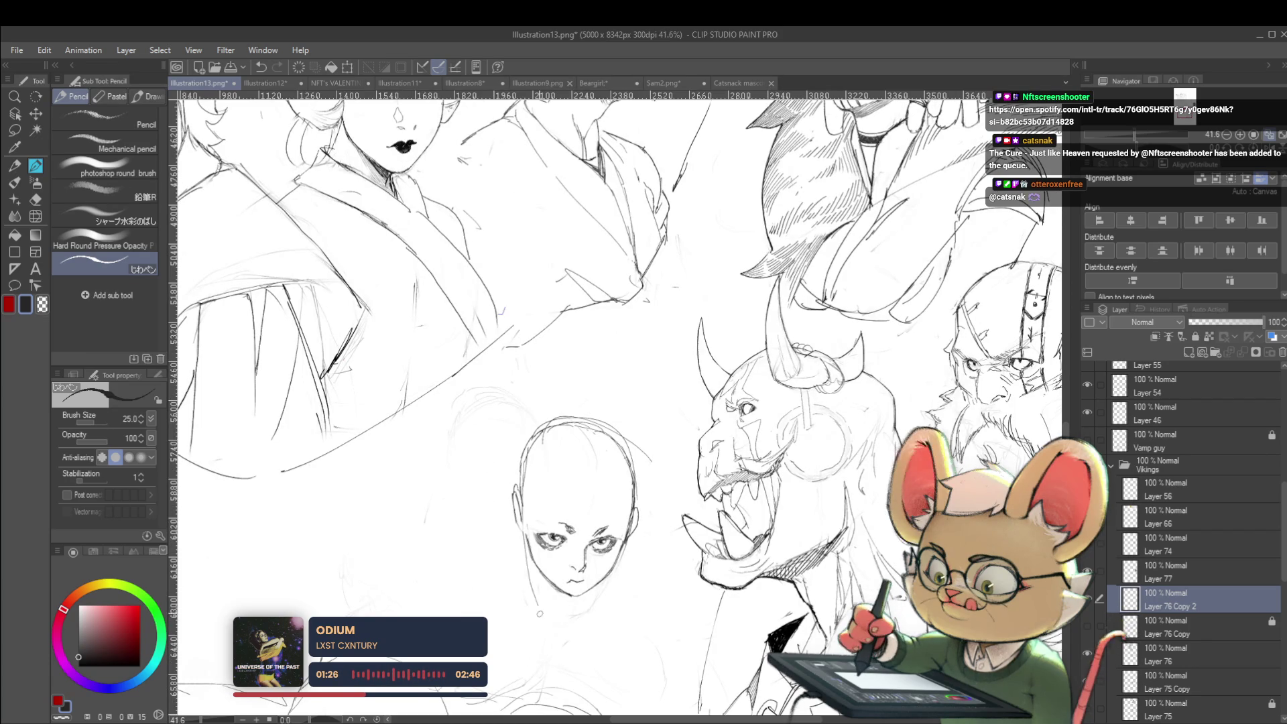
{"action": "left_click_drag", "start_coordinate": [524, 528], "coordinate": [542, 612]}
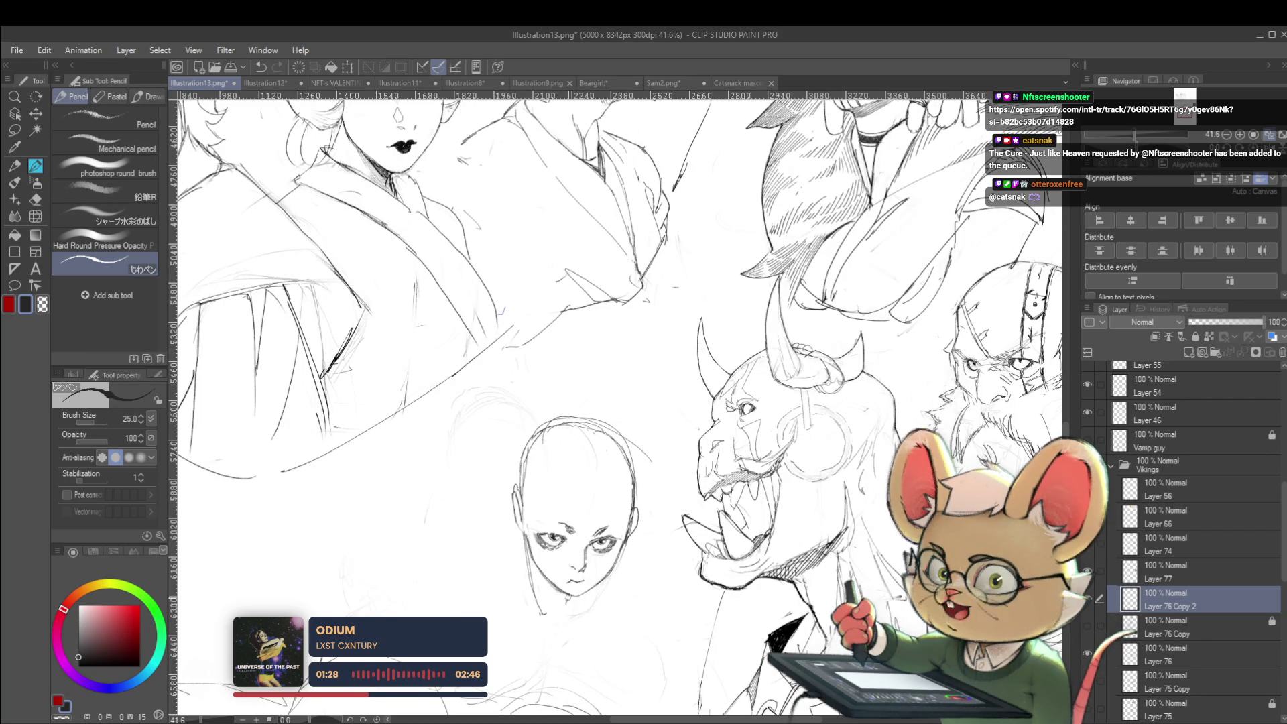
{"action": "scroll", "coordinate": [621, 582], "scroll_direction": "down", "scroll_amount": 3}
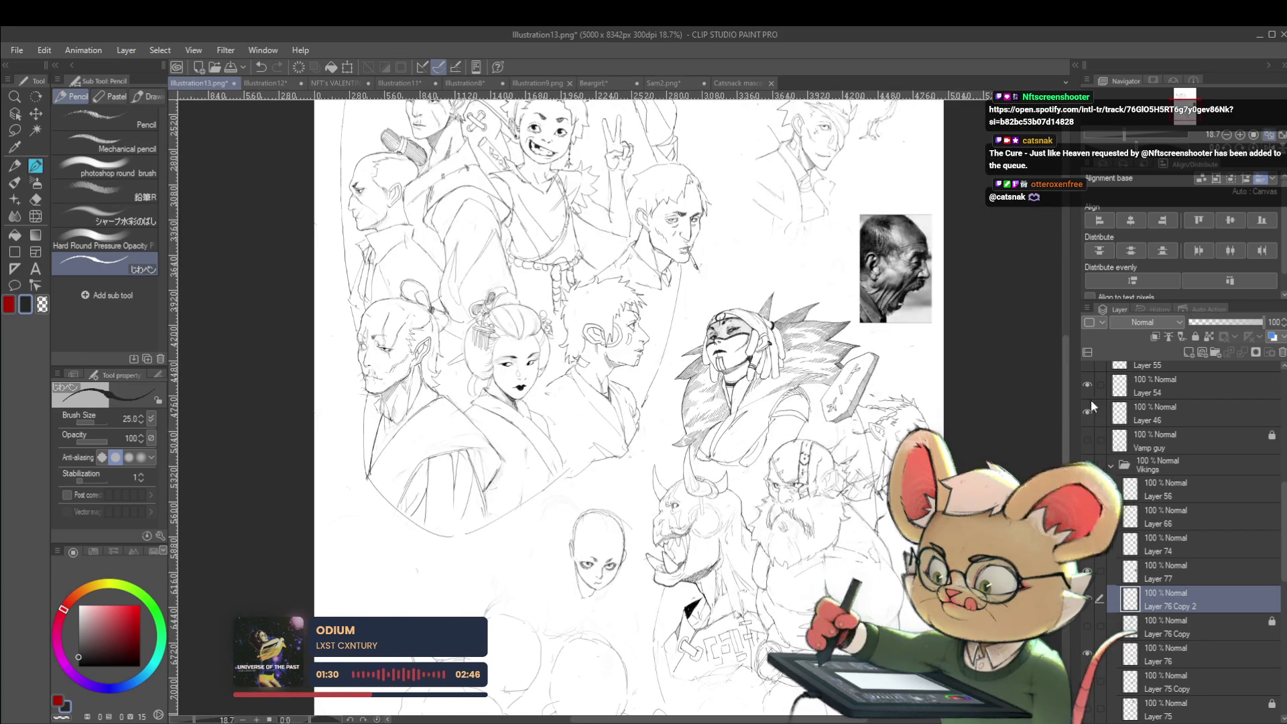
Step: Add a stroke beside the bald head and mirror the whole sheet to check it
{"action": "scroll", "coordinate": [621, 582], "scroll_direction": "up", "scroll_amount": 1}
{"action": "scroll", "coordinate": [578, 564], "scroll_direction": "up", "scroll_amount": 3}
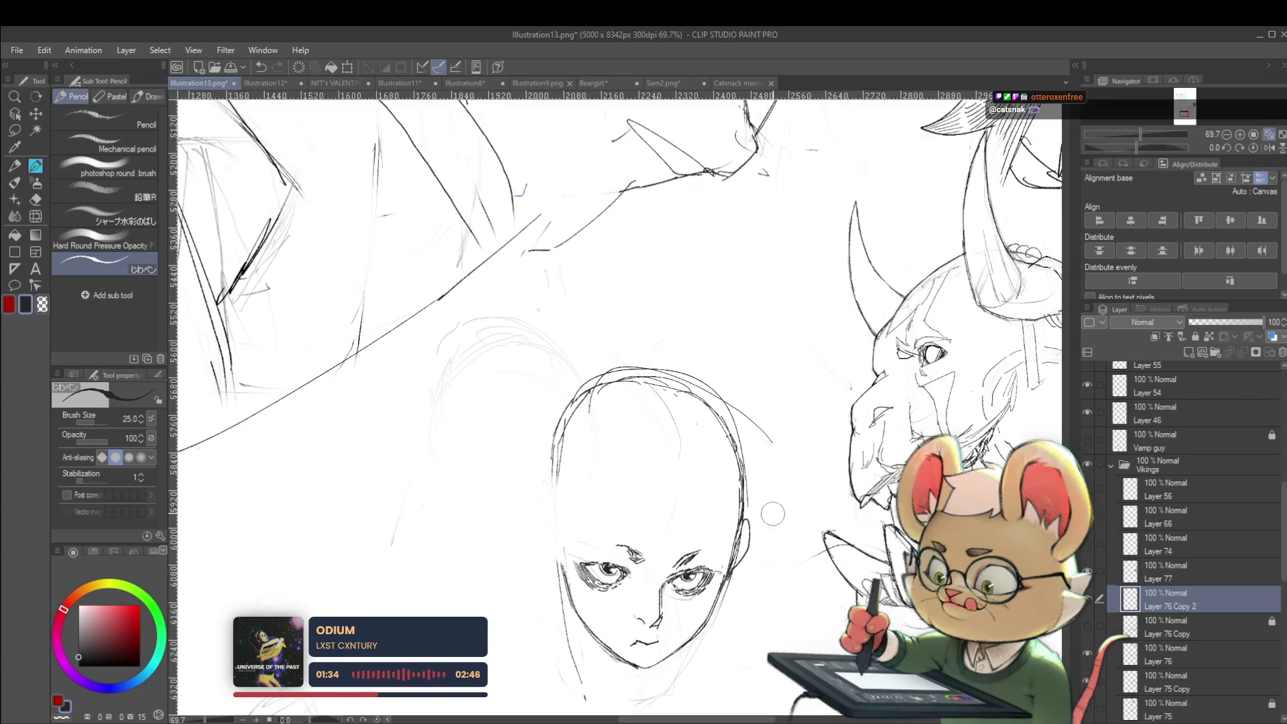
{"action": "left_click_drag", "start_coordinate": [556, 551], "coordinate": [541, 516]}
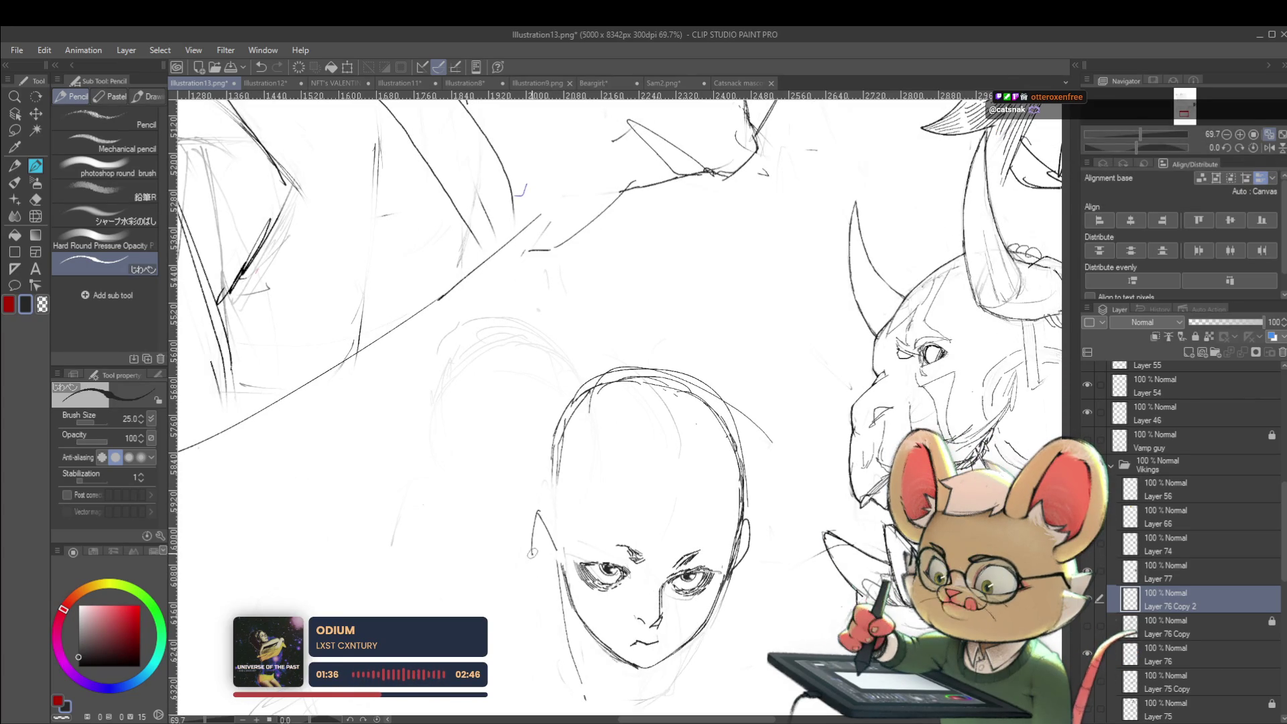
{"action": "scroll", "coordinate": [607, 538], "scroll_direction": "down", "scroll_amount": 5}
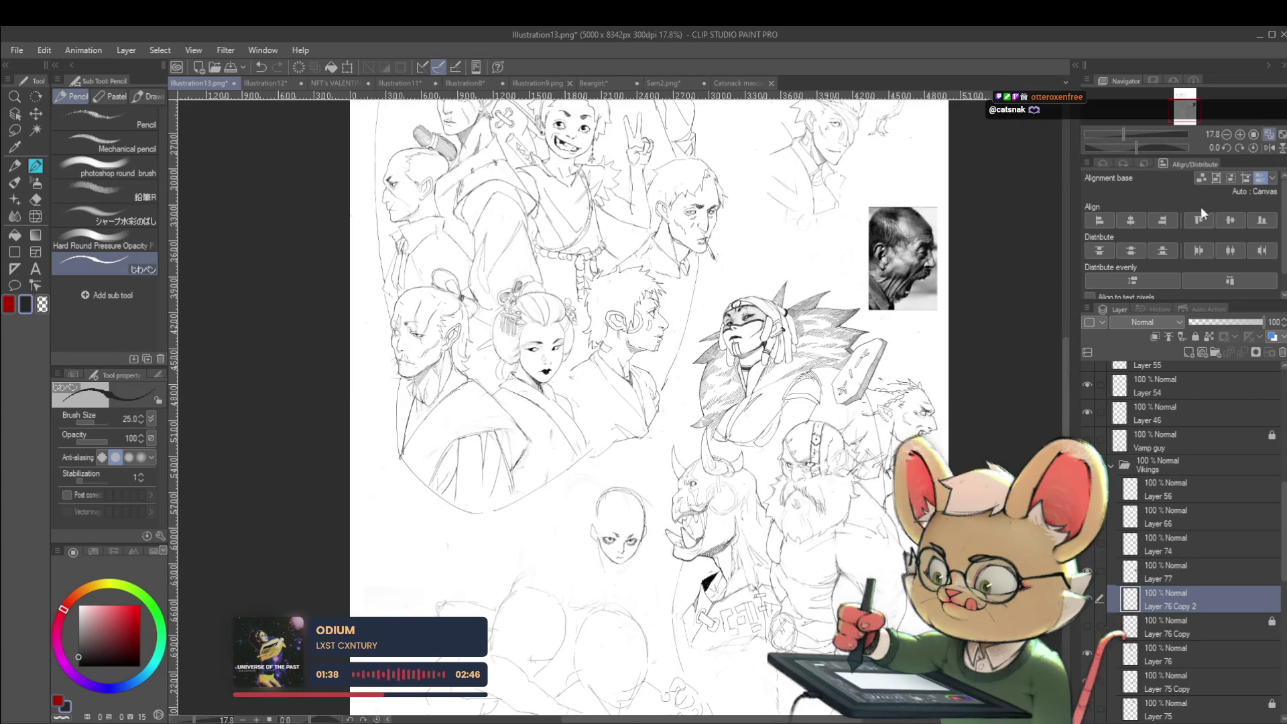
{"action": "left_click", "coordinate": [1268, 150]}
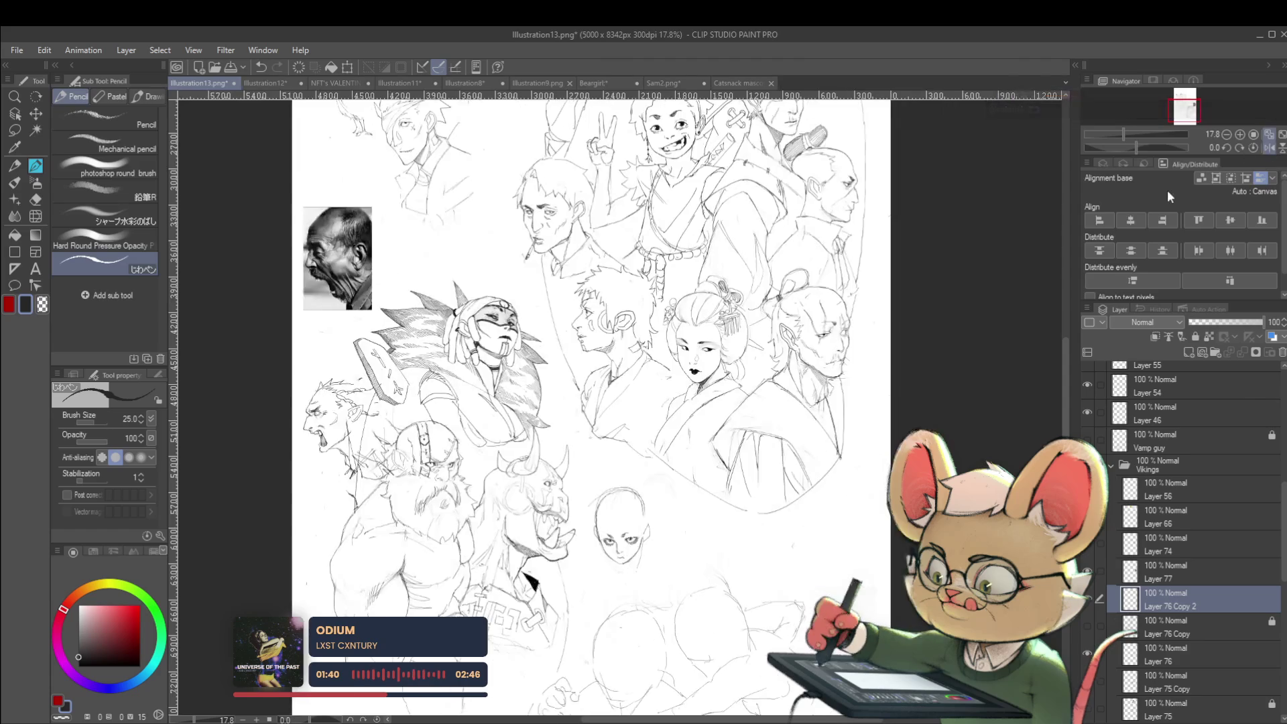
{"action": "scroll", "coordinate": [621, 566], "scroll_direction": "up", "scroll_amount": 5}
Step: Lasso the bald face's eye-and-nose region and open it in a Scale/Rotate transform
{"action": "key", "text": "m"}
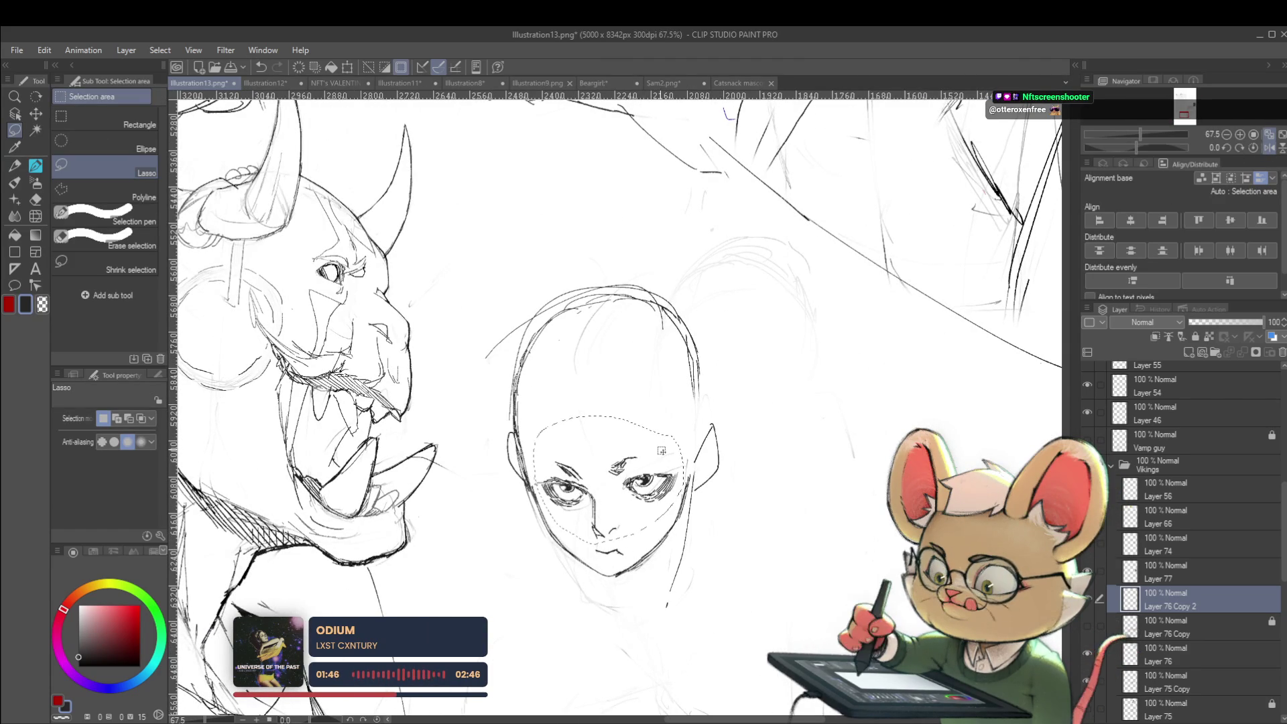
{"action": "key", "text": "ctrl+t"}
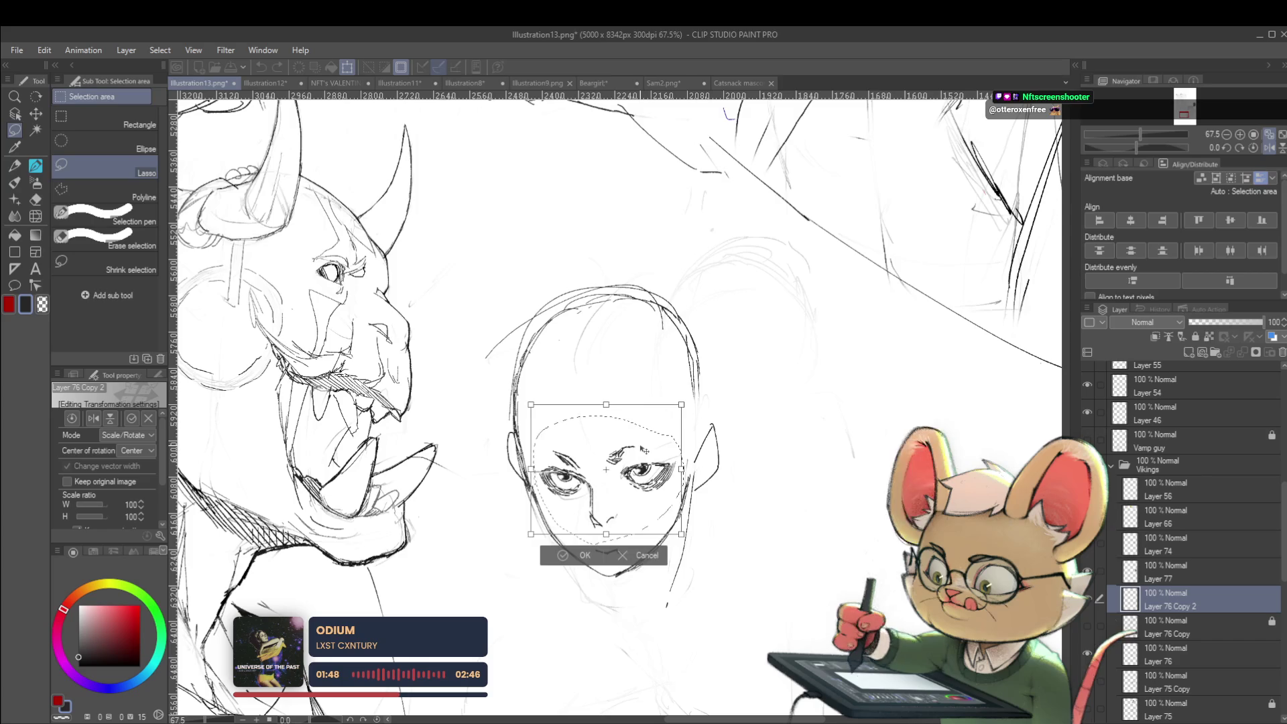